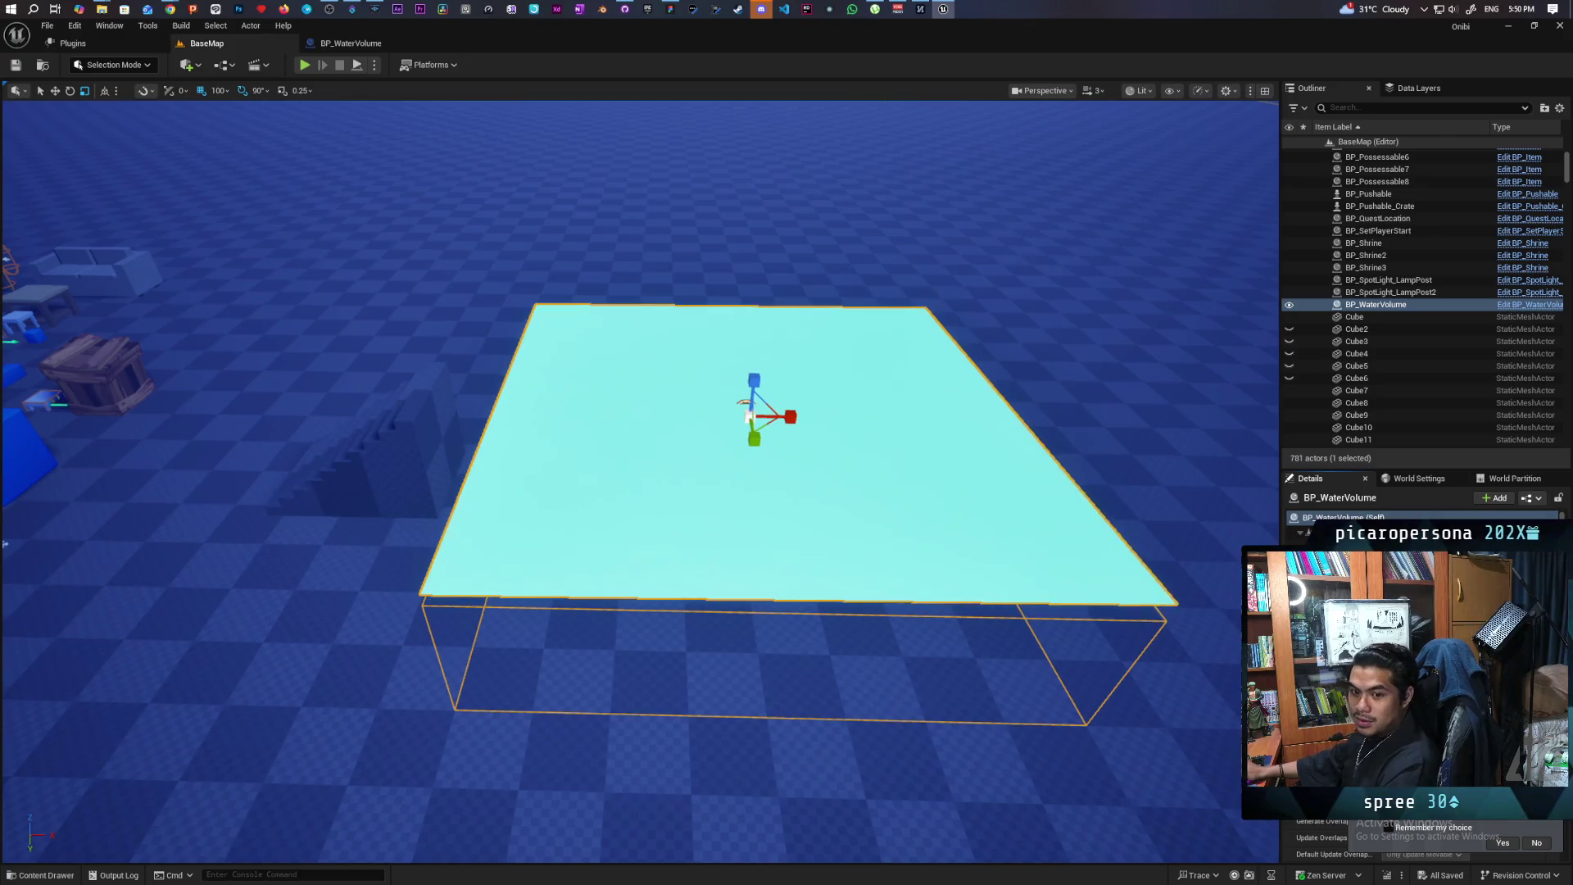
Orbit the view and select BP_WaterVolume's water surface component to show its physics settings
mouse_move(1101, 569)
mouse_down()
mouse_move(979, 582)
mouse_move(917, 557)
mouse_move(910, 492)
mouse_move(901, 574)
mouse_move(836, 578)
mouse_up()
click(758, 434)
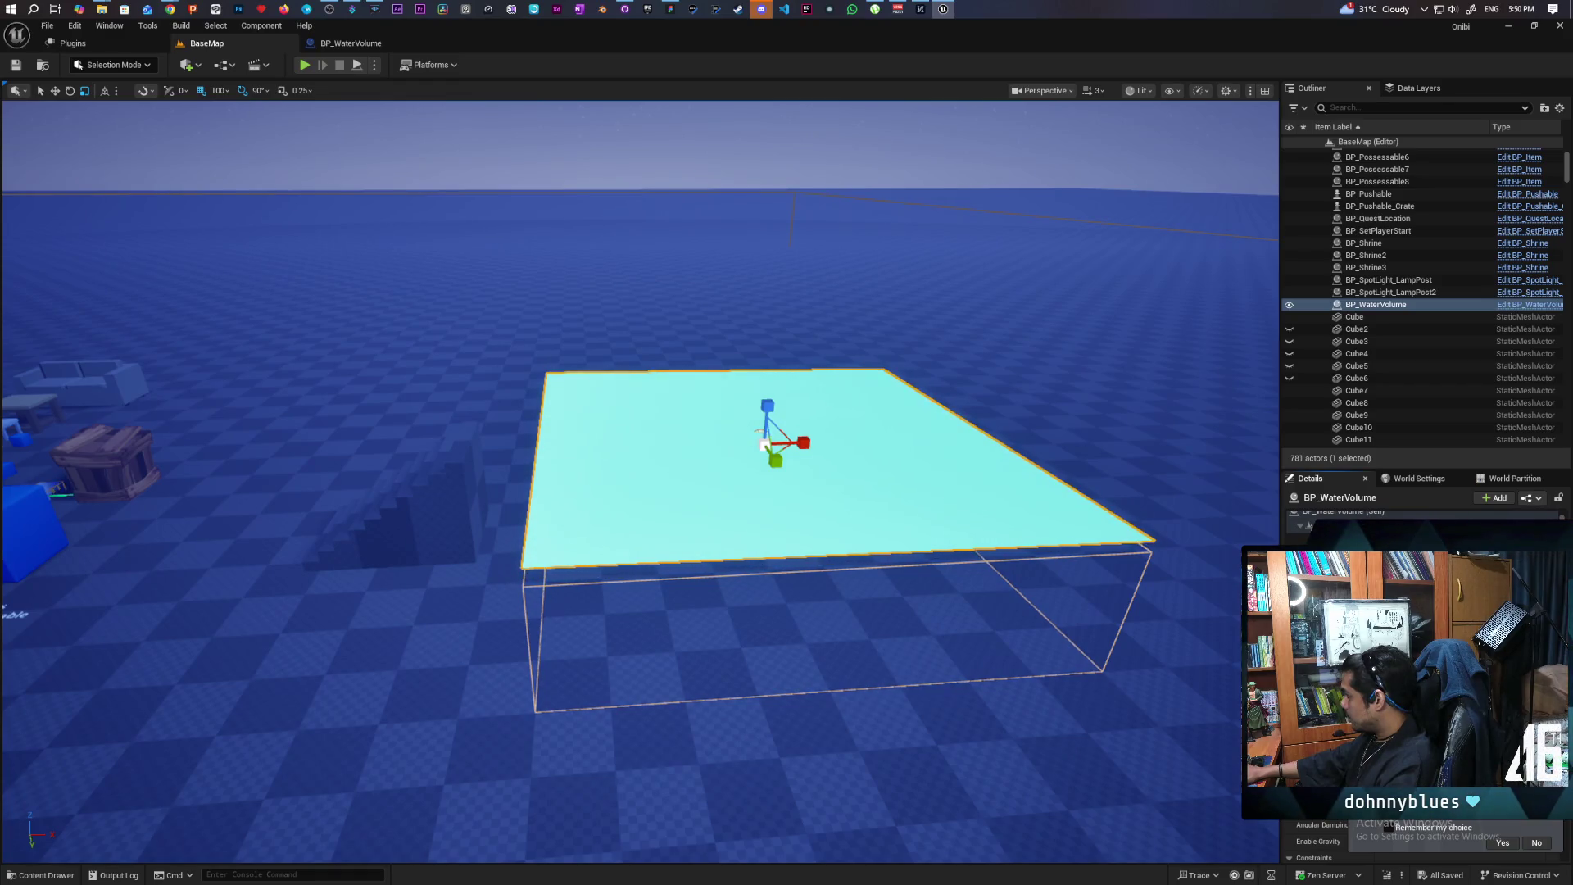
Drag M_StylizedWater from the Water > Materials folder onto the water volume's surface
key(ctrl+space)
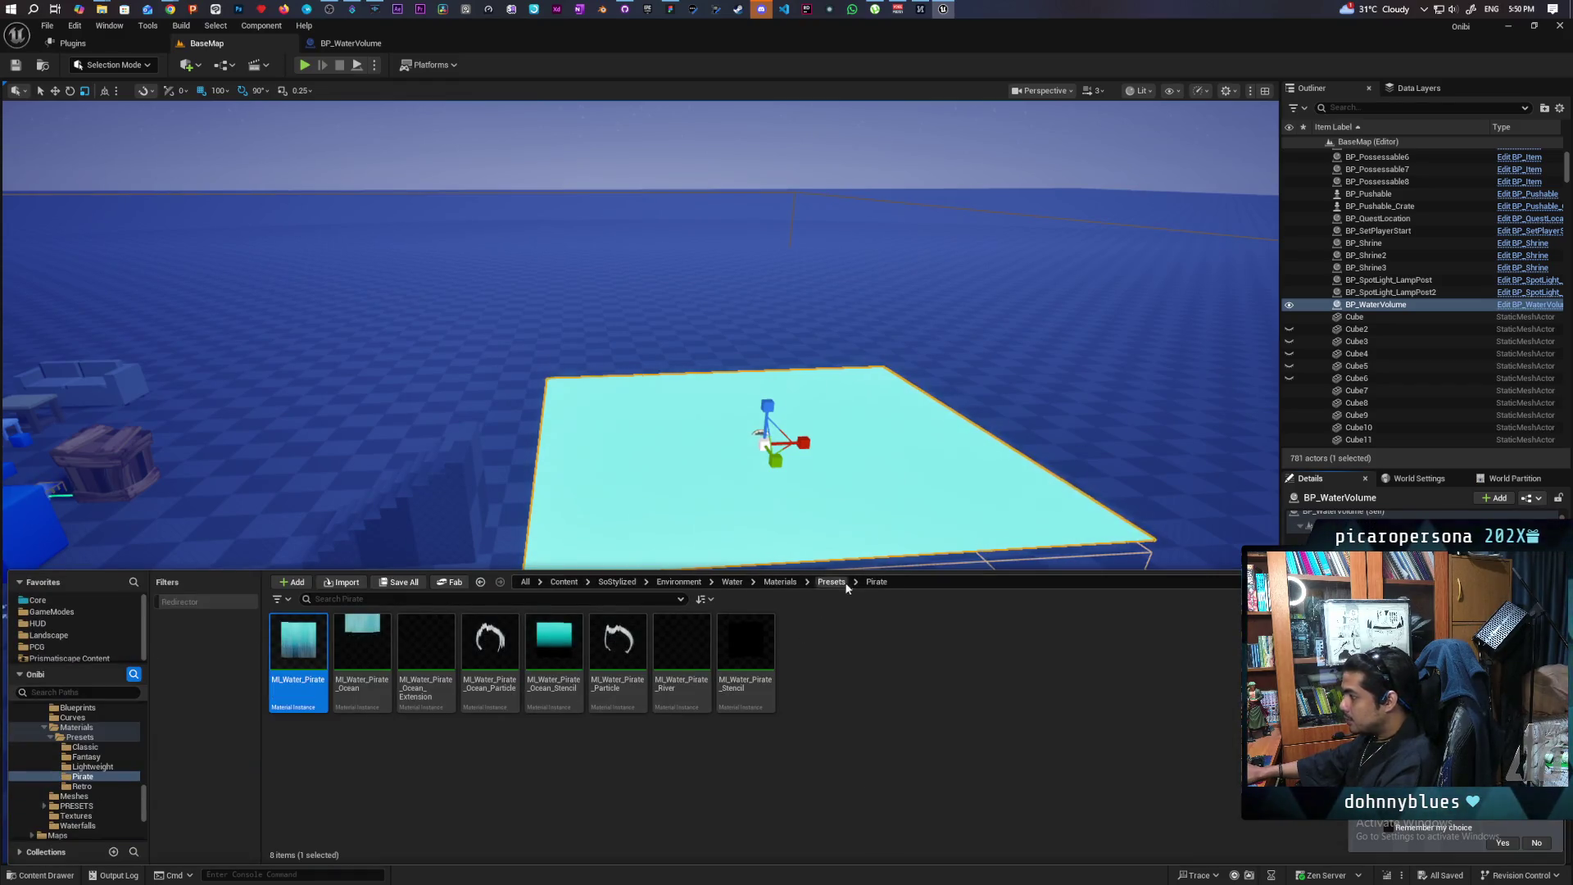
click(787, 585)
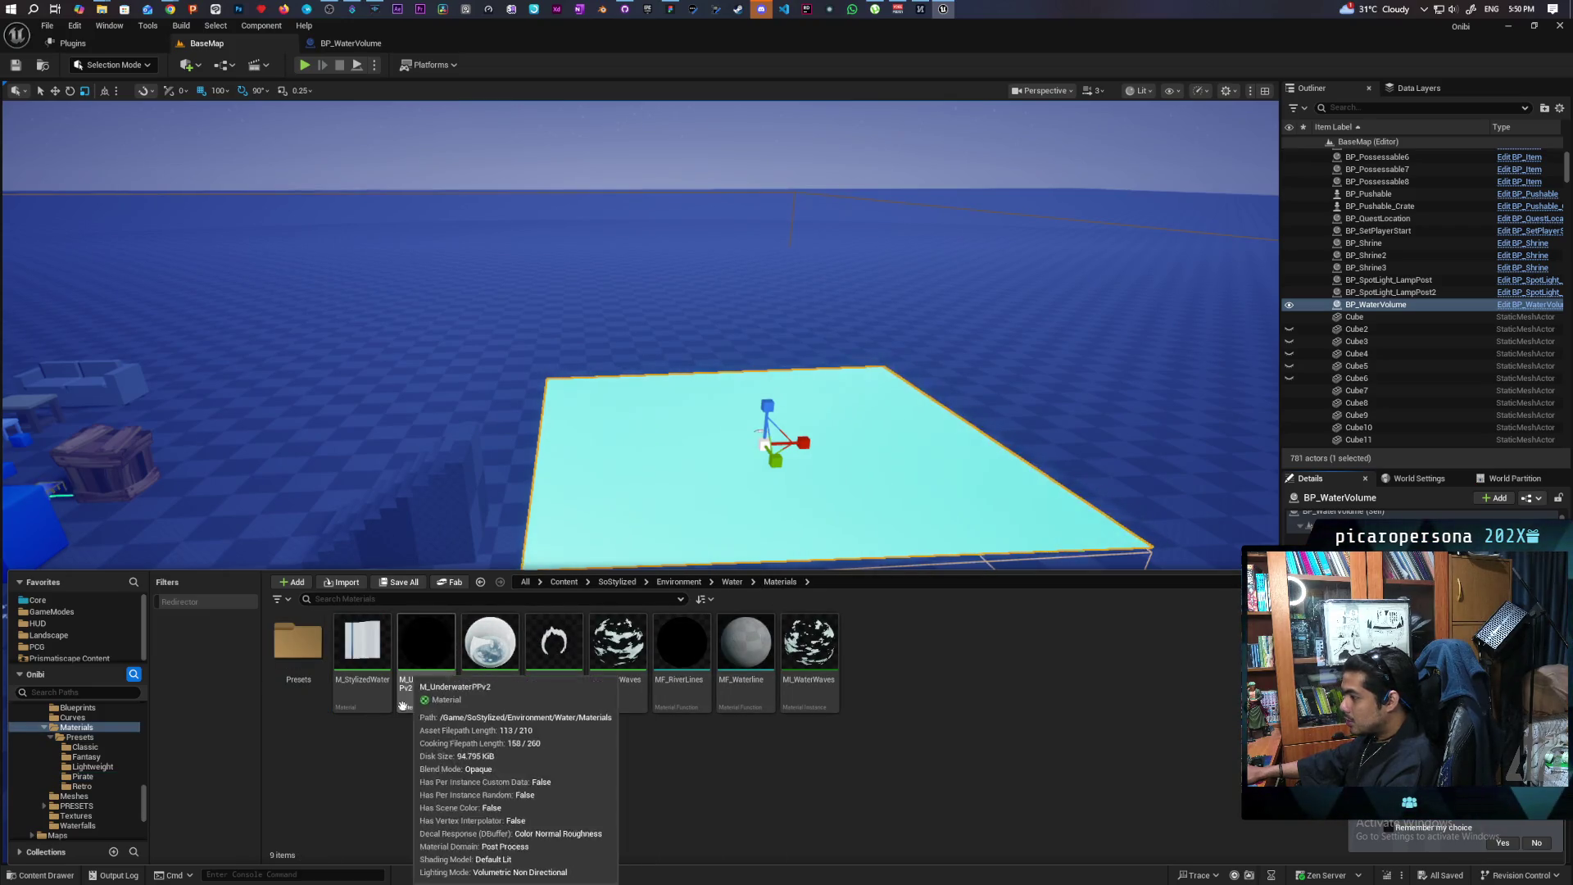
click(360, 656)
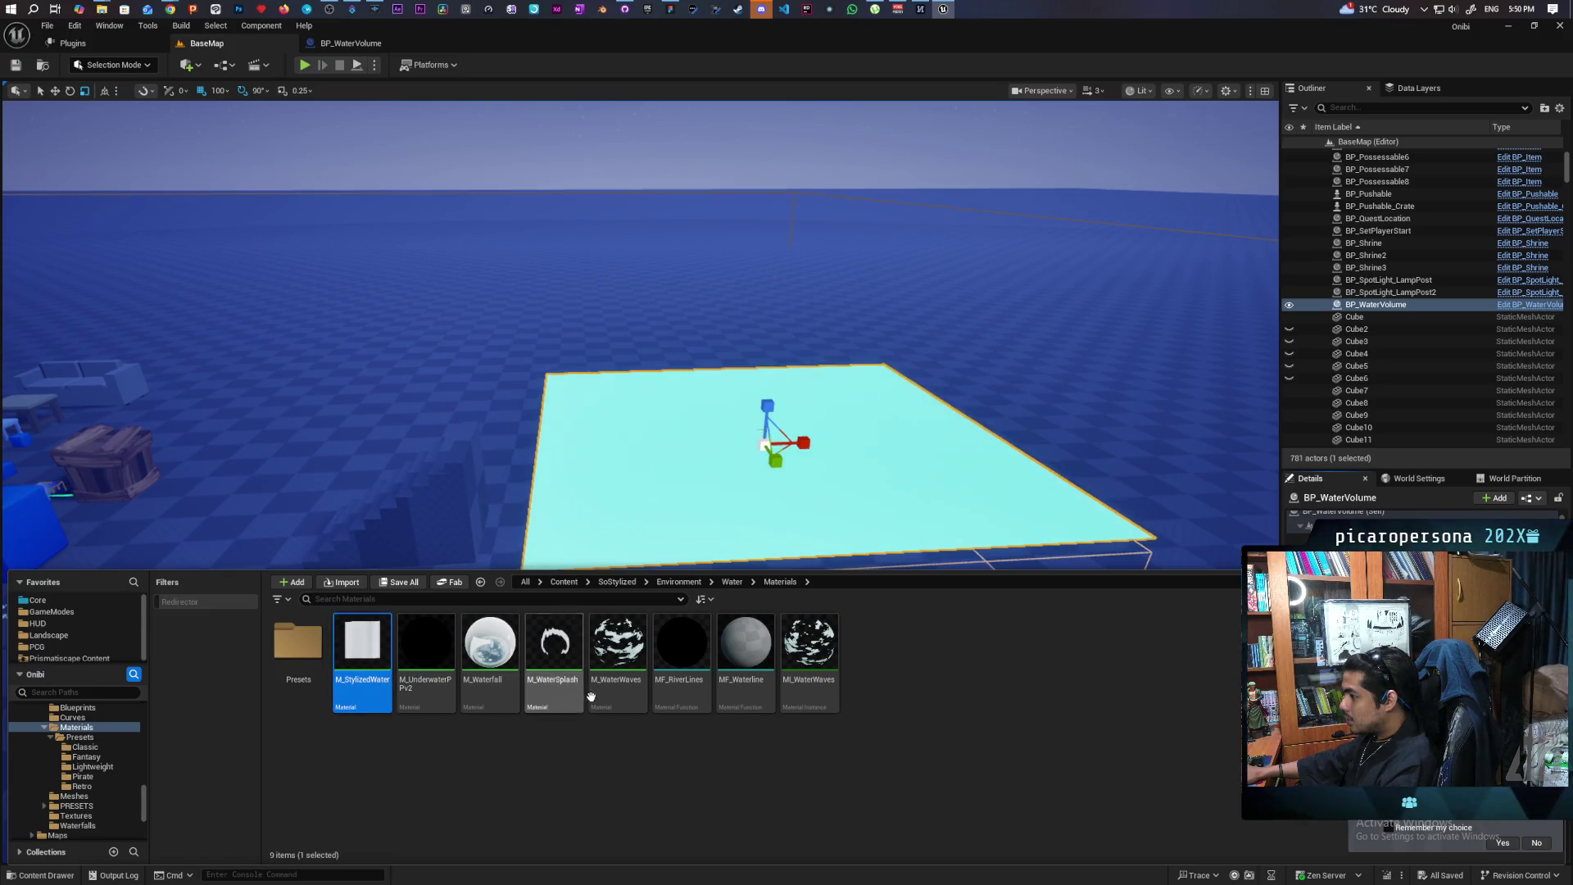
drag(361, 656, 762, 459)
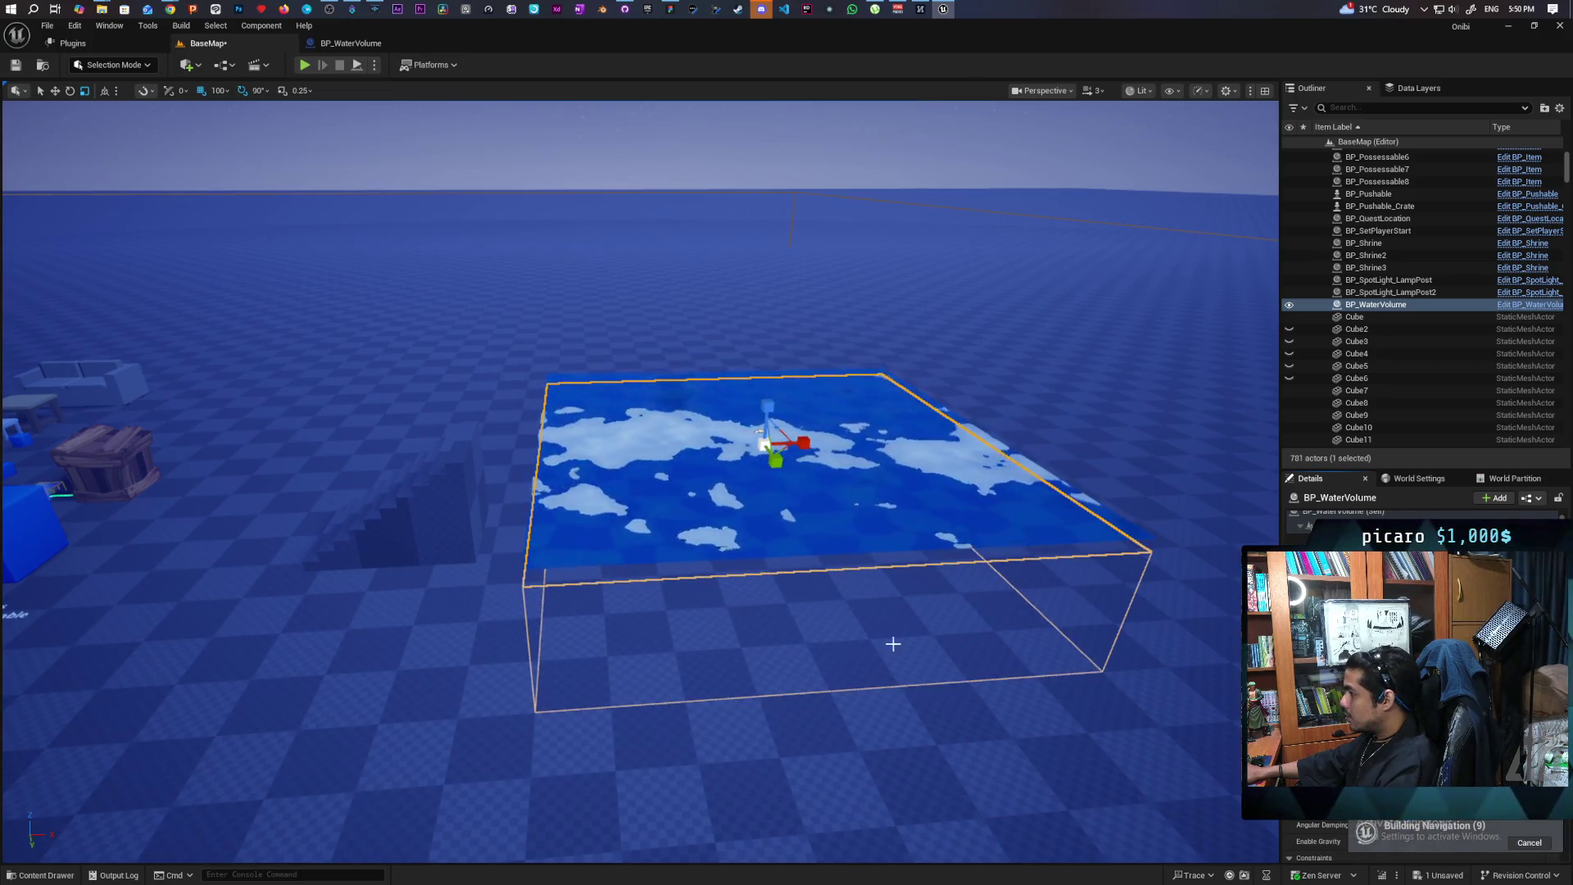
drag(892, 643, 984, 558)
scroll(640, 484, down, 5)
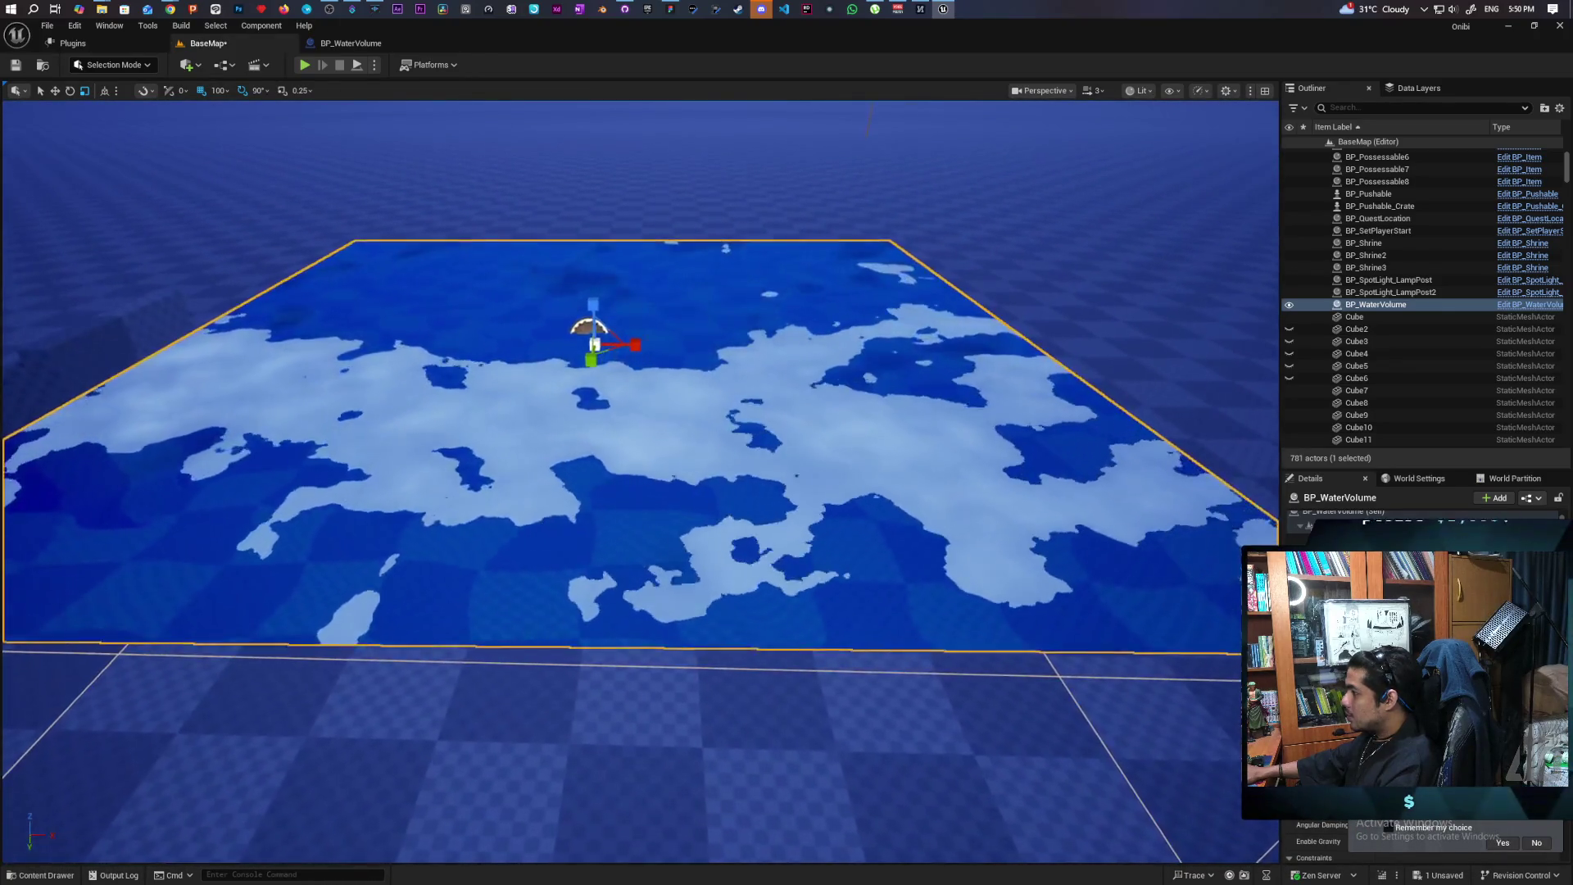
scroll(639, 483, up, 5)
scroll(639, 483, down, 5)
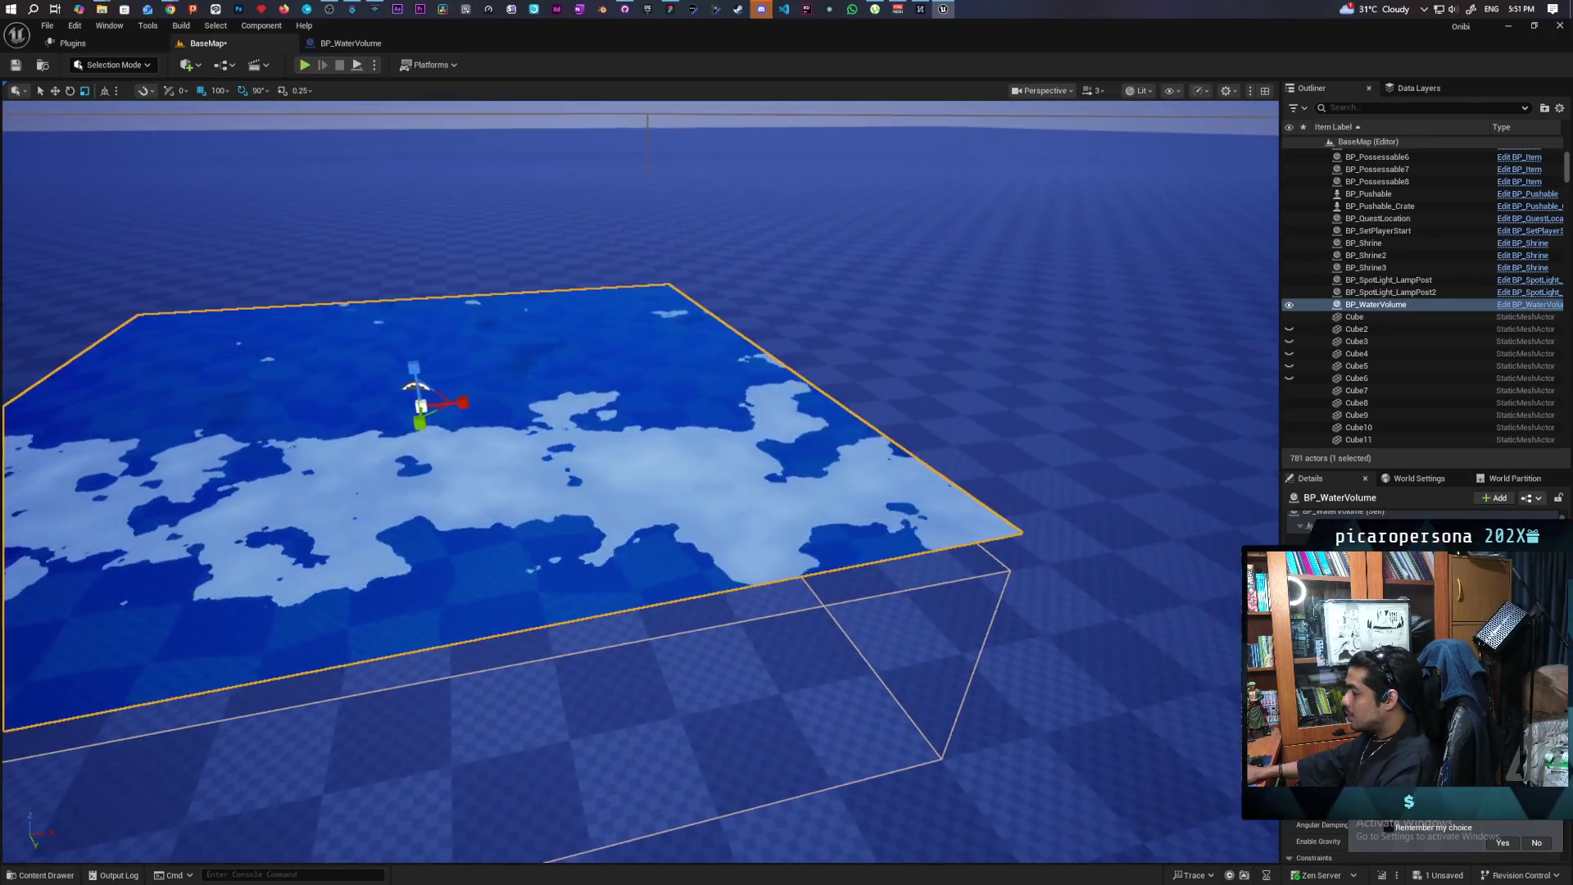
scroll(639, 483, up, 2)
mouse_move(639, 492)
mouse_down()
mouse_move(656, 483)
mouse_move(639, 427)
mouse_up()
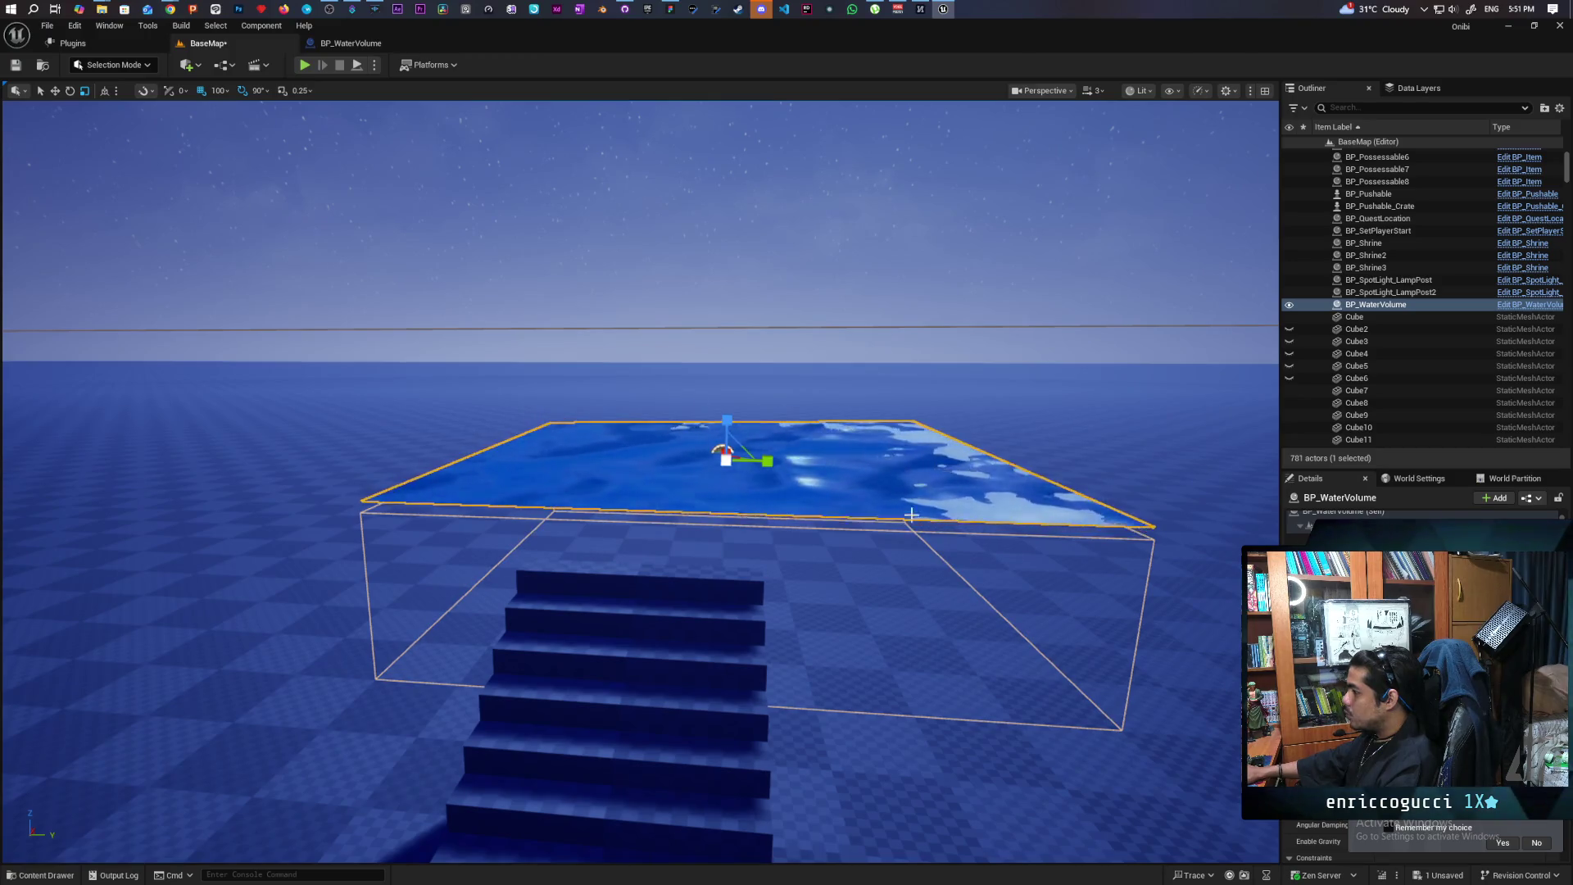
mouse_move(911, 515)
mouse_down()
mouse_move(852, 504)
mouse_move(910, 509)
mouse_move(910, 557)
mouse_move(893, 558)
mouse_move(893, 524)
mouse_move(868, 508)
mouse_move(869, 541)
mouse_move(853, 541)
mouse_move(857, 475)
mouse_move(819, 476)
mouse_move(877, 476)
mouse_move(901, 517)
mouse_move(987, 548)
mouse_up()
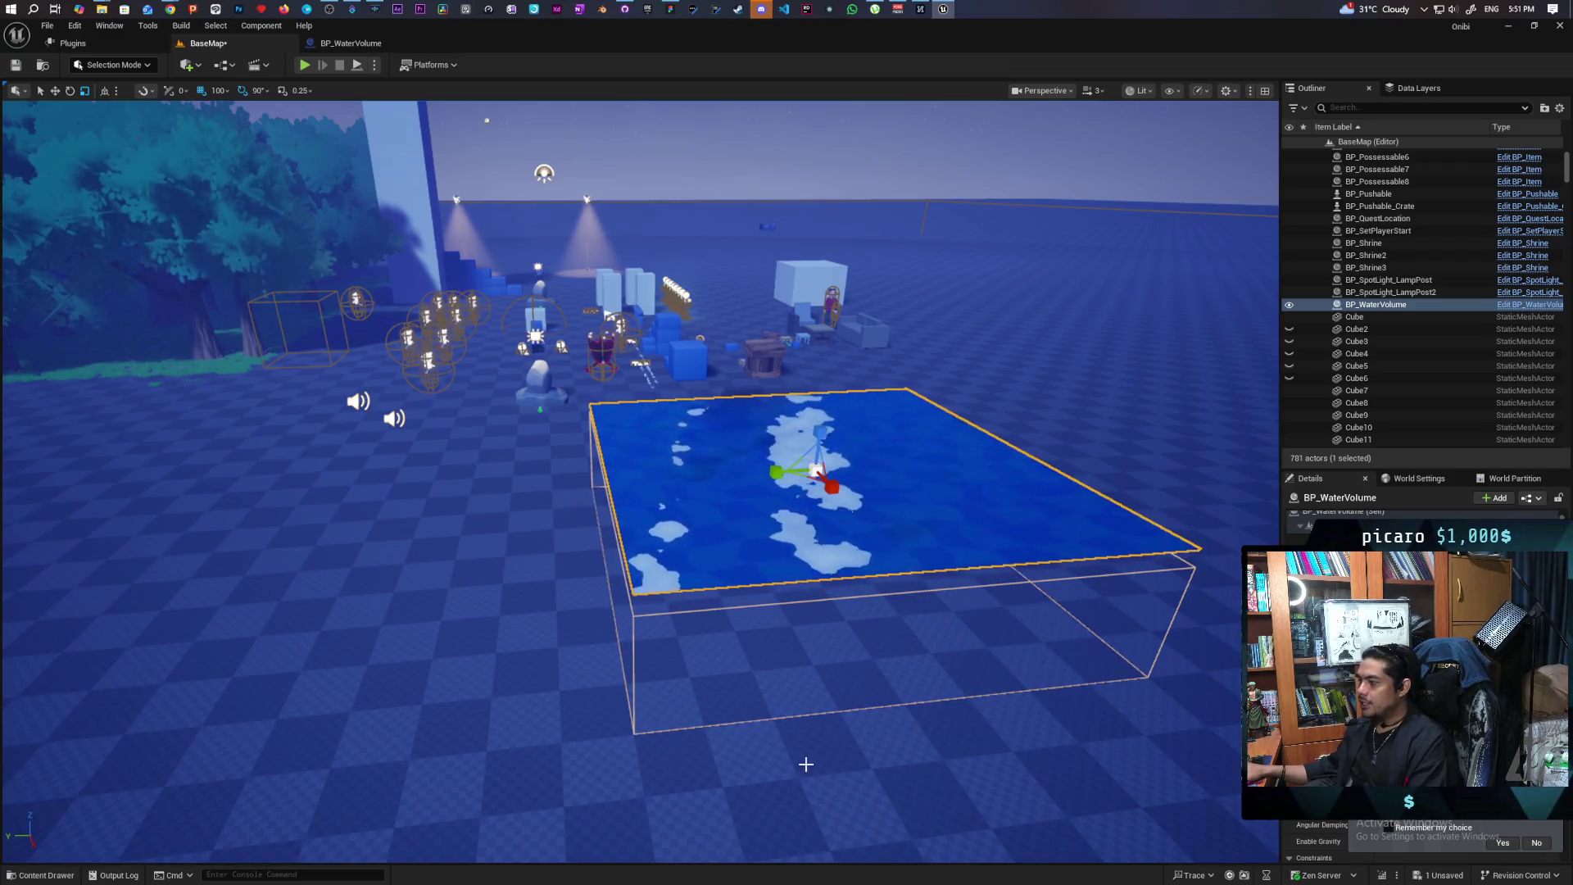
Frame the restyled water volume and save the BaseMap level
scroll(806, 764, down, 10)
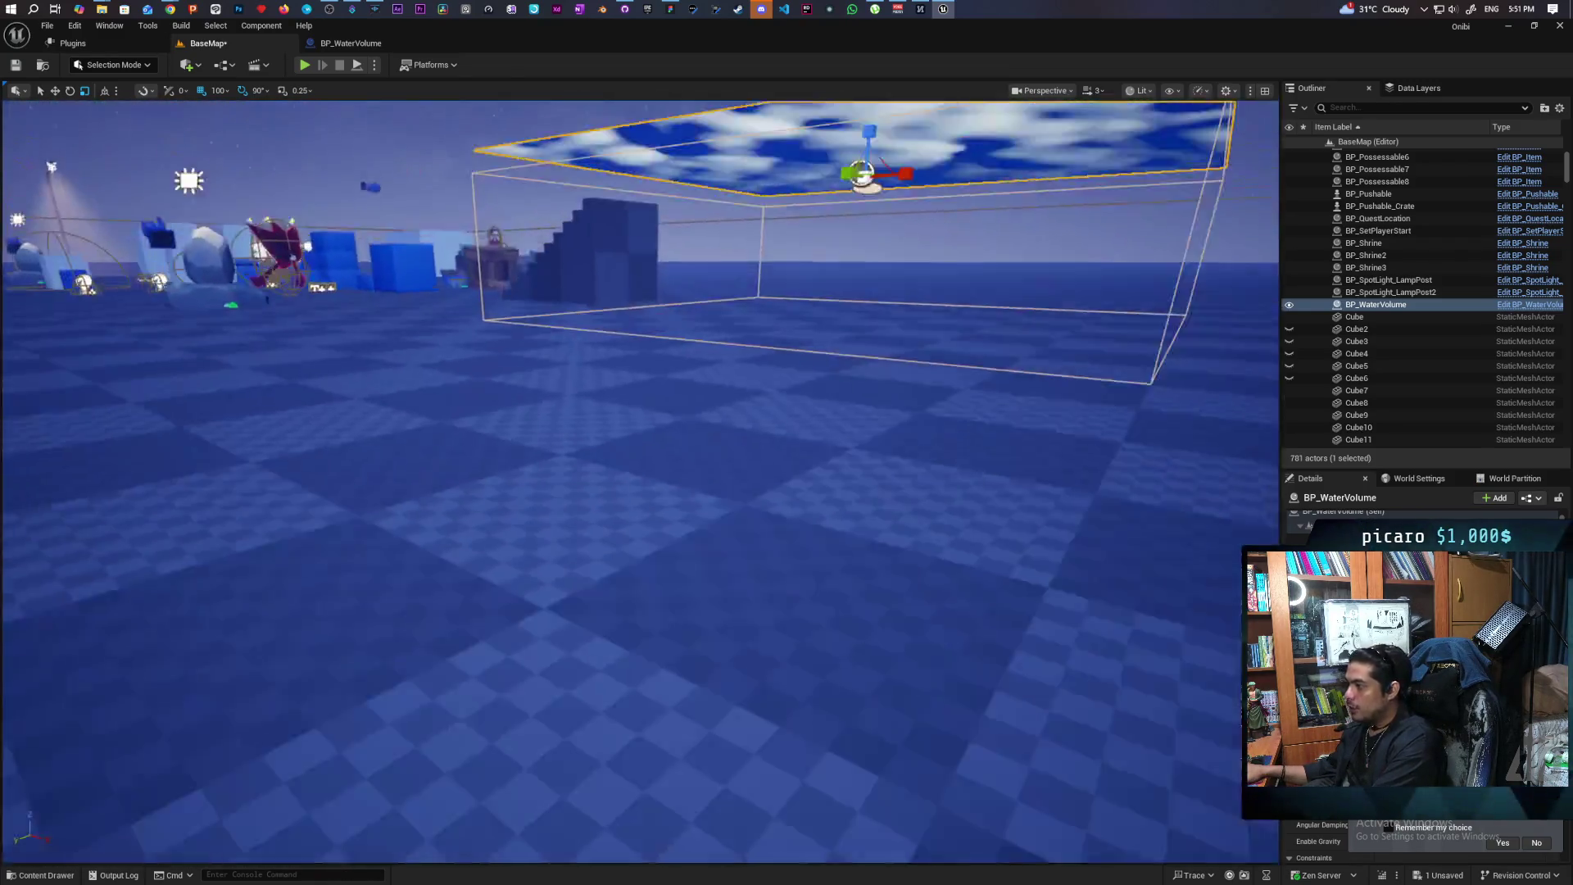
key(f)
scroll(841, 727, down, 6)
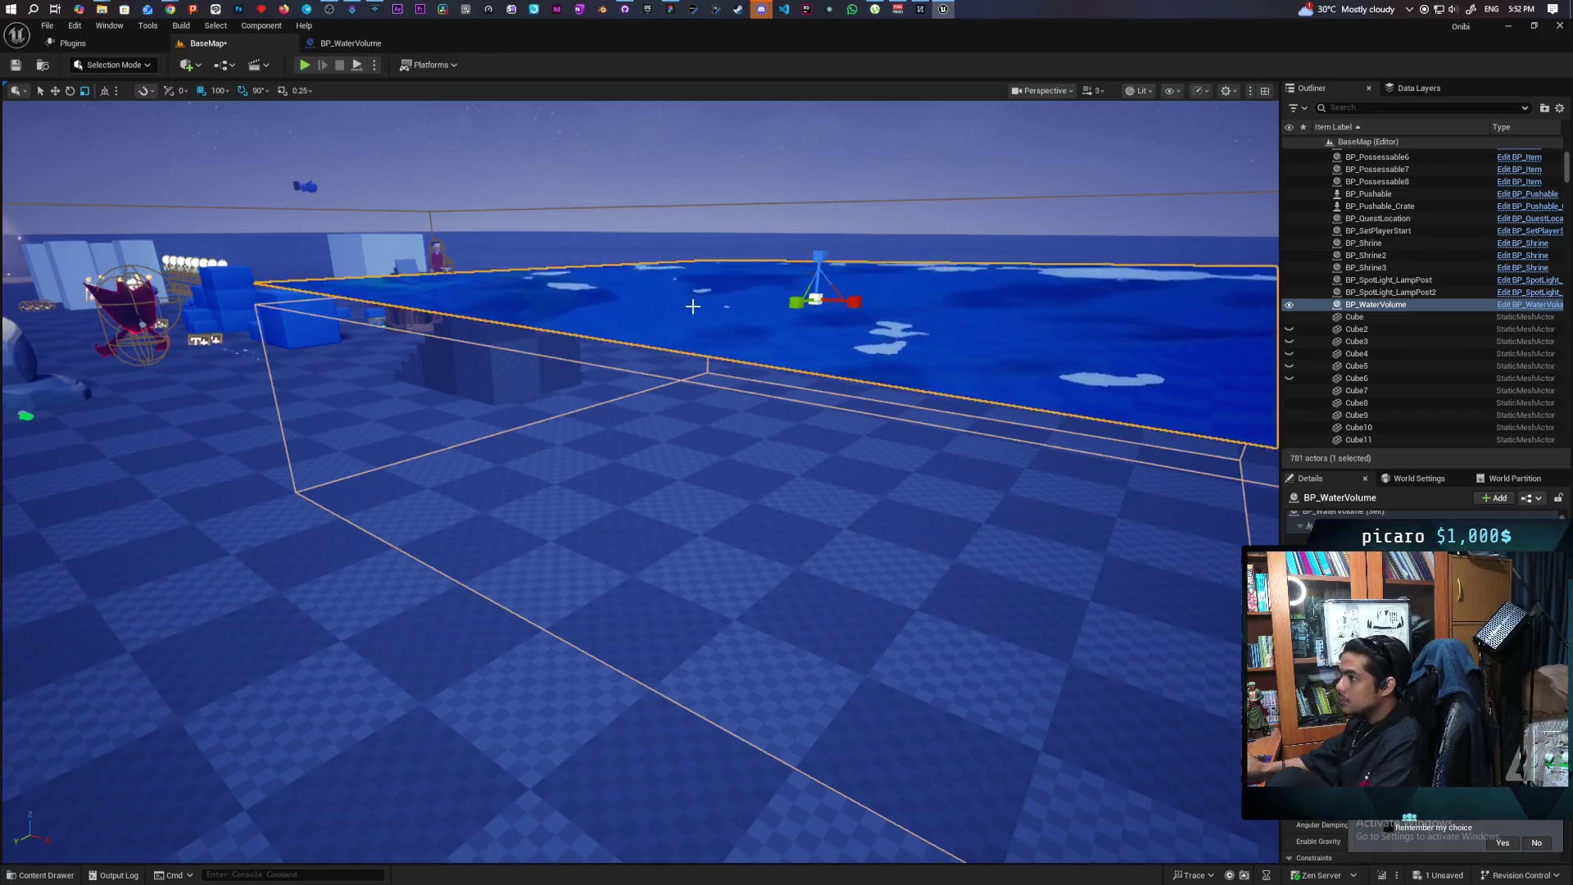
key(ctrl+s)
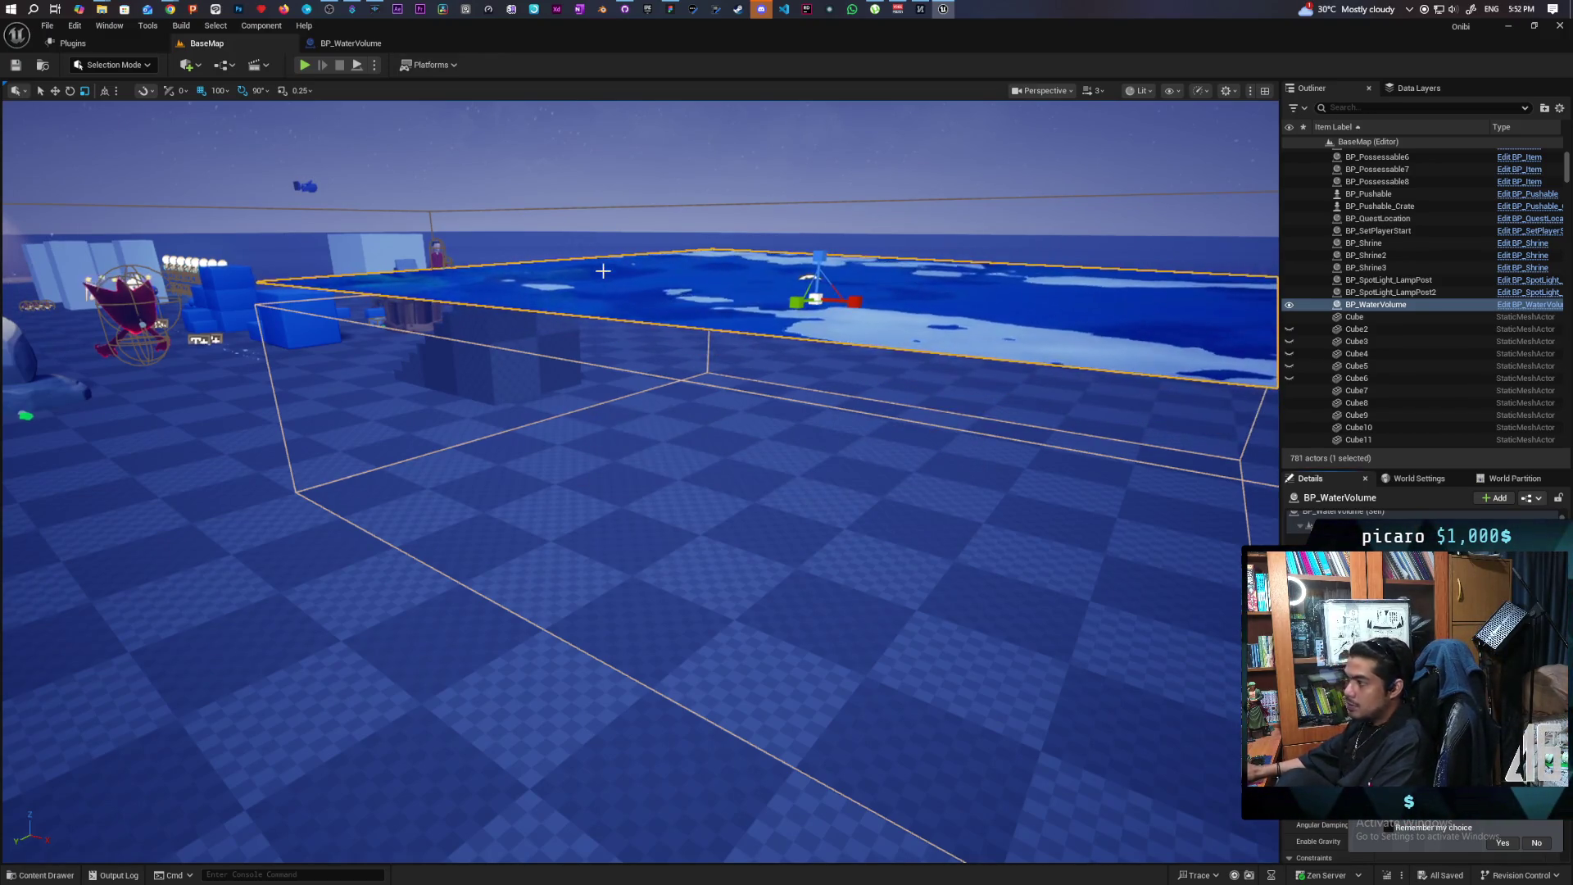
Reframe the view on the water volume and select the whole BP_WaterVolume actor (Self)
drag(609, 441, 607, 452)
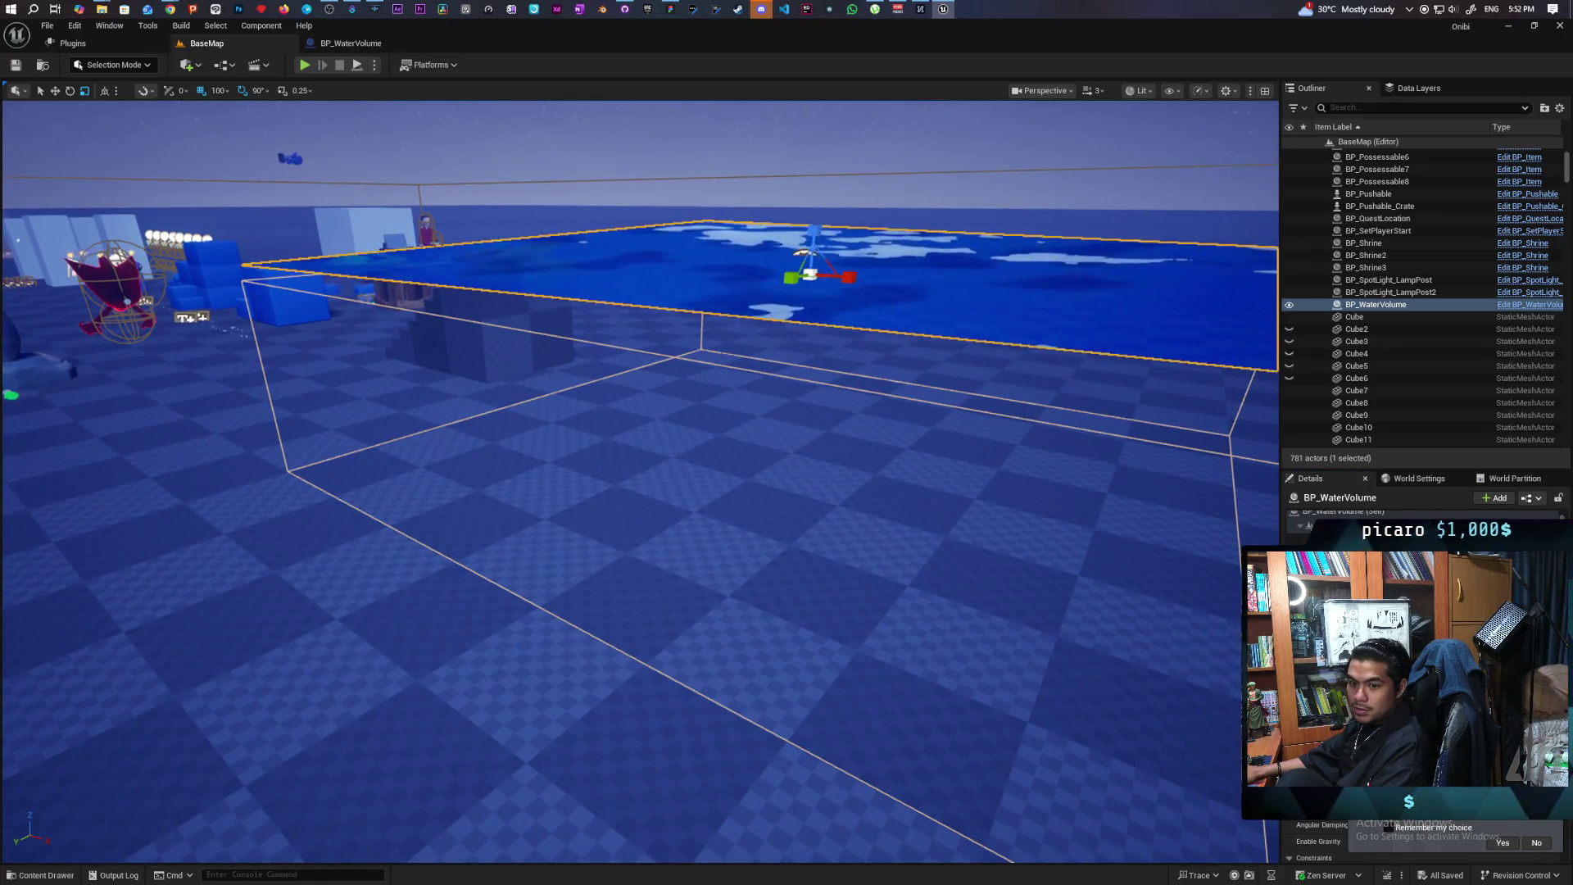
drag(606, 452, 608, 450)
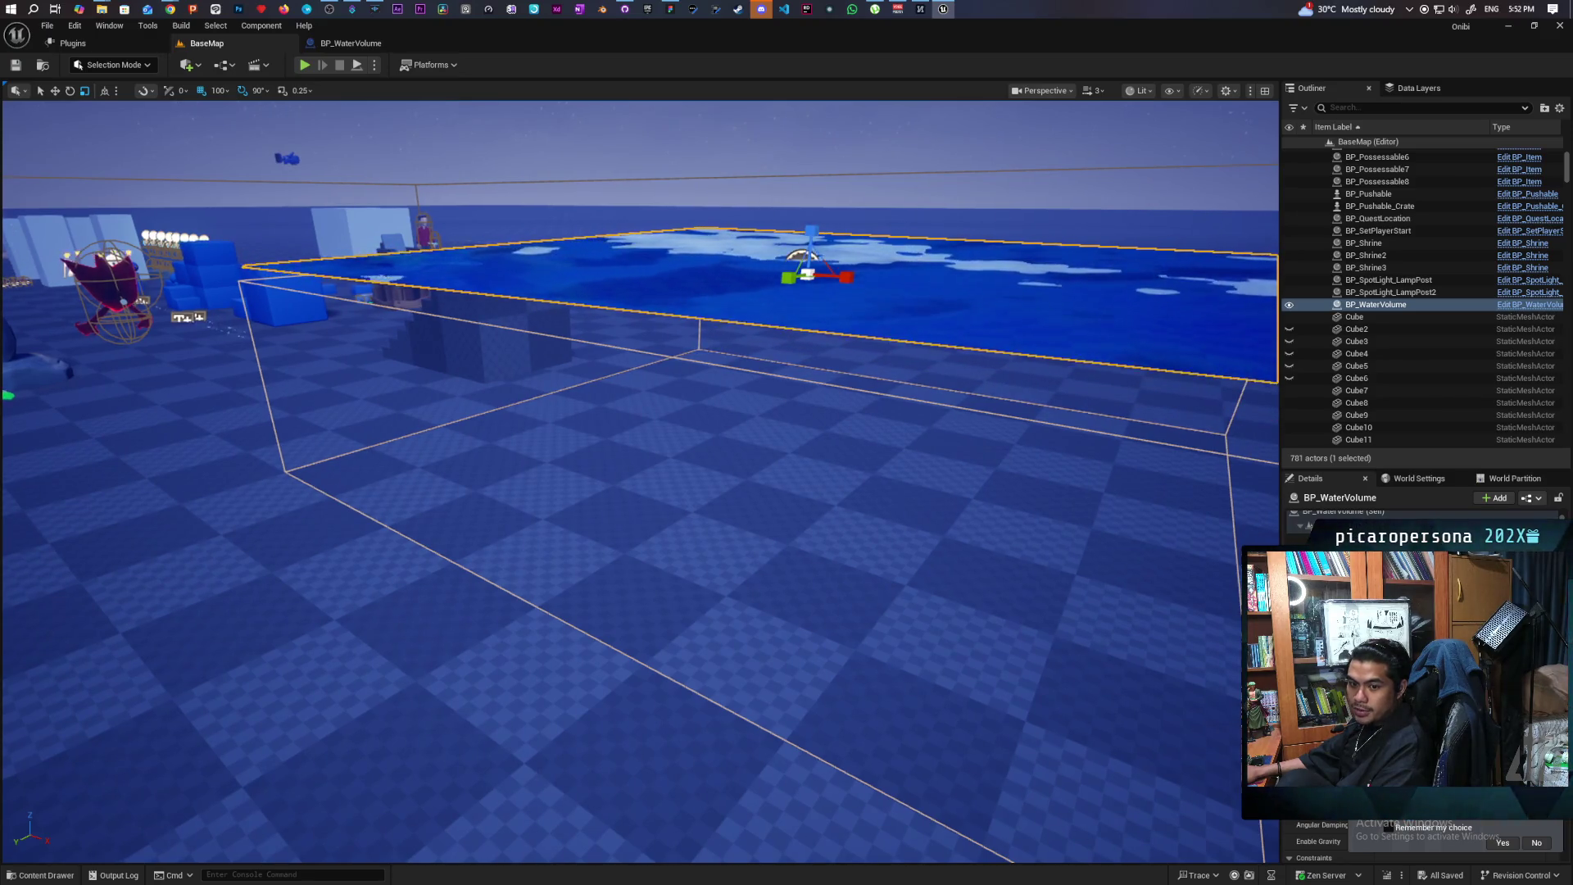
key(f)
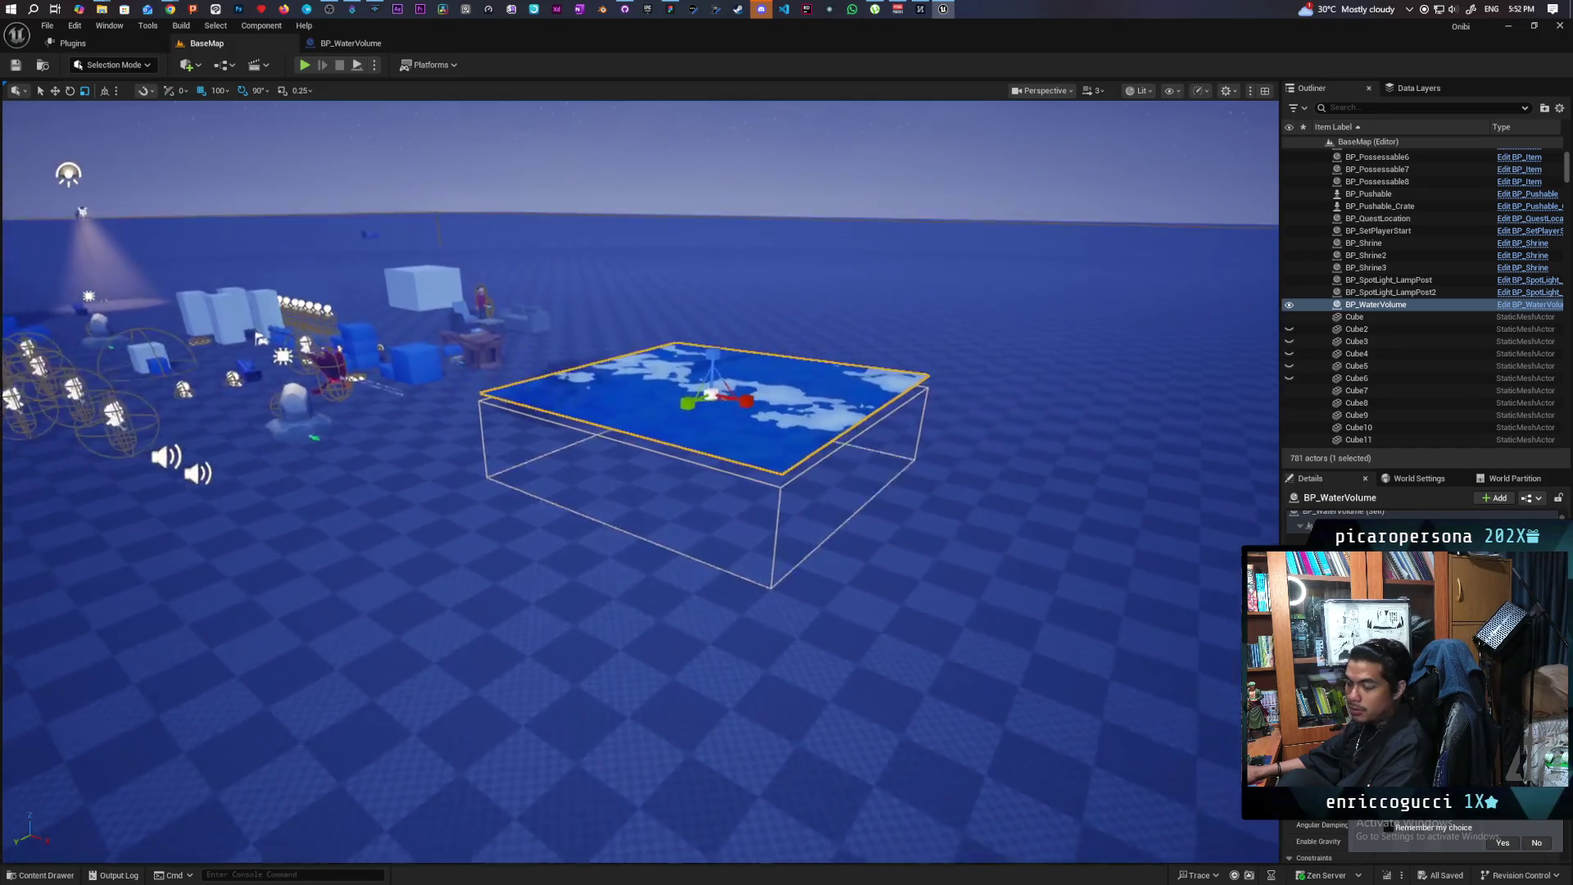
scroll(639, 524, up, 3)
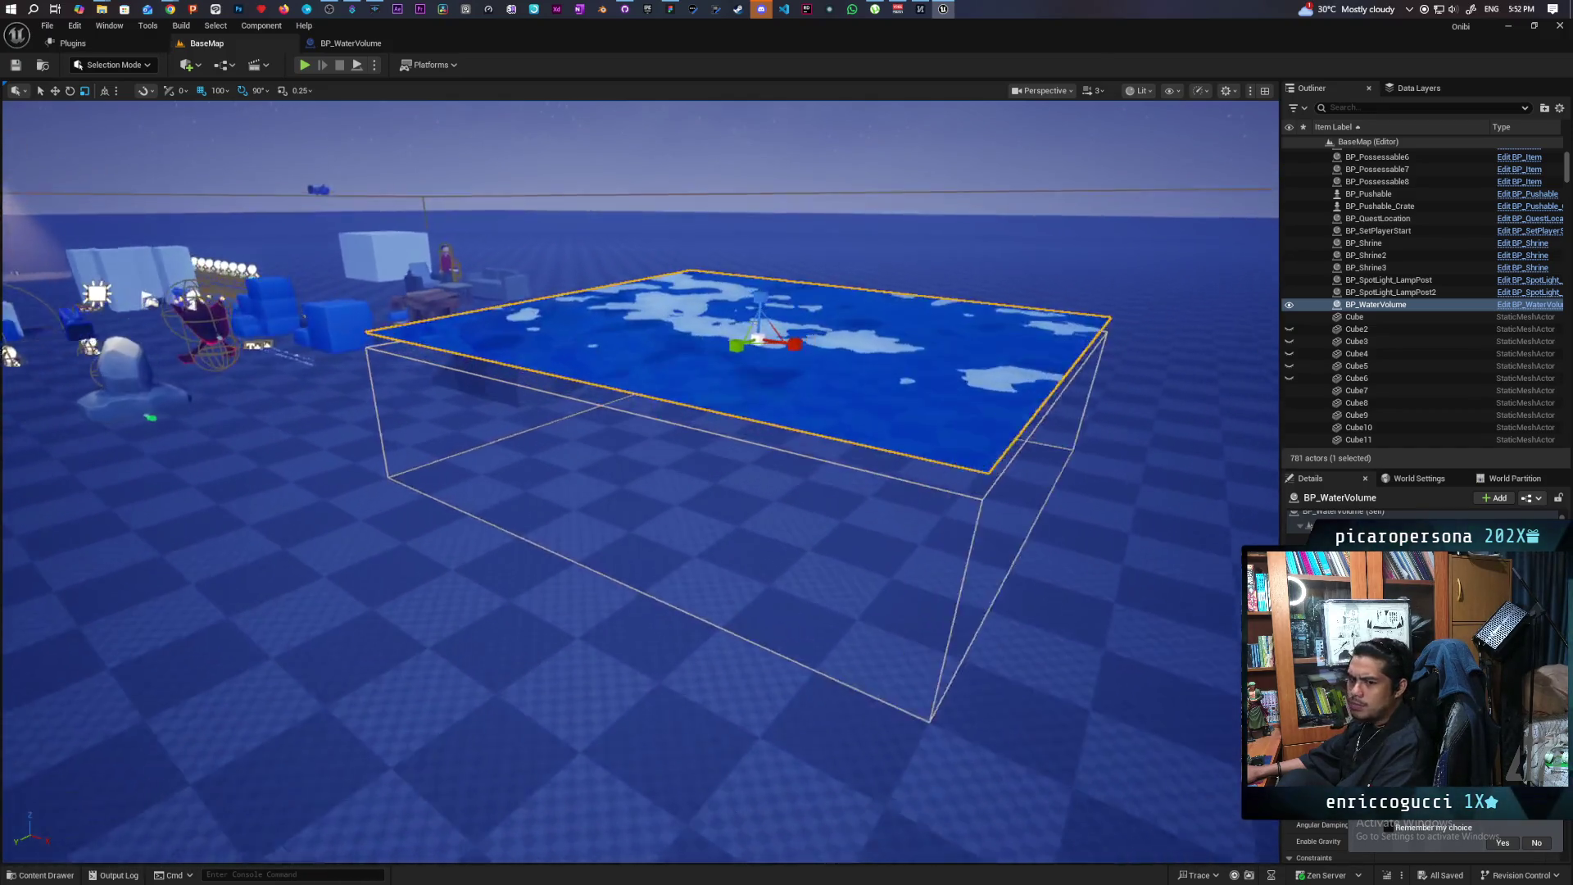
scroll(640, 492, down, 4)
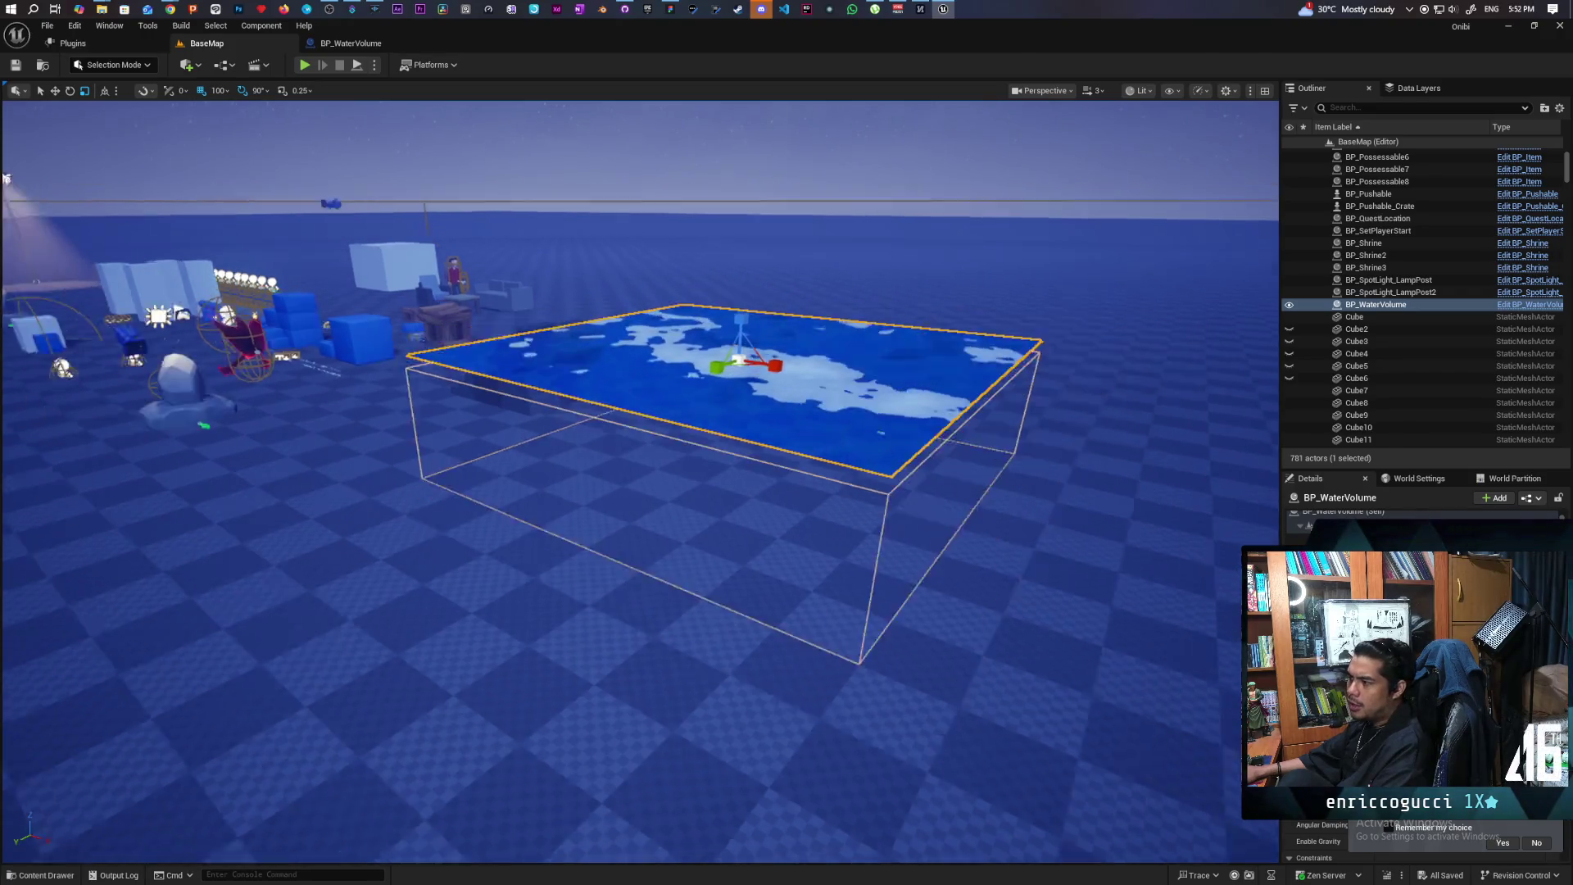
scroll(705, 410, up, 3)
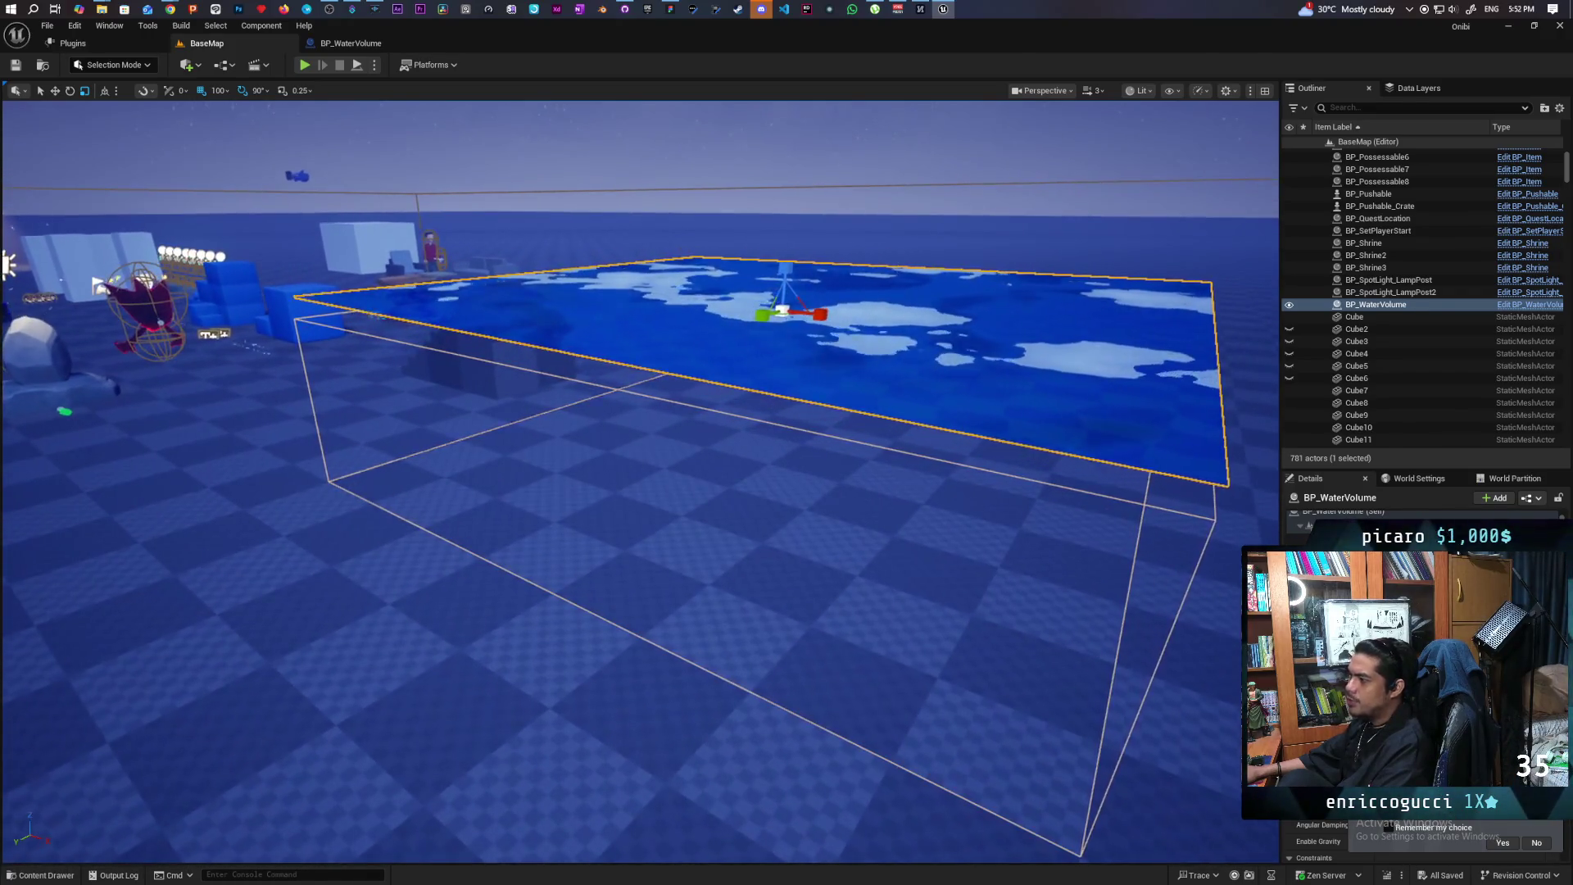
scroll(655, 451, down, 3)
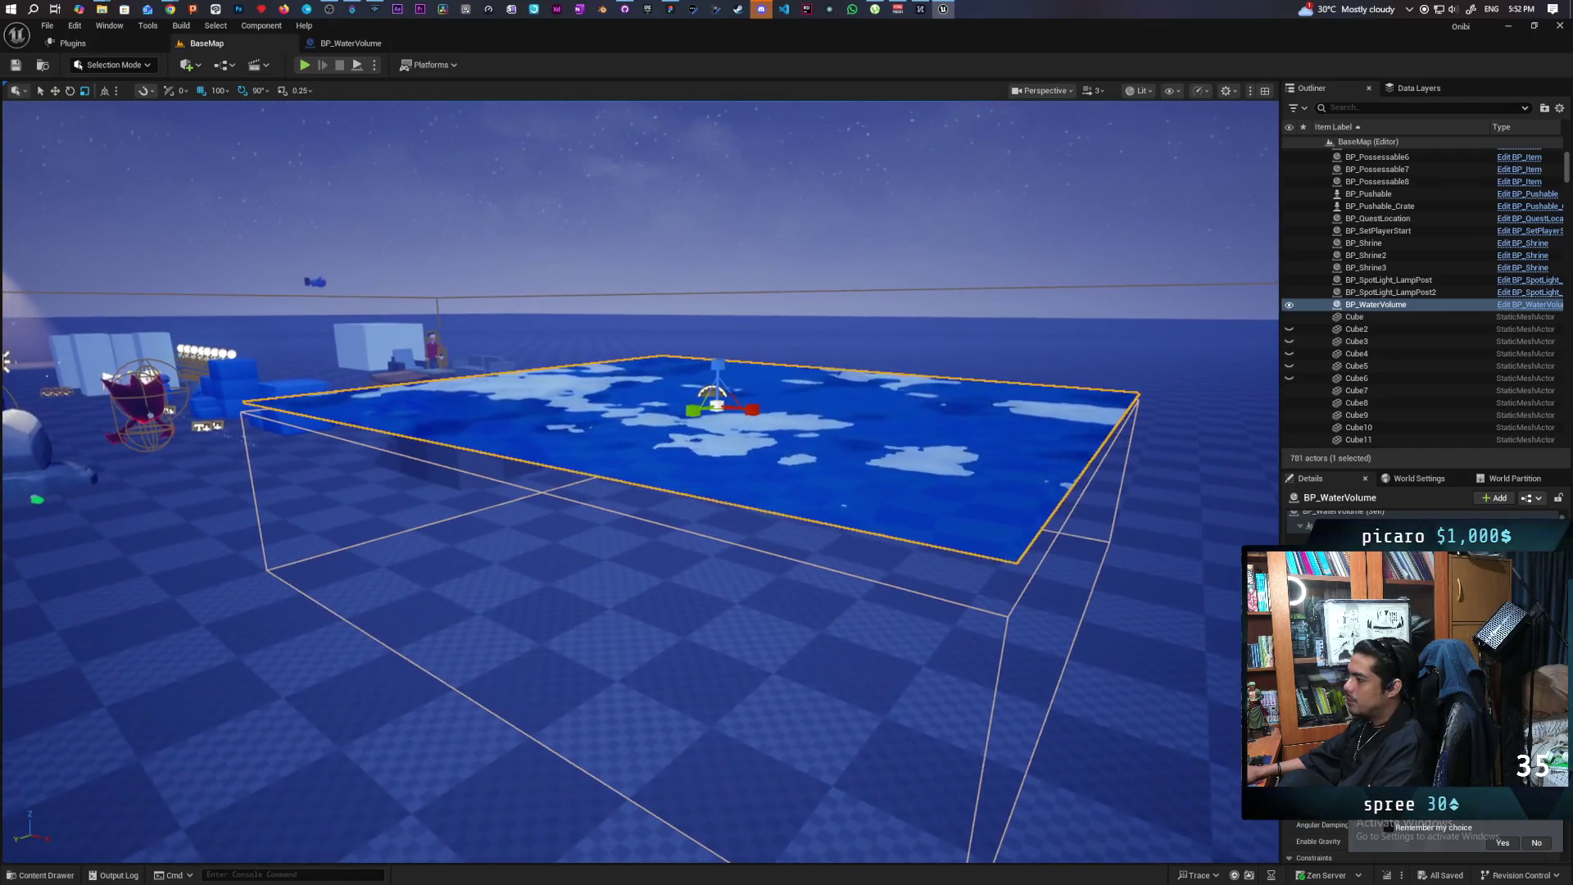
scroll(626, 409, down, 2)
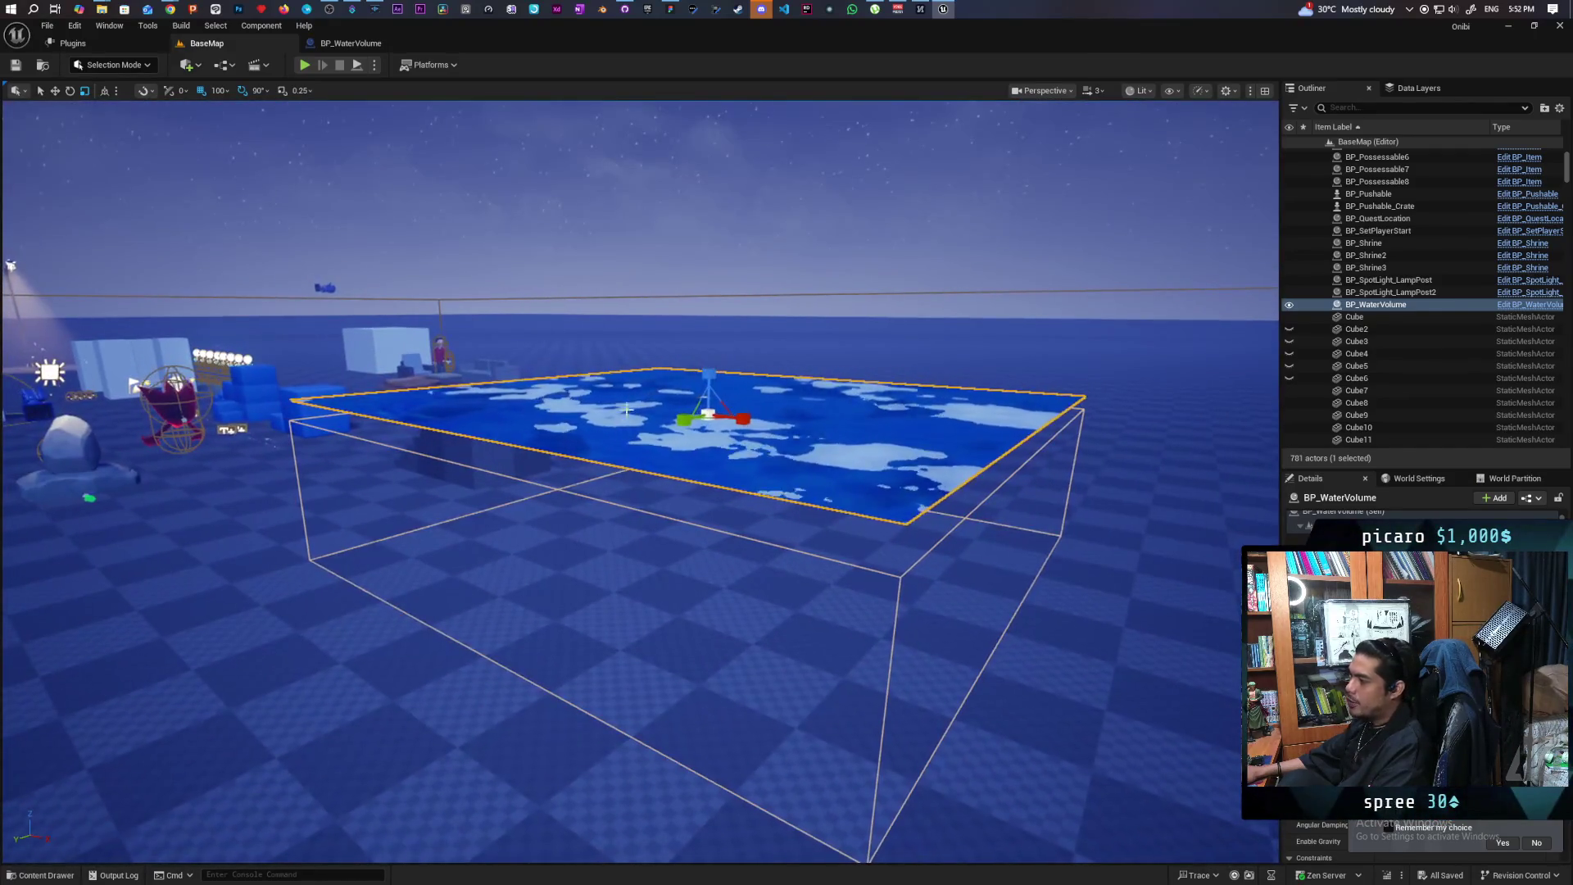
click(1335, 511)
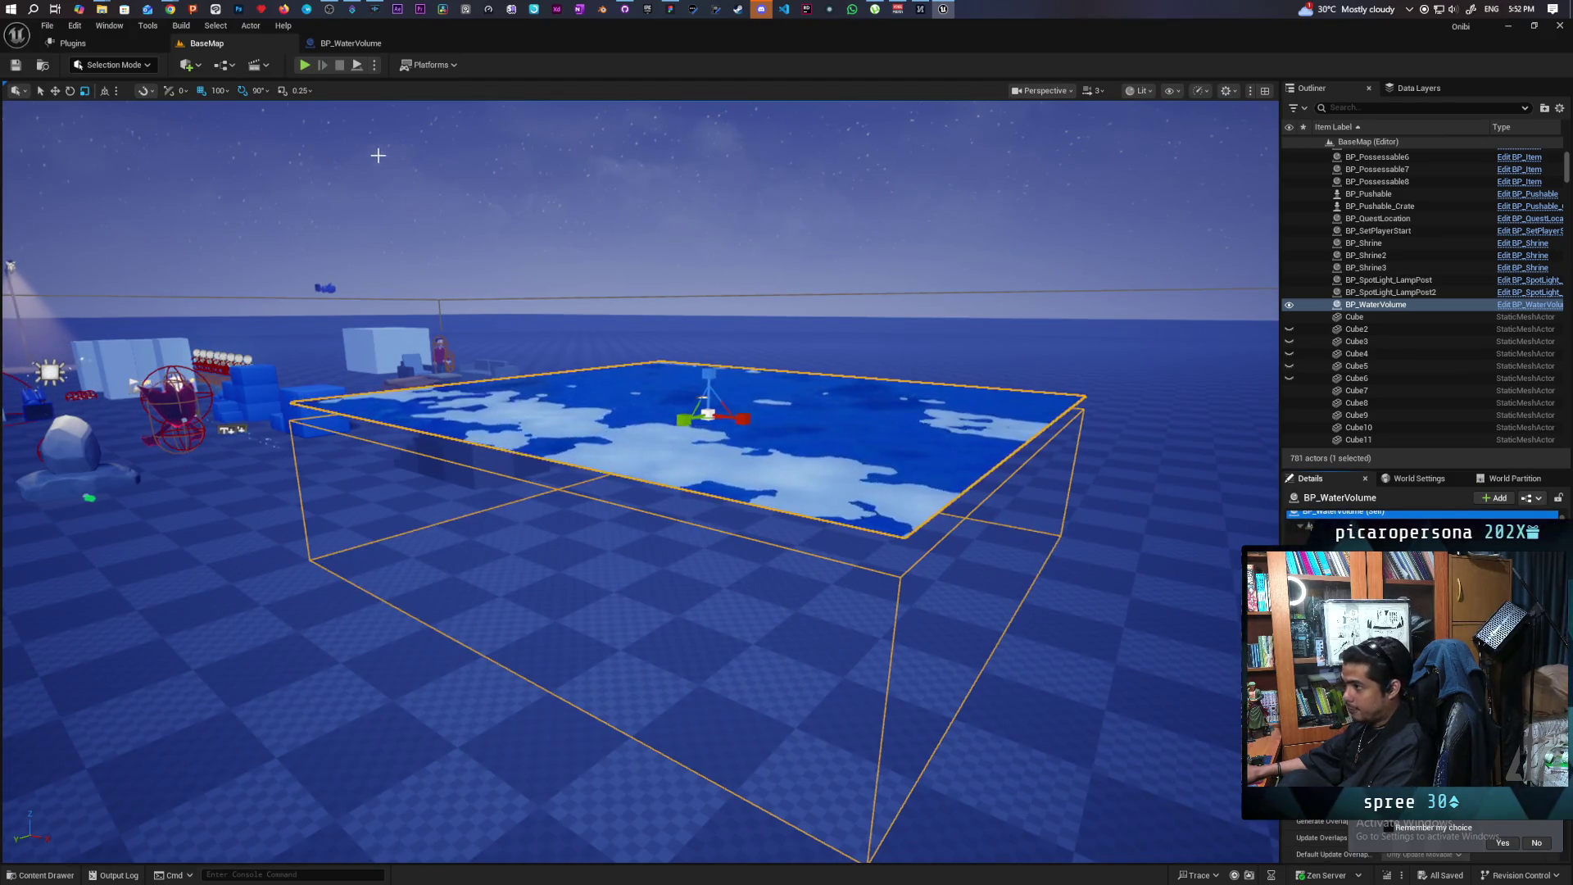
mouse_move(645, 328)
mouse_down()
mouse_move(680, 328)
mouse_move(668, 365)
mouse_move(668, 328)
mouse_move(623, 328)
mouse_move(647, 332)
mouse_move(655, 369)
mouse_move(656, 345)
mouse_move(656, 385)
mouse_move(215, 485)
mouse_up()
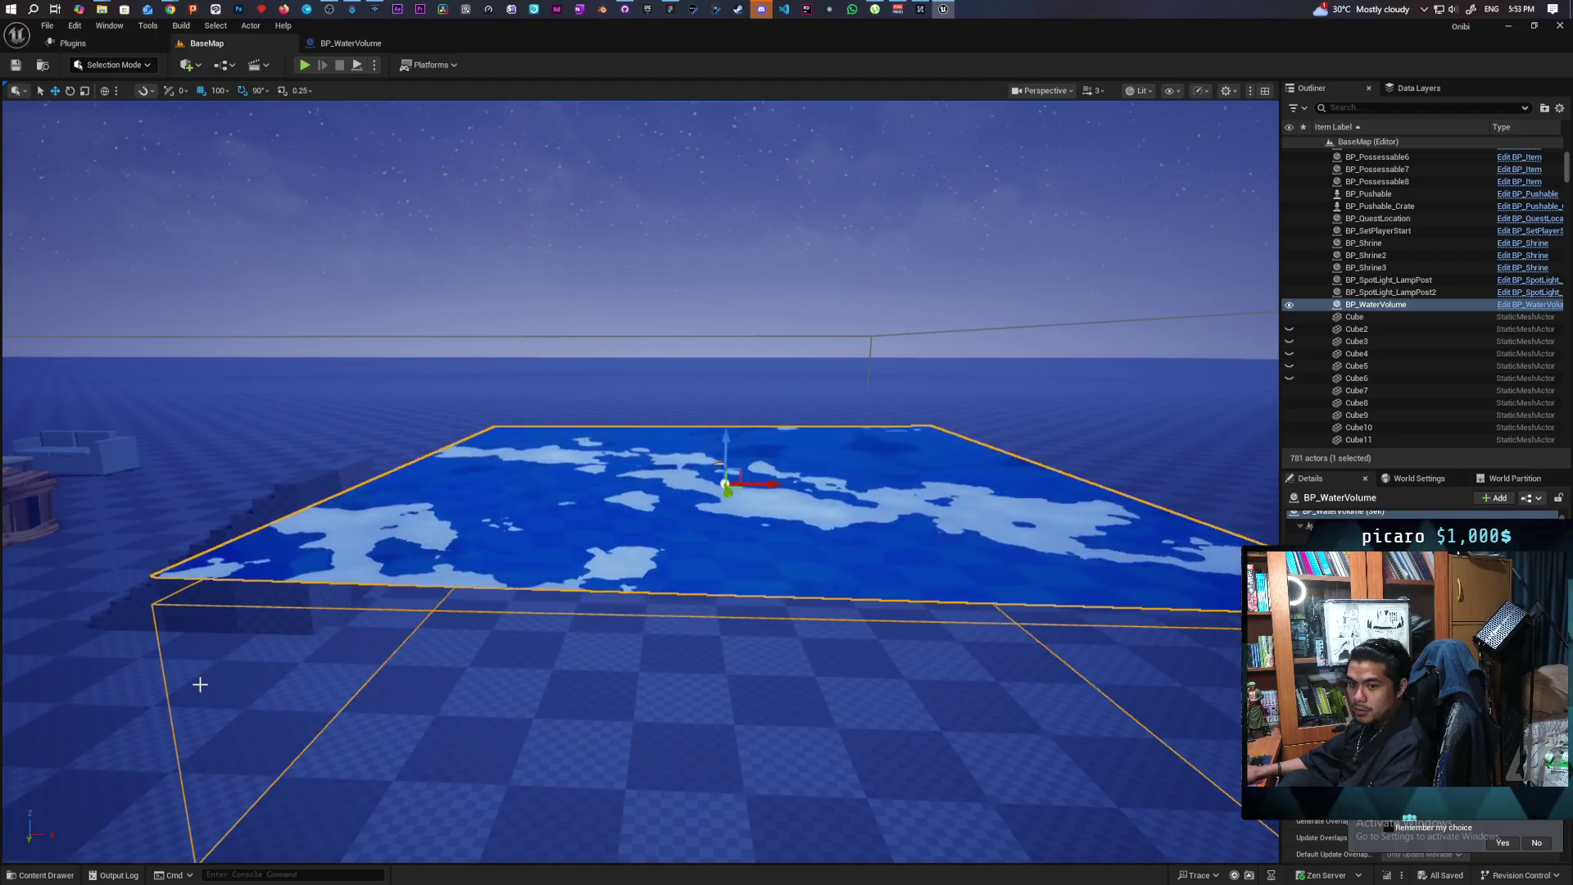
Create a new Blueprint Class in Content/Core/Water_System and name it C_Buoyancy
key(ctrl+space)
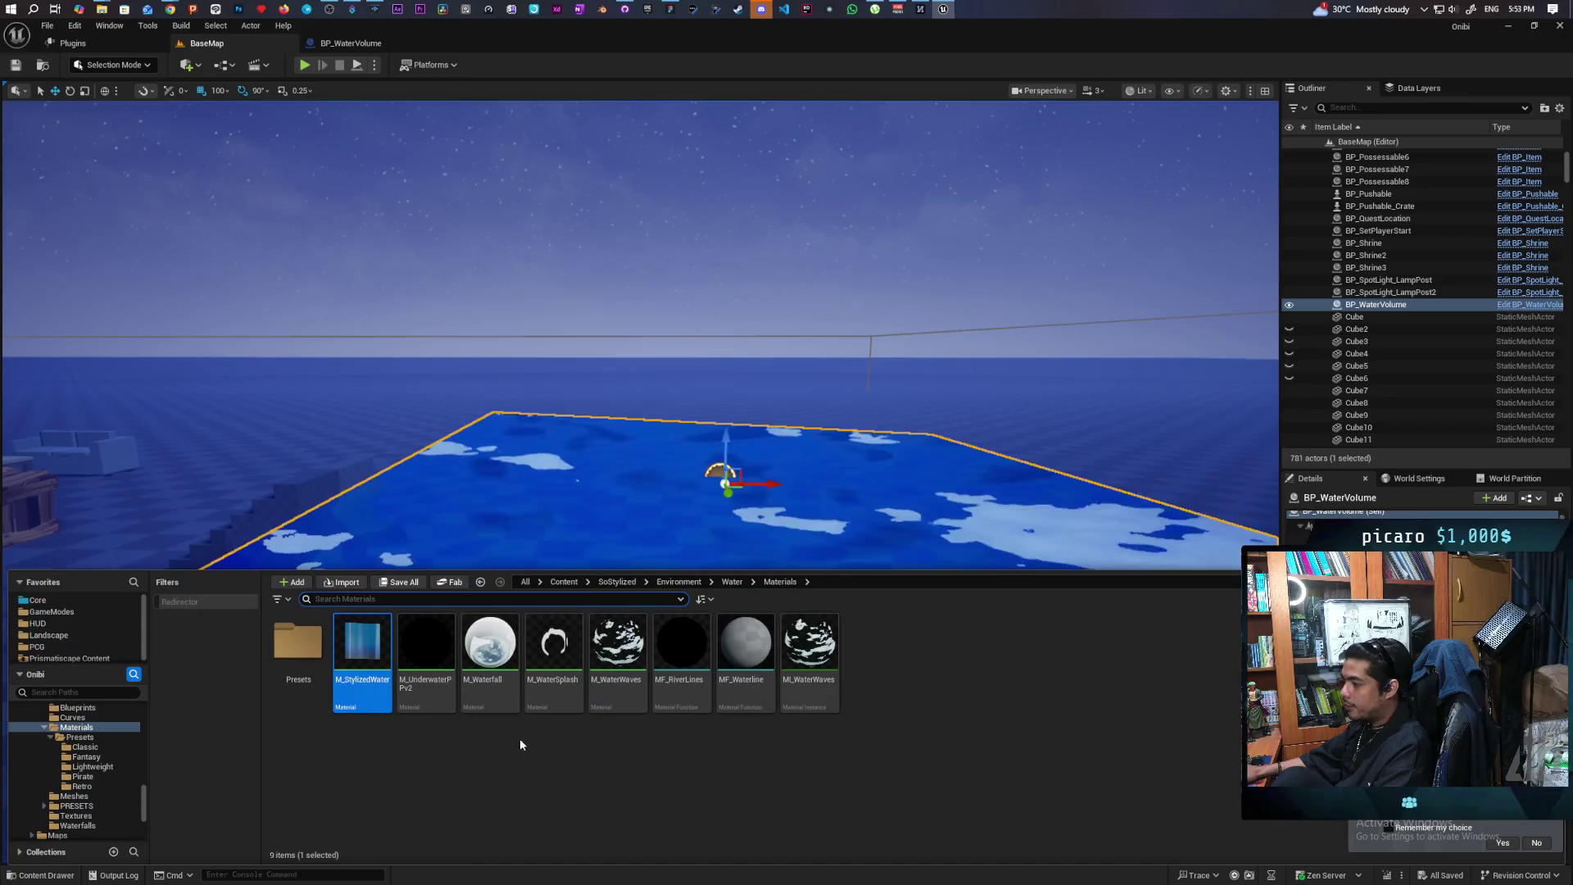
click(598, 517)
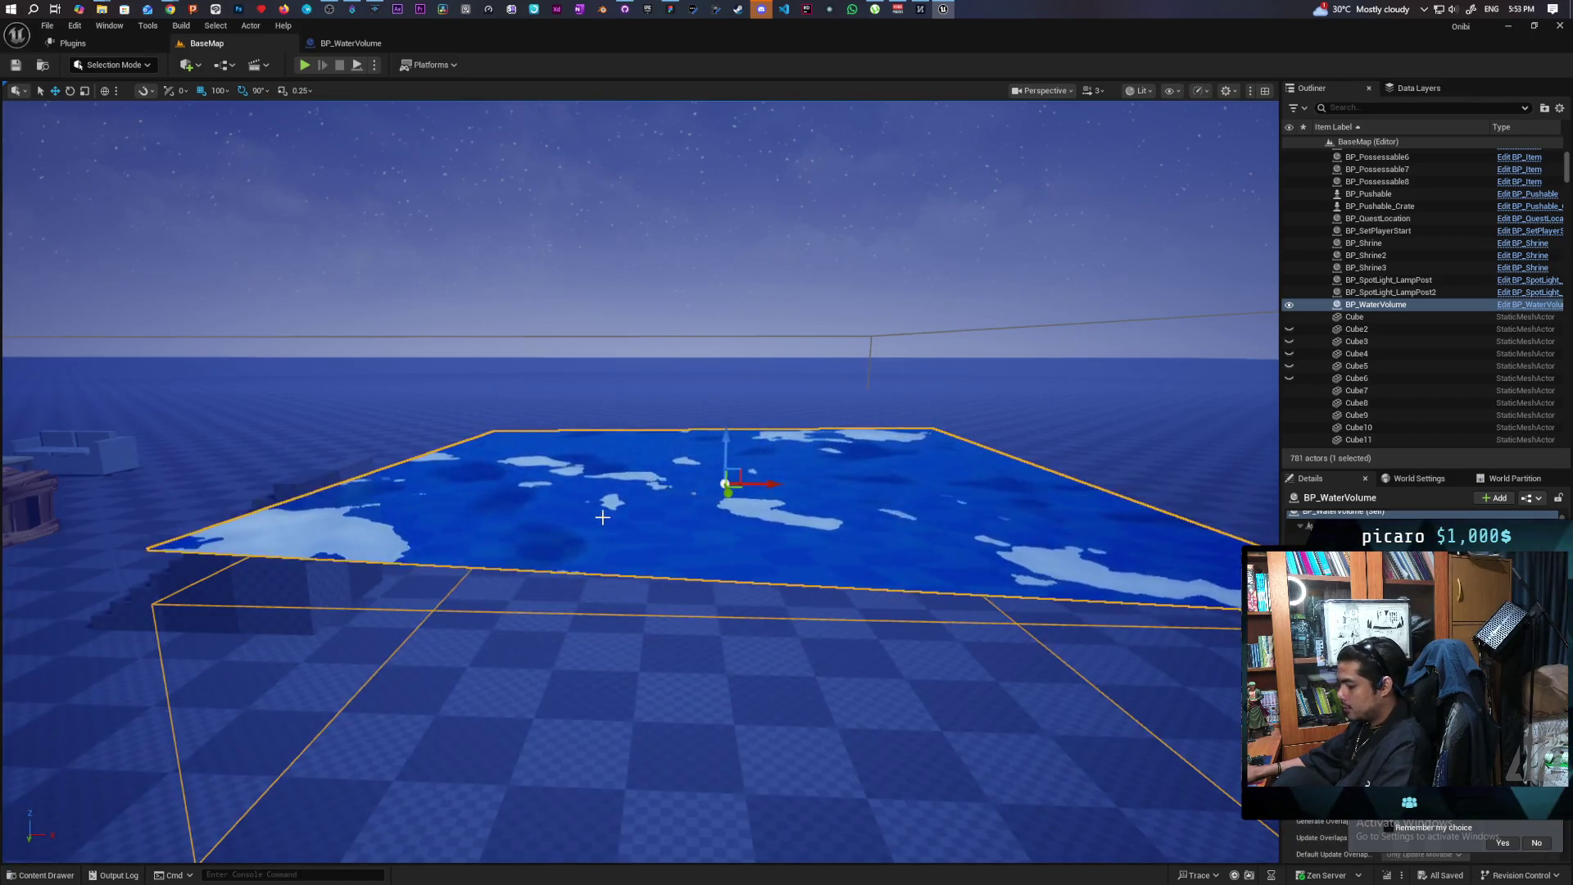
key(ctrl+b)
right_click(496, 721)
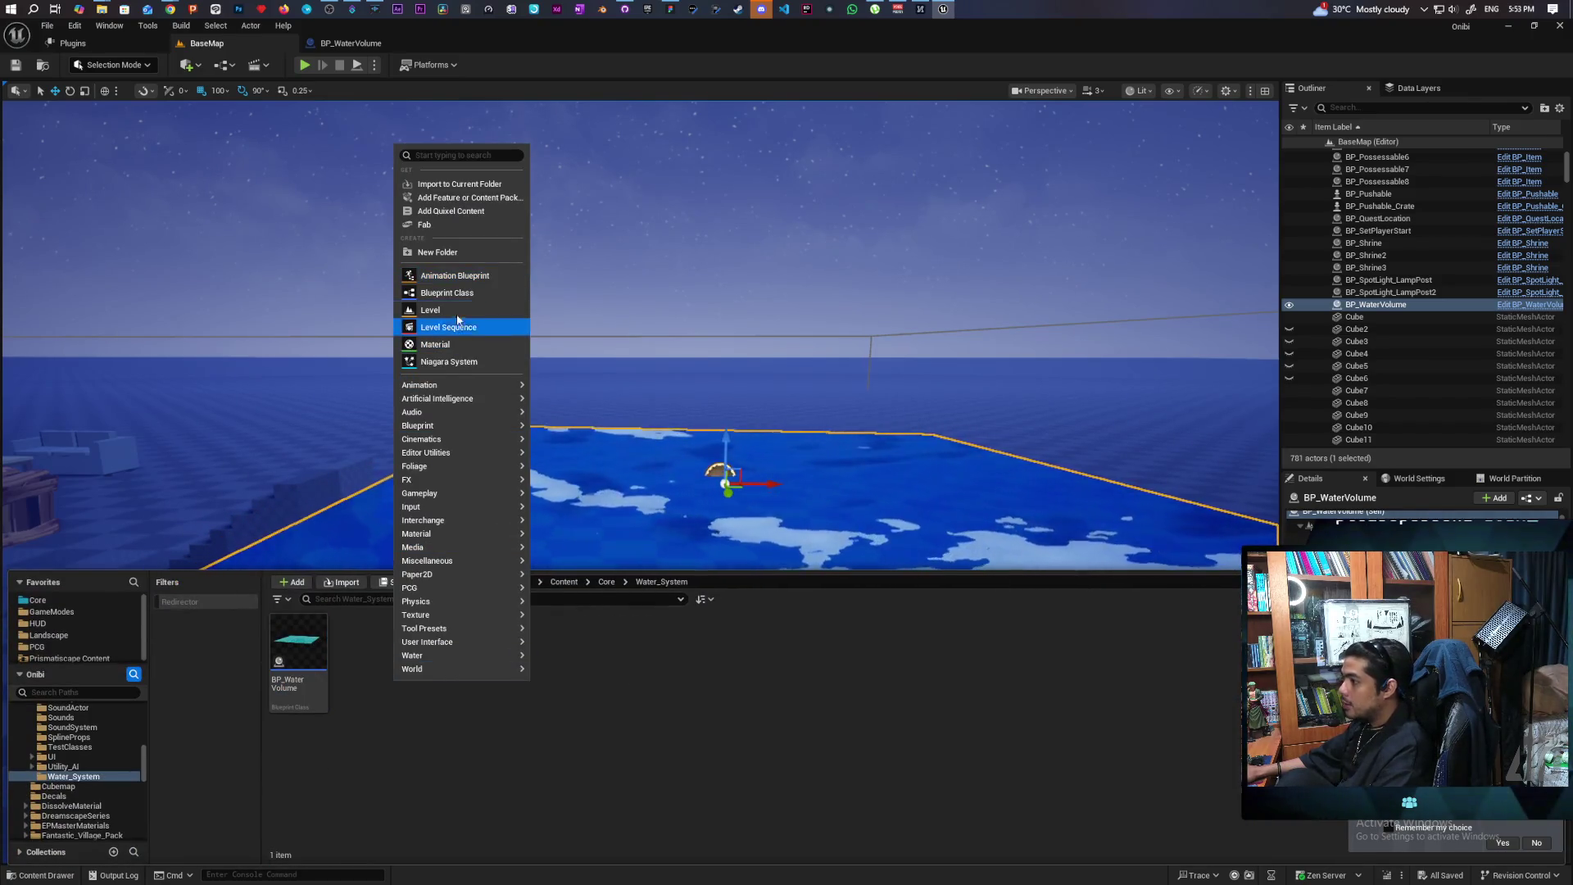
click(683, 401)
click(647, 471)
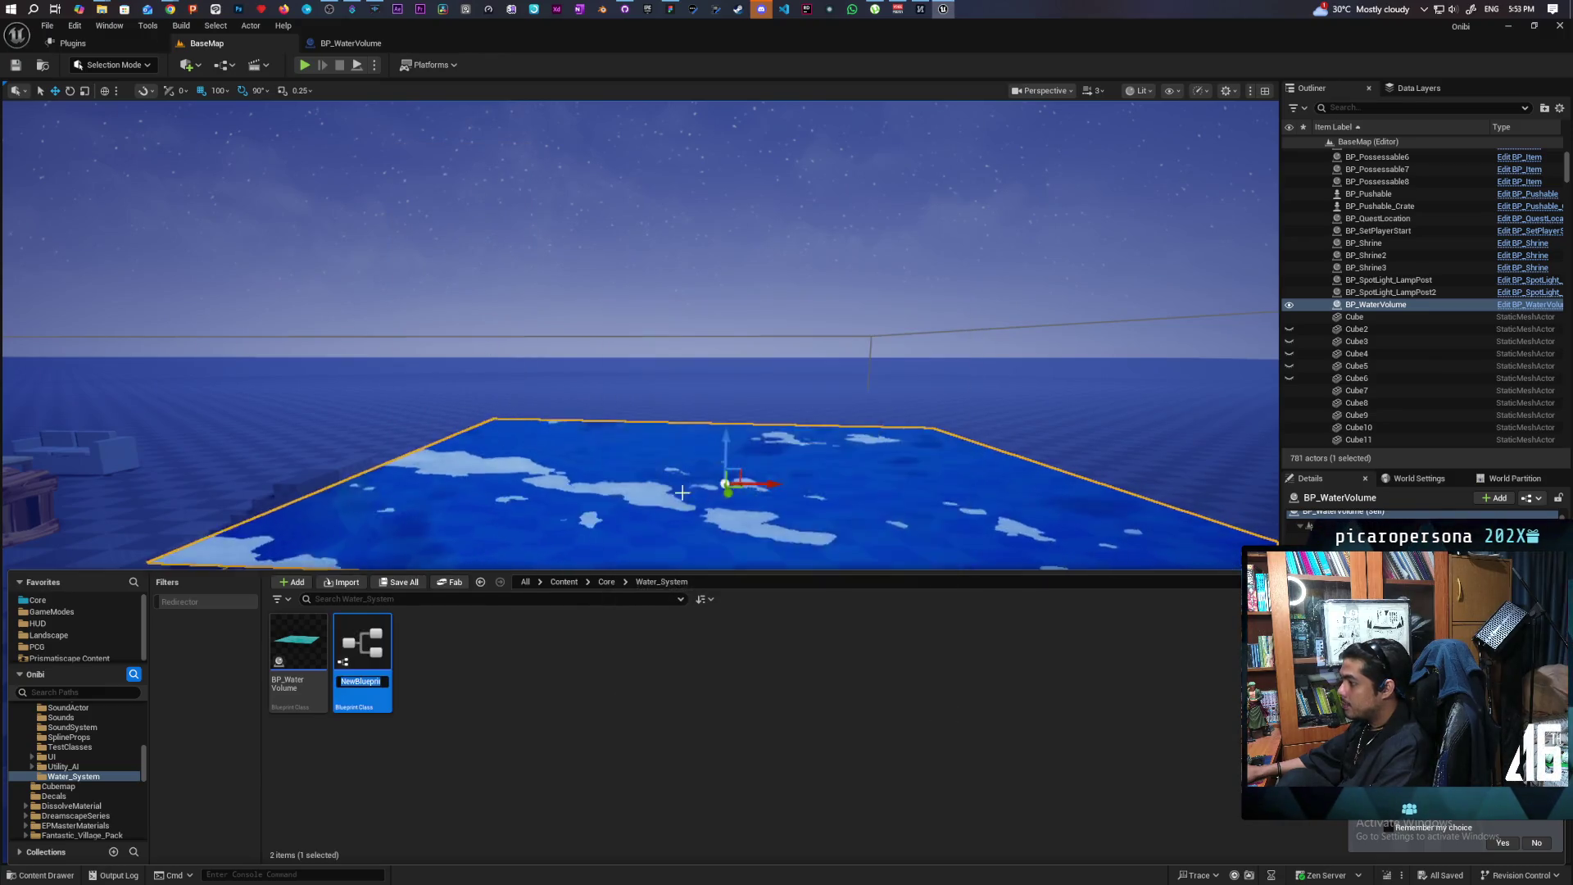
text(C_)
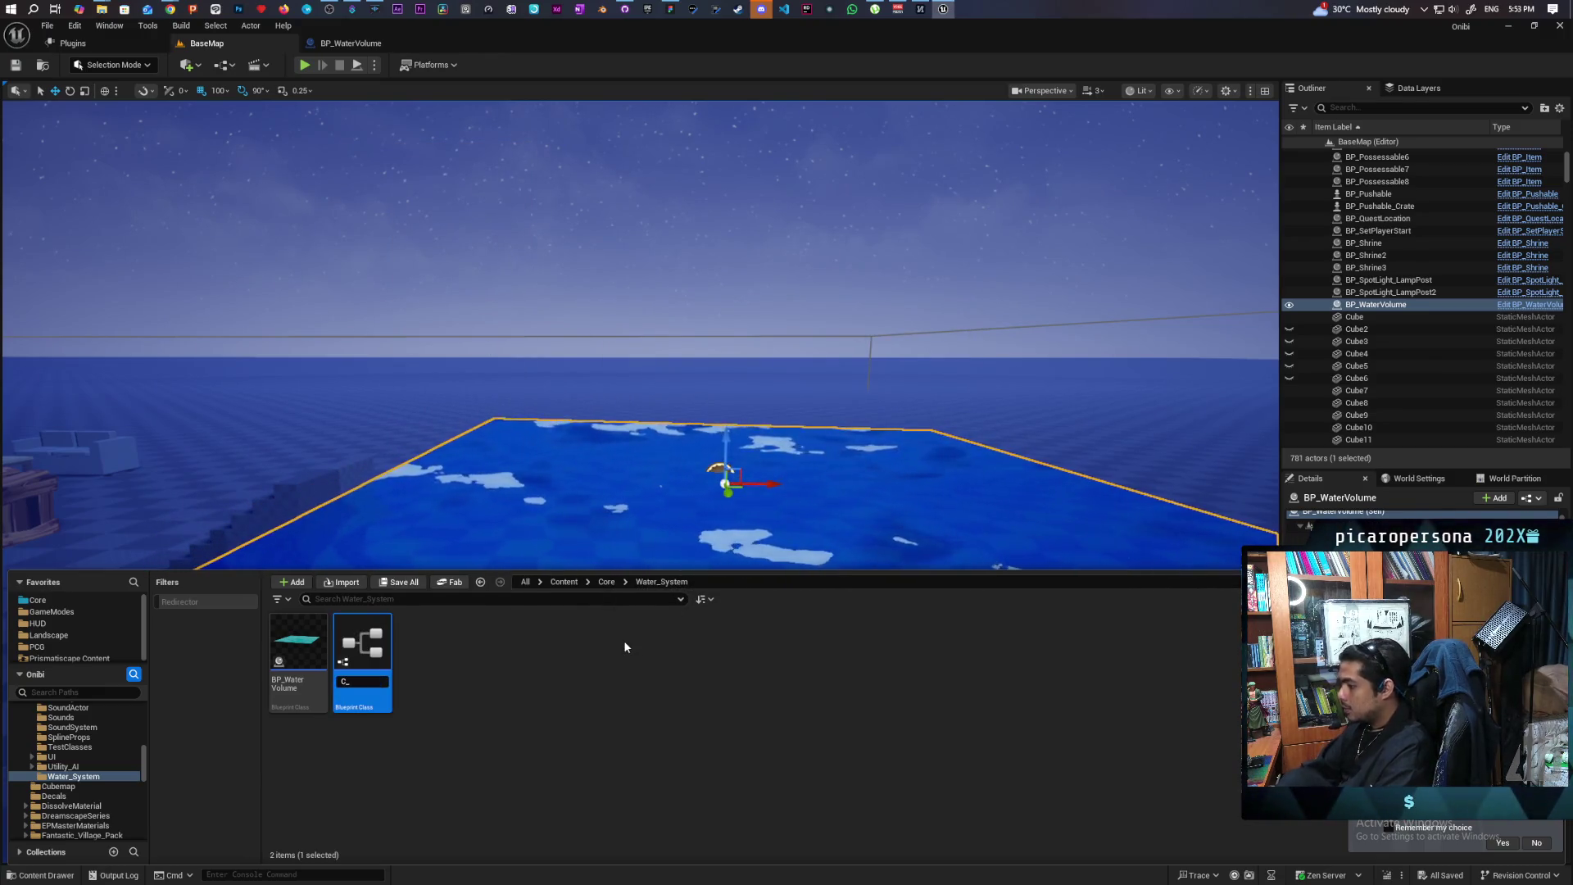
text(Buoyancy)
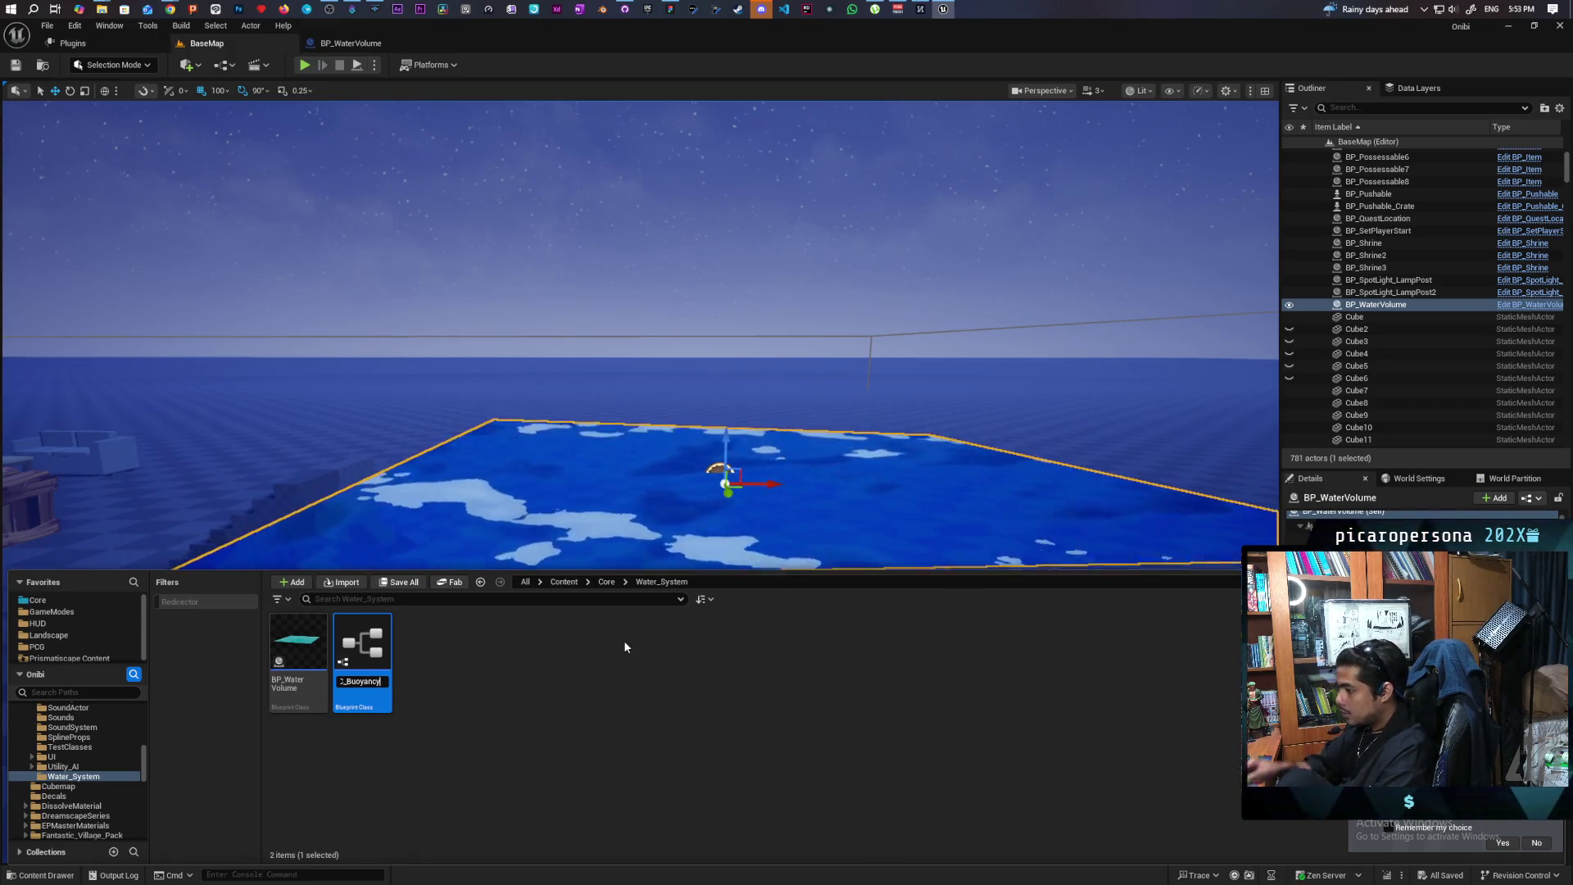
Confirm the C_Buoyancy name and bring the water volume box back into view
key(Return)
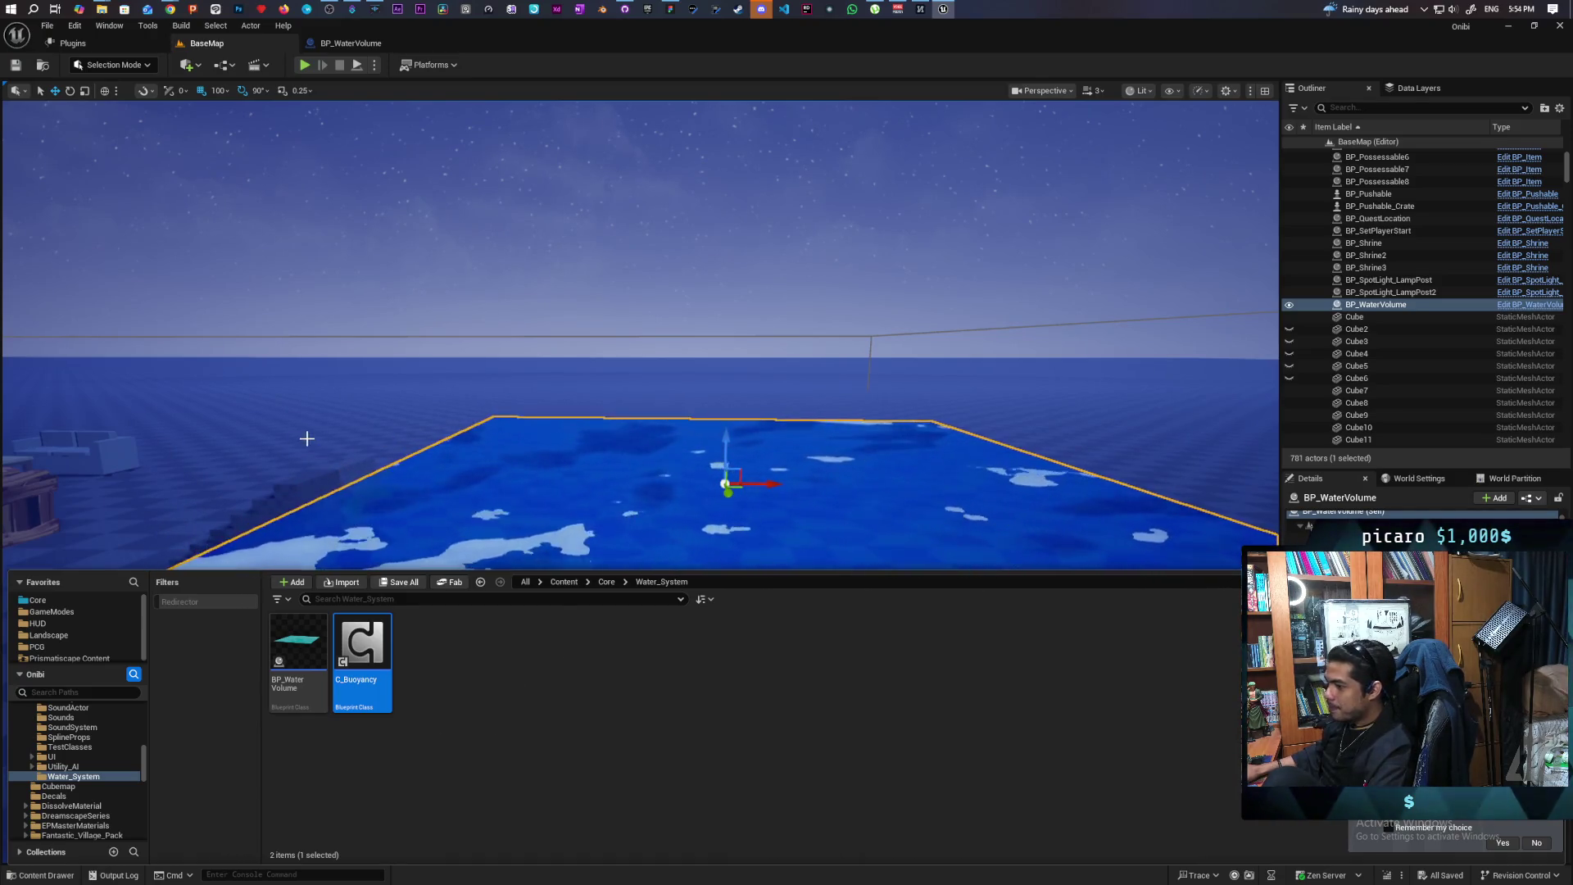
mouse_move(307, 439)
mouse_down()
mouse_move(311, 492)
mouse_move(344, 540)
mouse_up()
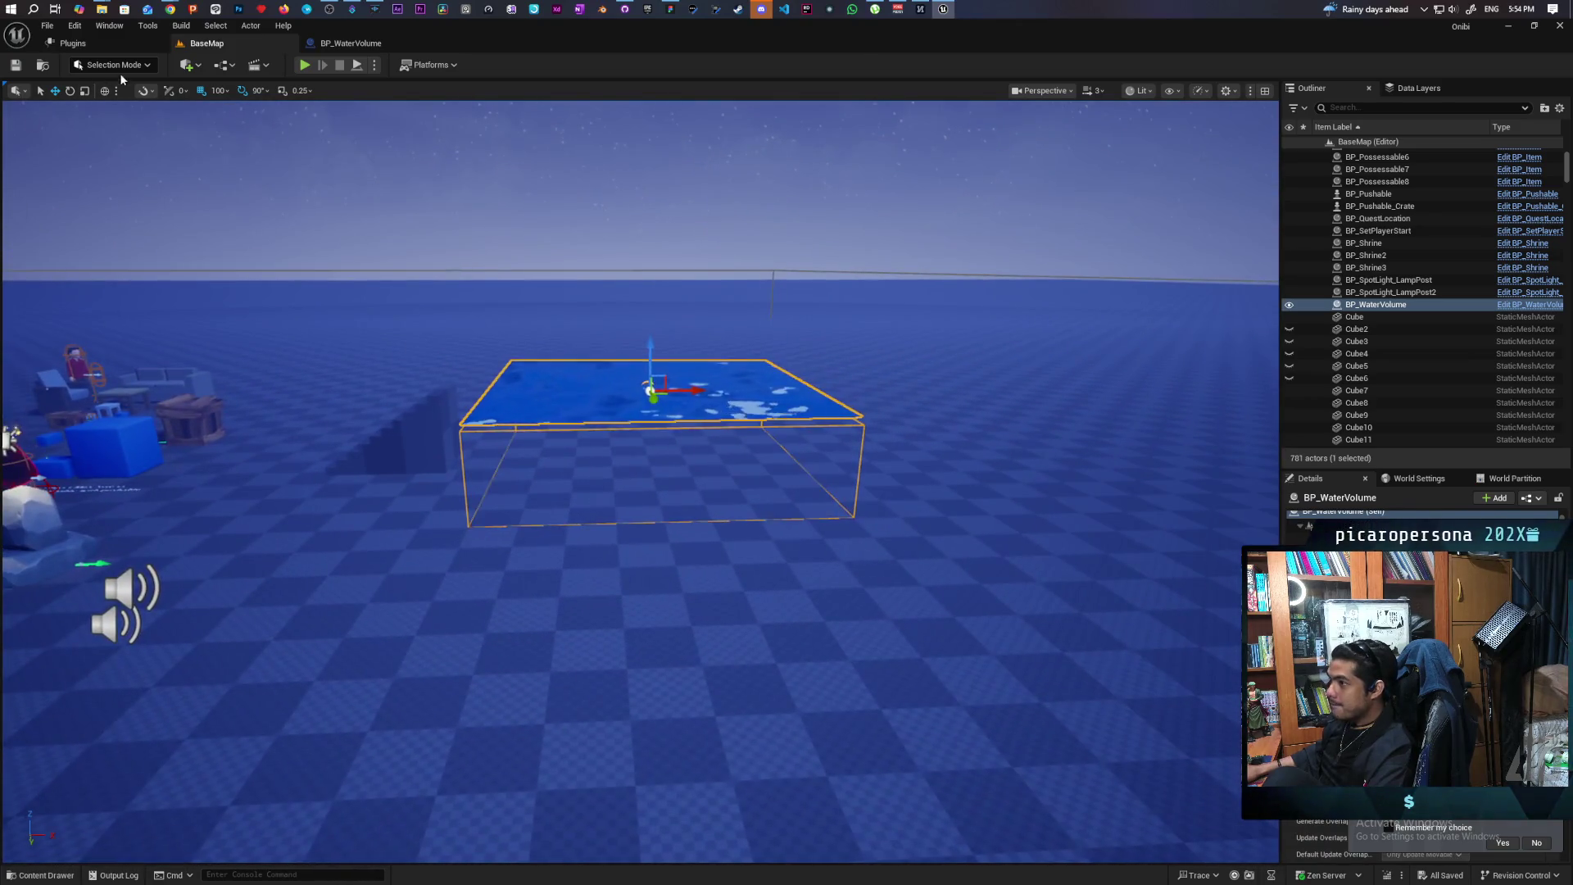
Place a Sphere from Quick Add ('sph') just above the water surface and save the level
click(187, 65)
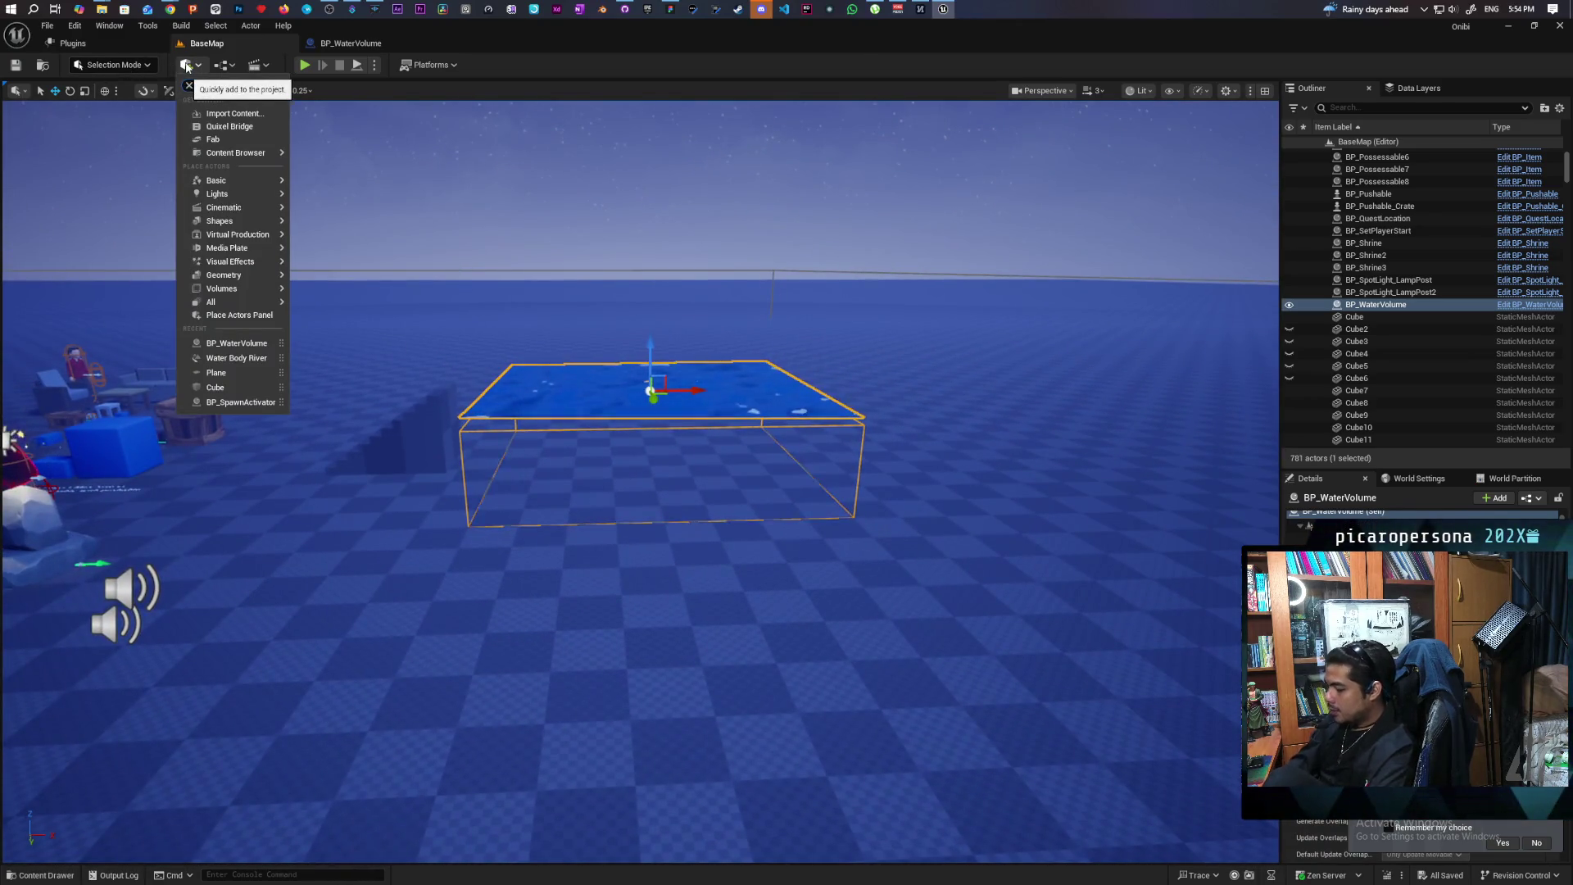
text(s)
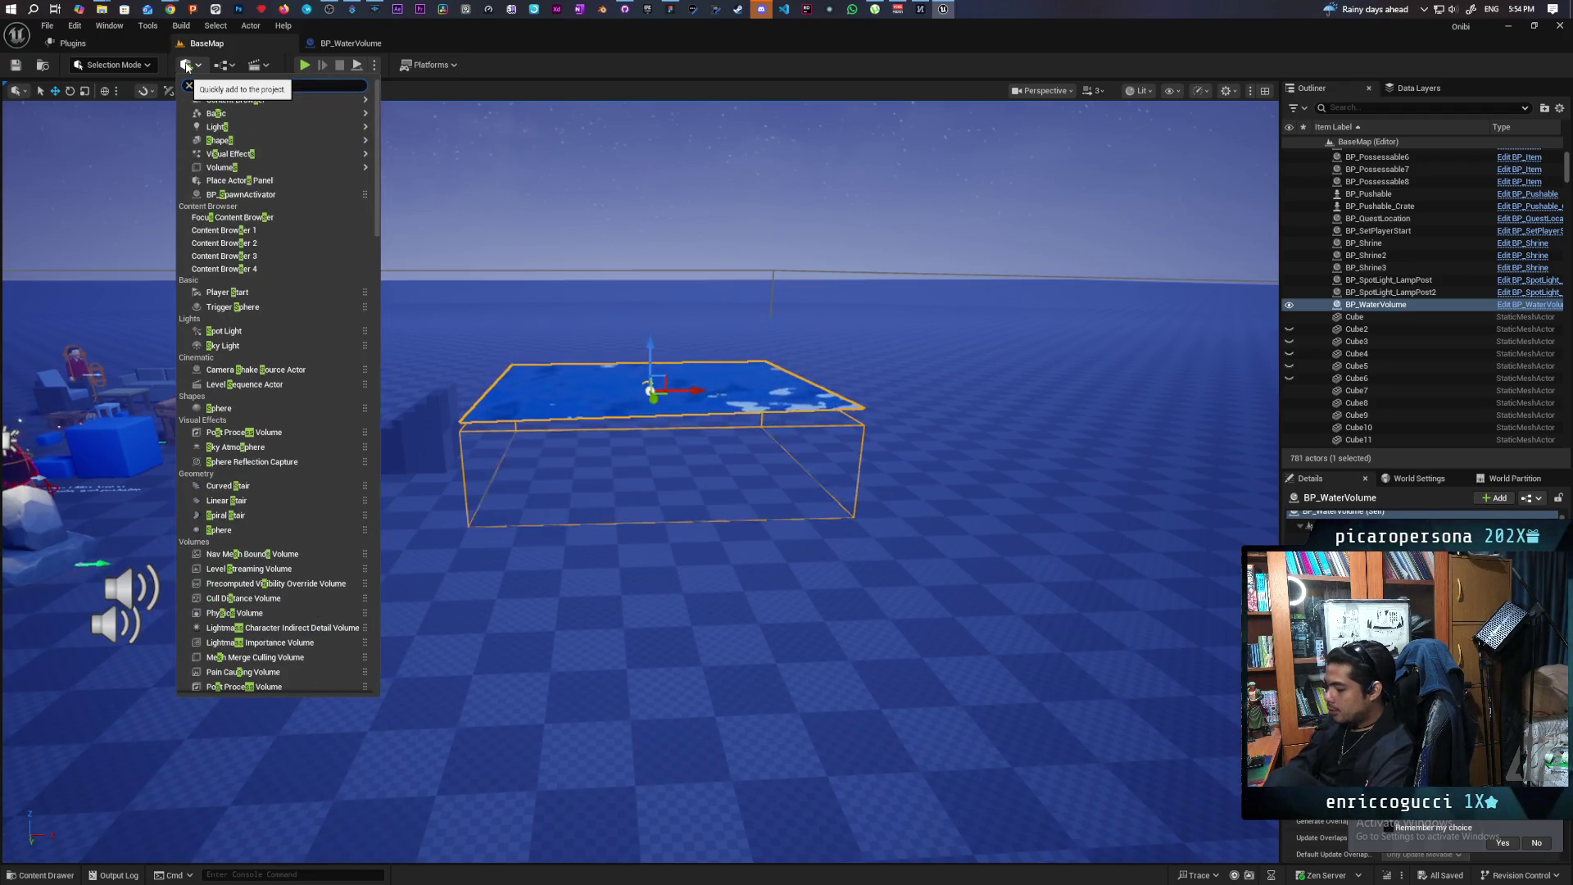
text(ph)
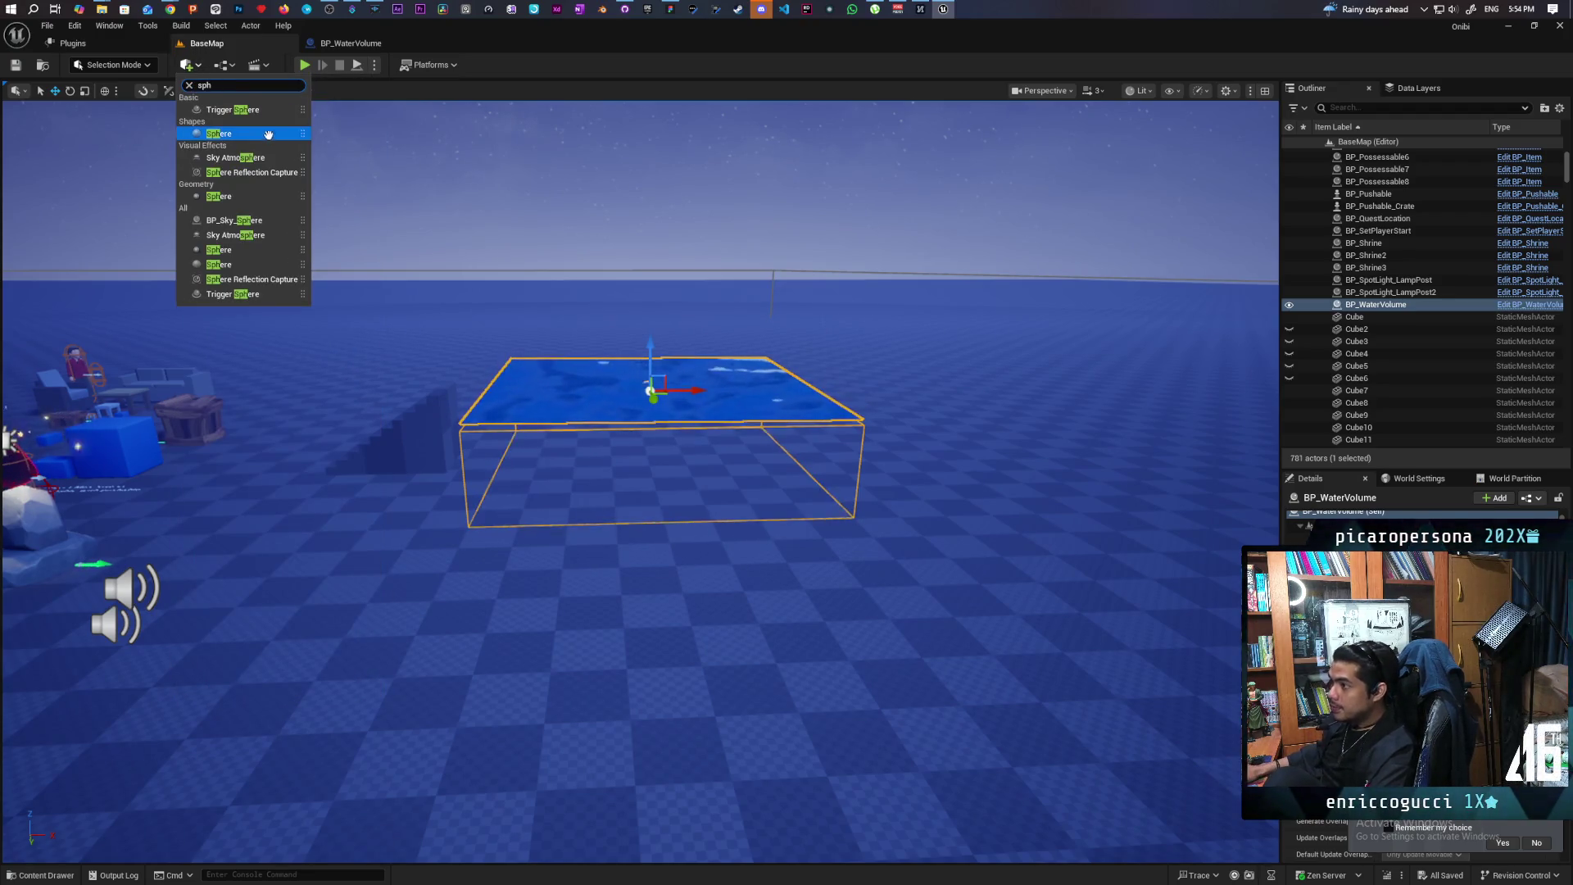
mouse_move(268, 134)
mouse_down()
mouse_move(600, 562)
mouse_move(561, 594)
mouse_move(545, 315)
mouse_up()
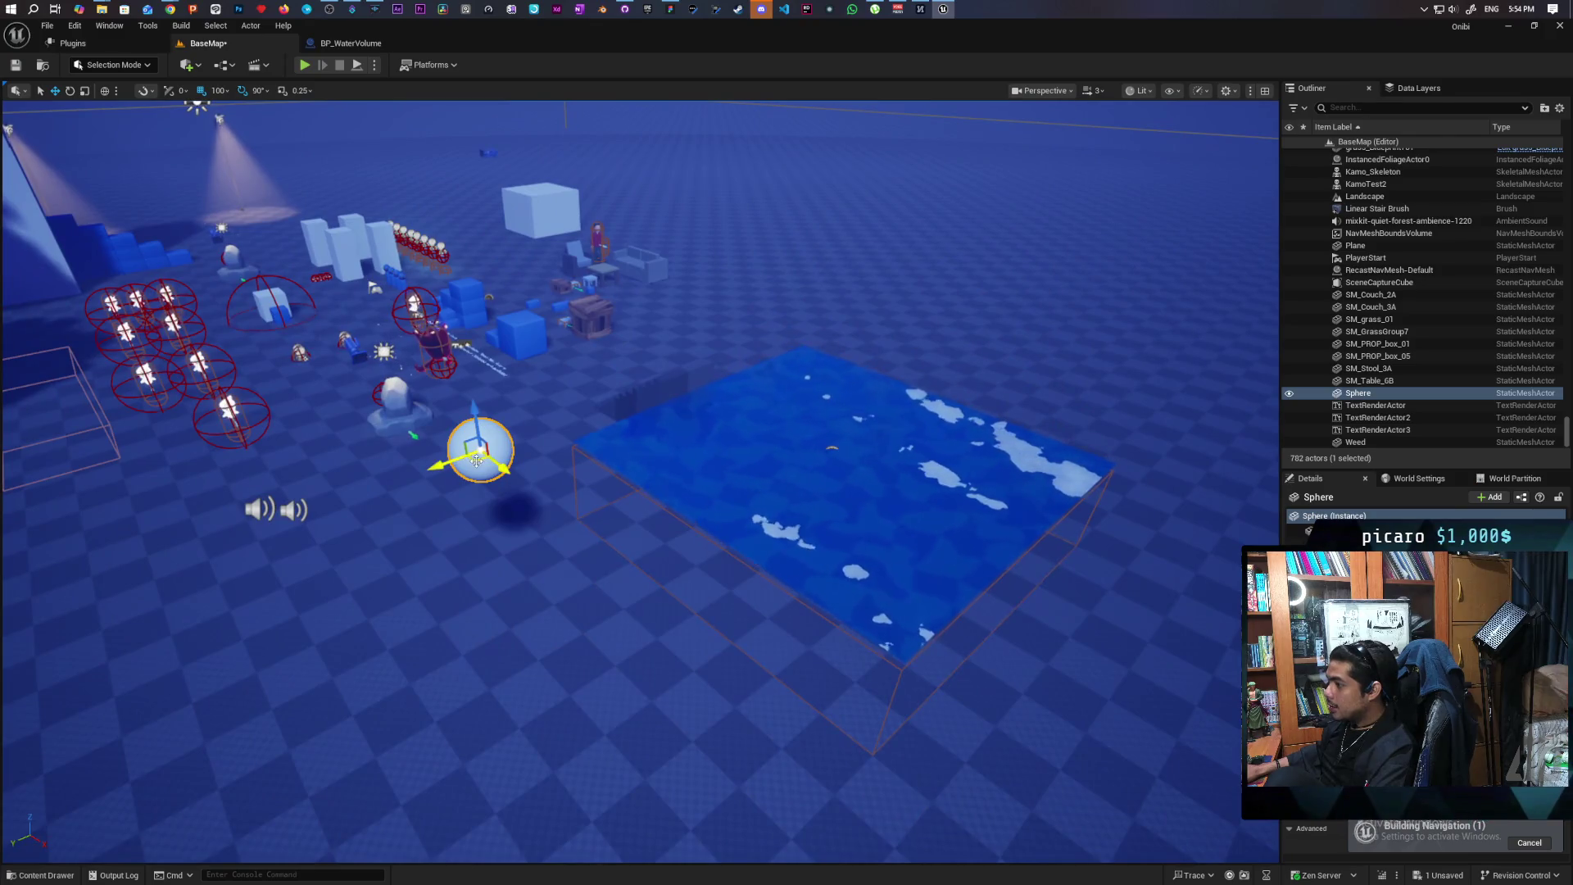
mouse_move(484, 451)
mouse_down()
mouse_move(734, 446)
mouse_move(822, 409)
mouse_move(815, 397)
mouse_up()
mouse_move(762, 478)
mouse_down()
mouse_move(762, 459)
mouse_move(762, 477)
mouse_move(785, 484)
mouse_up()
key(ctrl+s)
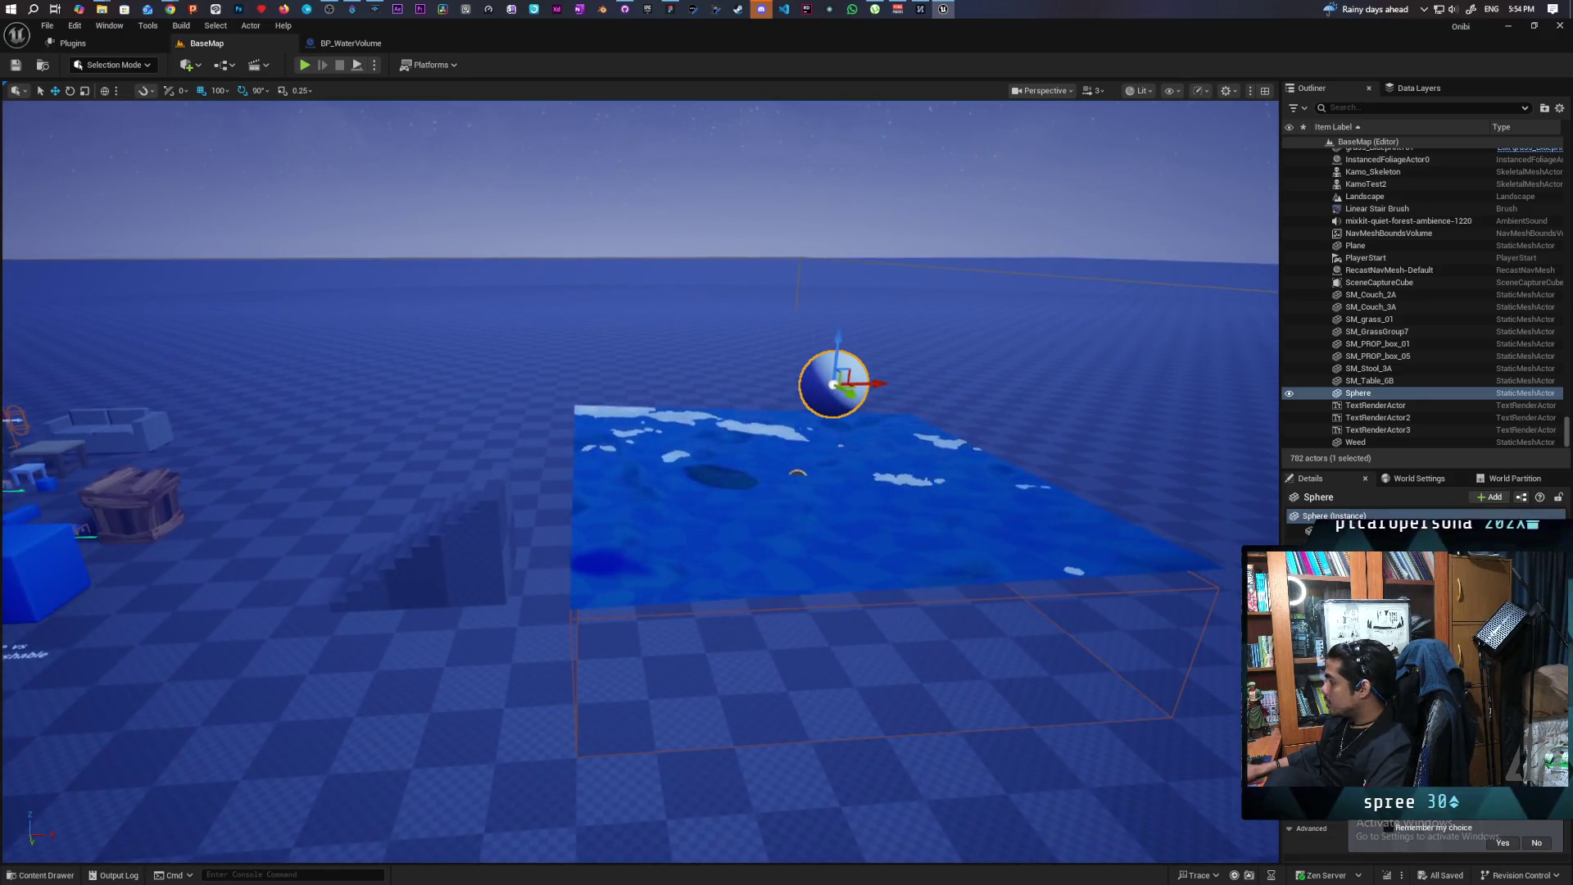
Glance at the water system assets, save again, and adjust the view to show sphere and water
key(ctrl+space)
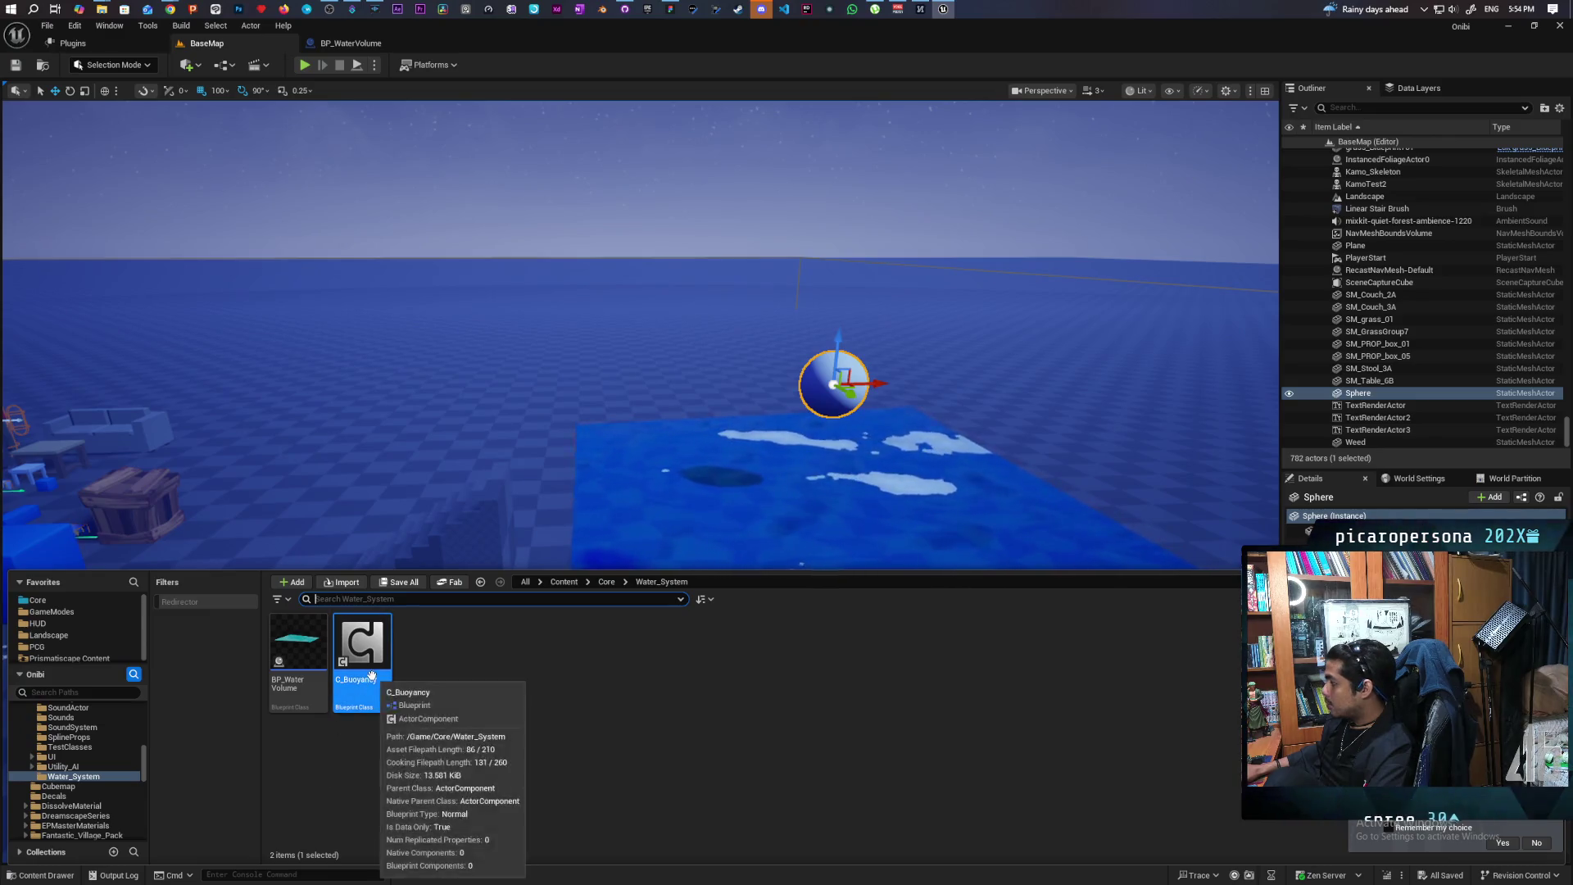
key(ctrl+space)
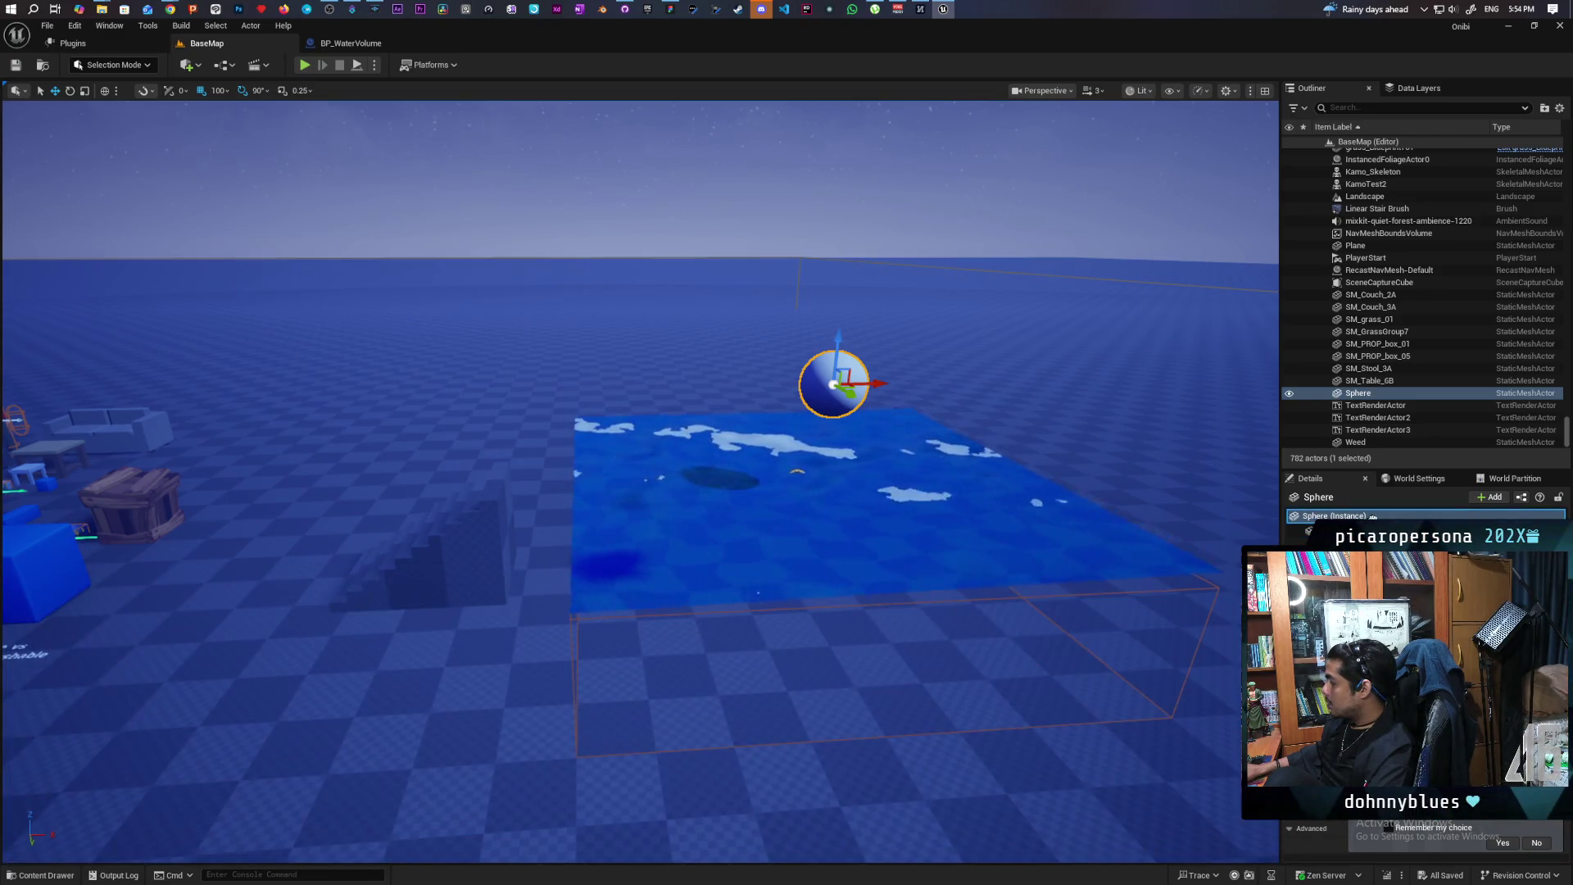
key(ctrl+s)
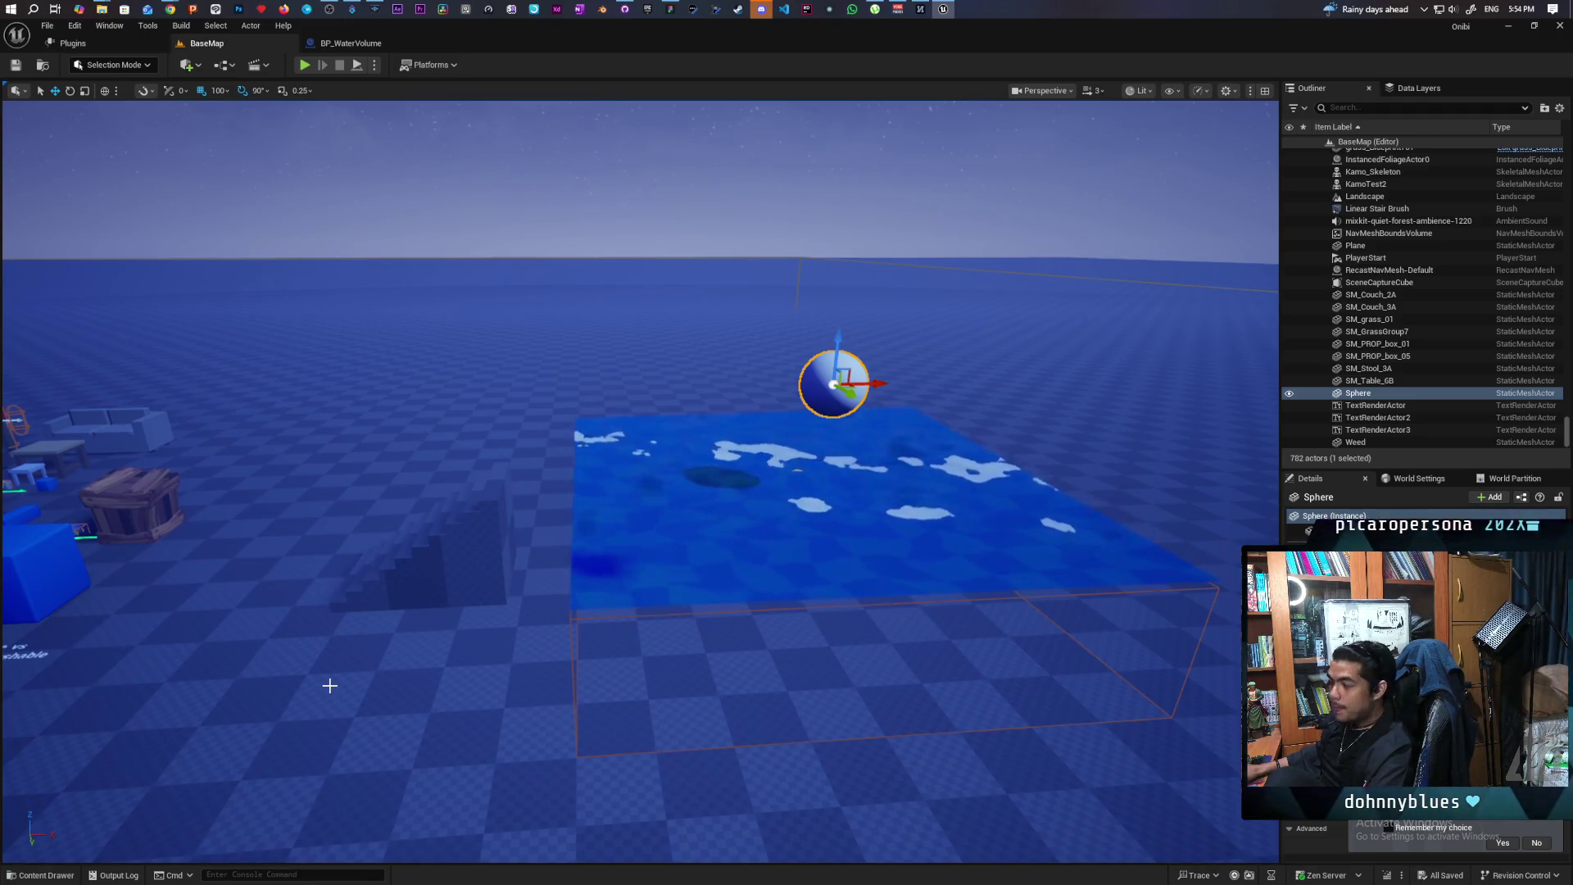
scroll(639, 475, down, 5)
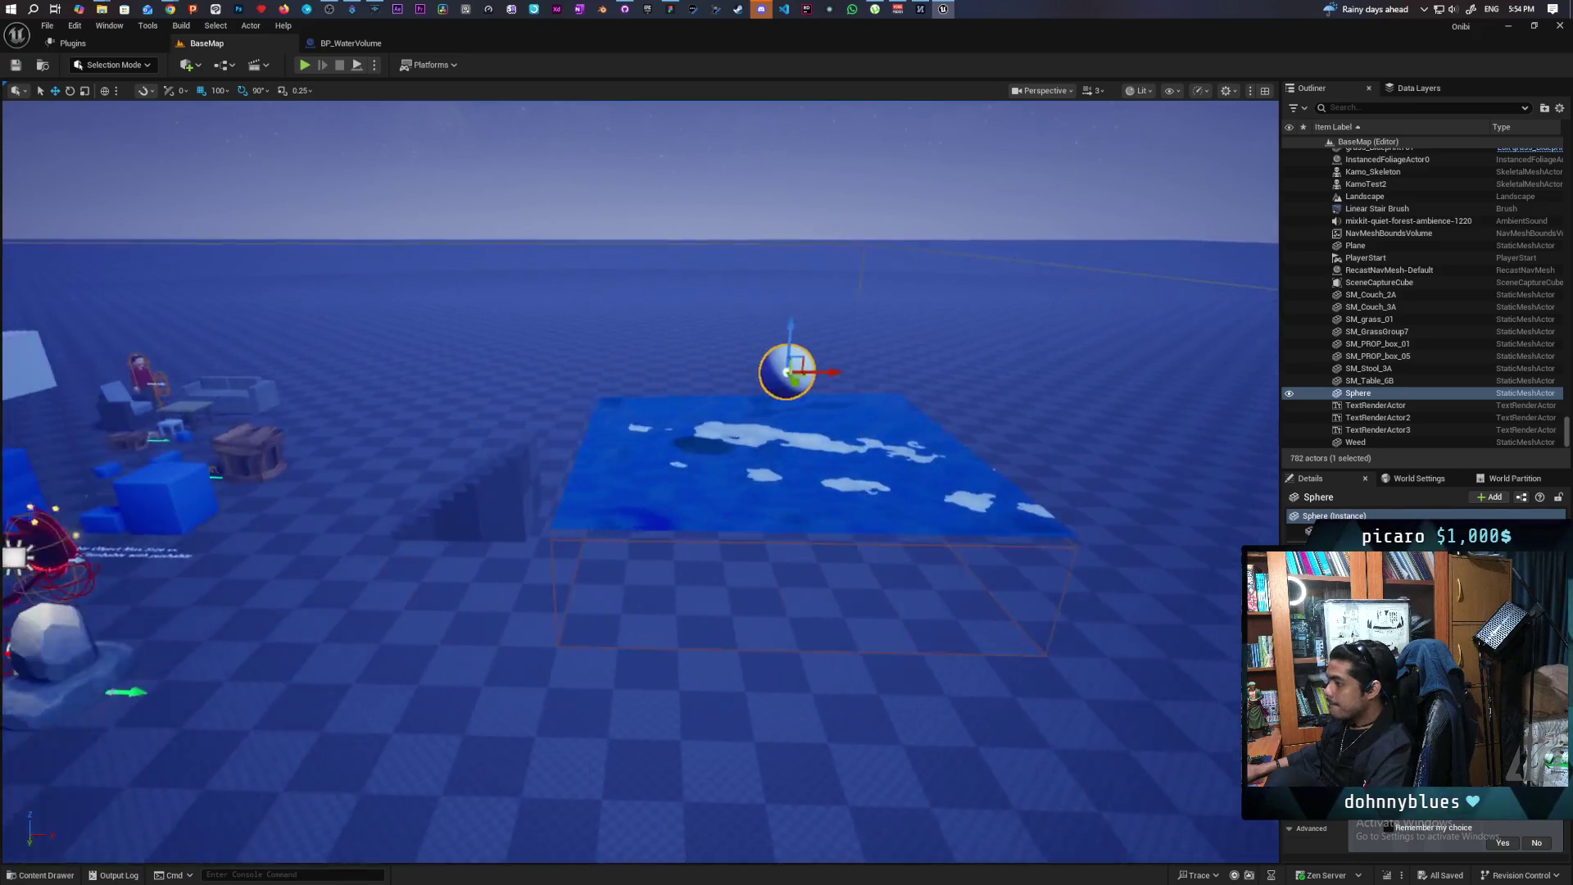
key(a)
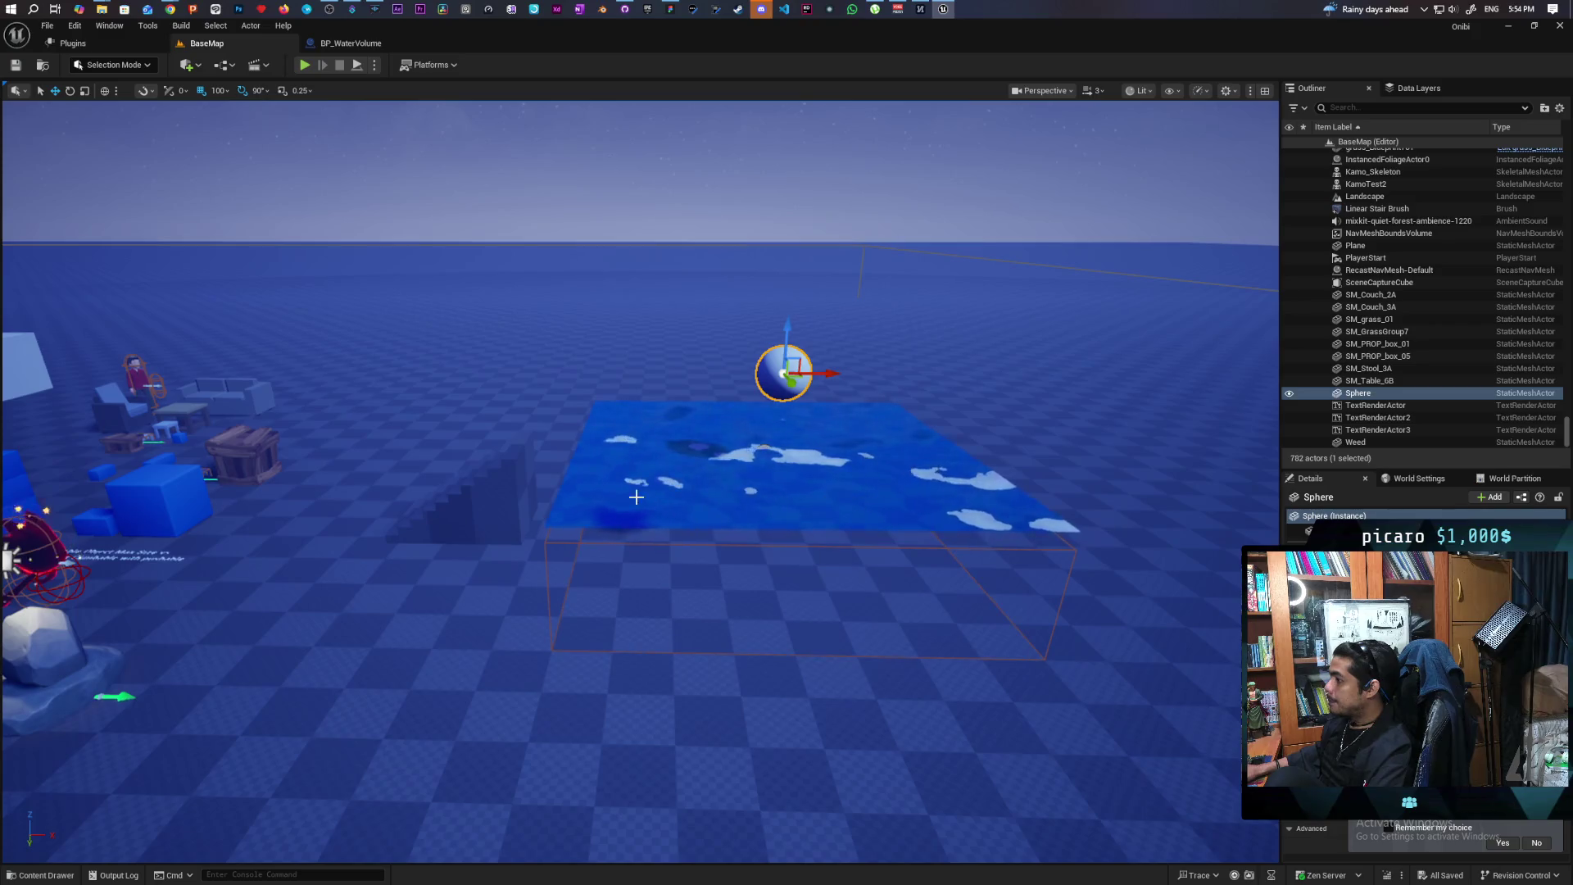
Set BP_WaterVolume's Plane Collision Presets to NoCollision, compile and save, and return to BaseMap
click(349, 43)
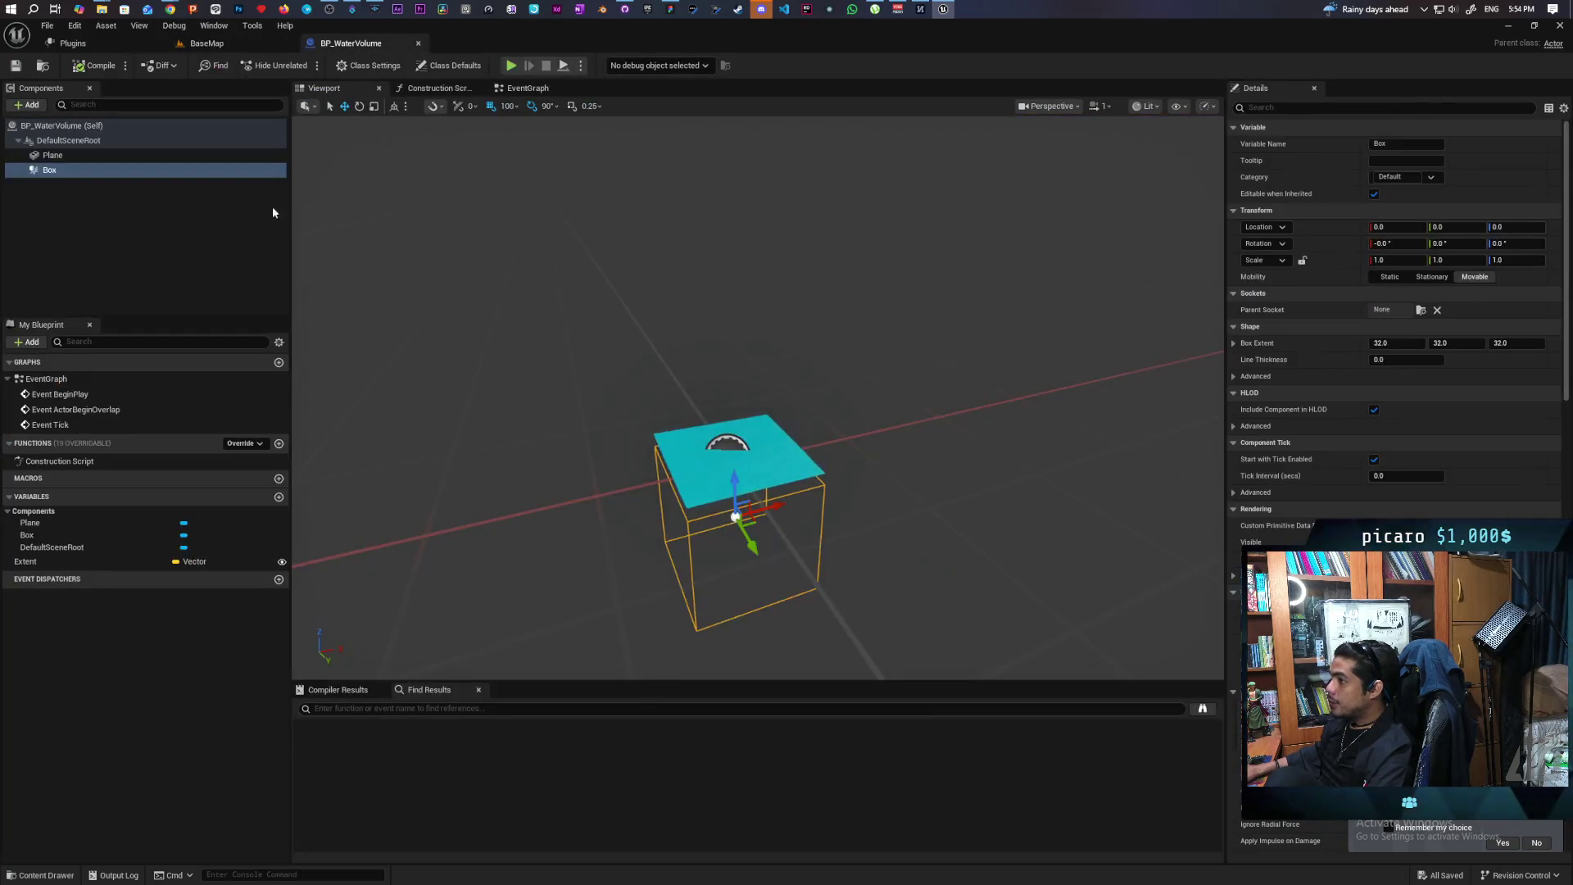
click(53, 155)
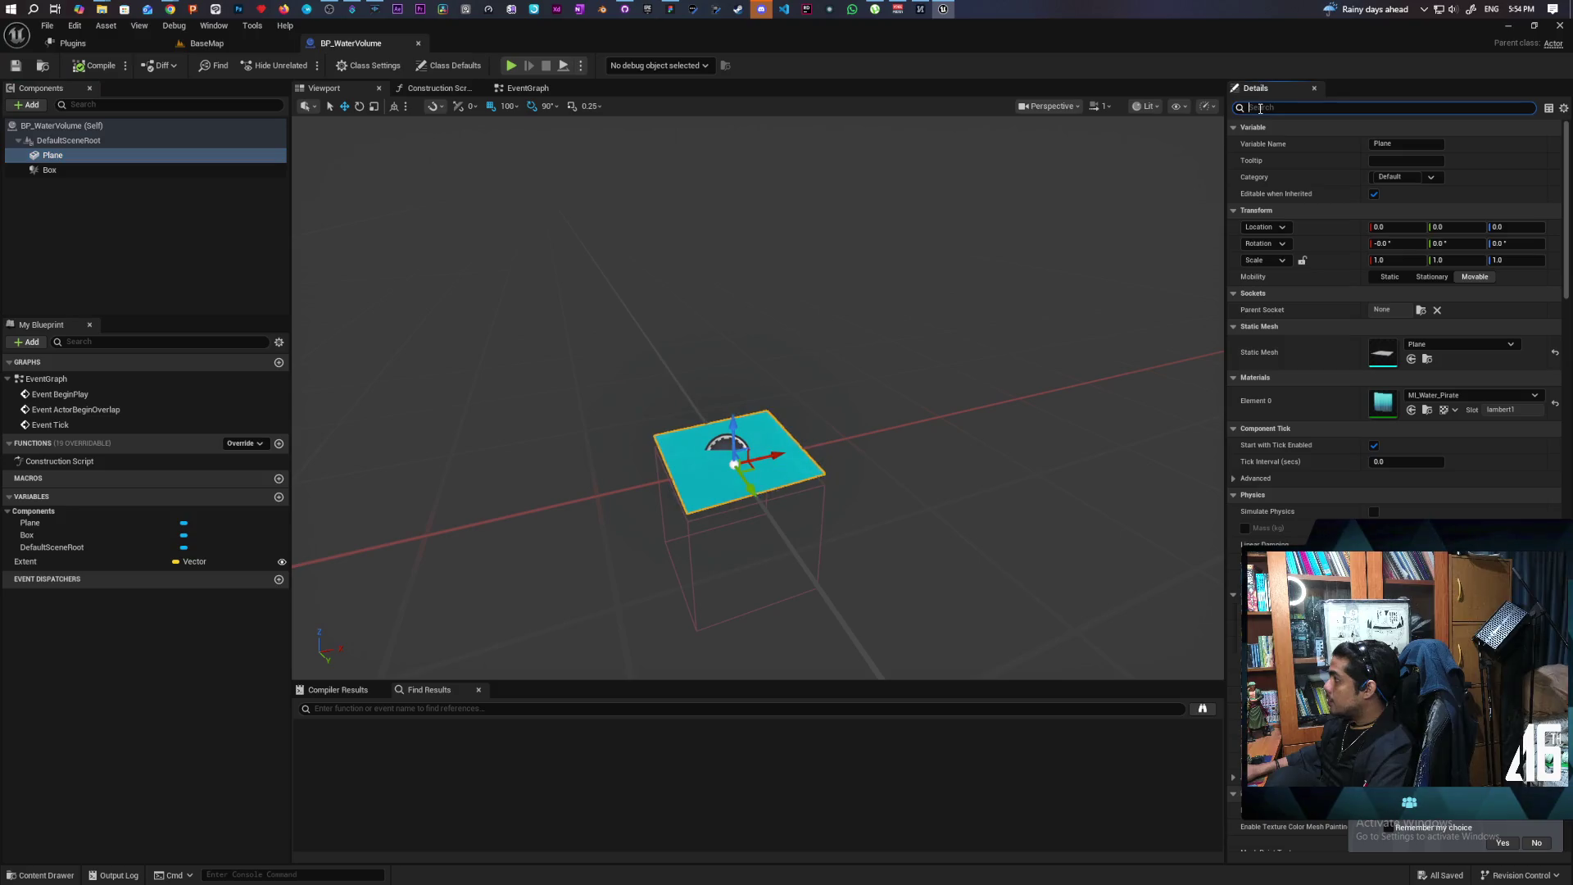
text(collisi)
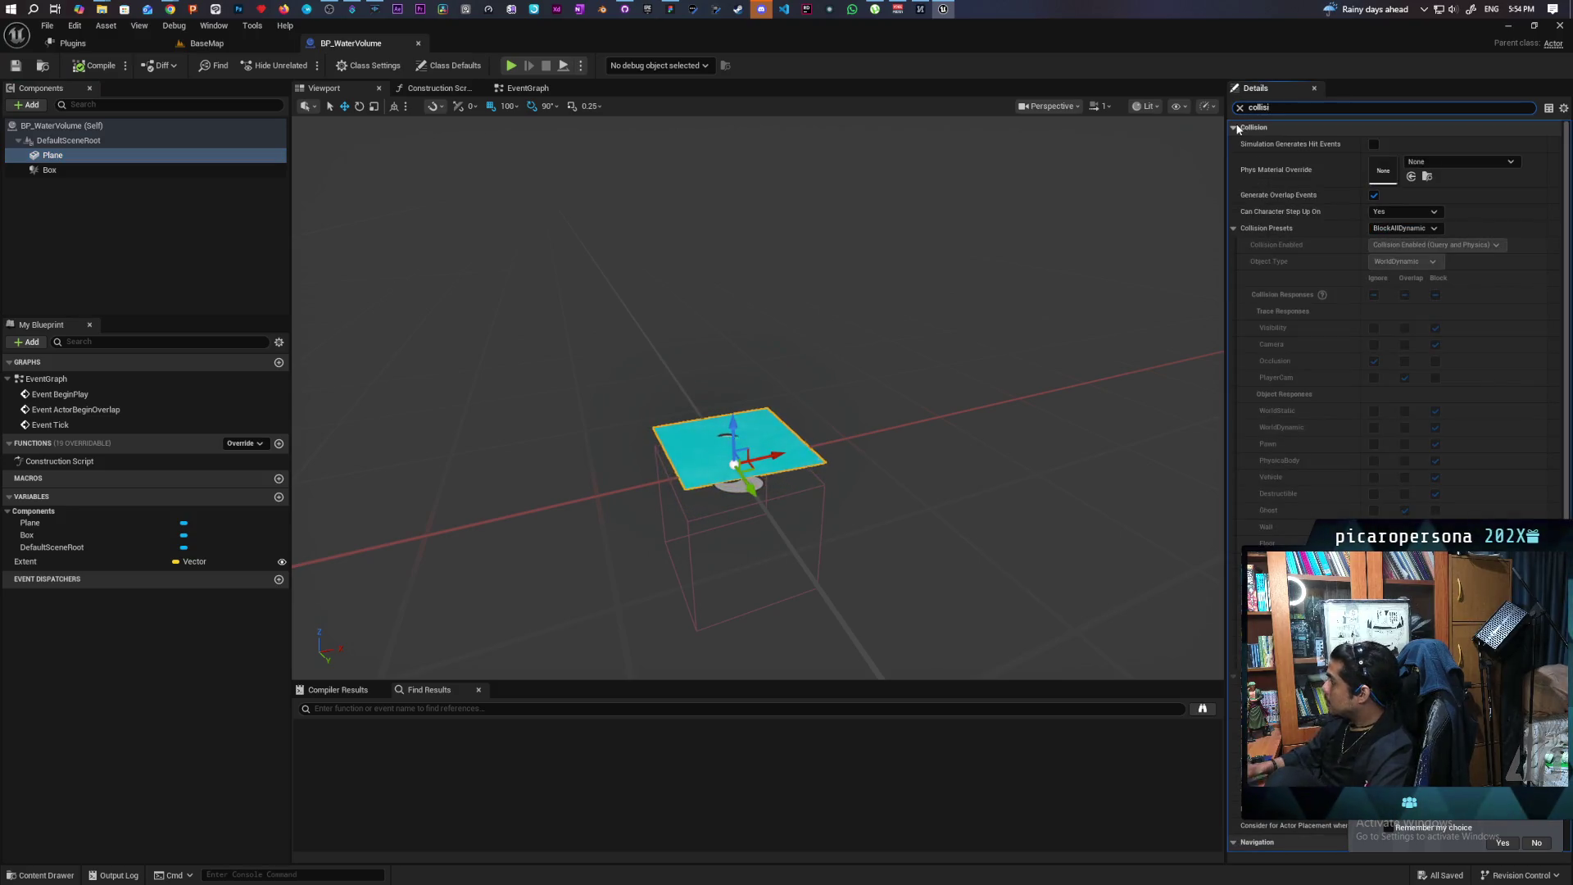
click(1402, 230)
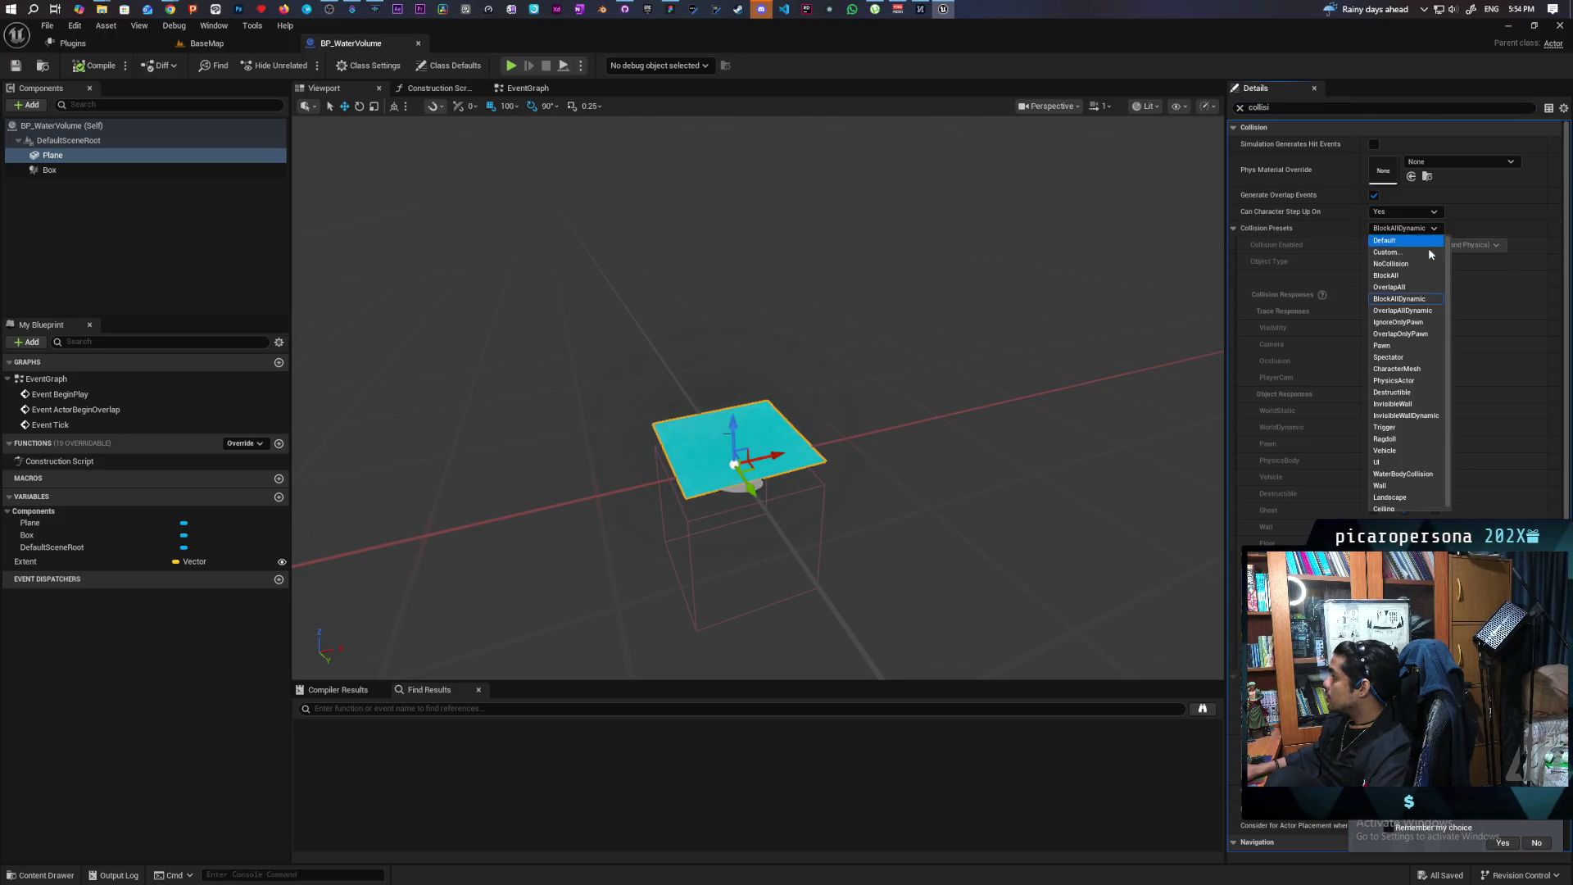
click(1425, 264)
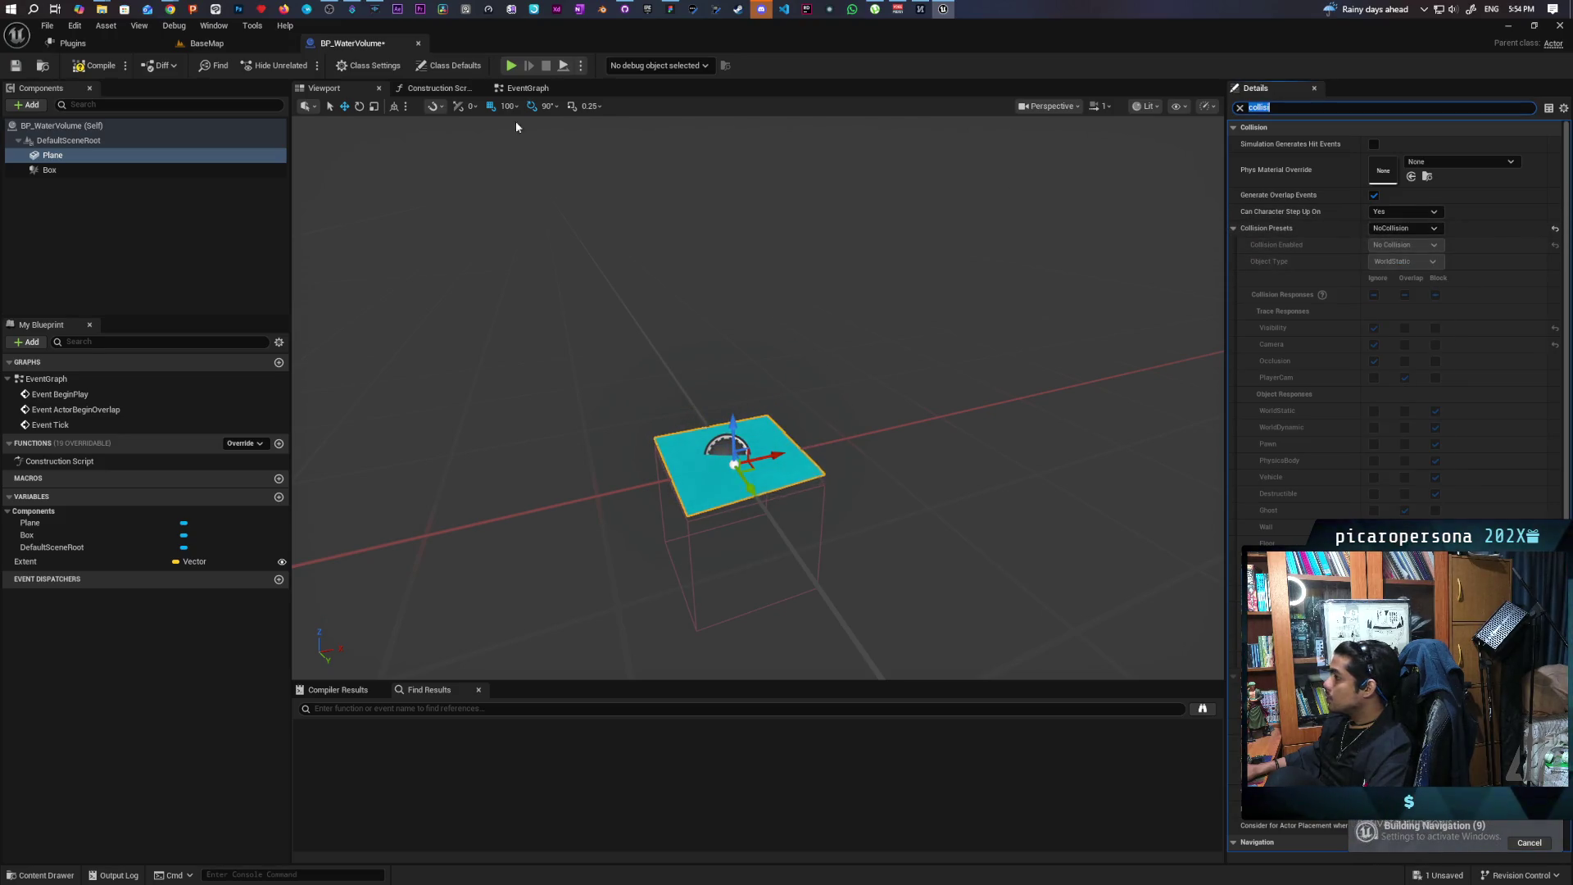
click(97, 74)
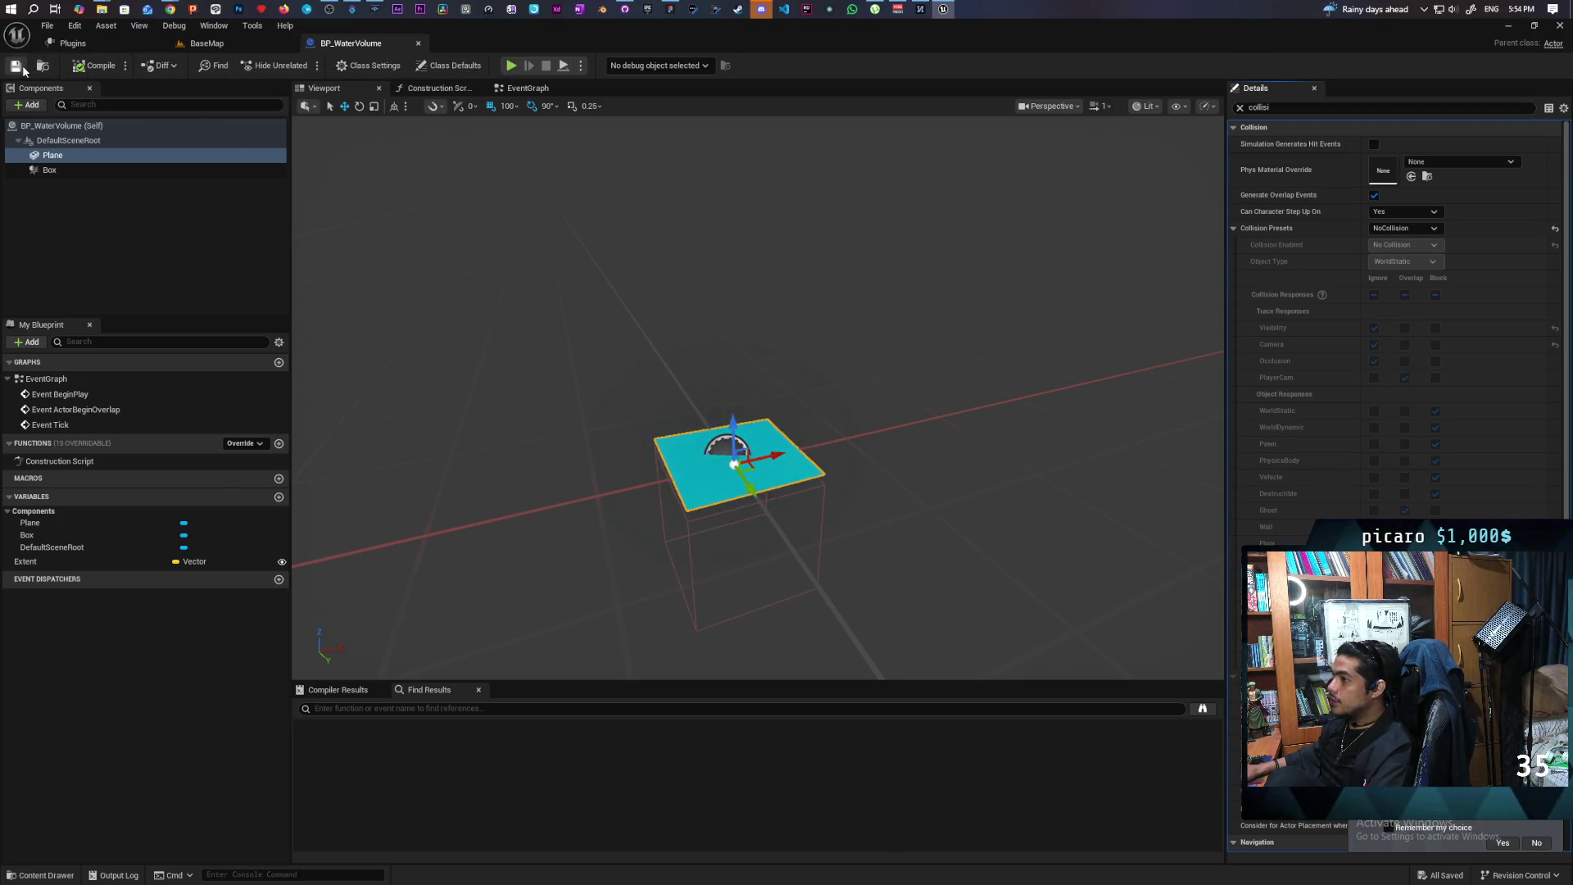
click(221, 43)
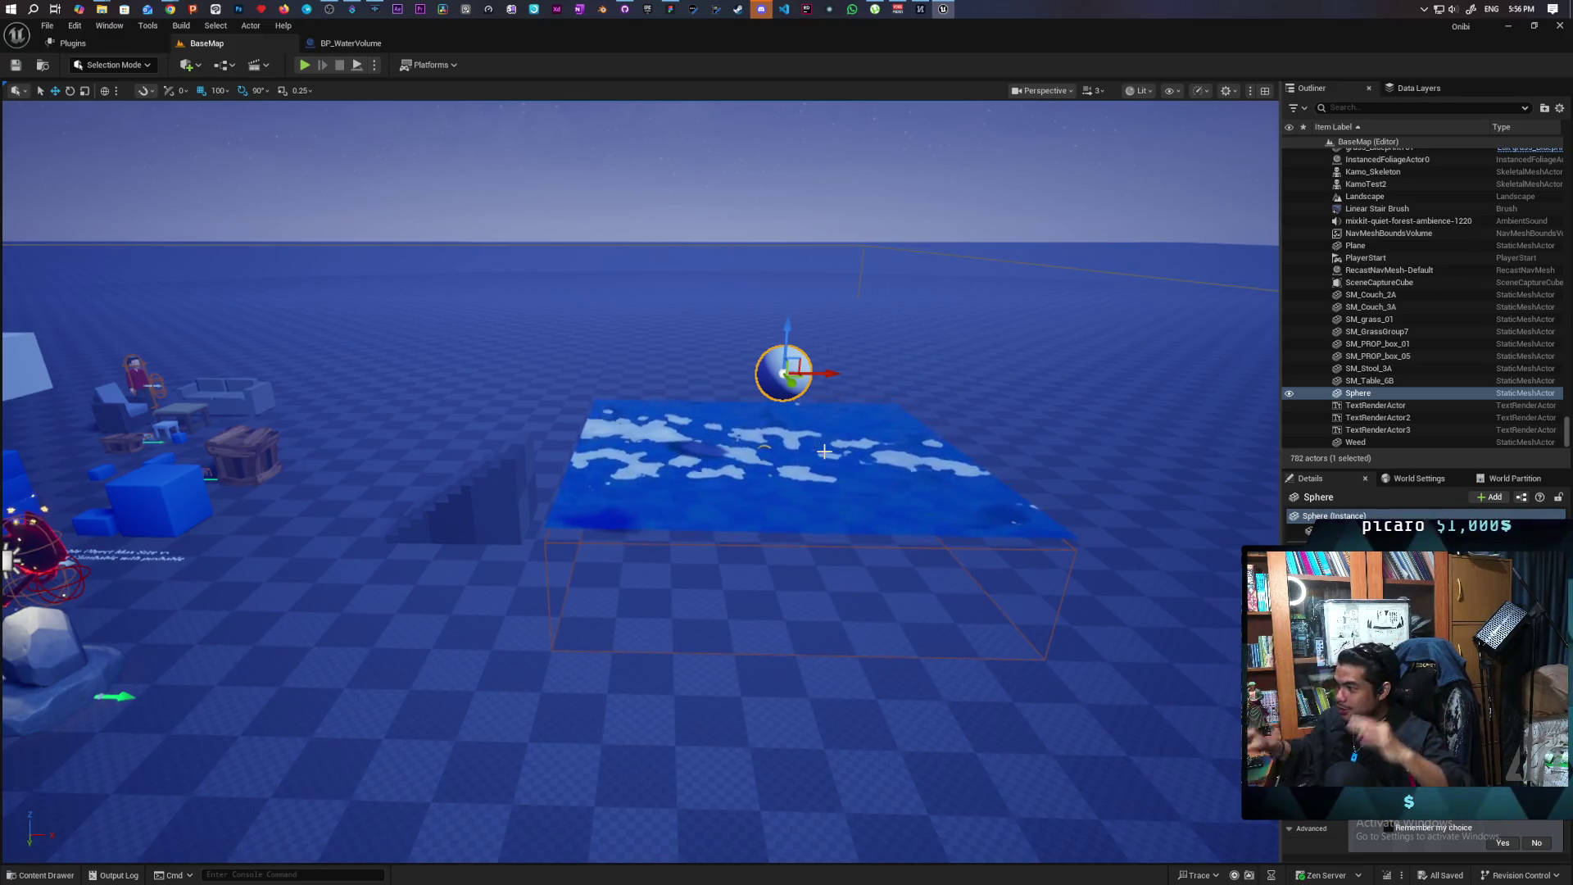
click(762, 507)
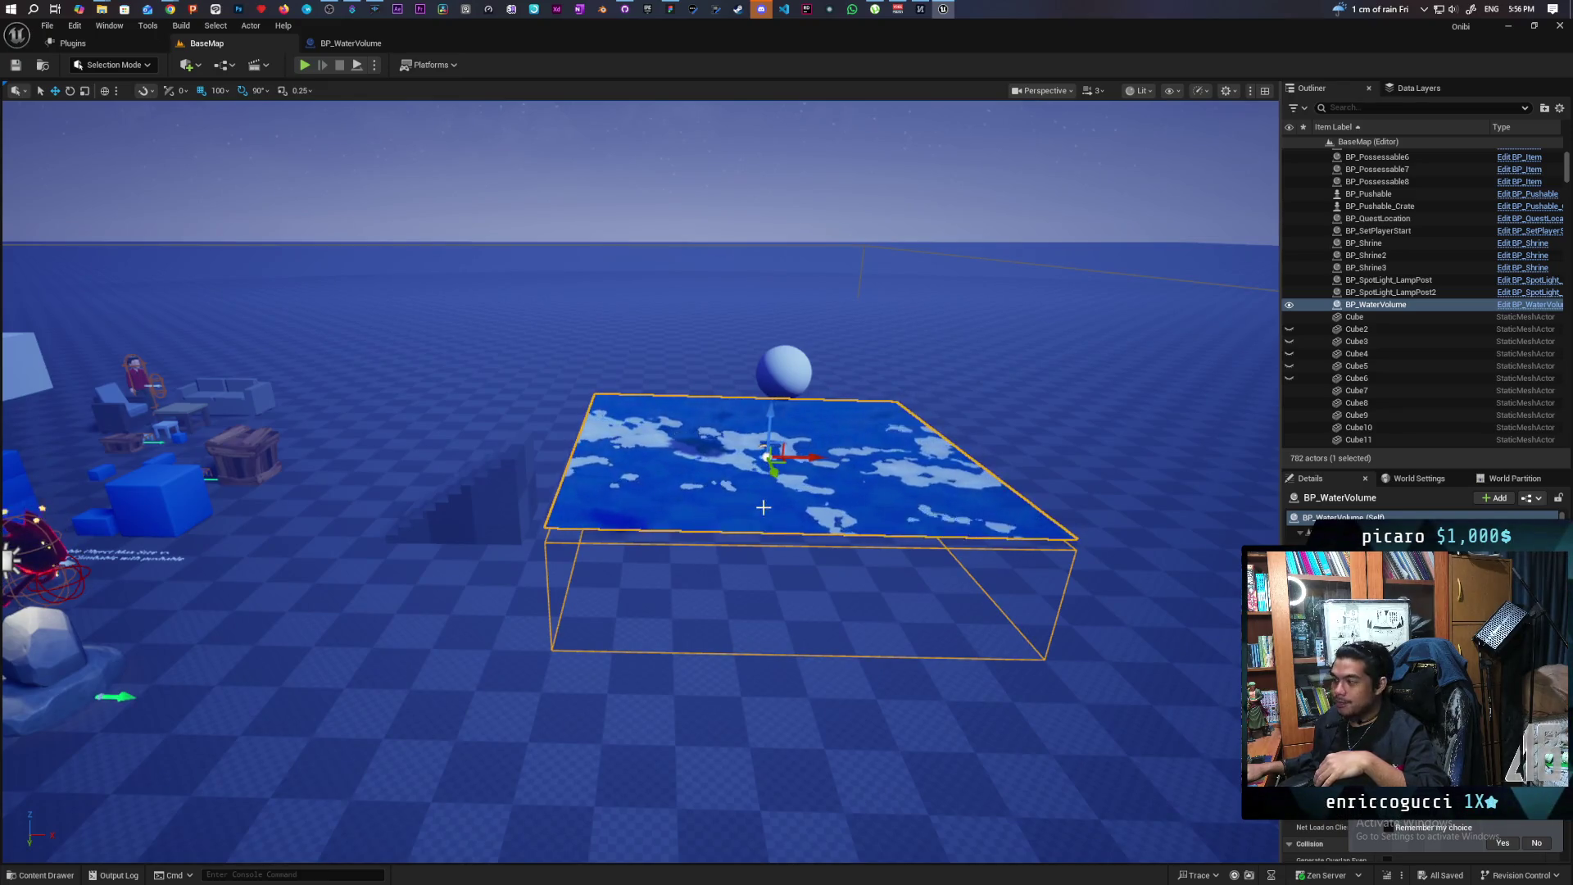
click(786, 387)
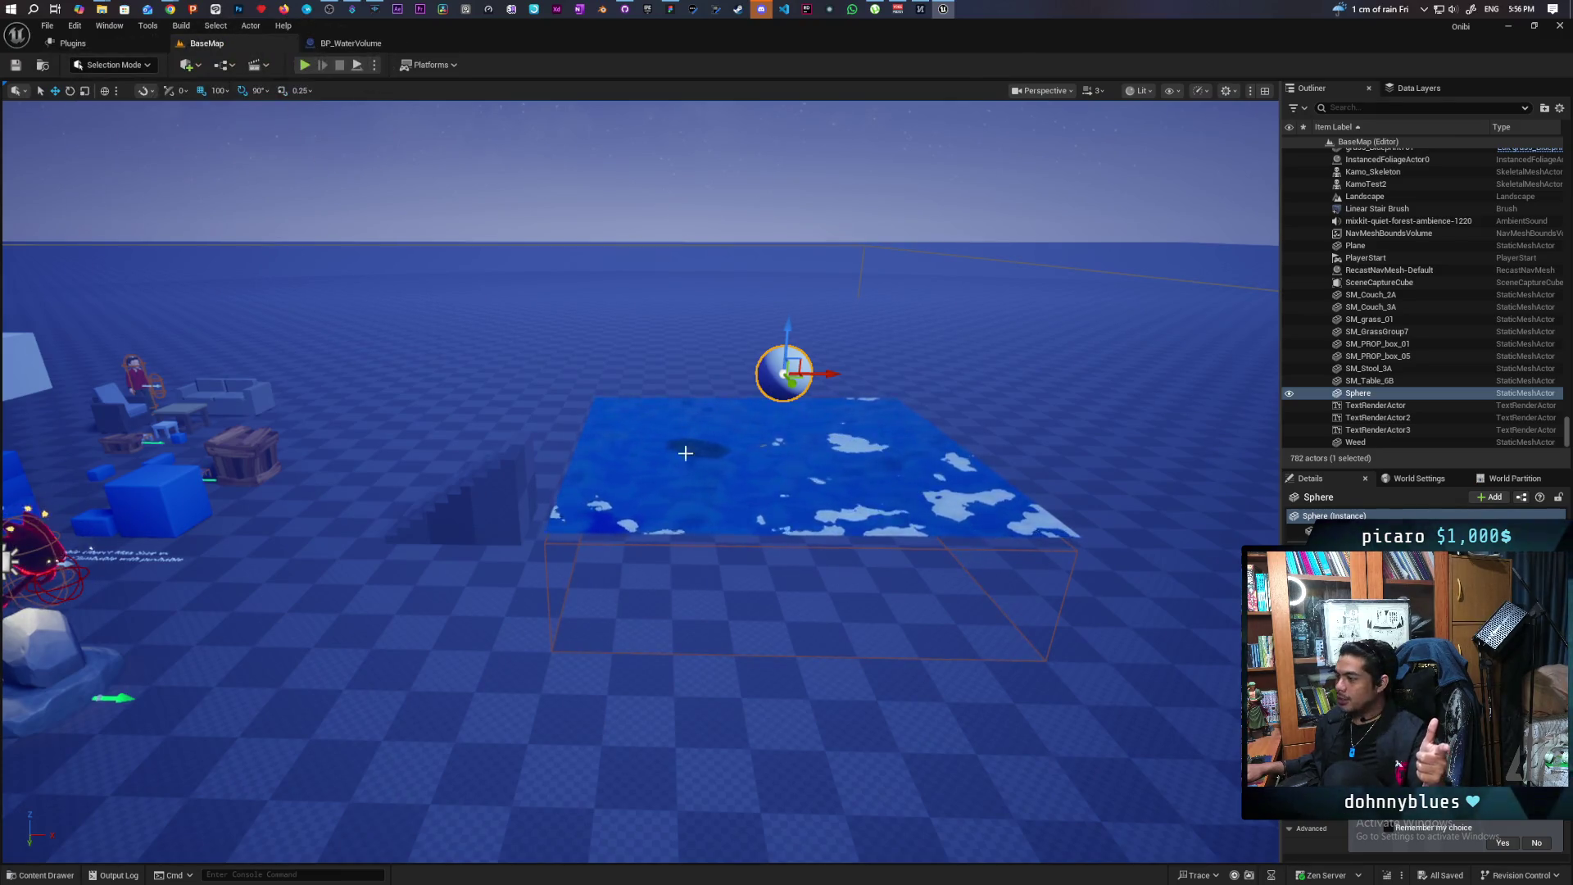
Select the water plane in the viewport to show BP_WaterVolume's Details
click(874, 469)
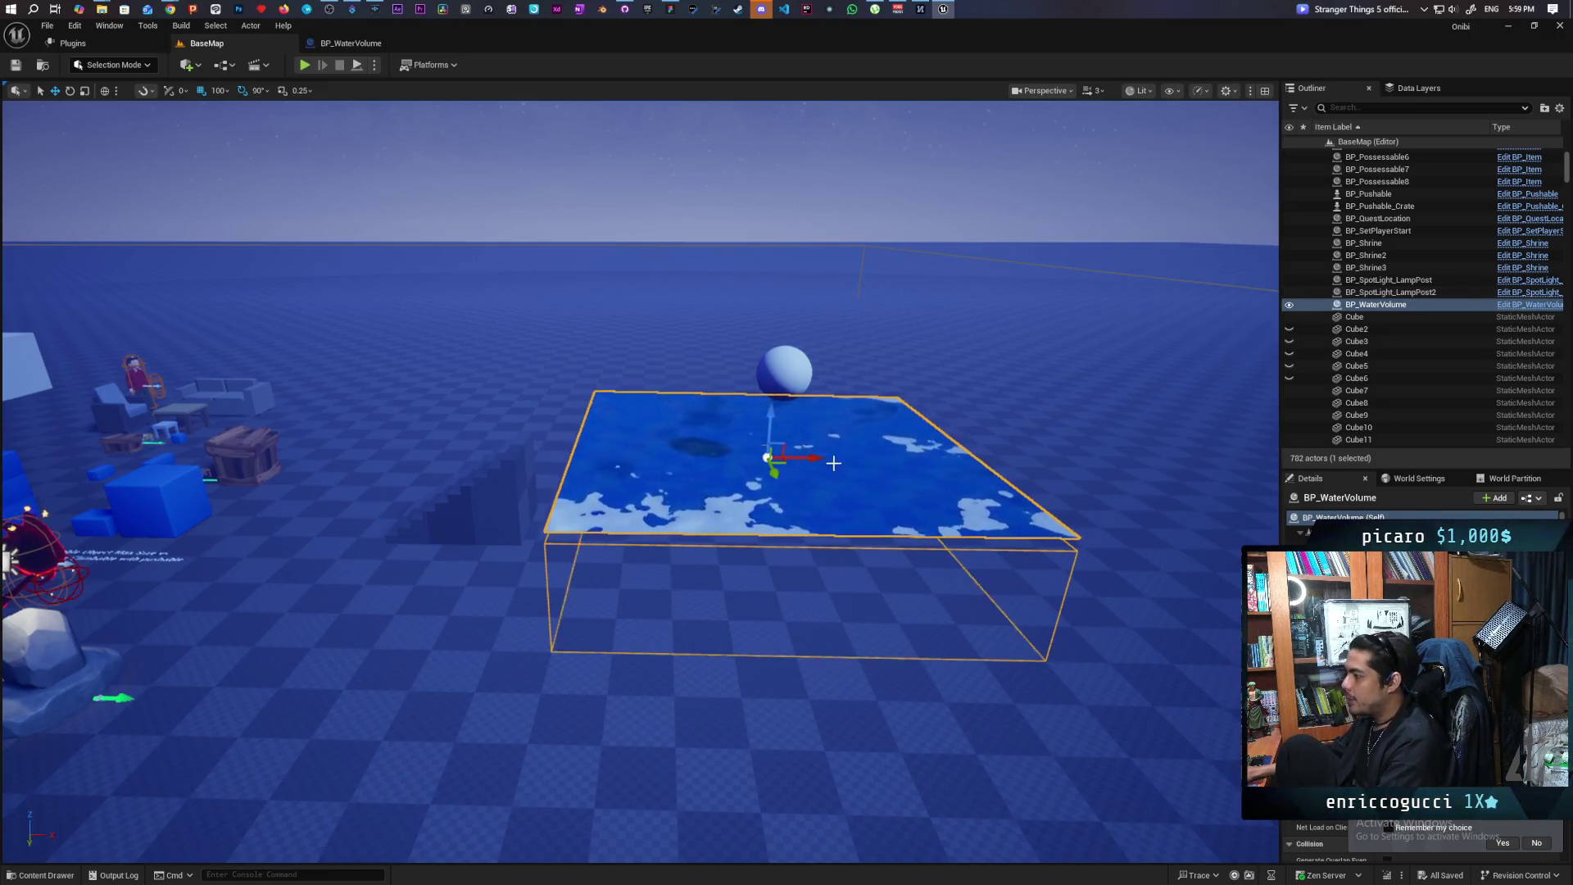
Select the sphere, the water volume, then the sphere again, and bring up the Content Drawer
click(775, 355)
click(808, 464)
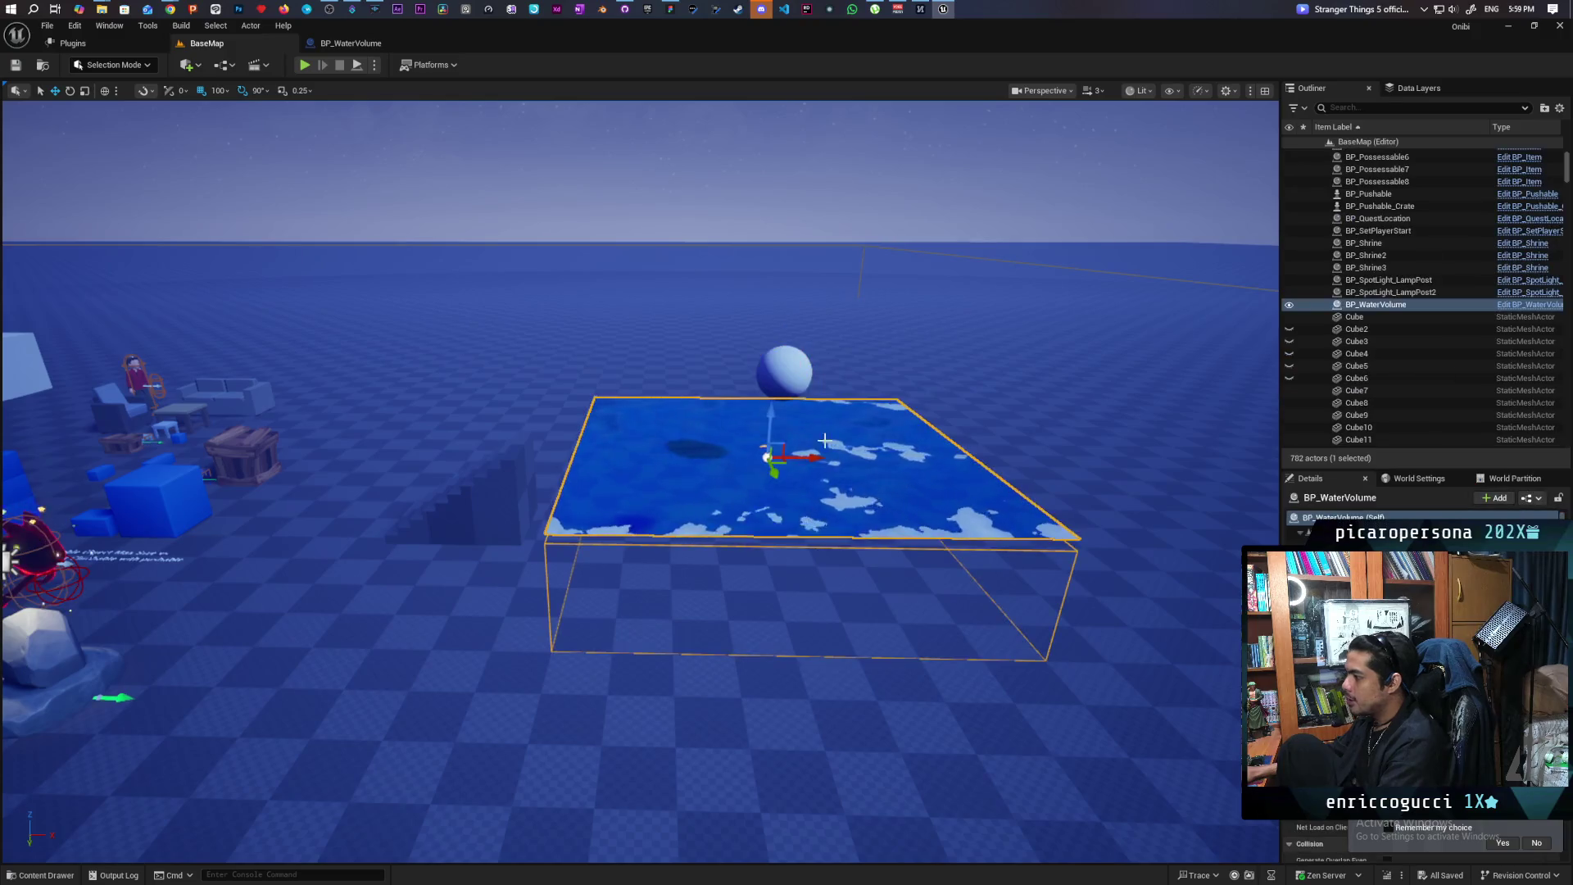
click(771, 393)
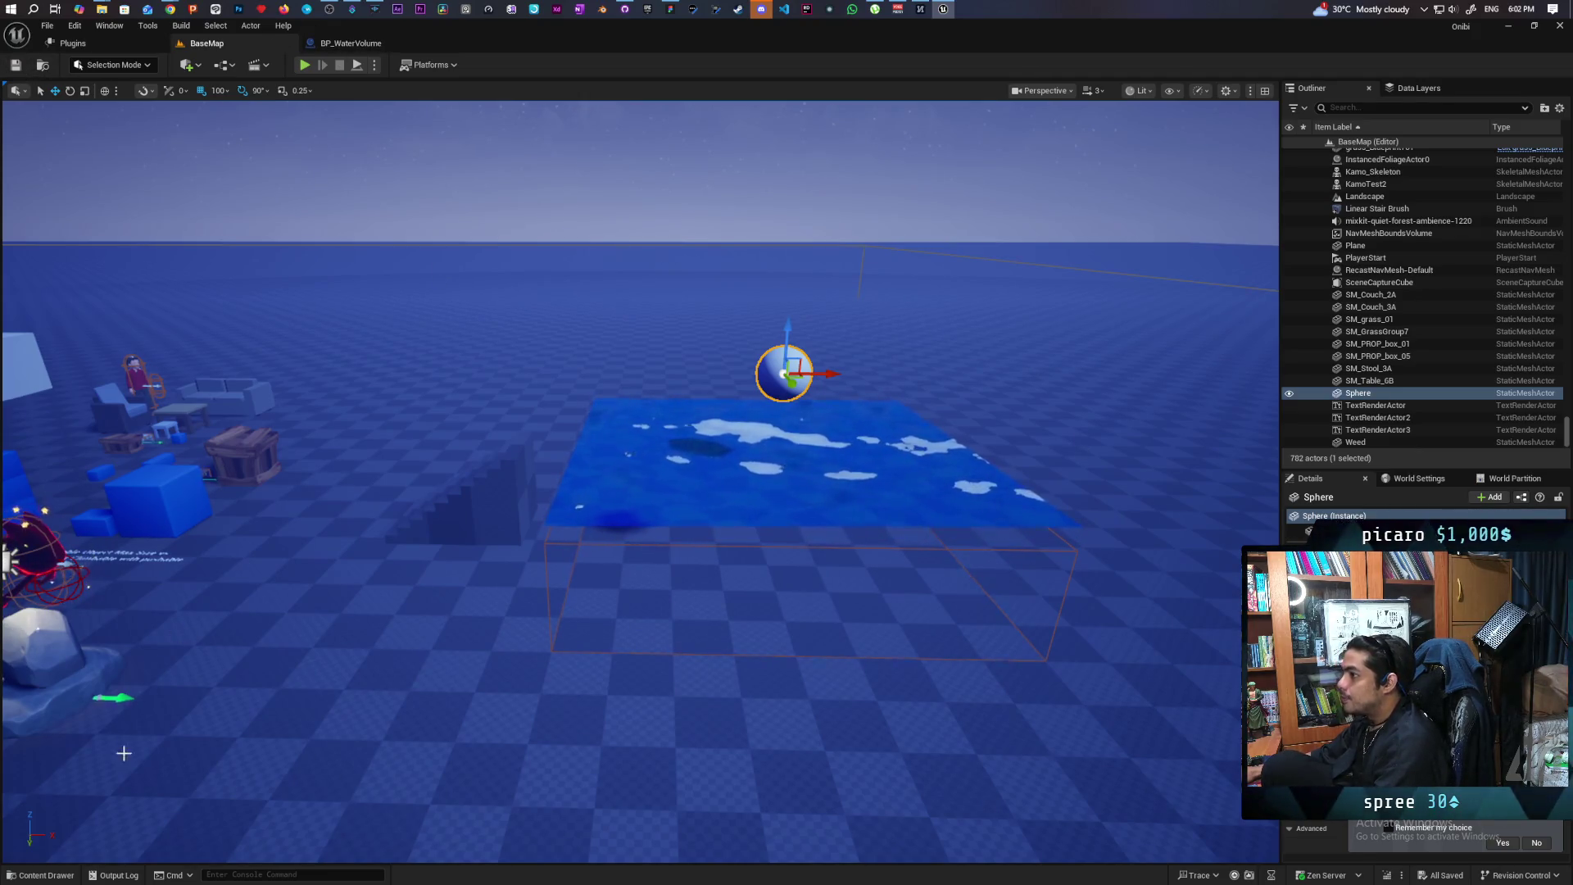
key(ctrl+space)
Open C_Buoyancy, then show the Box component's Add Event options in BP_WaterVolume's EventGraph
double_click(362, 647)
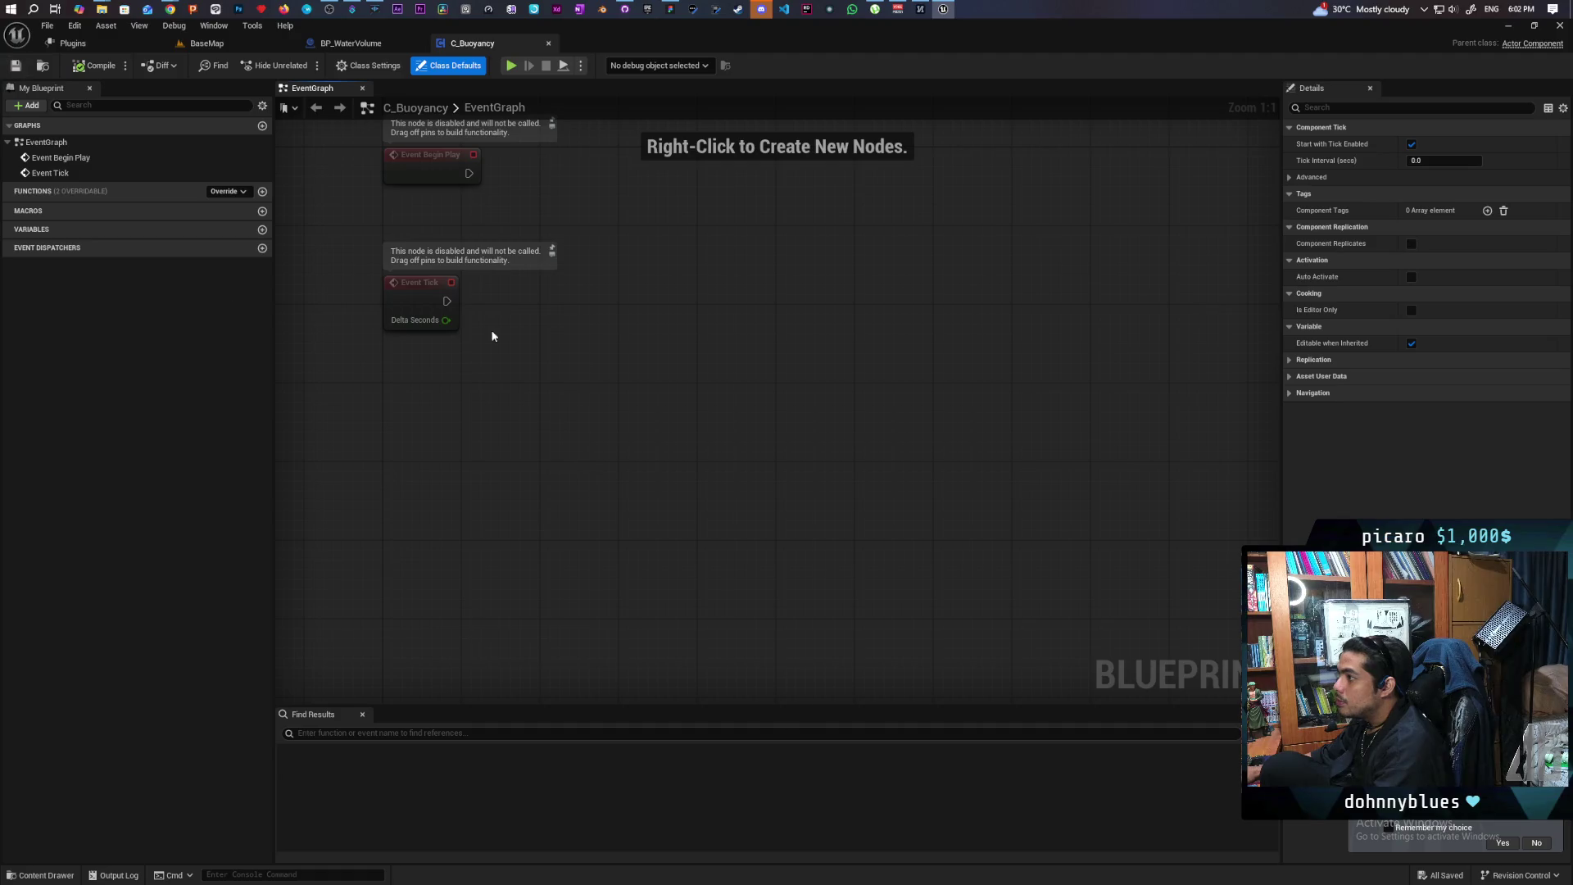
click(360, 45)
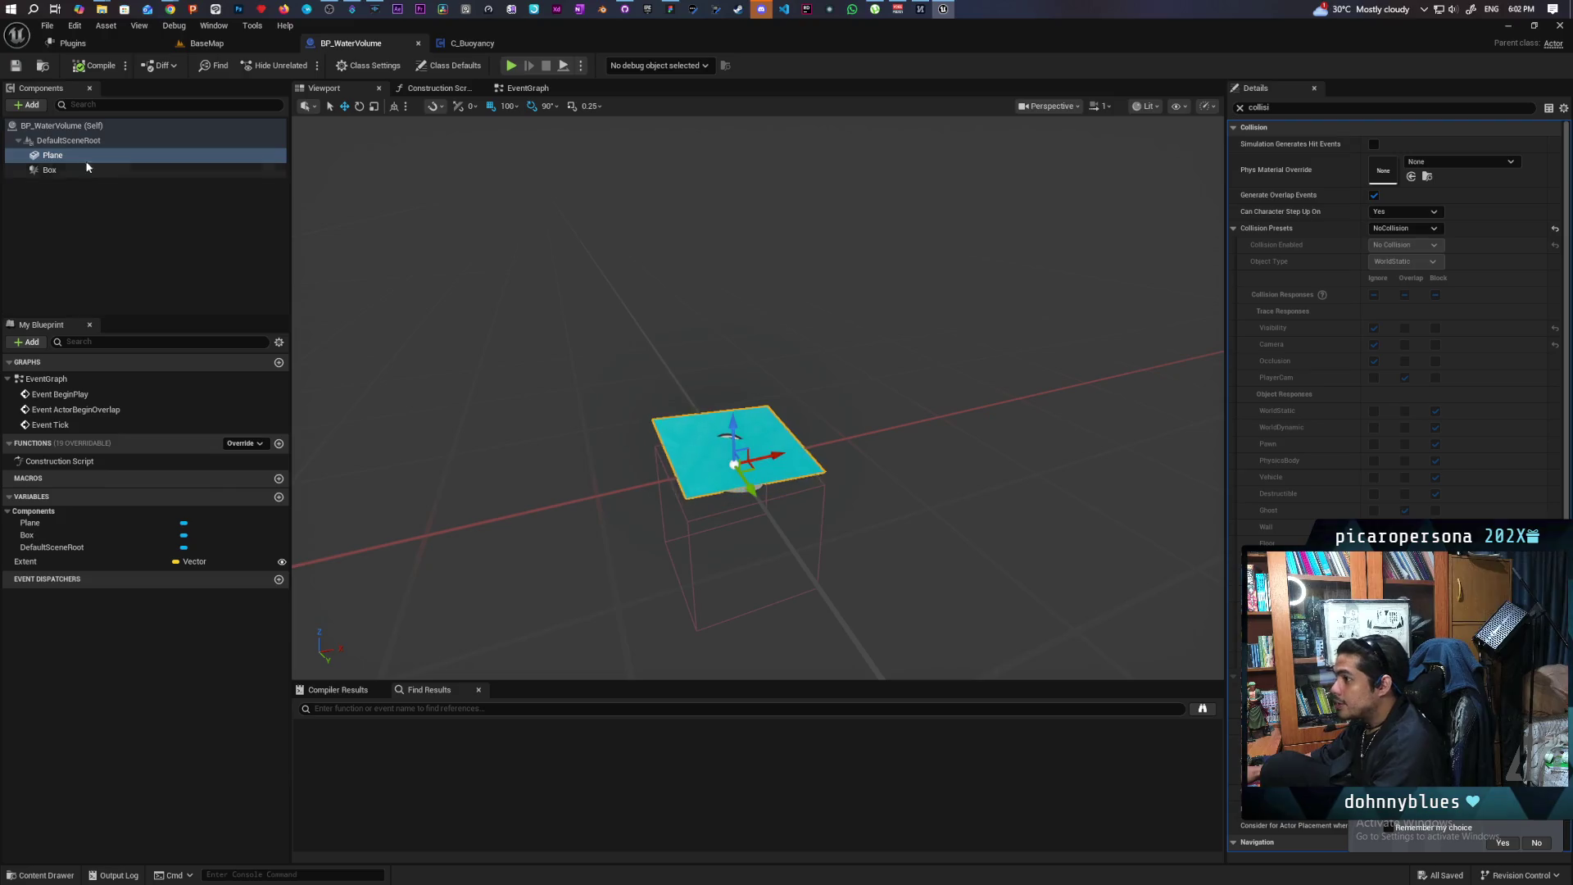
click(525, 88)
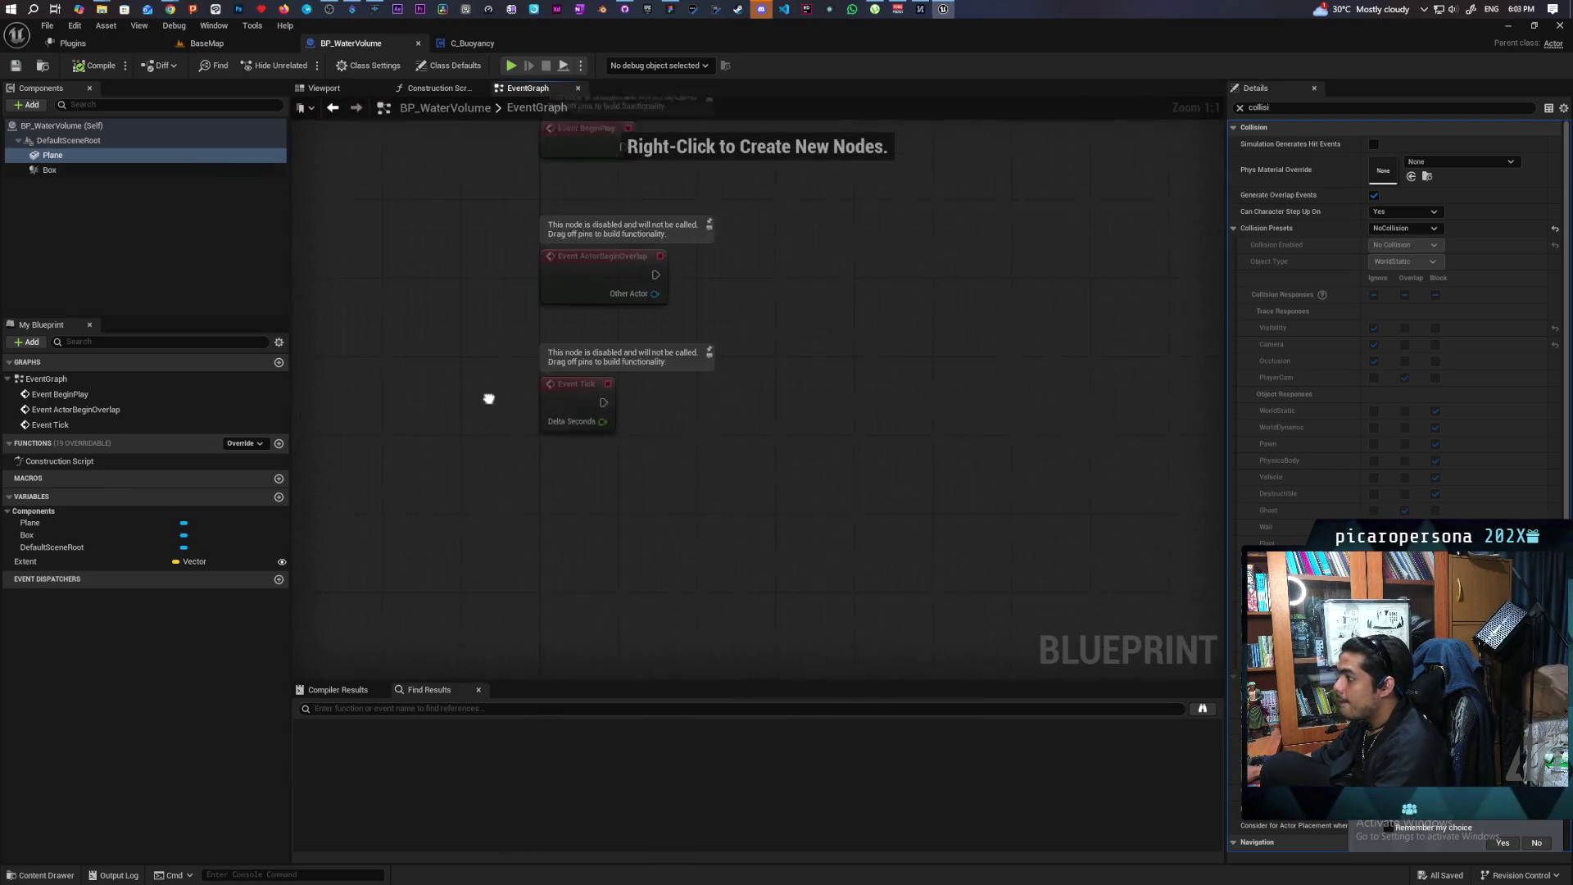
right_click(53, 171)
mouse_move(134, 217)
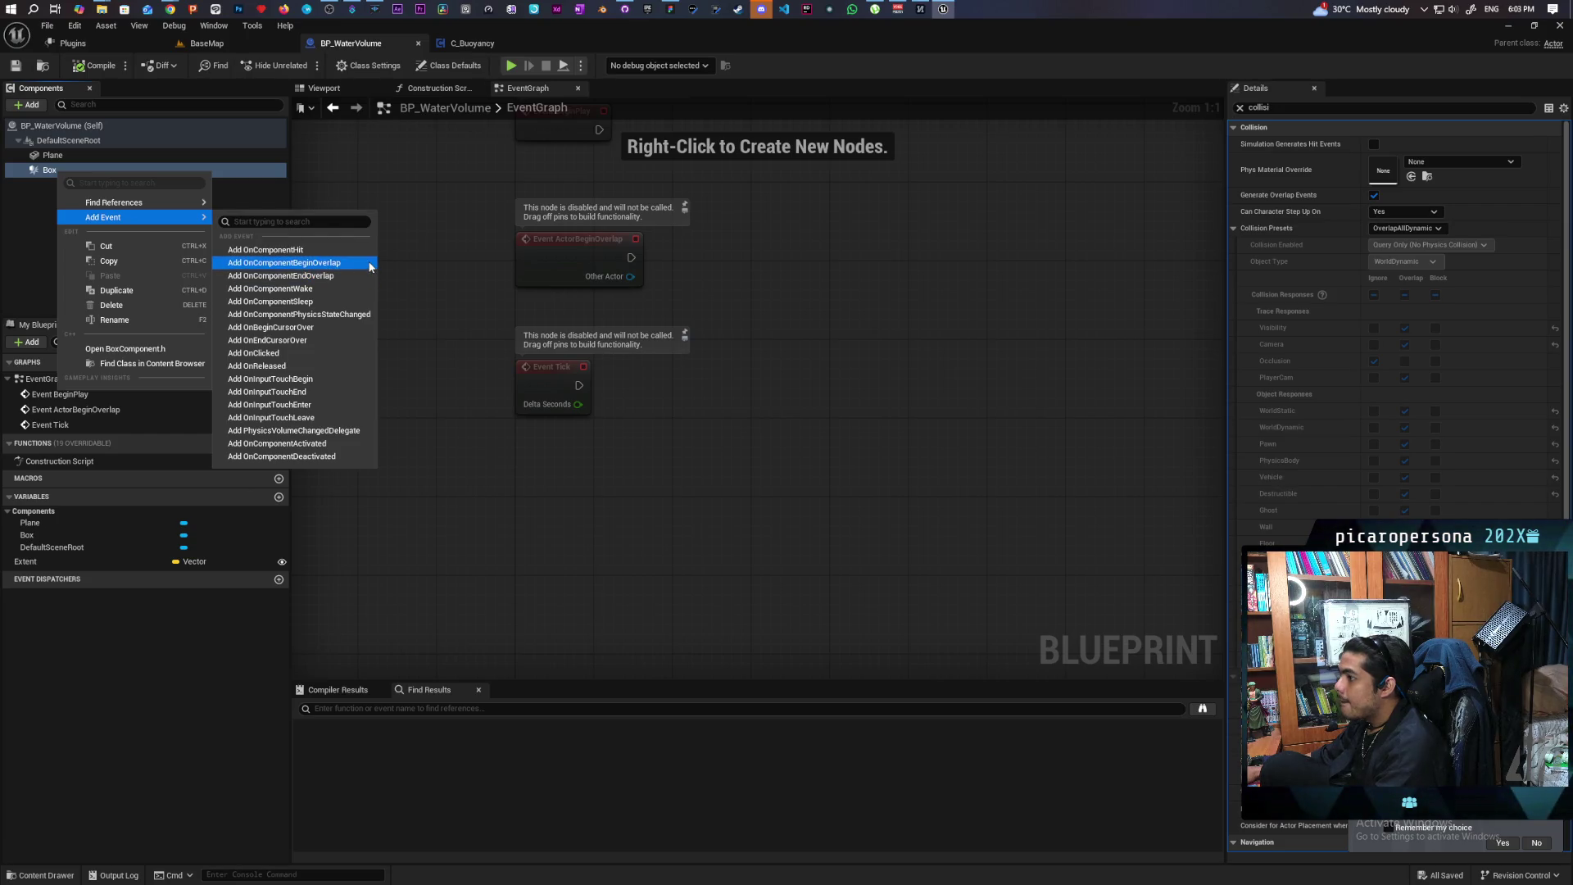
Delete the three disabled default event nodes, keeping the Box overlap event, and save BP_WaterVolume
click(363, 263)
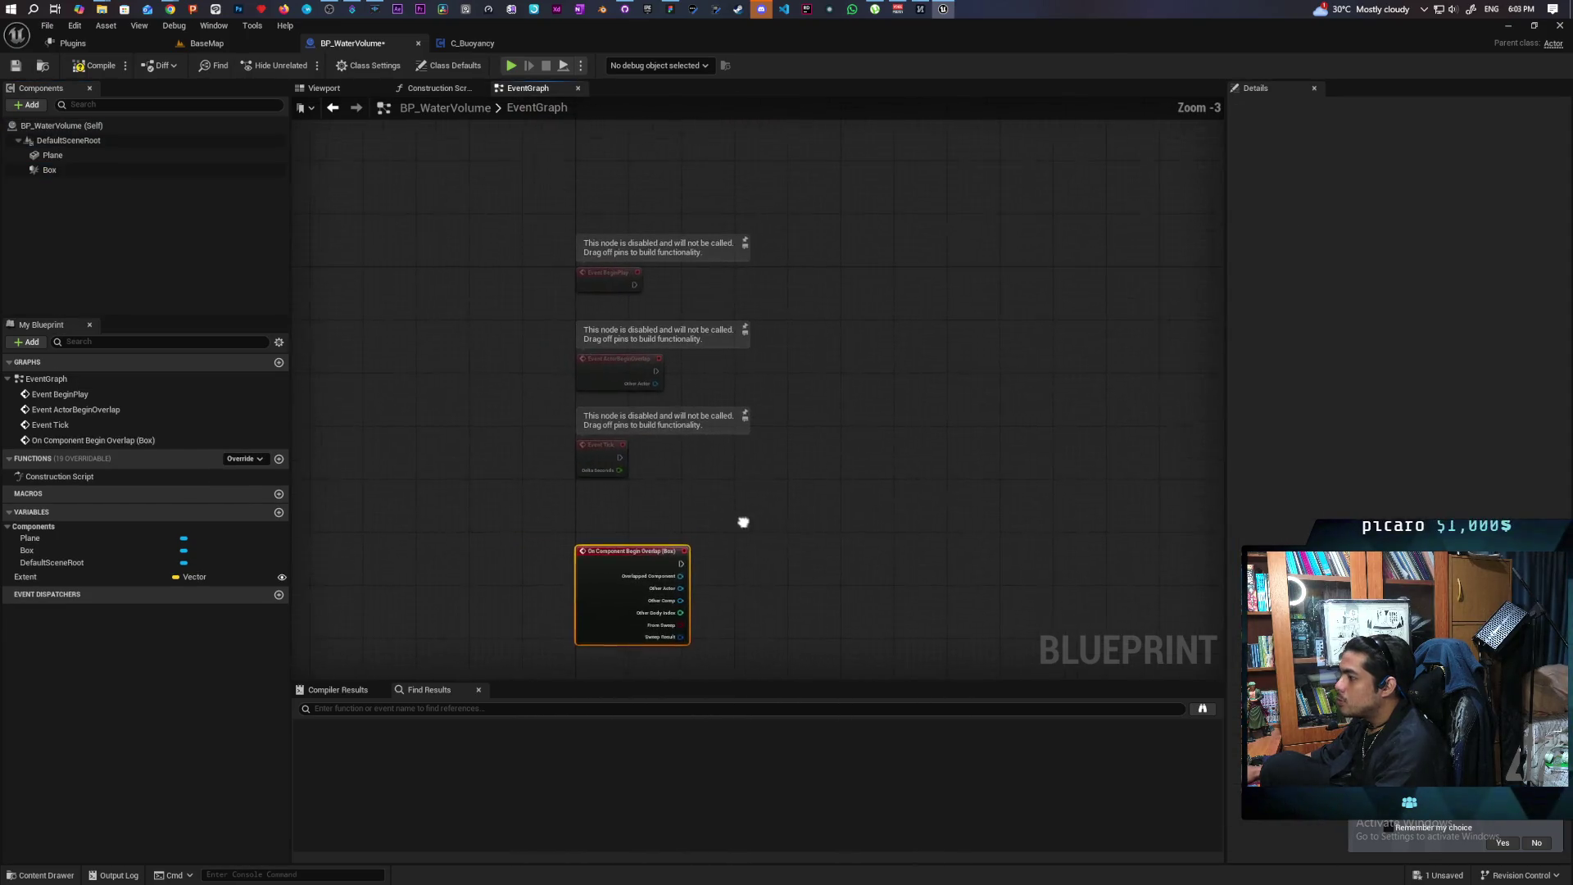
drag(474, 280, 769, 457)
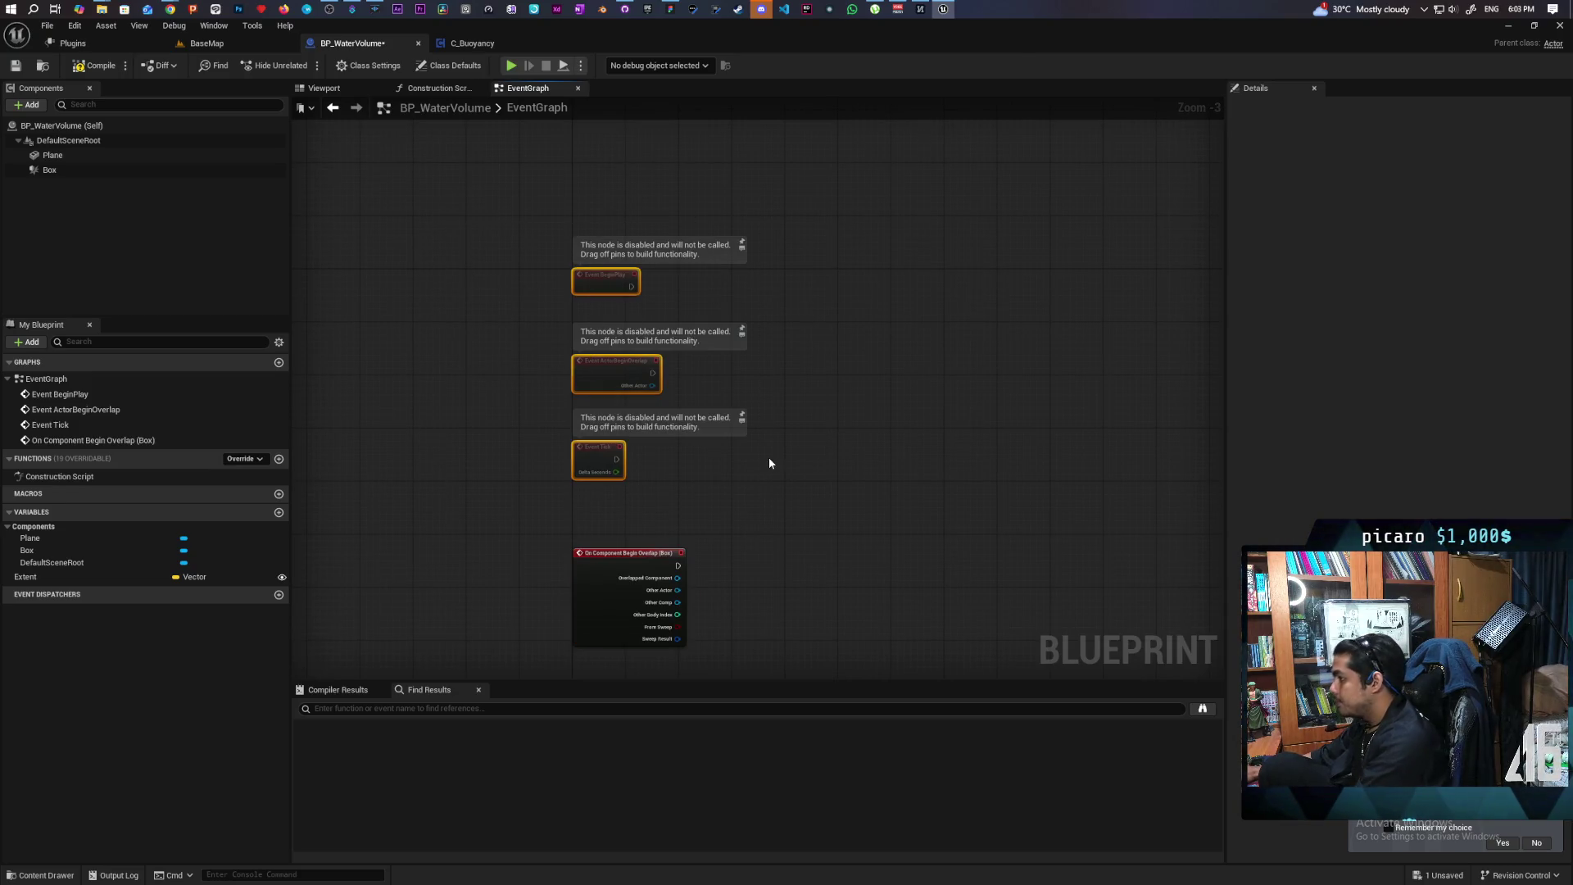
key(Delete)
key(ctrl+s)
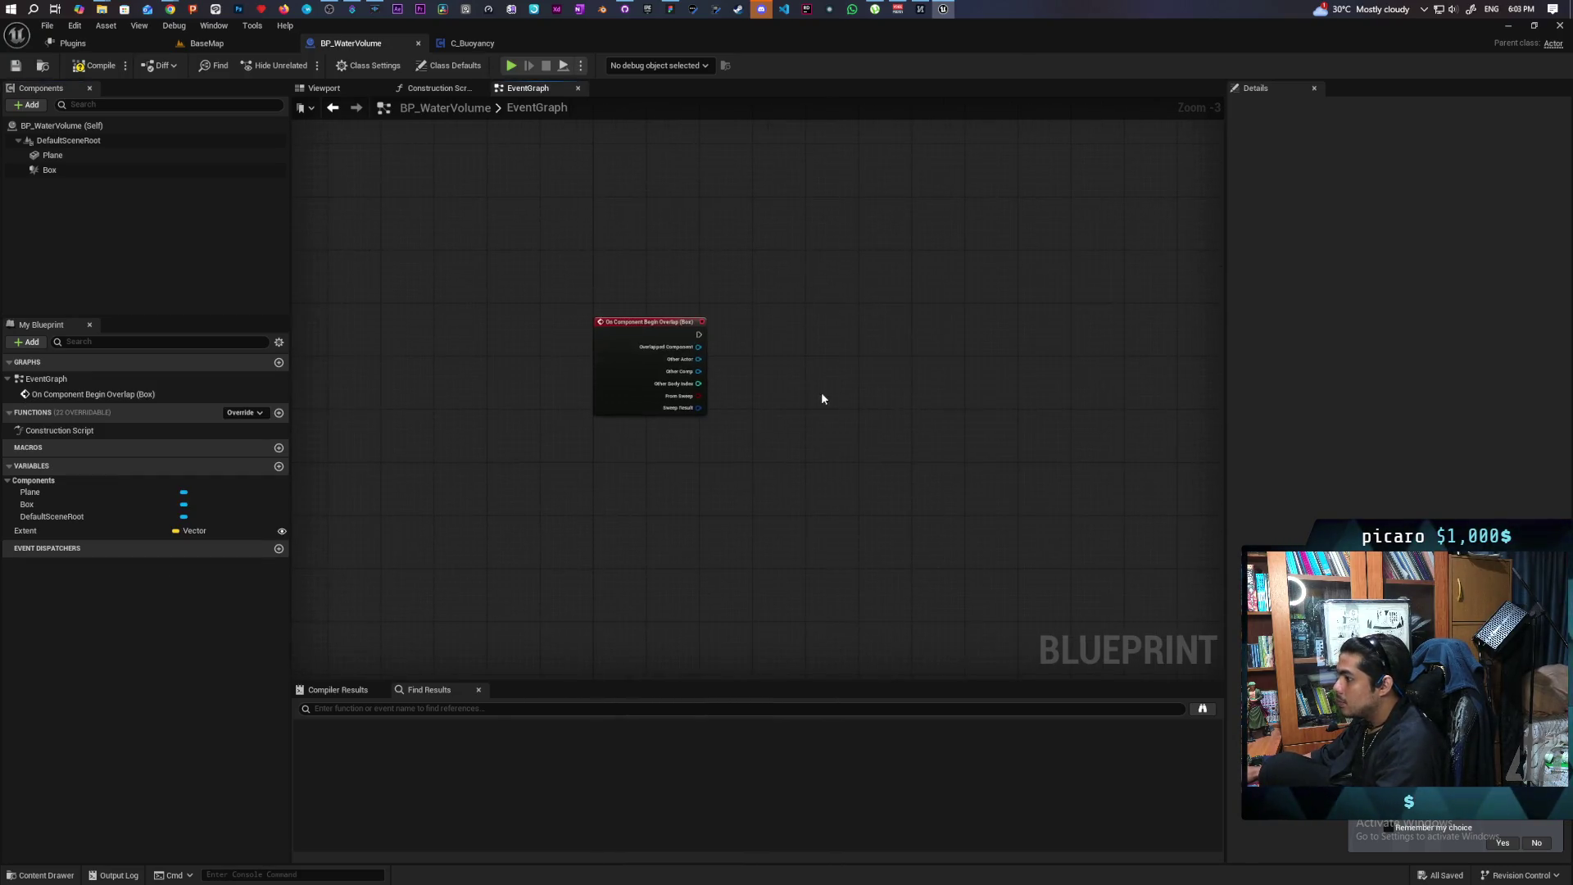
Search from Other Actor for an 'impleme' node, then cancel the search
scroll(780, 395, up, 3)
drag(781, 396, 808, 360)
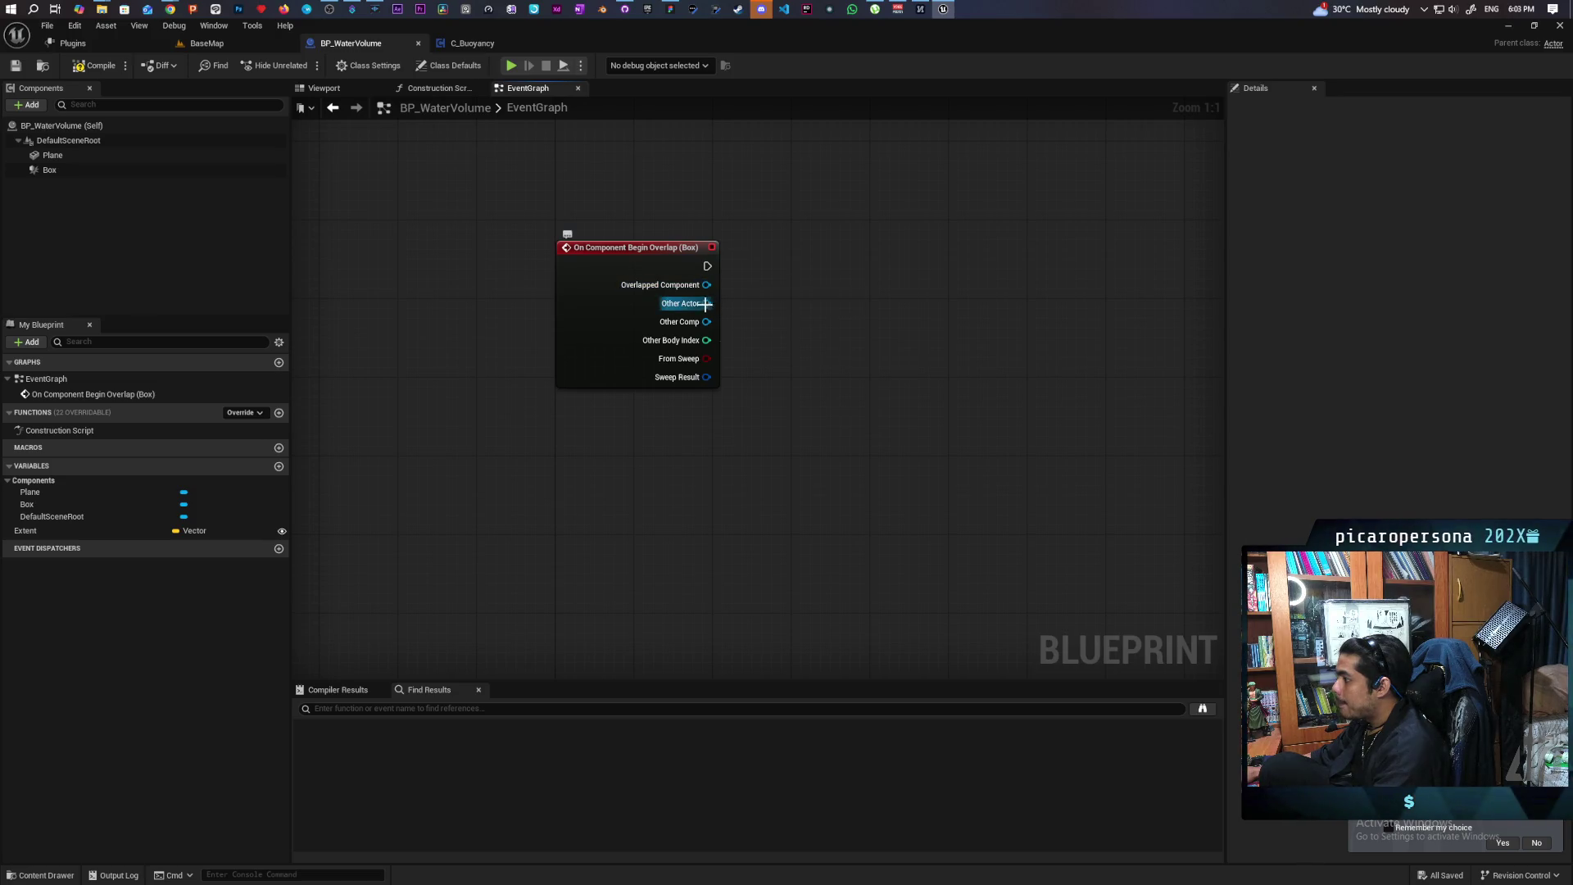
drag(707, 303, 803, 316)
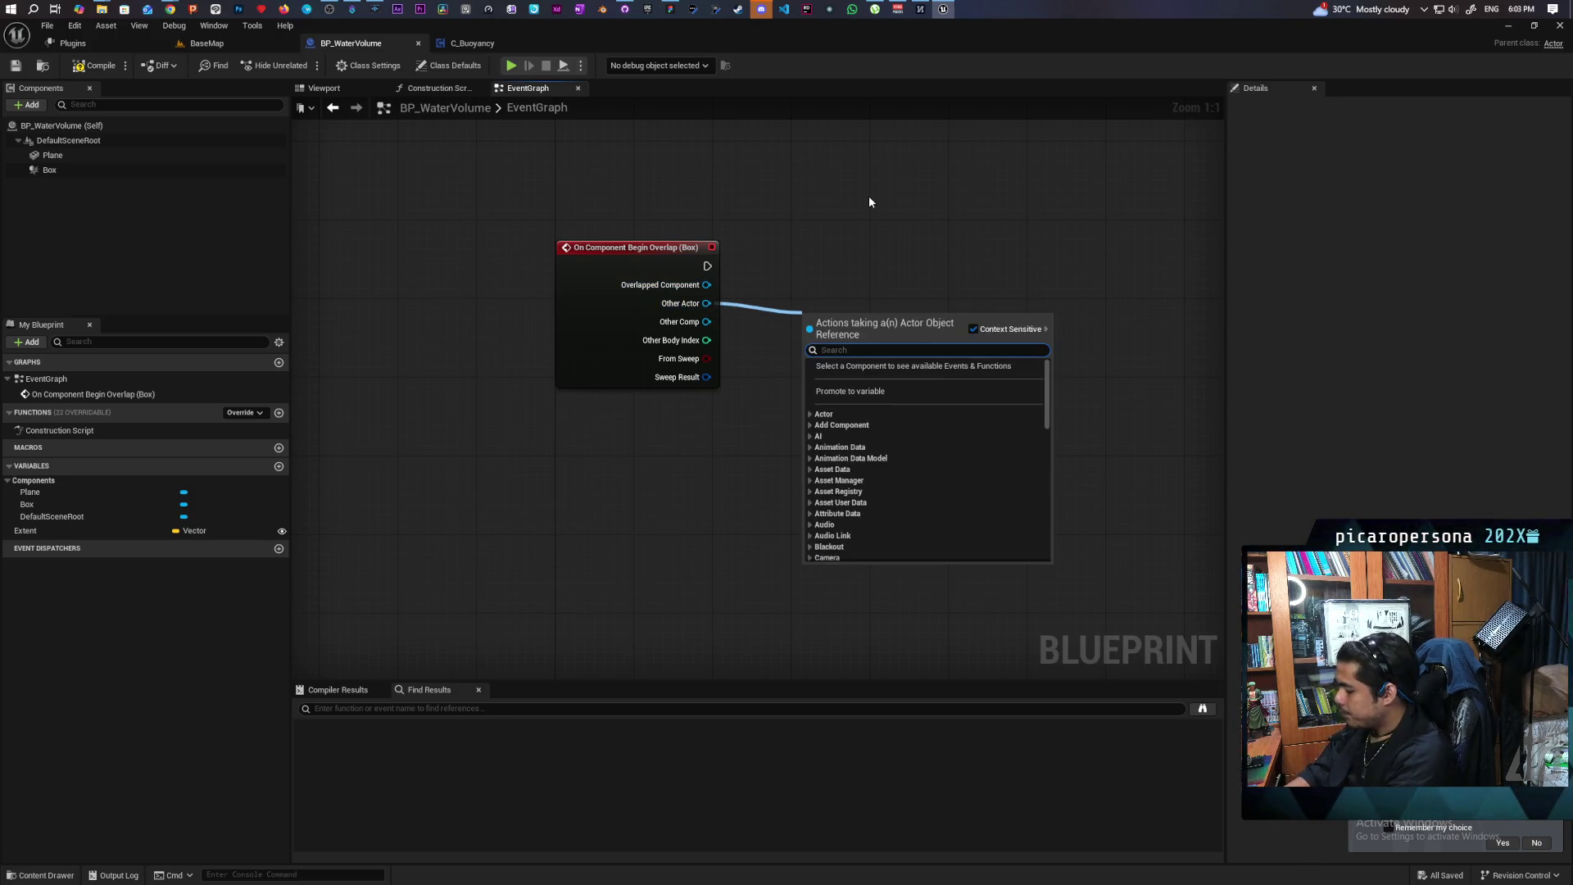
text(inpleme)
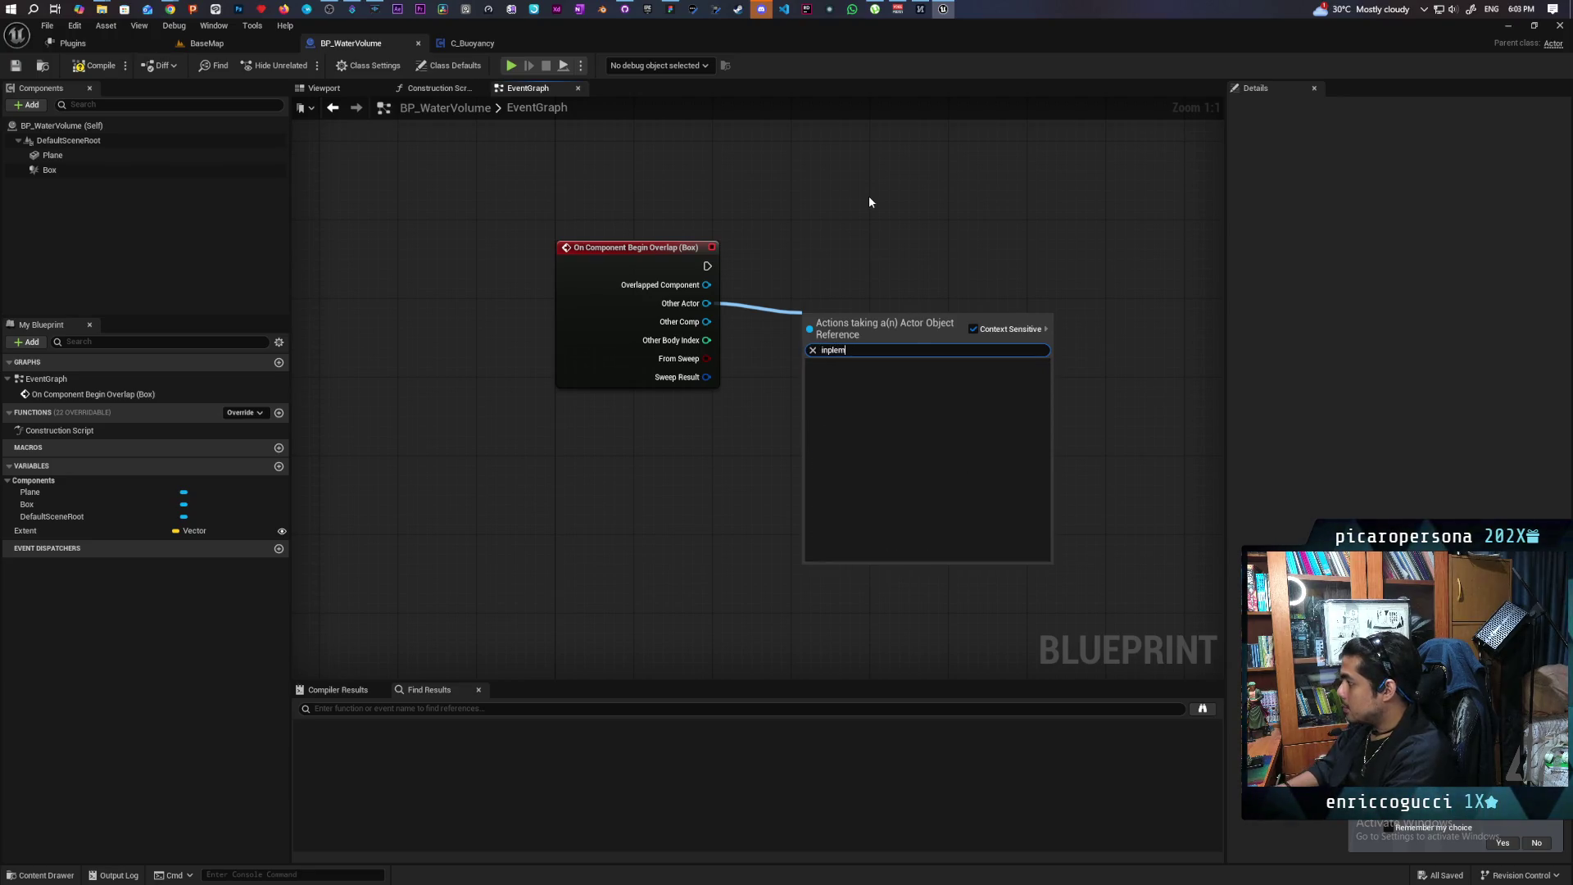
key(BackSpace)
key(BackSpace)
key(BackSpace)
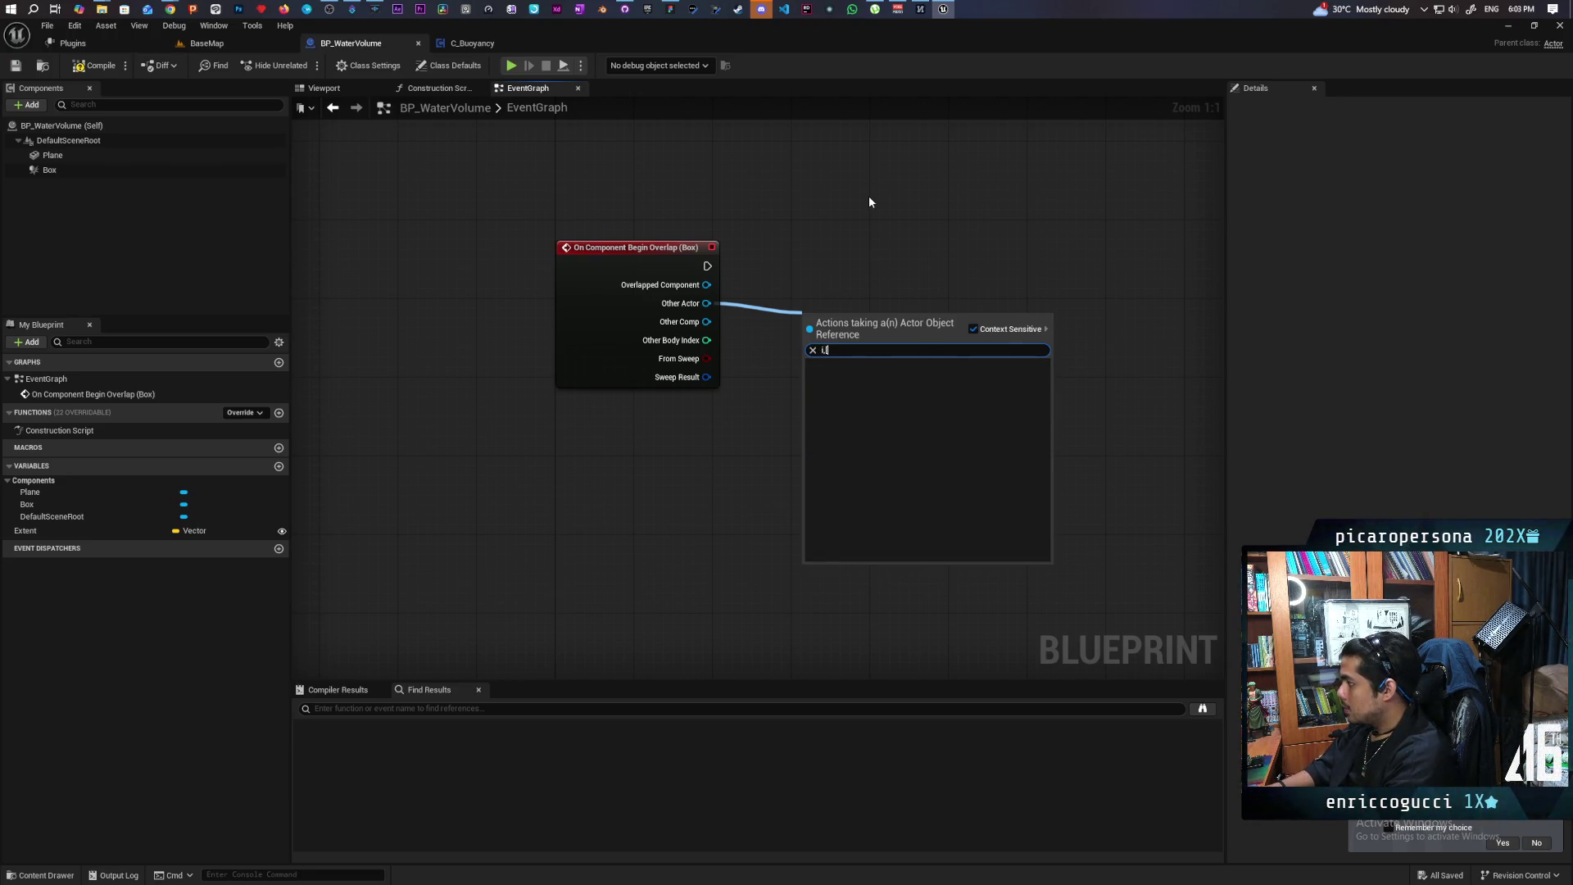
text(mpleme)
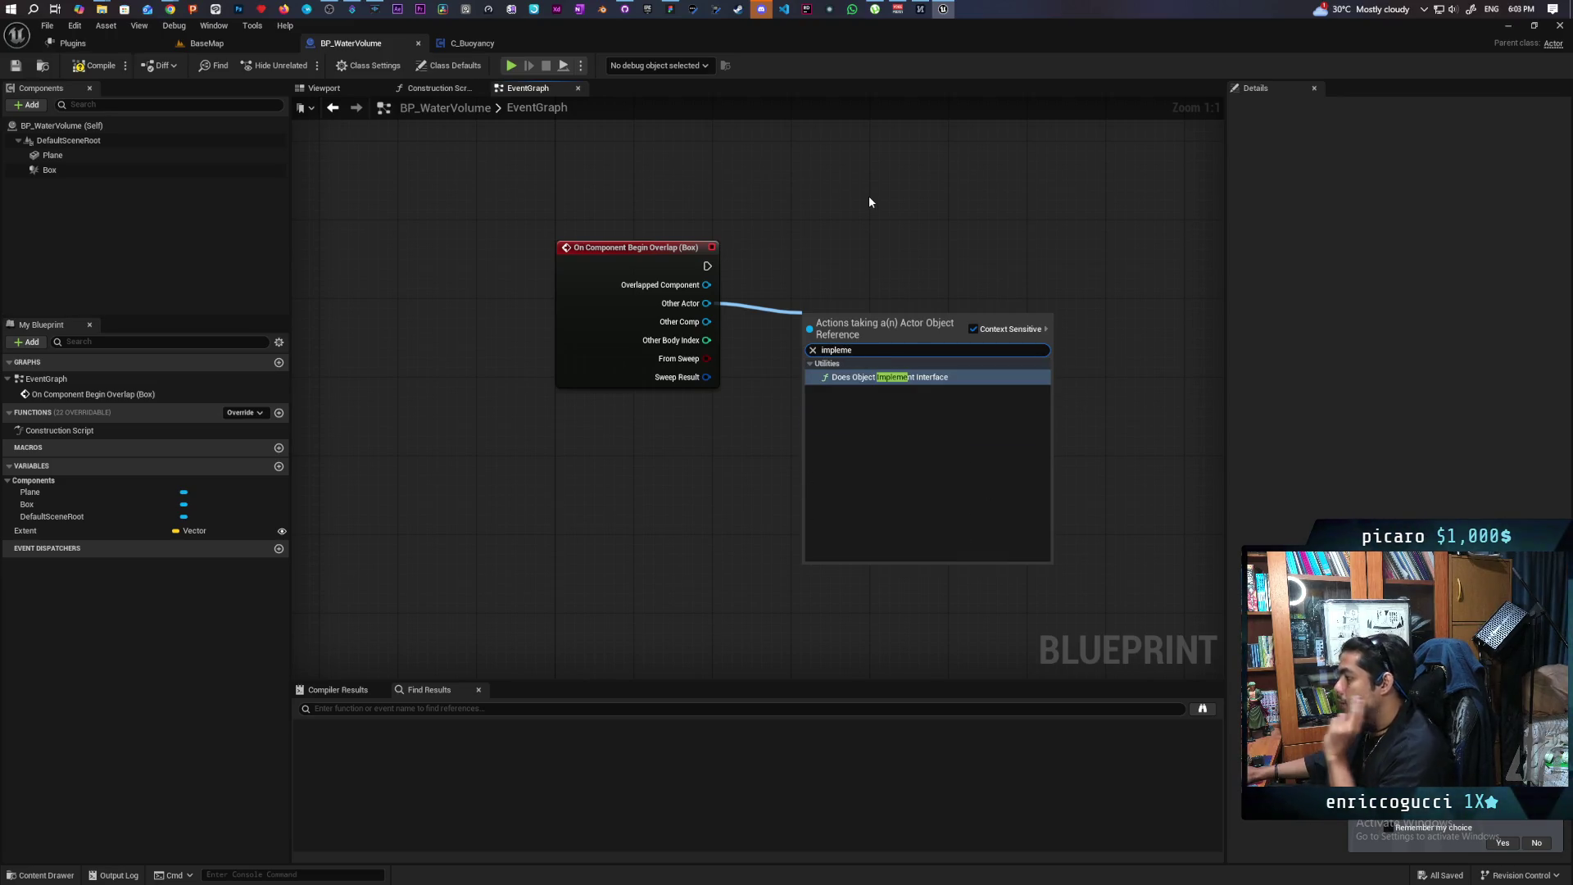
key(Escape)
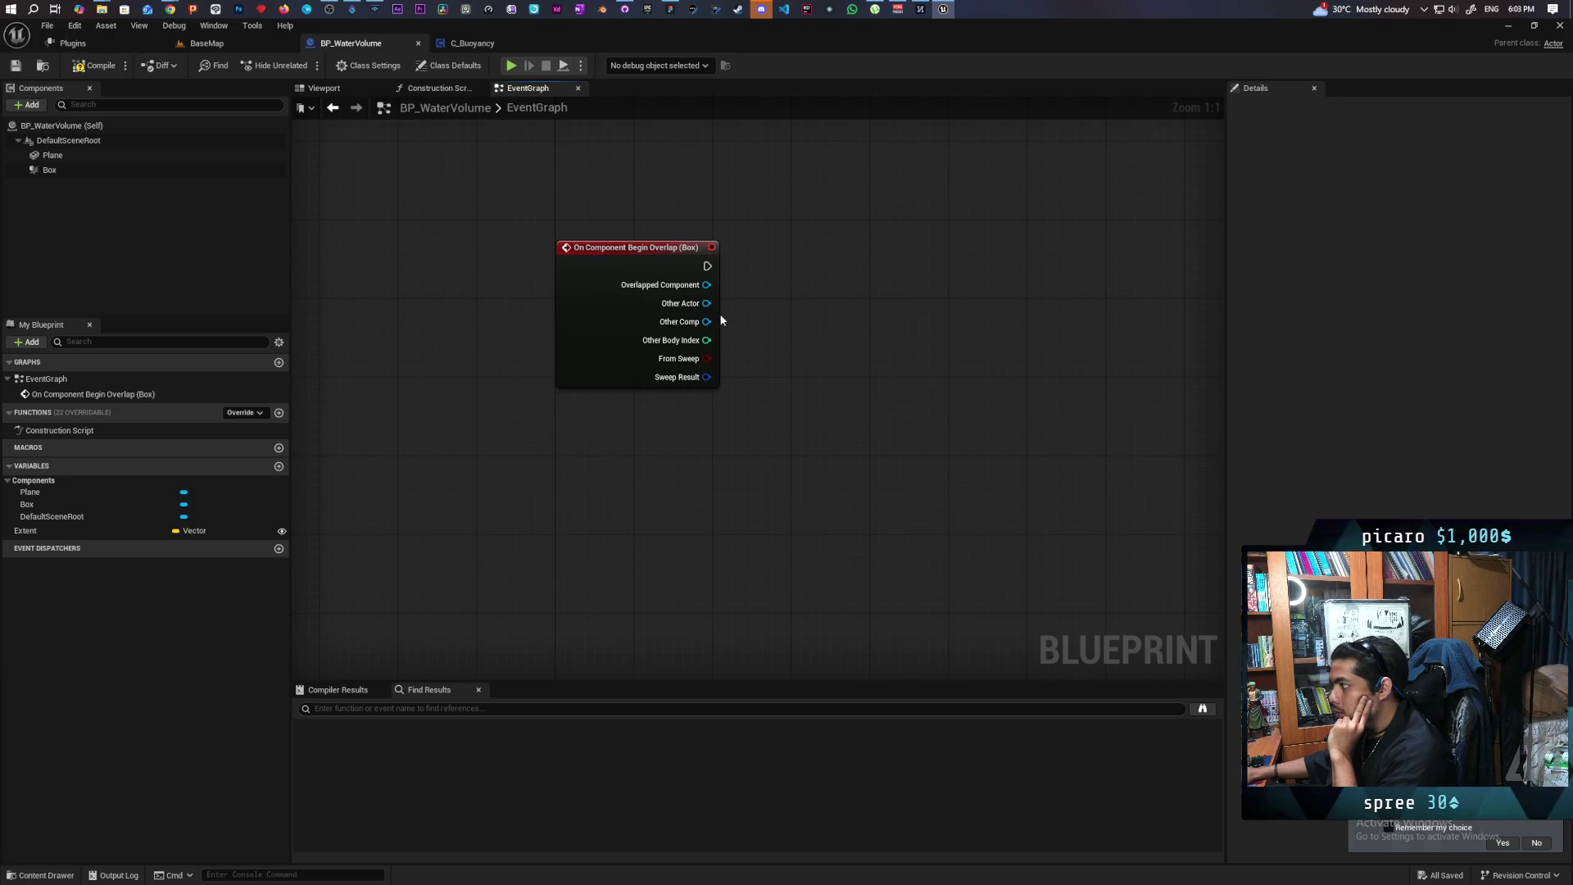
Add a Get Component by Class node fed by the overlap event's Other Actor
drag(707, 321, 778, 358)
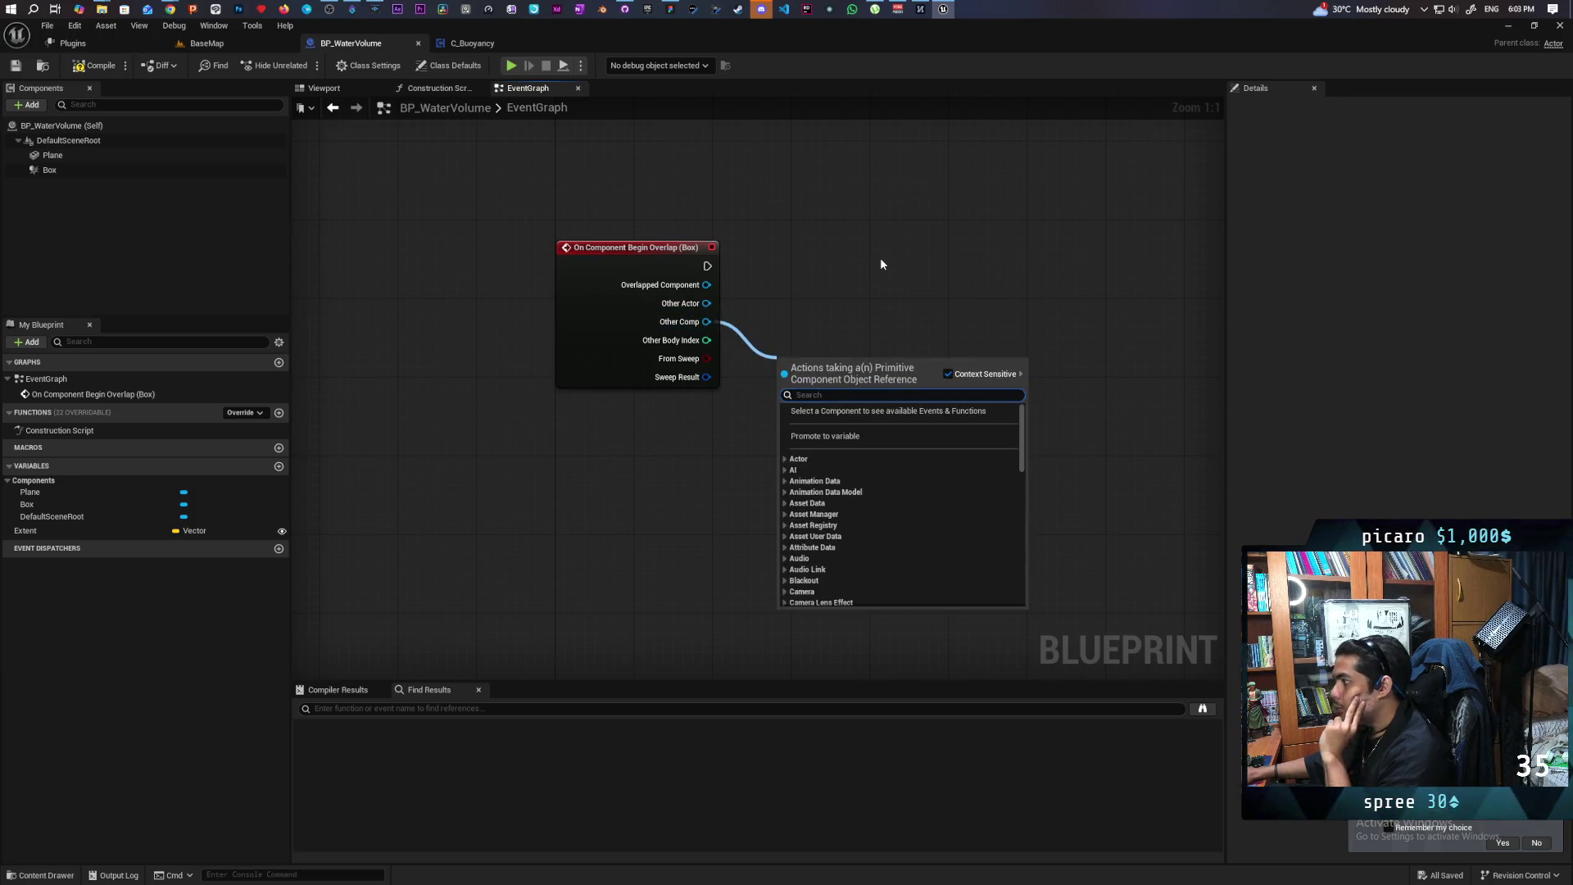
text(get)
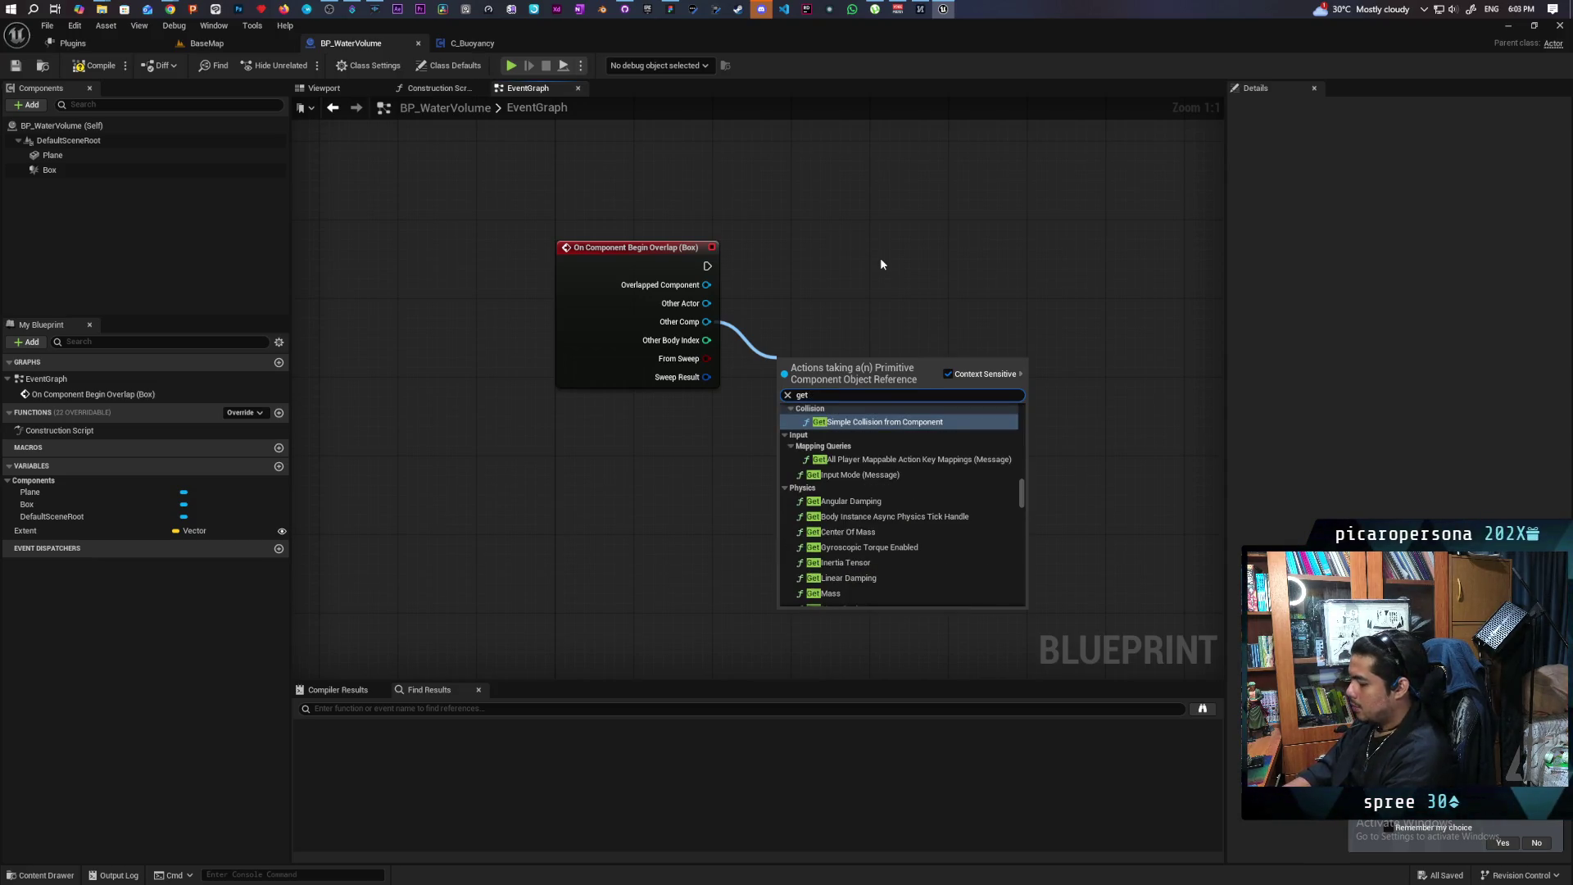
text( compo)
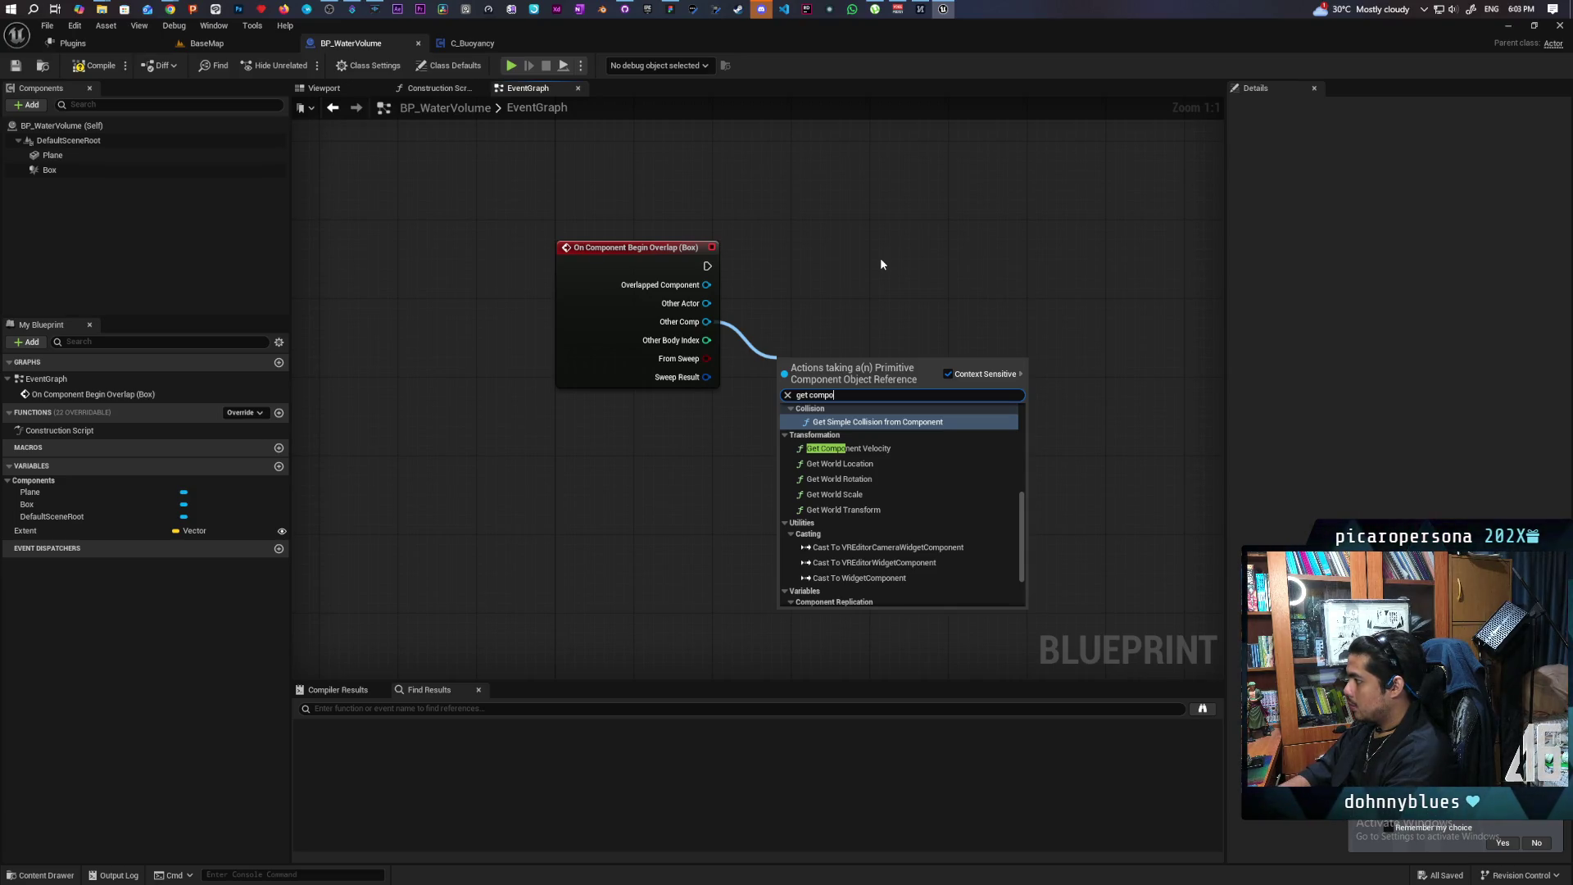
click(800, 250)
drag(705, 304, 768, 322)
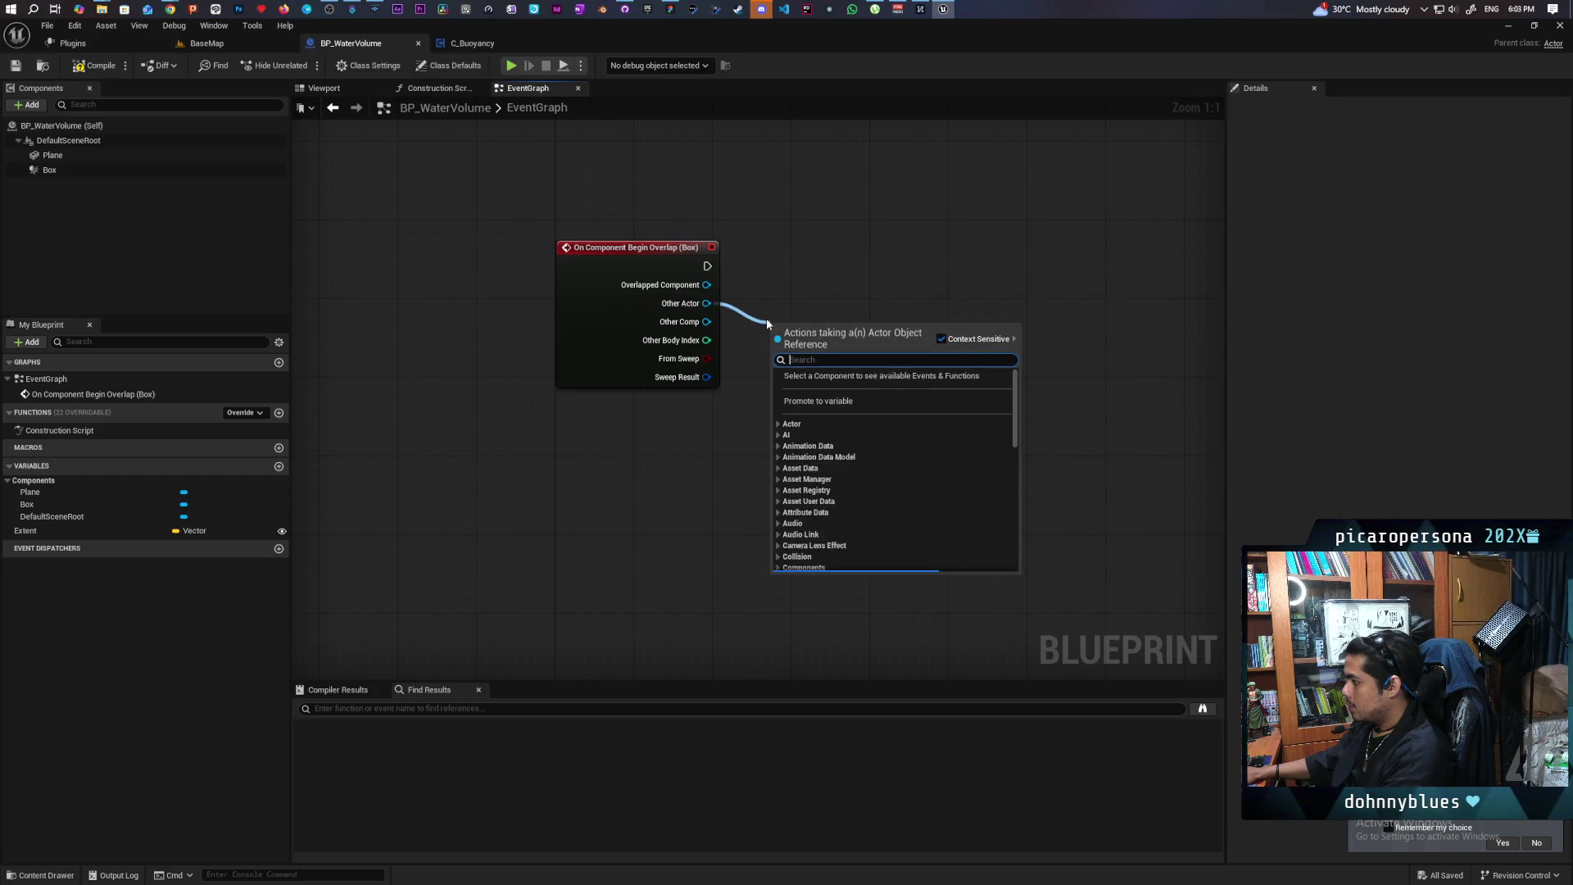
text(gtet col)
key(BackSpace)
key(BackSpace)
key(BackSpace)
text(get)
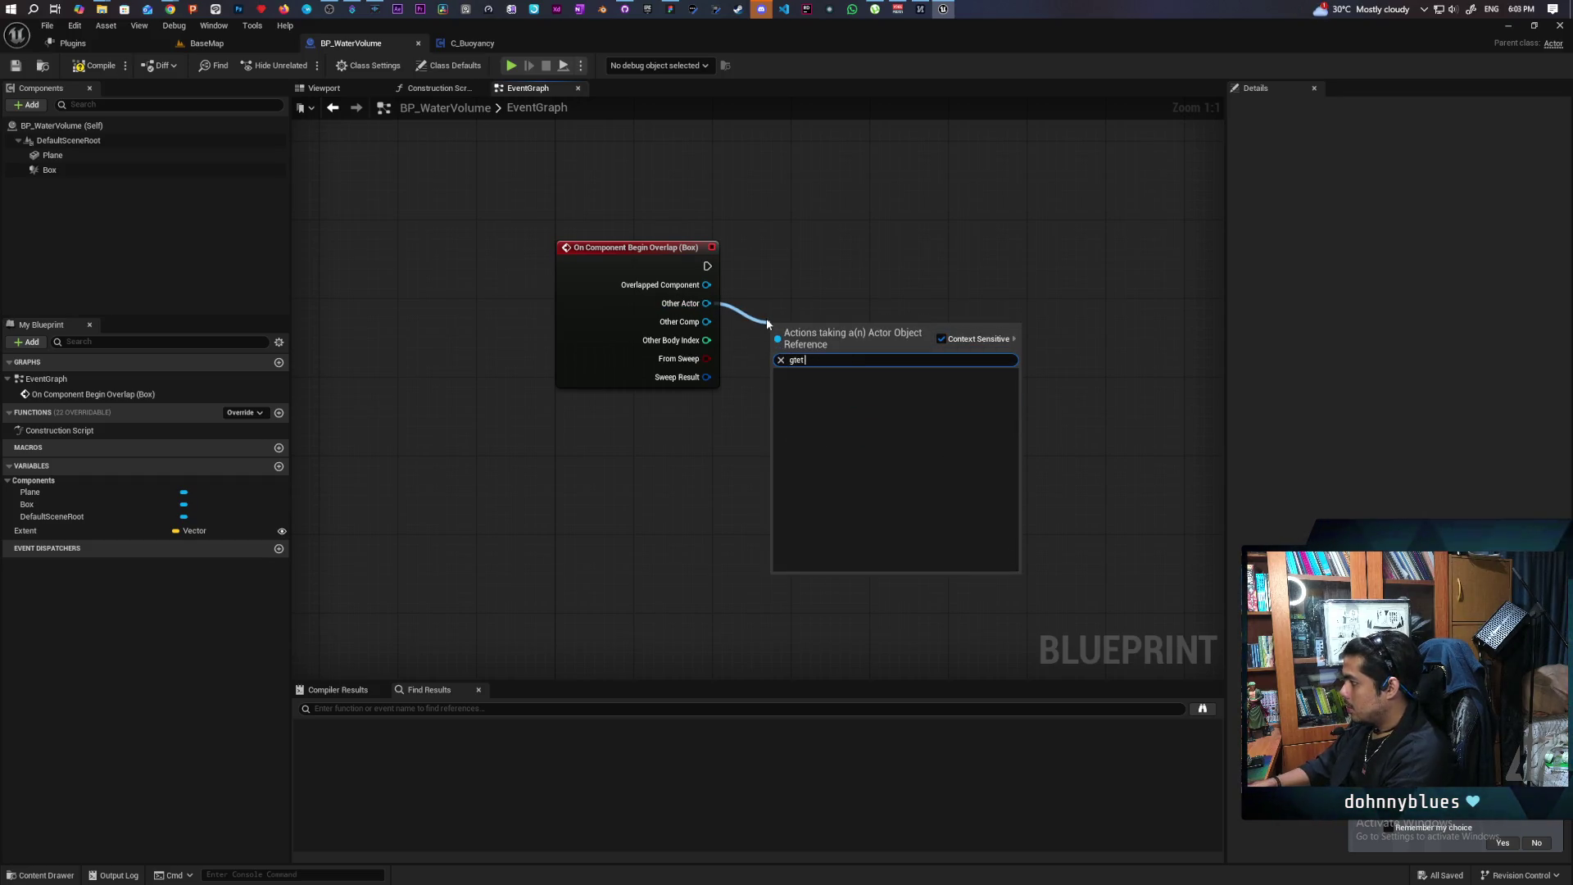
text( compl)
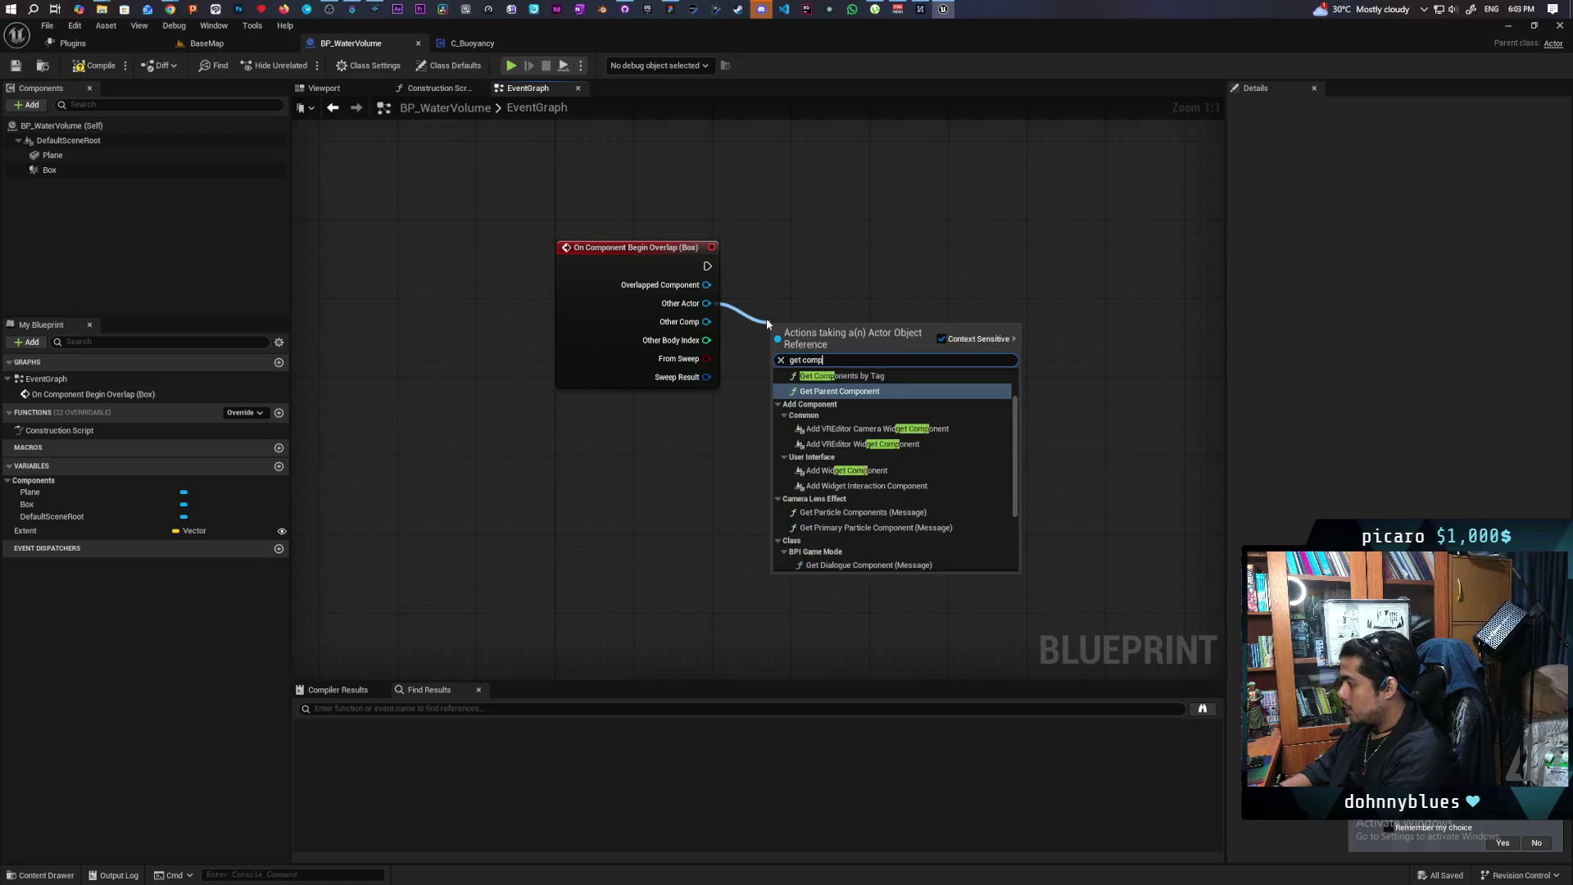
key(BackSpace)
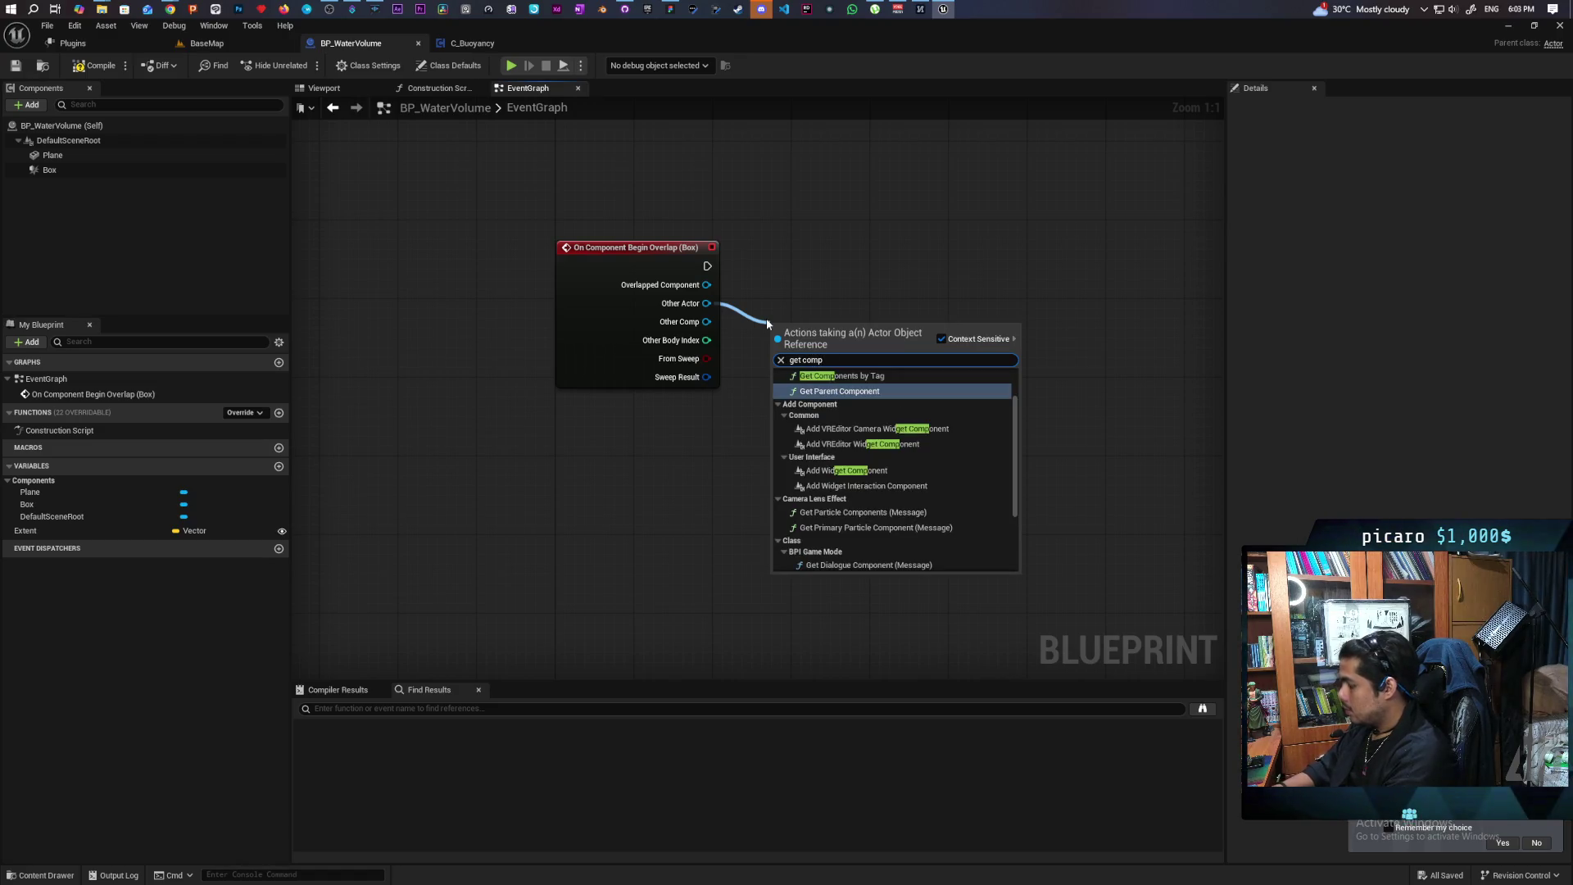
text(onent)
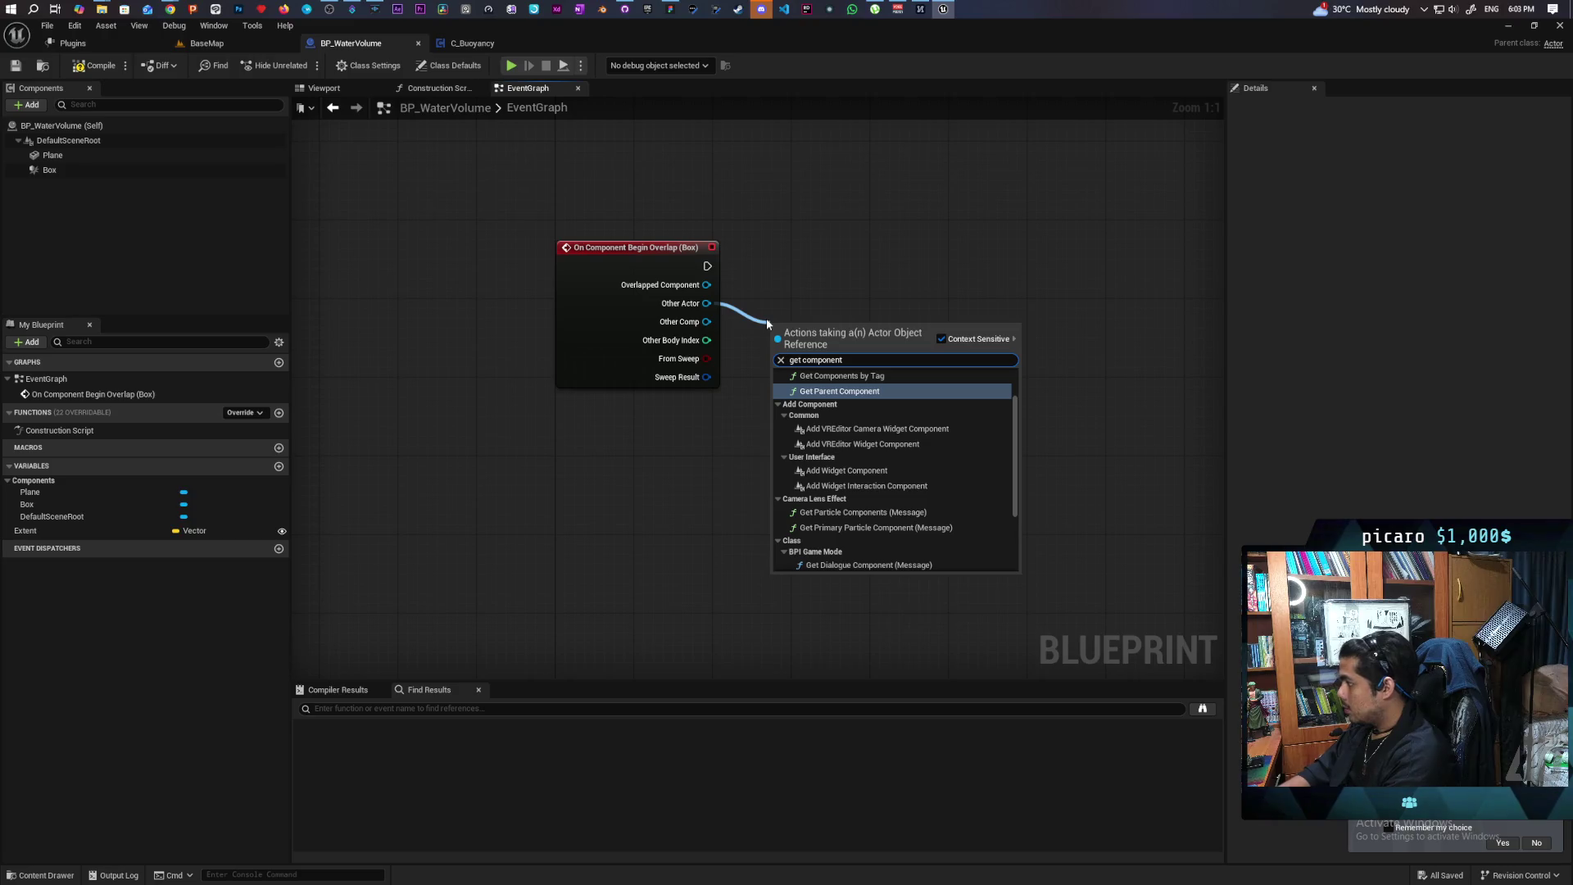
text( of)
key(BackSpace)
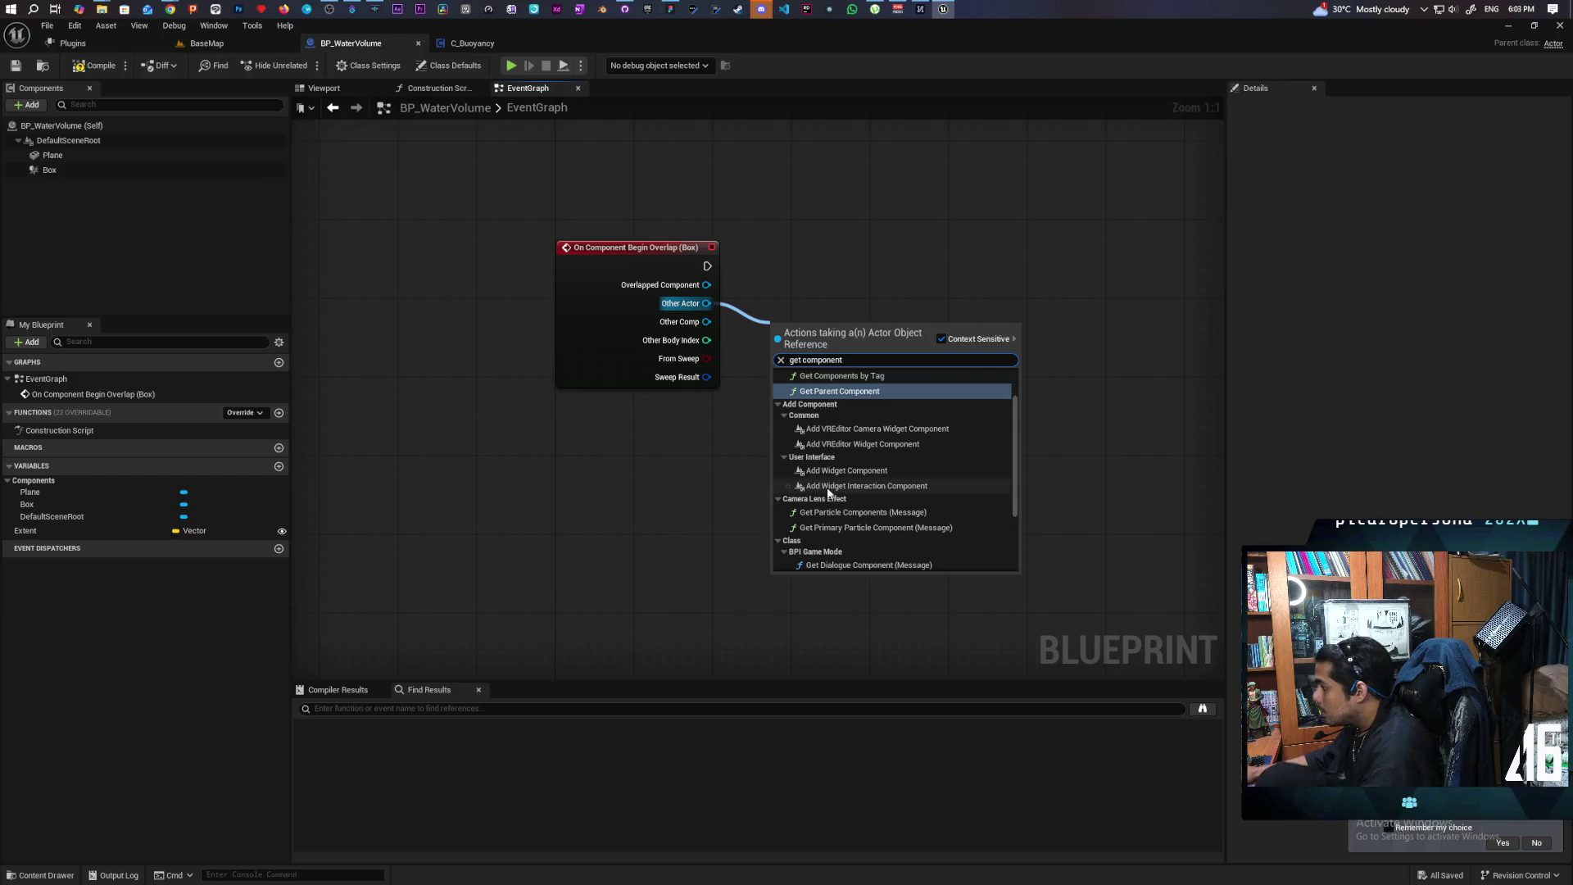
scroll(872, 451, up, 2)
click(885, 386)
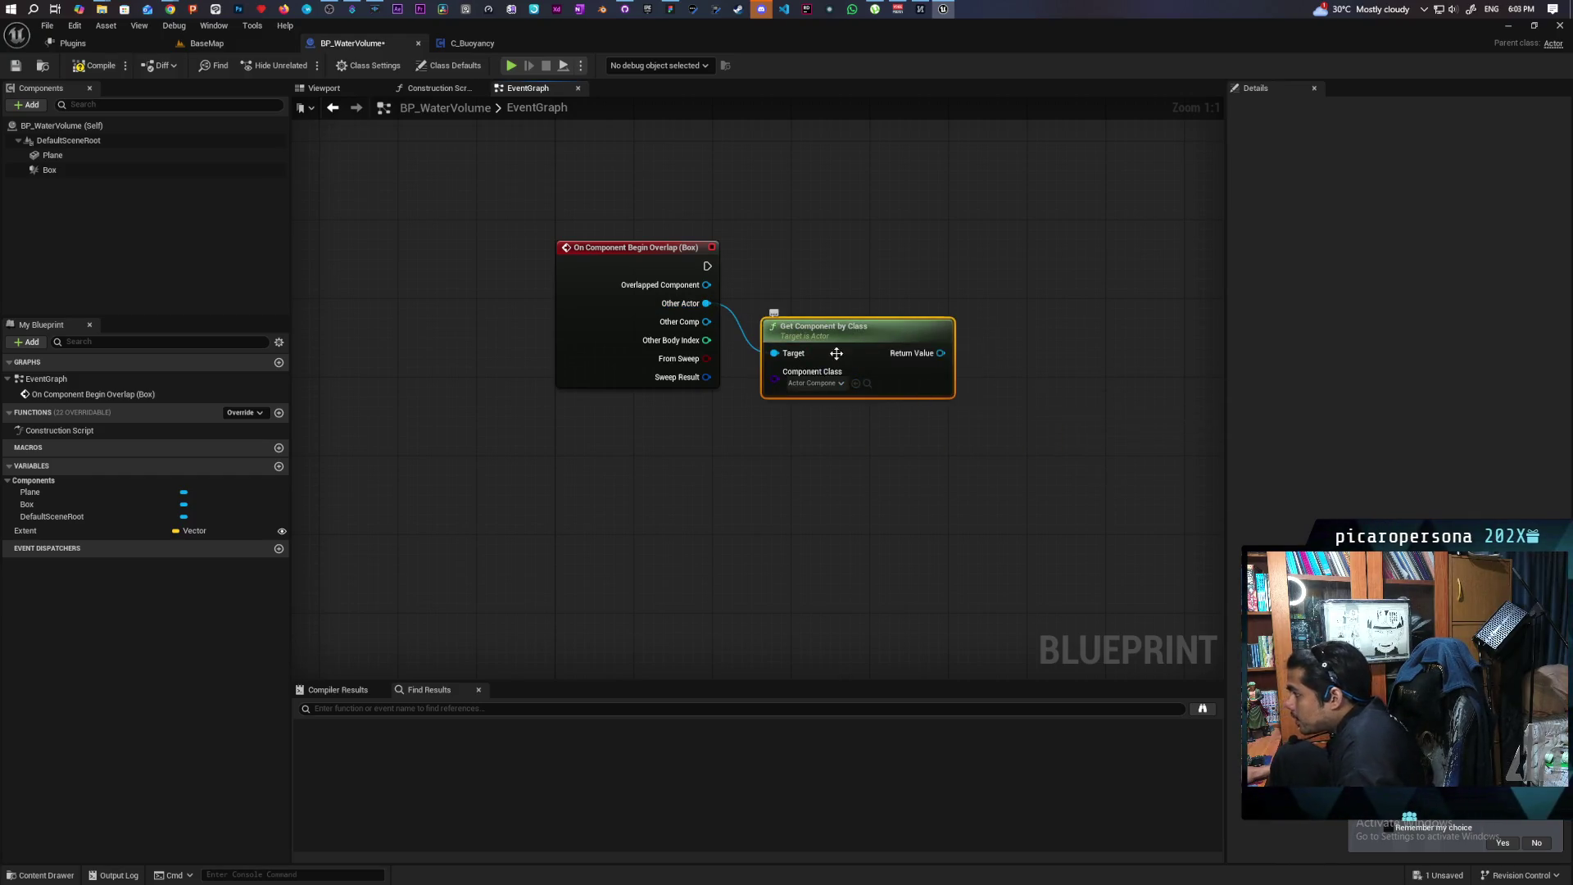
Set the component class to C_Buoyancy, save, and wire the overlap event into an Is Valid node
drag(870, 367, 860, 386)
click(813, 412)
click(850, 270)
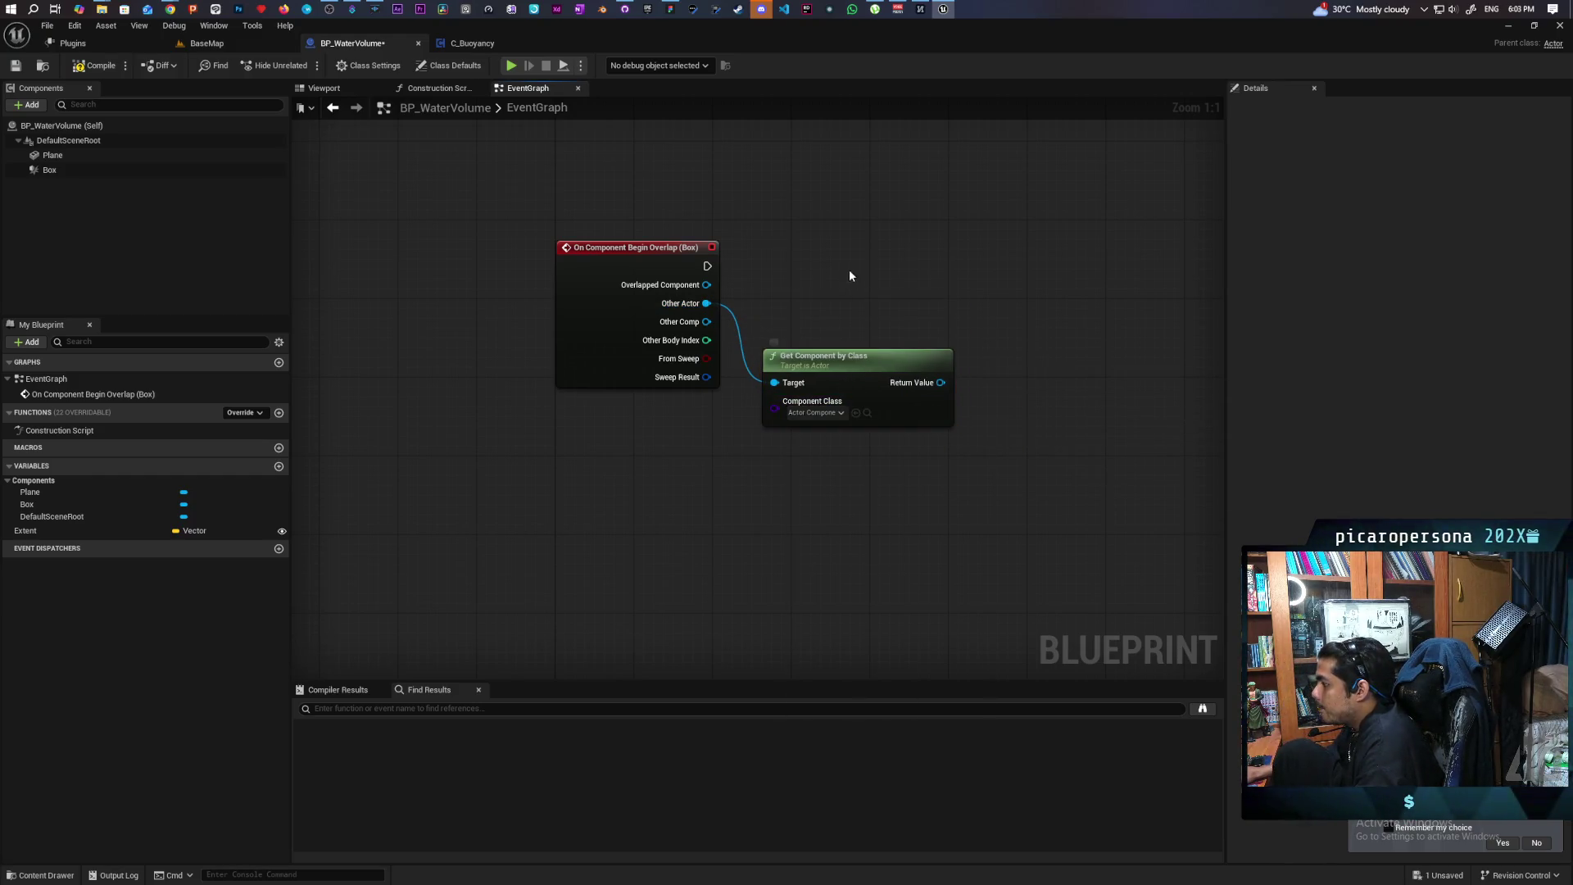
click(443, 46)
click(43, 65)
click(353, 43)
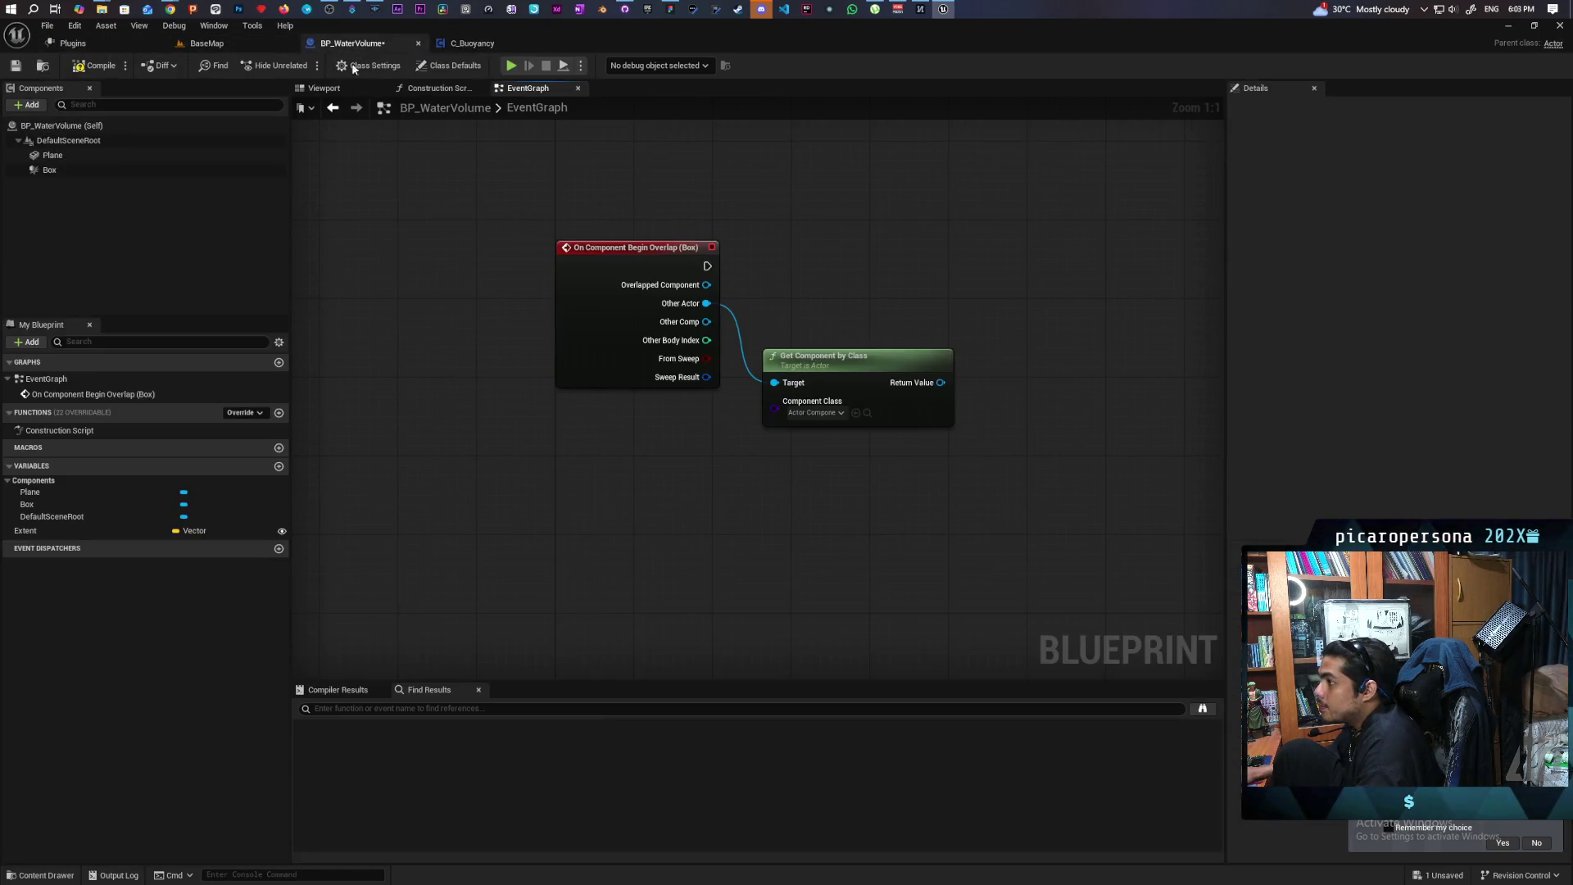
click(856, 413)
key(ctrl+s)
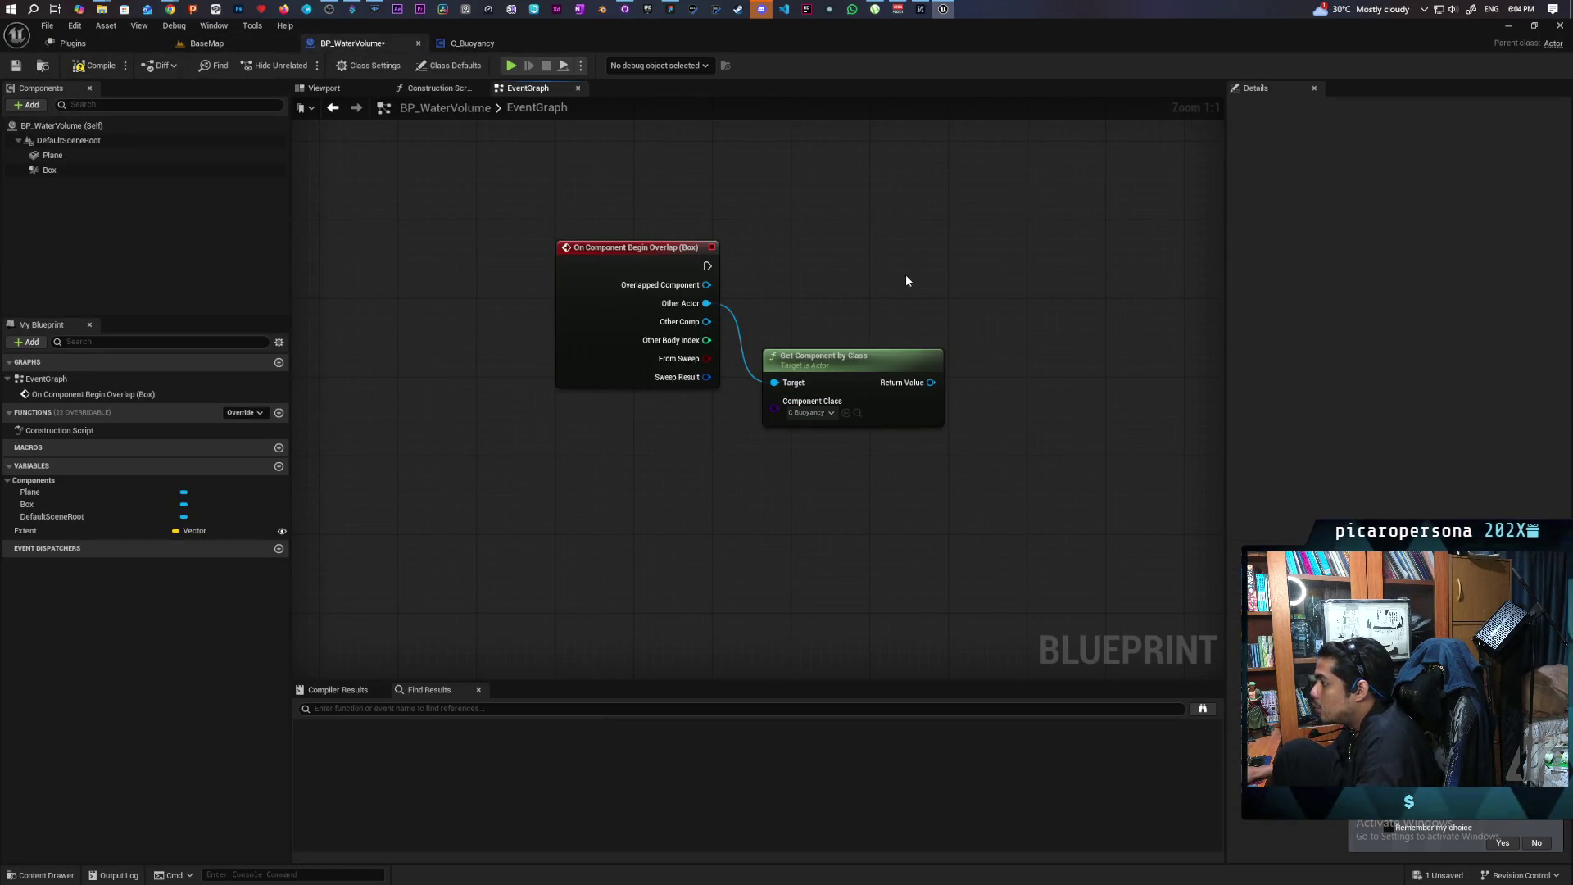
key(ctrl+v)
mouse_move(707, 265)
mouse_down()
mouse_move(1004, 328)
mouse_move(1024, 260)
mouse_up()
Feed the found C_Buoyancy component into Is Valid's input and save the blueprint
mouse_move(931, 383)
mouse_down()
mouse_move(962, 285)
mouse_move(674, 306)
mouse_up()
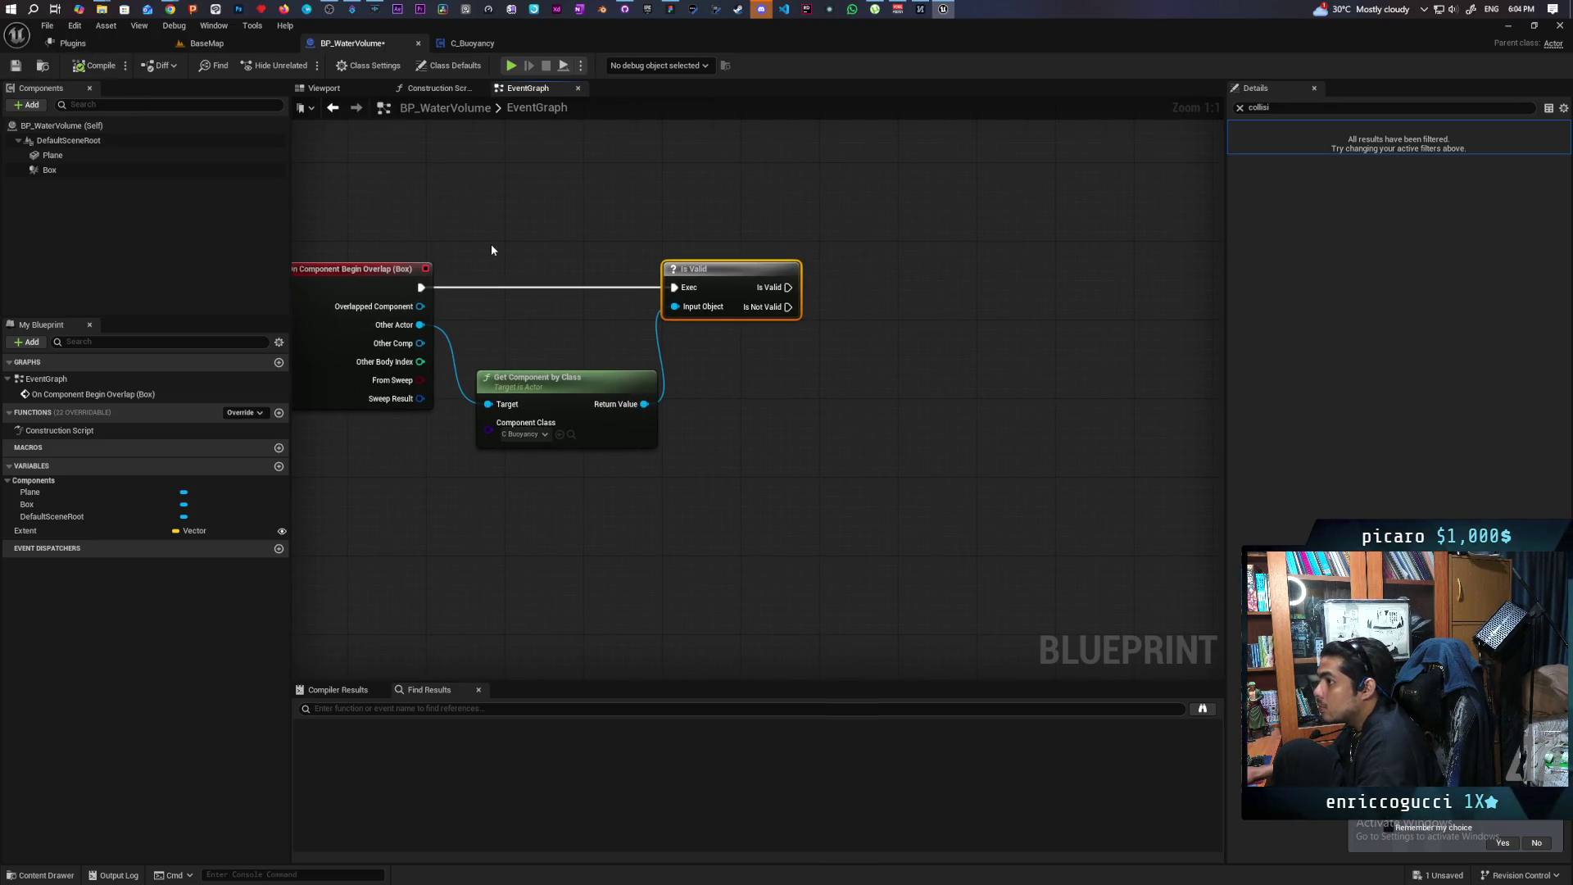
key(ctrl+s)
mouse_move(486, 241)
mouse_down()
mouse_move(625, 221)
mouse_move(558, 244)
mouse_up()
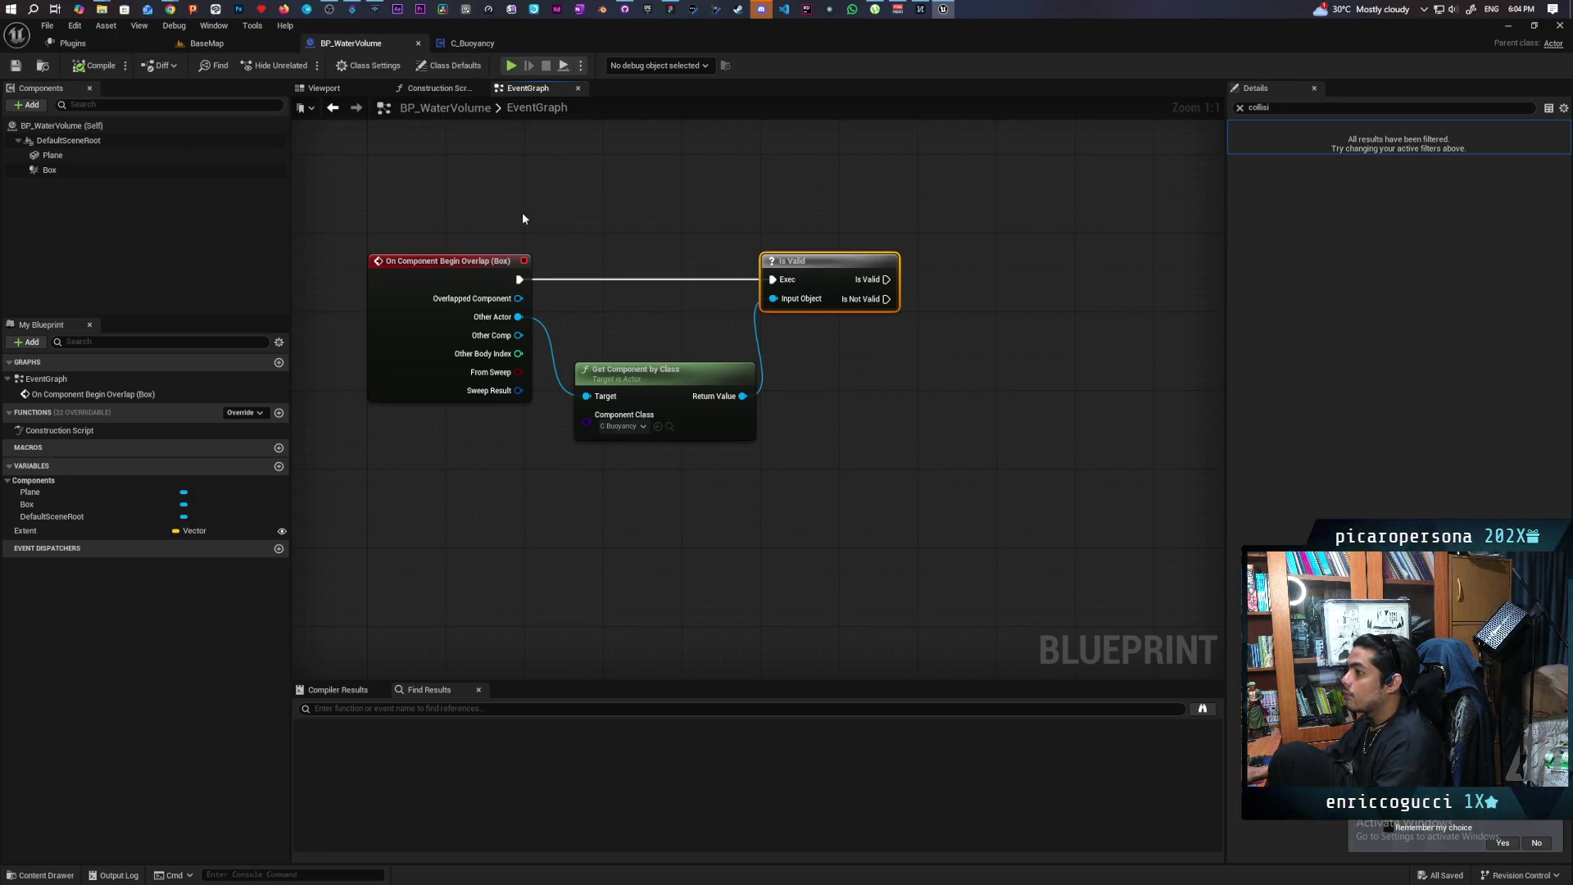
drag(523, 213, 513, 243)
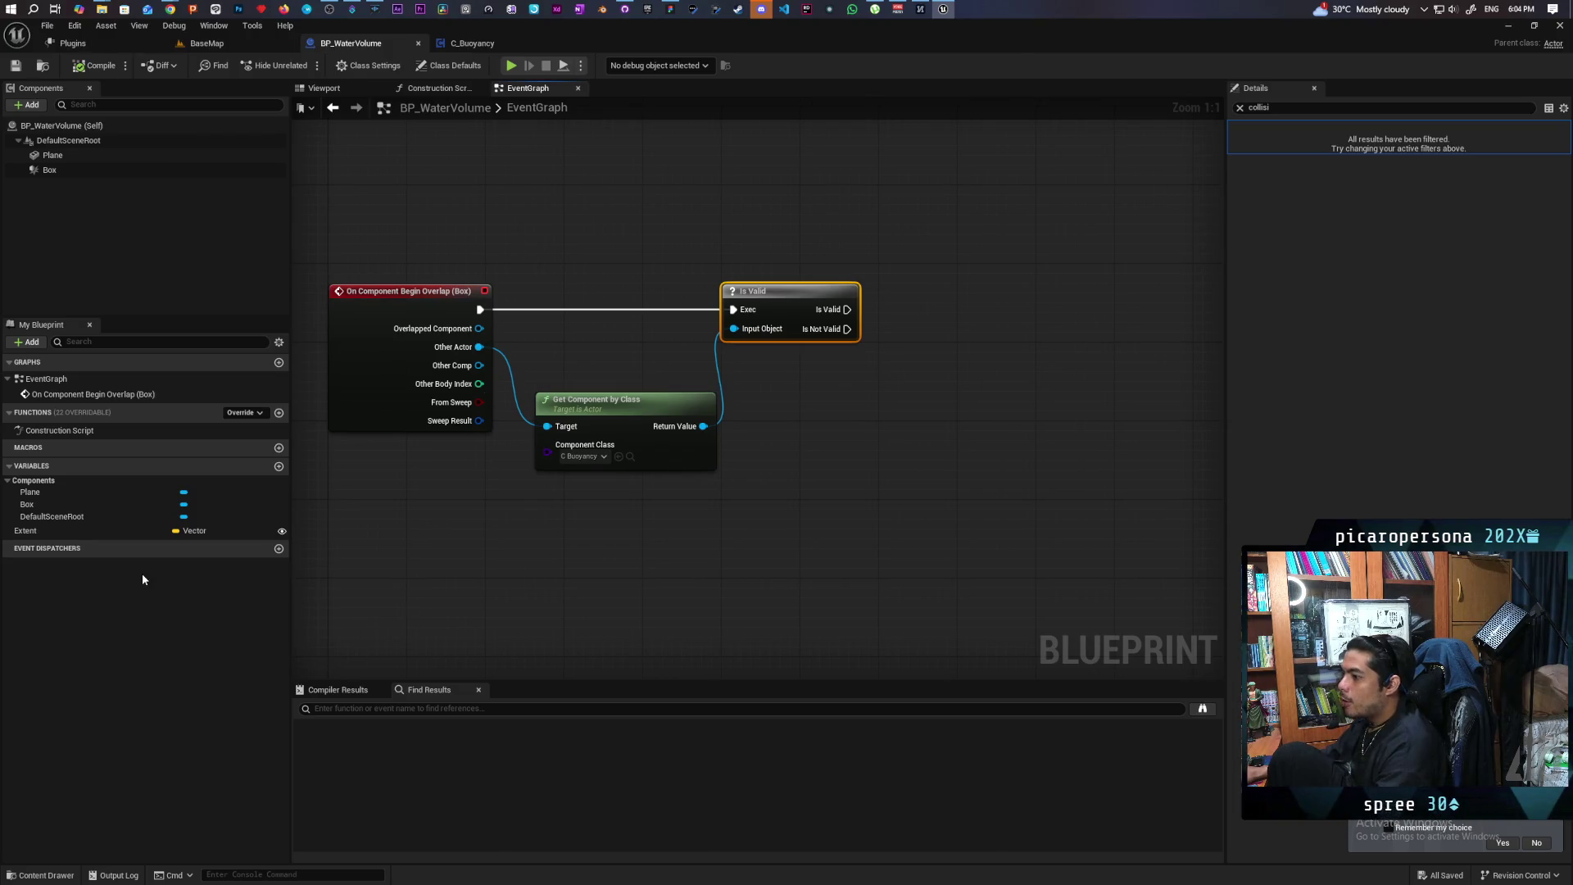
drag(713, 492, 740, 486)
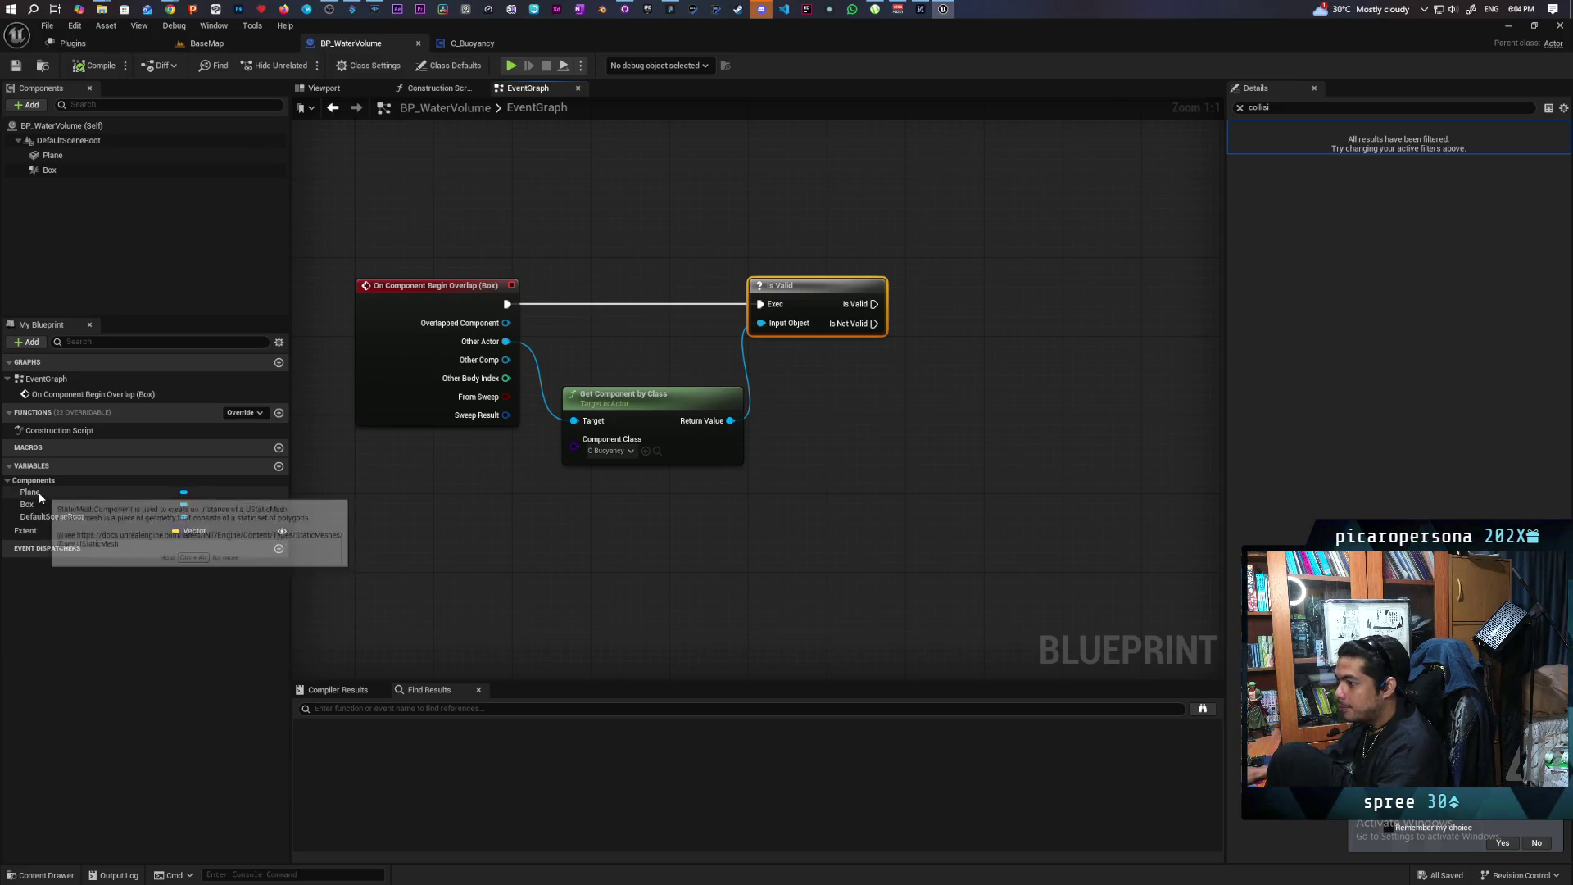
Add a Plane component getter with a Get World Location node beside it
mouse_move(38, 492)
mouse_down()
mouse_move(812, 439)
mouse_move(862, 456)
mouse_move(916, 514)
mouse_up()
click(857, 445)
text(get world loca)
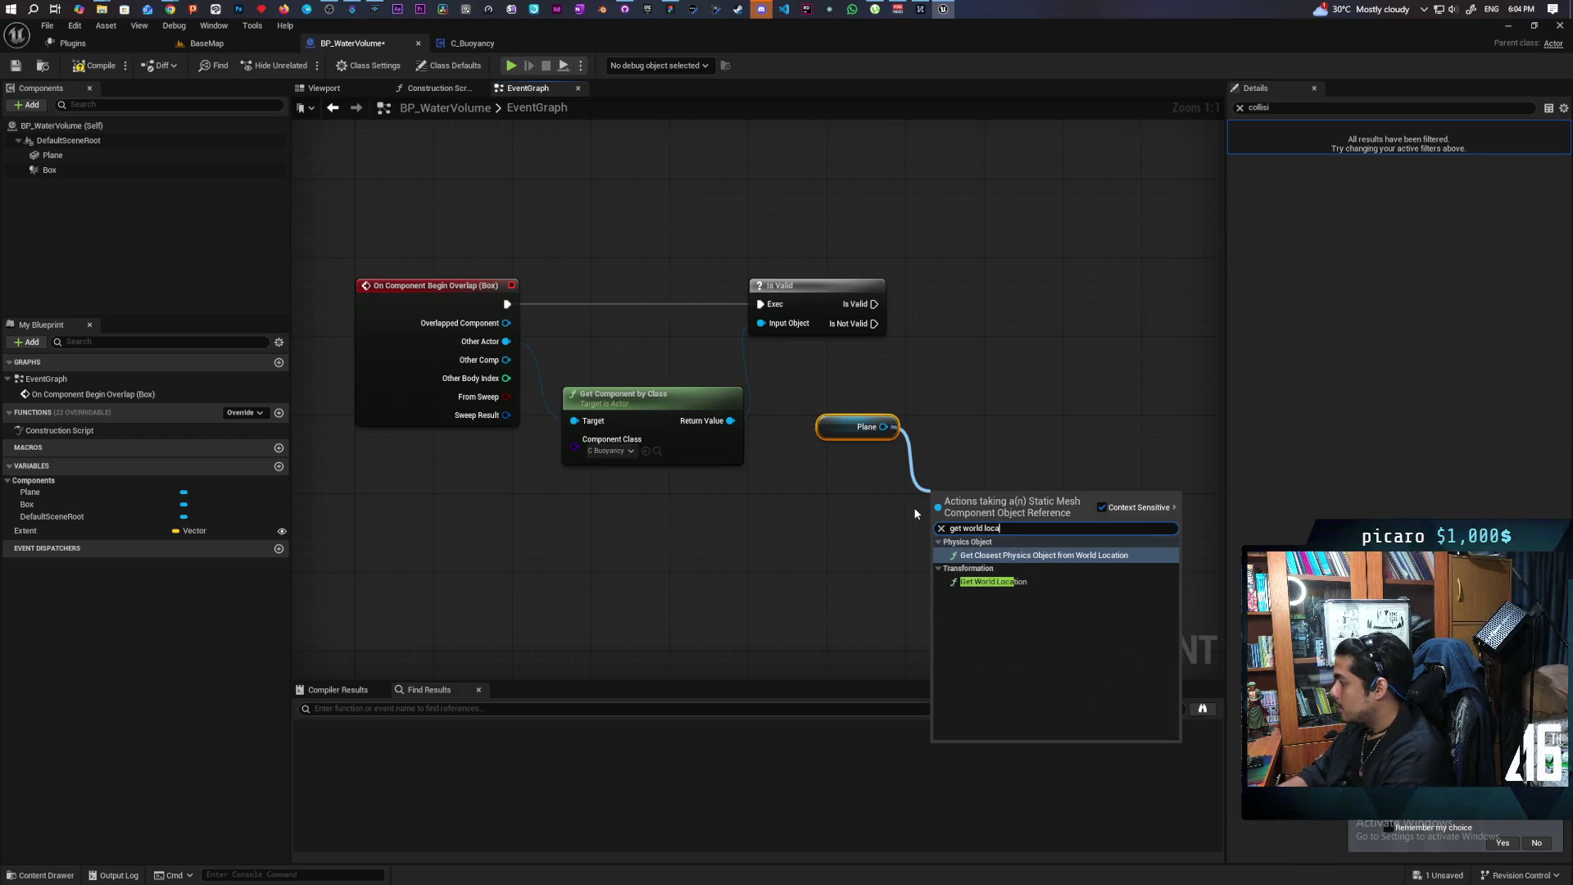
key(Return)
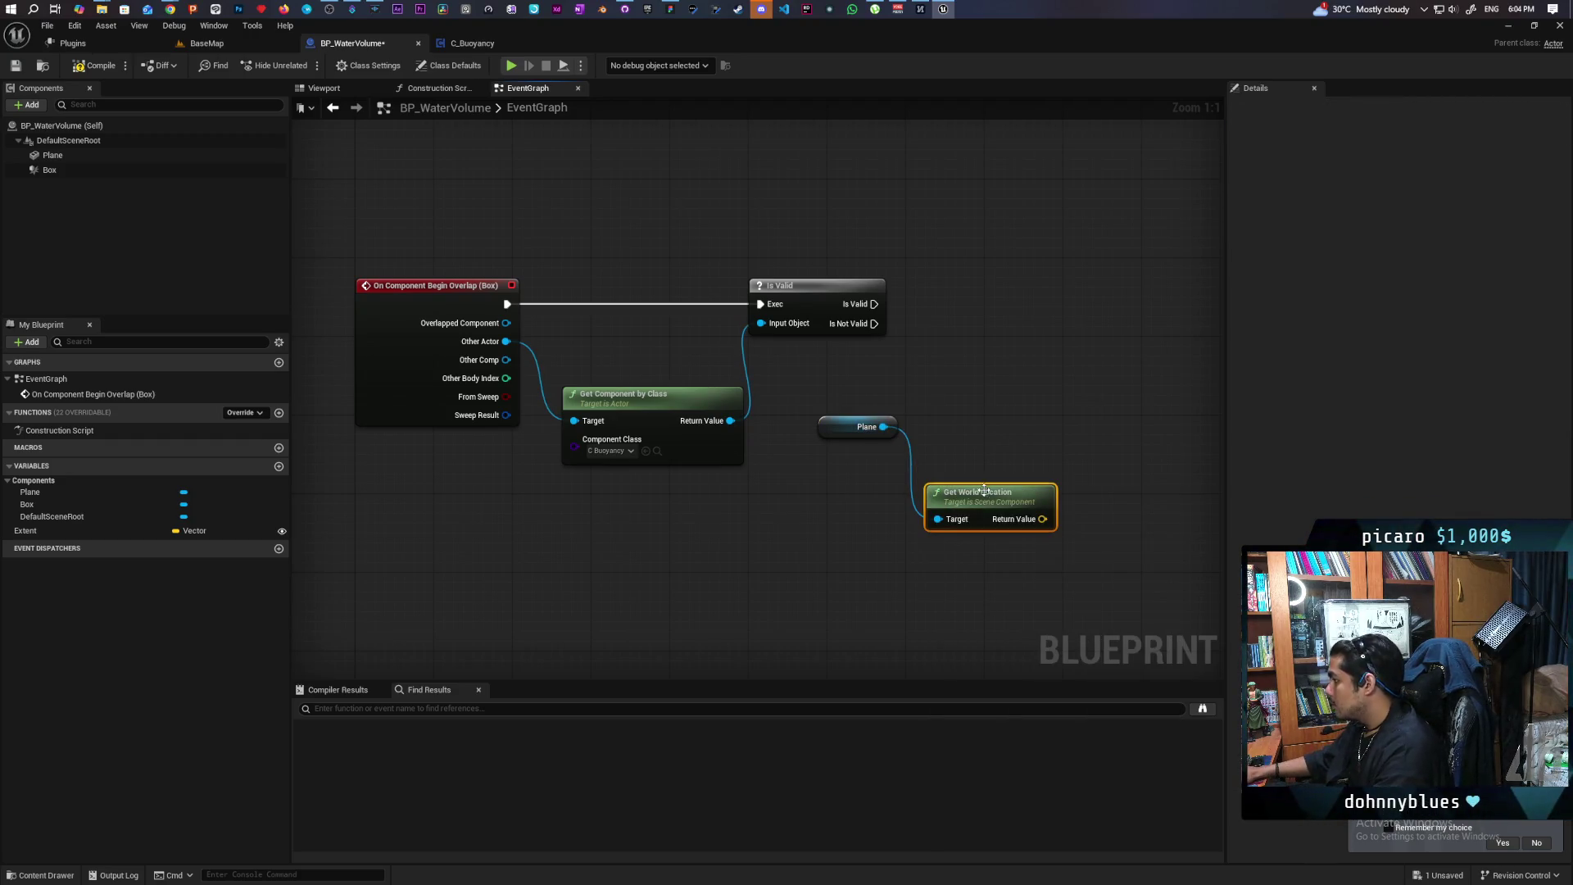
drag(984, 490, 836, 482)
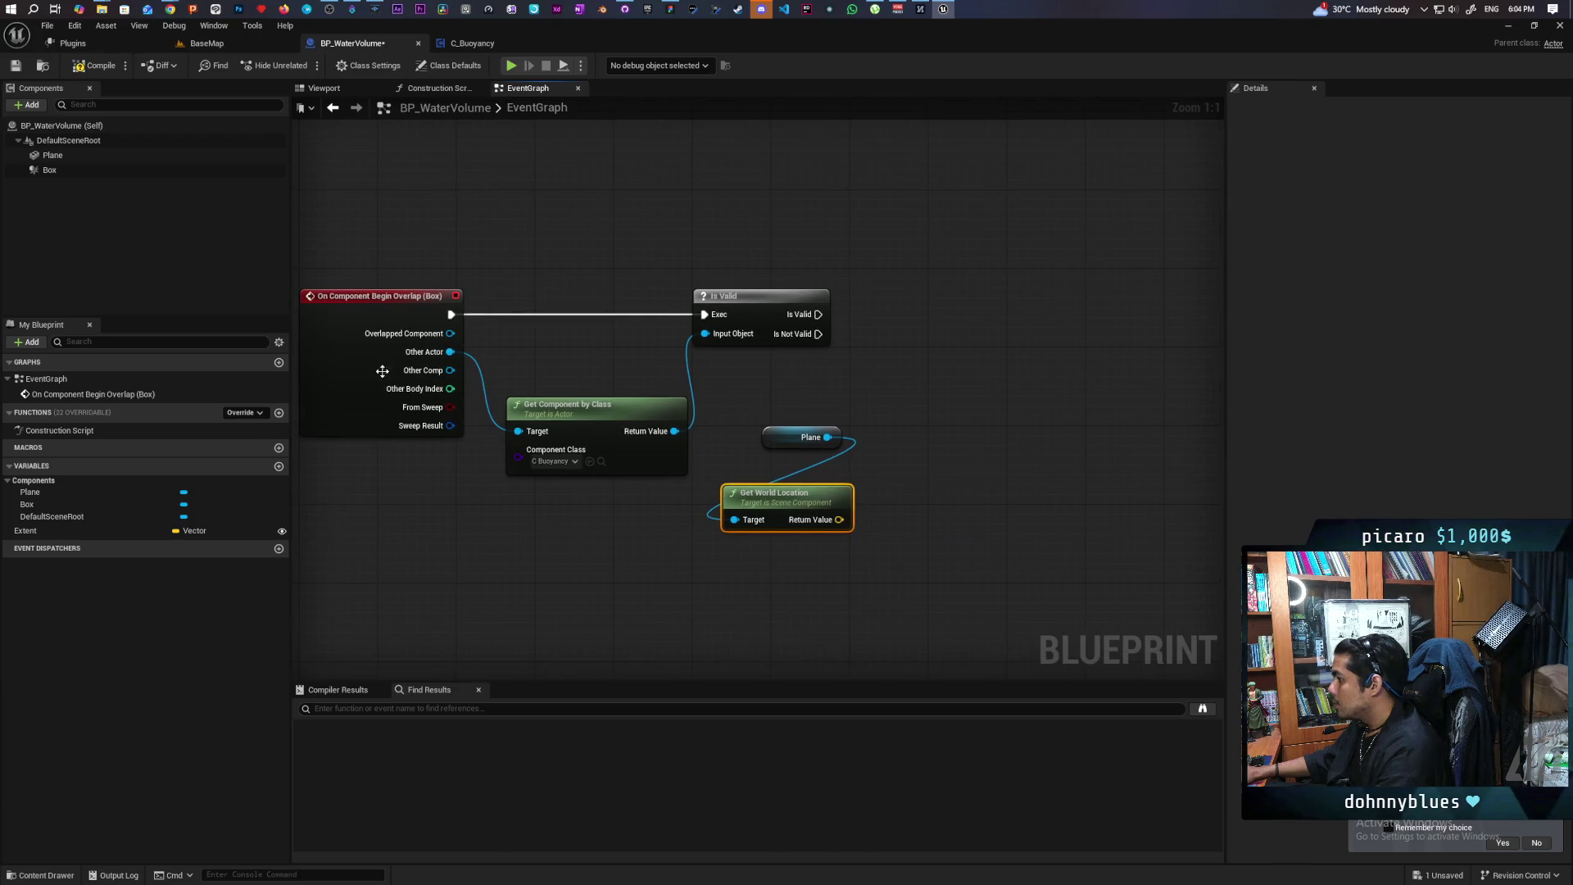
Search for a 'set actor location' node from Other Actor
drag(450, 351, 933, 360)
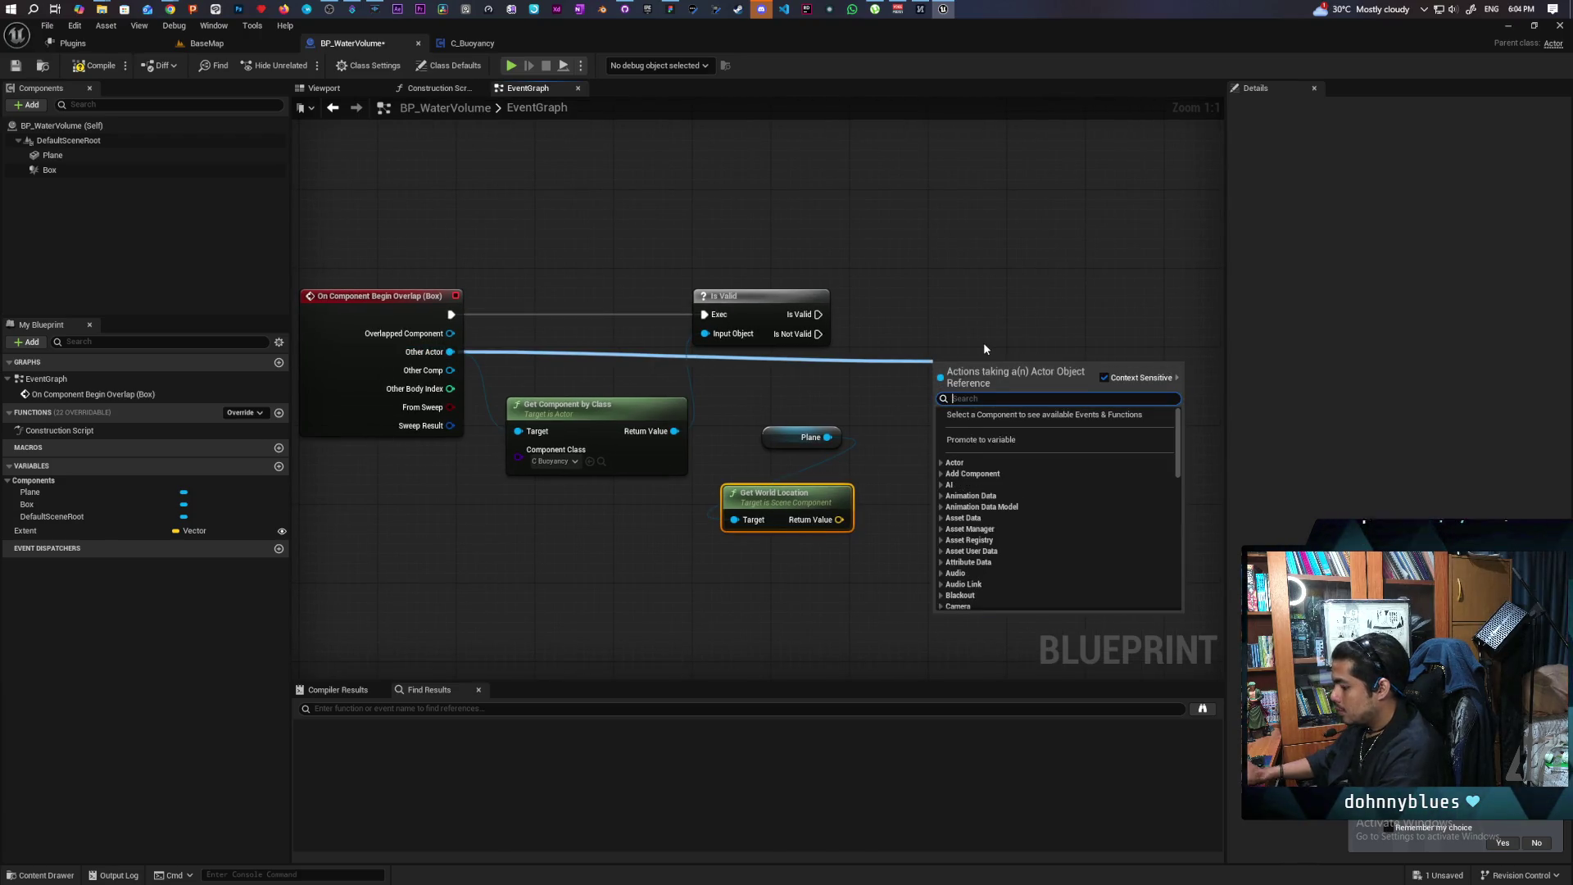
text(set worl loca)
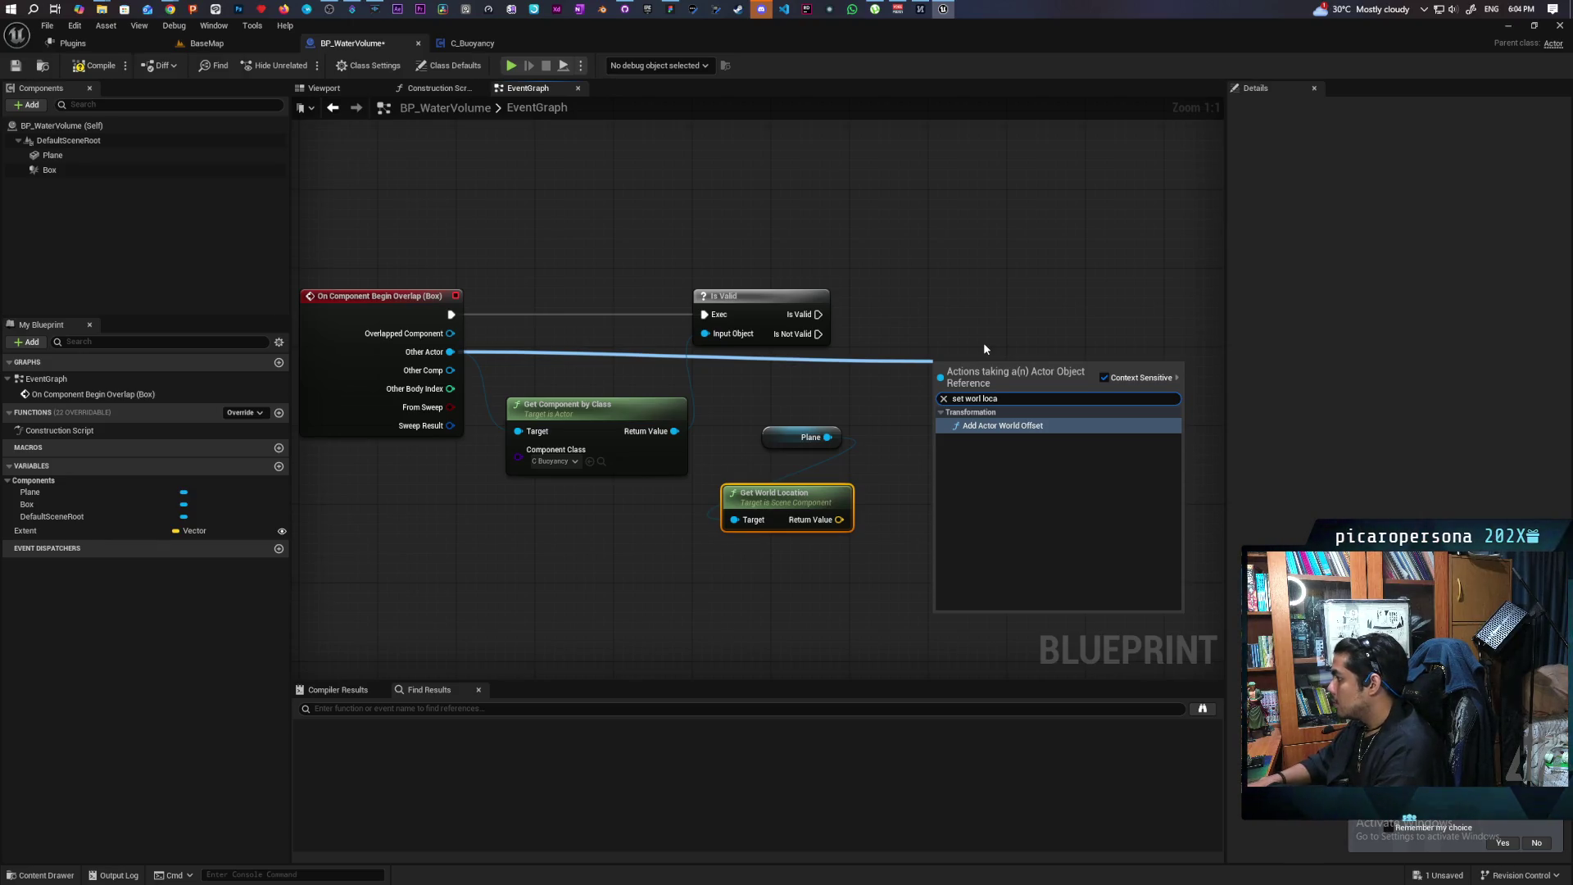
key(BackSpace)
key(BackSpace)
key(BackSpace)
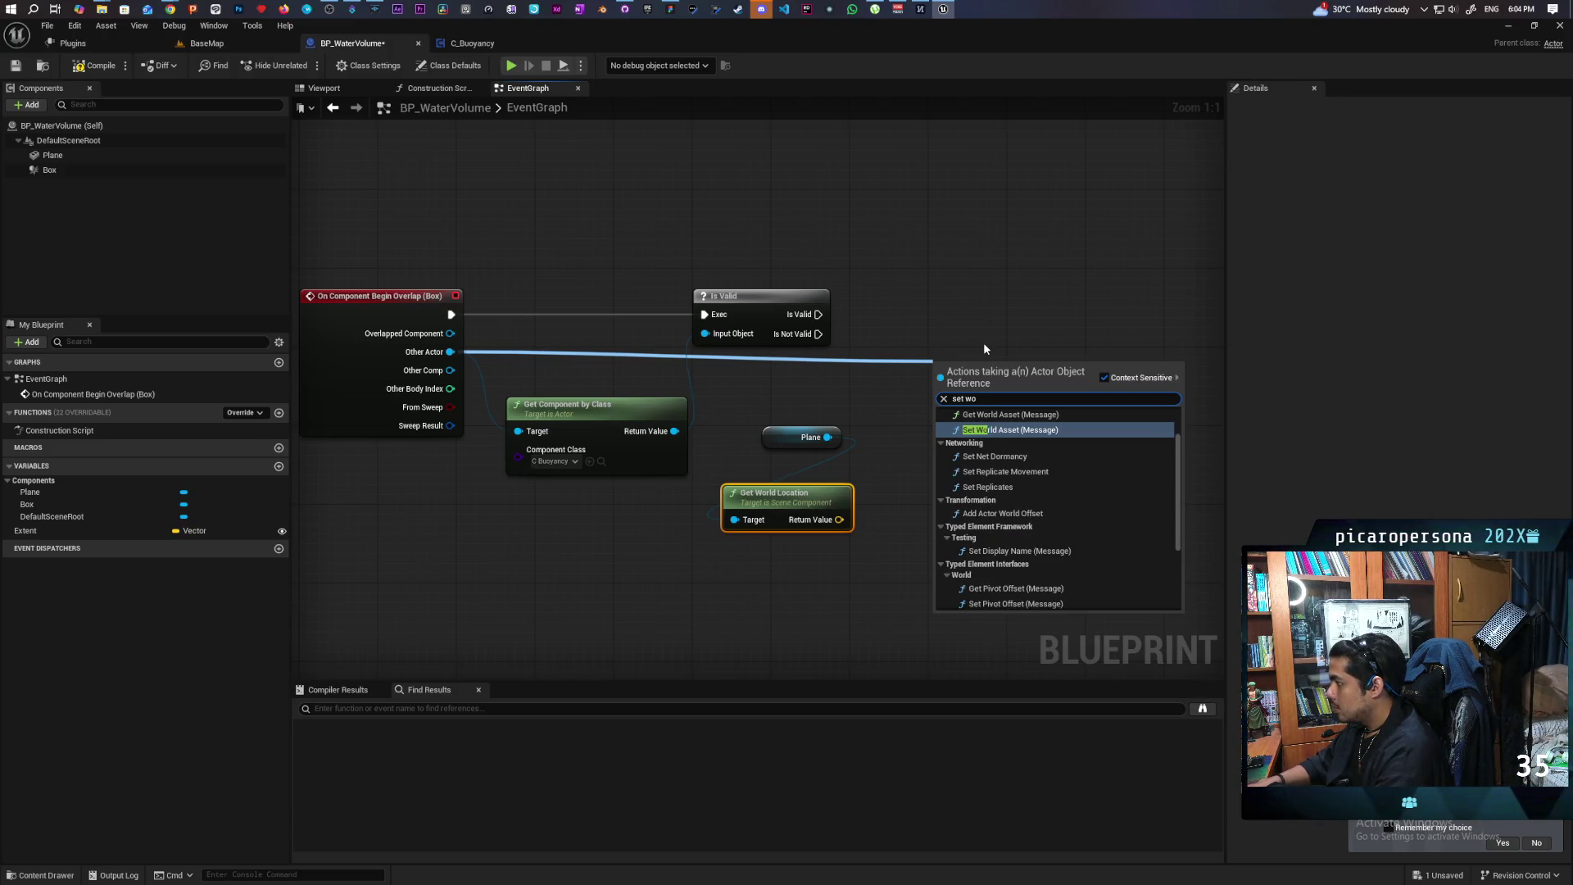
text(rld)
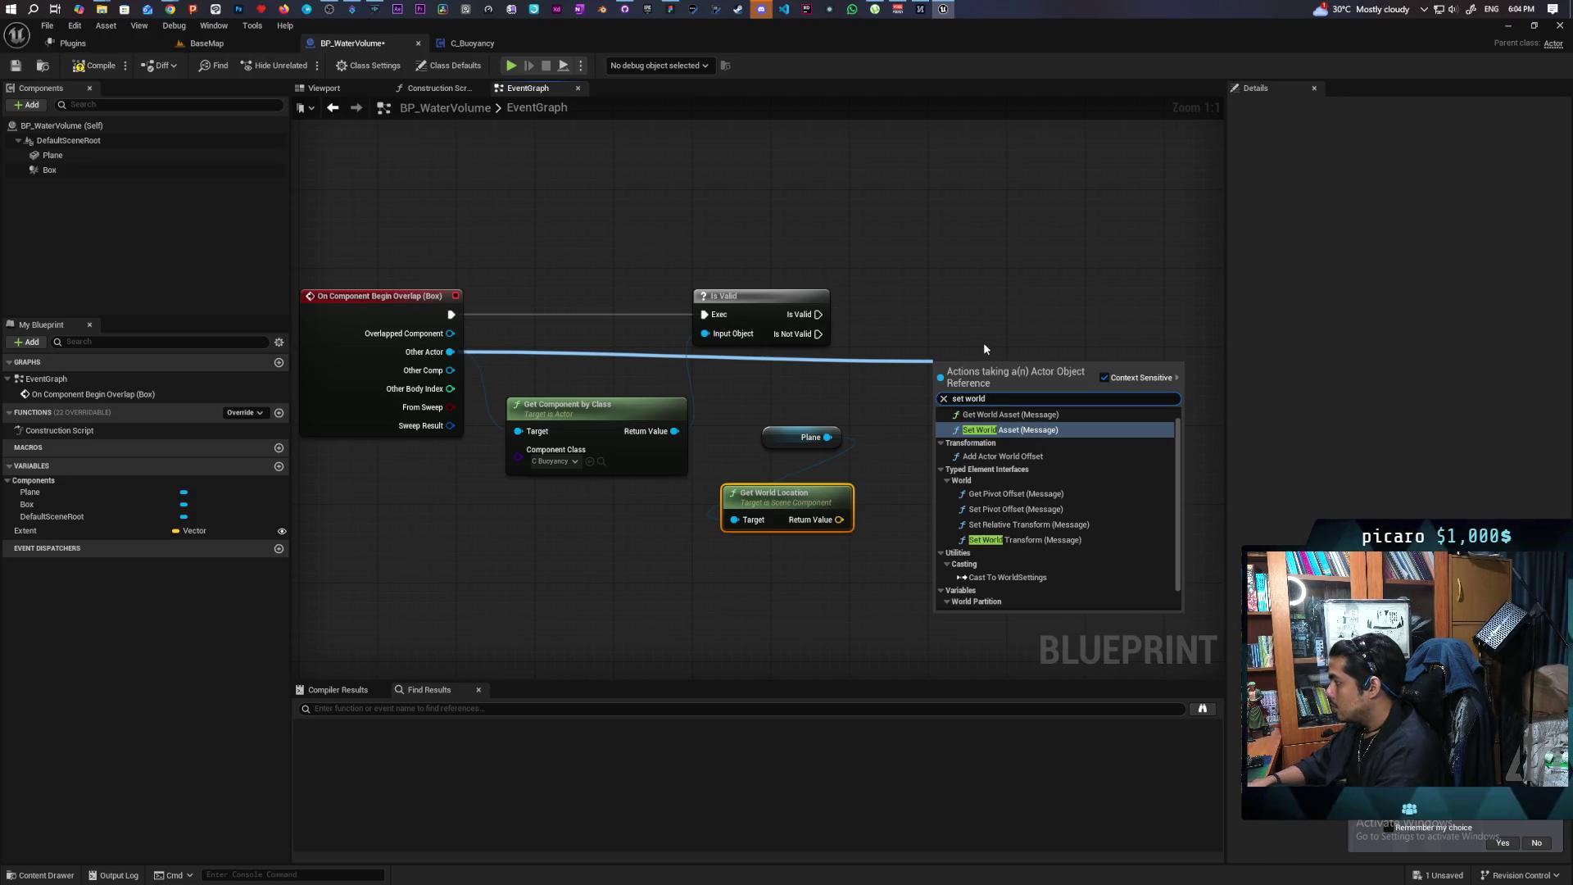
key(BackSpace)
key(BackSpace)
key(BackSpace)
key(BackSpace)
key(BackSpace)
text(loc)
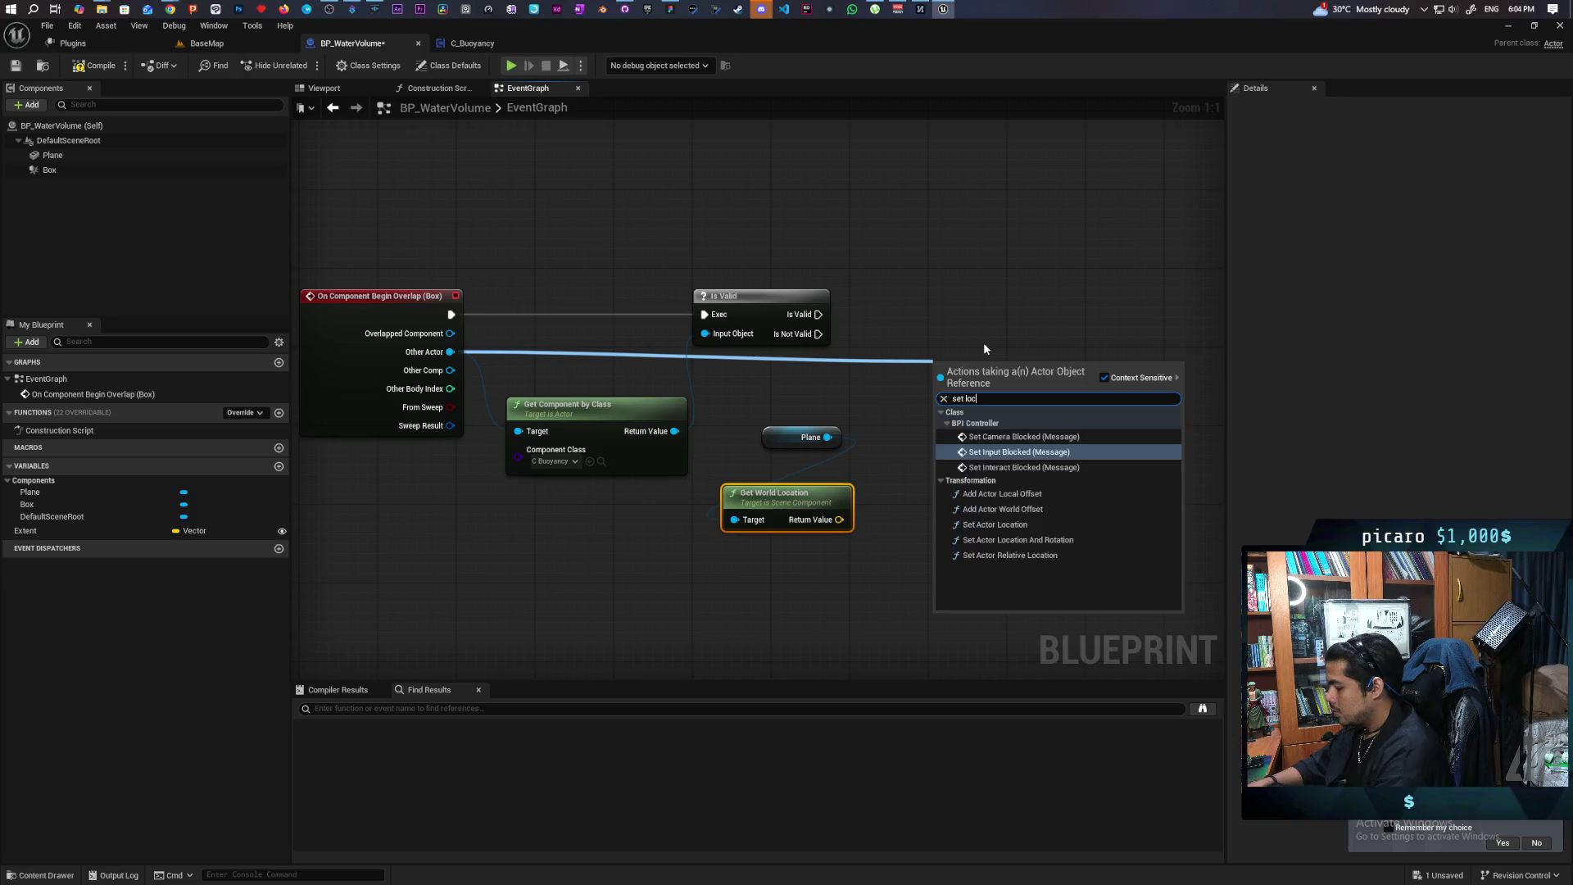
text(atio)
Create the Set Actor Location node and run it from Is Valid's valid output
key(Return)
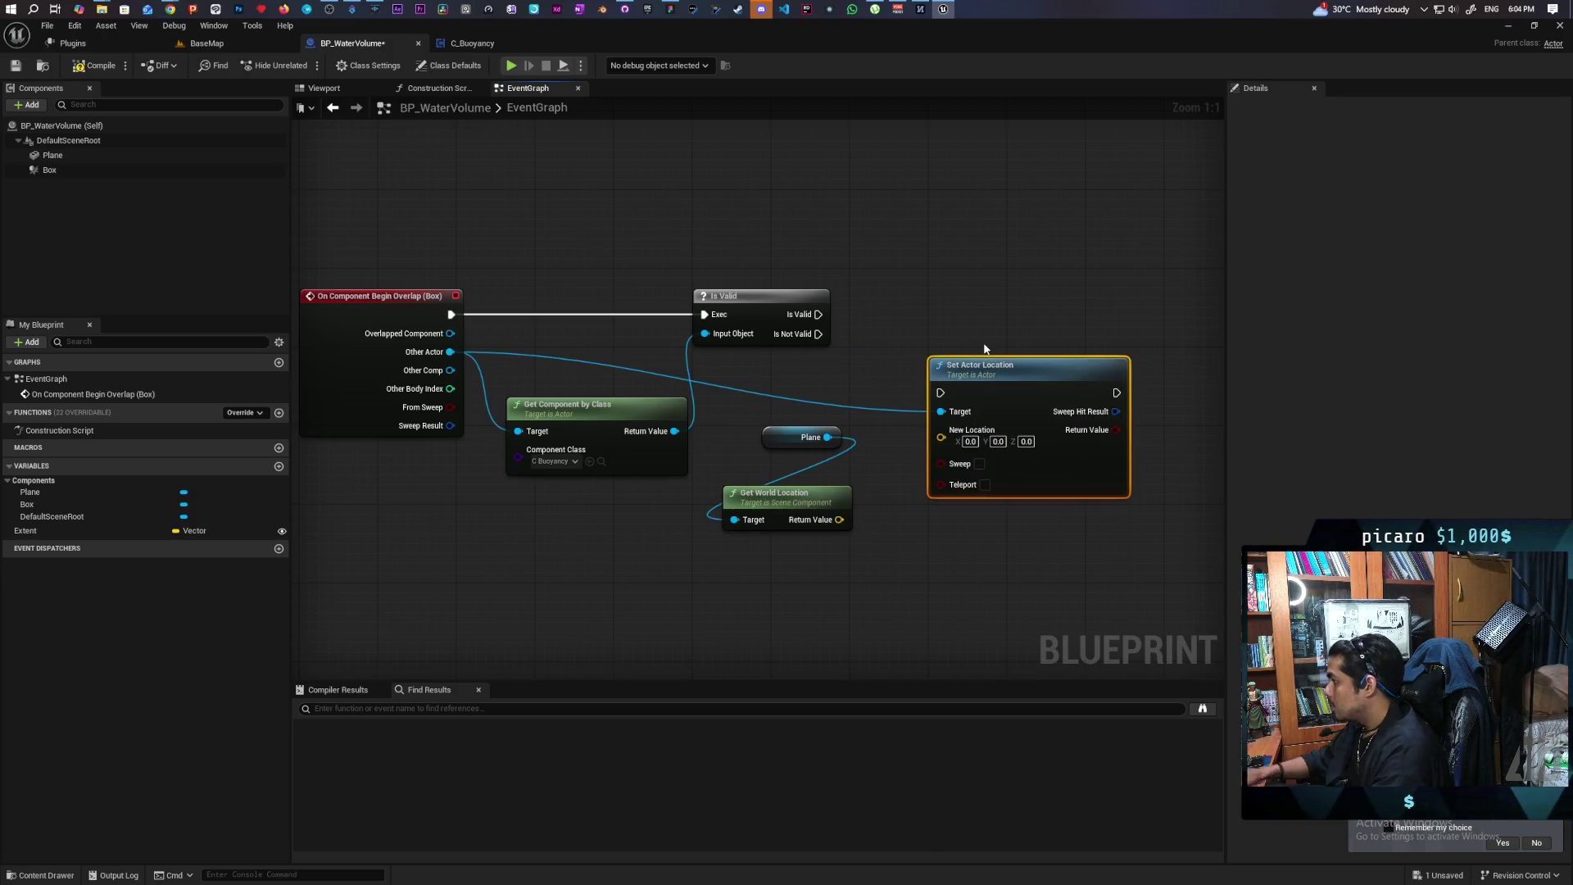
drag(971, 377, 1030, 299)
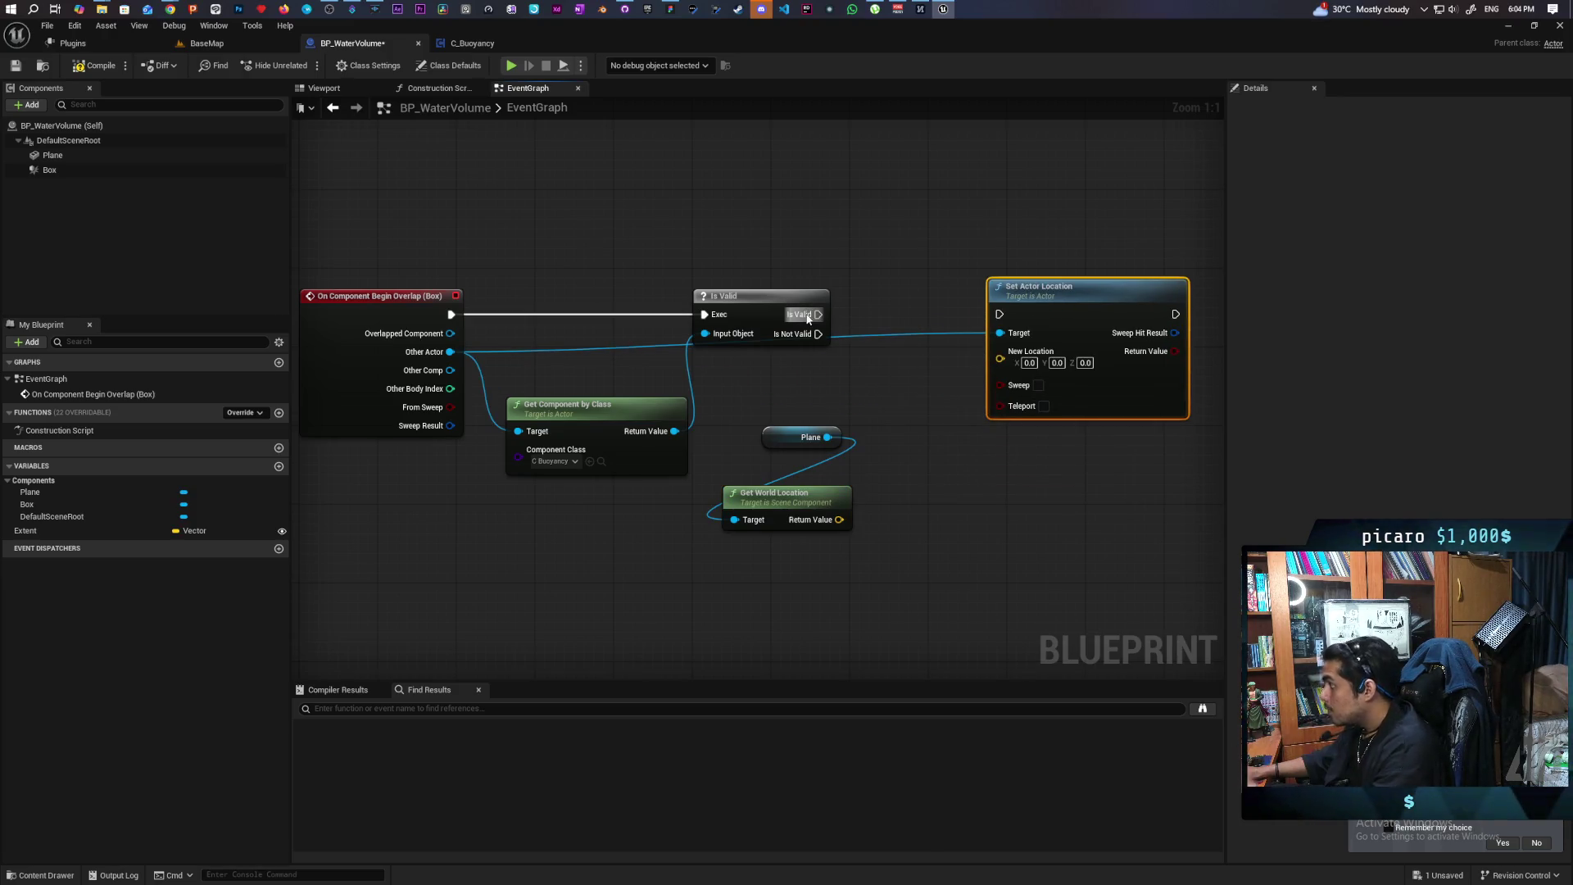
drag(818, 314, 1099, 318)
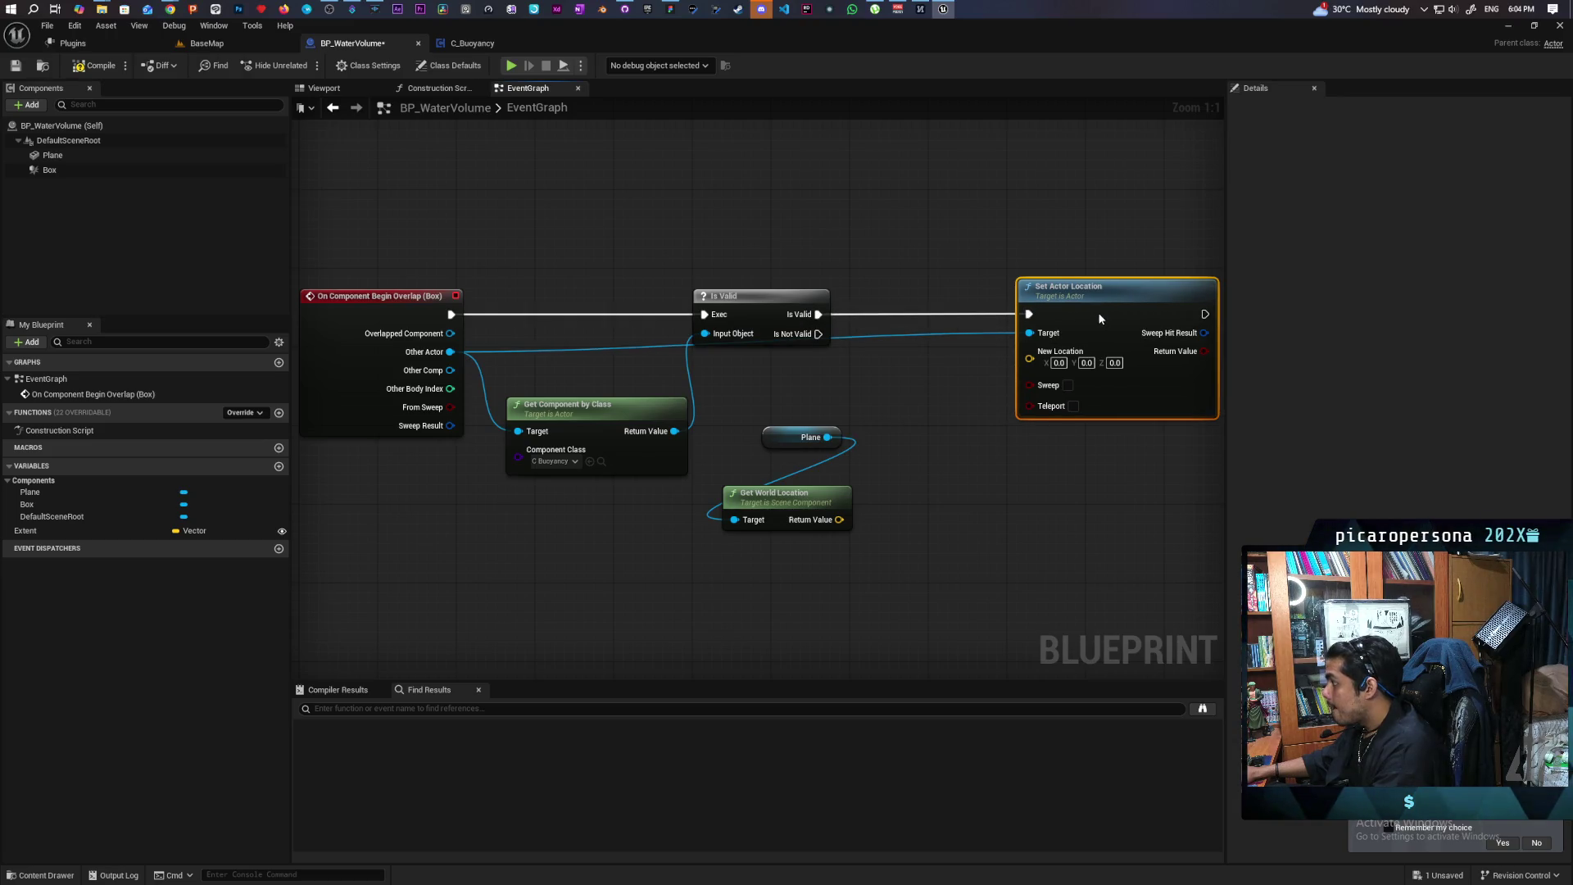
mouse_move(547, 360)
mouse_down()
mouse_move(502, 358)
mouse_move(539, 362)
mouse_up()
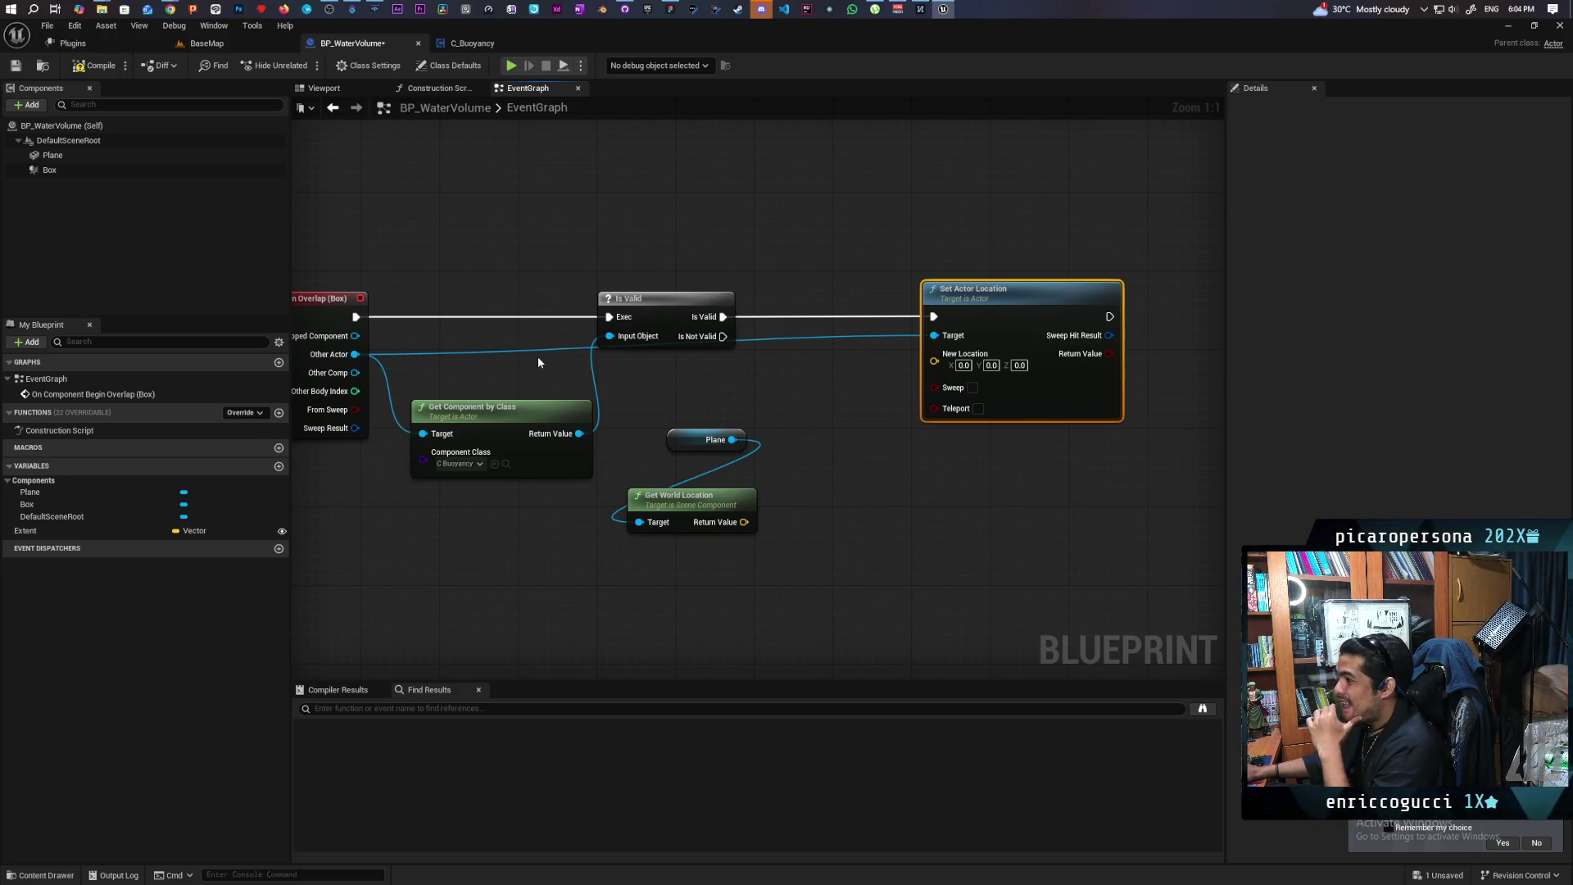
drag(539, 362, 573, 349)
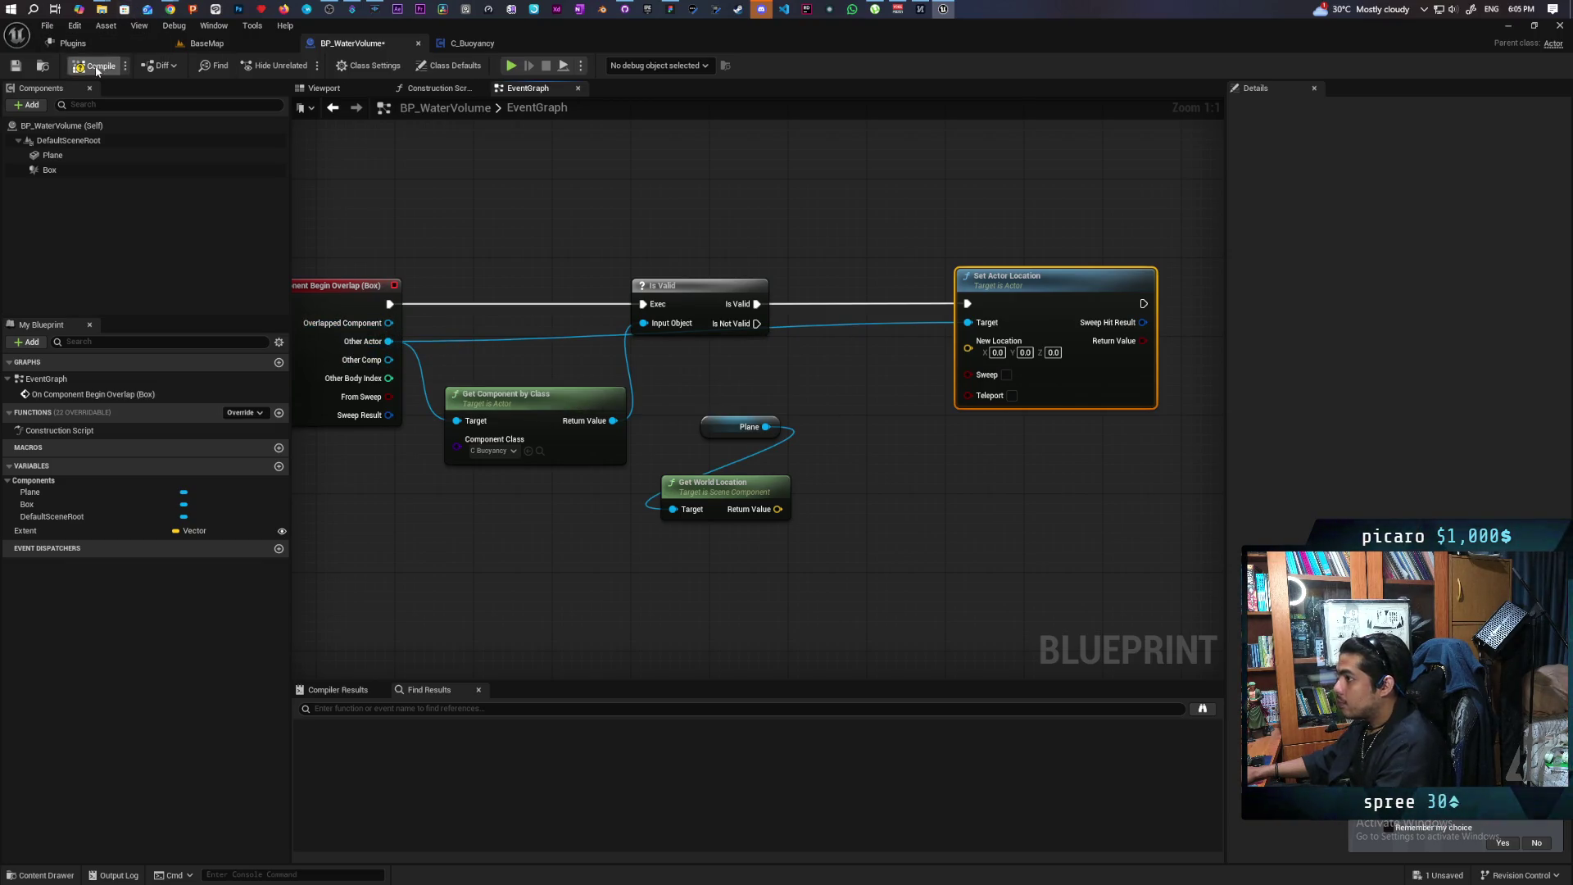
scroll(422, 183, down, 1)
scroll(533, 224, up, 1)
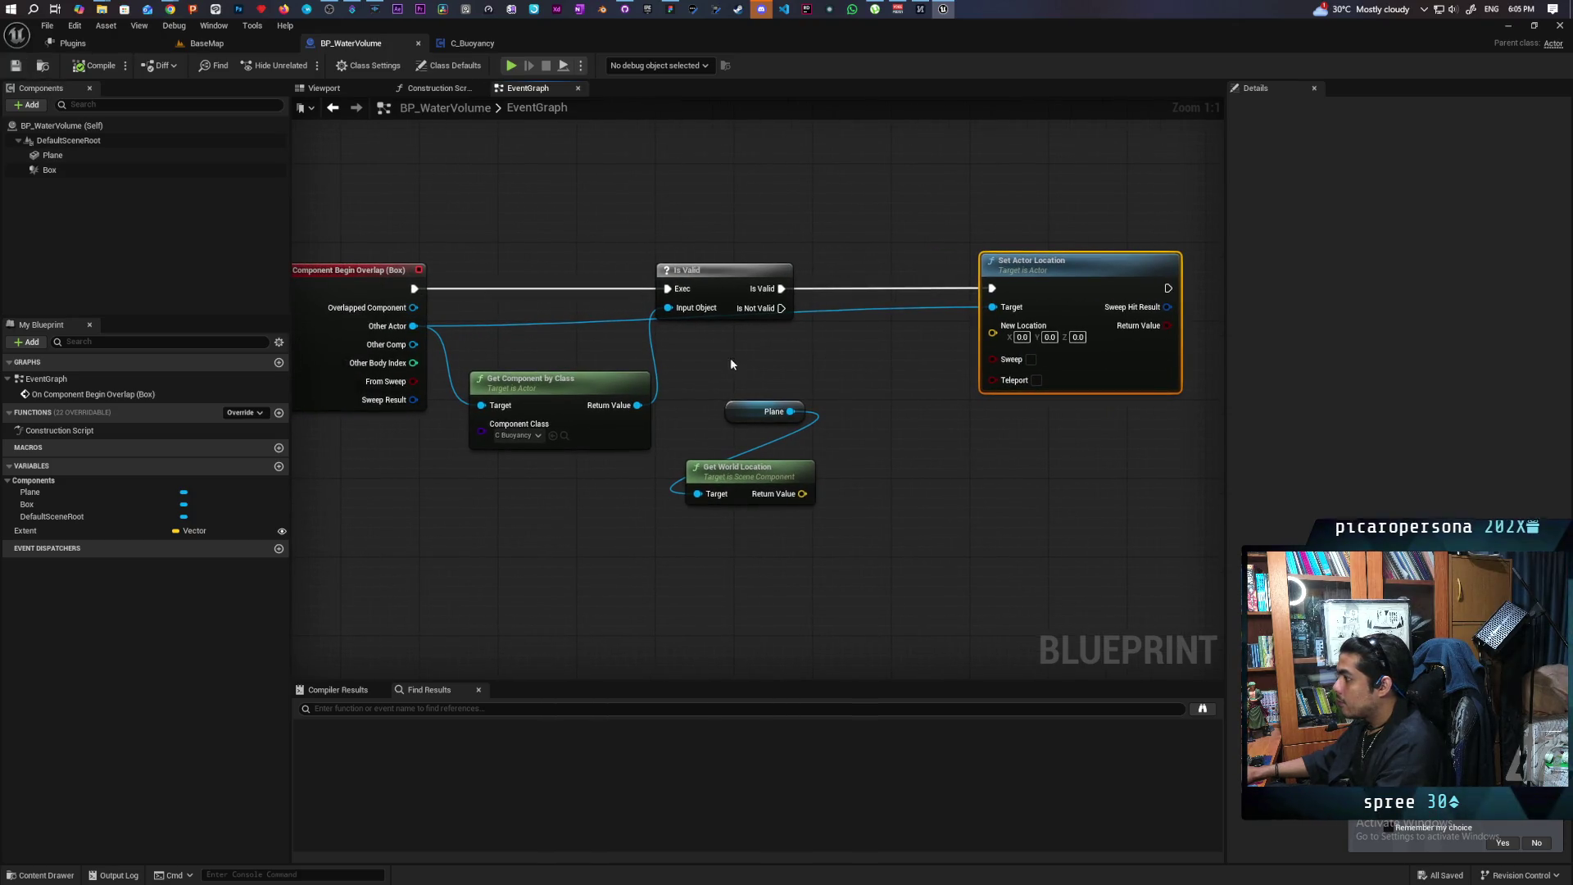
Add a Get Actor Location node for Other Actor above Is Valid
drag(414, 326, 708, 221)
text(get)
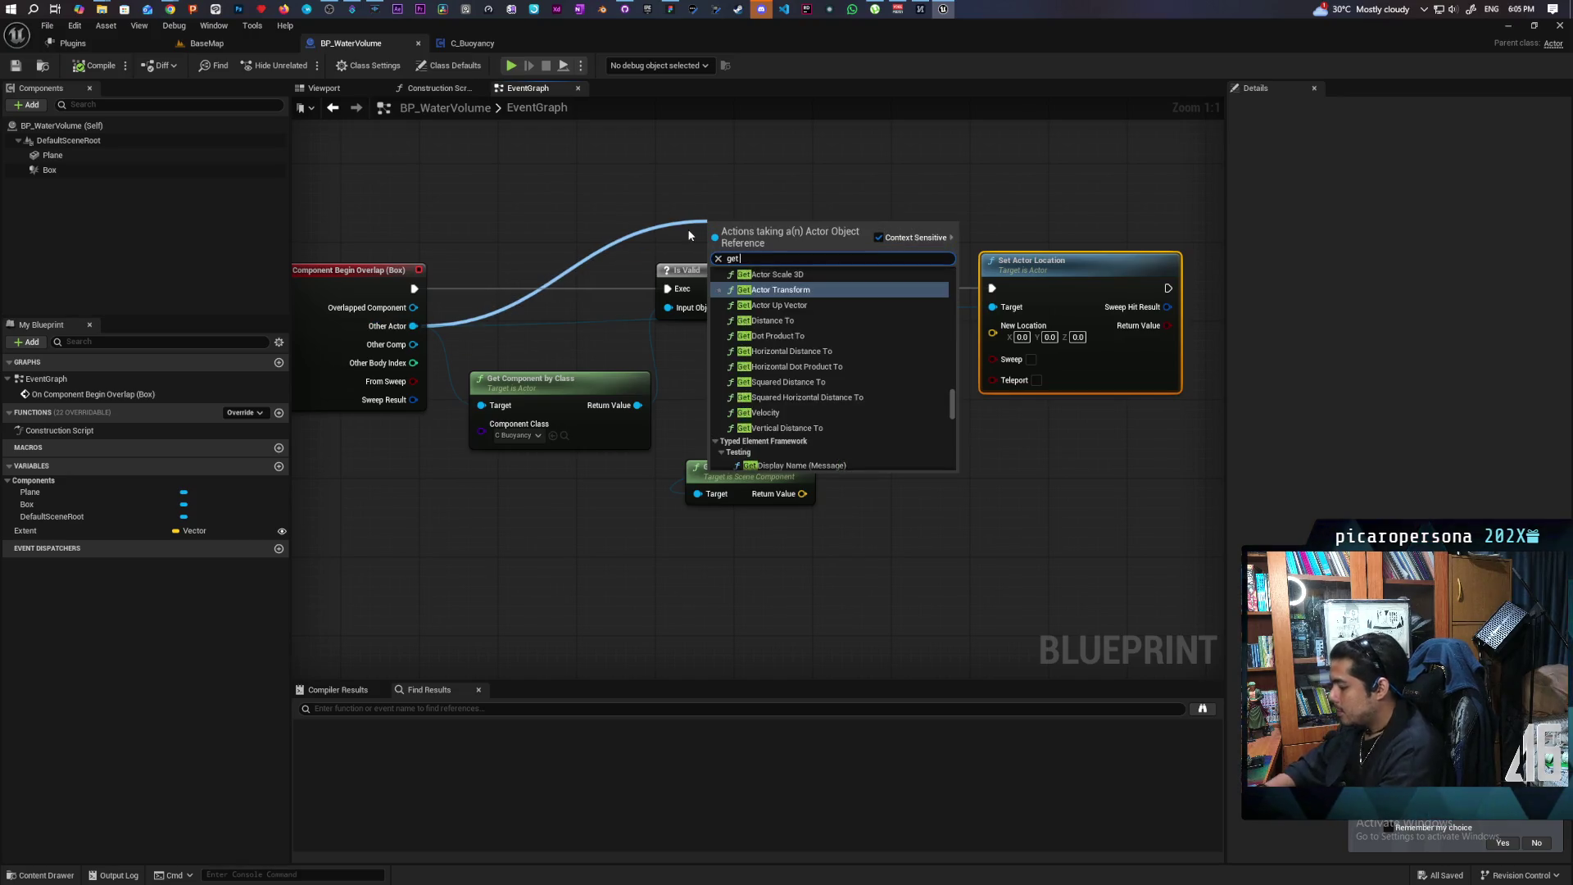
text( actor loca)
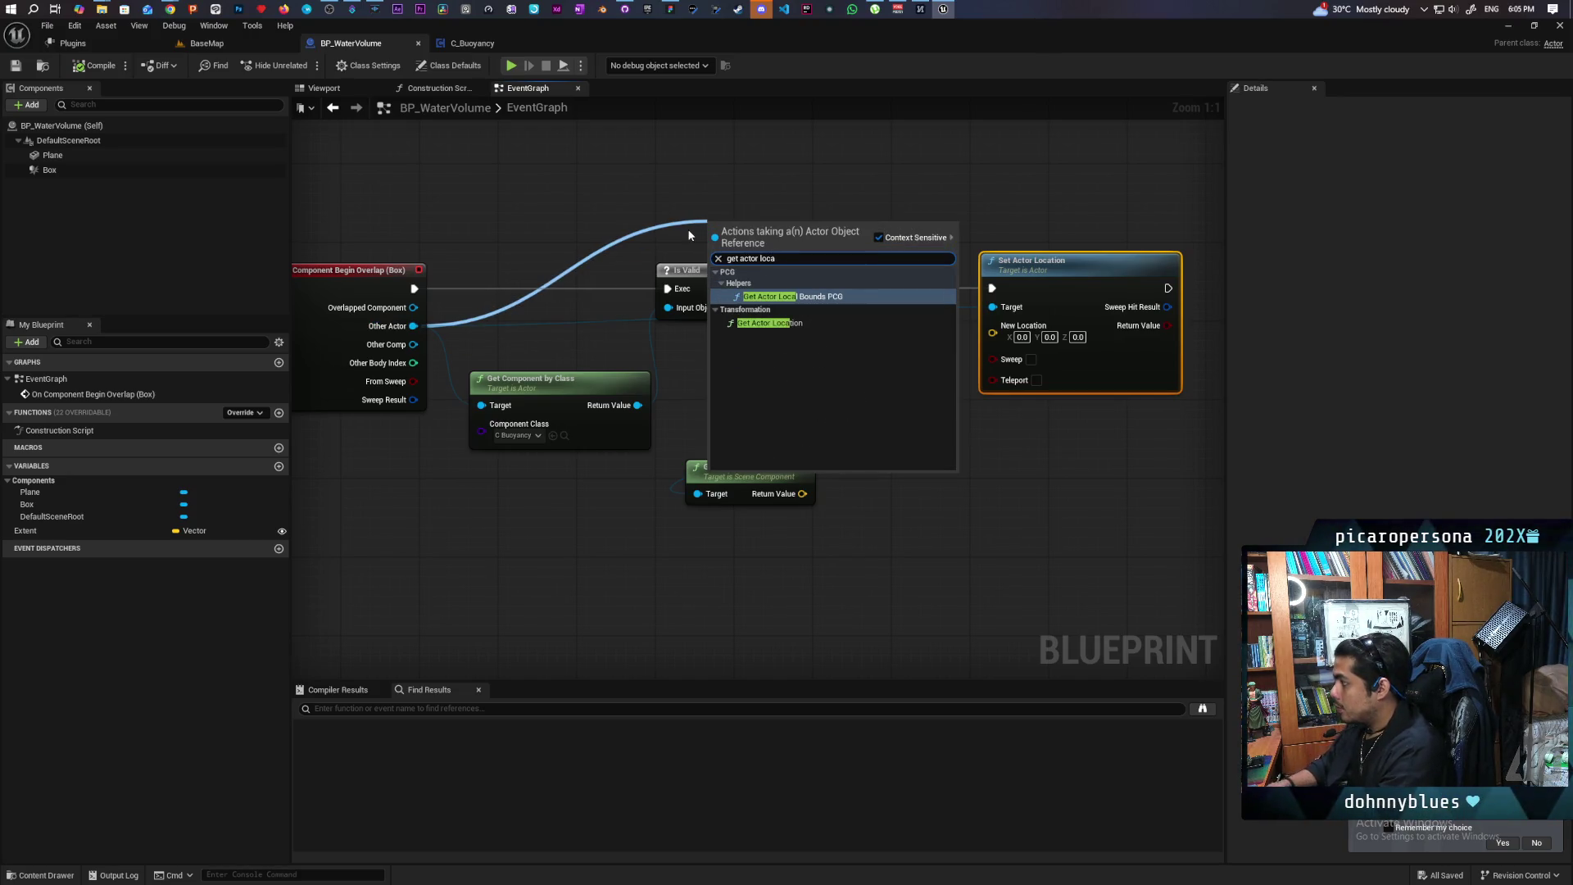
click(770, 323)
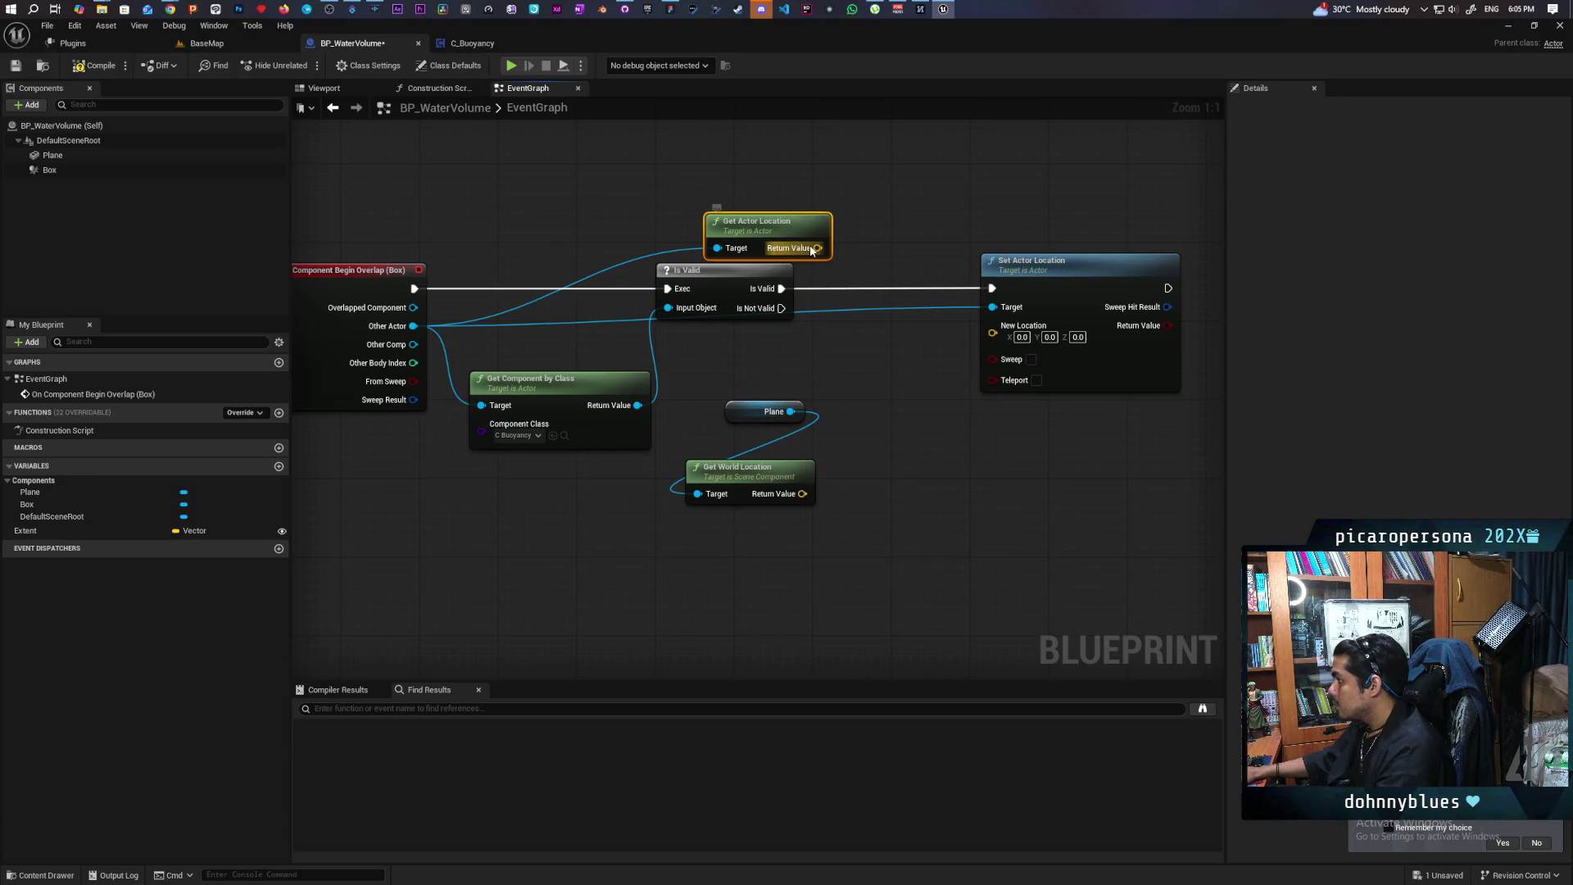
drag(770, 223, 731, 154)
right_click(780, 192)
key(Escape)
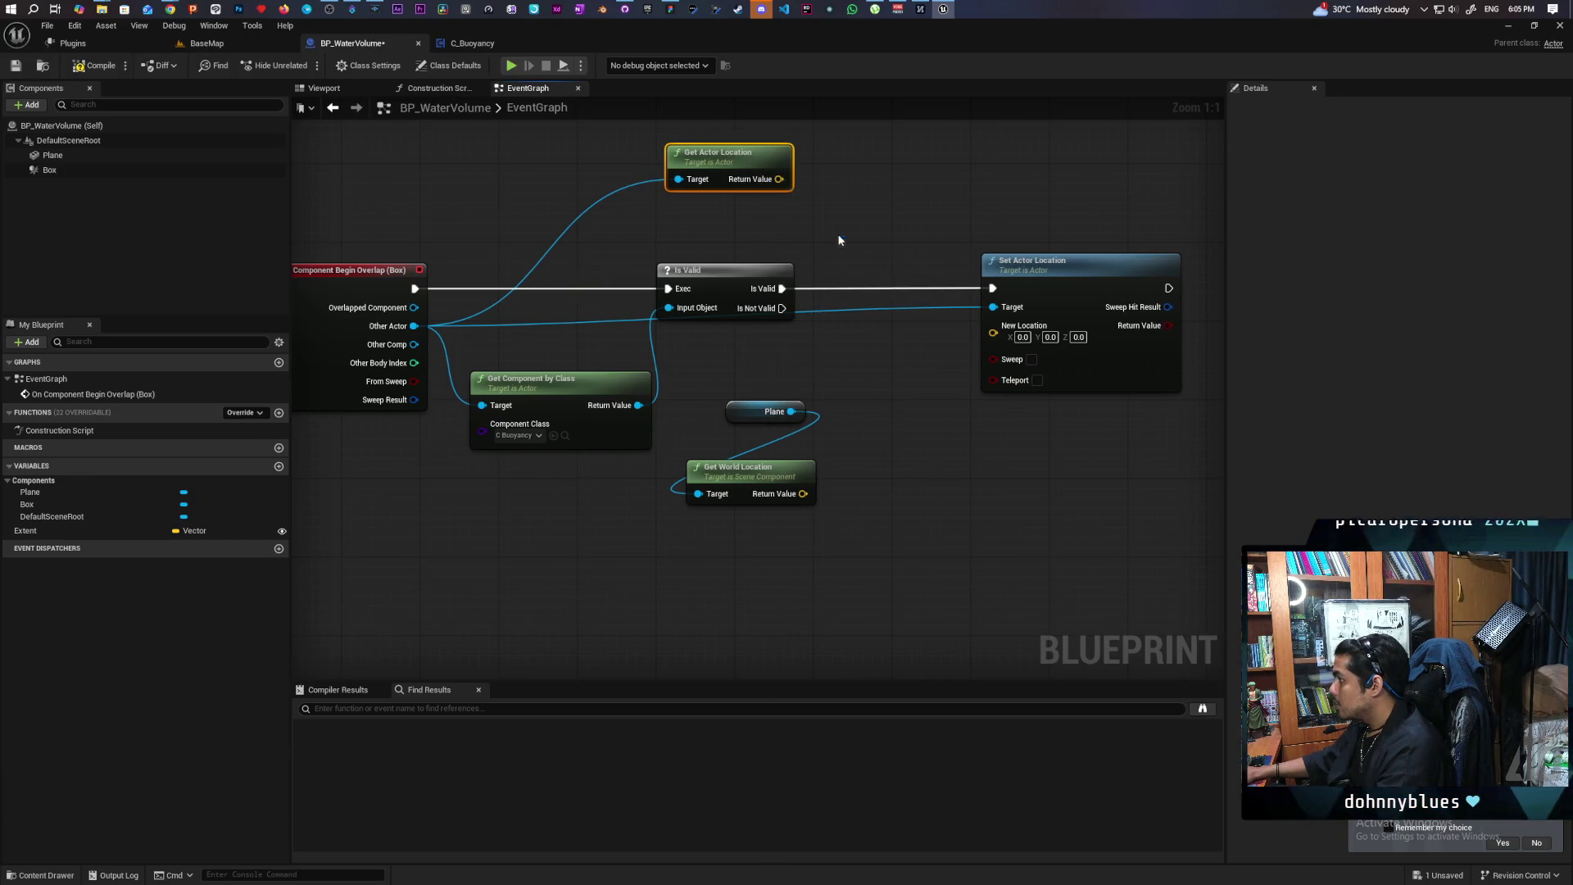
Split the Plane location and New Location pins, wiring Plane Z and actor X into New Location
right_click(803, 493)
click(834, 546)
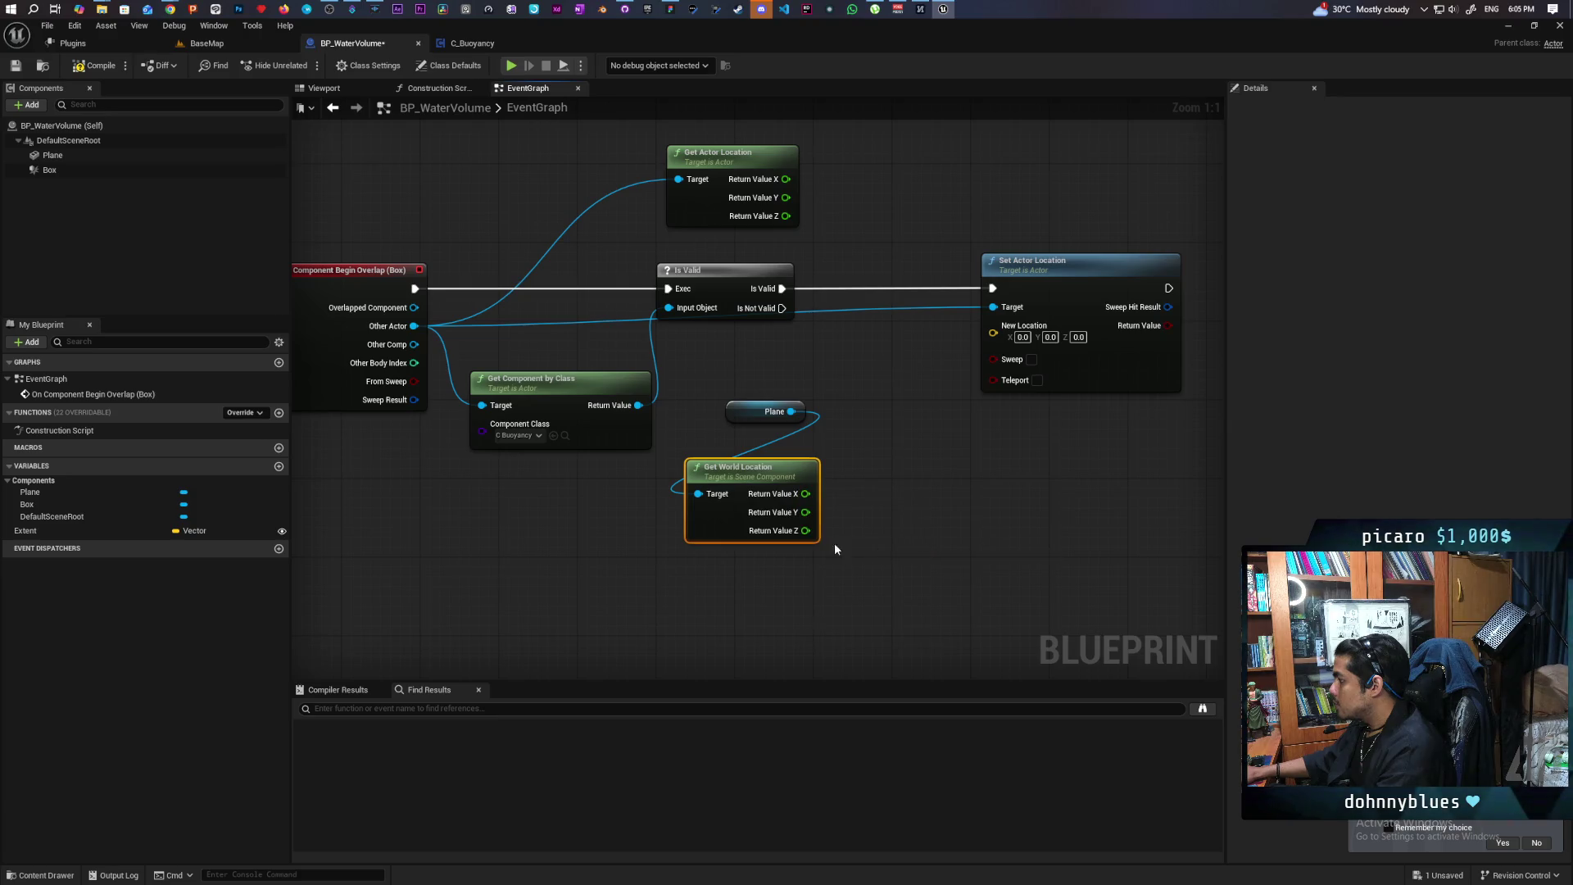
mouse_move(806, 530)
mouse_down()
mouse_move(986, 341)
mouse_move(1019, 347)
mouse_move(948, 491)
mouse_up()
key(Escape)
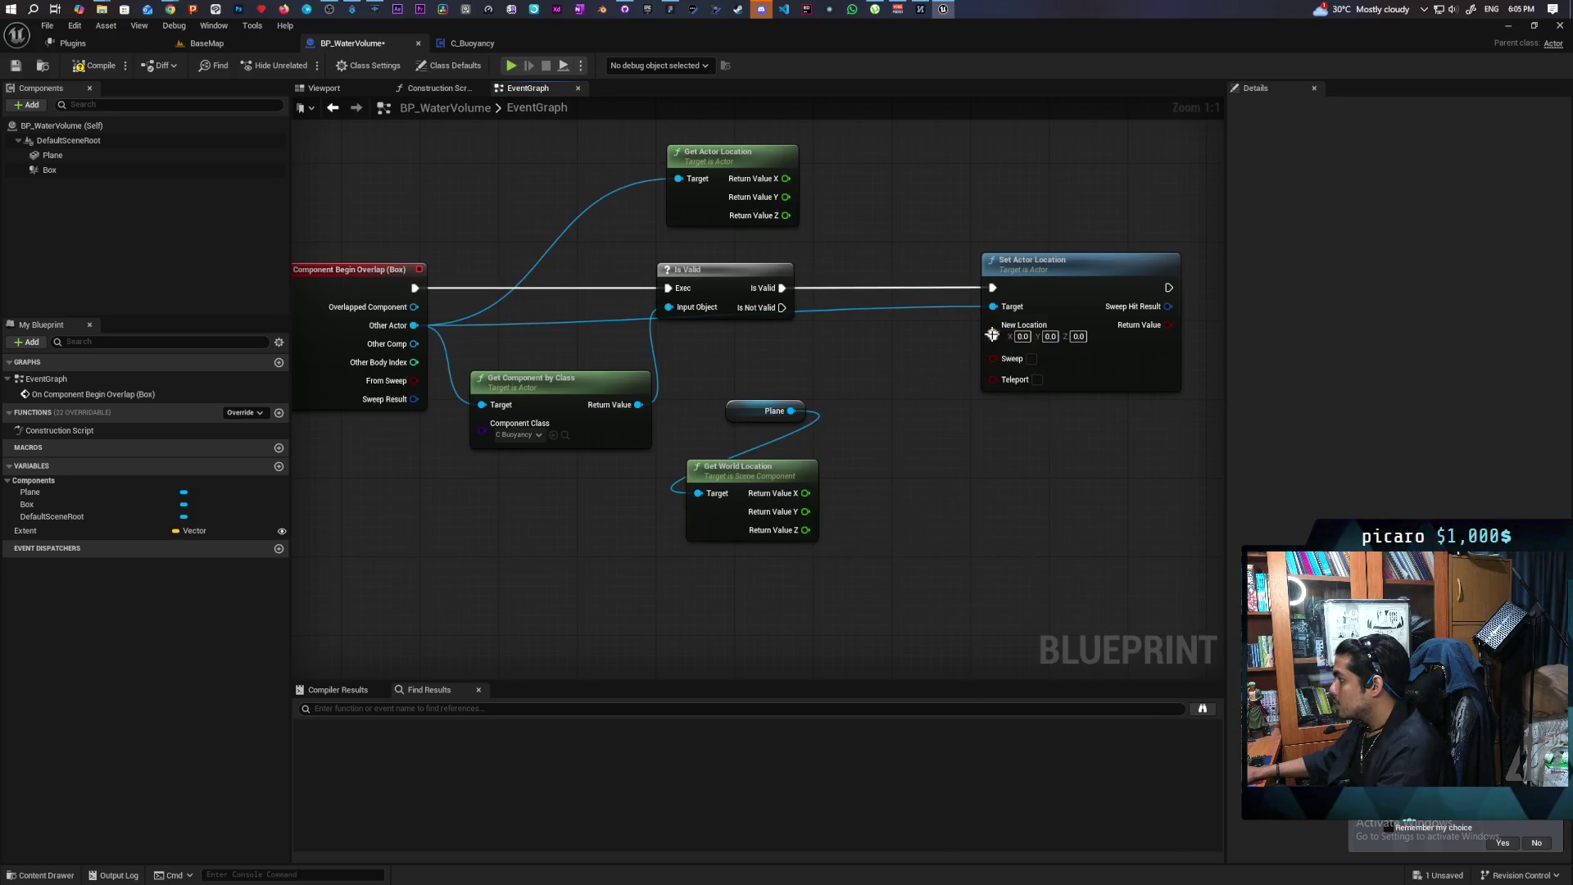
right_click(992, 335)
click(1049, 391)
drag(806, 530, 992, 368)
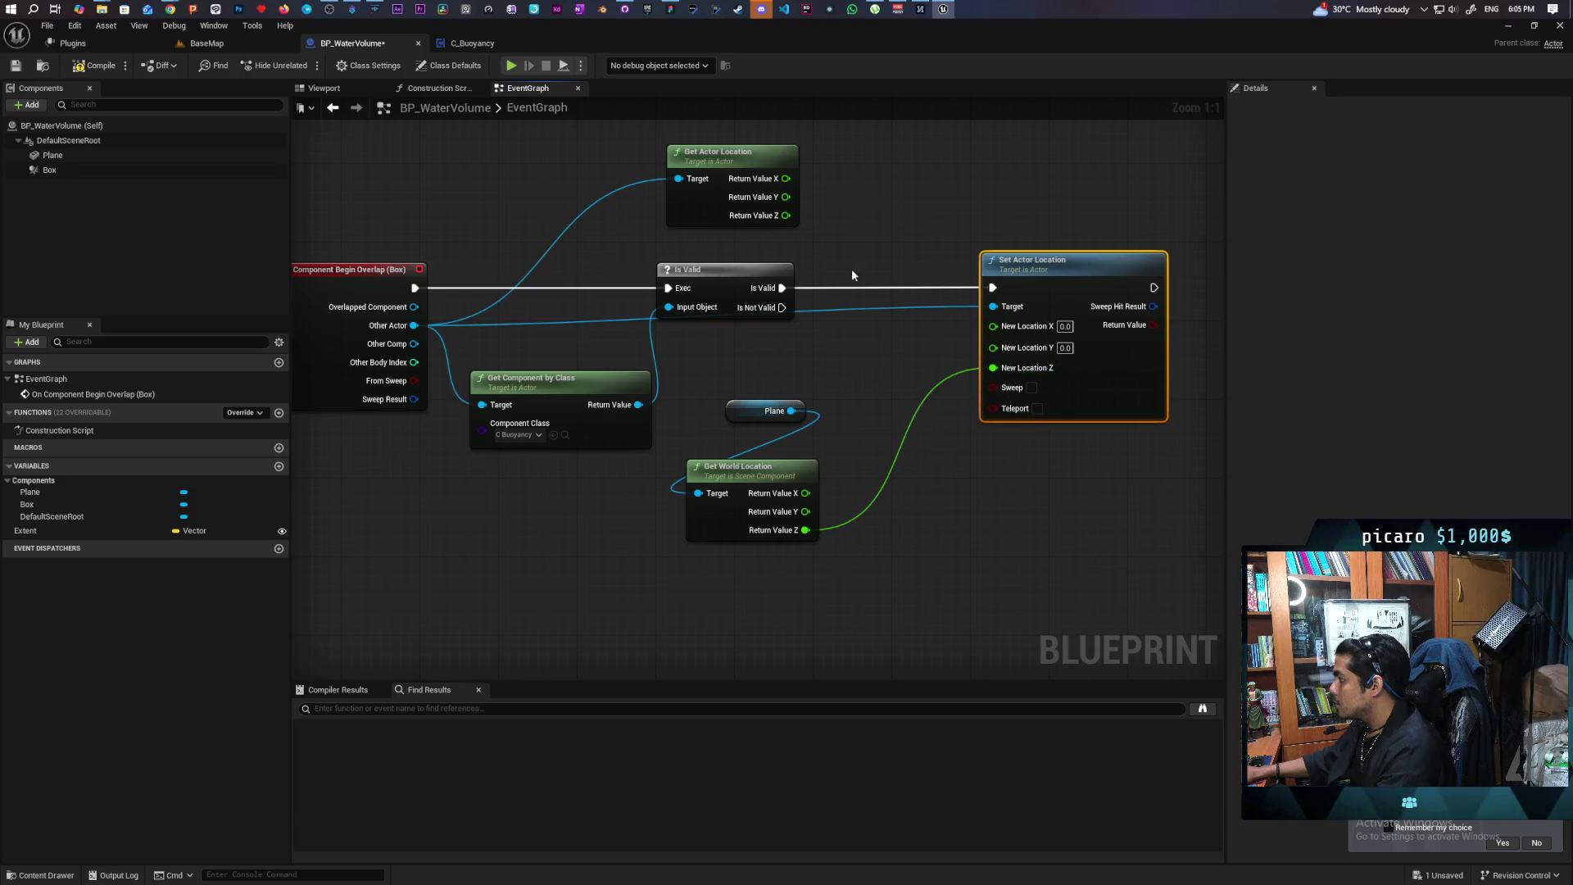
mouse_move(786, 179)
mouse_down()
mouse_move(993, 326)
mouse_move(894, 279)
mouse_move(993, 343)
mouse_up()
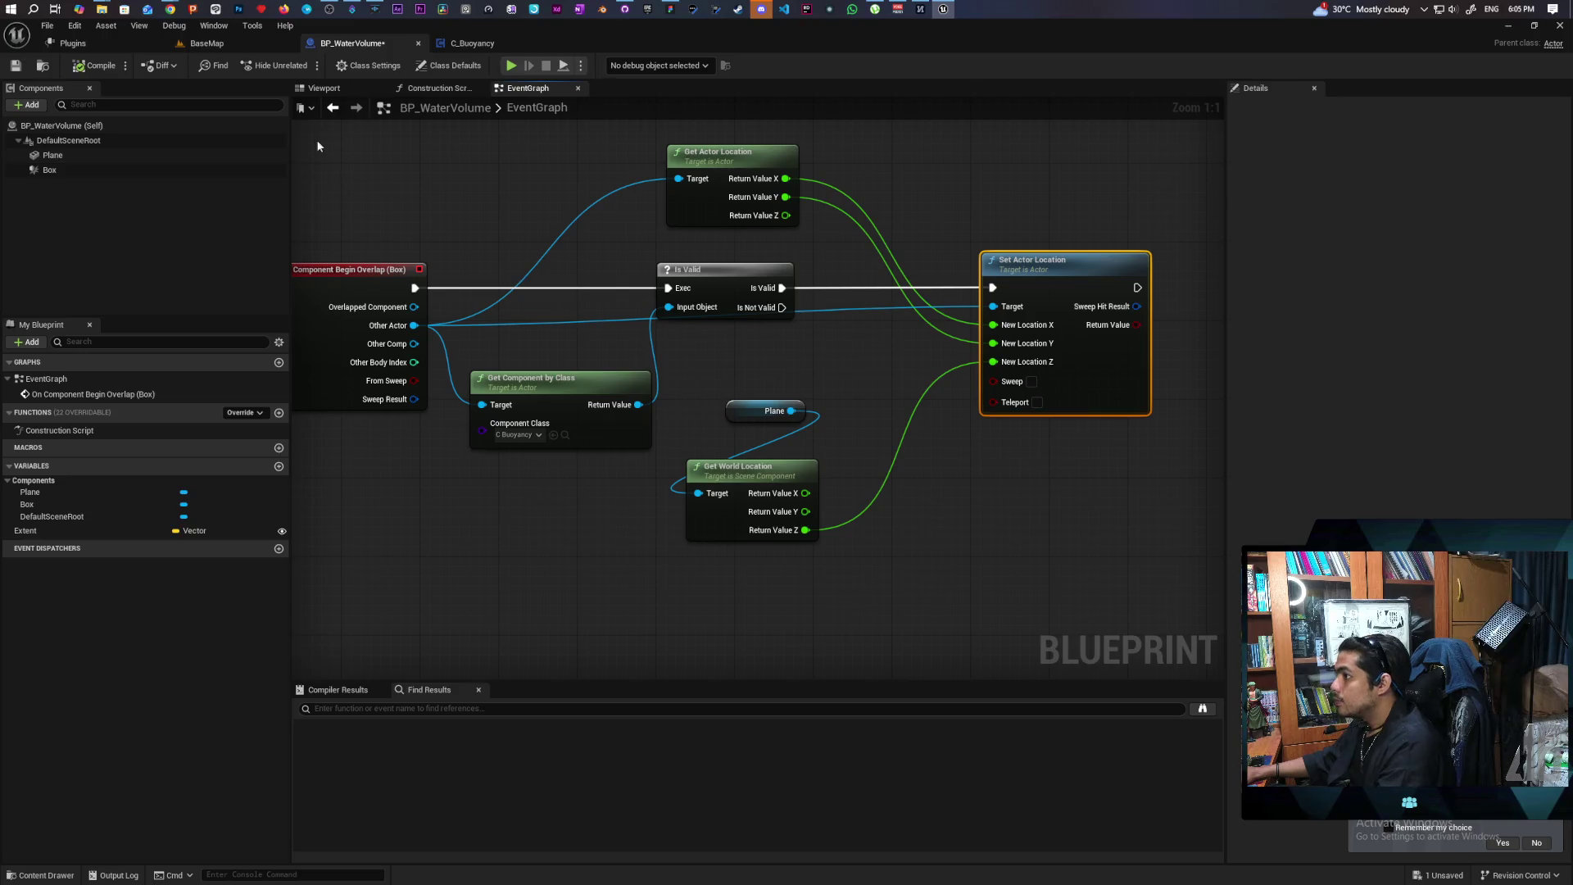
Switch to the BaseMap level, run a play test, then stop it
click(205, 43)
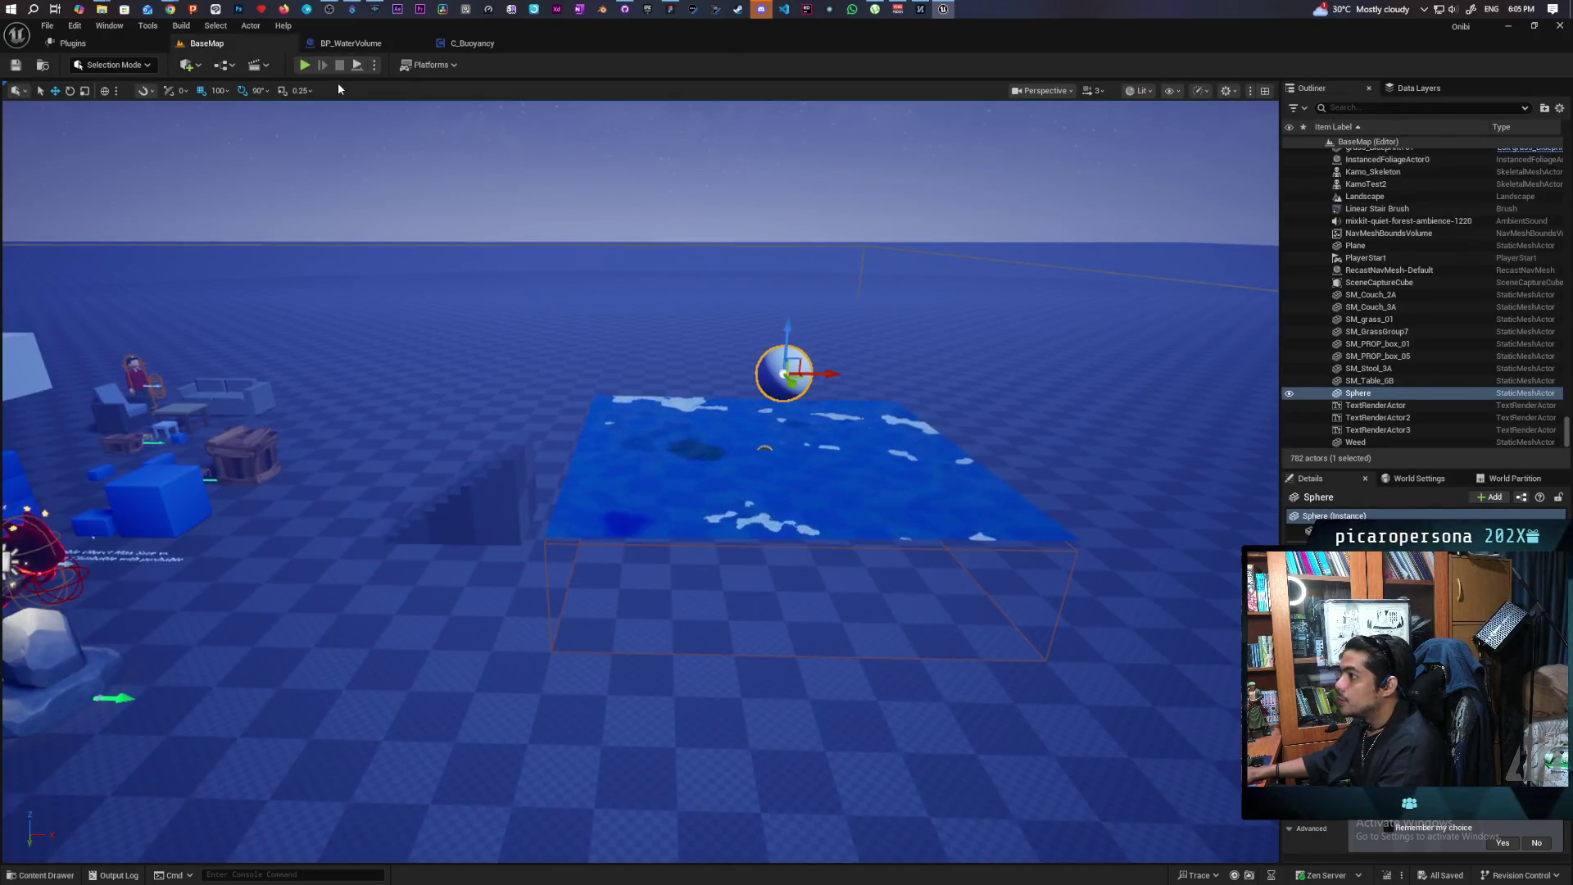
click(375, 65)
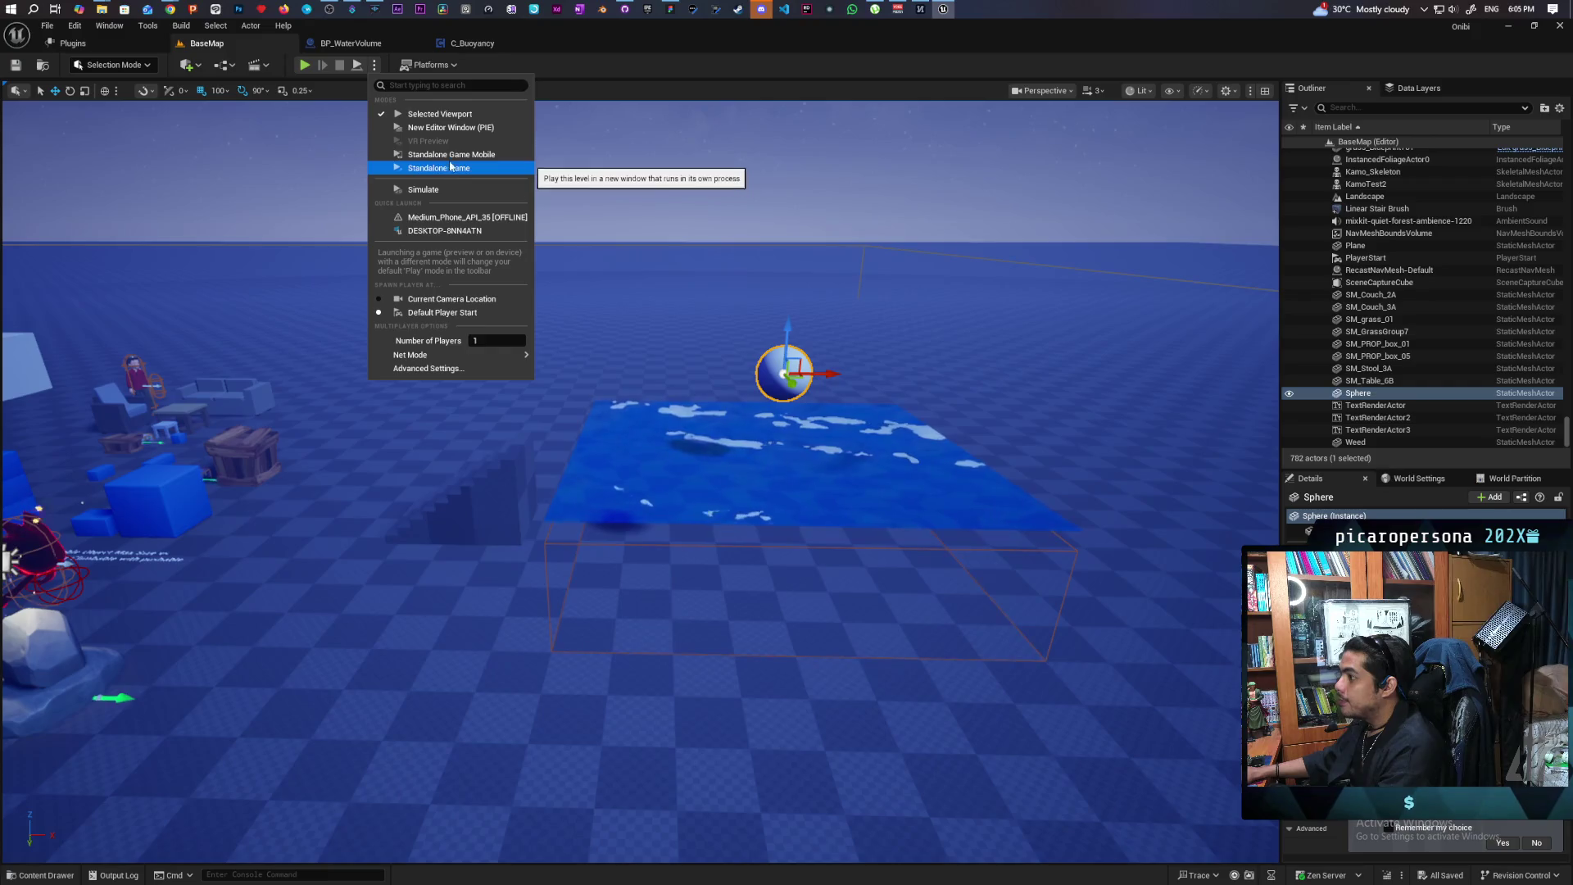
click(456, 193)
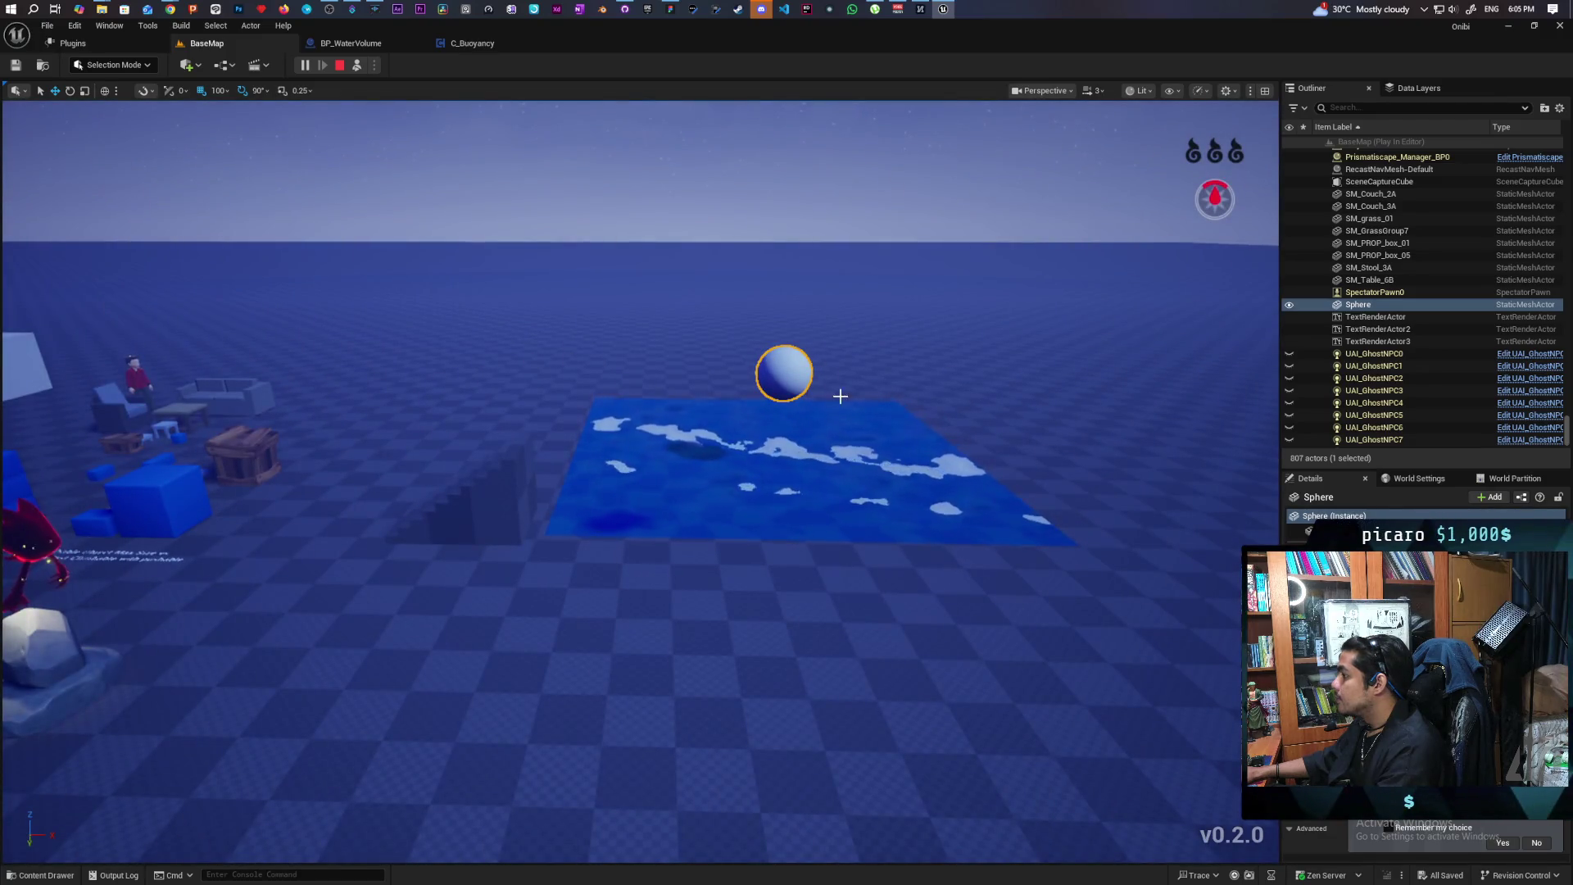
key(Escape)
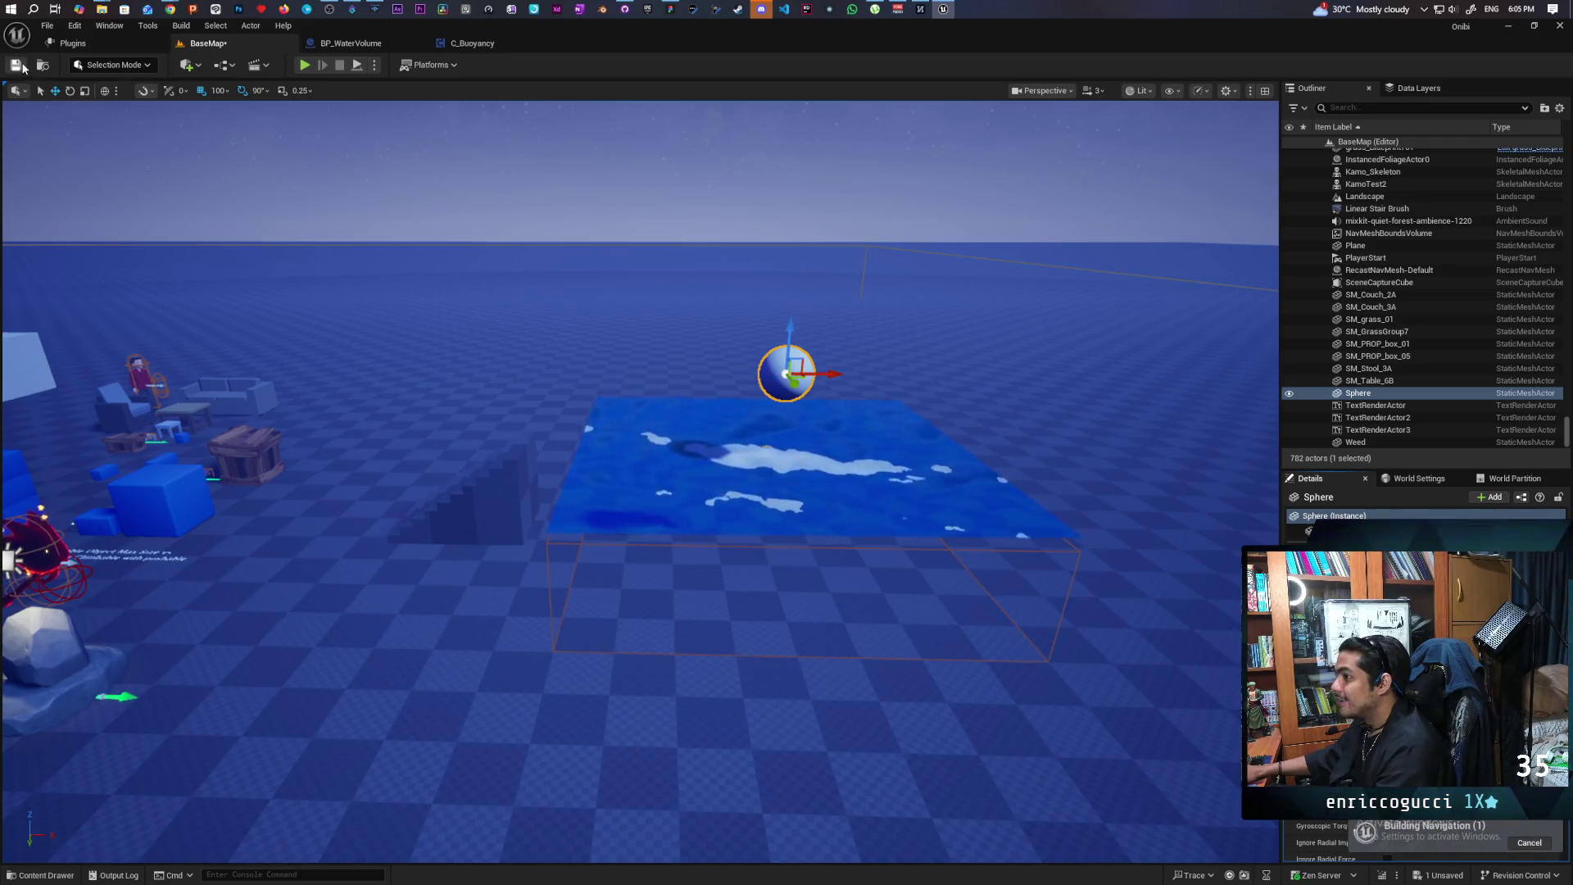
Save BaseMap, simulate the level to watch the sphere, then stop the simulation
click(20, 66)
click(375, 65)
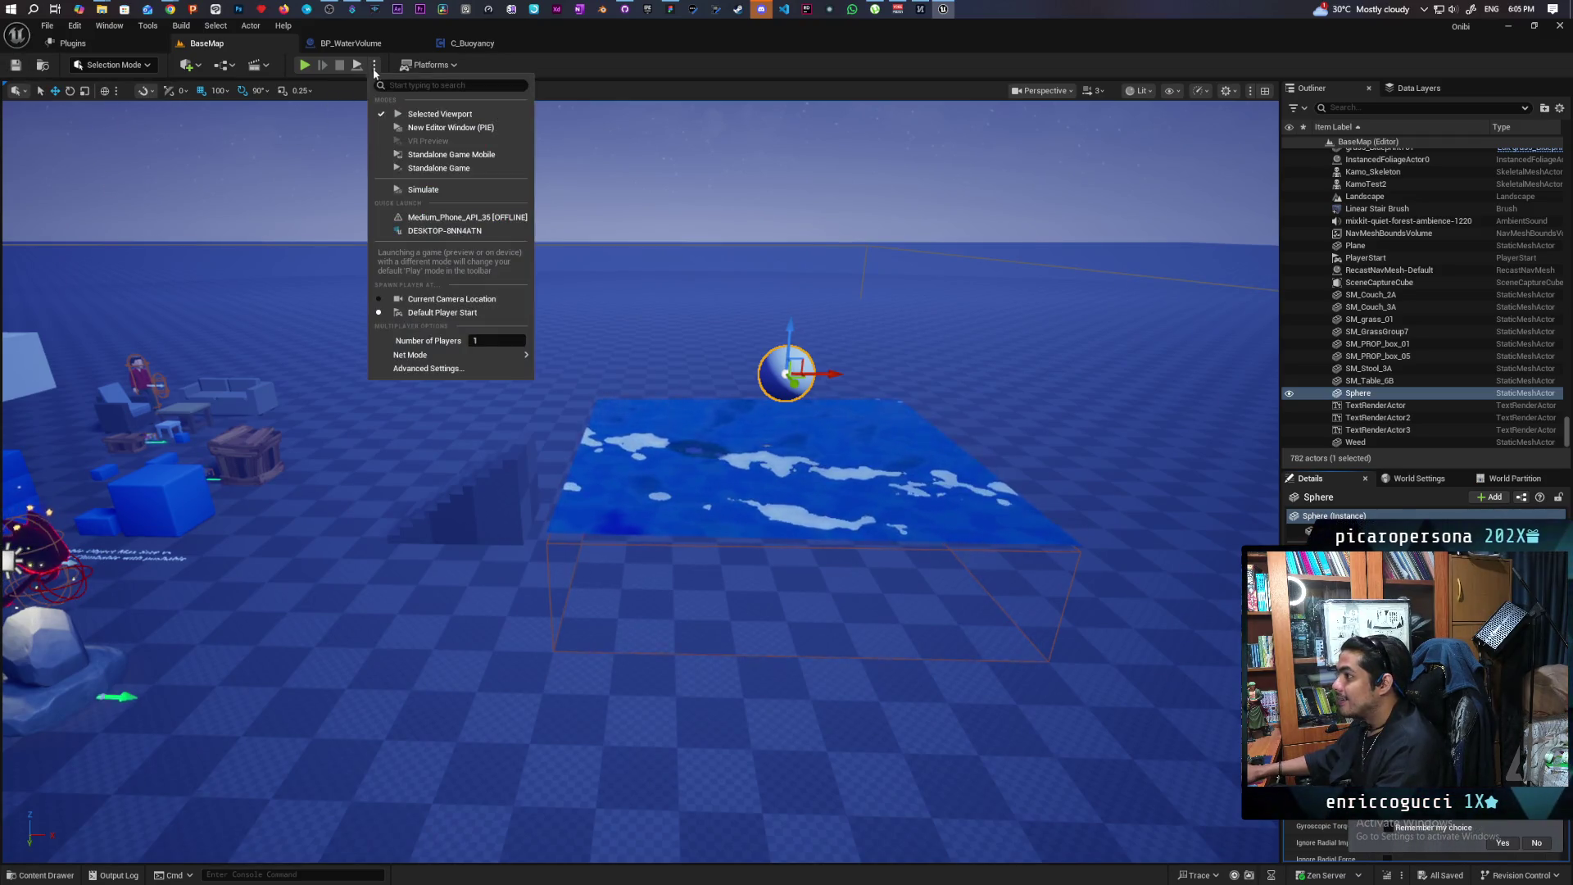
click(427, 190)
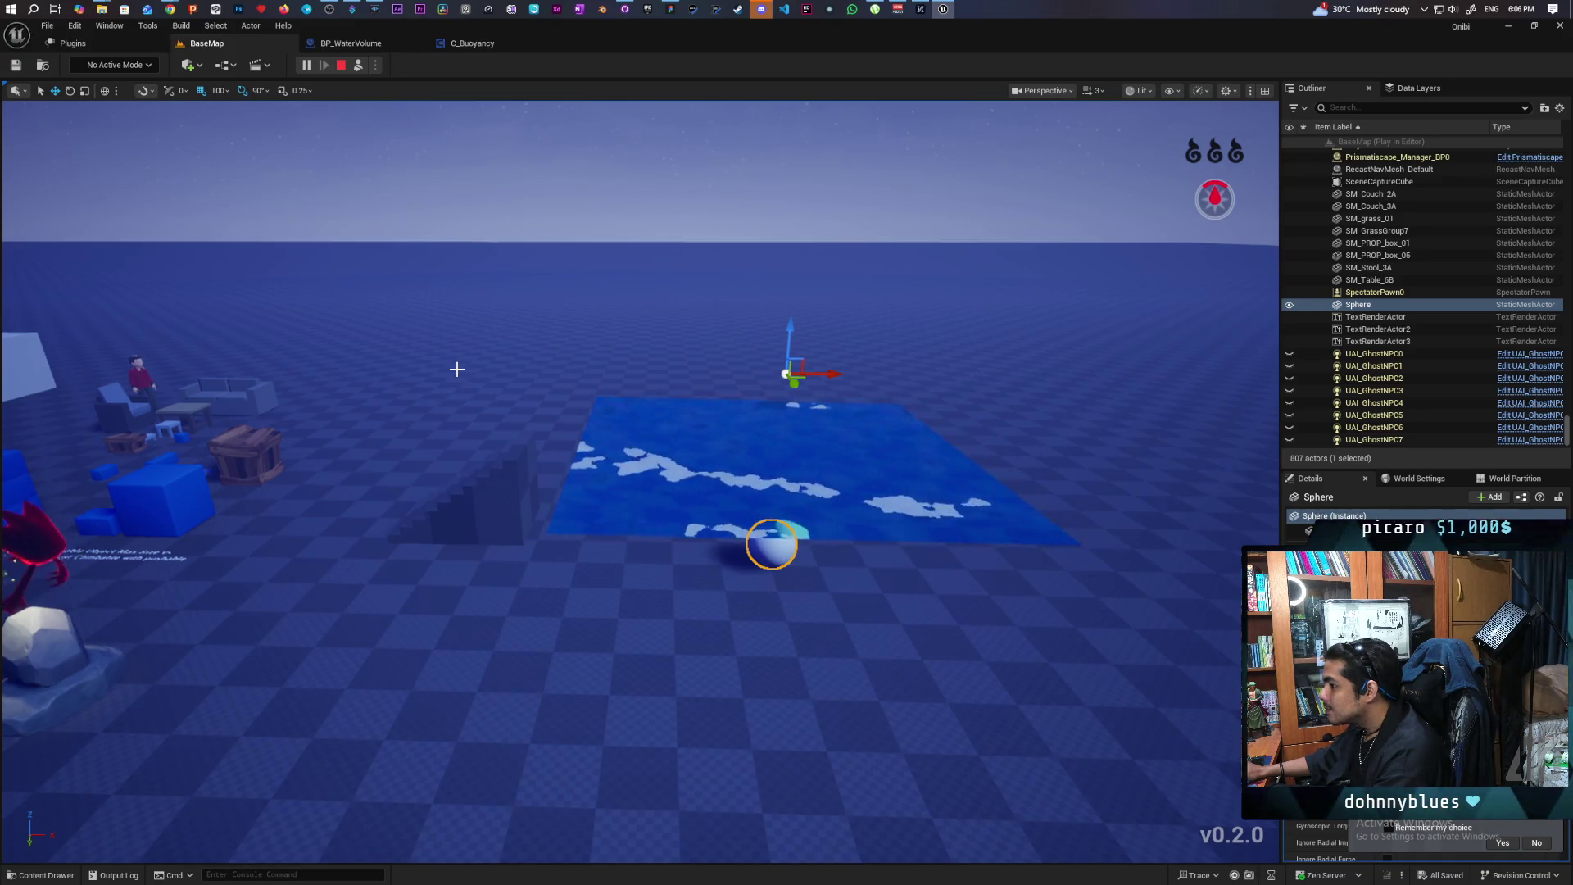
key(Escape)
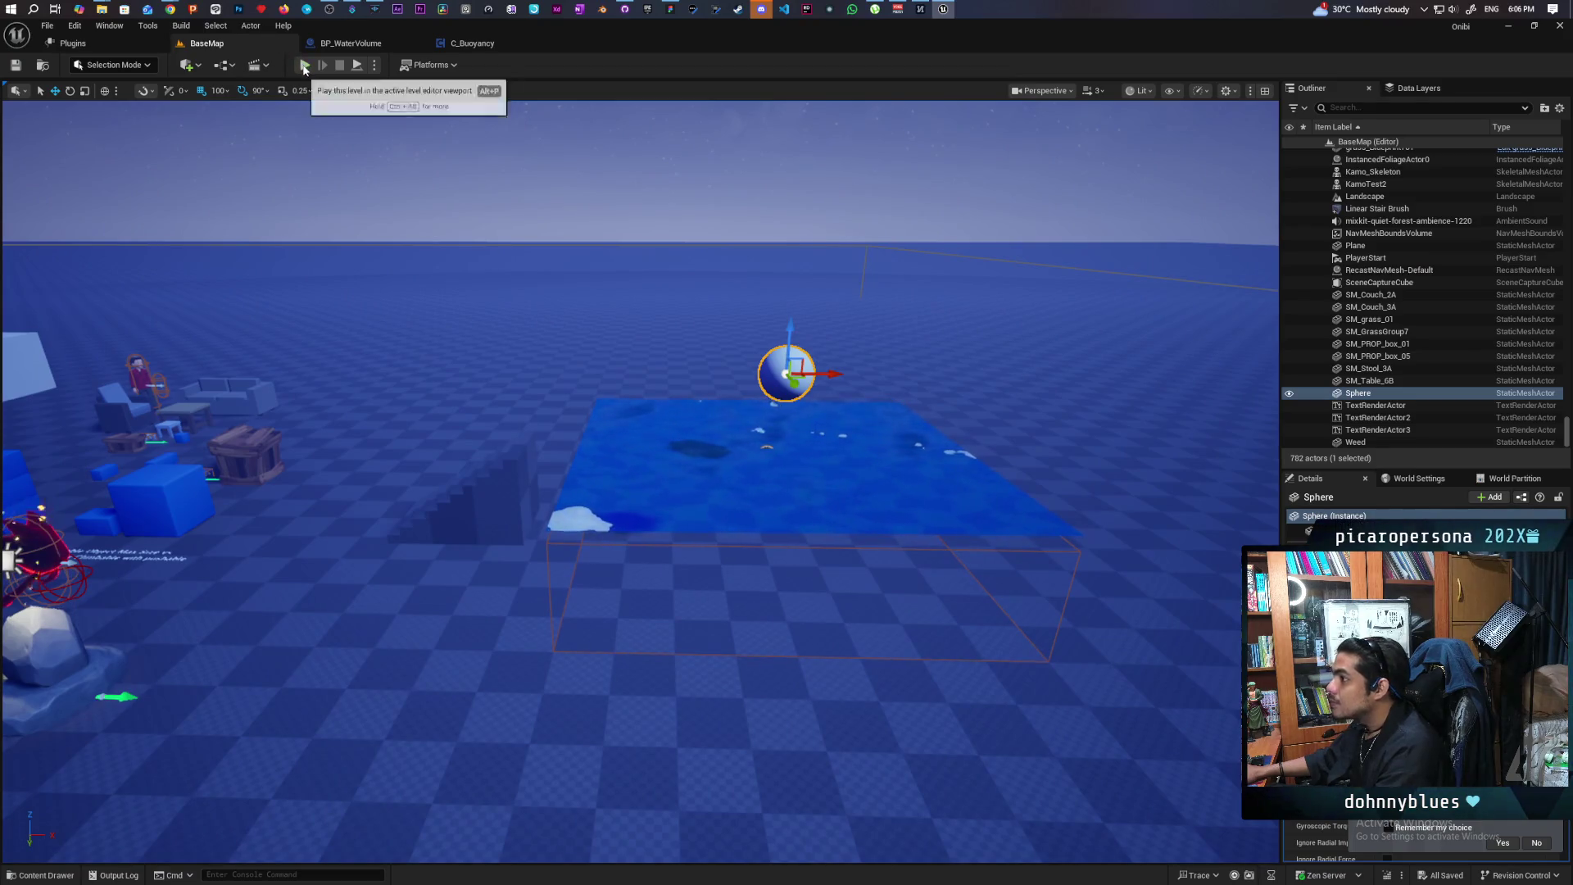
Play the level, walk the character forward, then stop the session
click(305, 65)
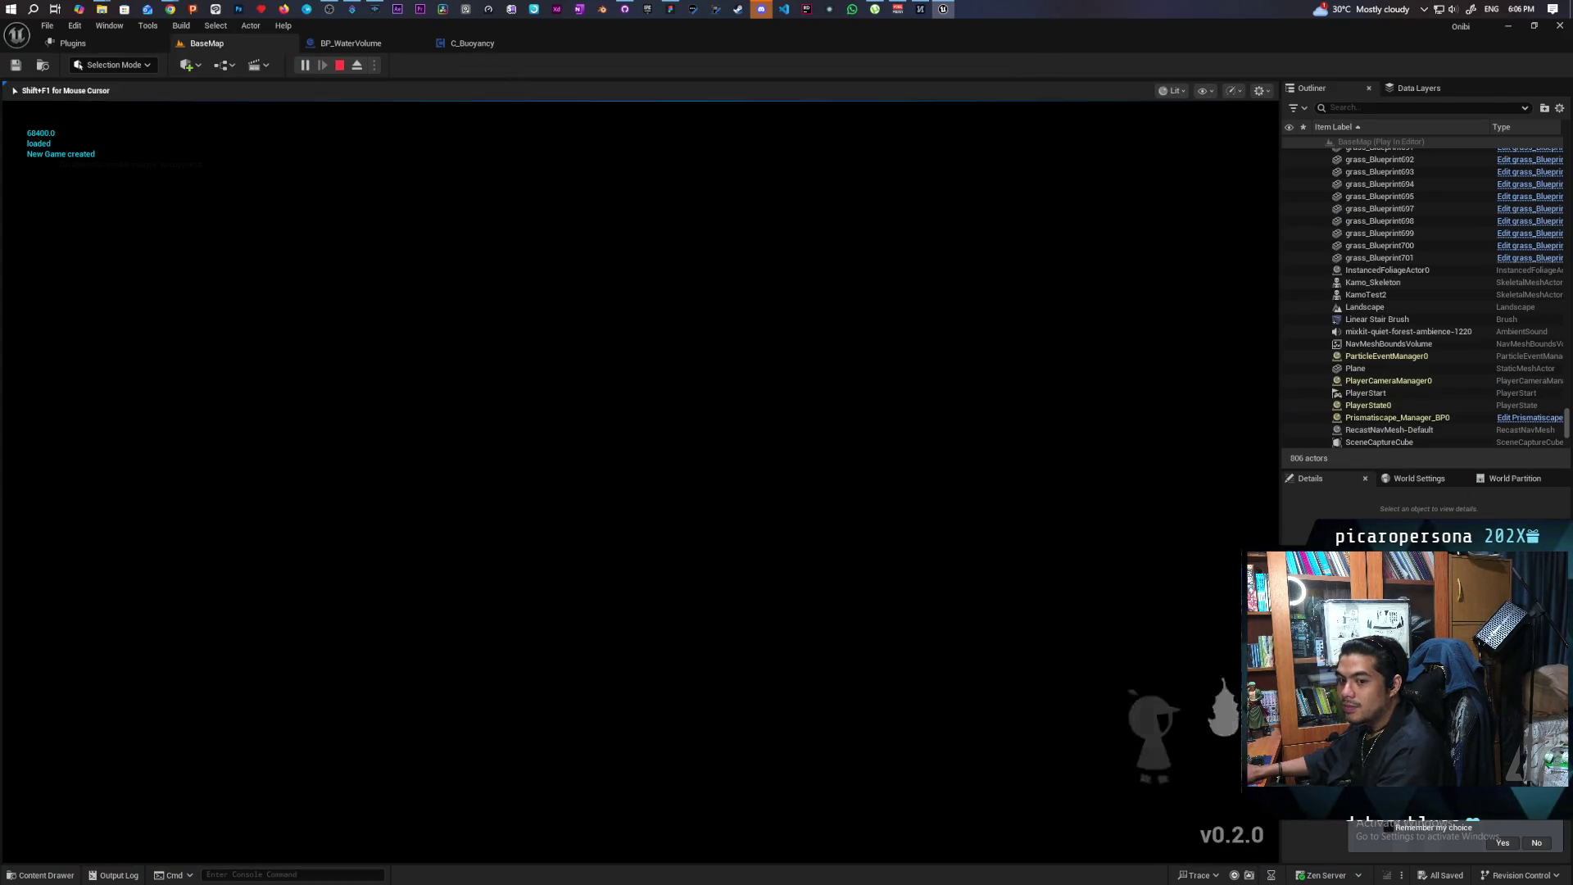
key(w)
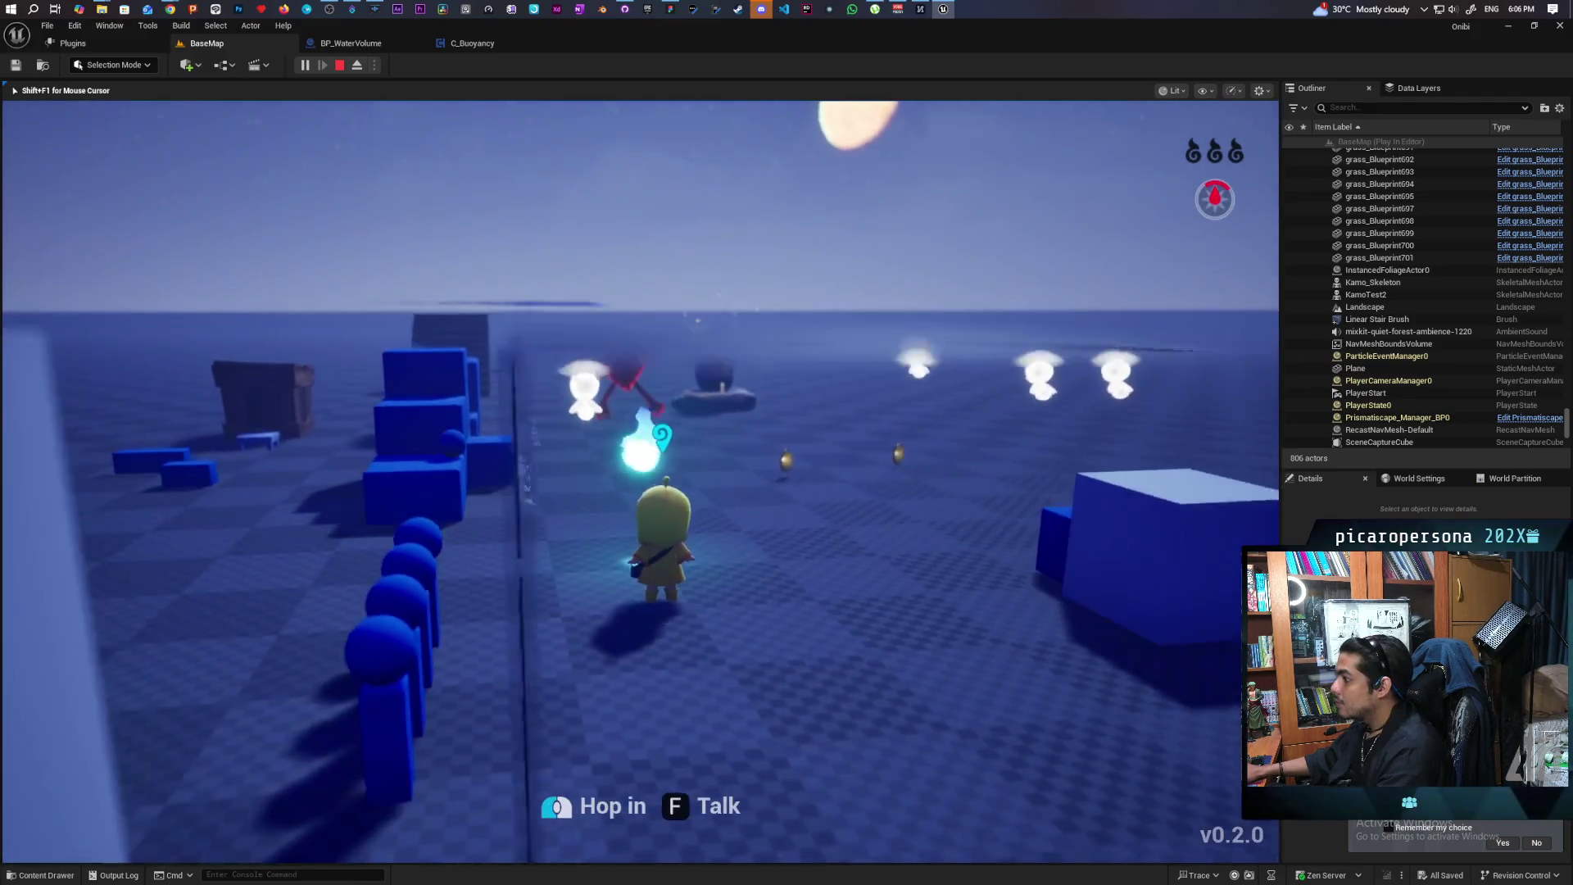
key(Escape)
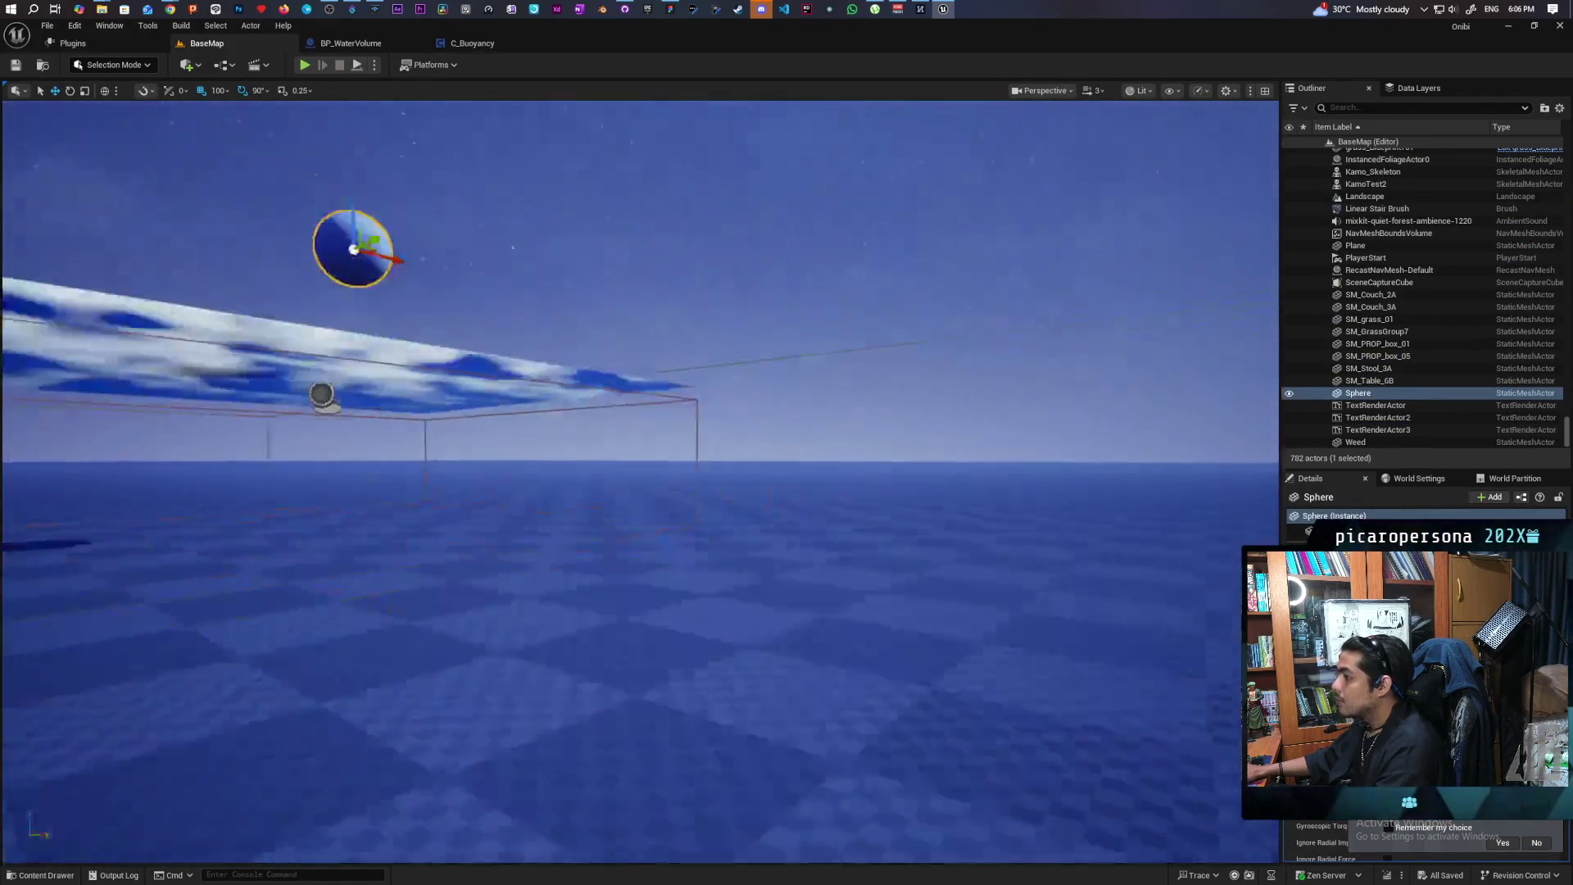
Inspect the sphere's component properties, then return to BP_WaterVolume's event graph
drag(815, 347, 816, 347)
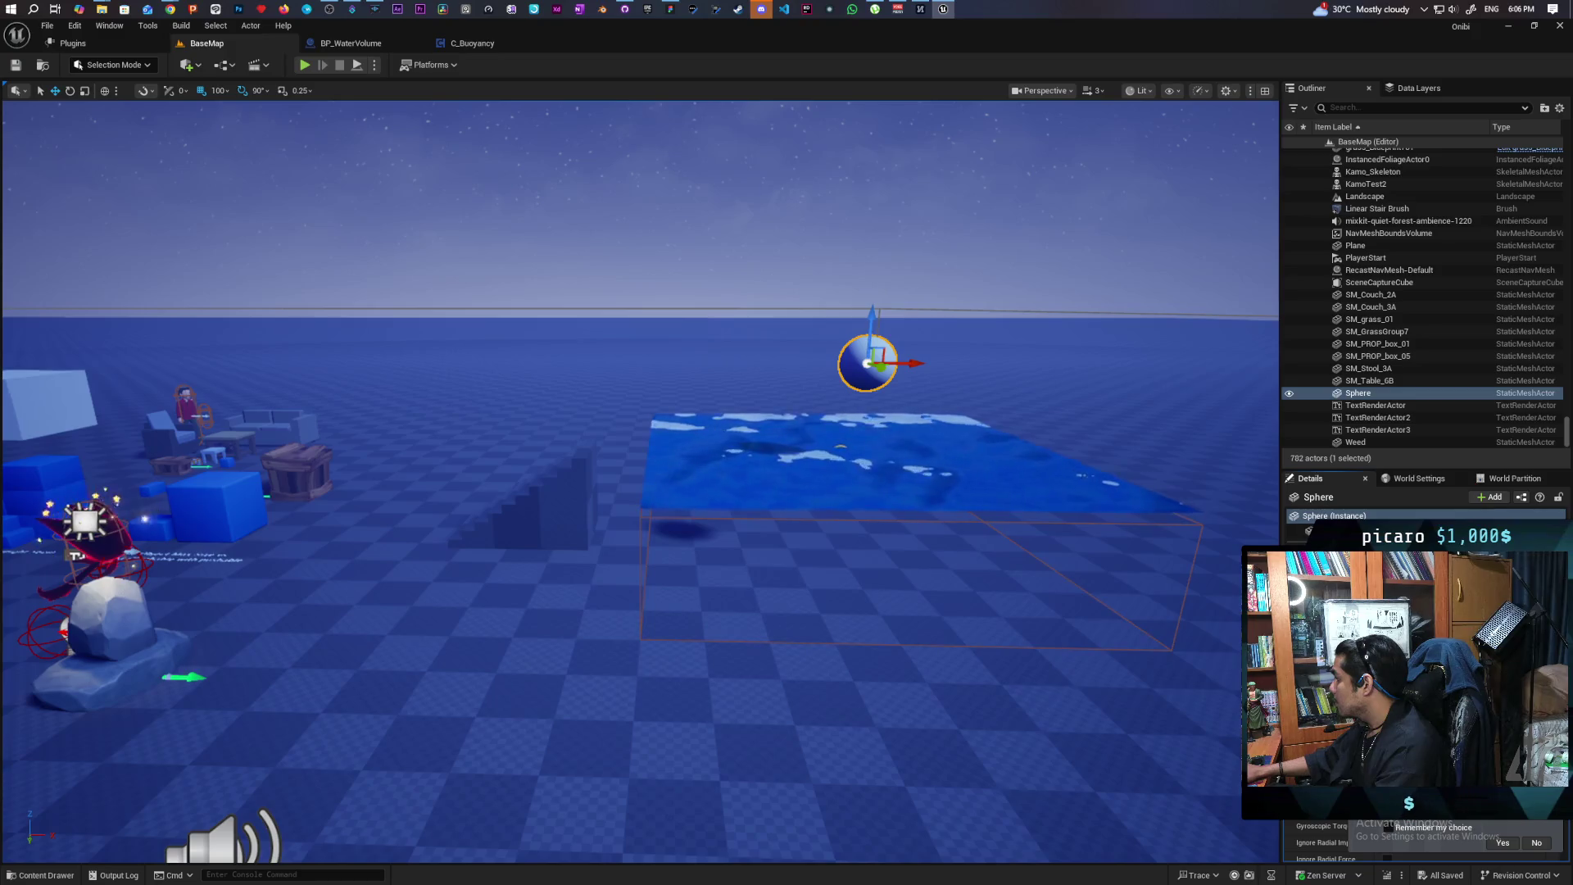
click(1309, 531)
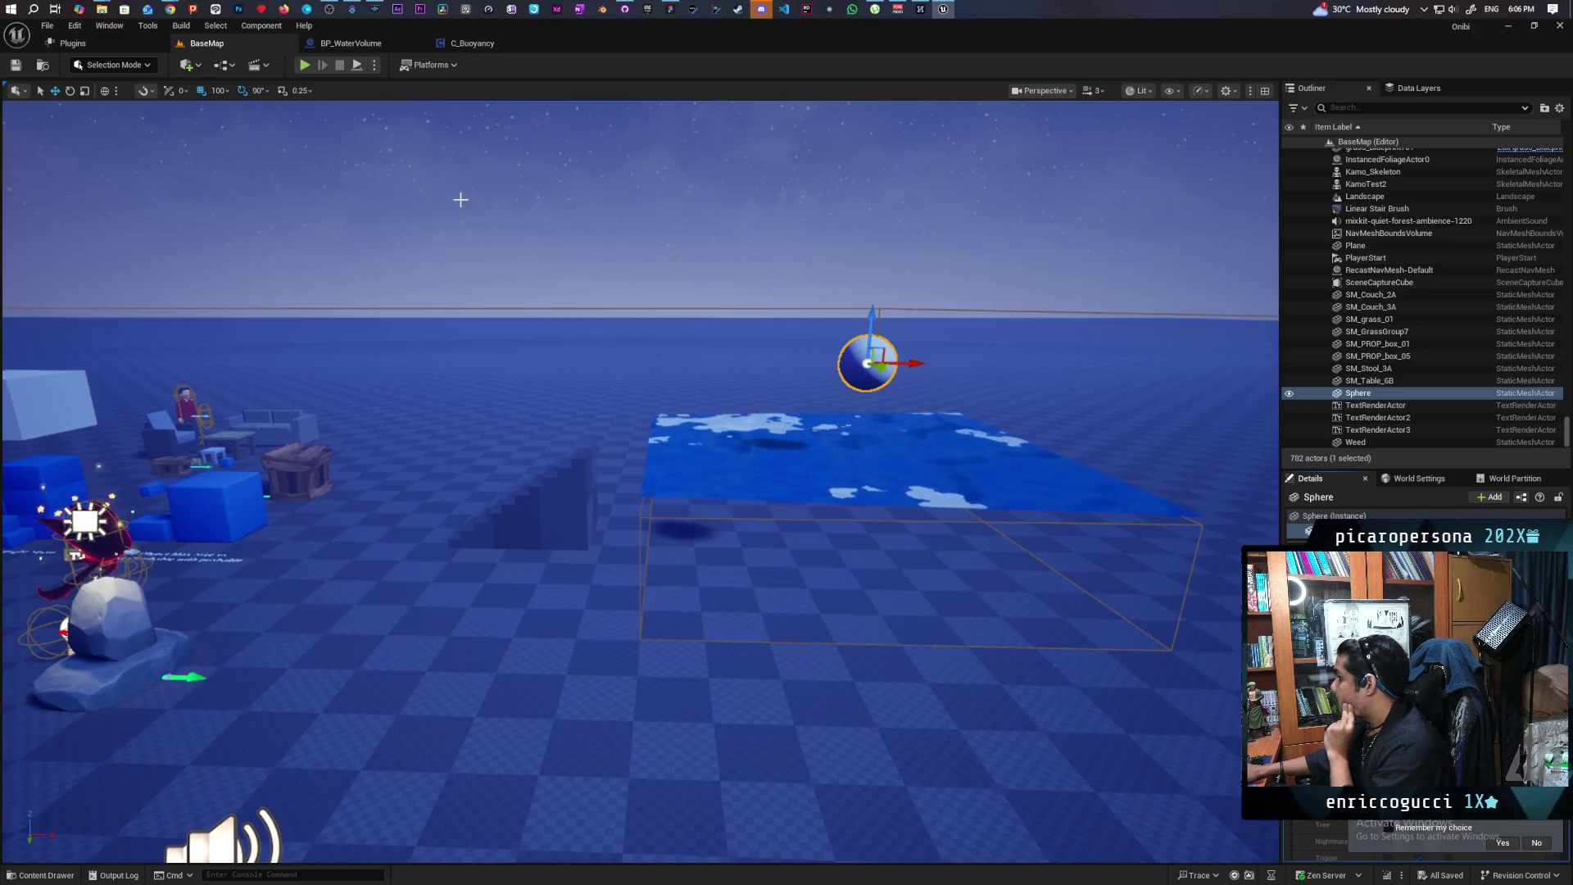
click(341, 44)
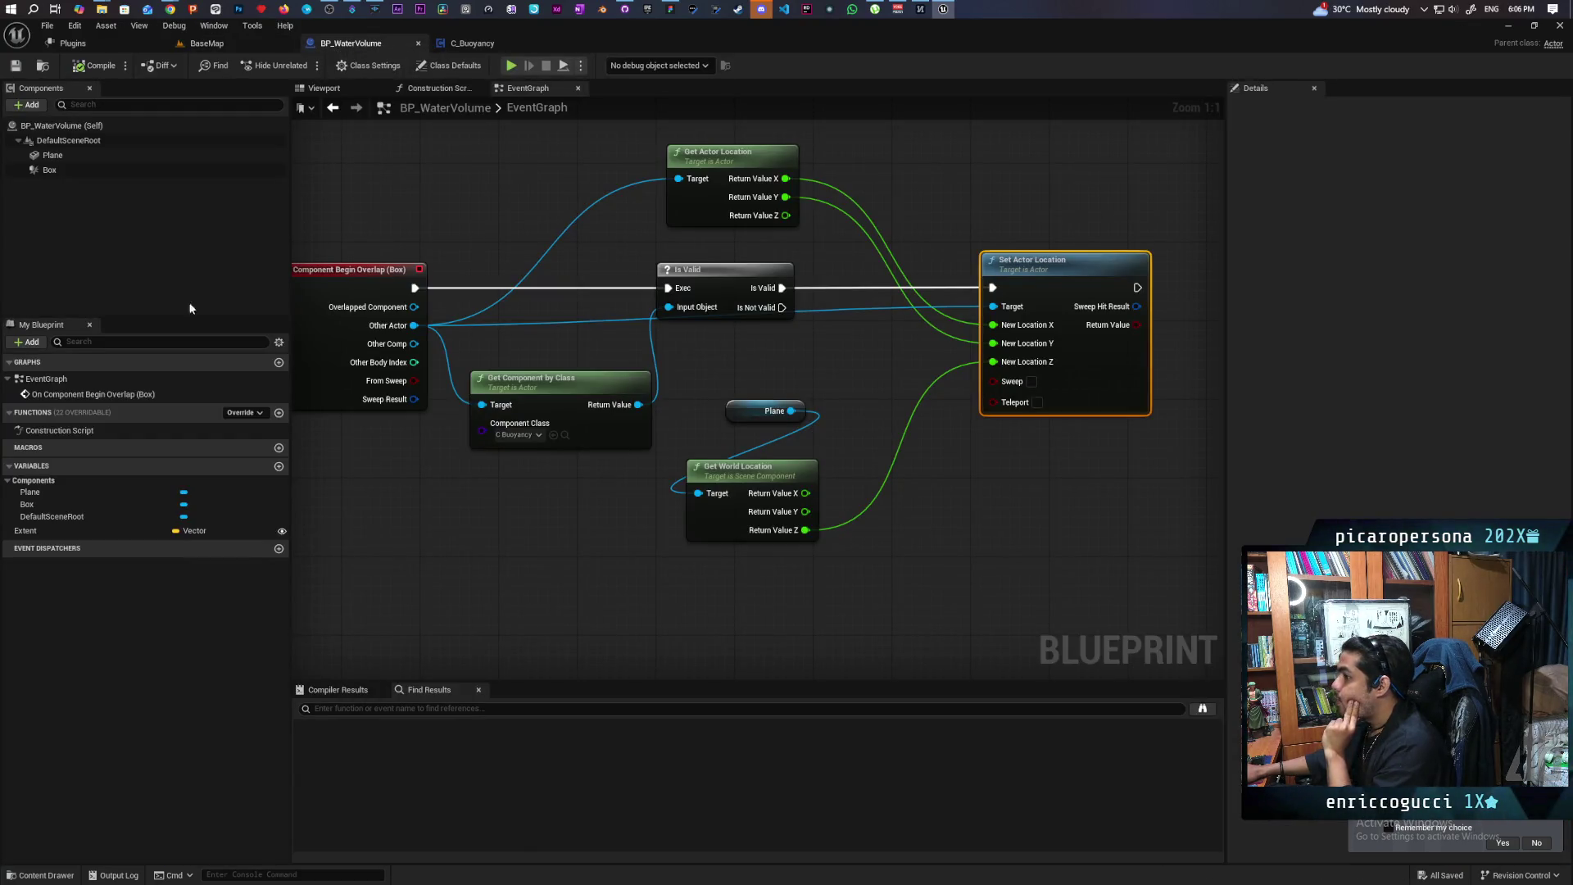
Select the Box component to view its collision settings and frame the overlap logic
click(70, 167)
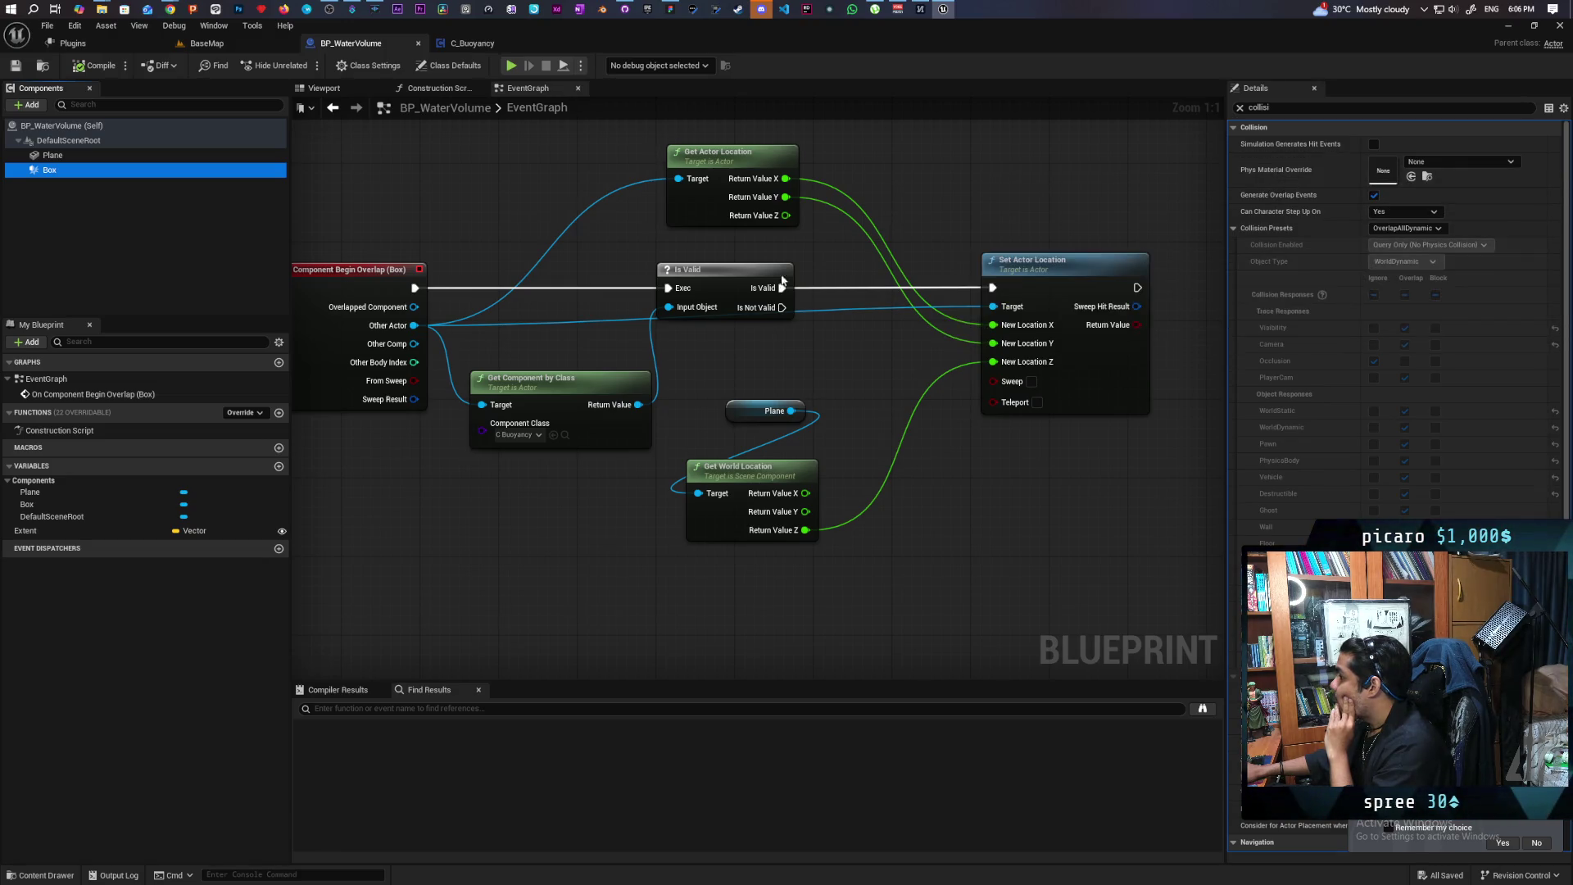
scroll(567, 319, down, 1)
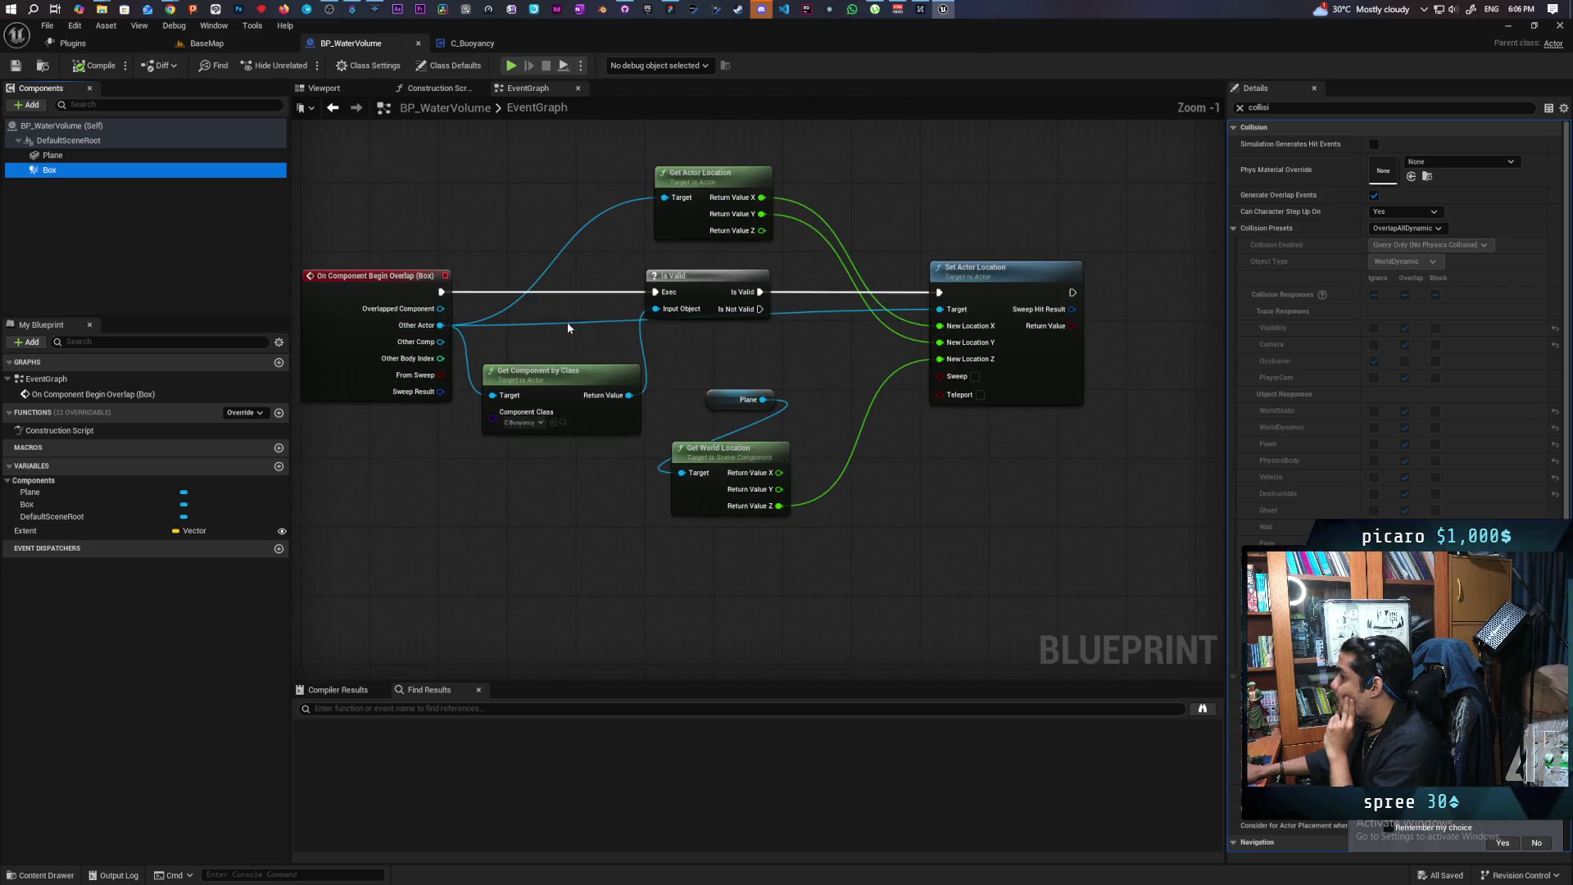
mouse_move(567, 322)
mouse_down()
mouse_move(735, 378)
mouse_move(651, 417)
mouse_up()
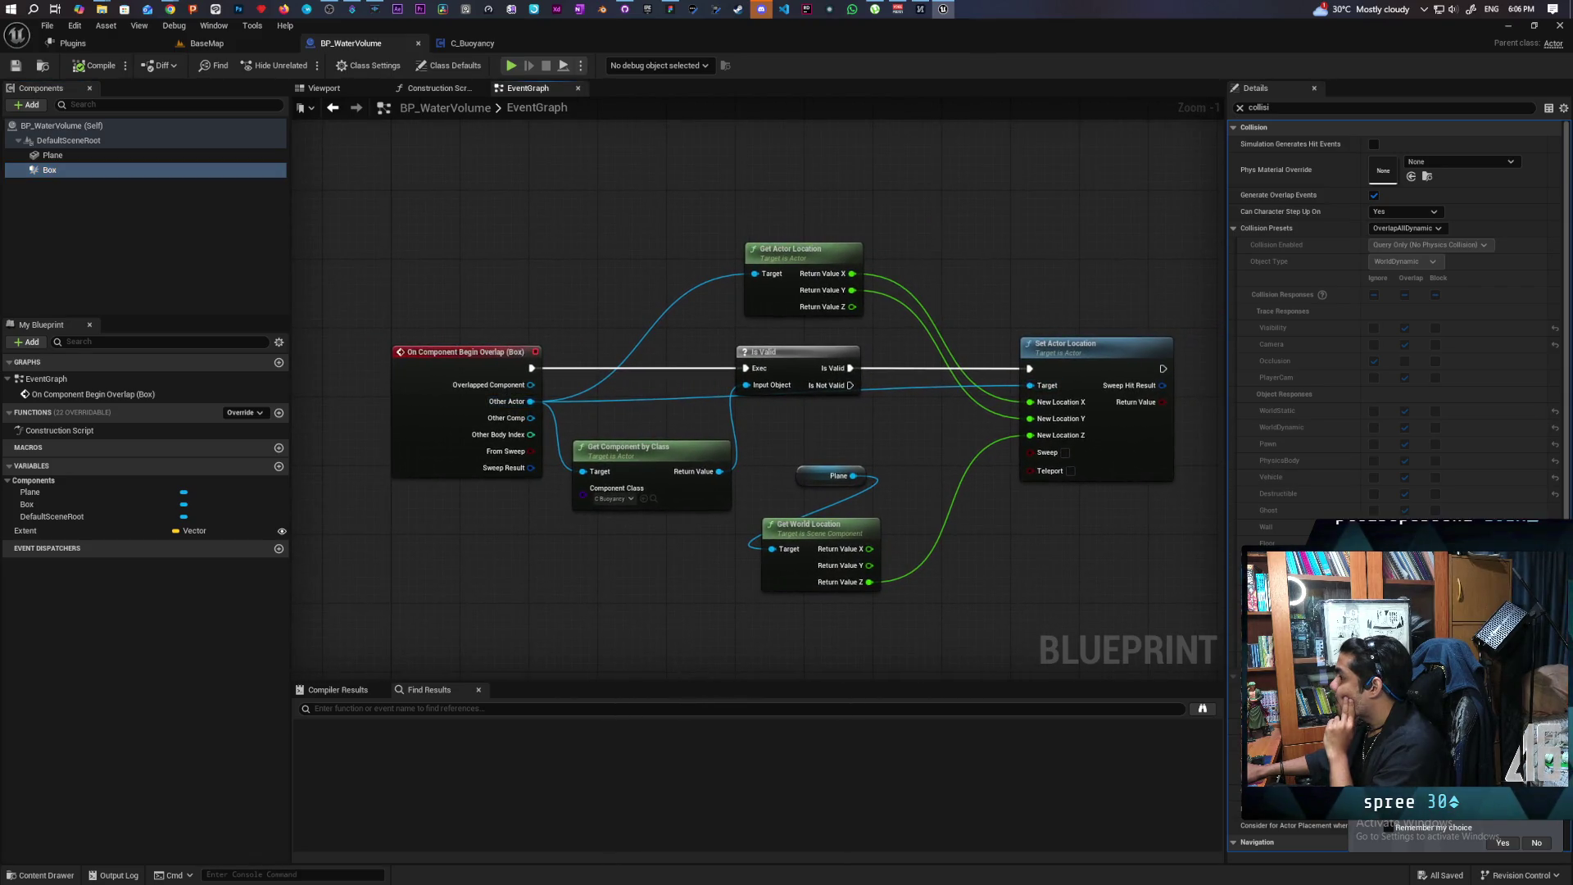
Route the Begin Overlap event through a new Print String node into Is Valid
mouse_move(443, 374)
mouse_down()
mouse_move(560, 346)
mouse_move(705, 346)
mouse_move(543, 348)
mouse_move(701, 257)
mouse_up()
key(ctrl+v)
key(Escape)
mouse_move(631, 342)
mouse_down()
mouse_move(701, 265)
mouse_move(779, 263)
mouse_move(980, 323)
mouse_move(998, 345)
mouse_up()
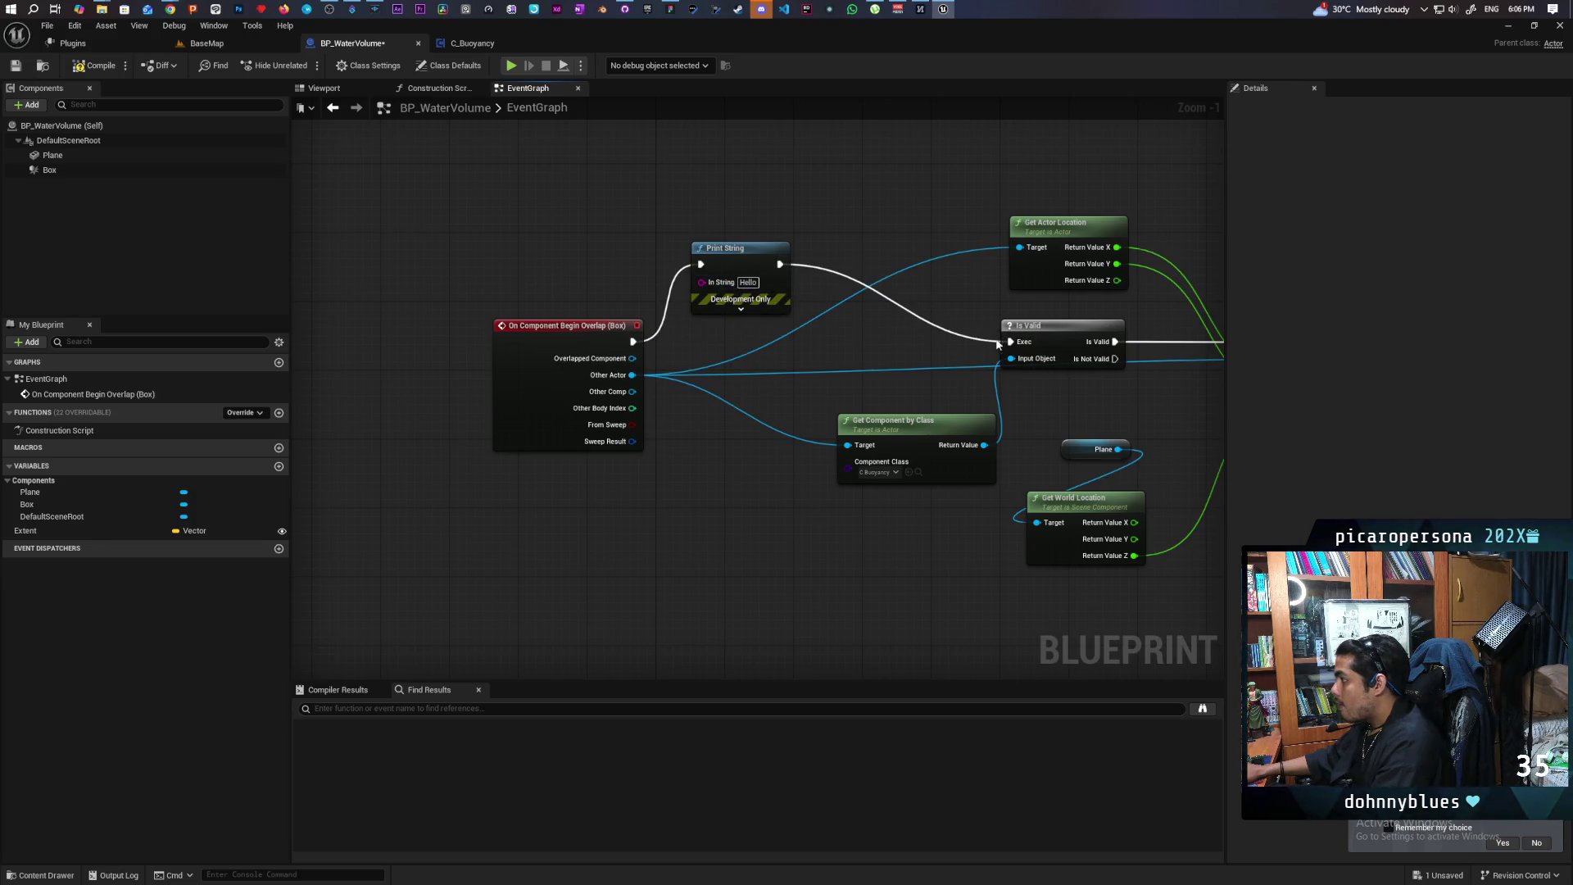
Set the first Print String's message to 'overlapped'
click(741, 309)
text(overla)
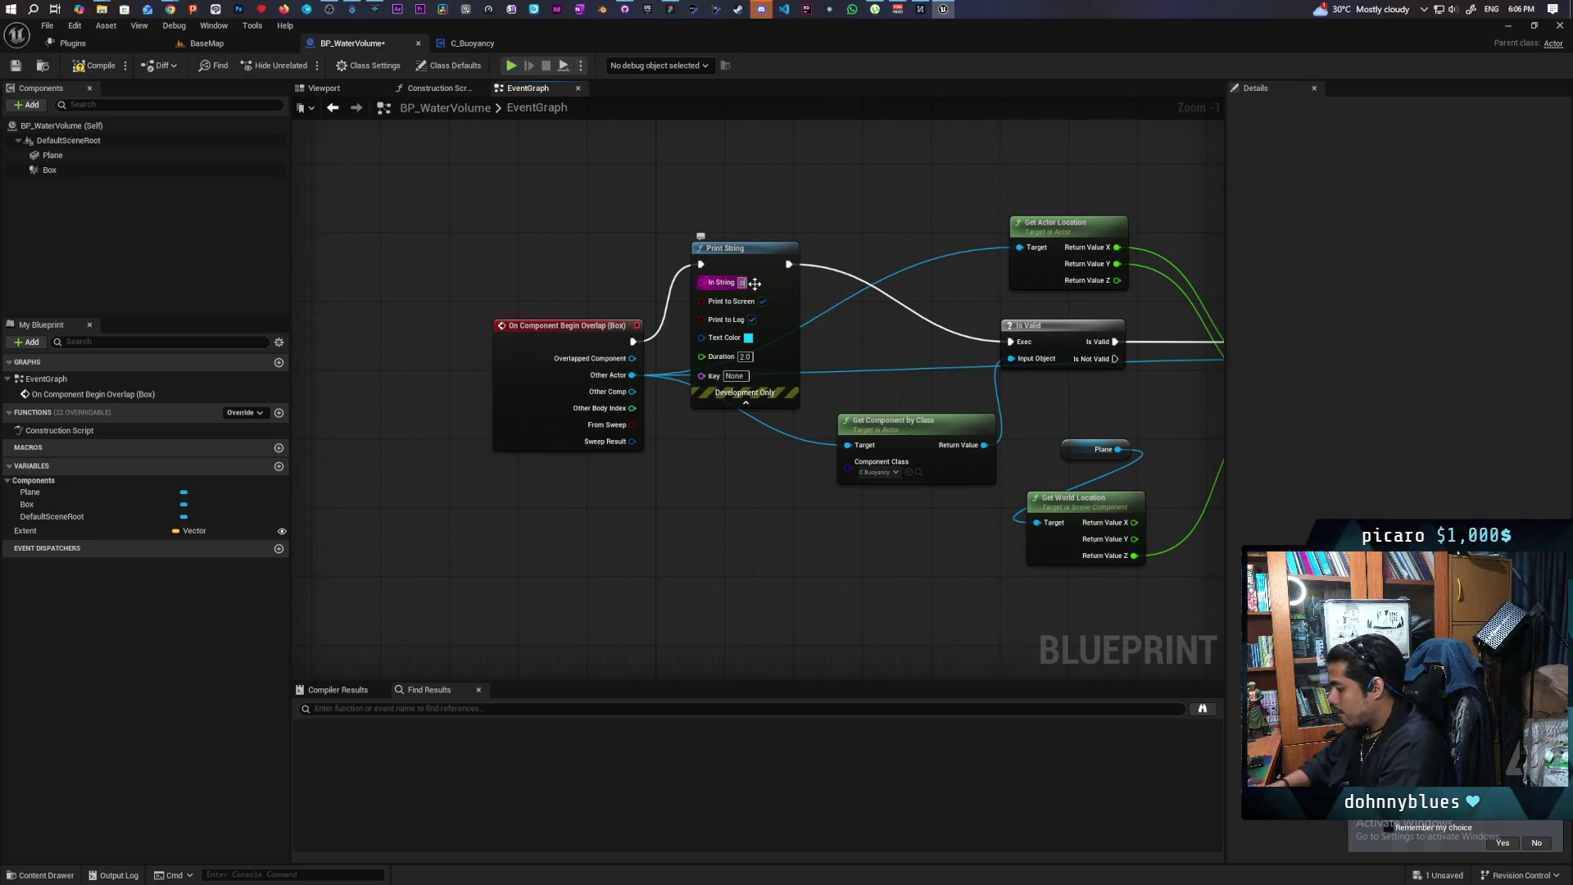
text(pped)
key(Return)
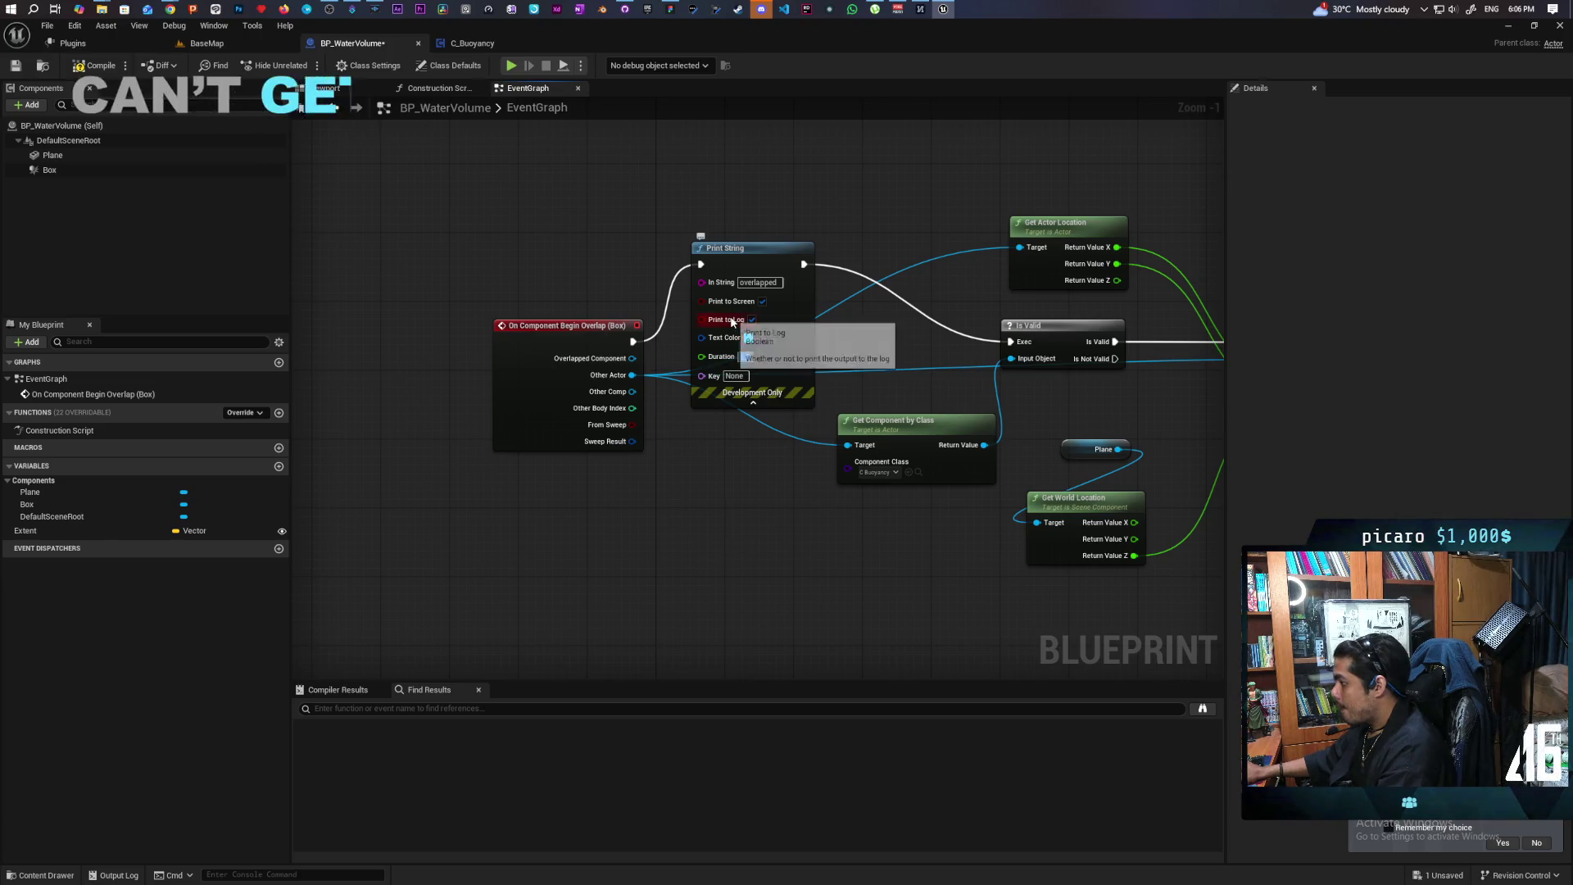
Add a second Print String after Set Actor Location reading 'has buoyancy' with duration 100
drag(1084, 396, 678, 379)
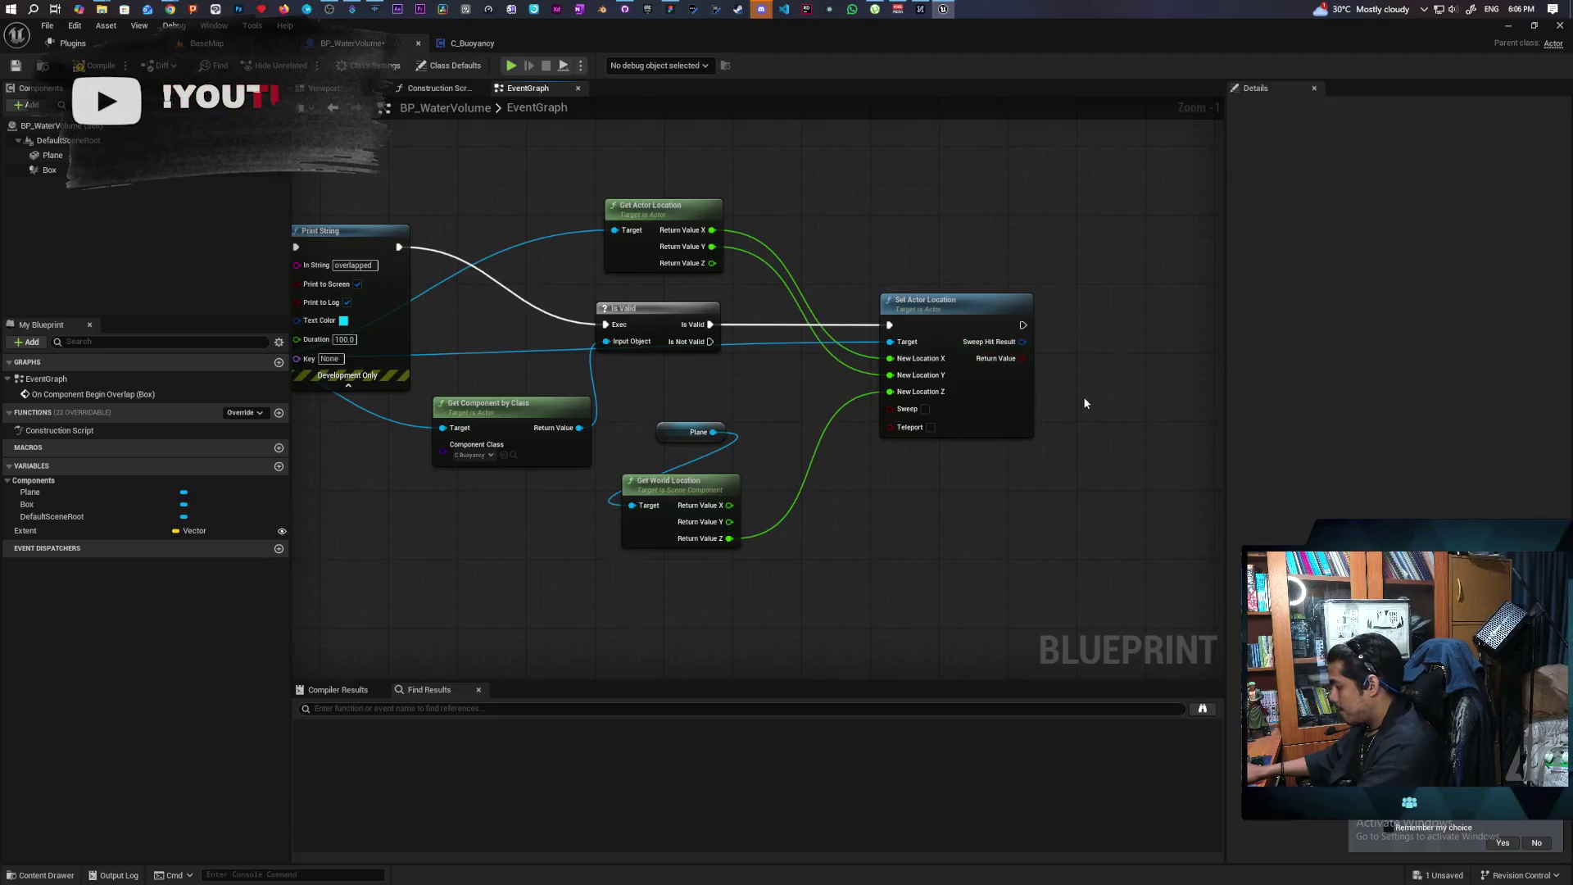
click(1086, 254)
drag(1023, 326, 1087, 273)
click(1128, 318)
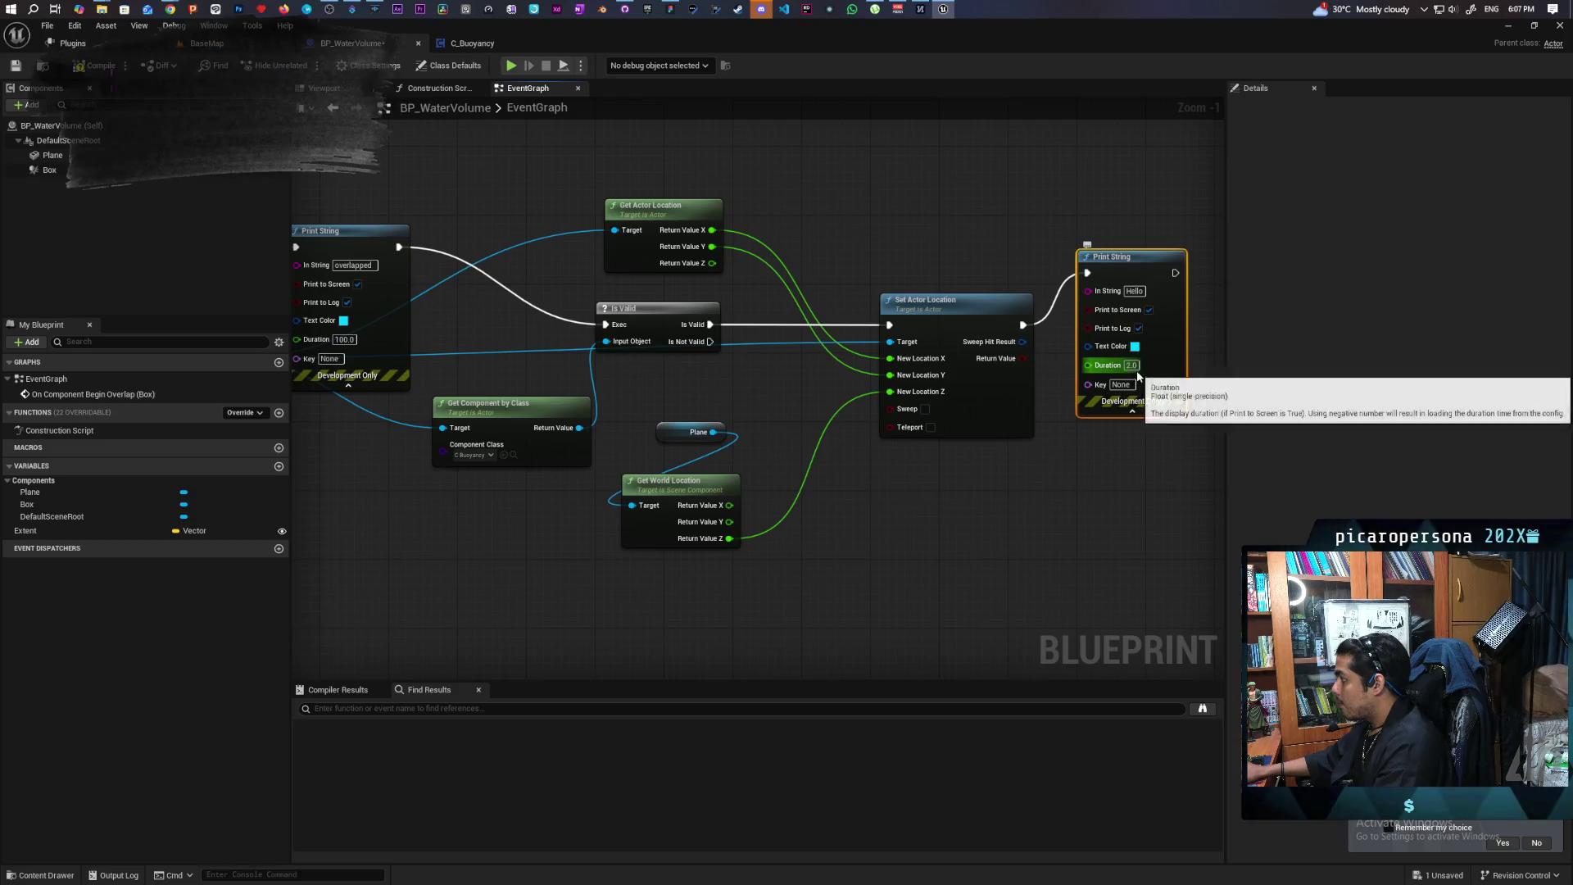
click(1134, 291)
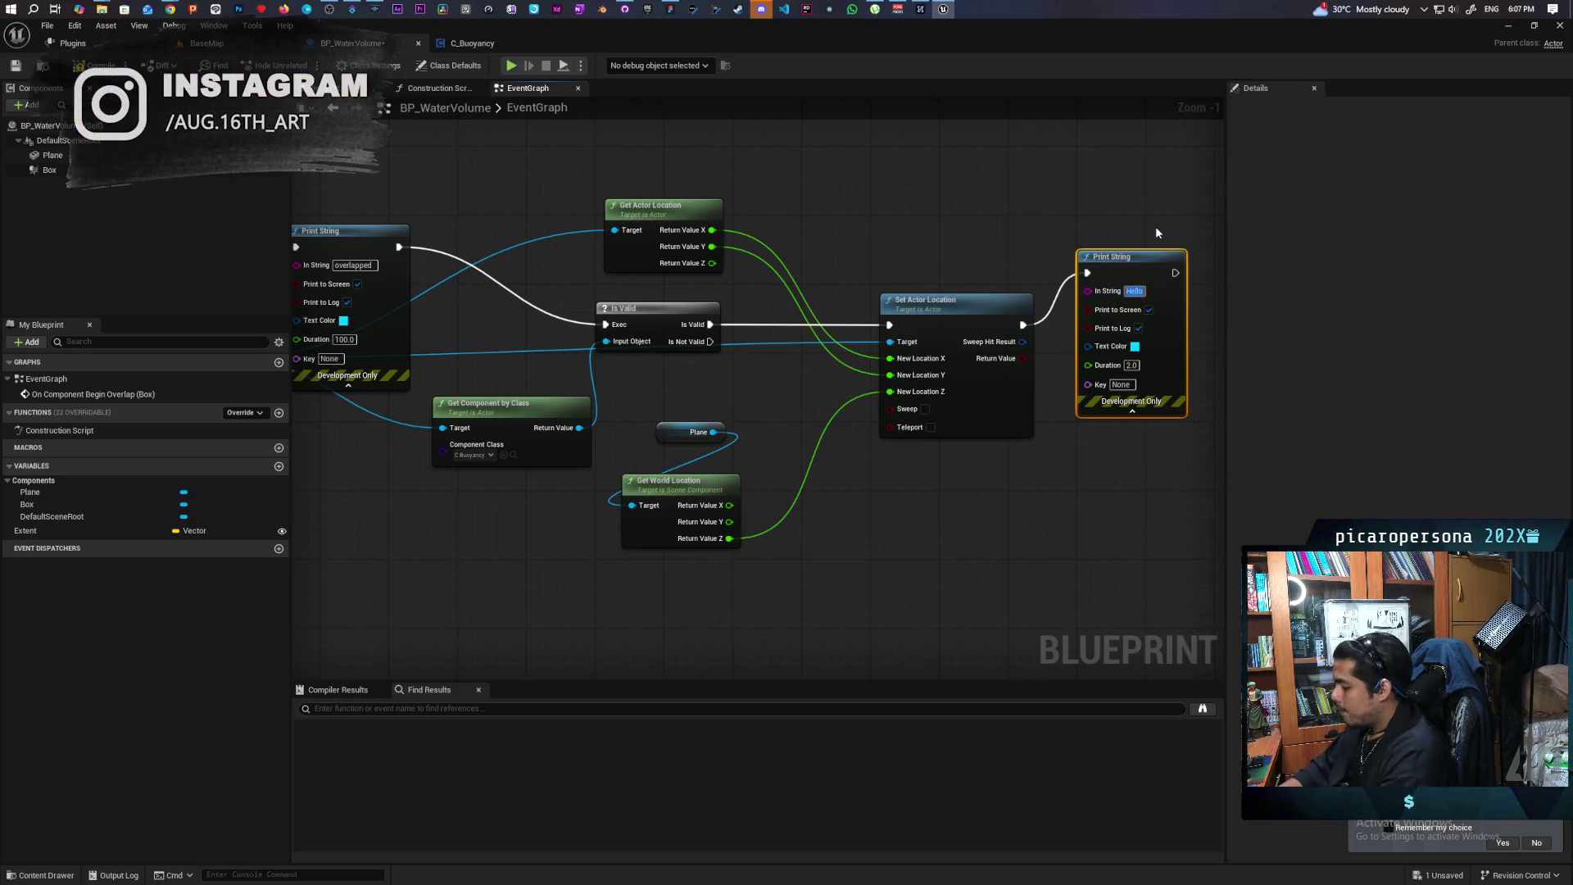
text(has bu)
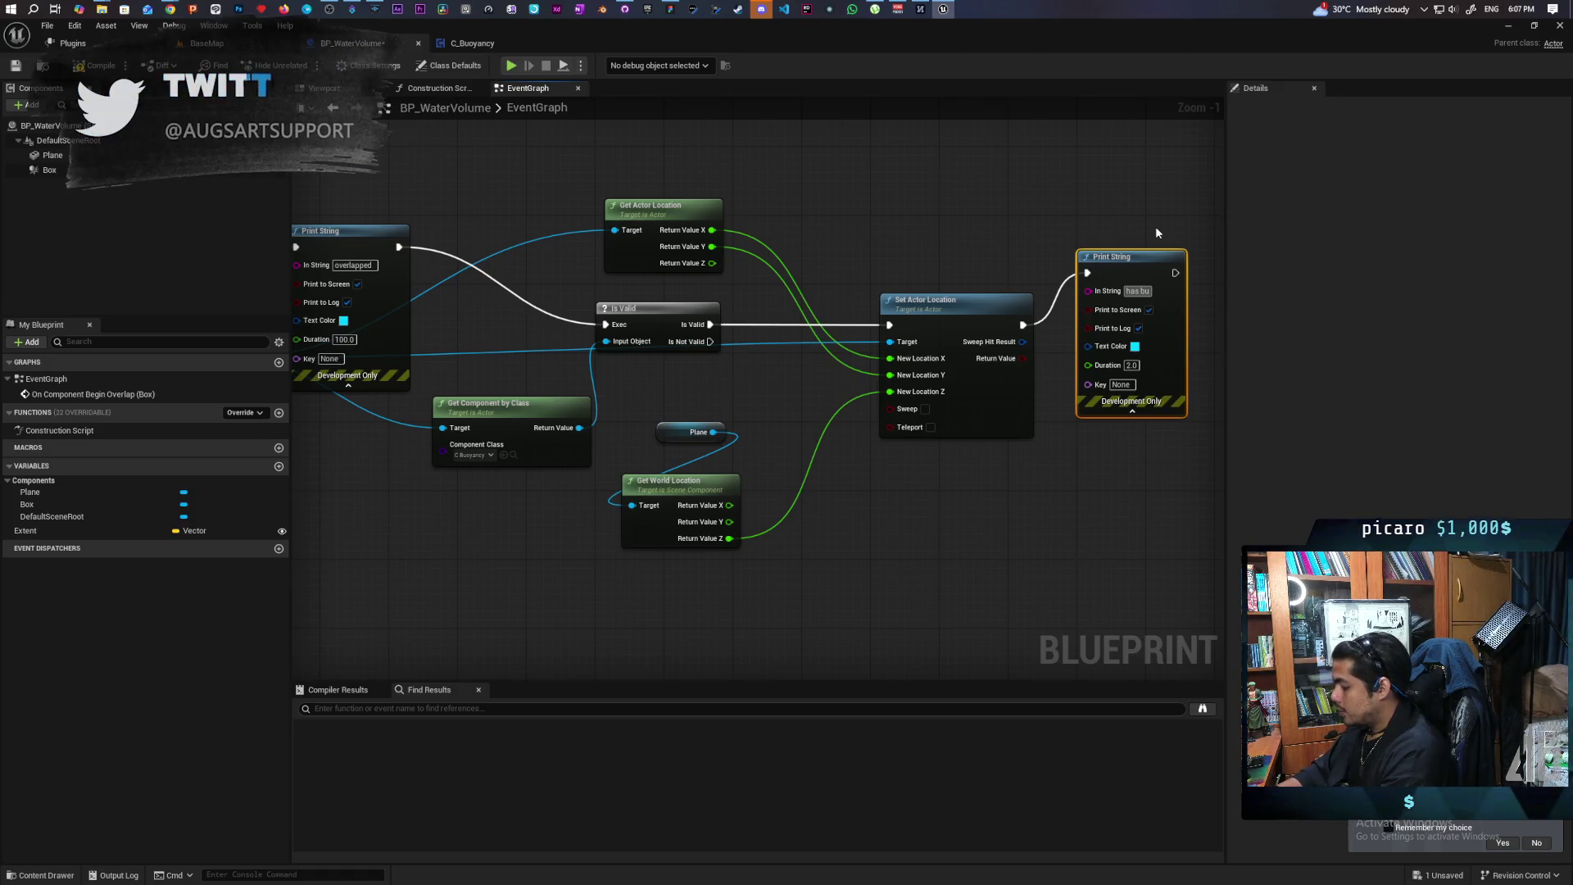
text(oyancty)
key(Return)
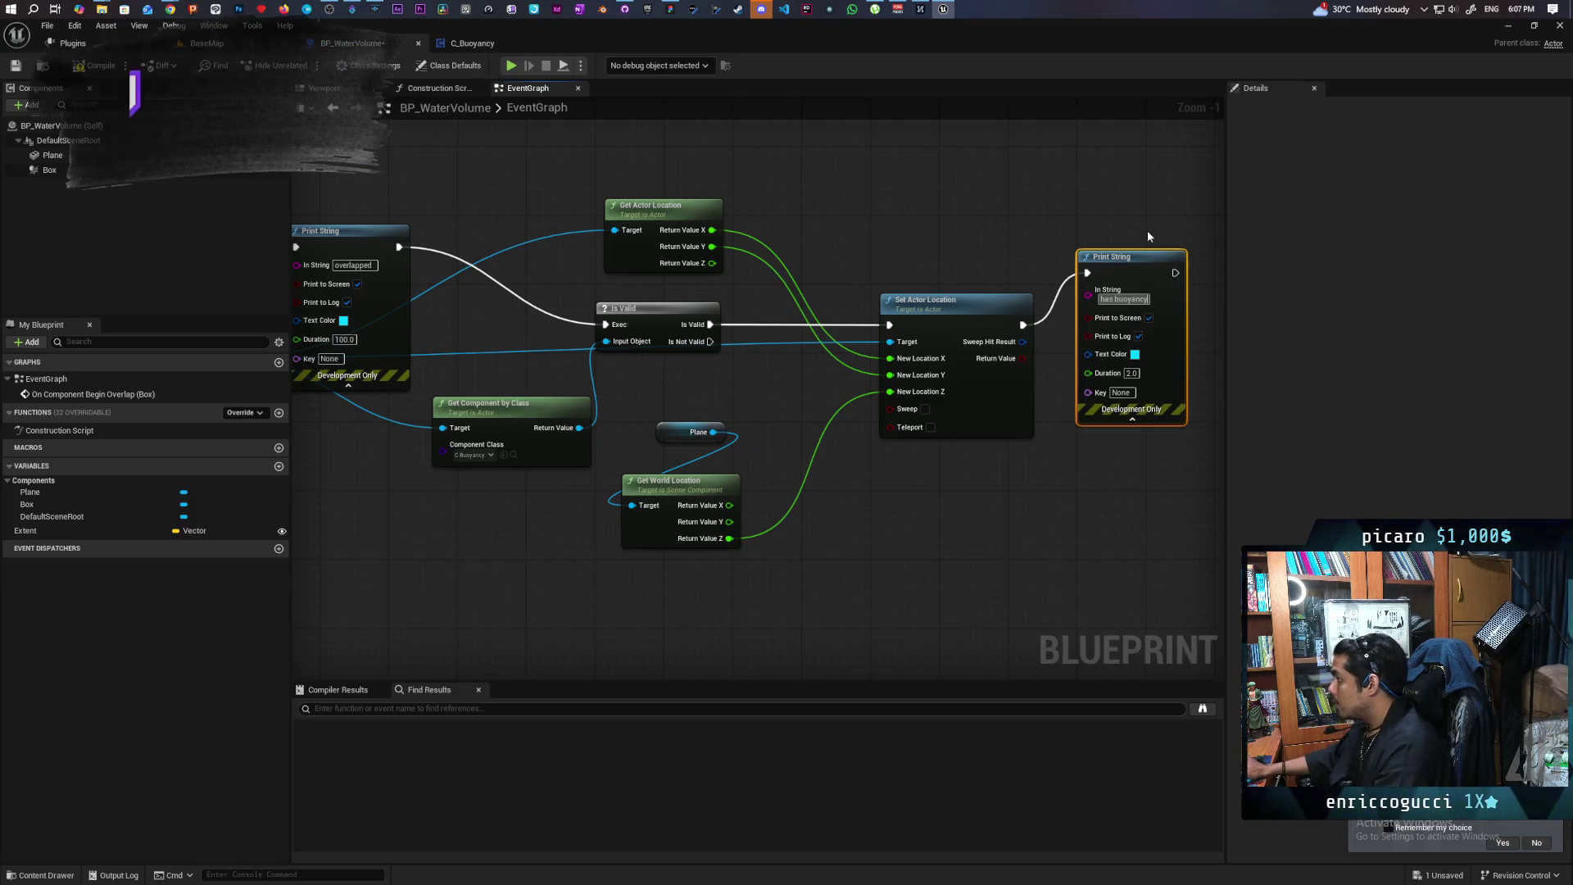
click(1131, 373)
text(100)
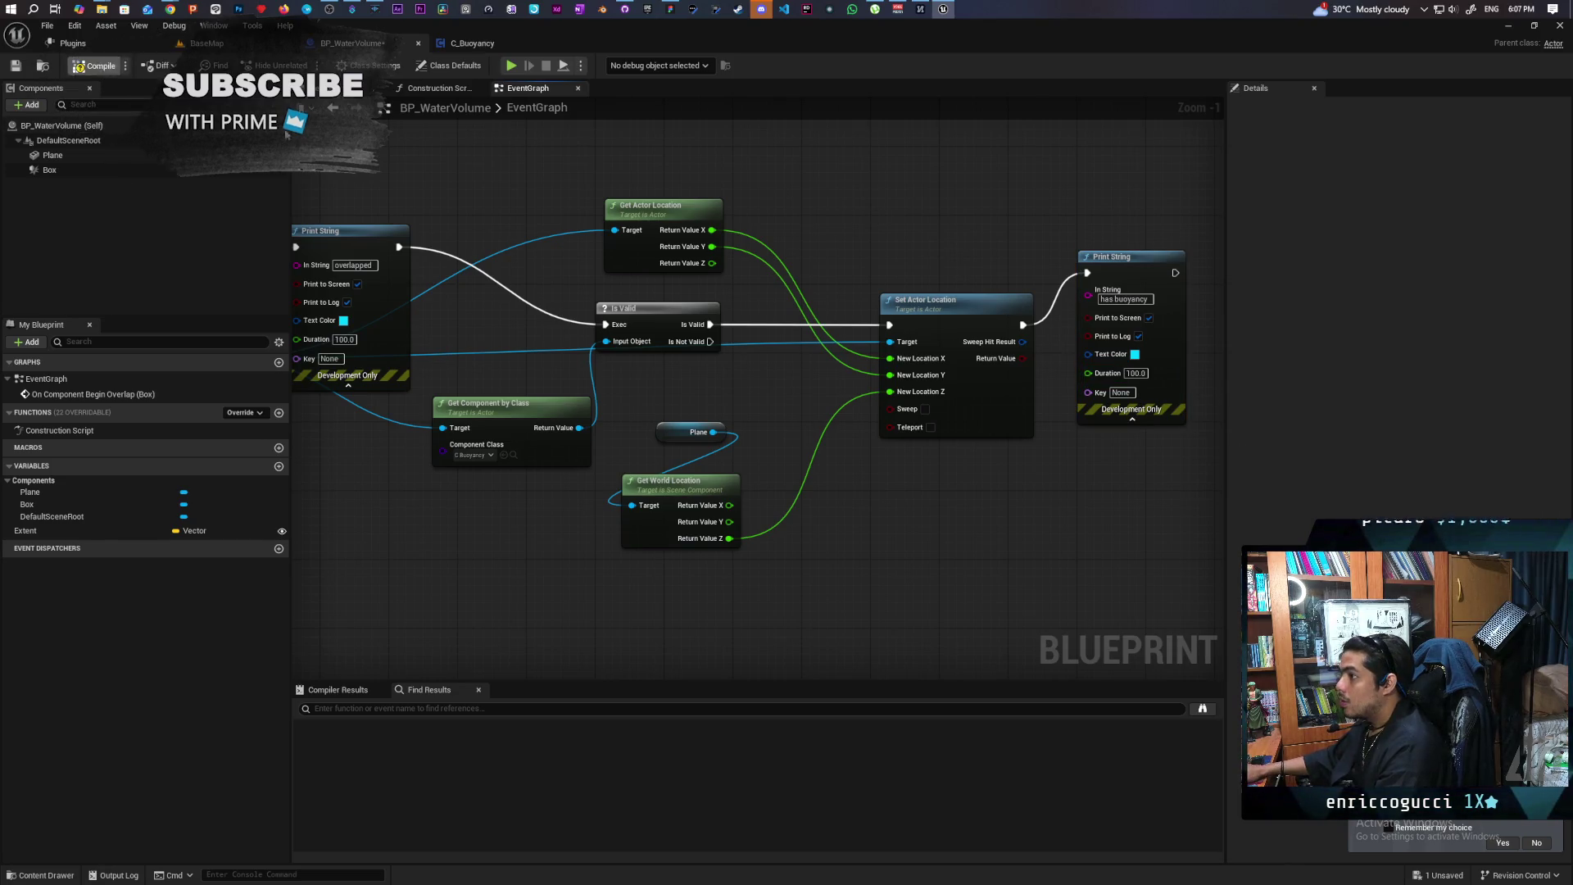
click(205, 43)
Play-test the level to check overlap messages, then stop and fly back to the water plane
click(304, 66)
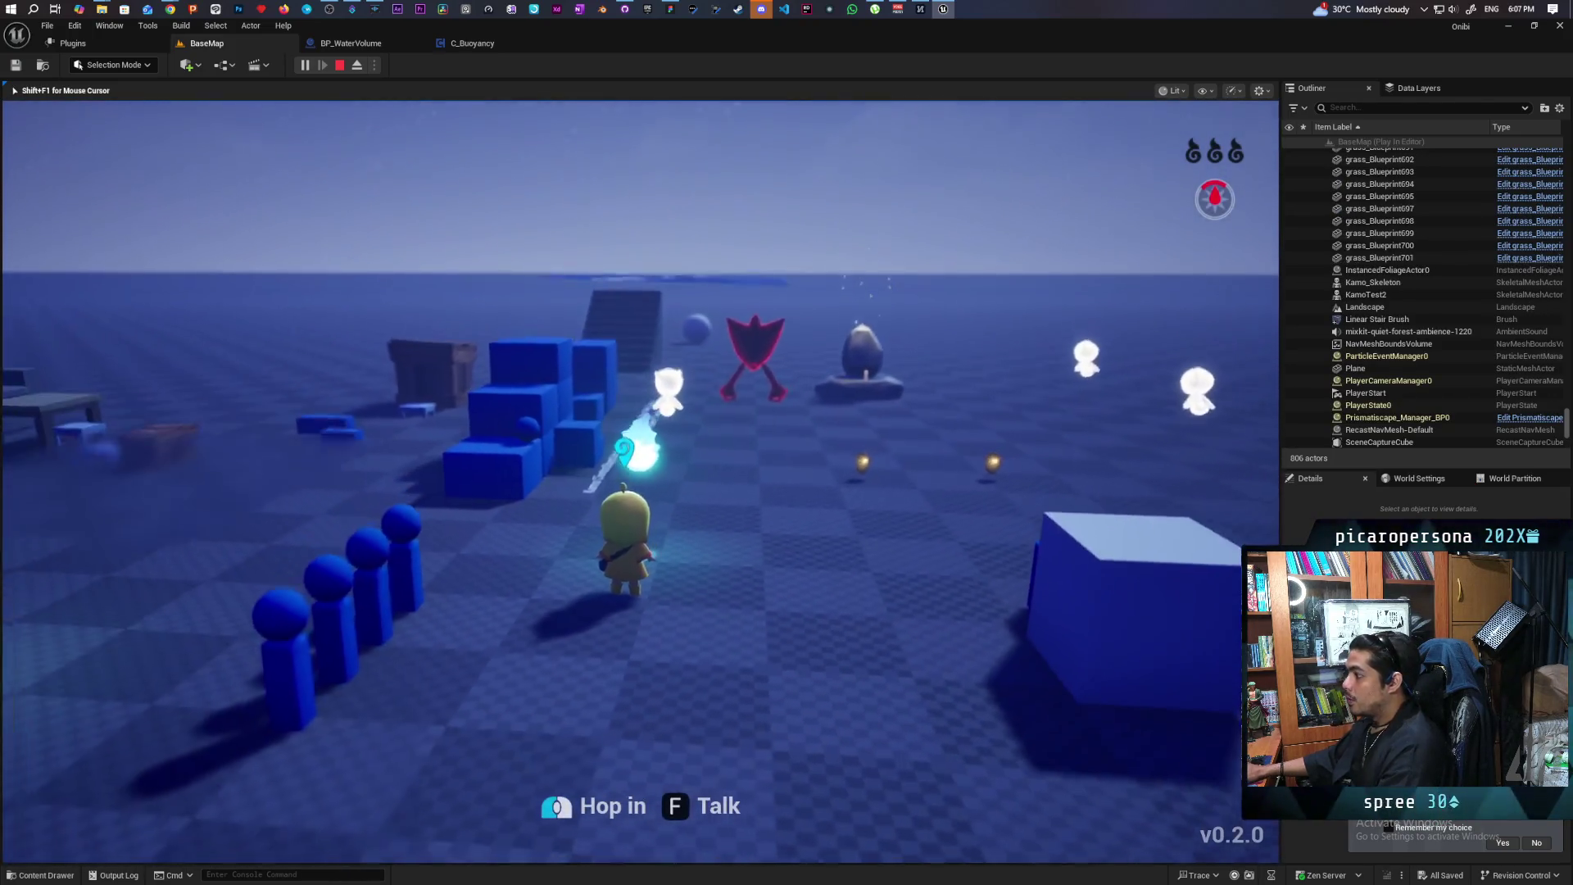
key(Escape)
mouse_move(720, 563)
mouse_down()
mouse_move(720, 426)
mouse_move(723, 529)
mouse_up()
click(683, 496)
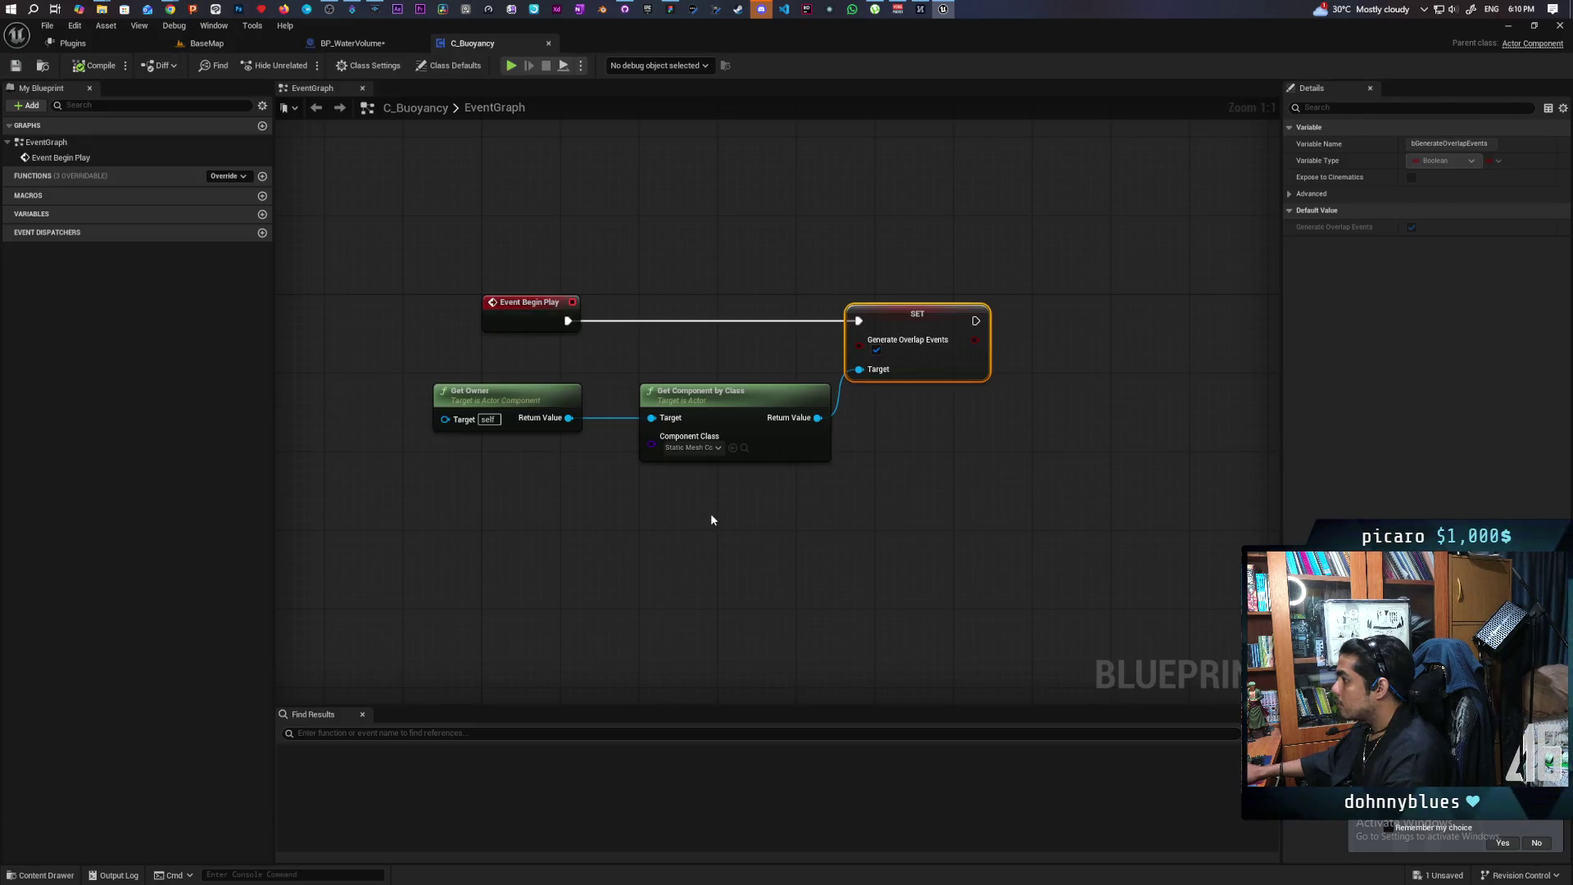
Add 'Enter Water' and 'Exit Water' custom events to C_Buoyancy's EventGraph
key(ctrl+v)
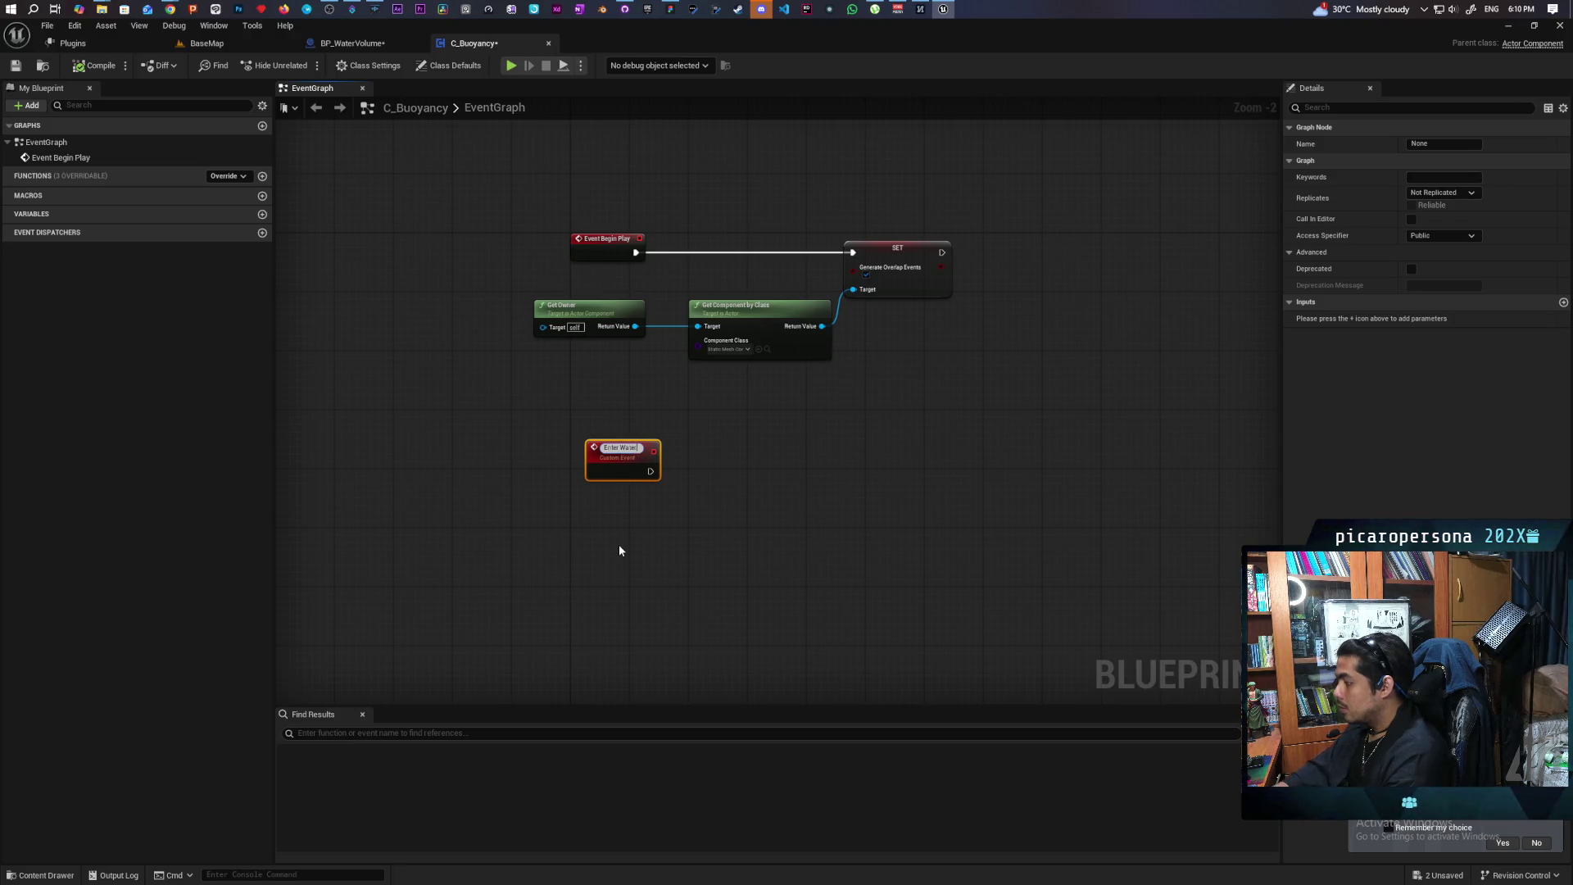
click(620, 550)
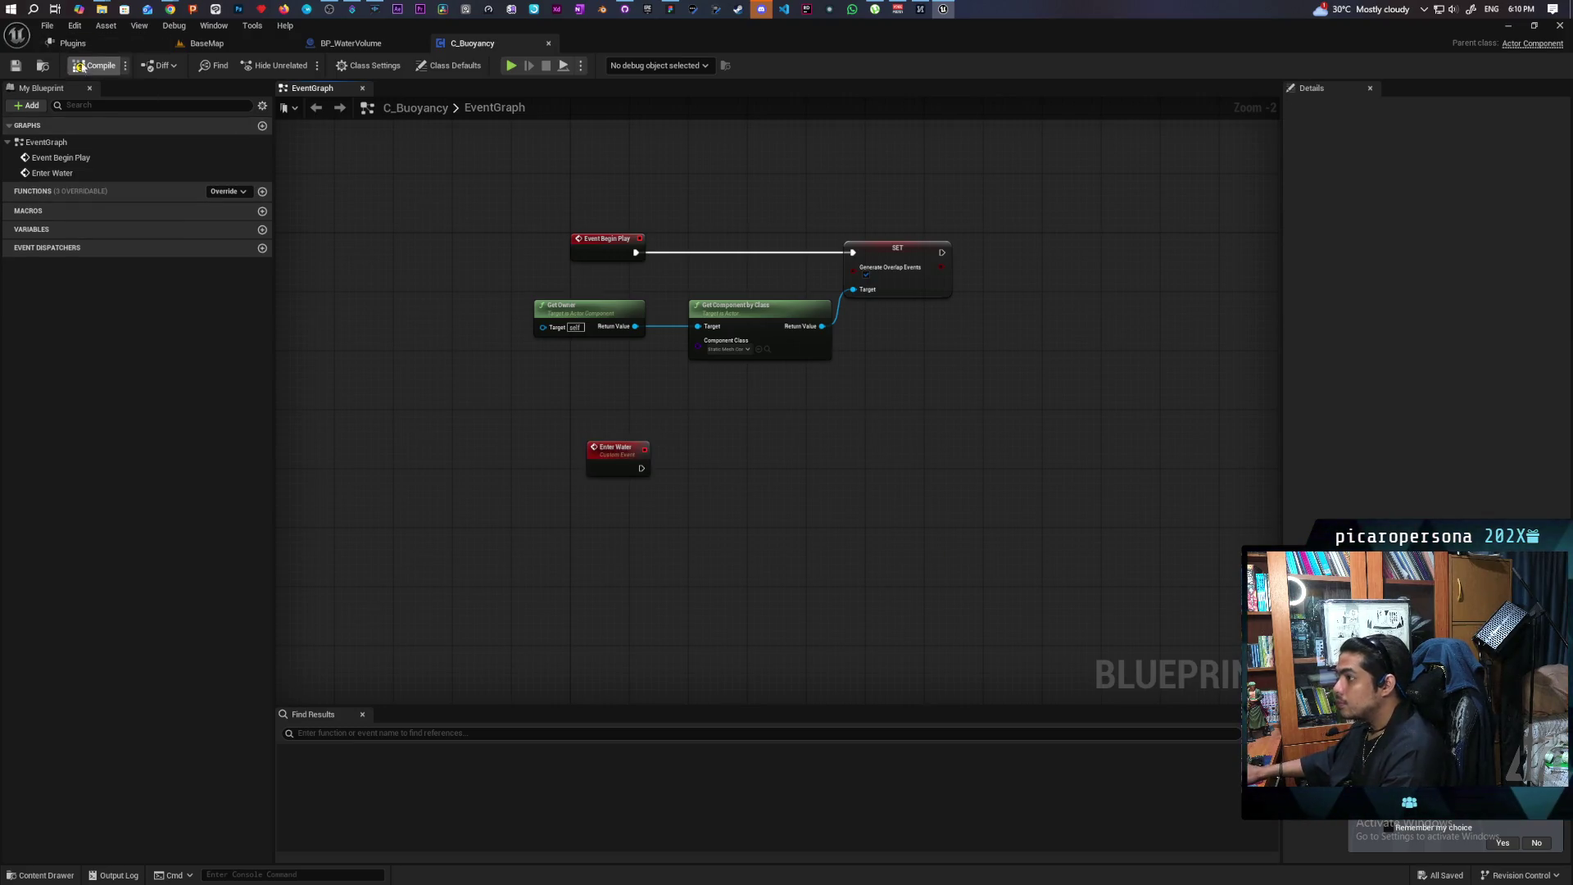
drag(633, 490, 641, 536)
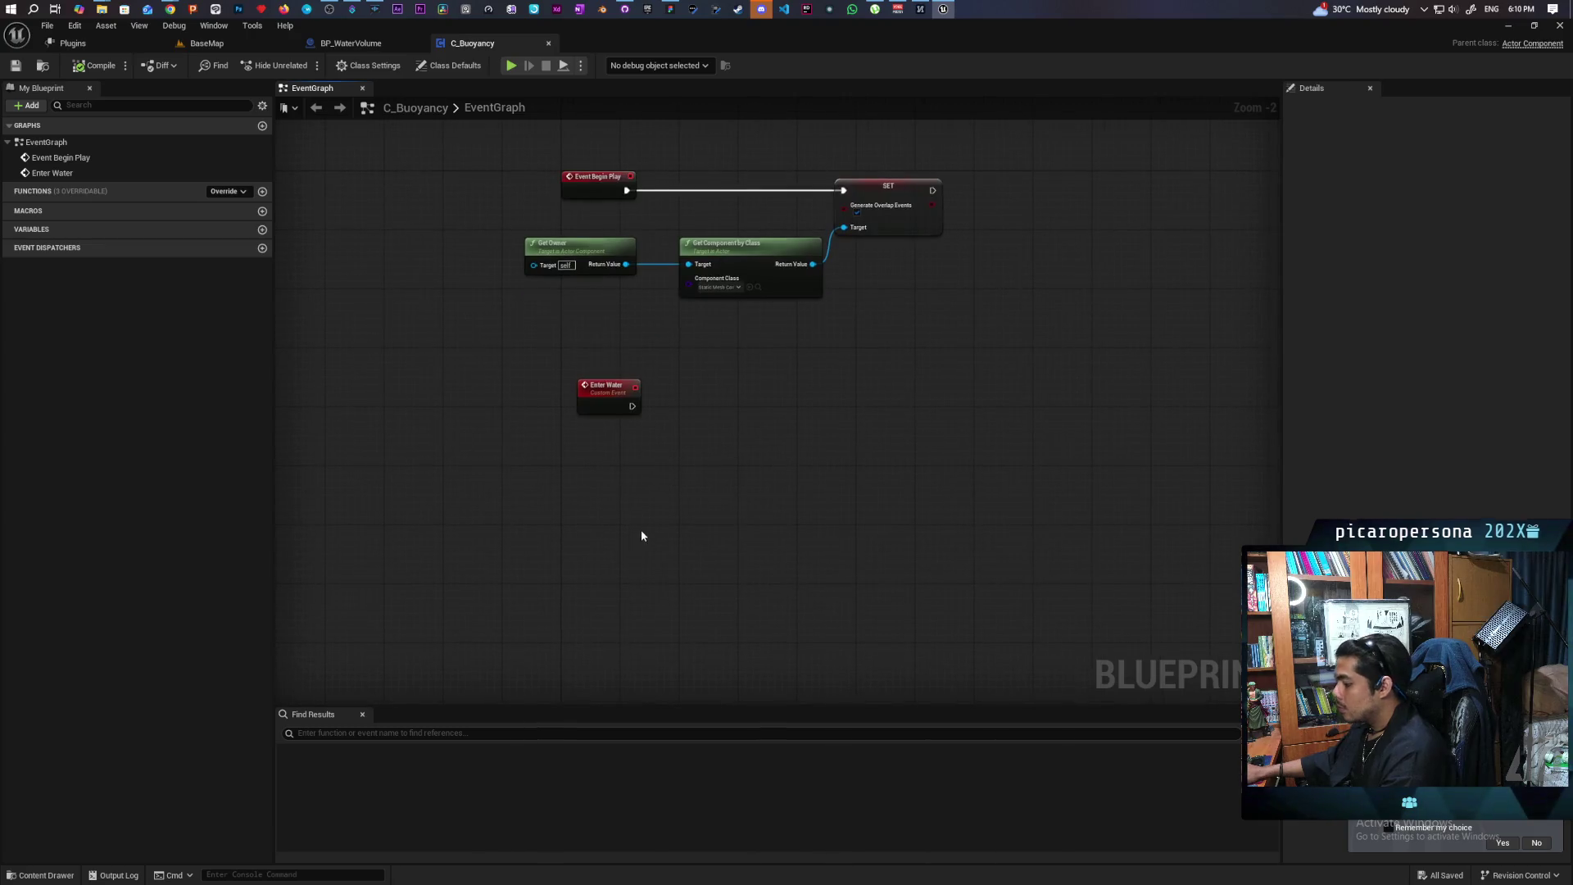
key(ctrl+v)
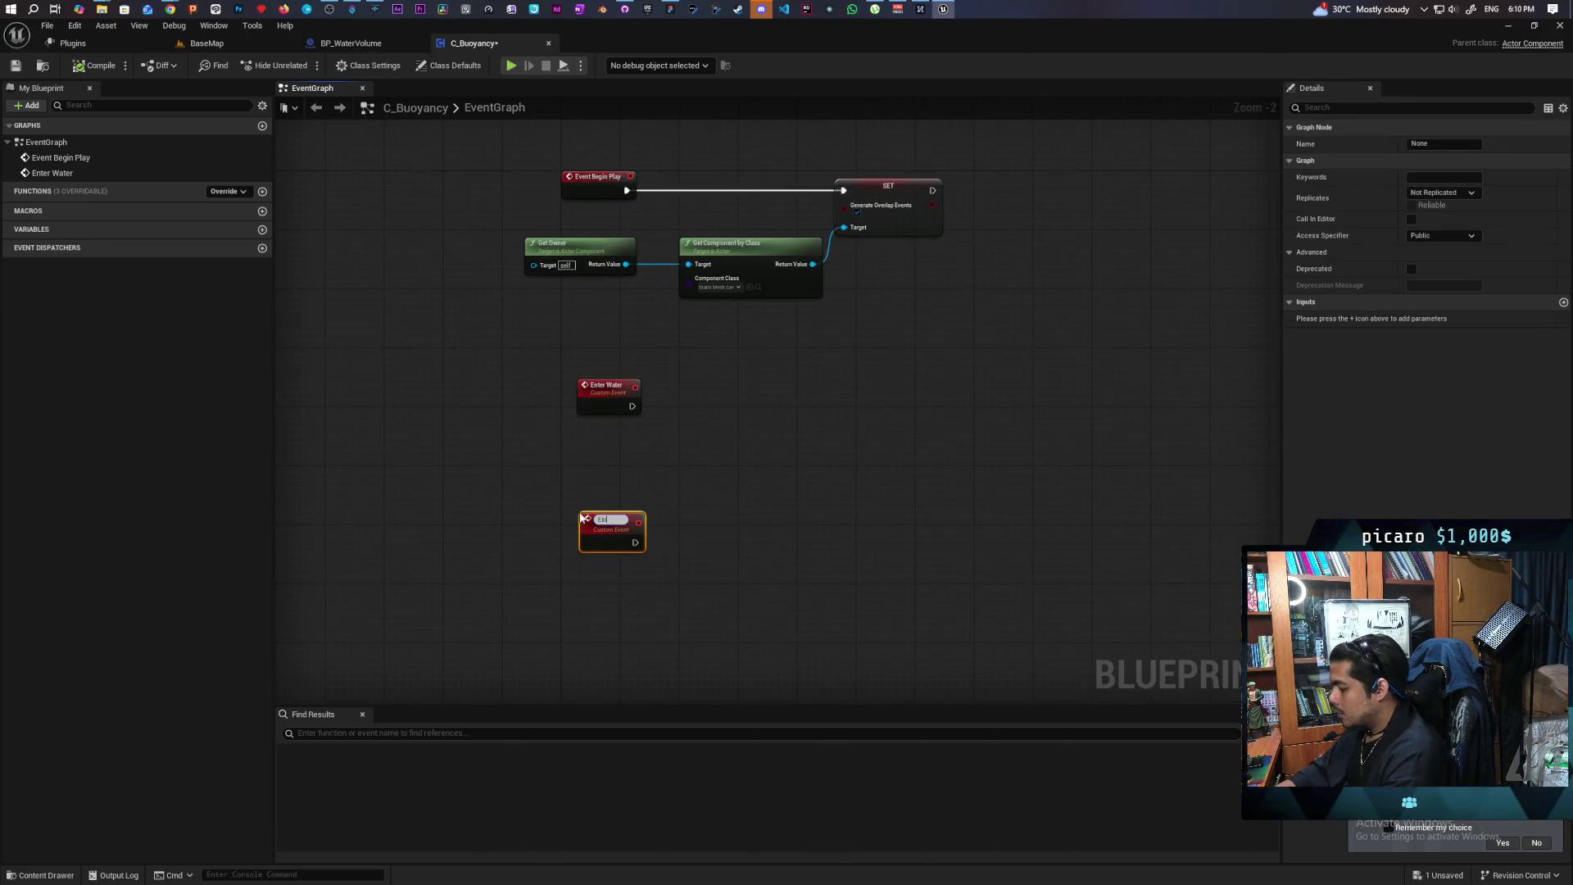
text(t Water)
click(581, 513)
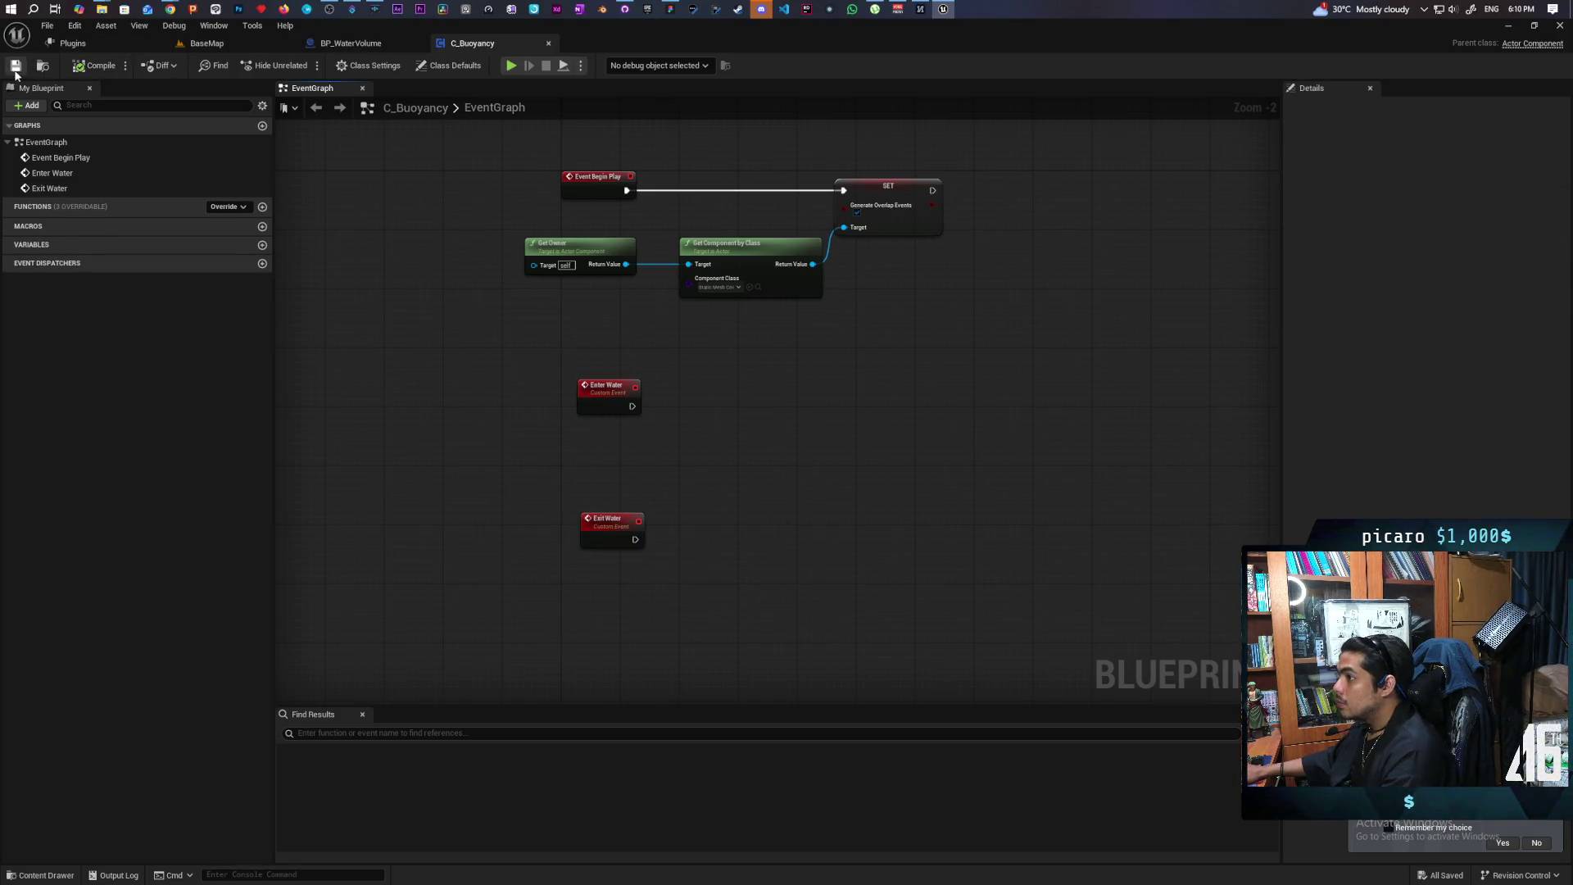
click(391, 43)
Add an On Component End Overlap event for the Box component to BP_WaterVolume's graph
scroll(676, 377, down, 3)
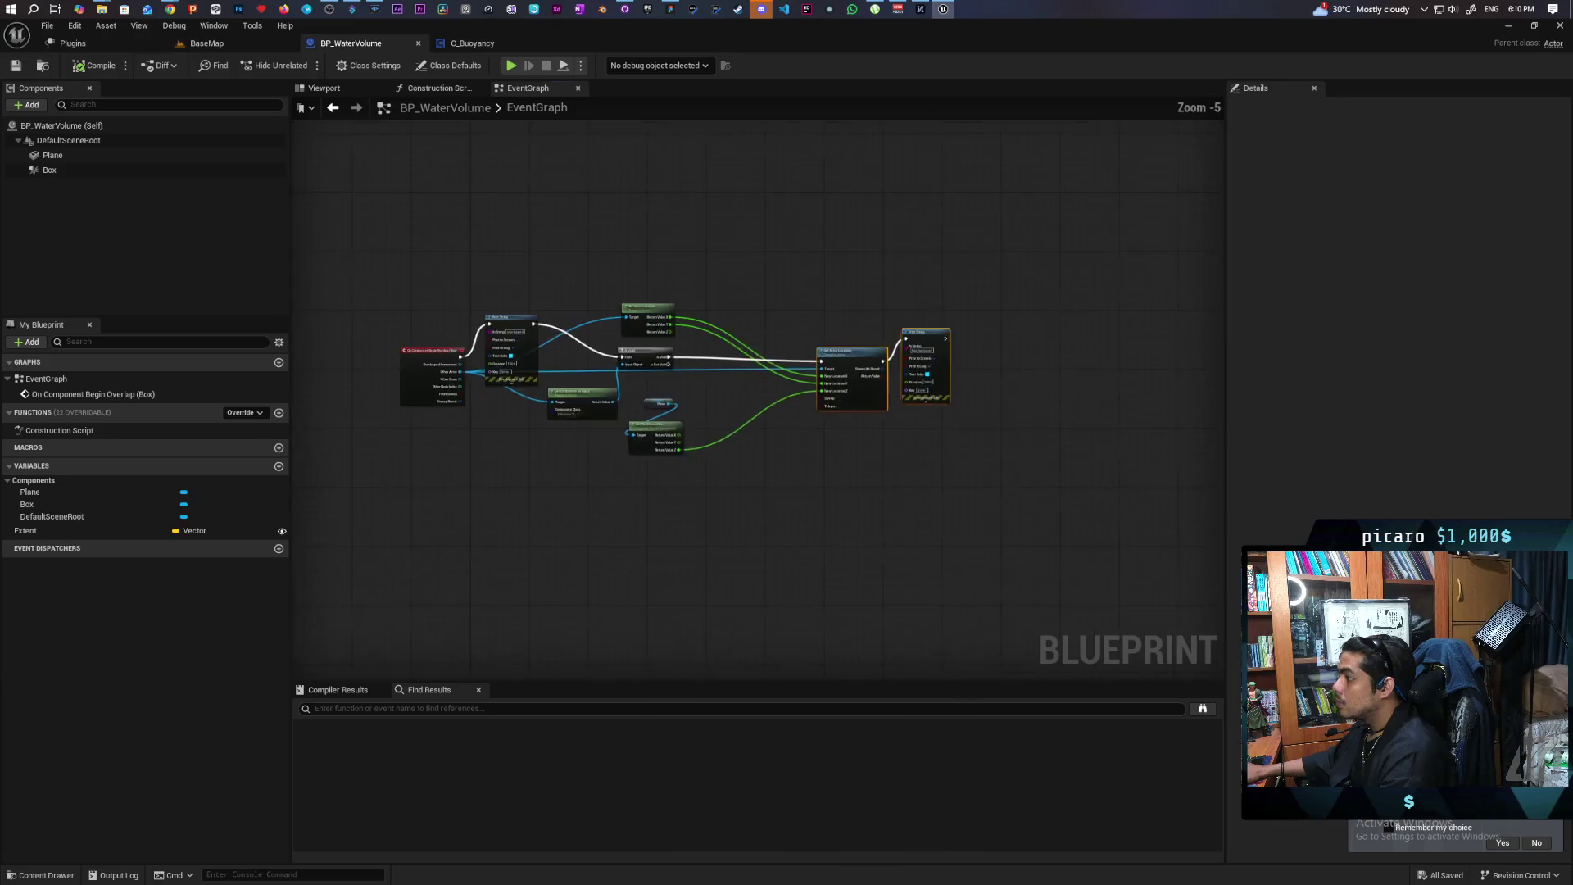
scroll(677, 377, up, 3)
scroll(578, 361, down, 2)
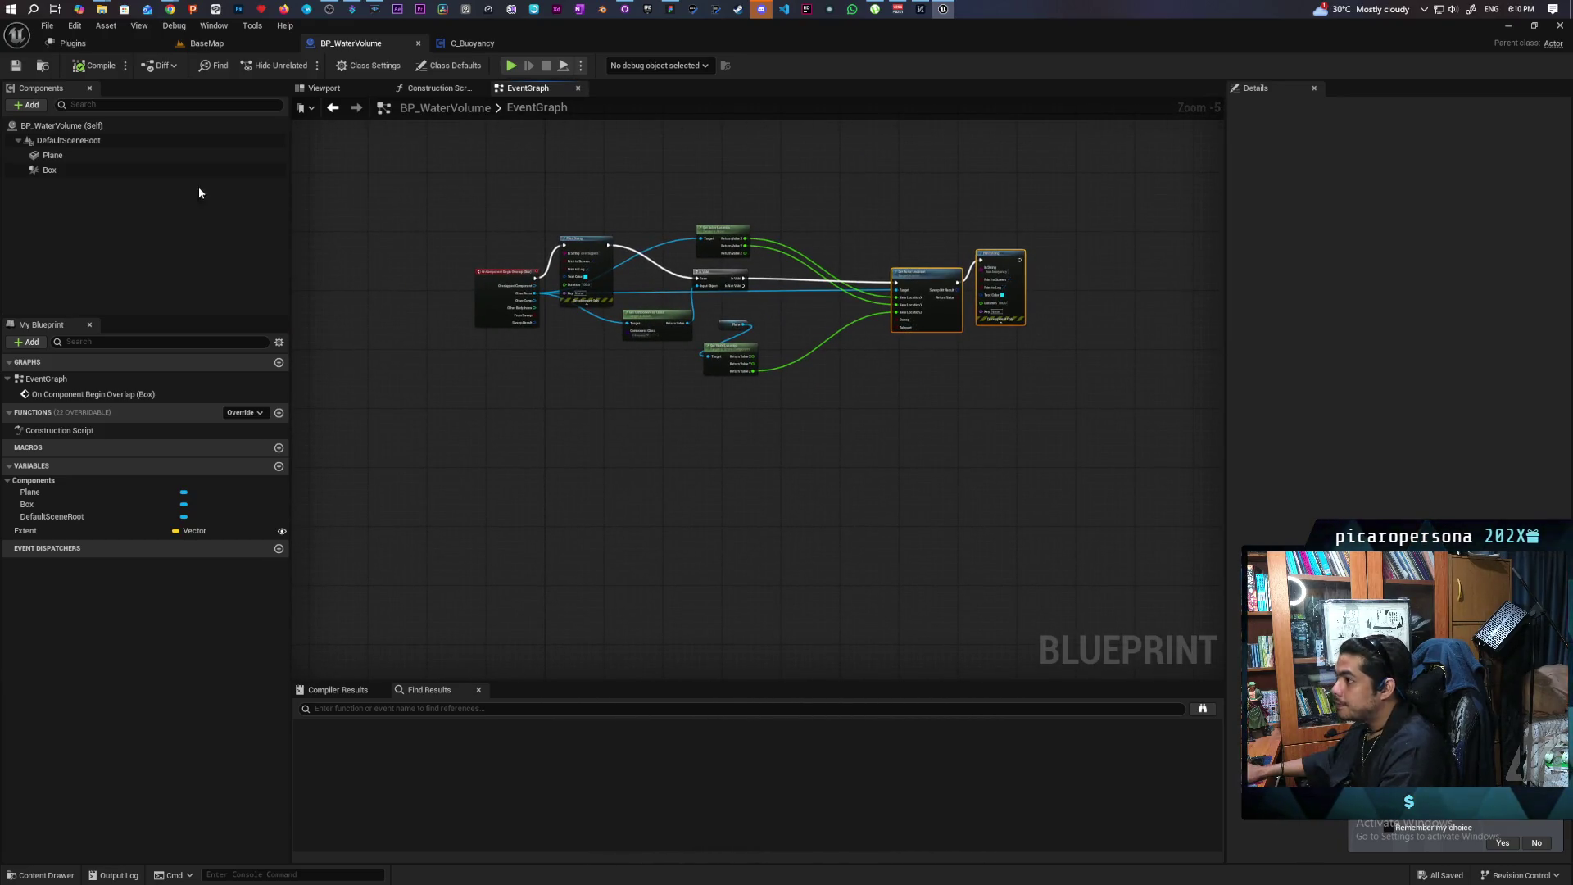
right_click(51, 166)
mouse_move(158, 213)
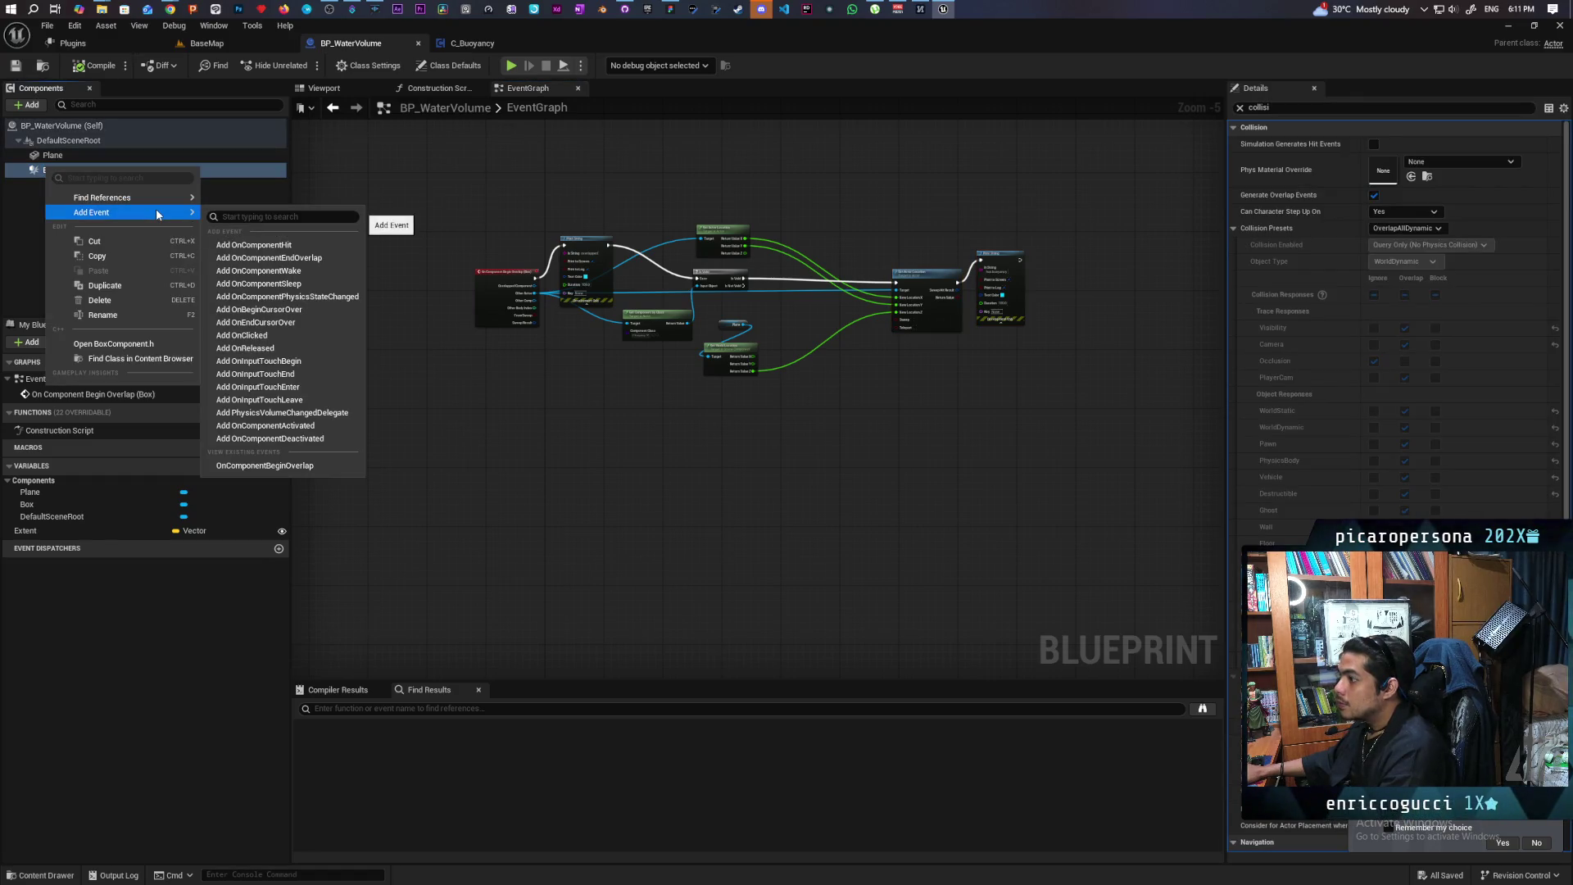
click(319, 256)
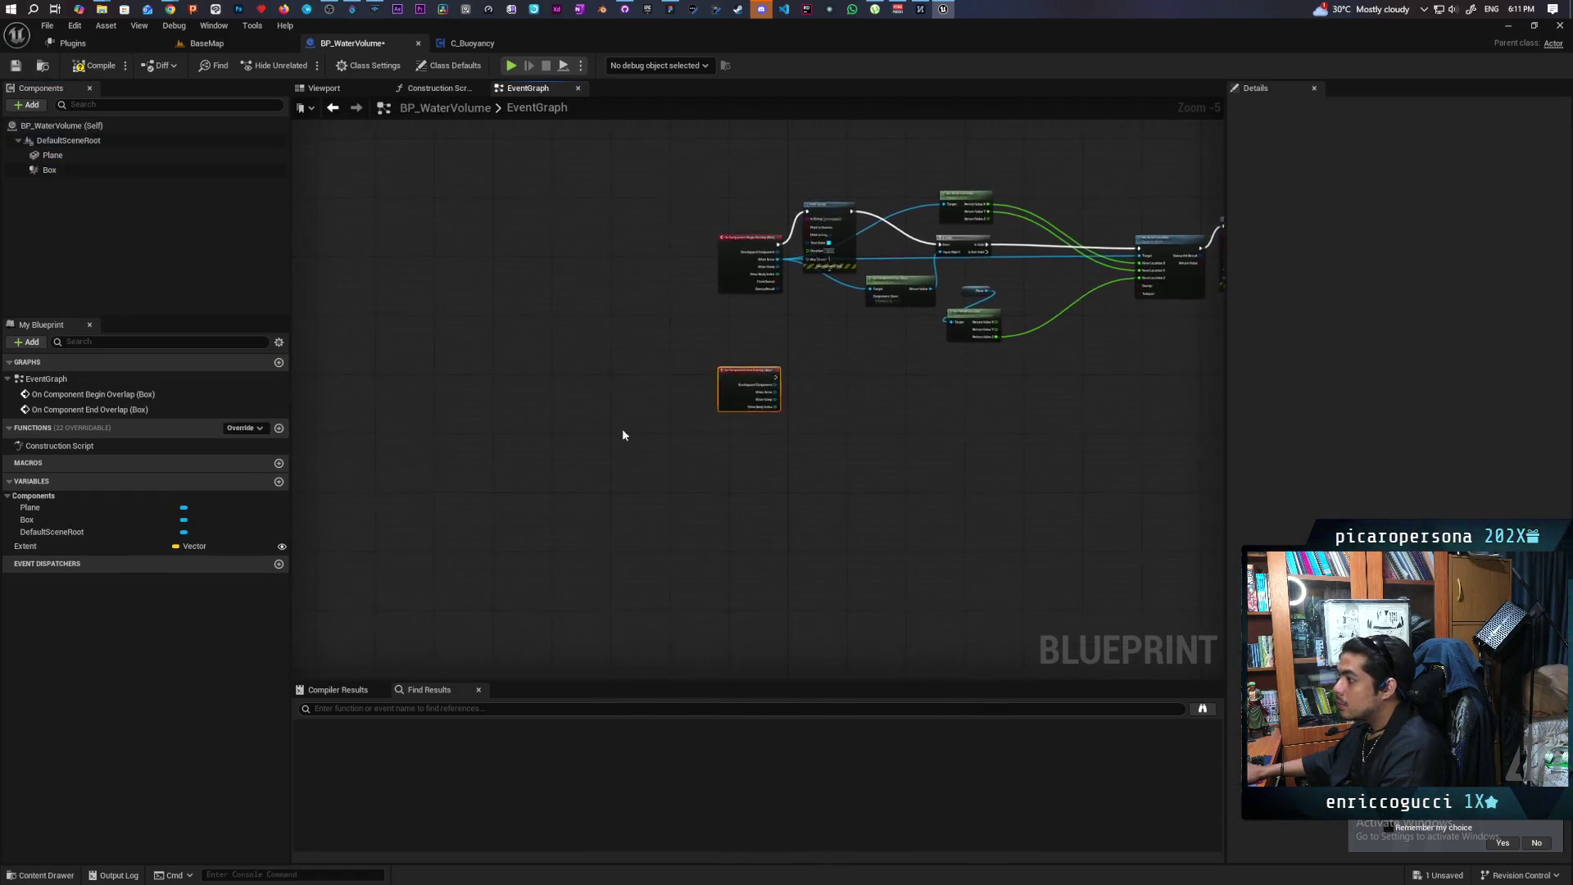
scroll(530, 446, down, 2)
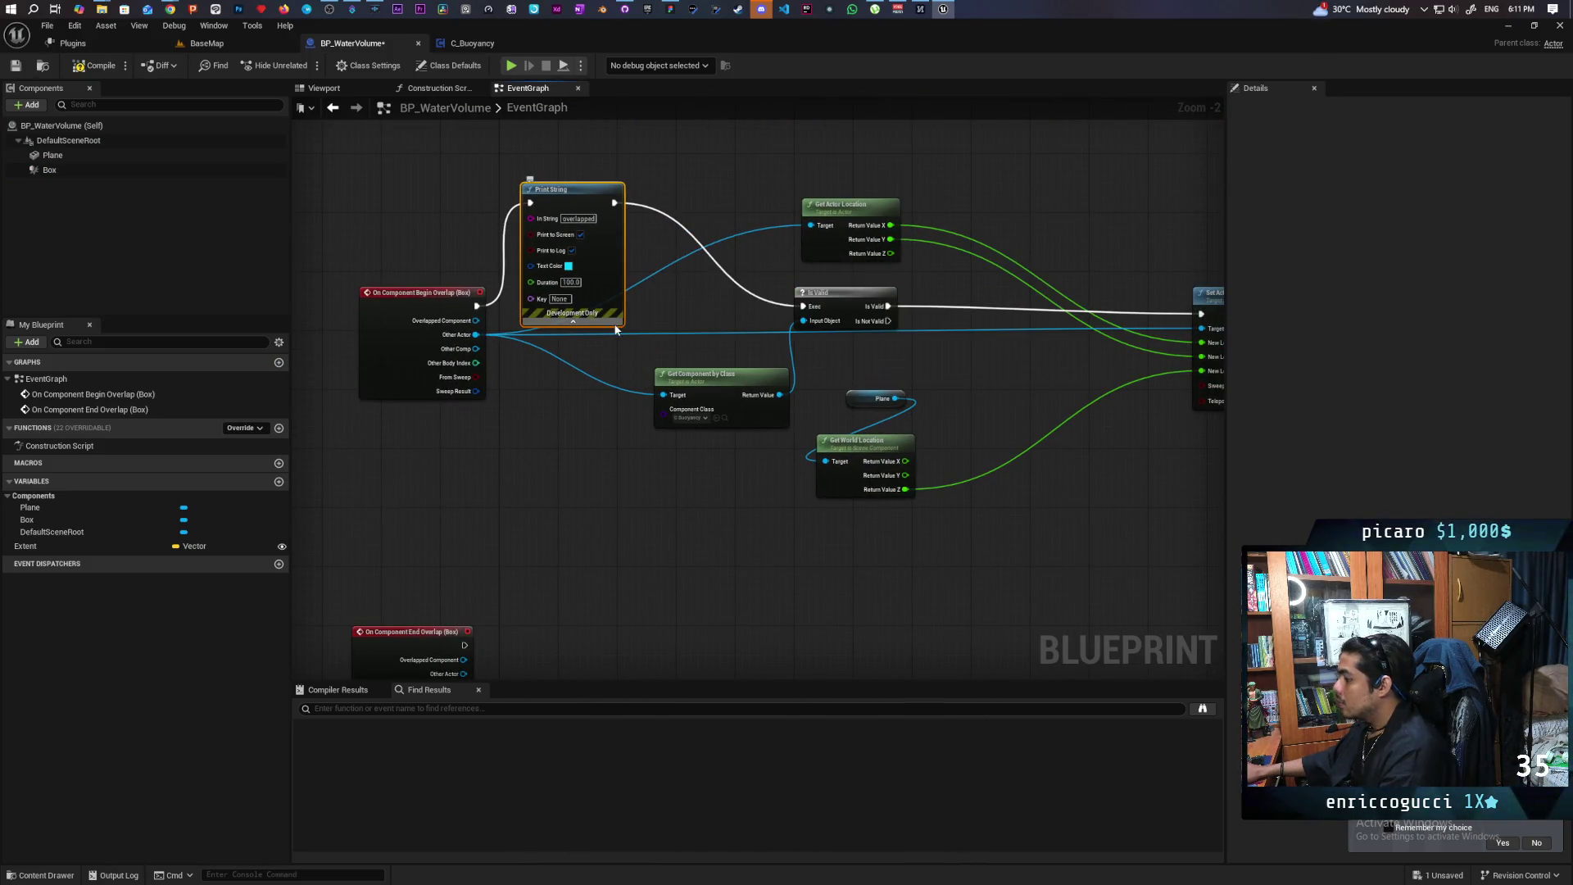
Remove the Print String node so Begin Overlap feeds Is Valid directly
key(Delete)
mouse_move(475, 308)
mouse_down()
mouse_move(803, 306)
mouse_move(769, 315)
mouse_up()
mouse_move(747, 373)
mouse_down()
mouse_move(618, 375)
mouse_move(657, 371)
mouse_move(701, 567)
mouse_up()
Duplicate Is Valid and Get Component by Class and wire them to End Overlap
key(ctrl+c)
key(ctrl+v)
drag(679, 412, 768, 398)
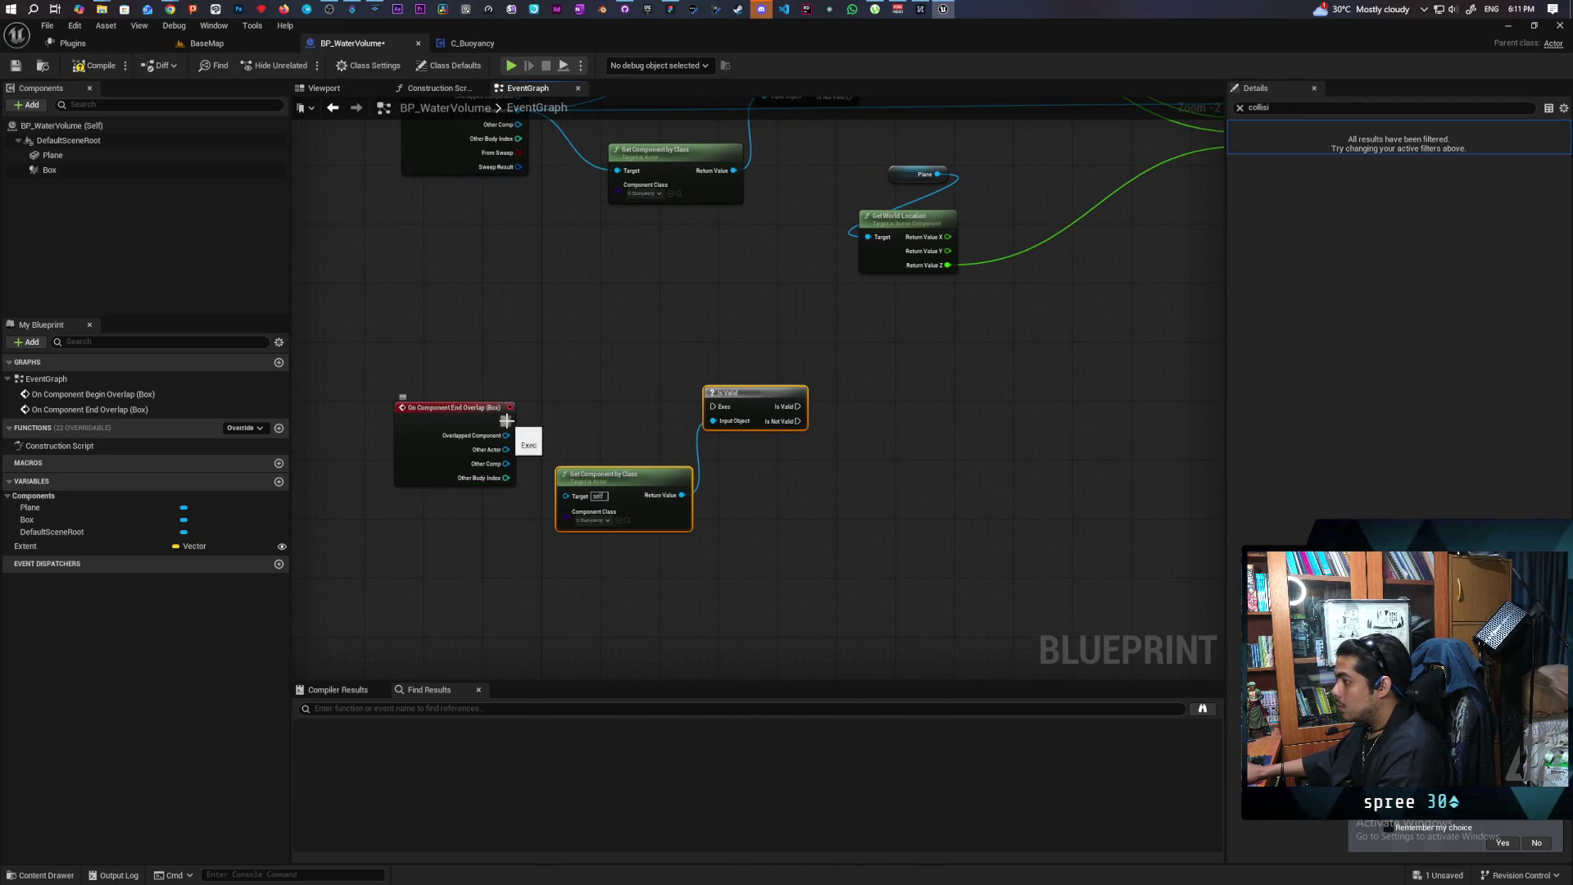
drag(507, 421, 713, 406)
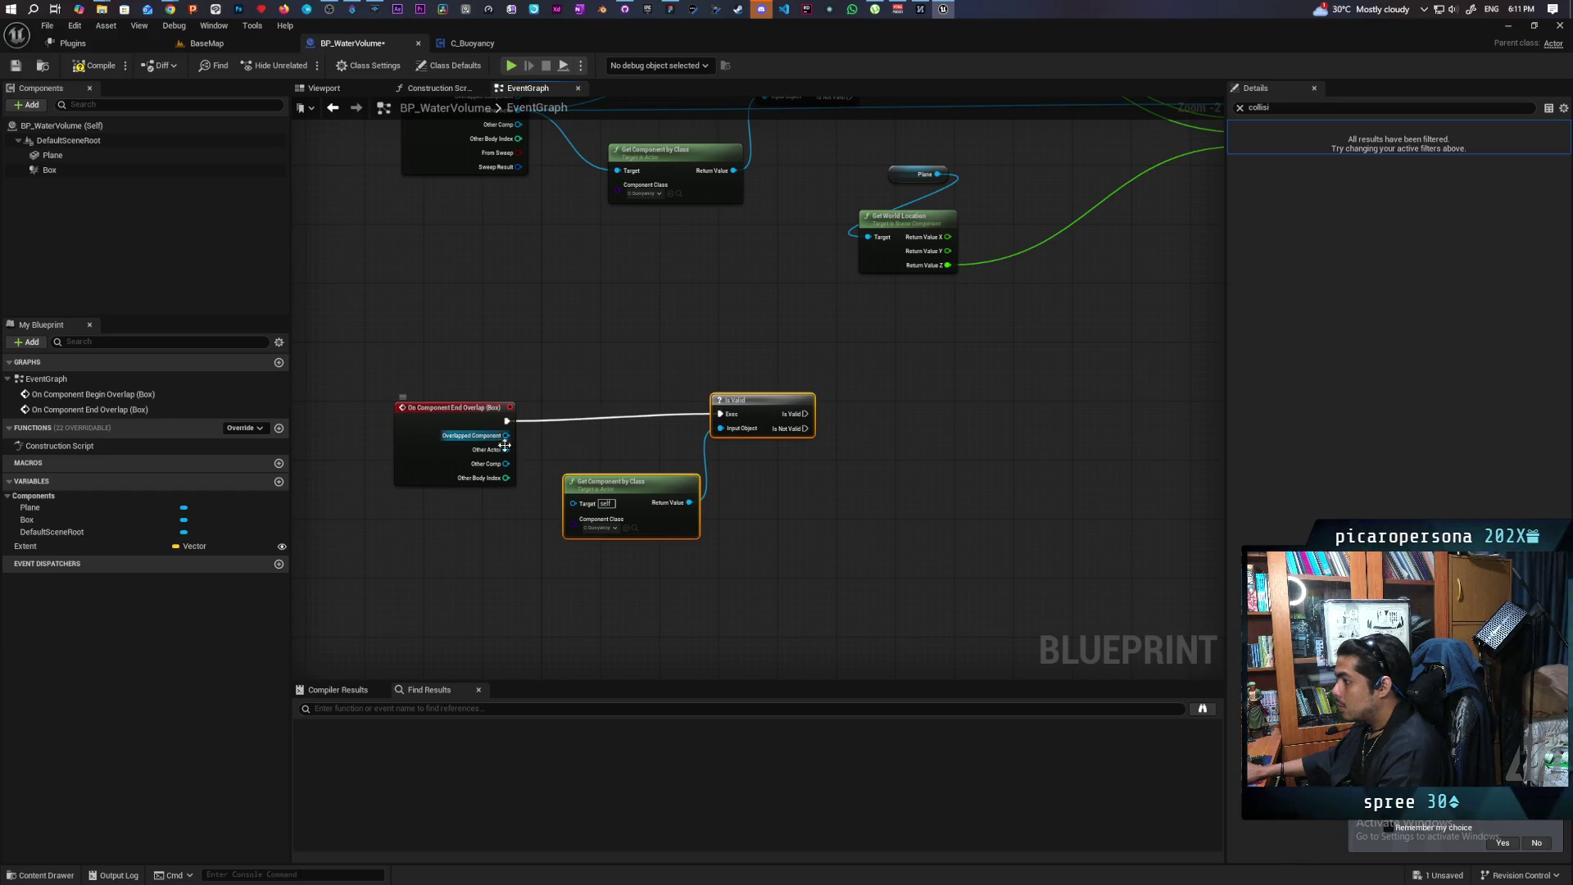
drag(505, 448, 573, 502)
click(691, 416)
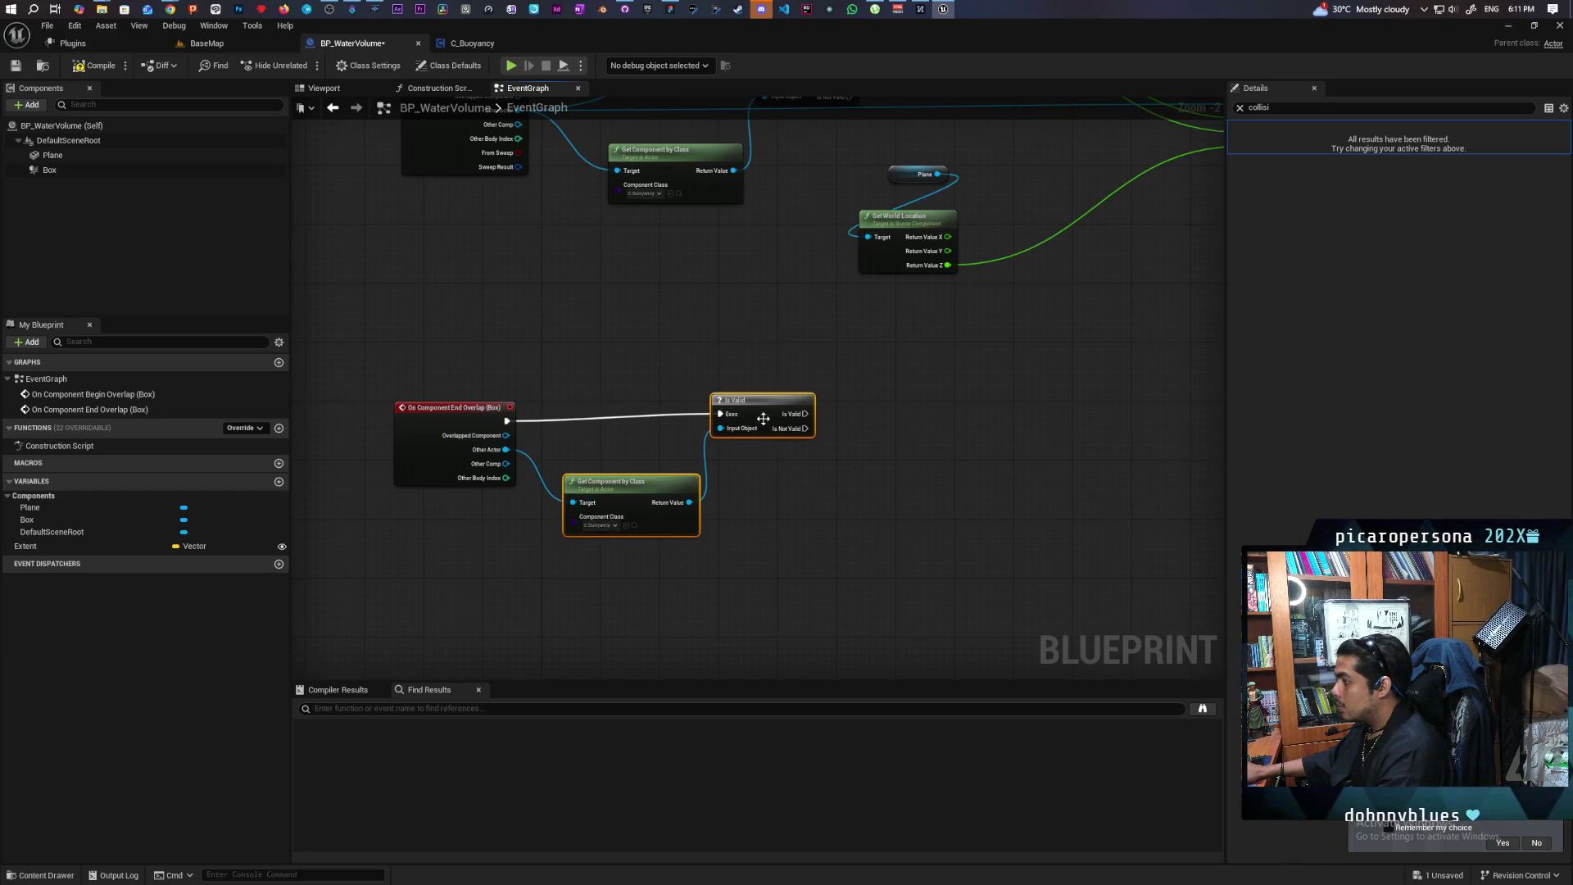
click(815, 381)
Call Exit Water on the found buoyancy component after the End Overlap check
mouse_move(656, 488)
mouse_down()
mouse_move(819, 469)
mouse_move(866, 364)
mouse_up()
text(exit water)
key(Return)
drag(772, 400, 844, 385)
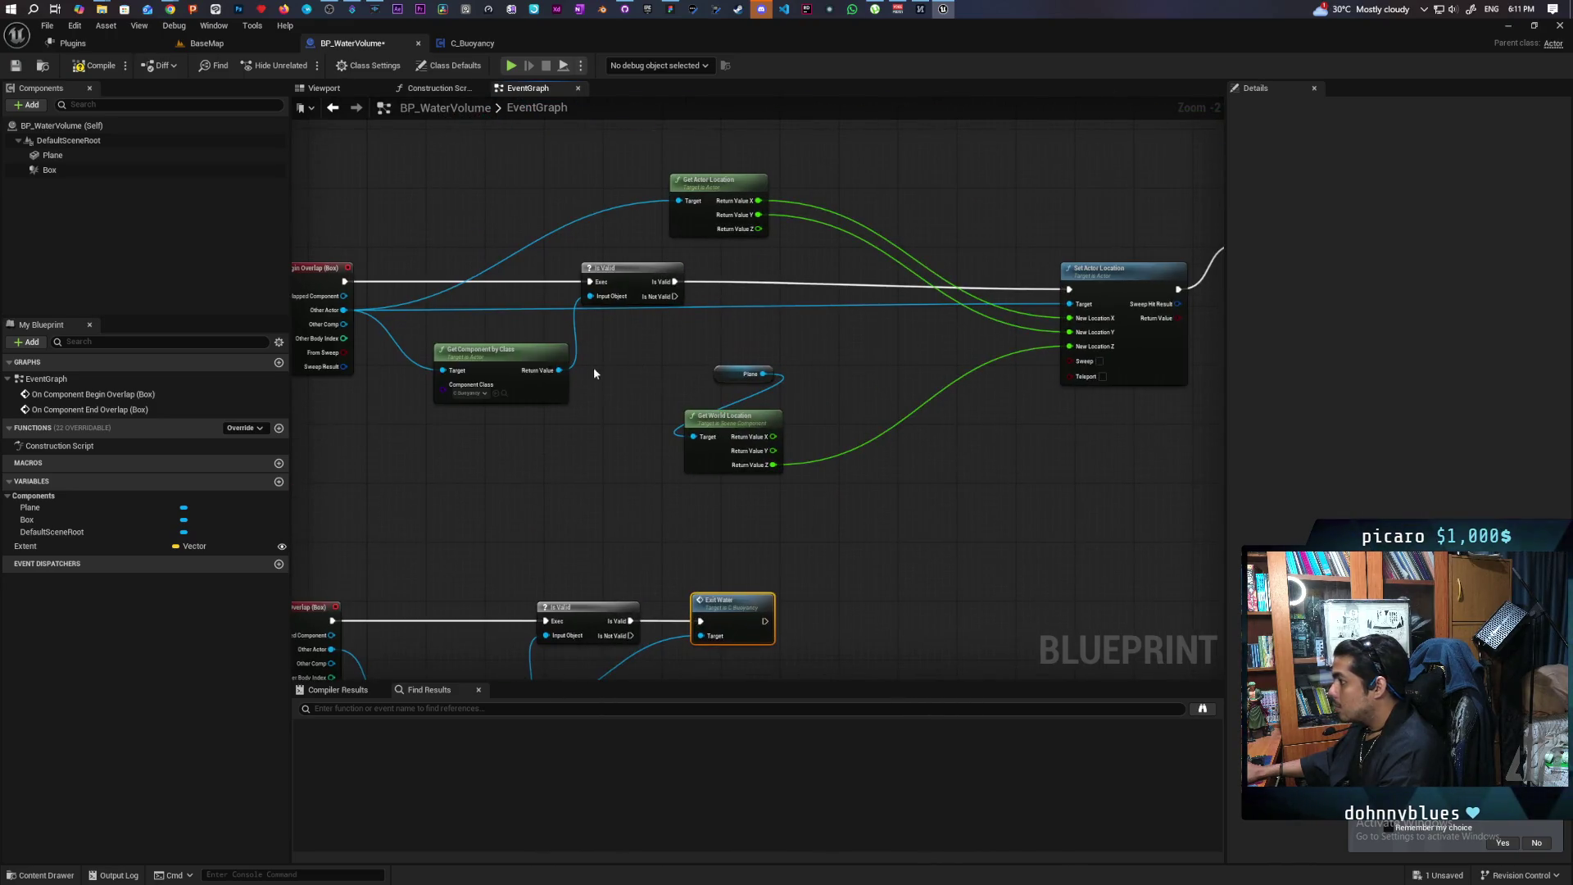
Call Enter Water between Is Valid and Set Actor Location, then save BP_WaterVolume
drag(557, 371, 619, 361)
text(enter wat)
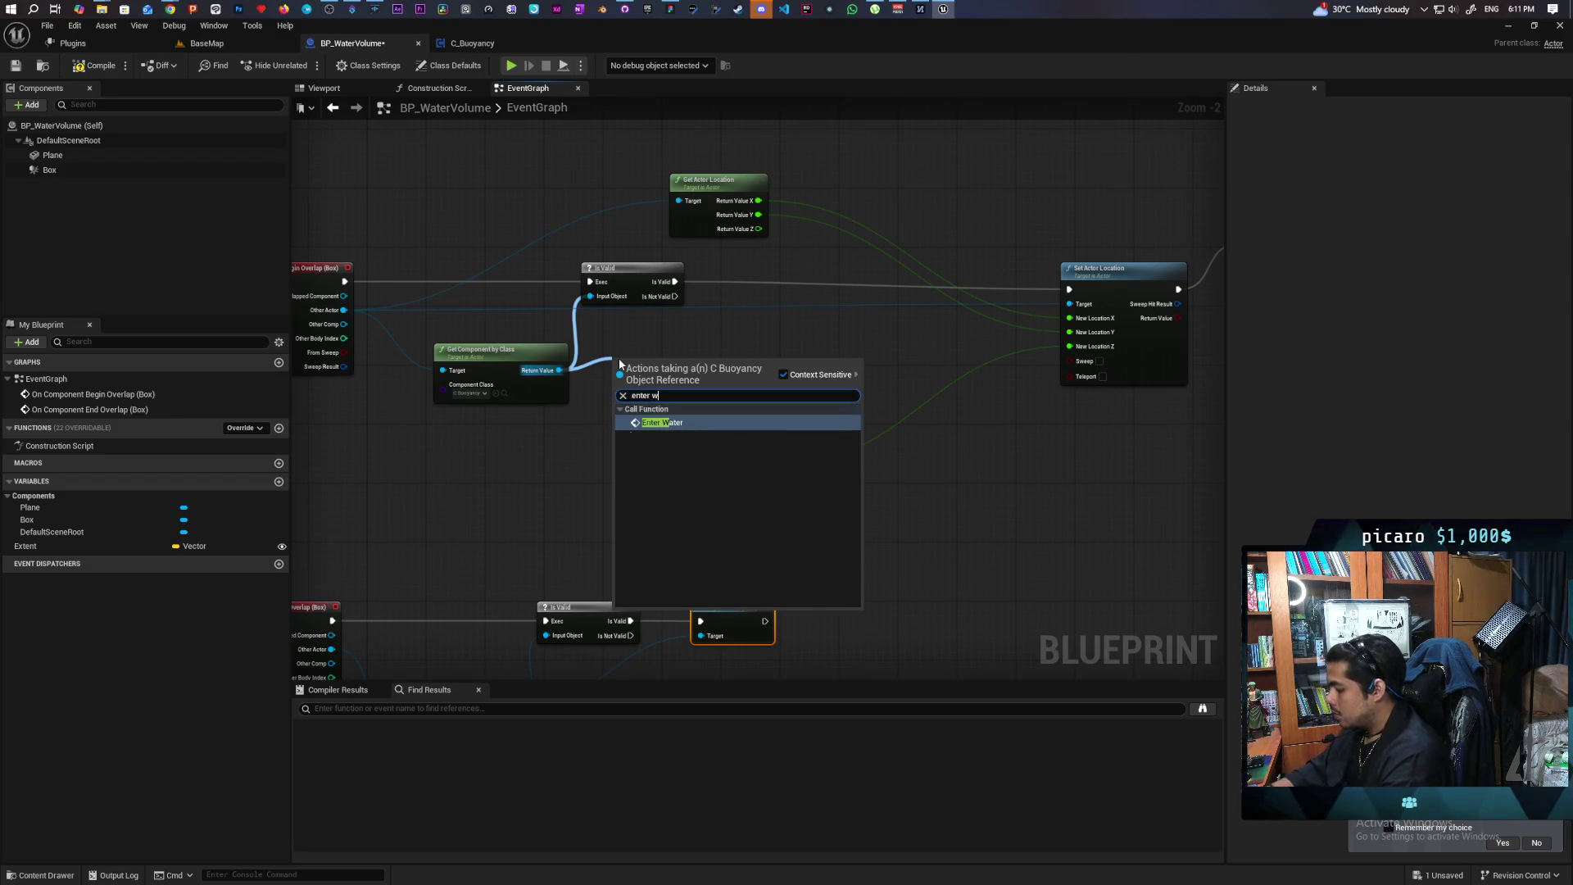
key(Return)
mouse_move(648, 361)
mouse_down()
mouse_move(758, 283)
mouse_move(730, 282)
mouse_move(1070, 289)
mouse_up()
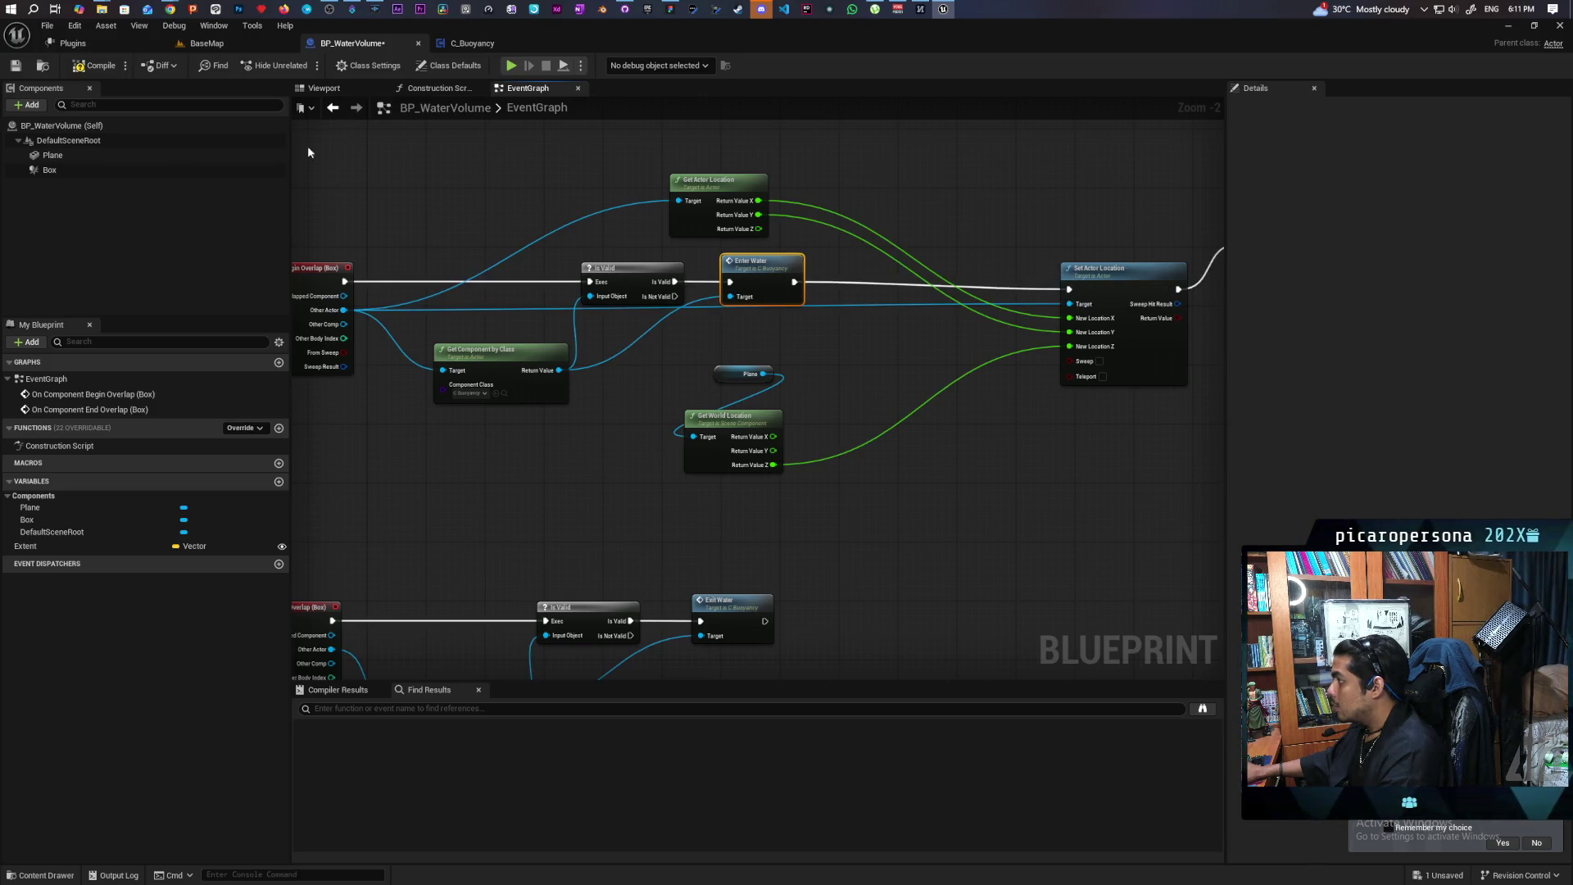
key(ctrl+s)
click(452, 44)
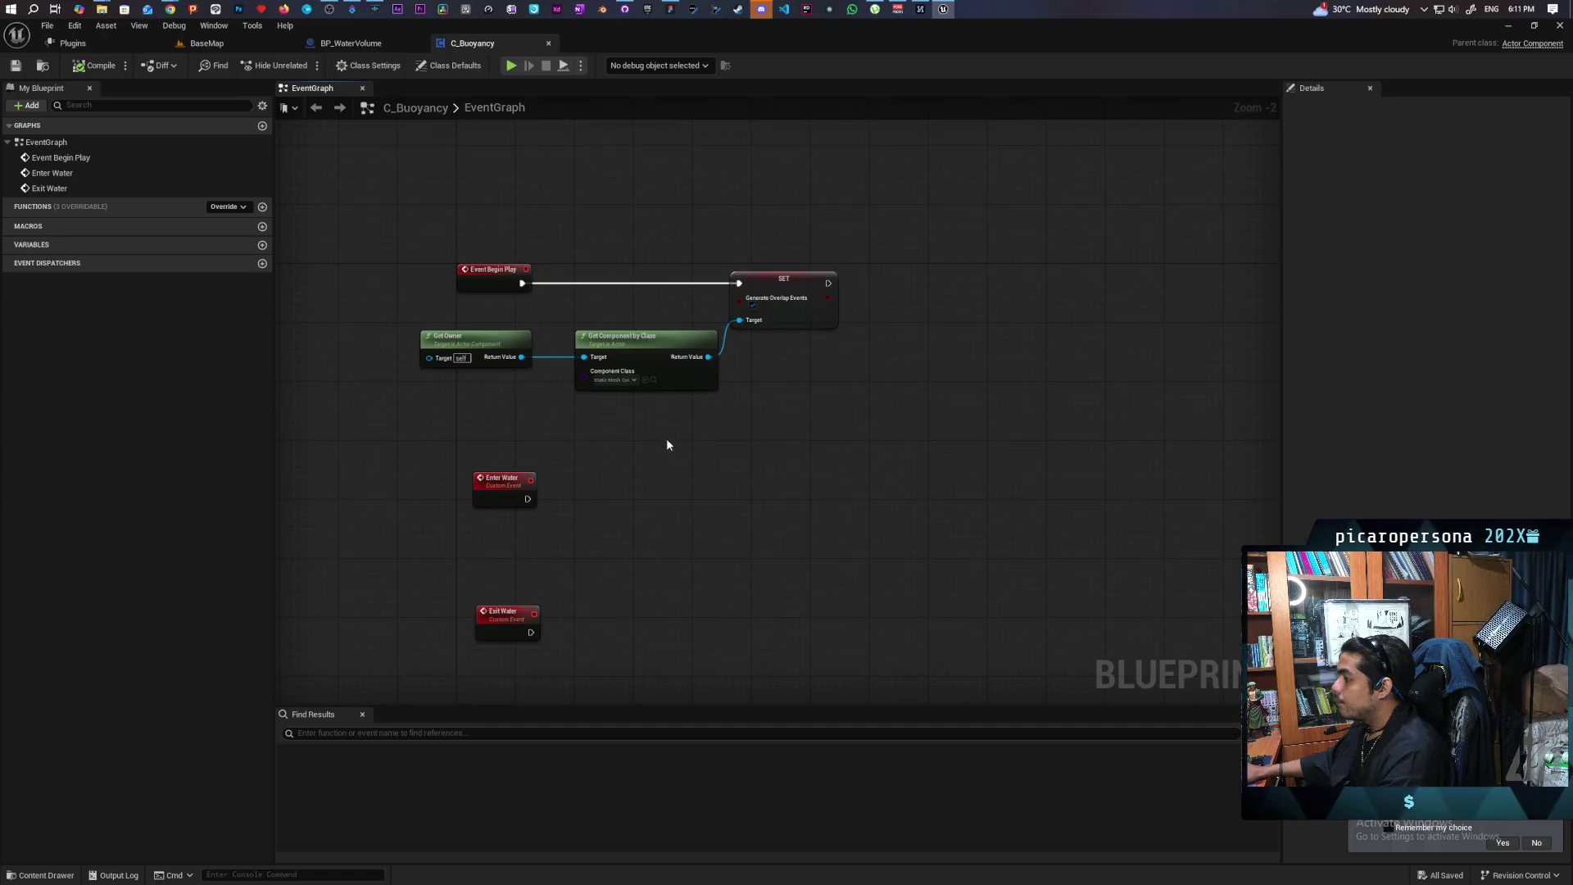
Promote the owner's static mesh to a Mesh variable at Begin Play, feed it to overlap events, compile, and add a Mesh getter
mouse_move(599, 376)
mouse_down()
mouse_move(419, 386)
mouse_move(434, 390)
mouse_up()
drag(546, 371, 636, 384)
click(713, 439)
text(Mesh)
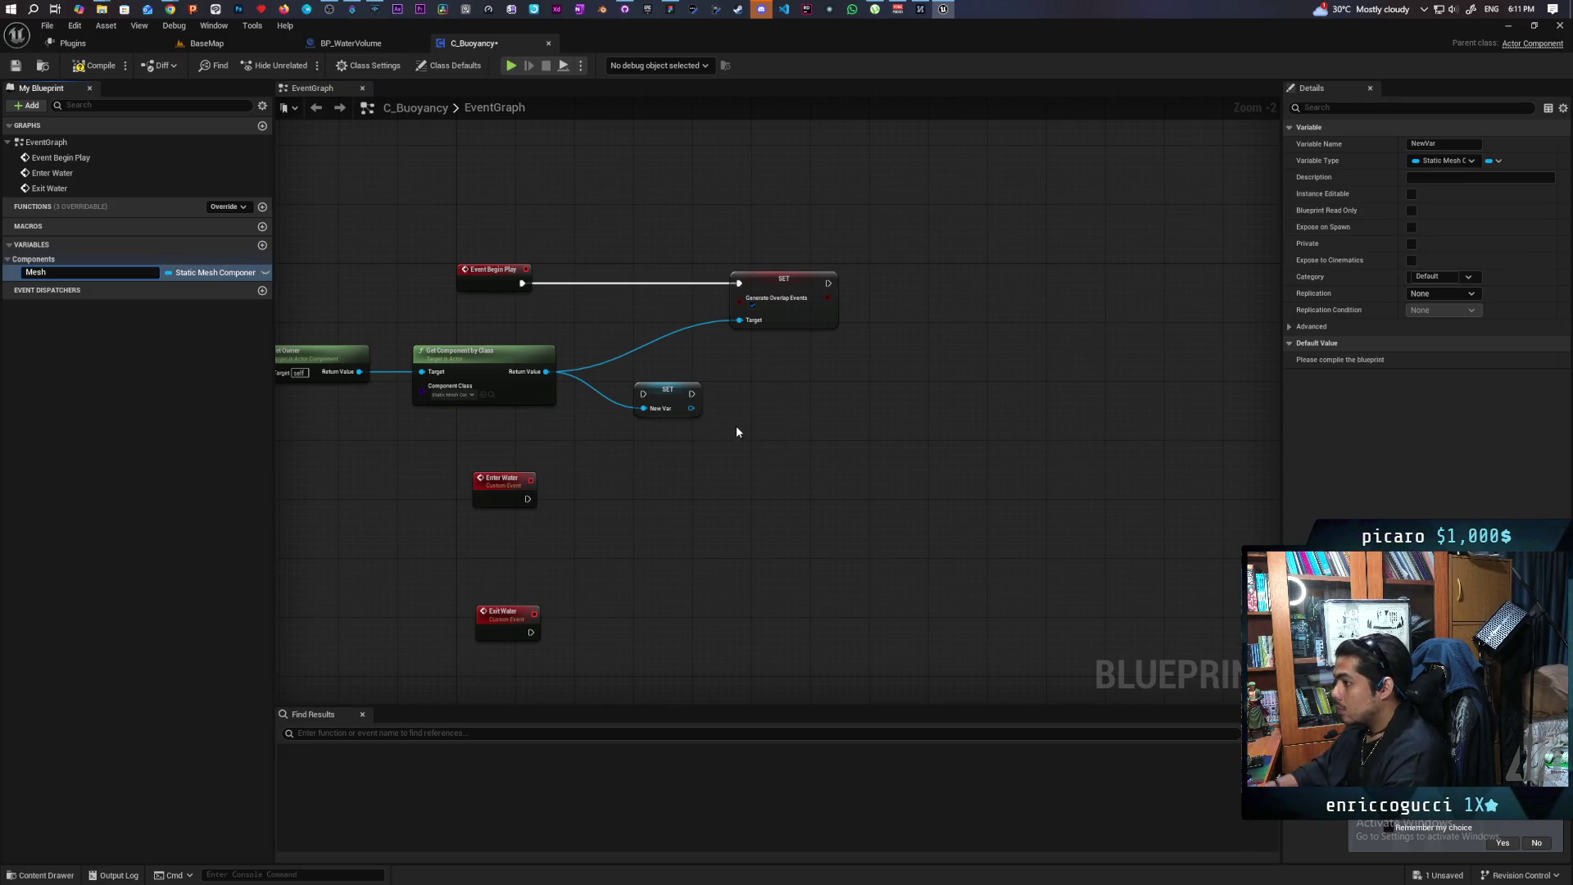
drag(656, 390, 616, 279)
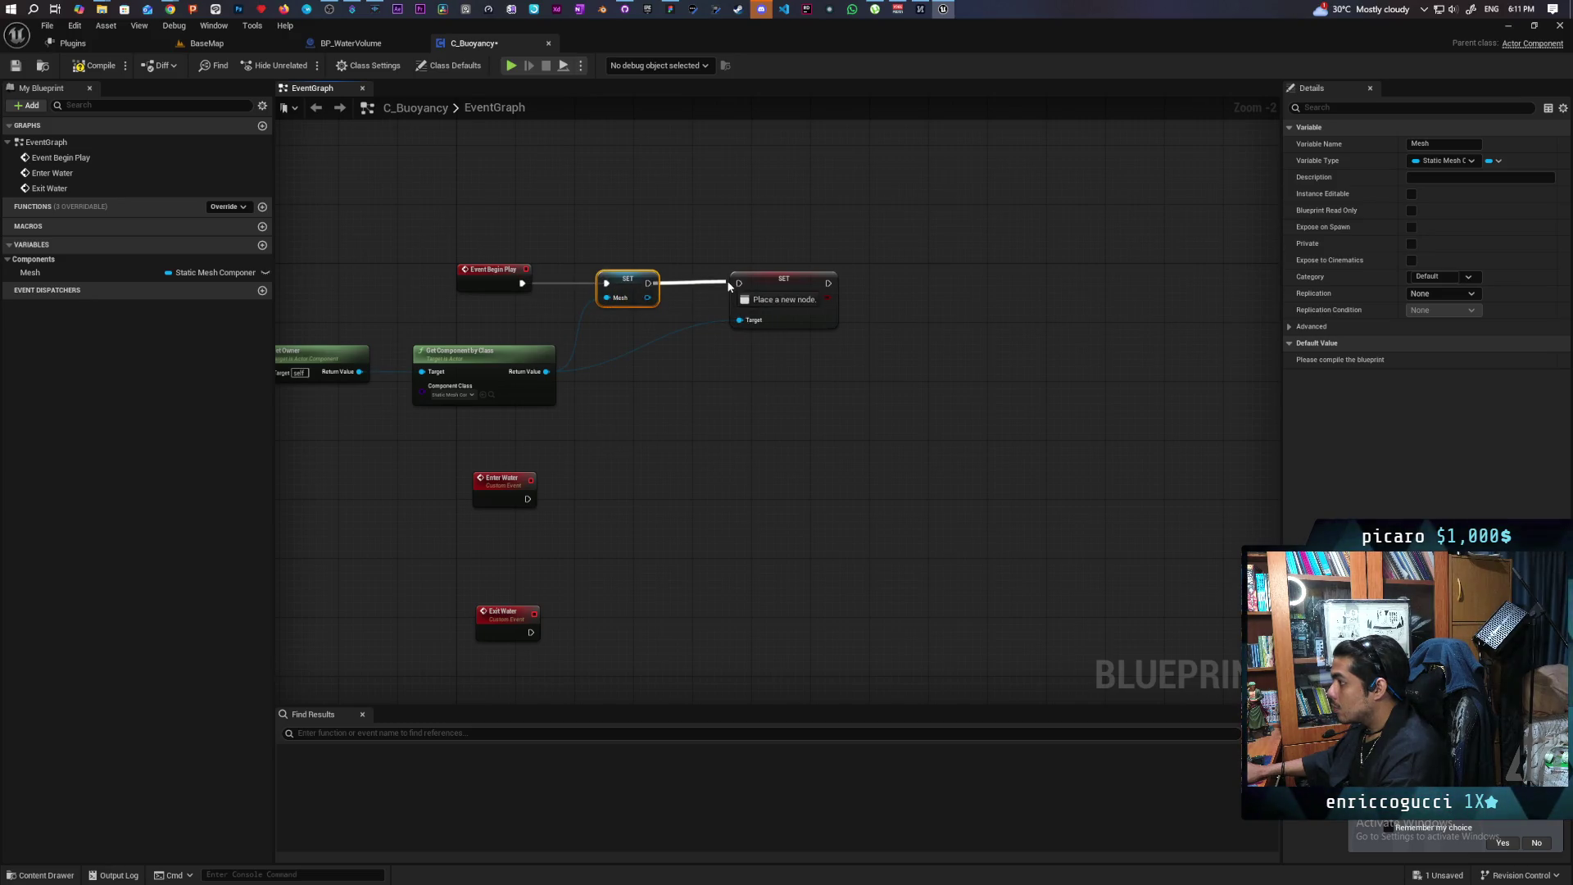
mouse_move(648, 297)
mouse_down()
mouse_move(725, 332)
mouse_move(740, 320)
mouse_up()
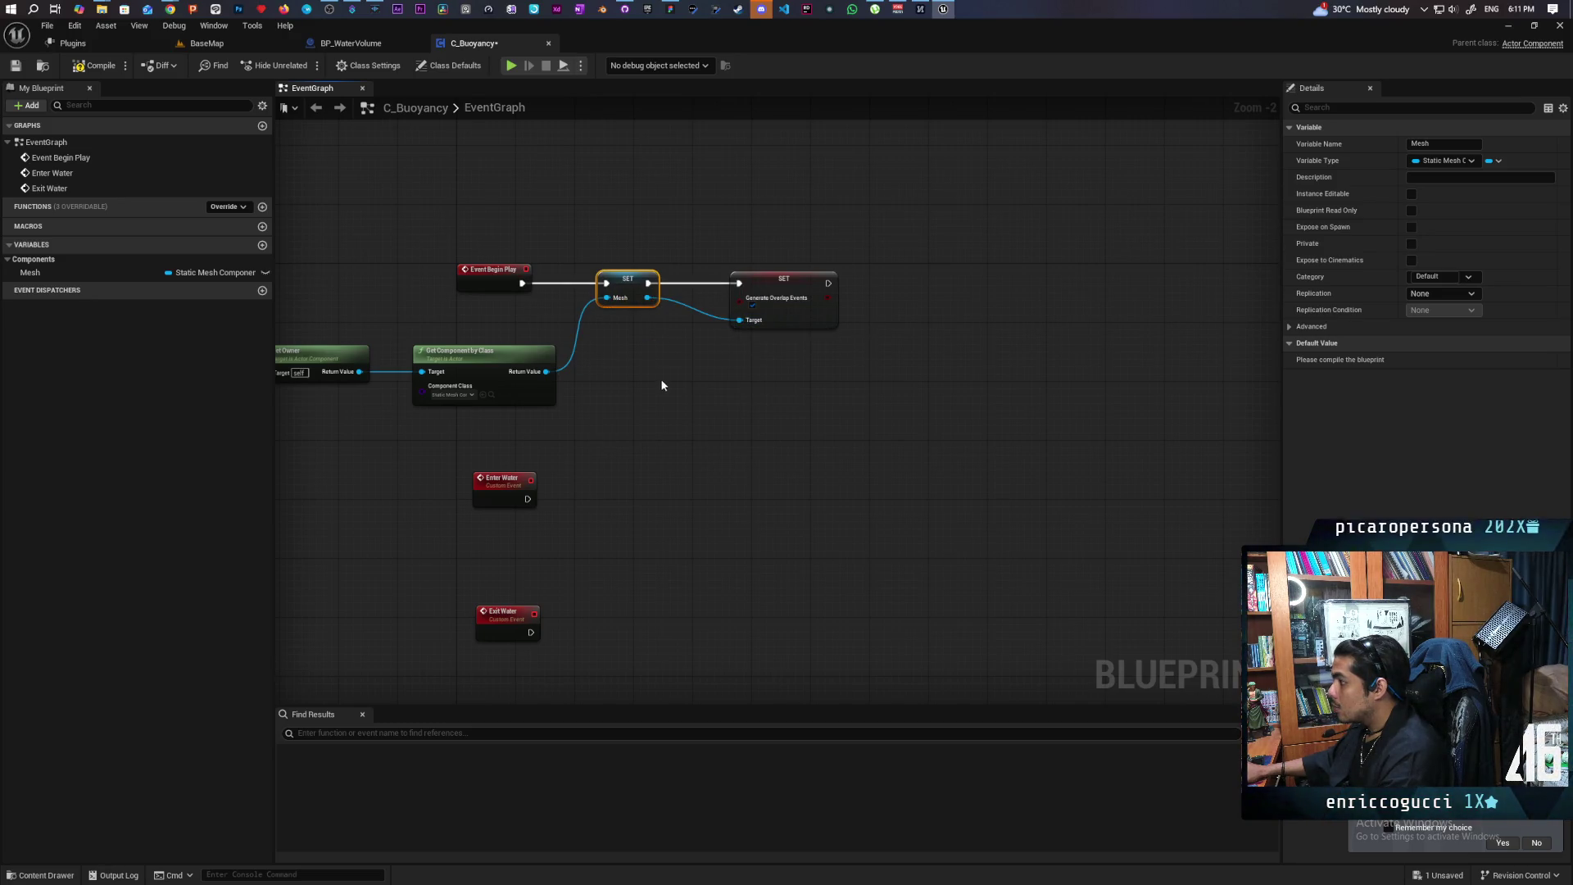
click(94, 65)
mouse_move(49, 272)
mouse_down()
mouse_move(87, 267)
mouse_move(549, 530)
mouse_move(490, 529)
mouse_up()
click(512, 554)
Make Enter Water call Set Simulate Physics on Mesh and save C_Buoyancy
scroll(615, 551, up, 2)
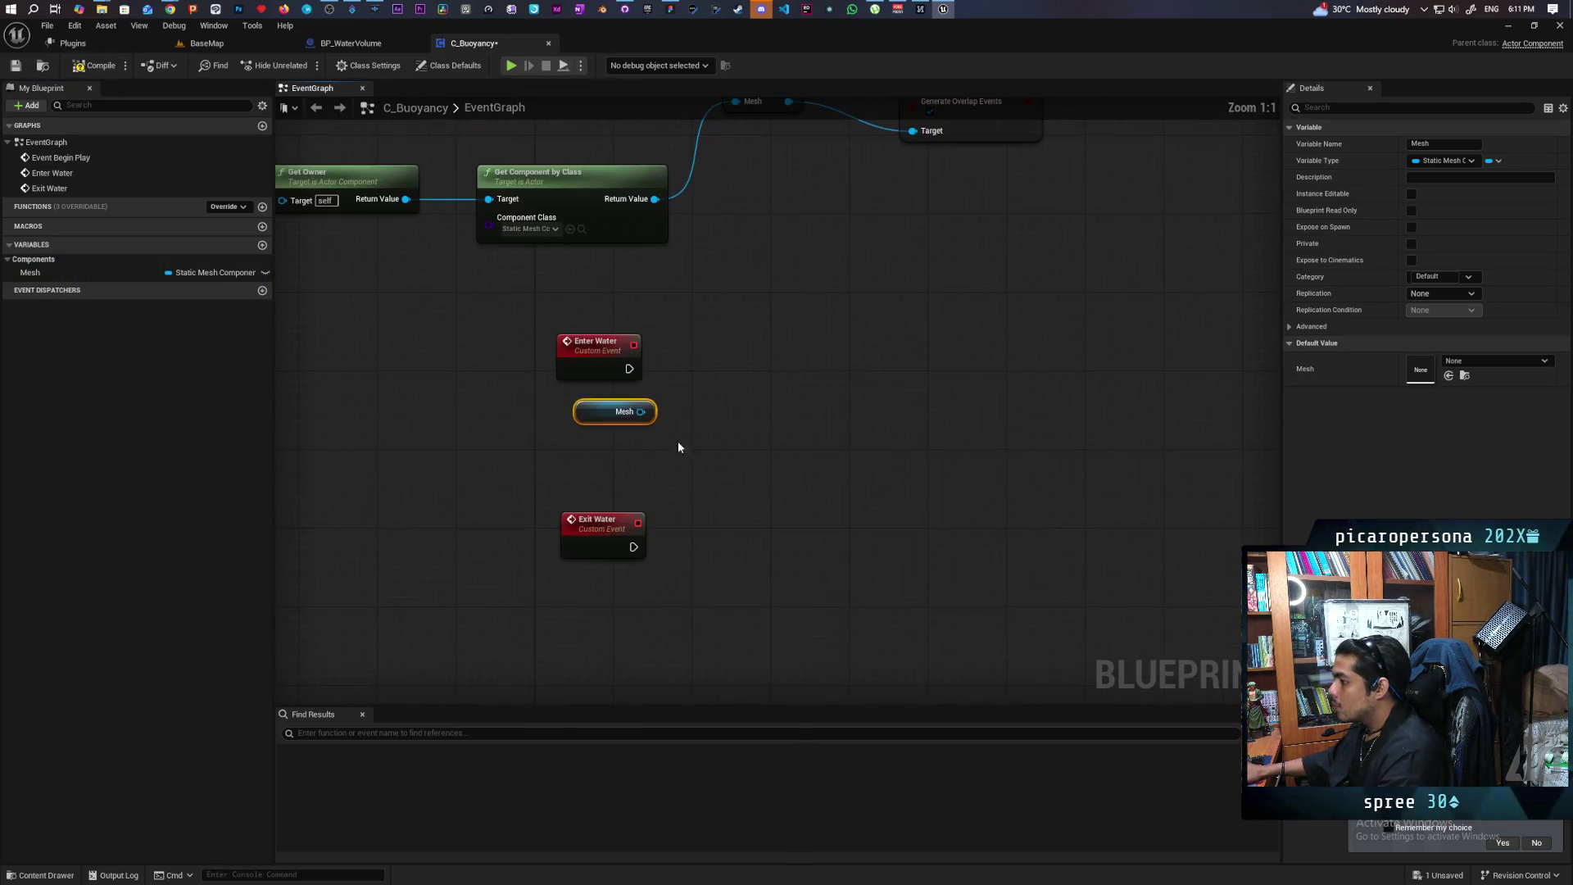
drag(641, 412, 721, 407)
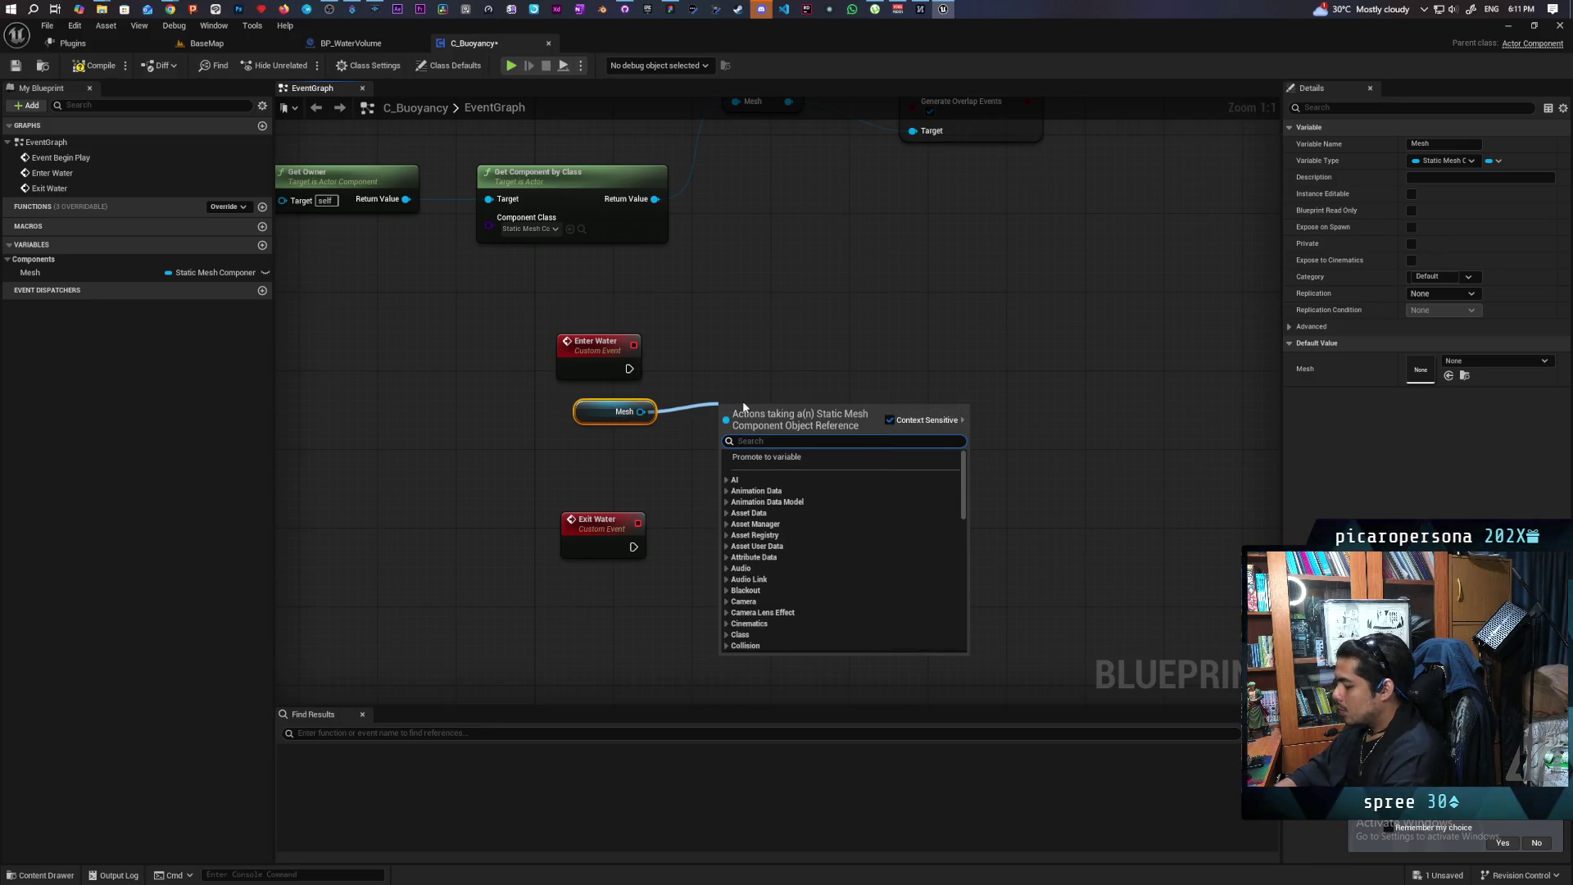
text(set physics)
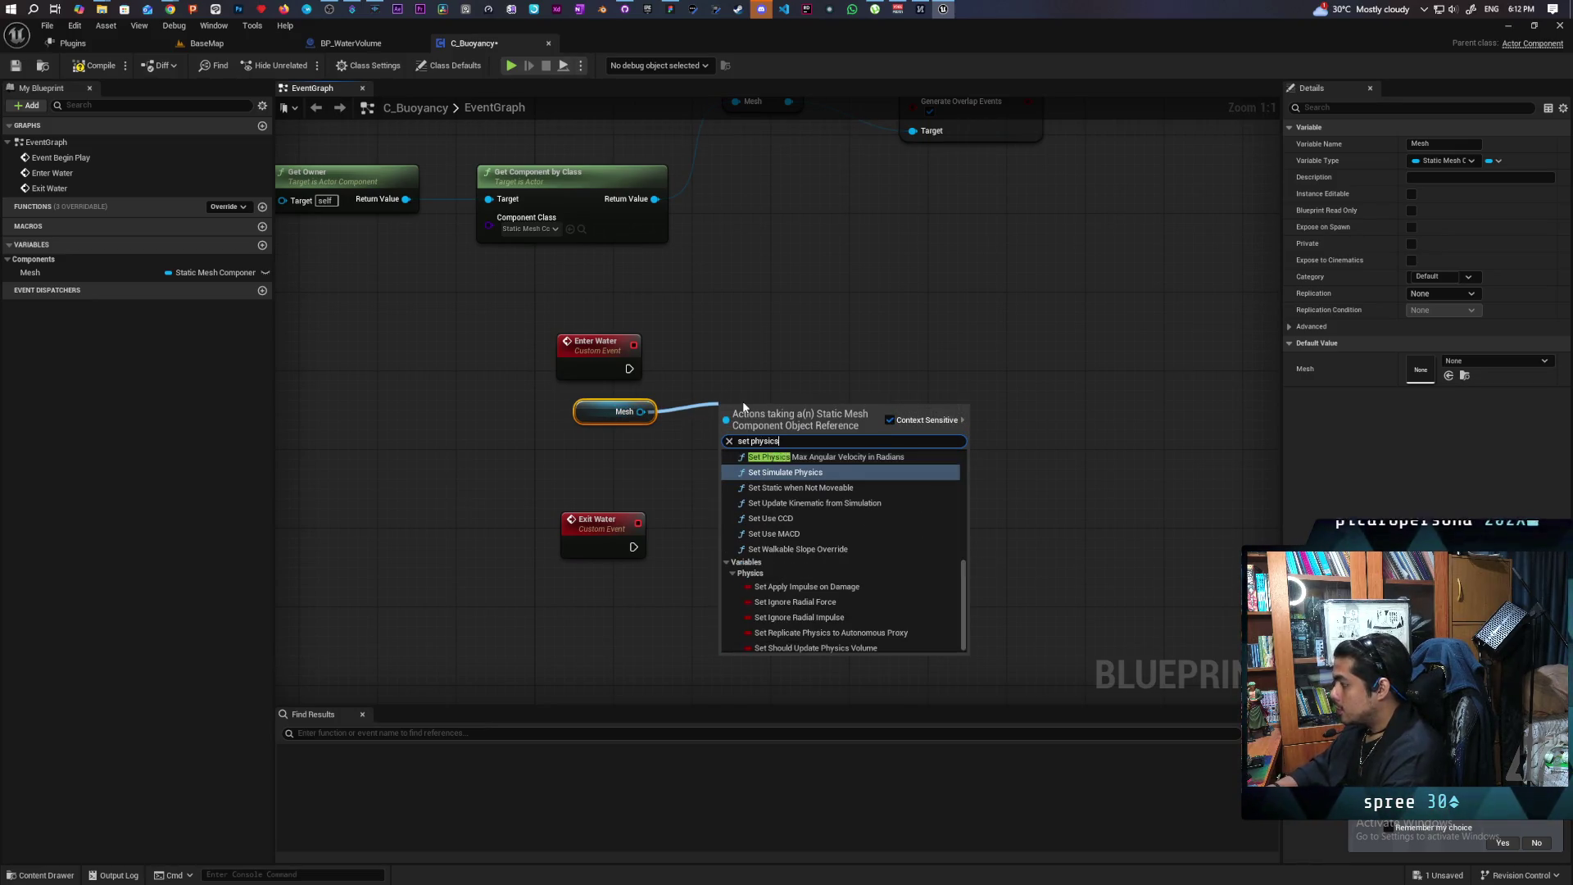
key(Return)
mouse_move(787, 419)
mouse_down()
mouse_move(774, 359)
mouse_move(735, 328)
mouse_up()
drag(628, 369, 705, 357)
drag(739, 359, 739, 368)
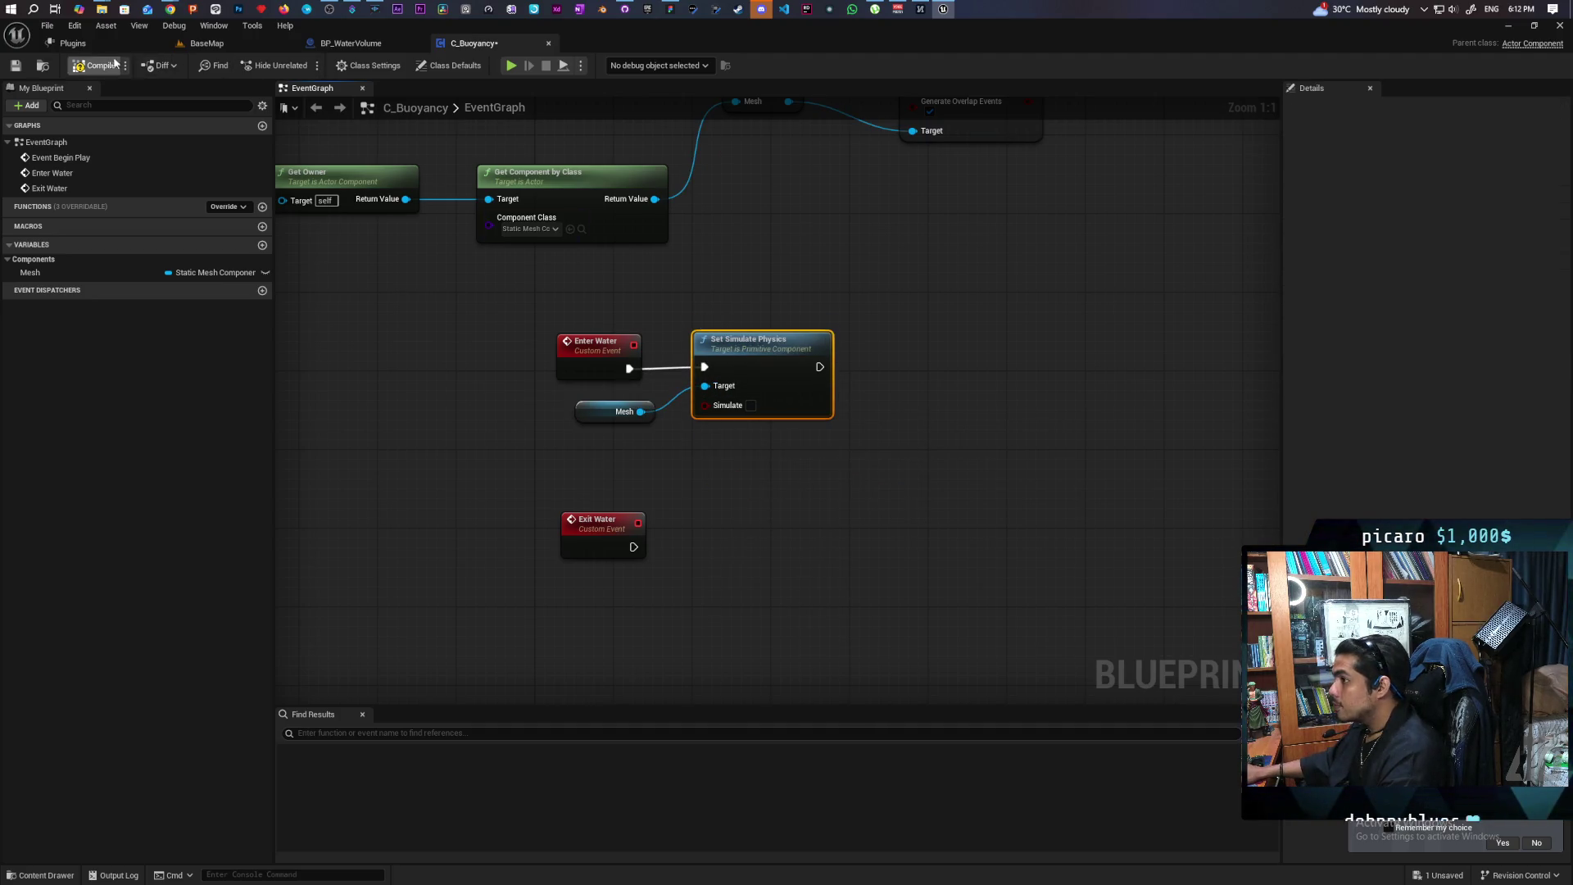
key(ctrl+s)
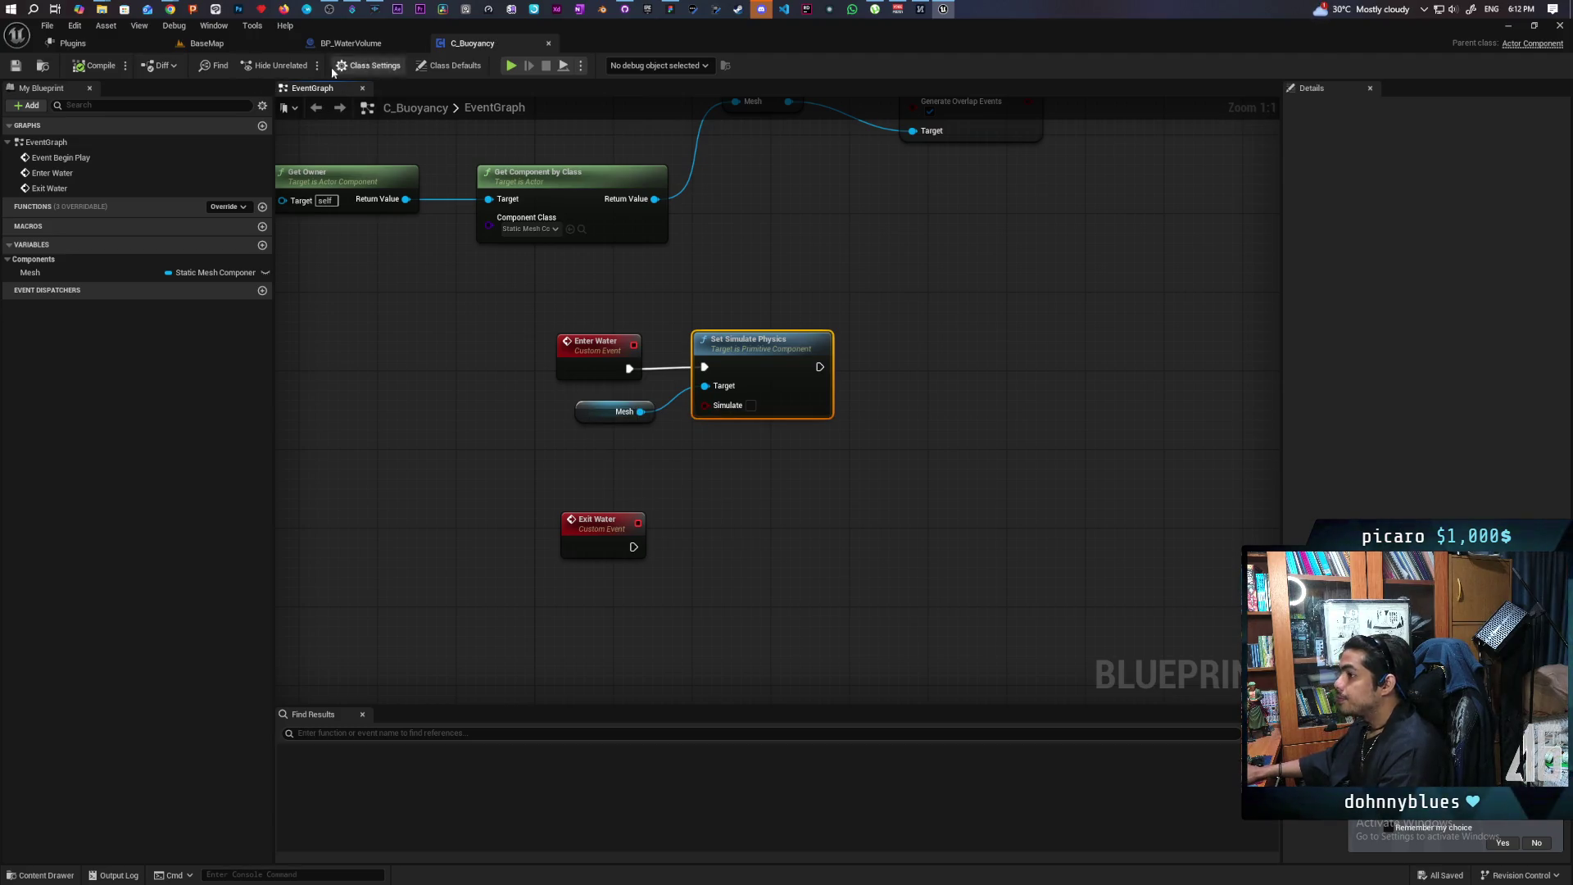
click(205, 43)
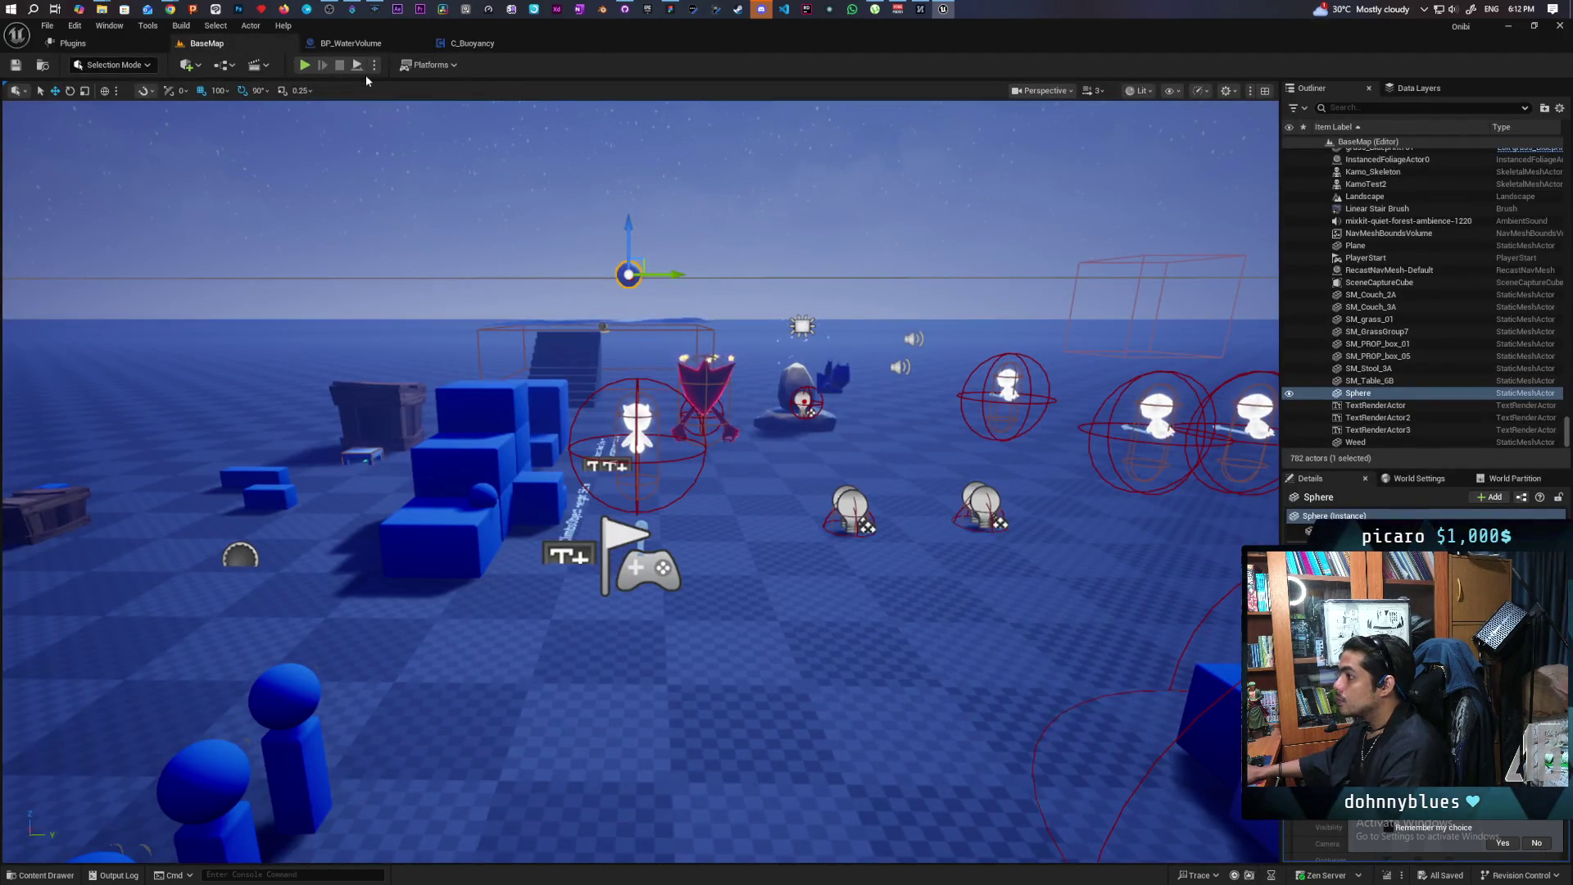
Focus on the Sphere and start the level in Simulate mode
key(f)
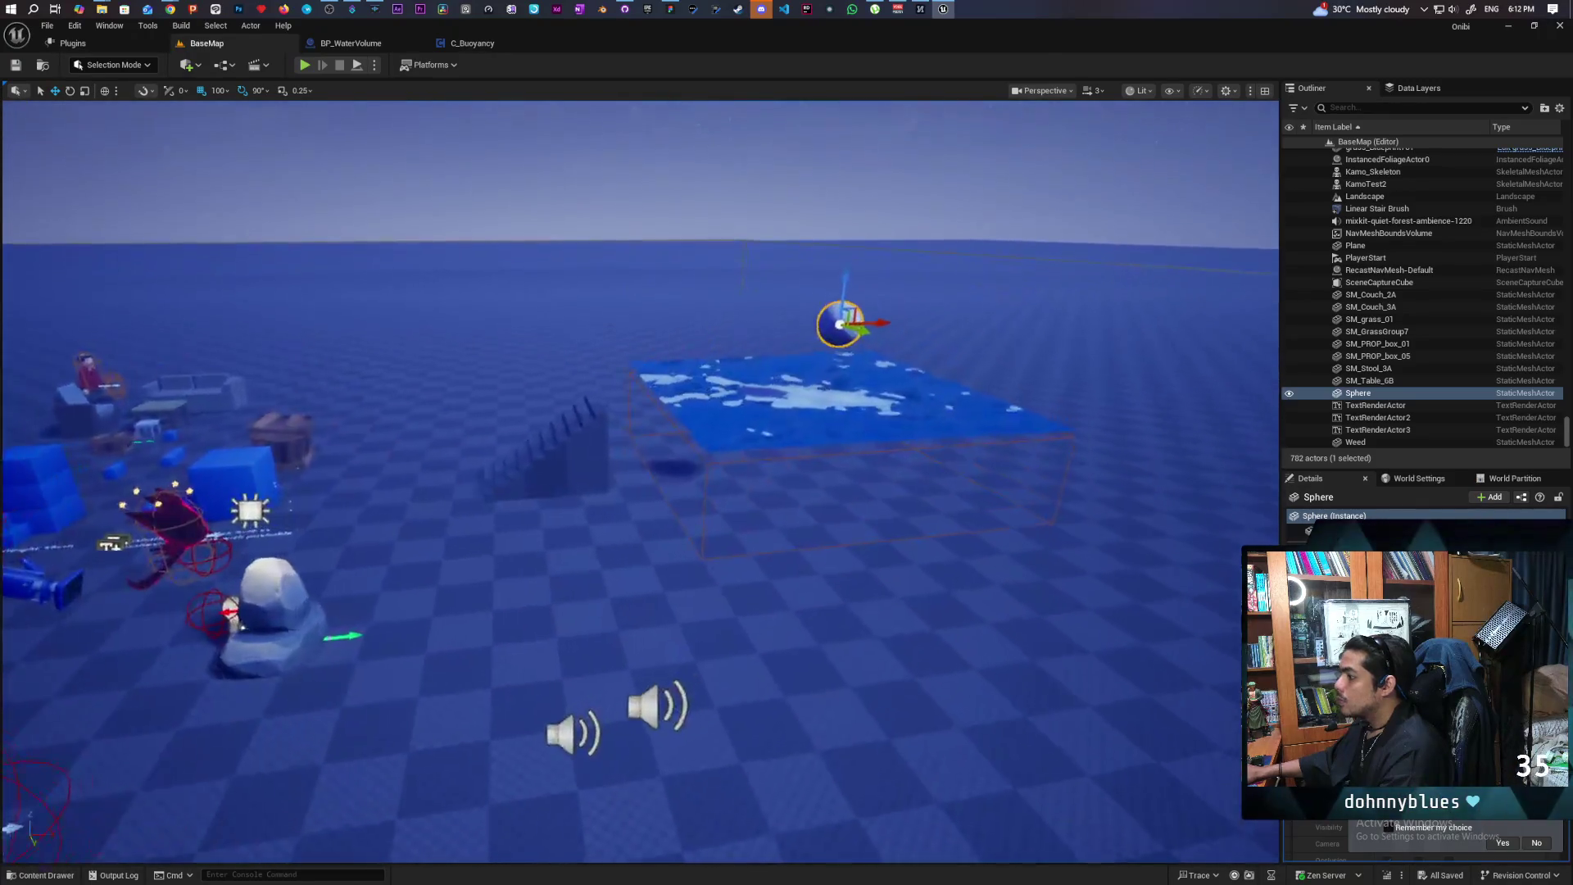
key(a)
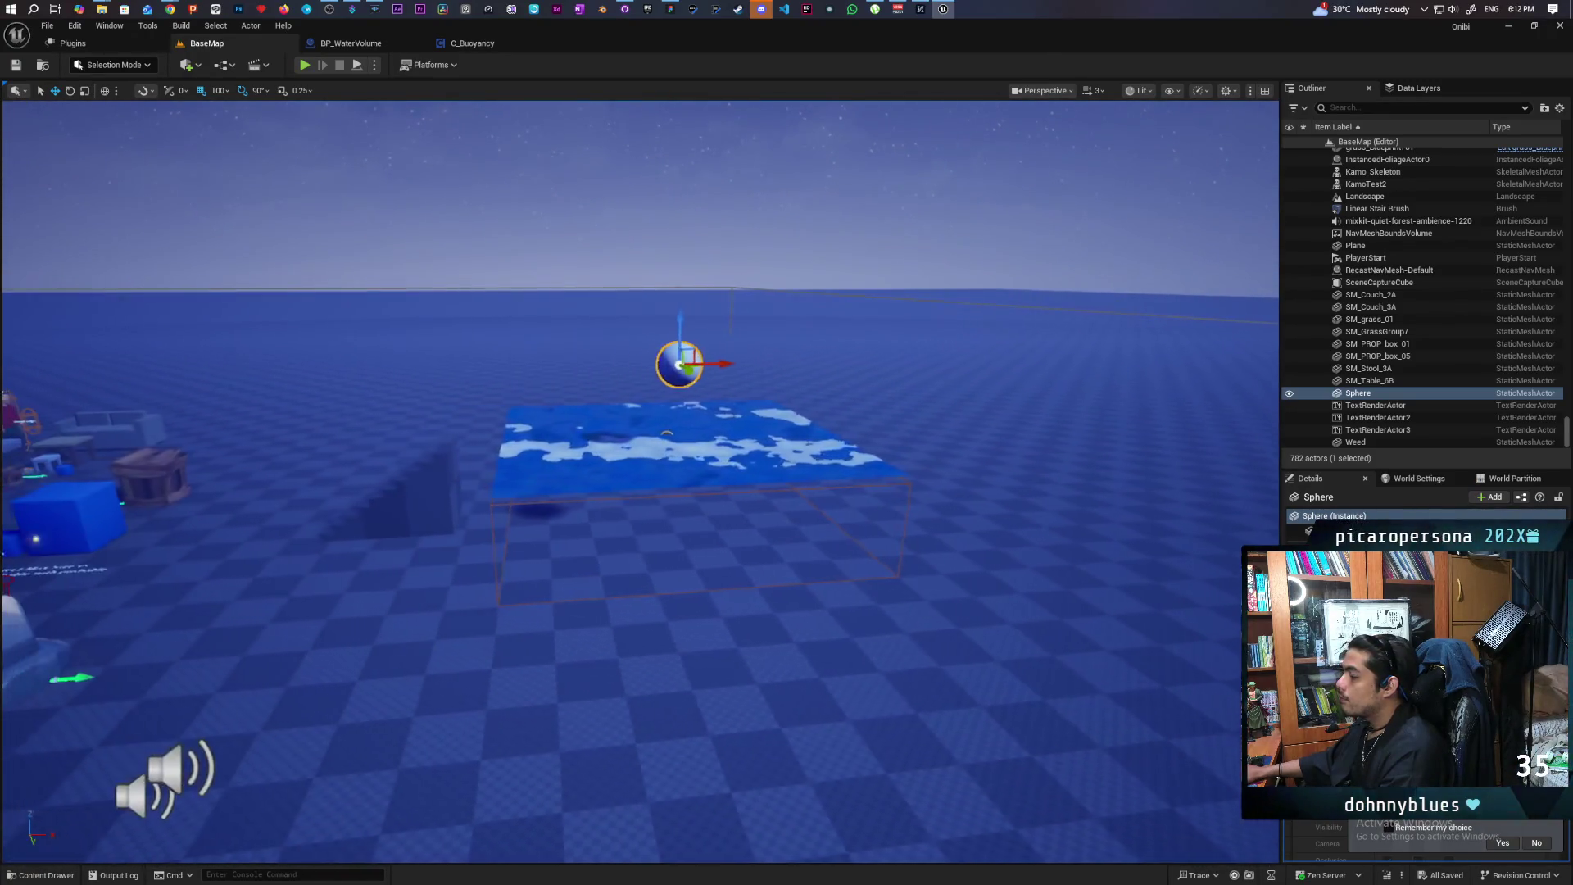
click(374, 66)
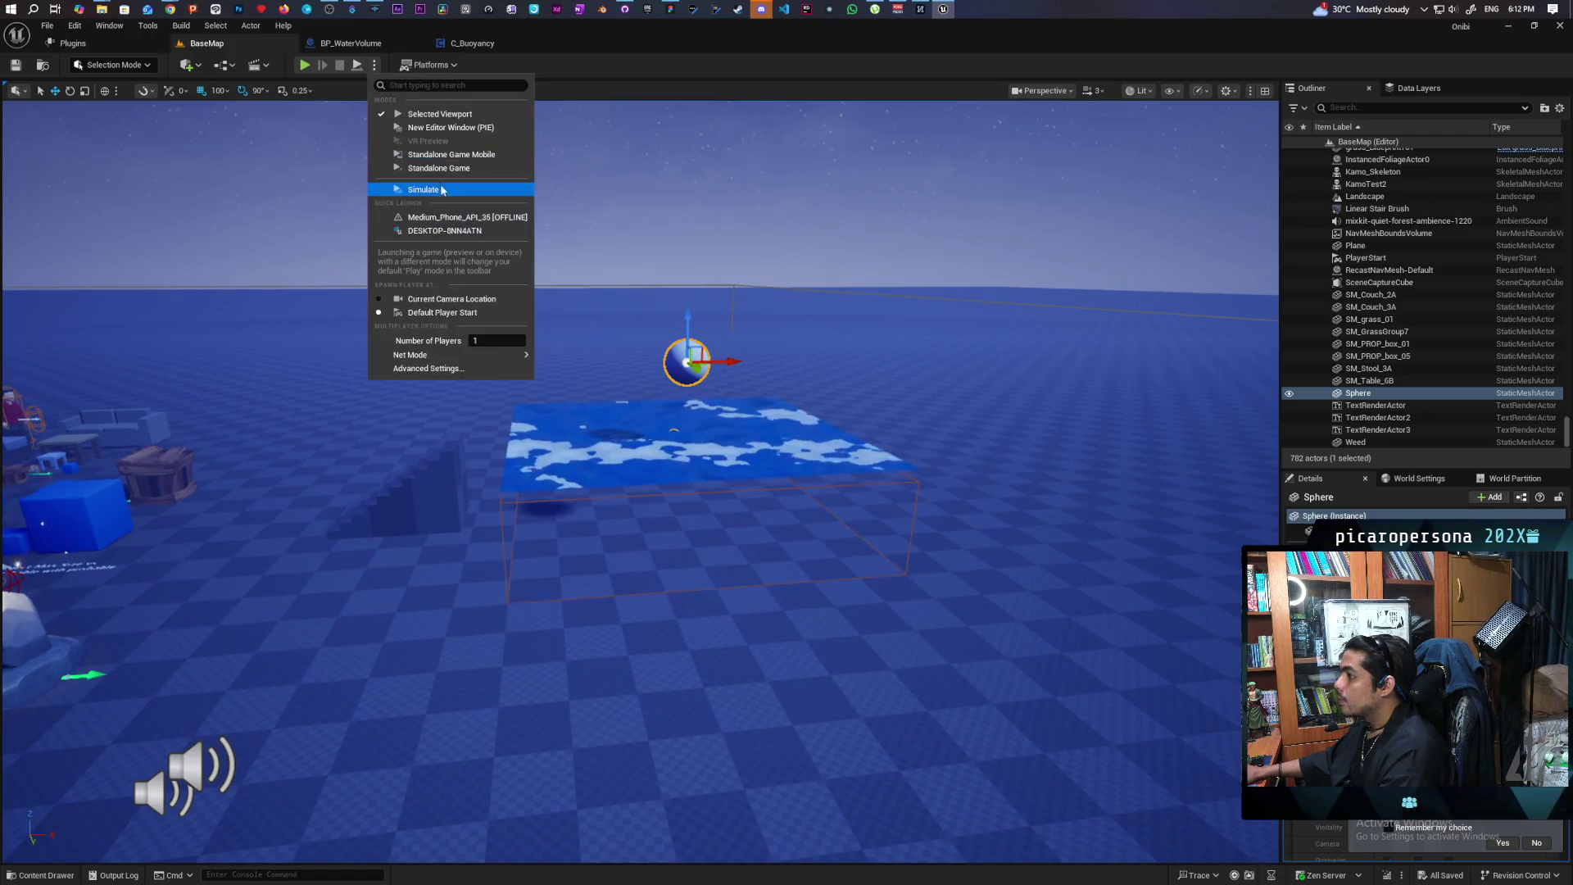
click(438, 174)
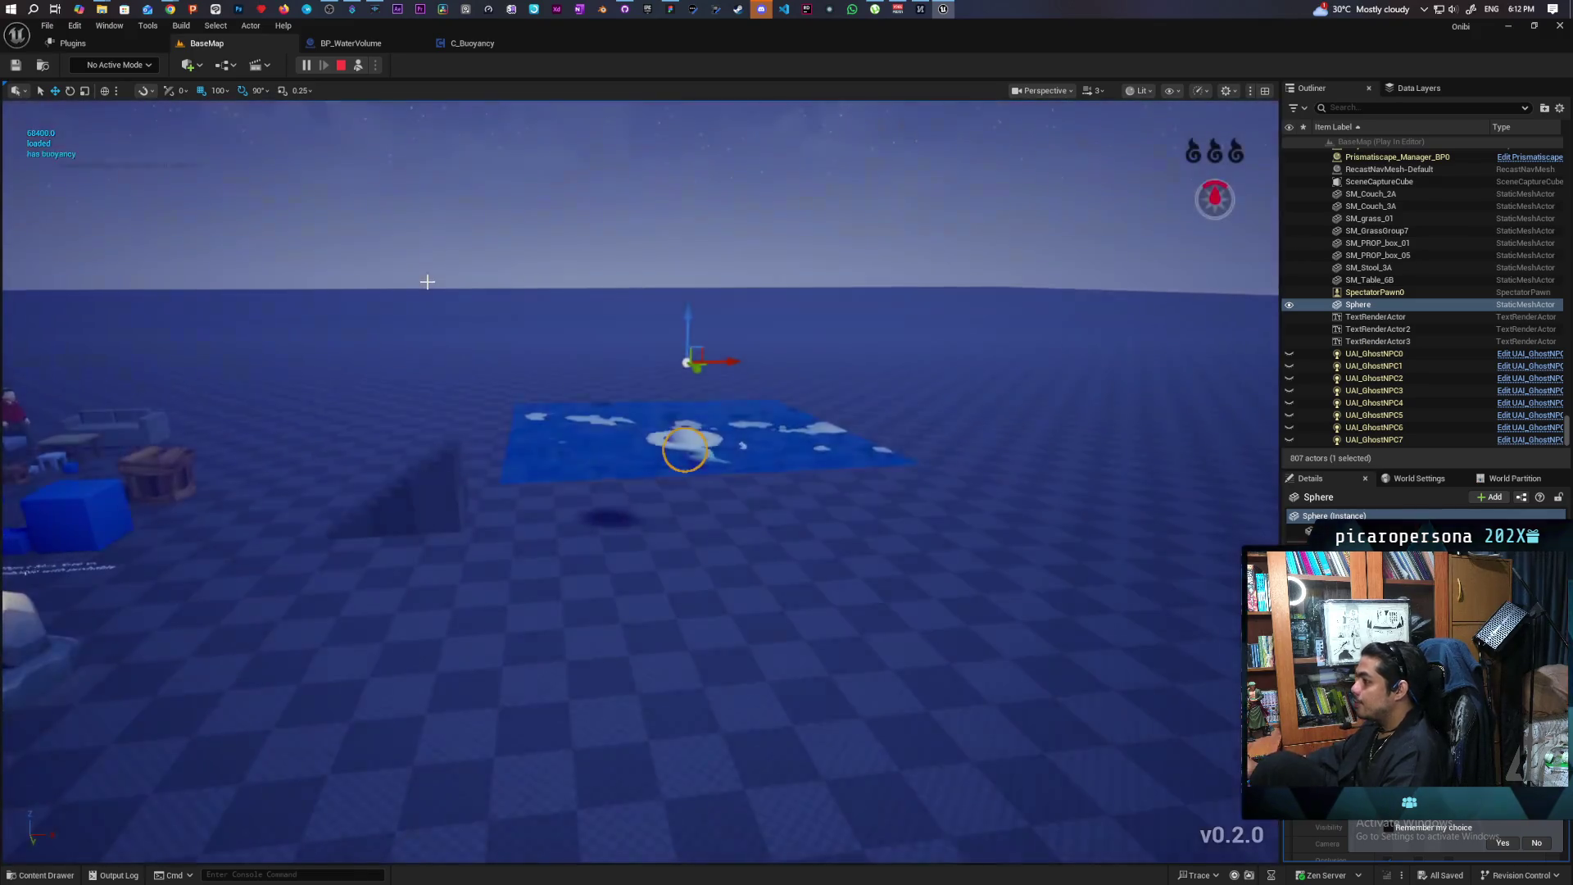
Fly around the water patch to watch the sphere drop into the water
key(q)
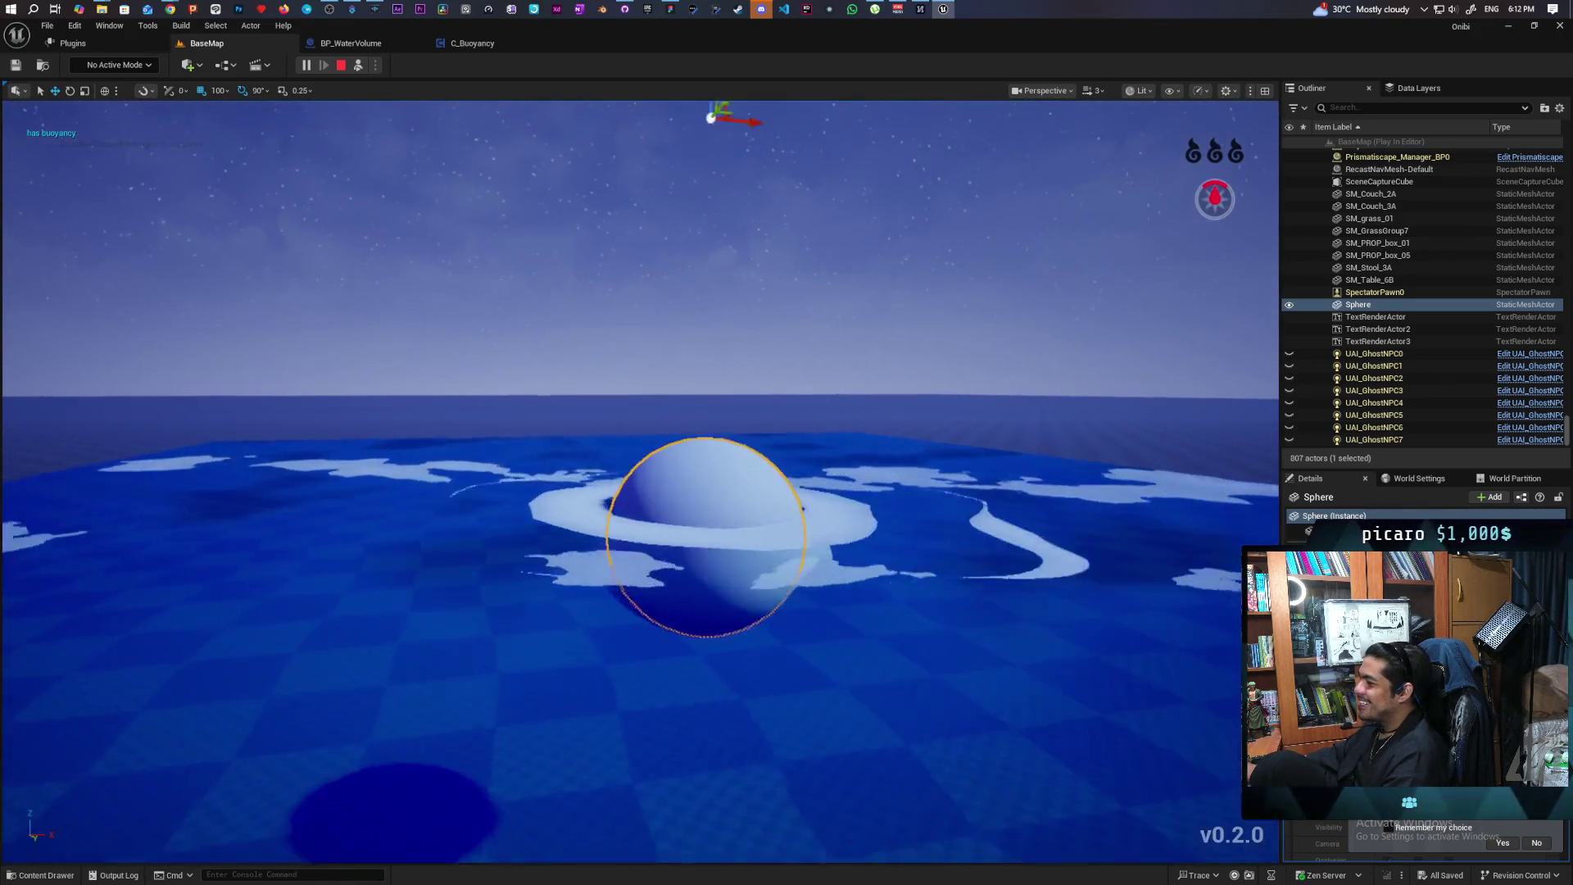
key(e)
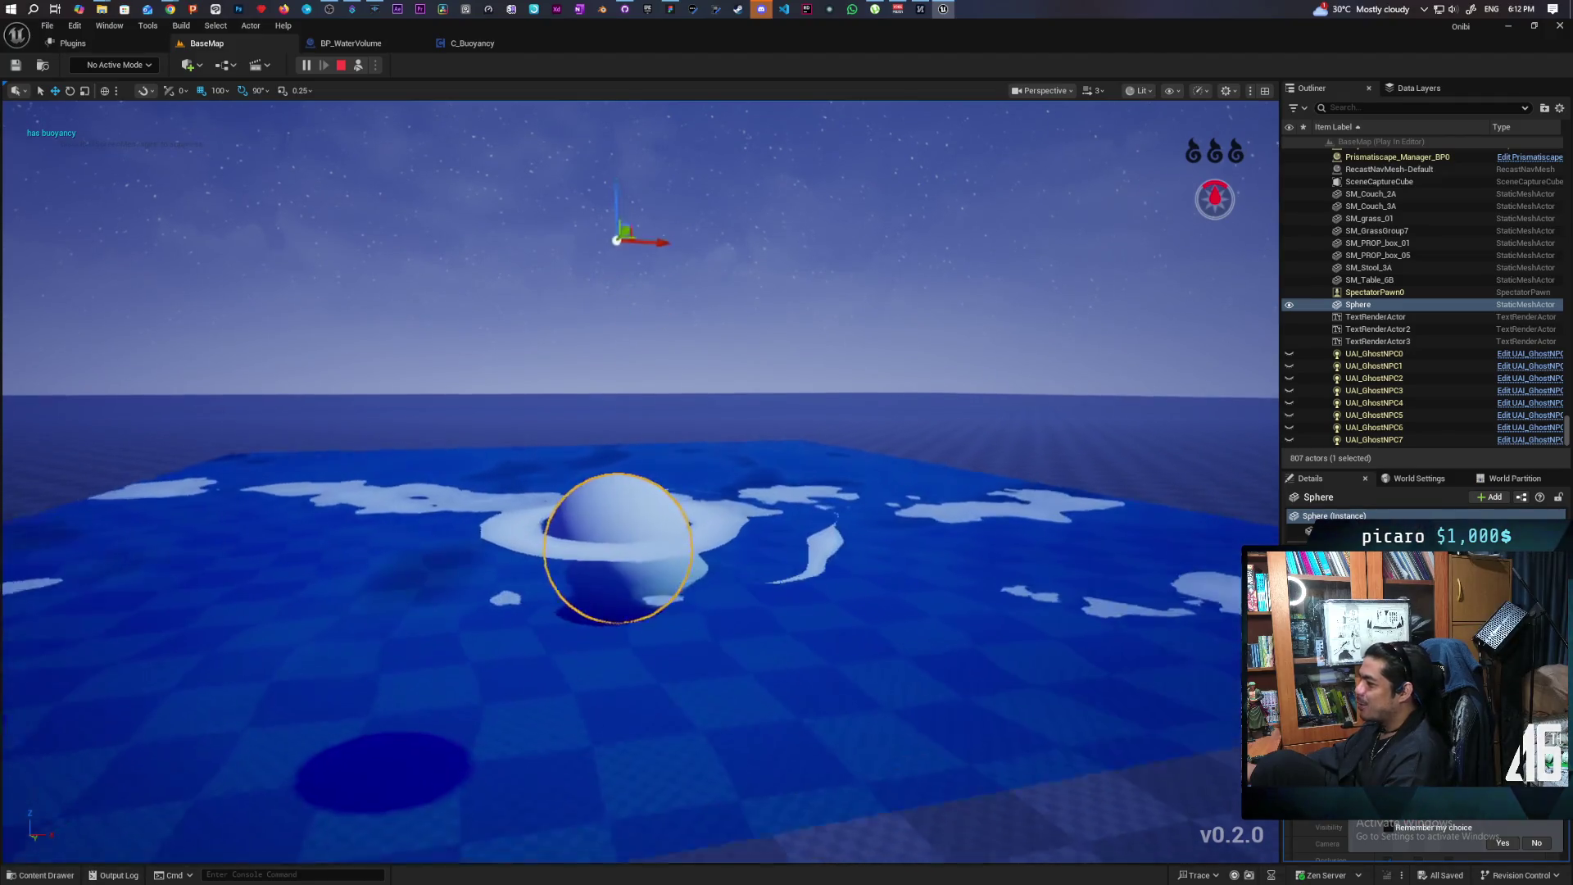
key(q)
key(q)
key(e)
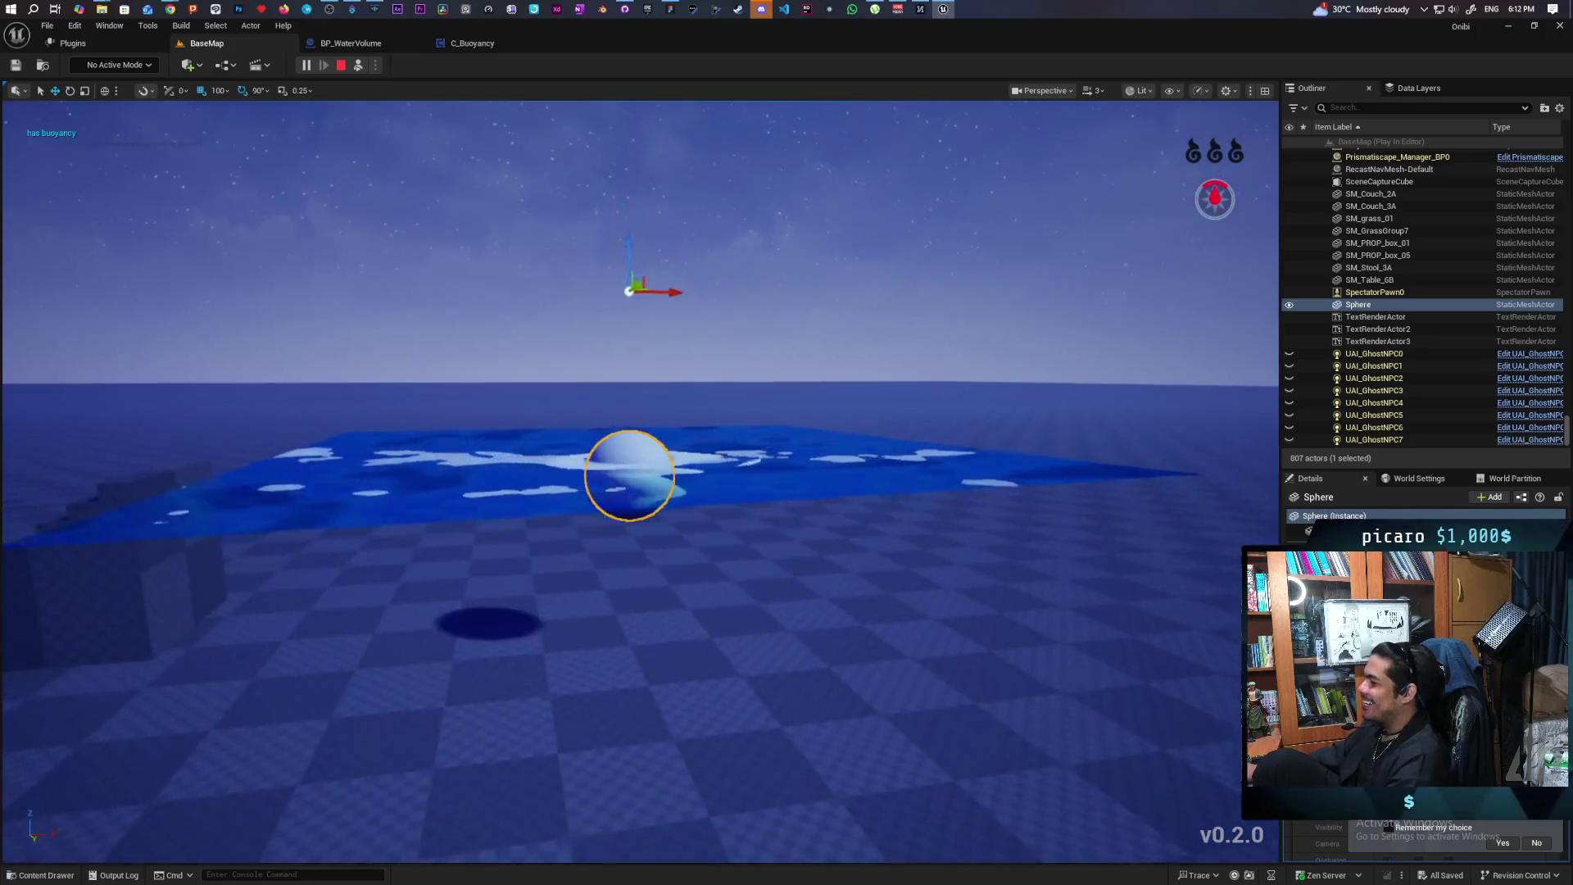
key(q)
key(e)
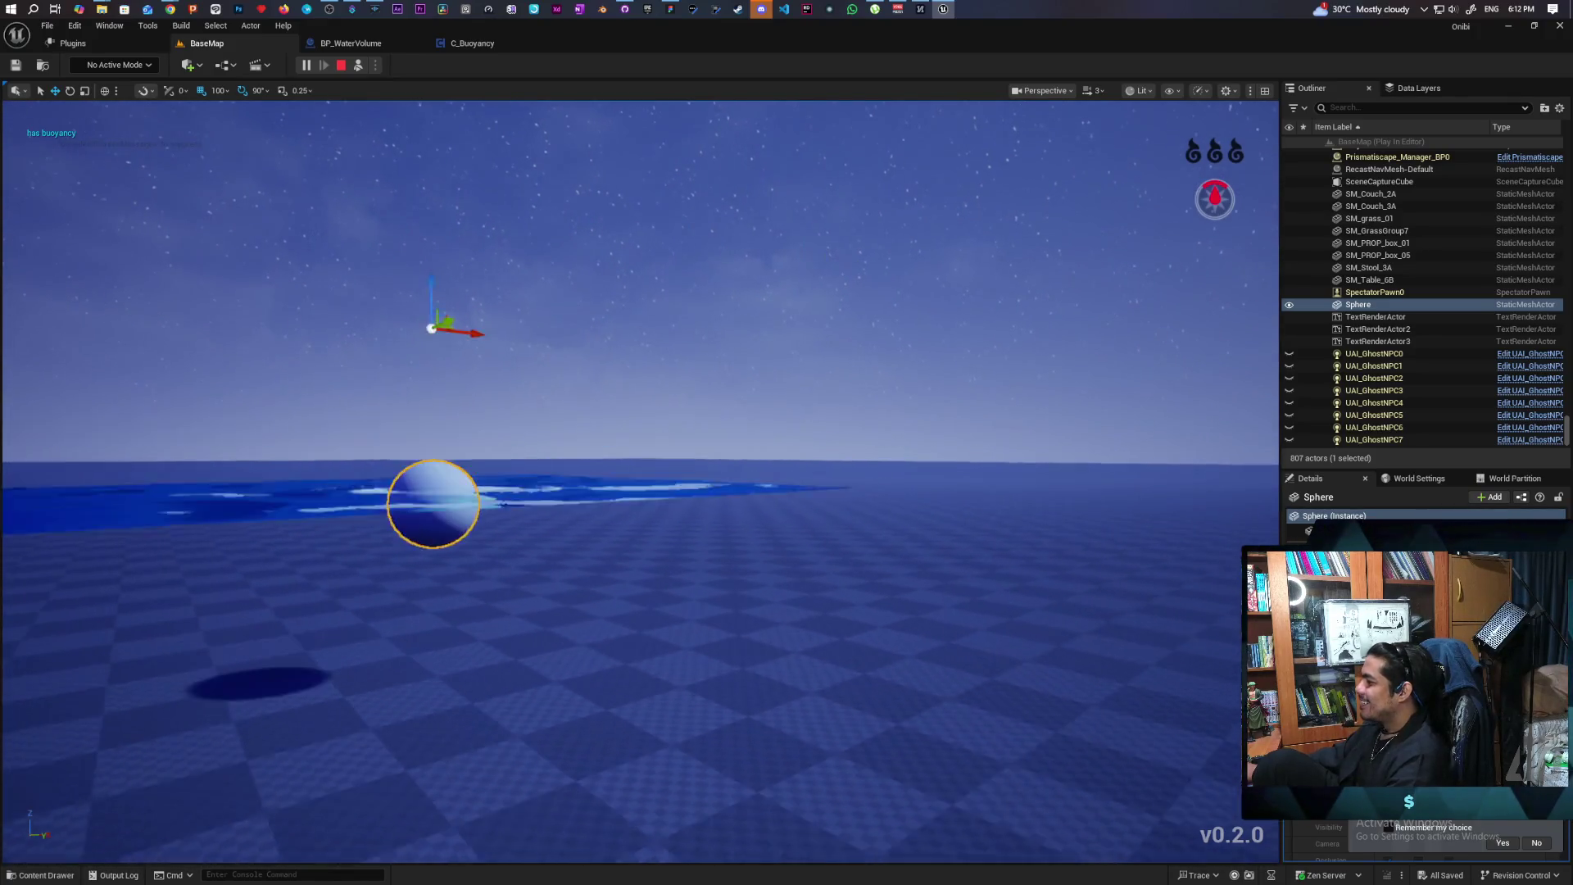
key(d)
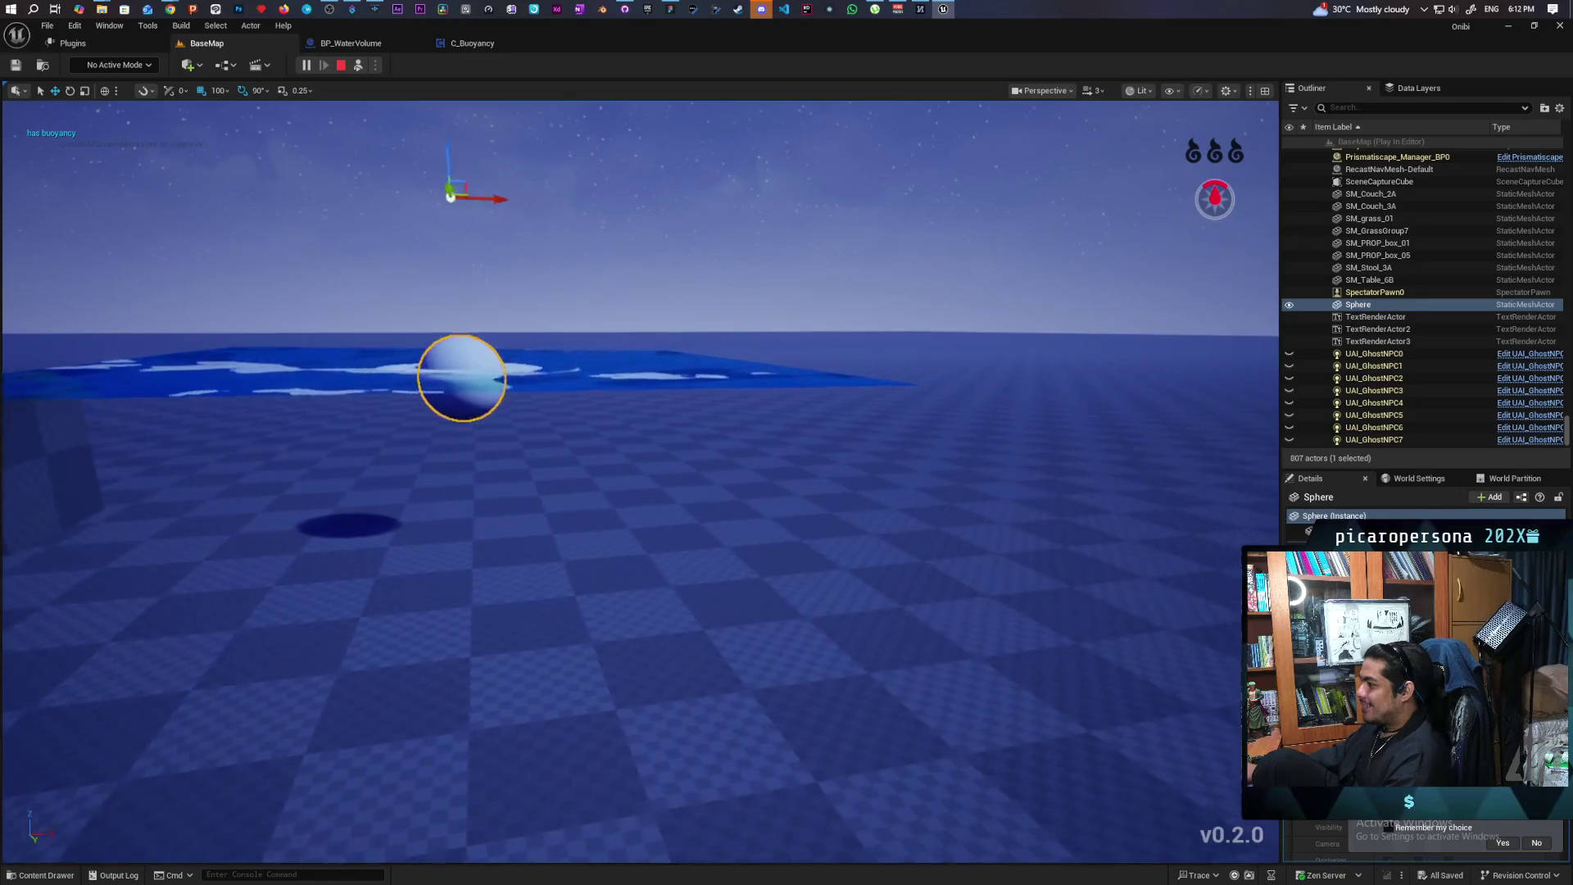
key(w)
key(s)
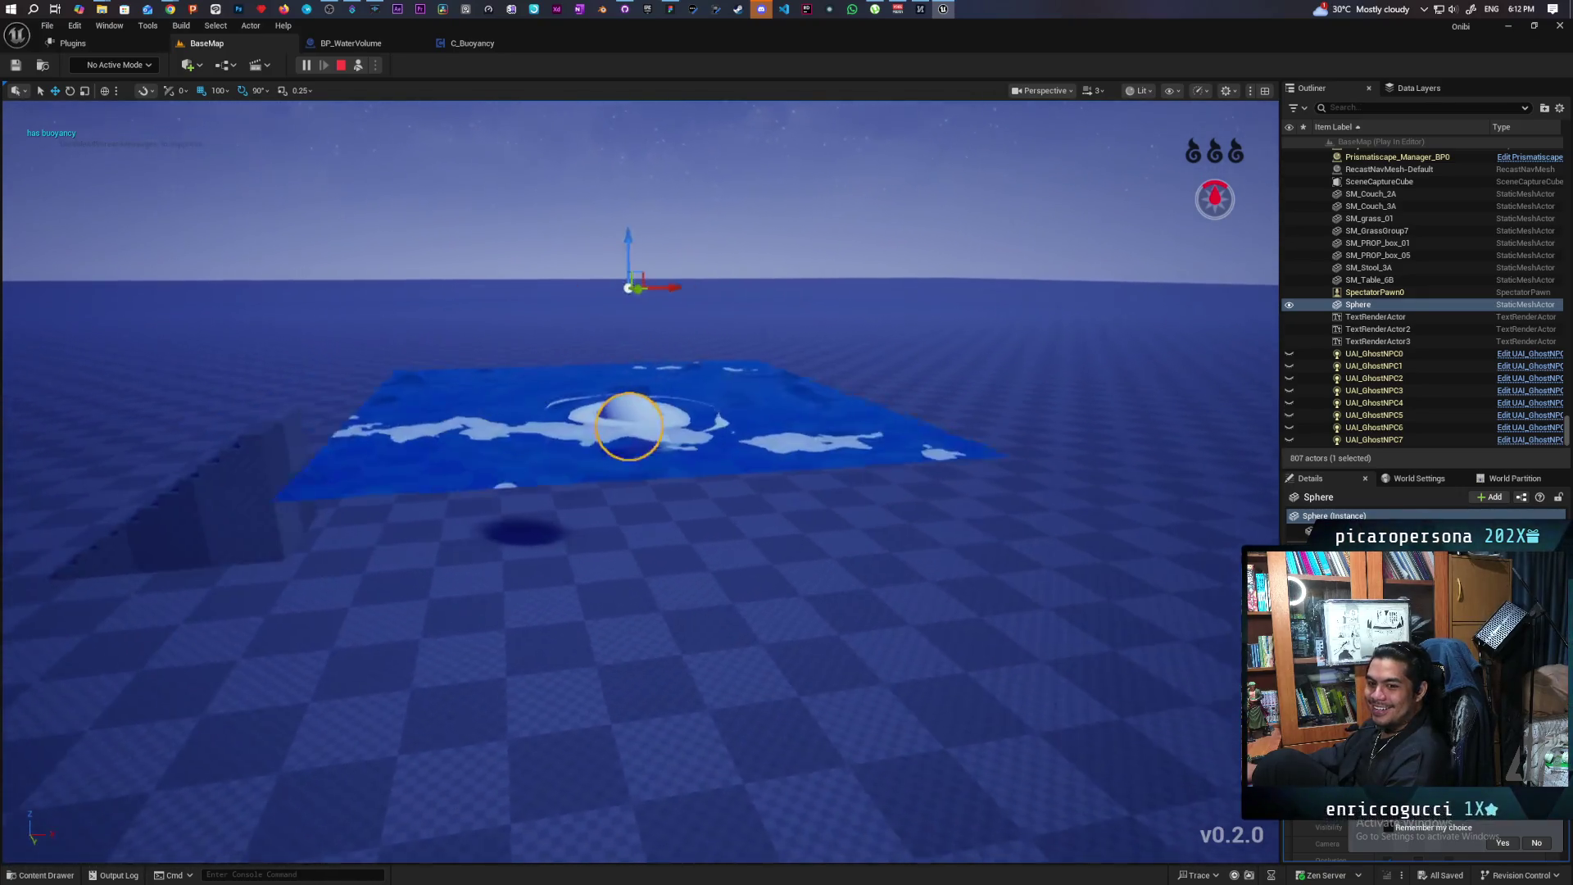
key(w)
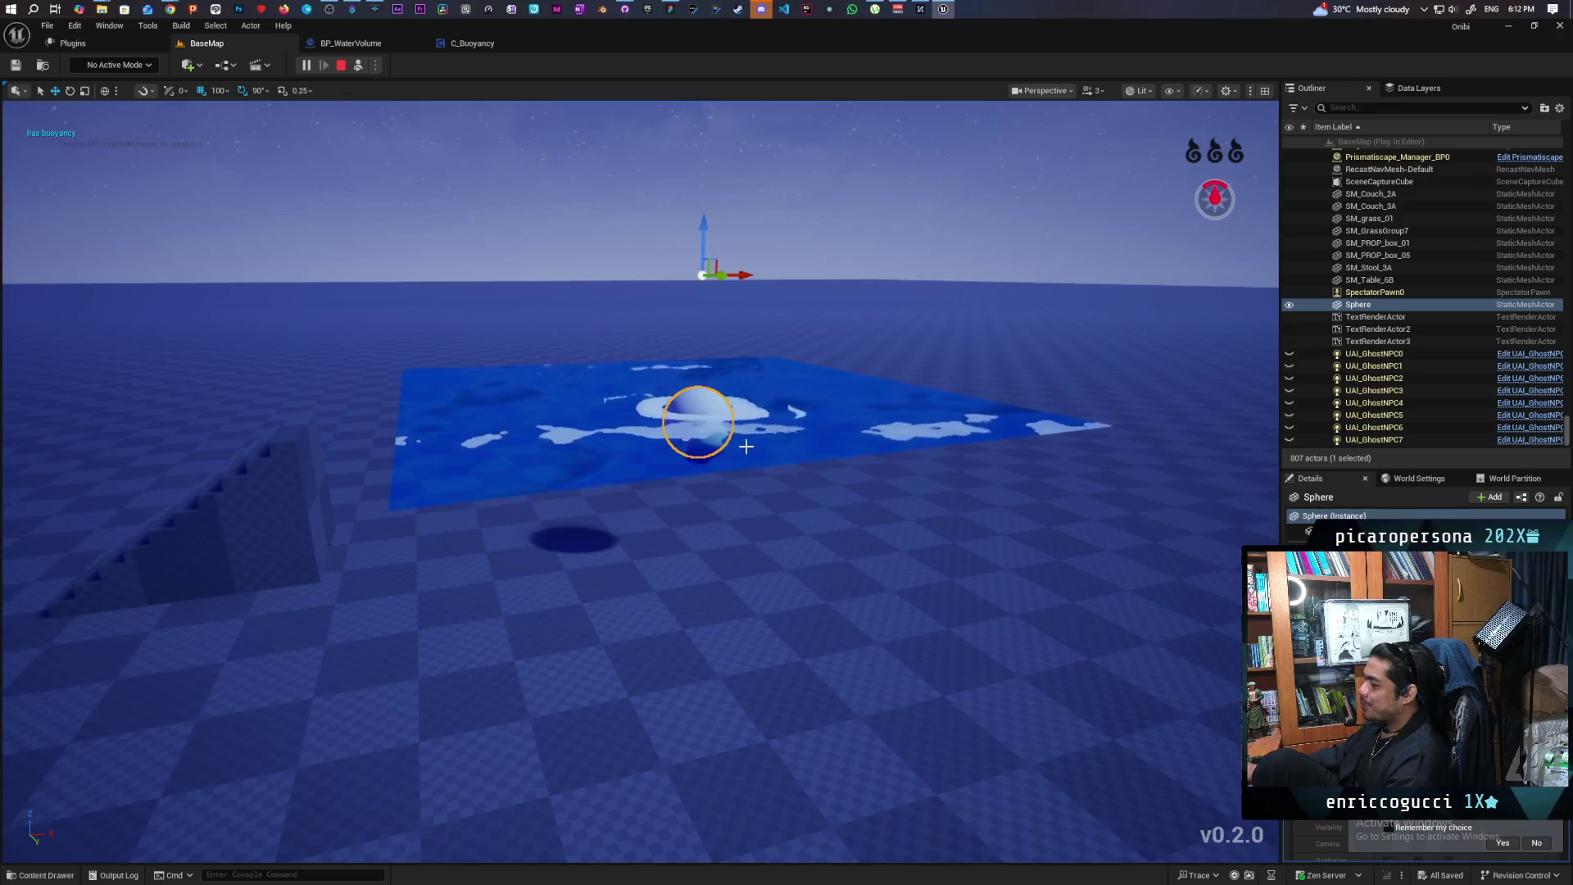
Inspect the sphere and water volume, then stop the simulation
click(701, 407)
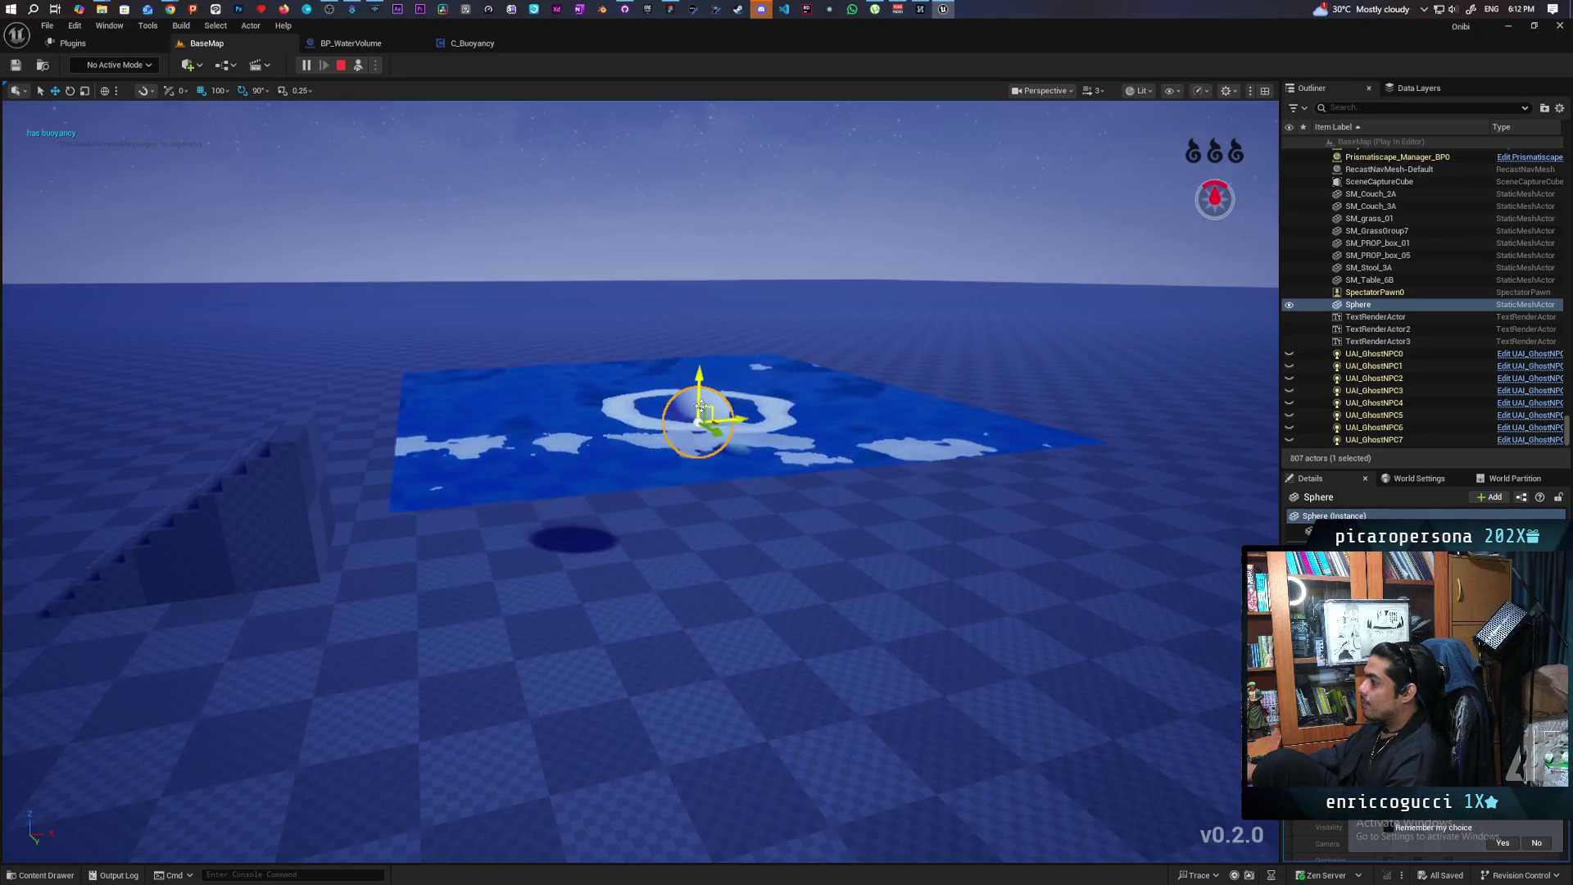
click(594, 423)
click(701, 407)
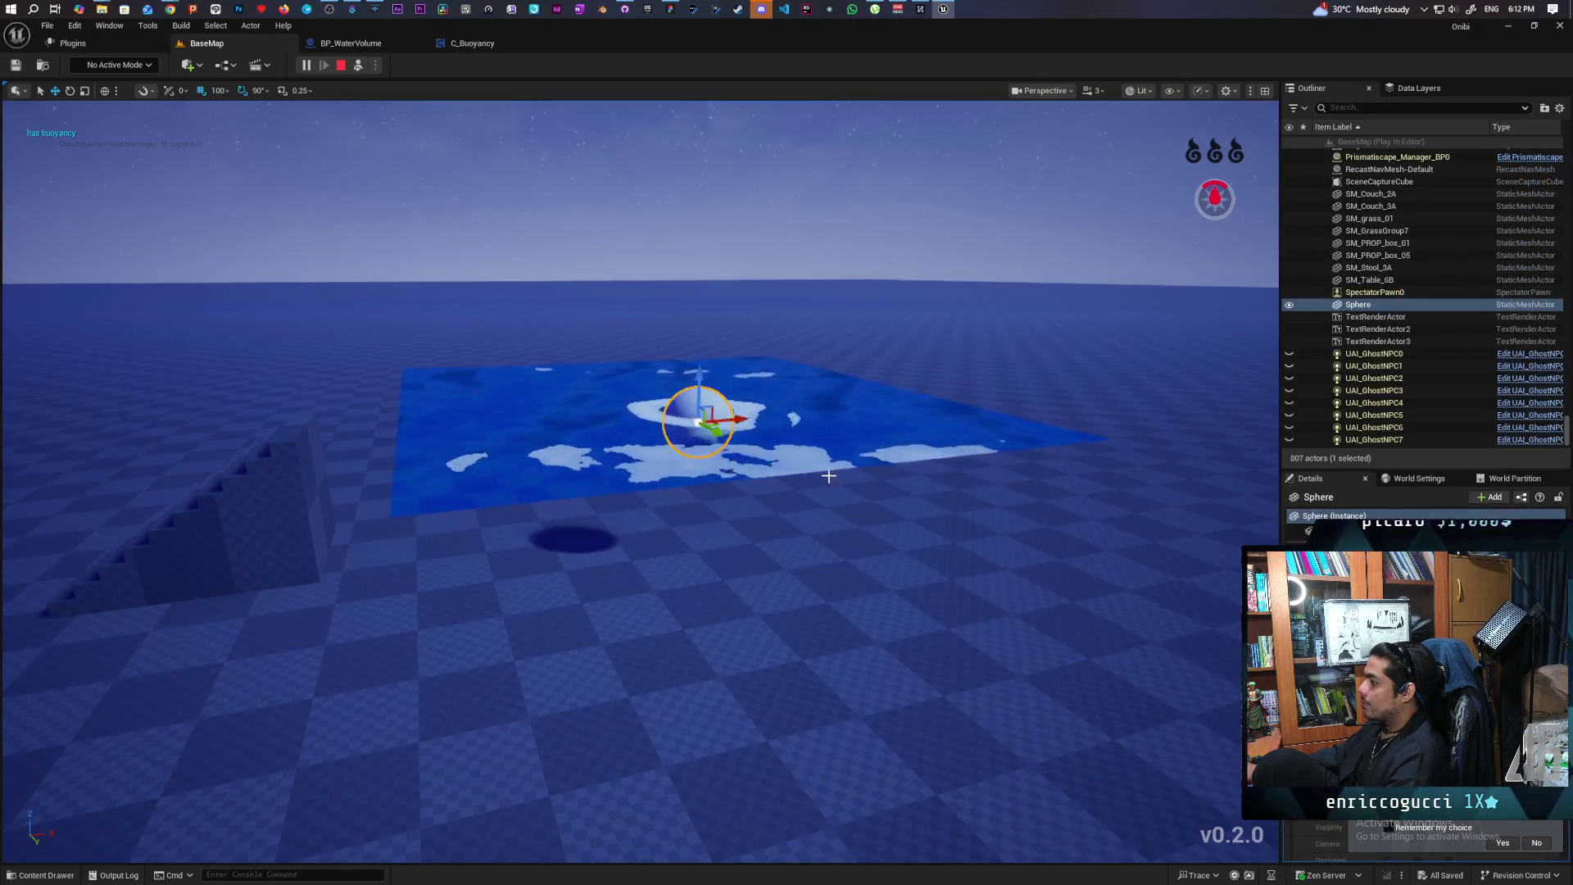
key(f)
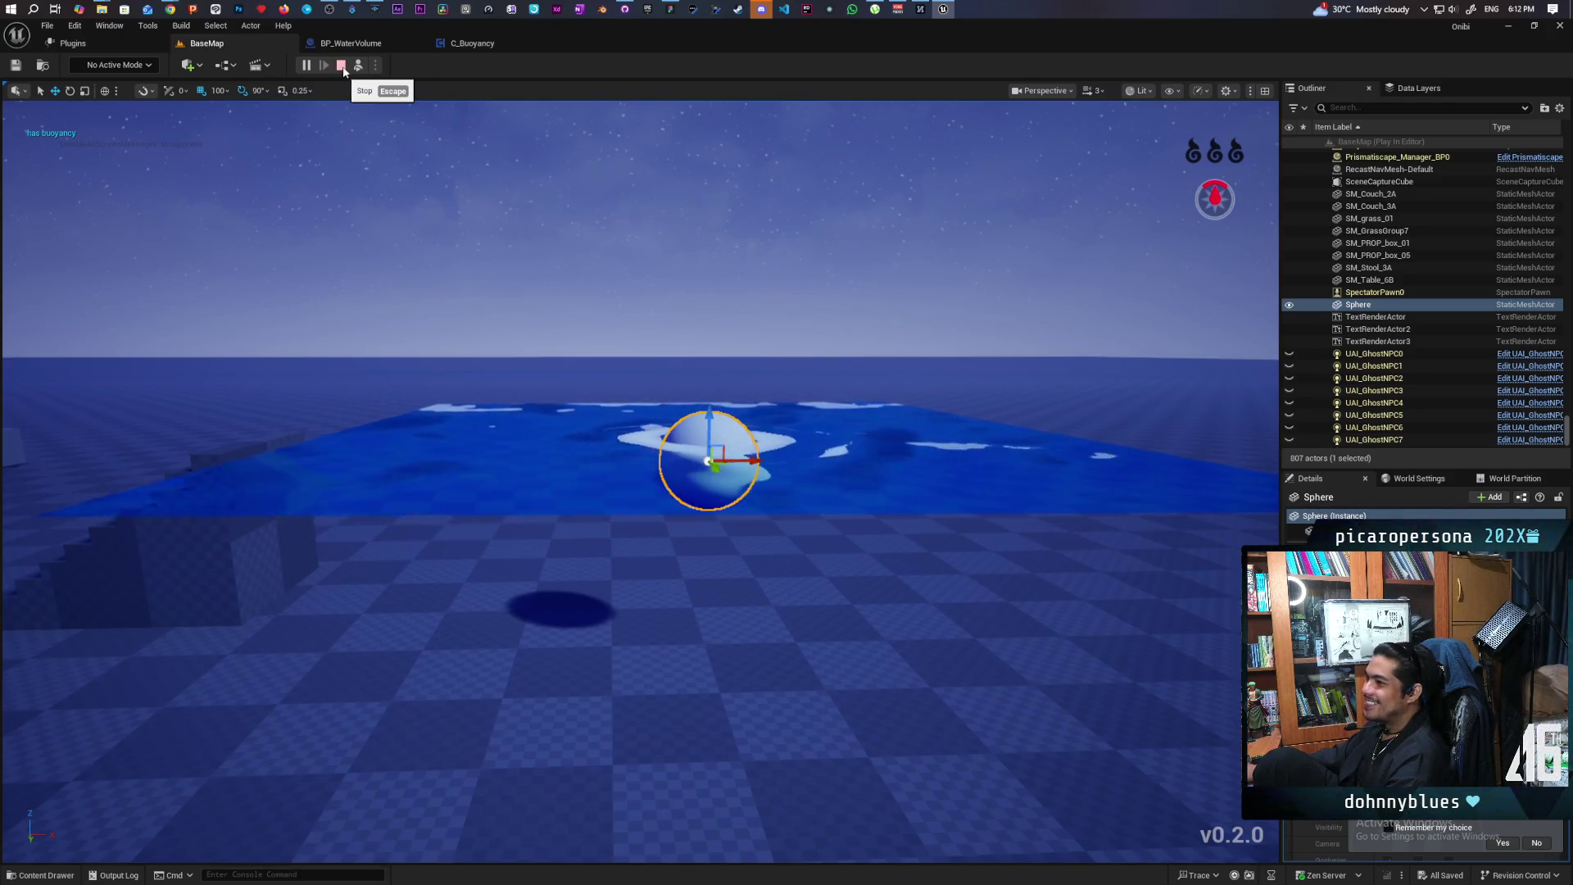
click(342, 65)
Glance at C_Buoyancy, then bring up BP_WaterVolume's EventGraph with both overlap chains
click(472, 44)
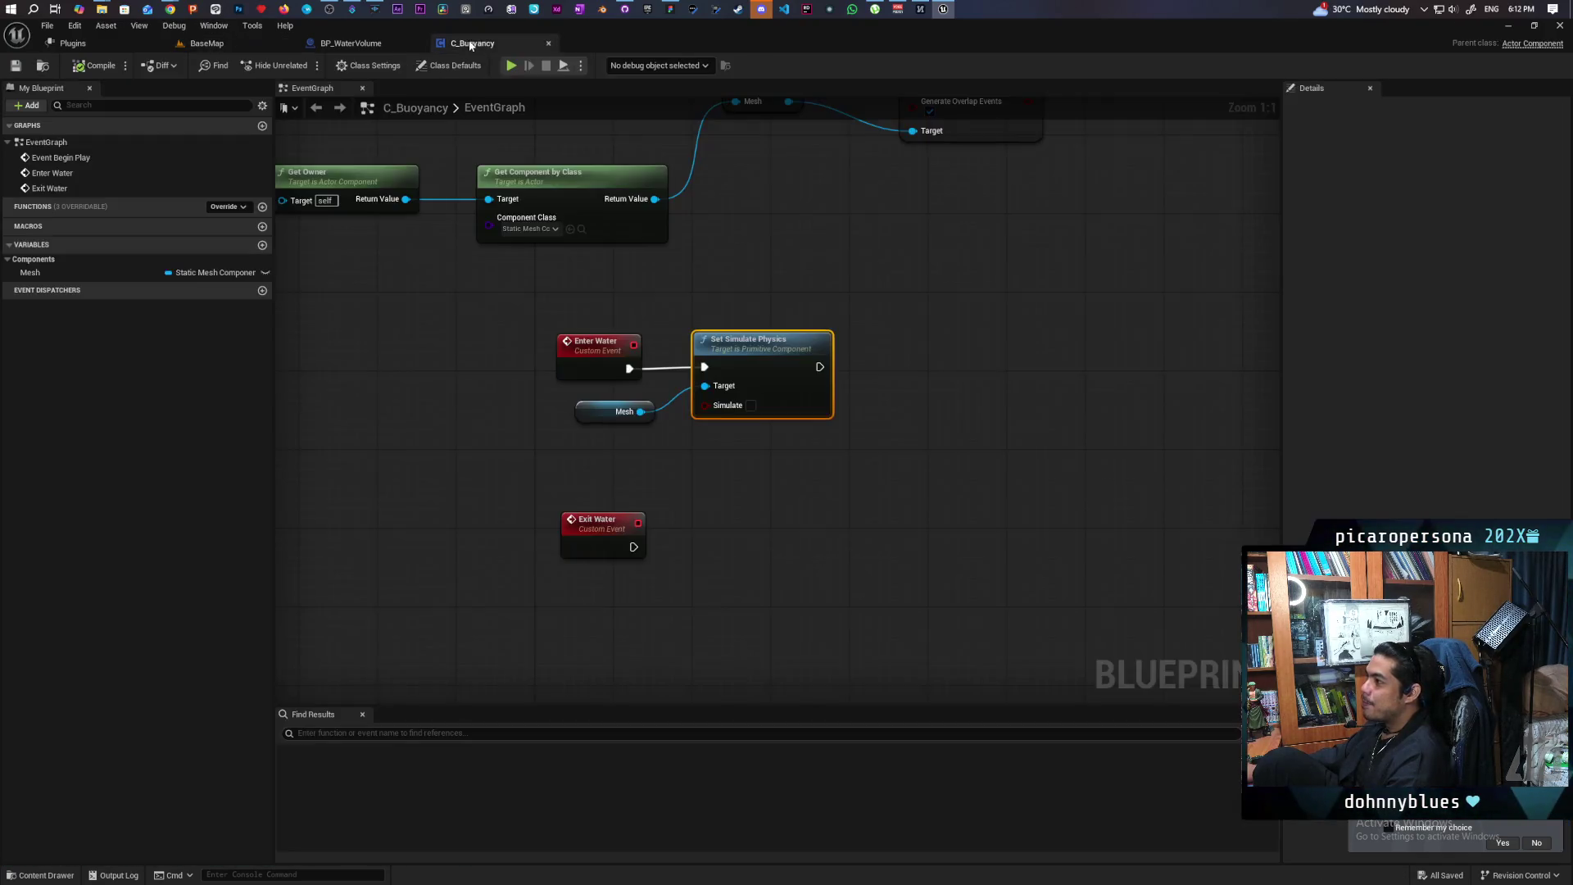
scroll(788, 385, down, 5)
scroll(780, 361, up, 4)
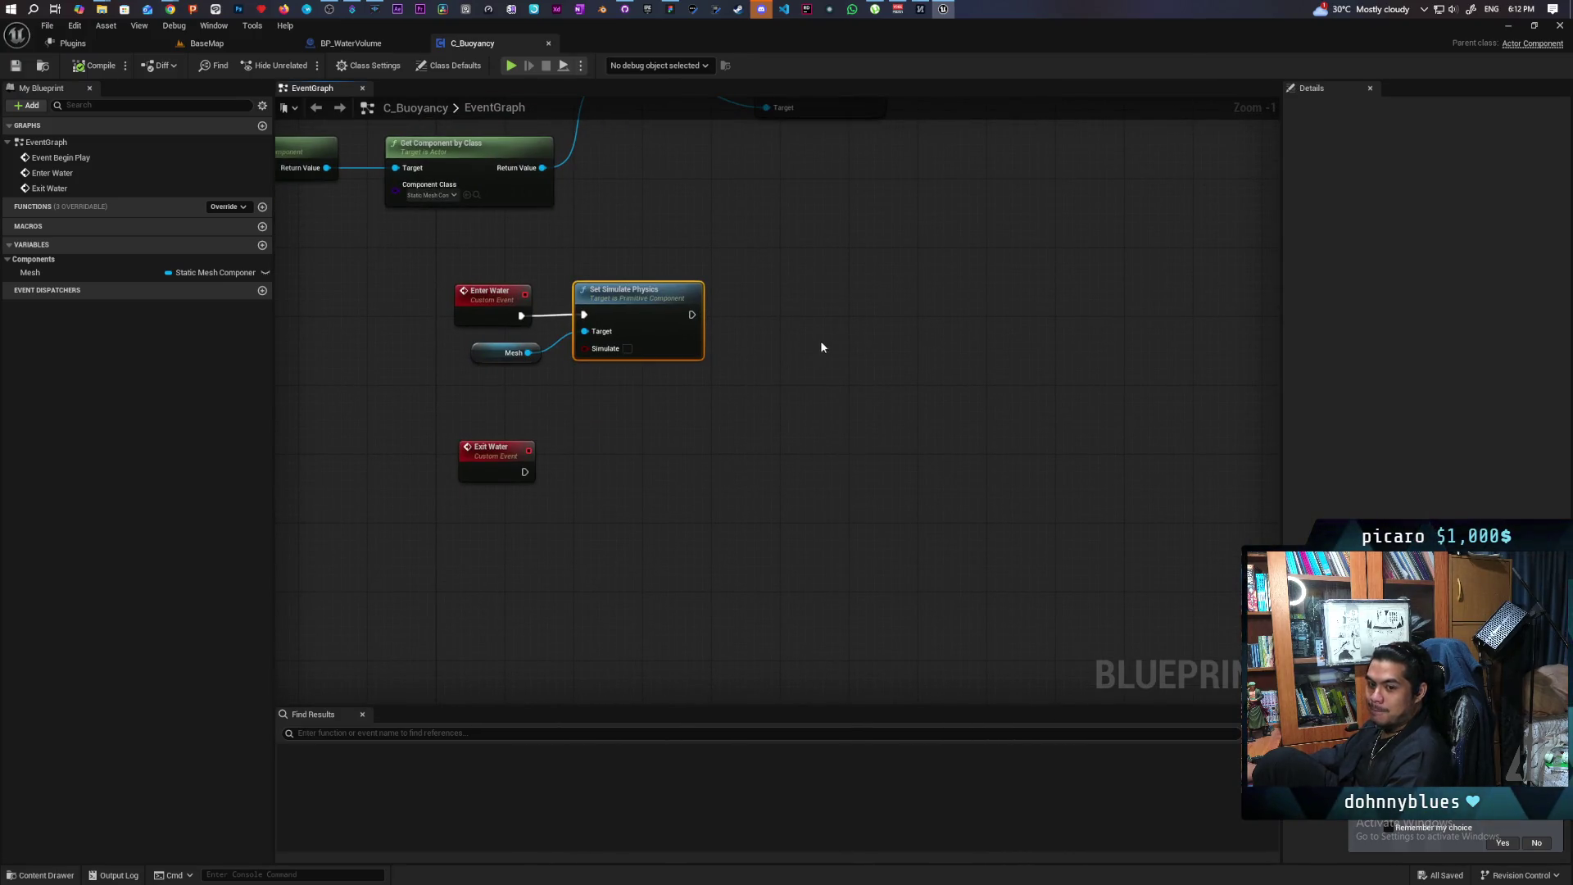
scroll(772, 384, down, 2)
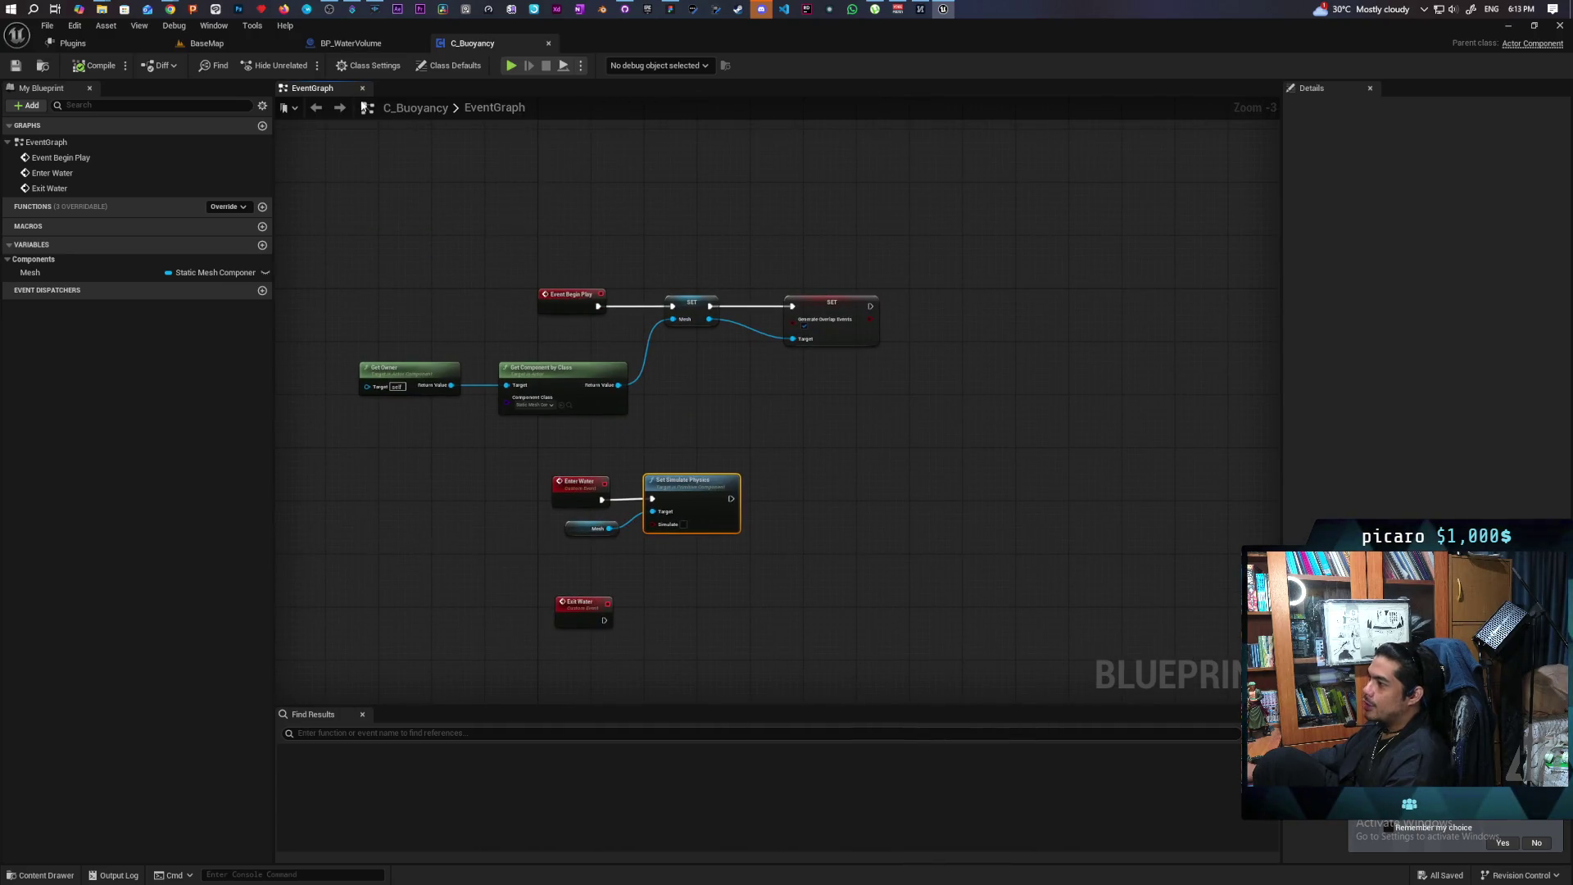
click(351, 45)
scroll(765, 374, down, 4)
Inspect the Enter Water chain's nodes in BP_WaterVolume's graph
click(828, 464)
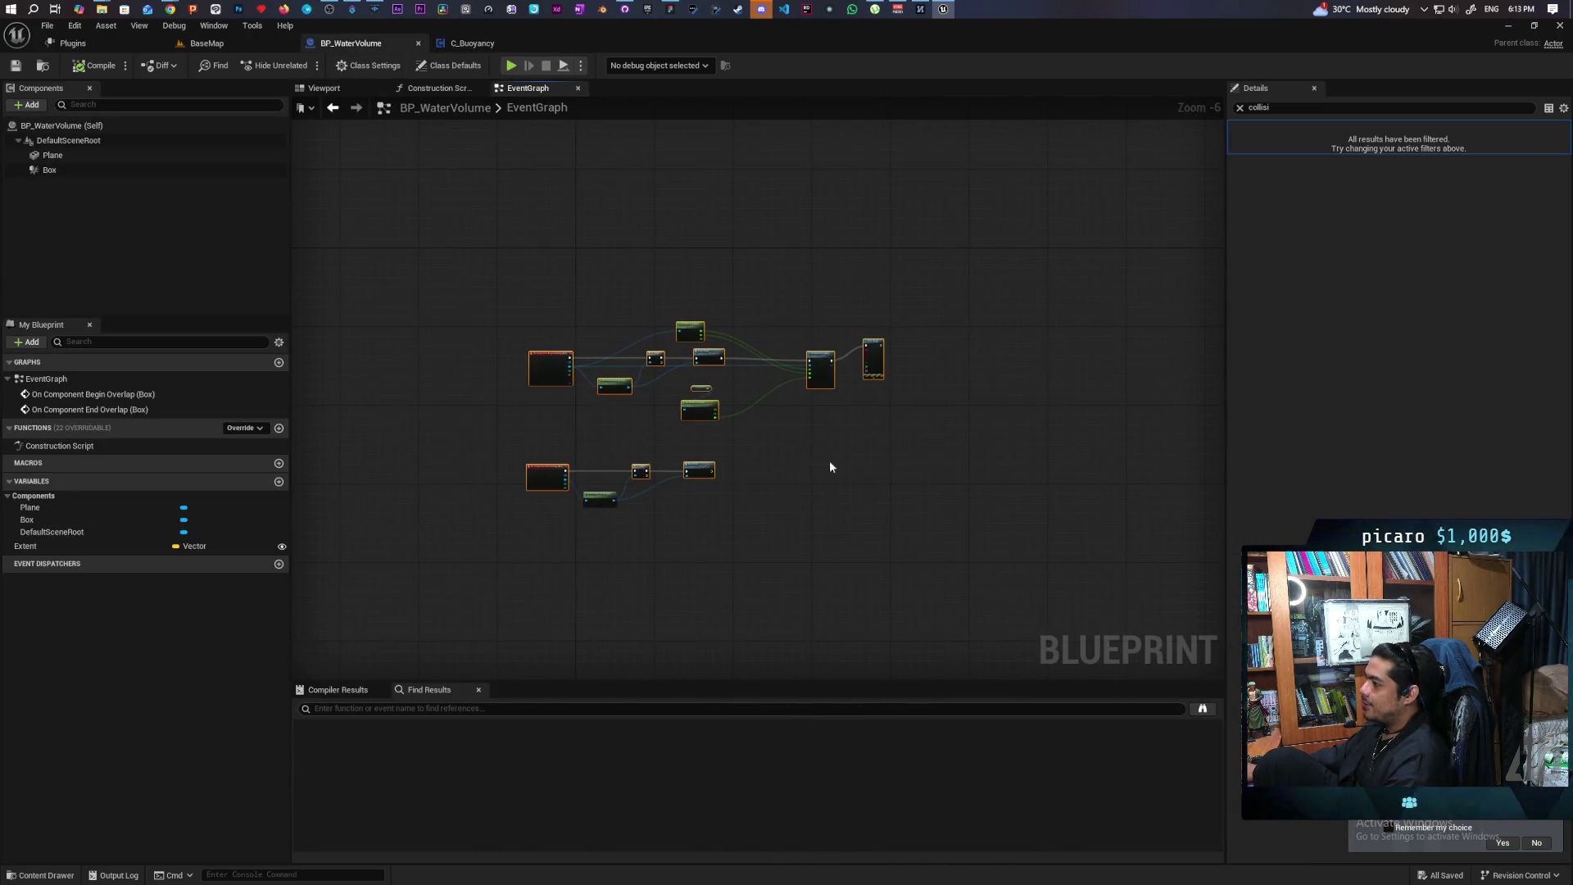
scroll(828, 464, up, 5)
click(519, 372)
scroll(459, 328, down, 3)
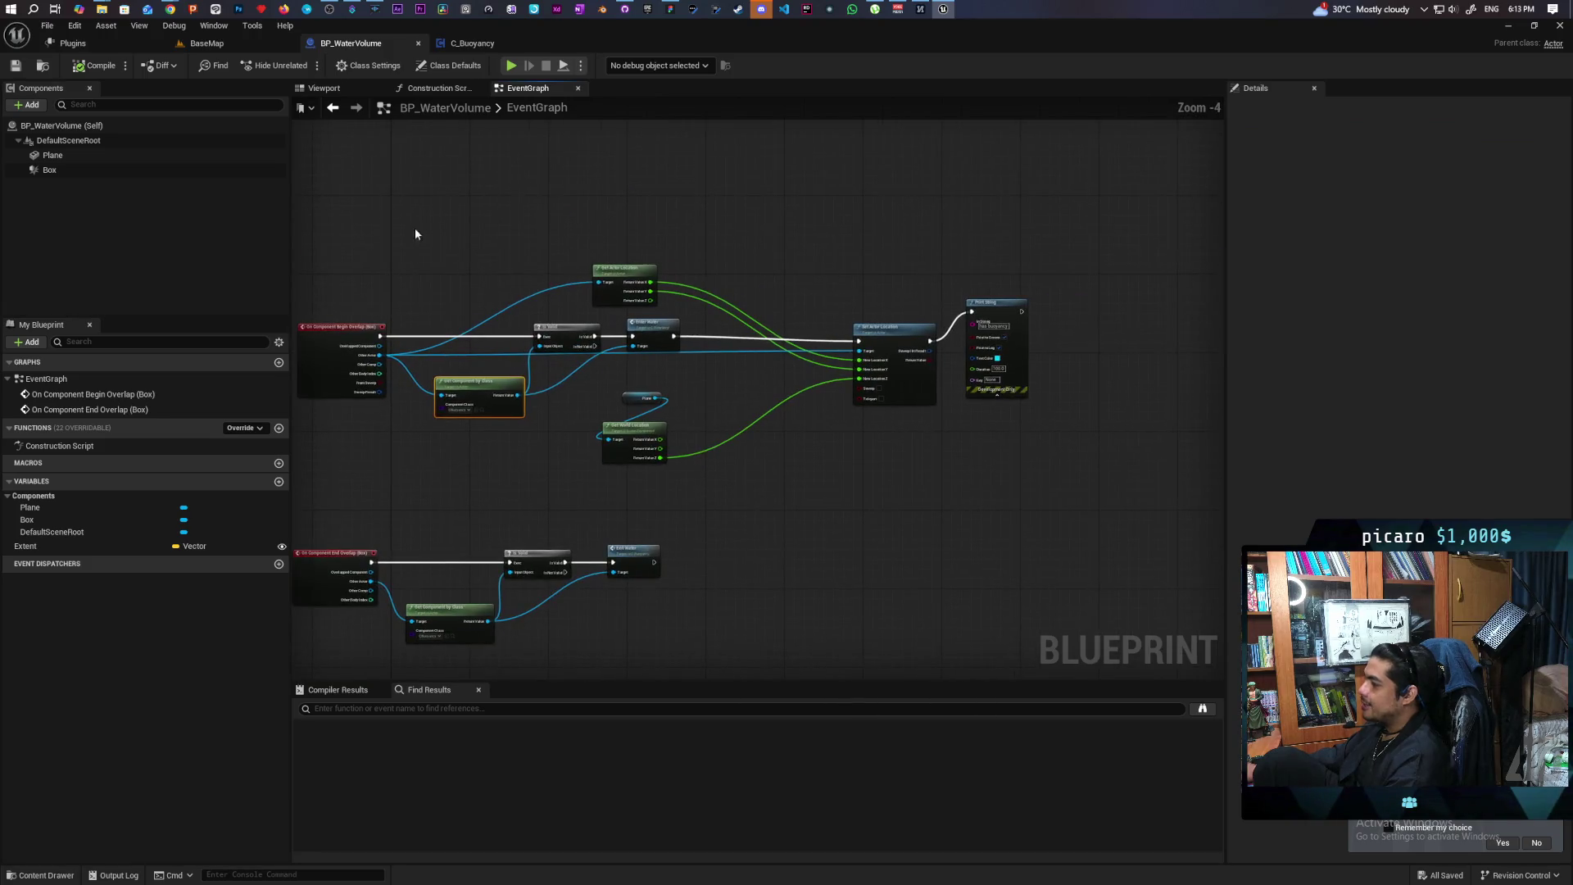
scroll(653, 418, up, 3)
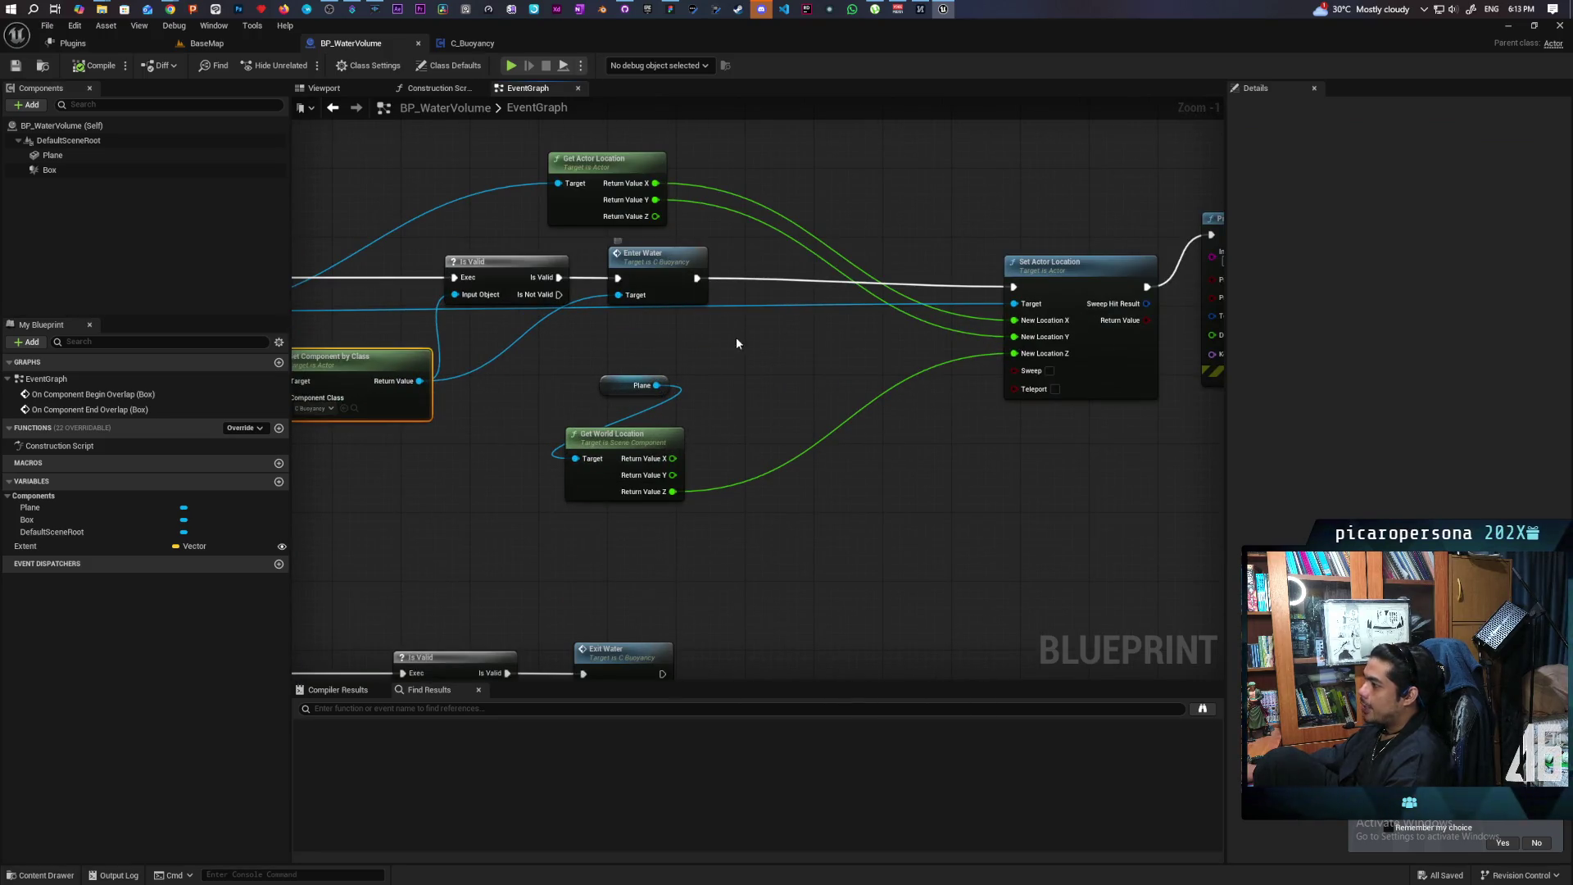
click(671, 273)
mouse_move(670, 353)
mouse_down()
mouse_move(692, 361)
mouse_move(632, 362)
mouse_up()
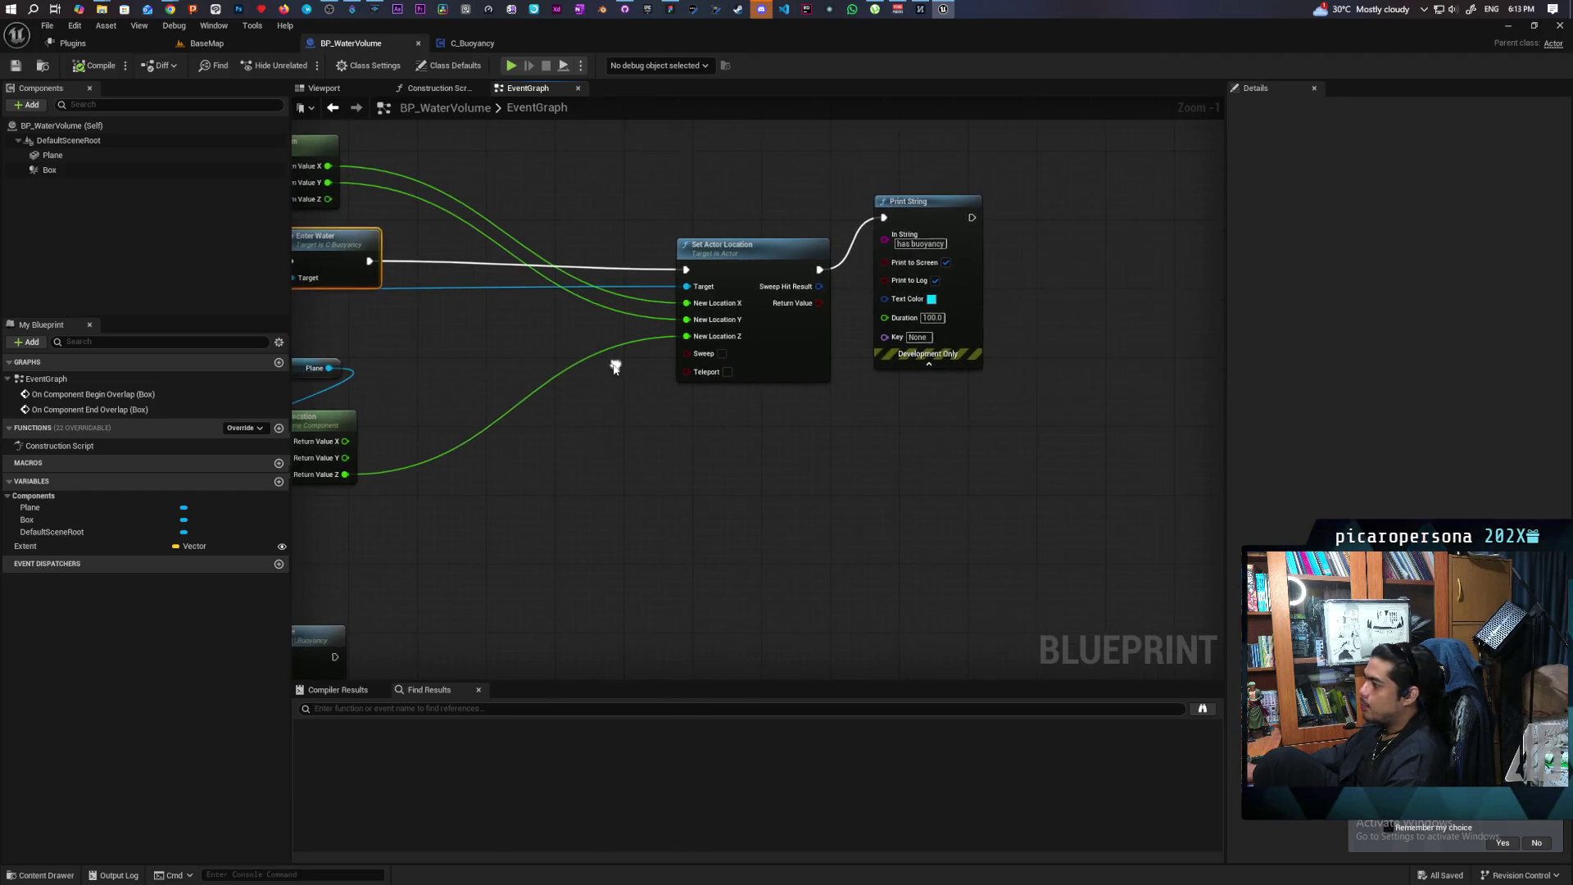
click(752, 297)
drag(752, 297, 944, 345)
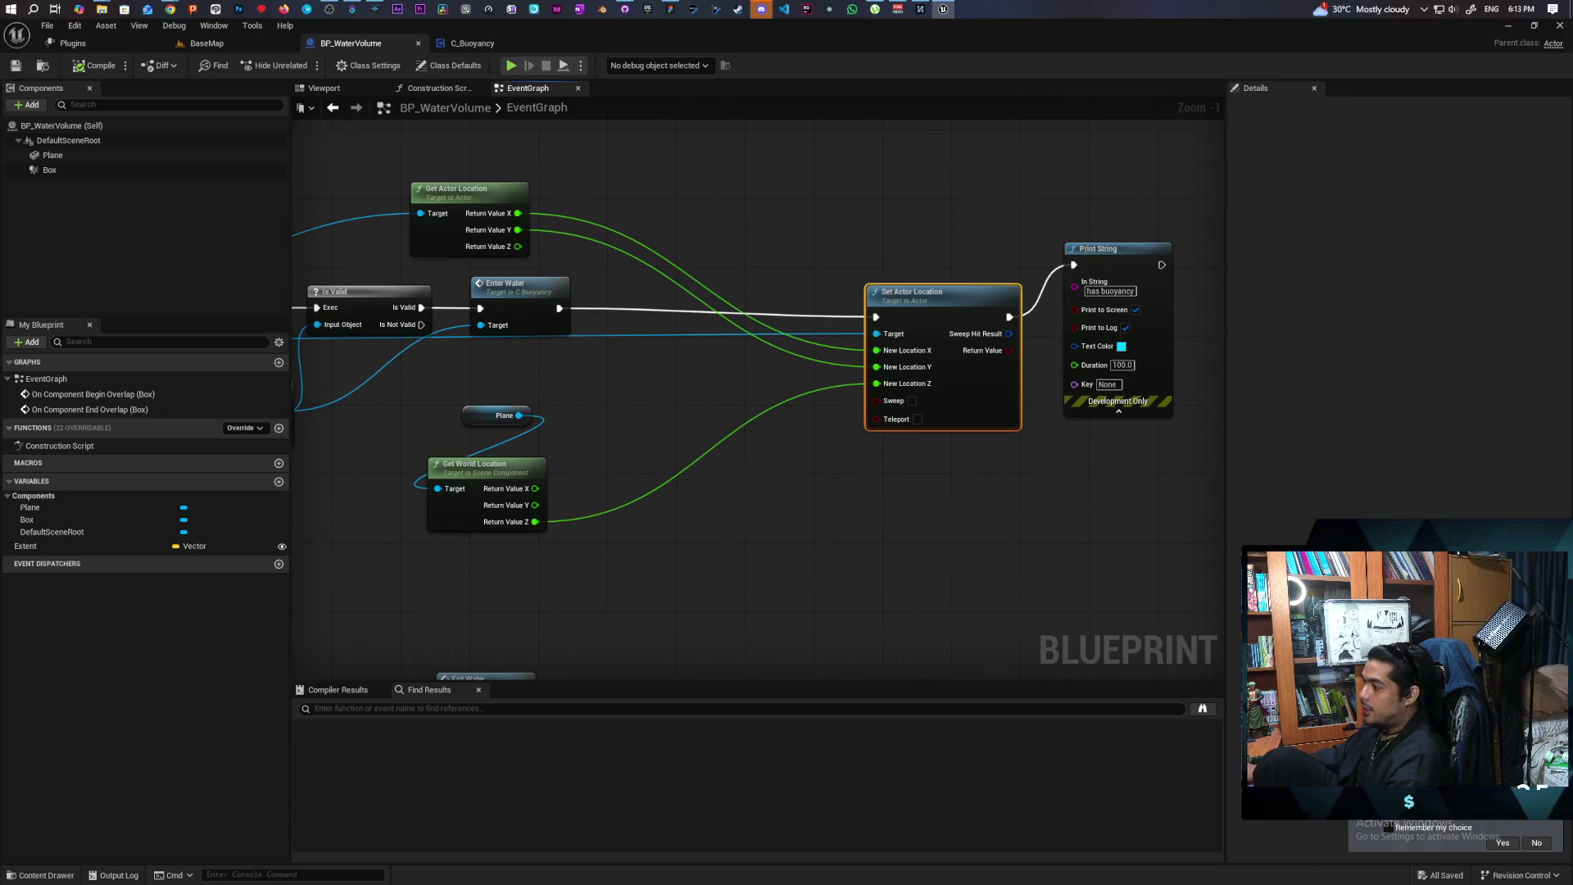
mouse_move(835, 501)
mouse_down()
mouse_move(747, 499)
mouse_move(791, 497)
mouse_up()
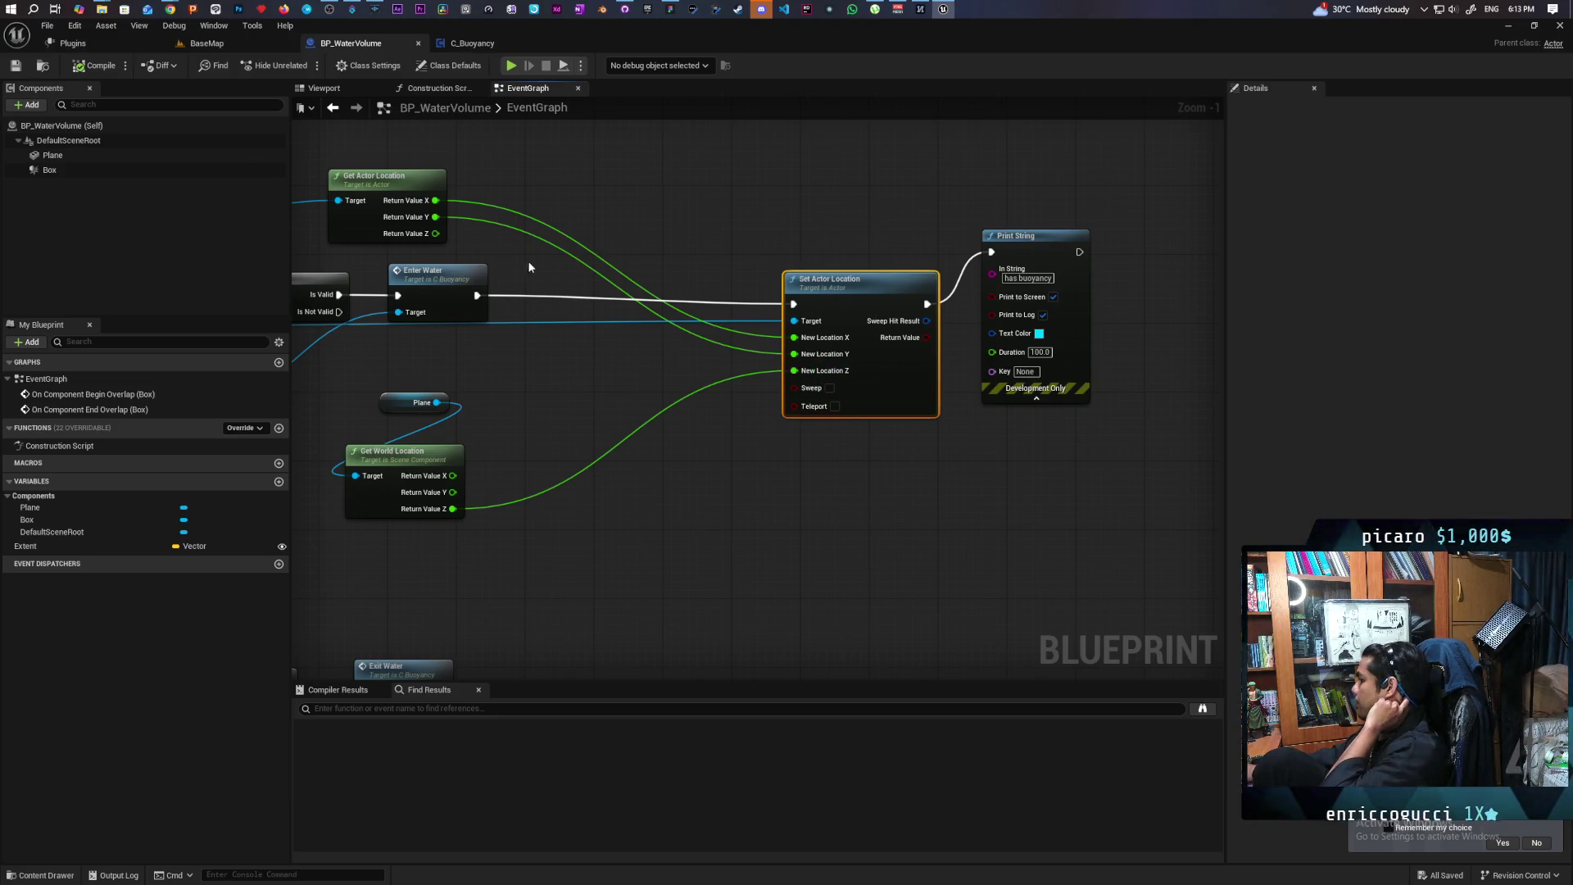
mouse_move(642, 324)
mouse_down()
mouse_move(667, 435)
mouse_move(839, 420)
mouse_up()
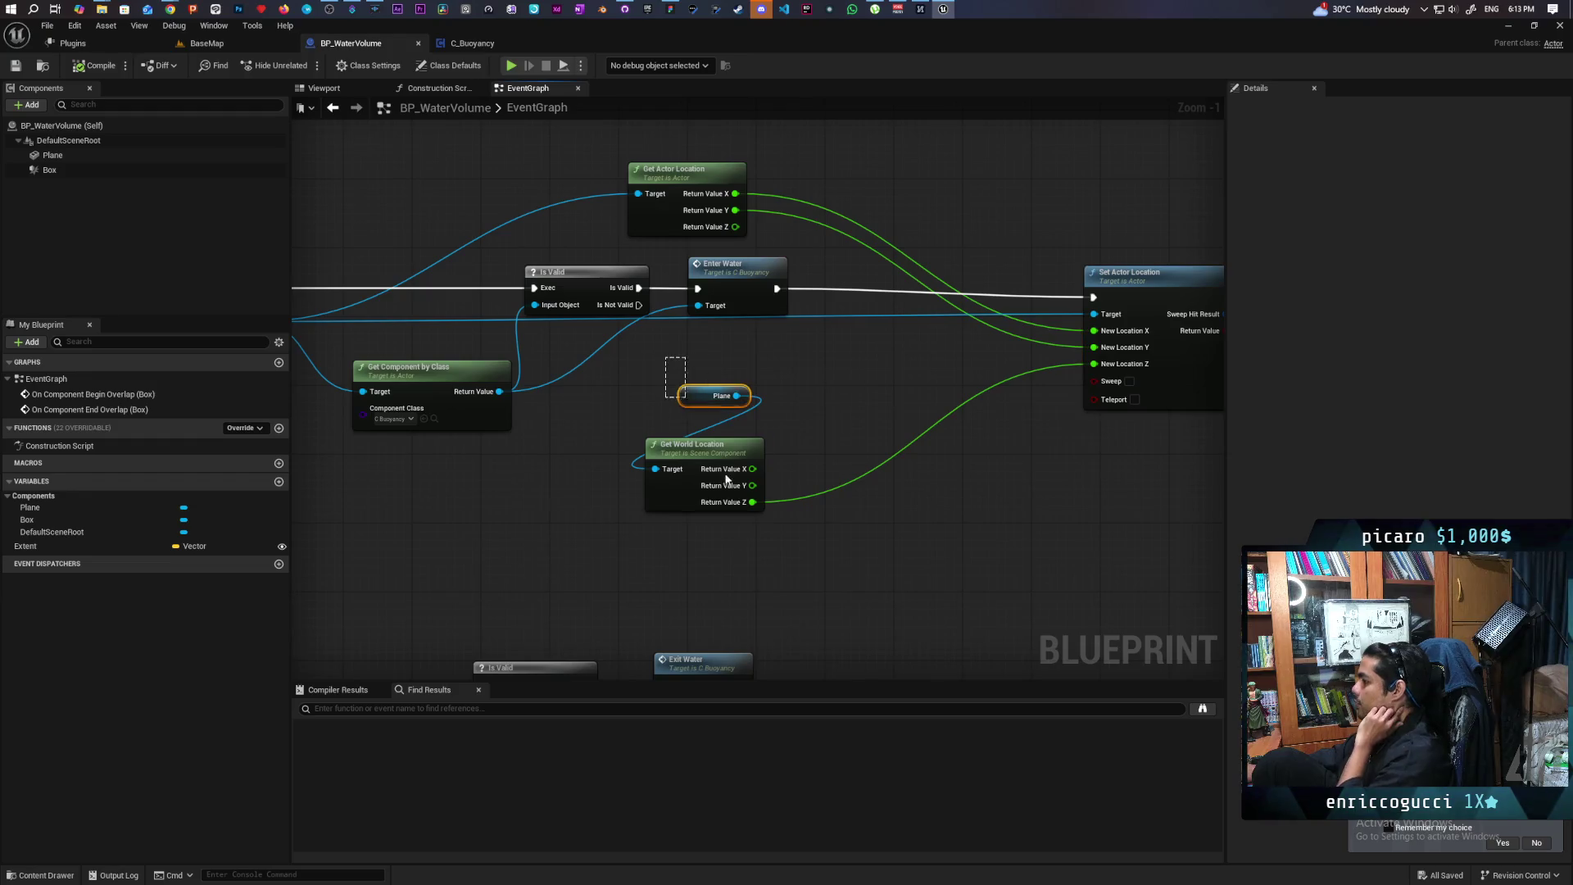
Delete the Print String debug node after Set Actor Location
drag(726, 480, 908, 559)
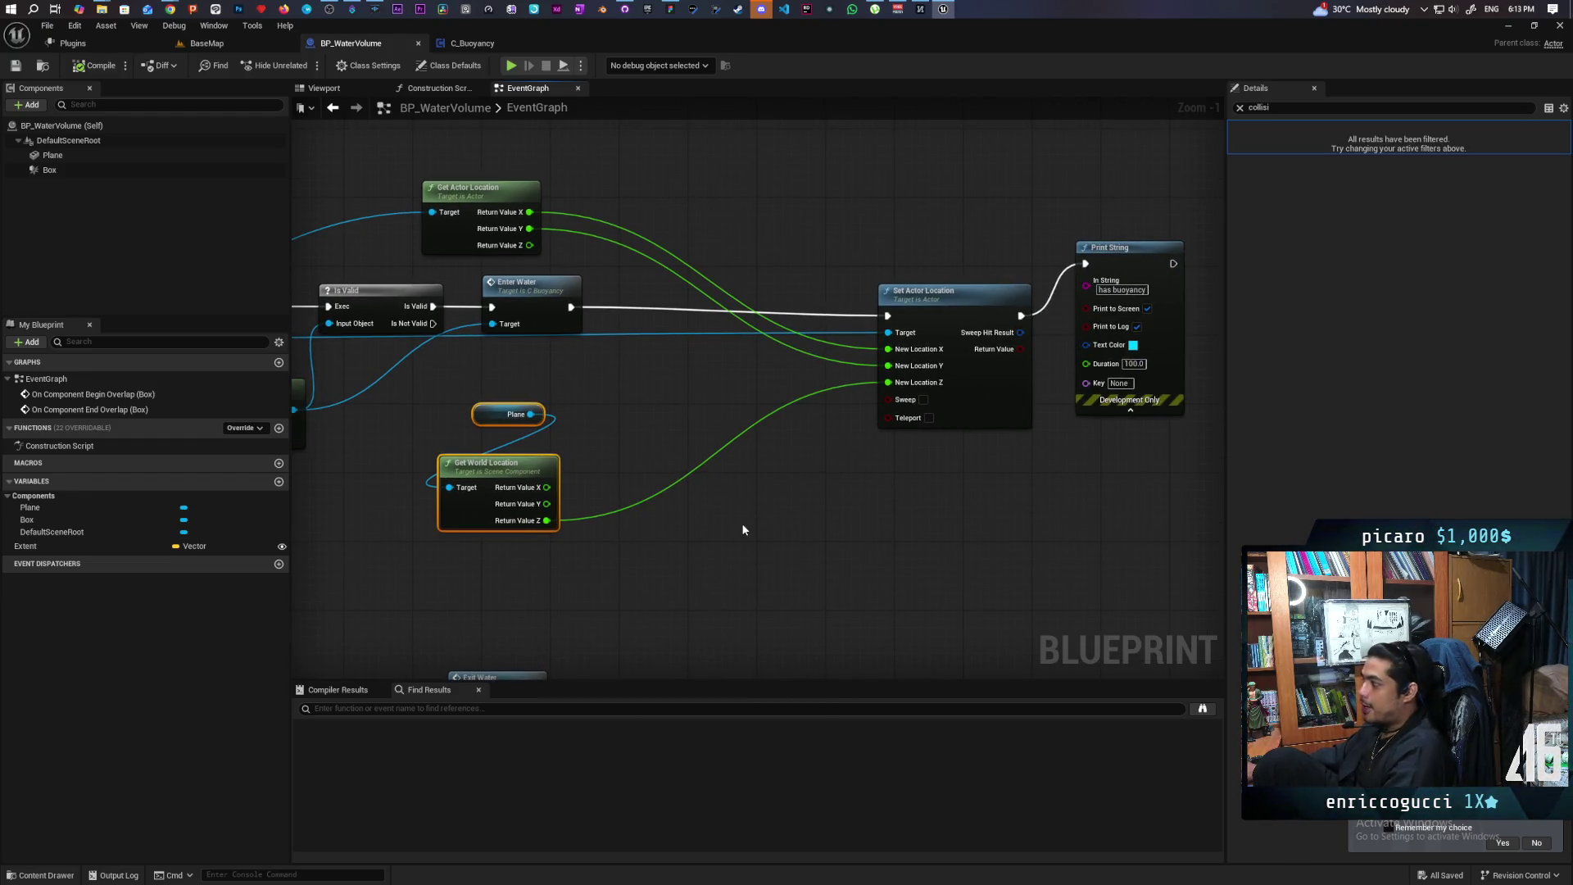
click(975, 189)
drag(1116, 228, 935, 191)
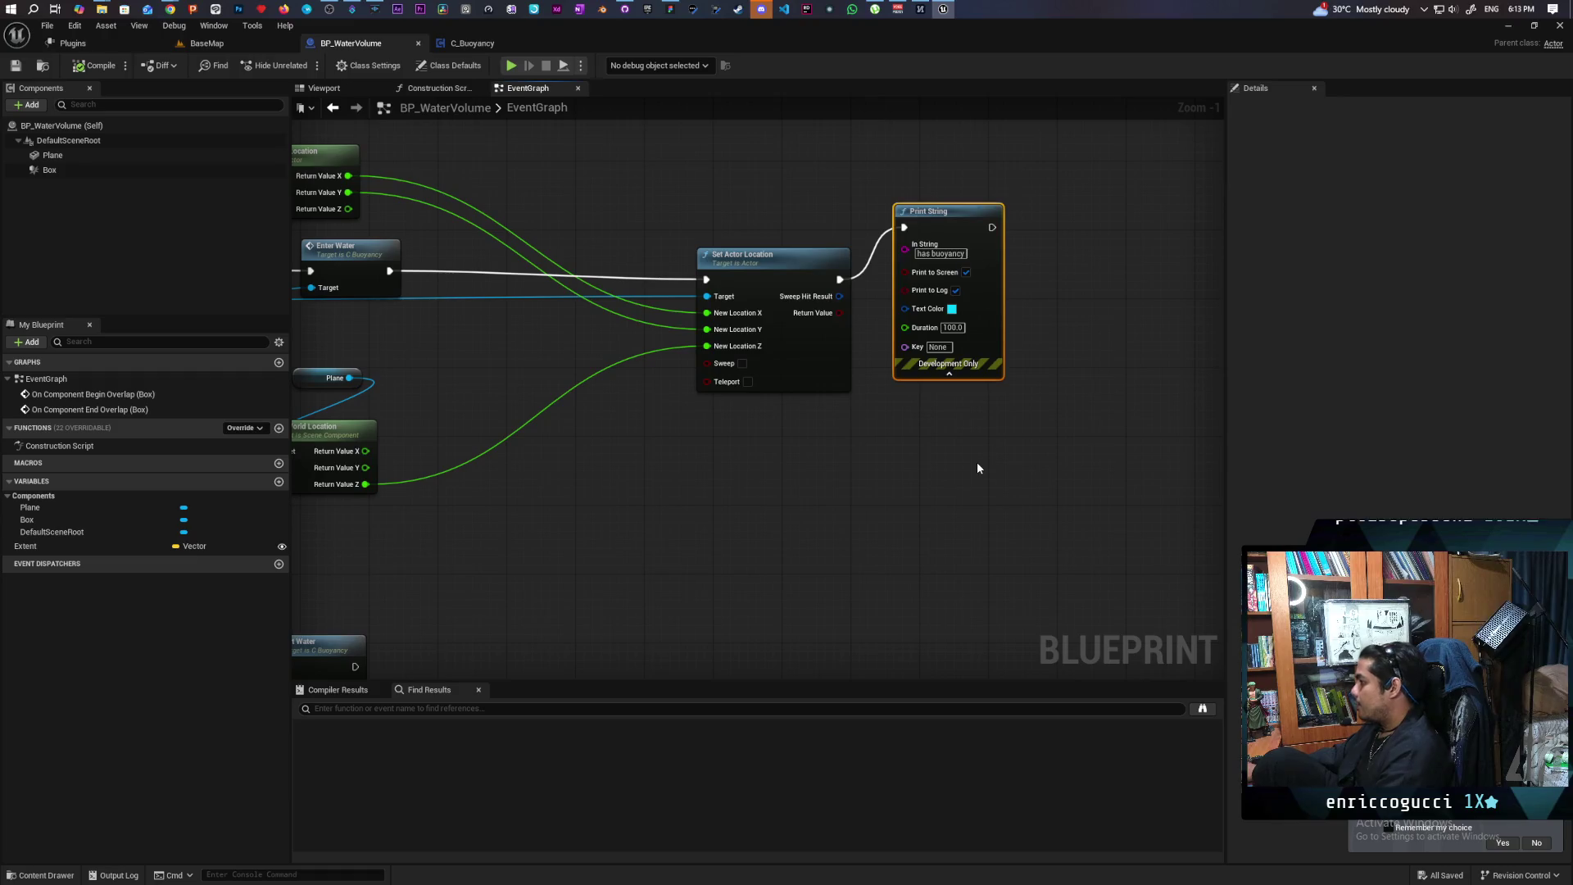
key(Delete)
Review the End Overlap chain and fit the whole graph in view
scroll(819, 472, down, 2)
drag(786, 467, 1037, 436)
drag(427, 407, 982, 592)
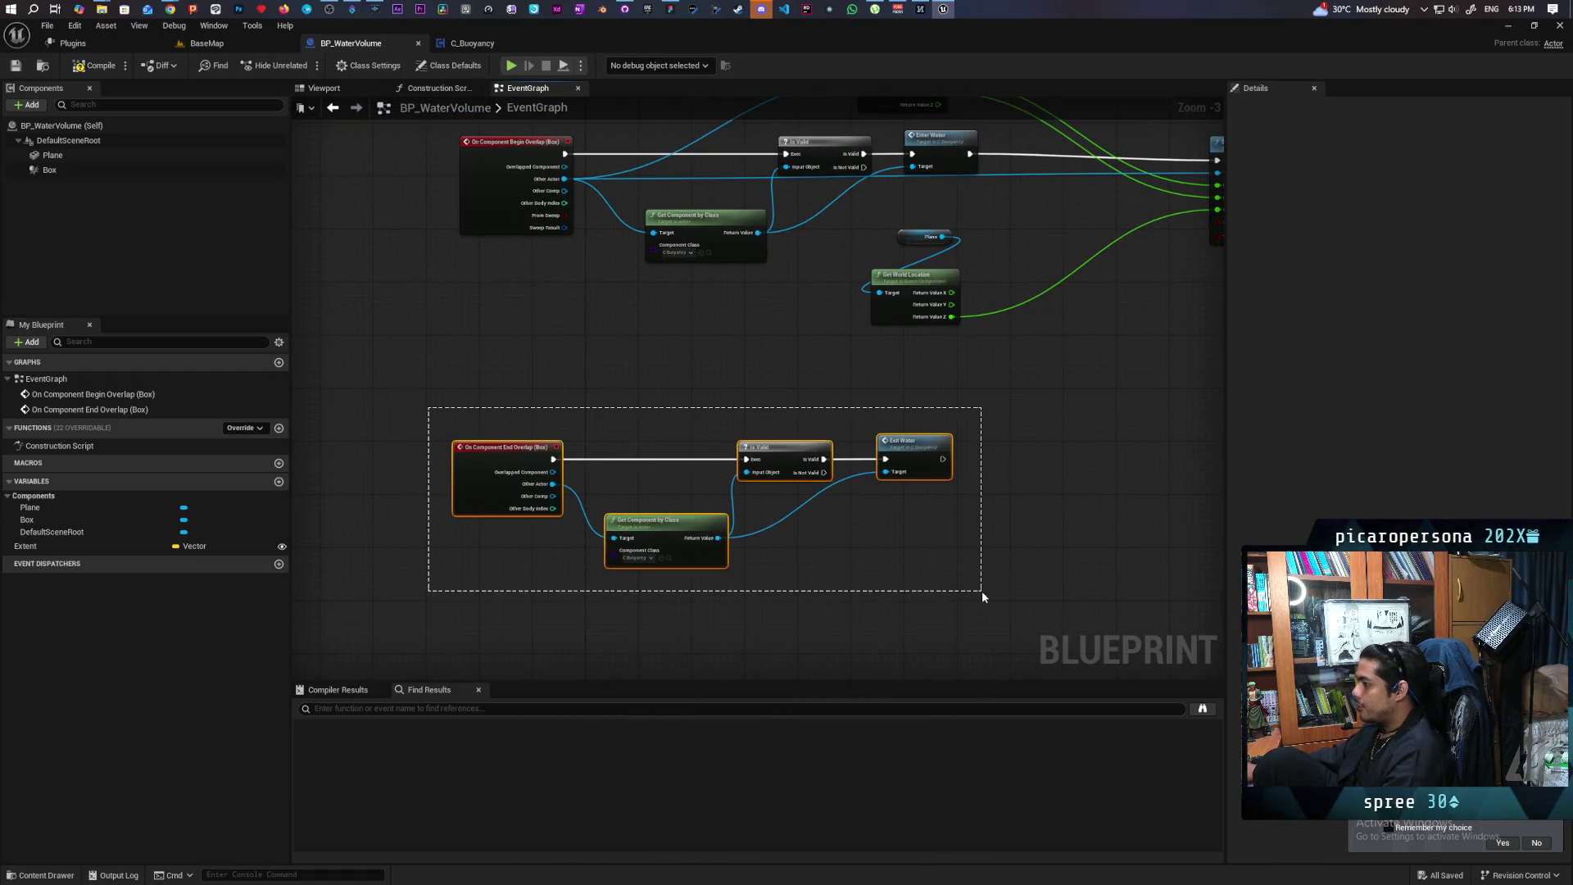
scroll(732, 576, up, 3)
drag(631, 564, 480, 557)
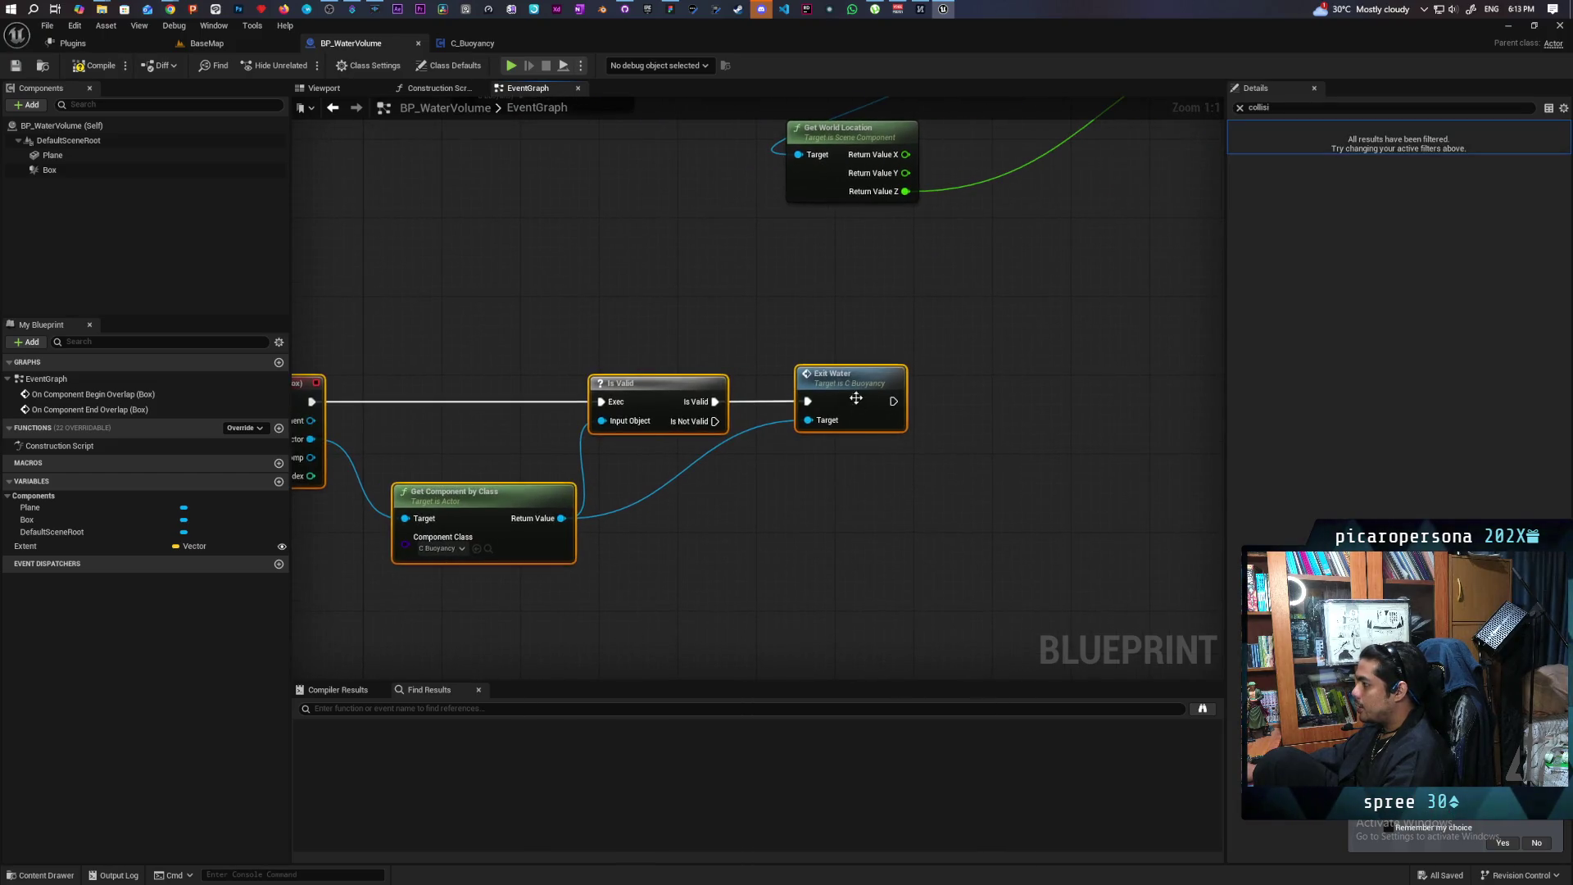
scroll(927, 538, down, 3)
drag(333, 97, 304, 133)
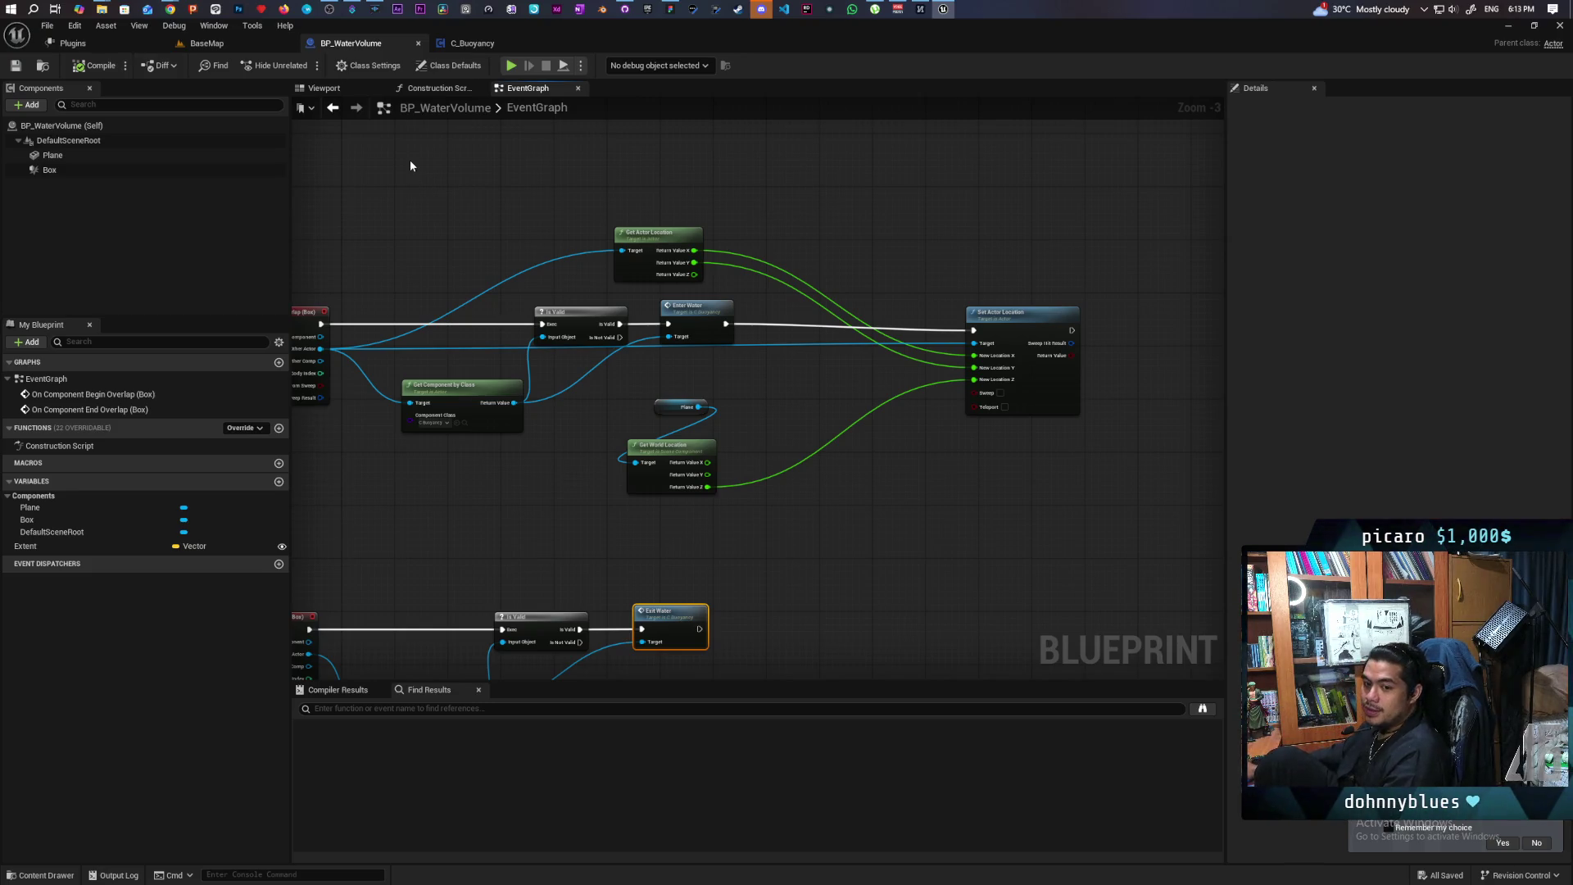
key(Home)
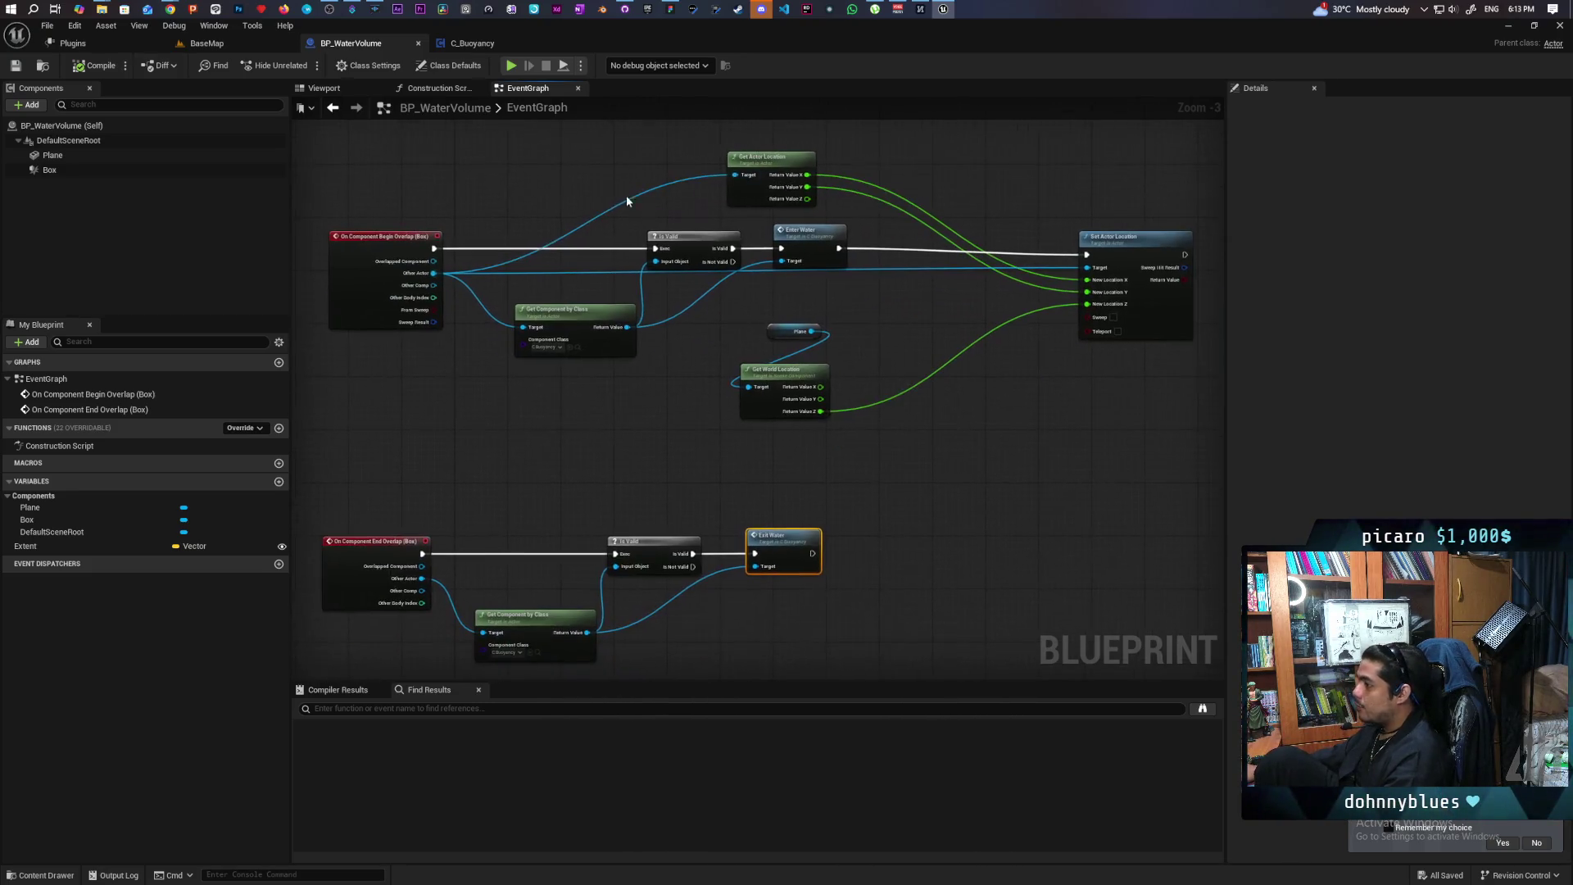
click(470, 46)
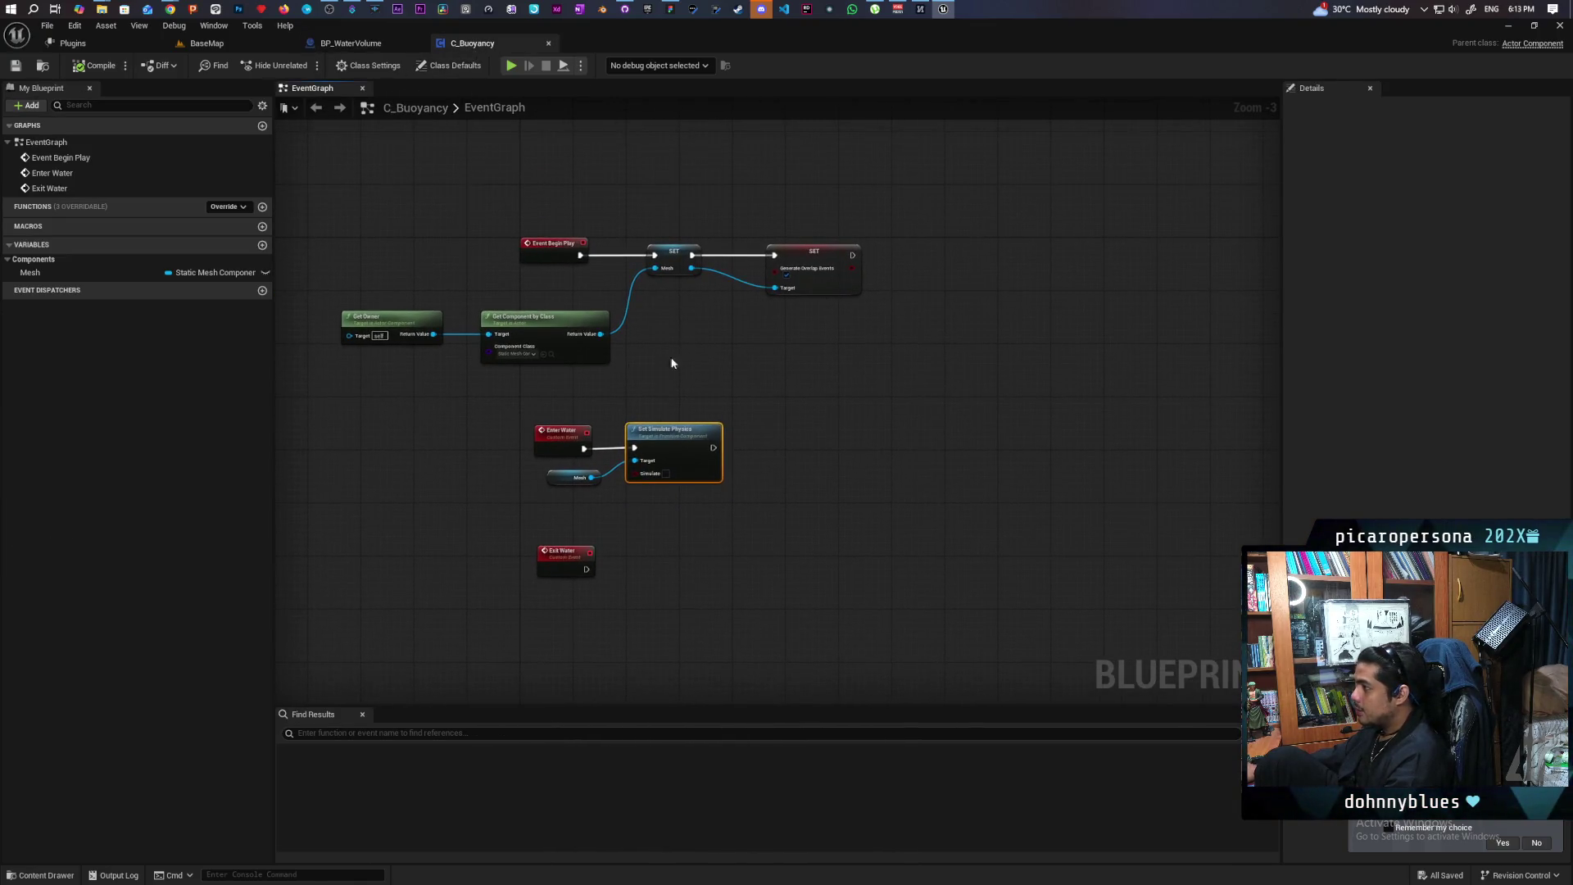
Wrap C_Buoyancy's Begin Play nodes in a comment titled 'Begin Play'
drag(380, 193, 987, 365)
key(c)
text(Begin)
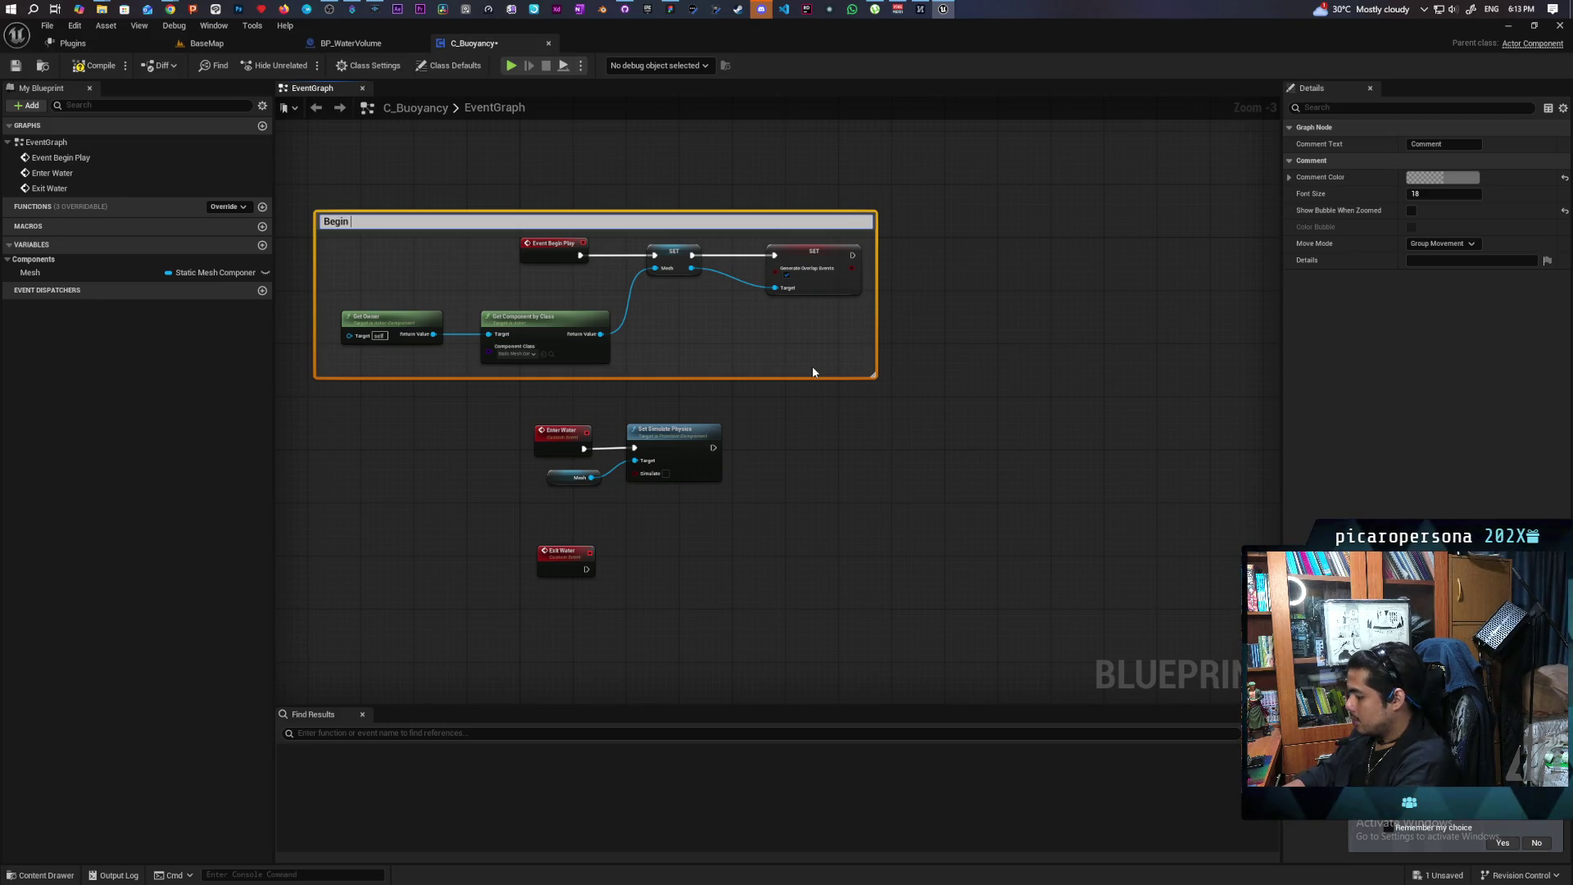
text(Play)
key(Return)
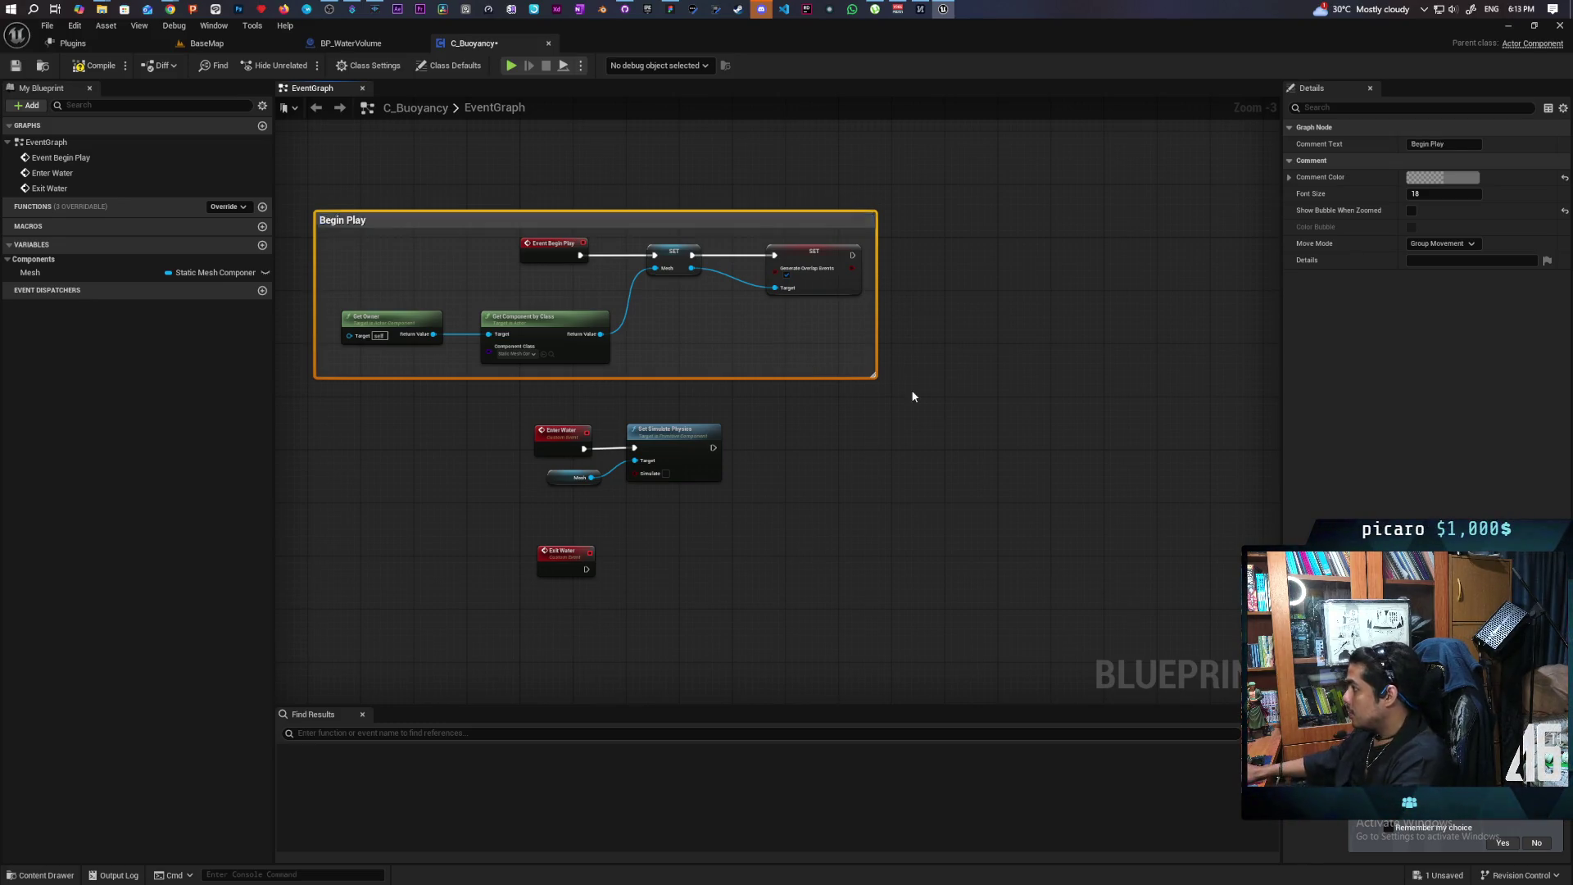
click(913, 396)
Enable Show Bubble When Zoomed and set the comment colour to light grey
click(803, 229)
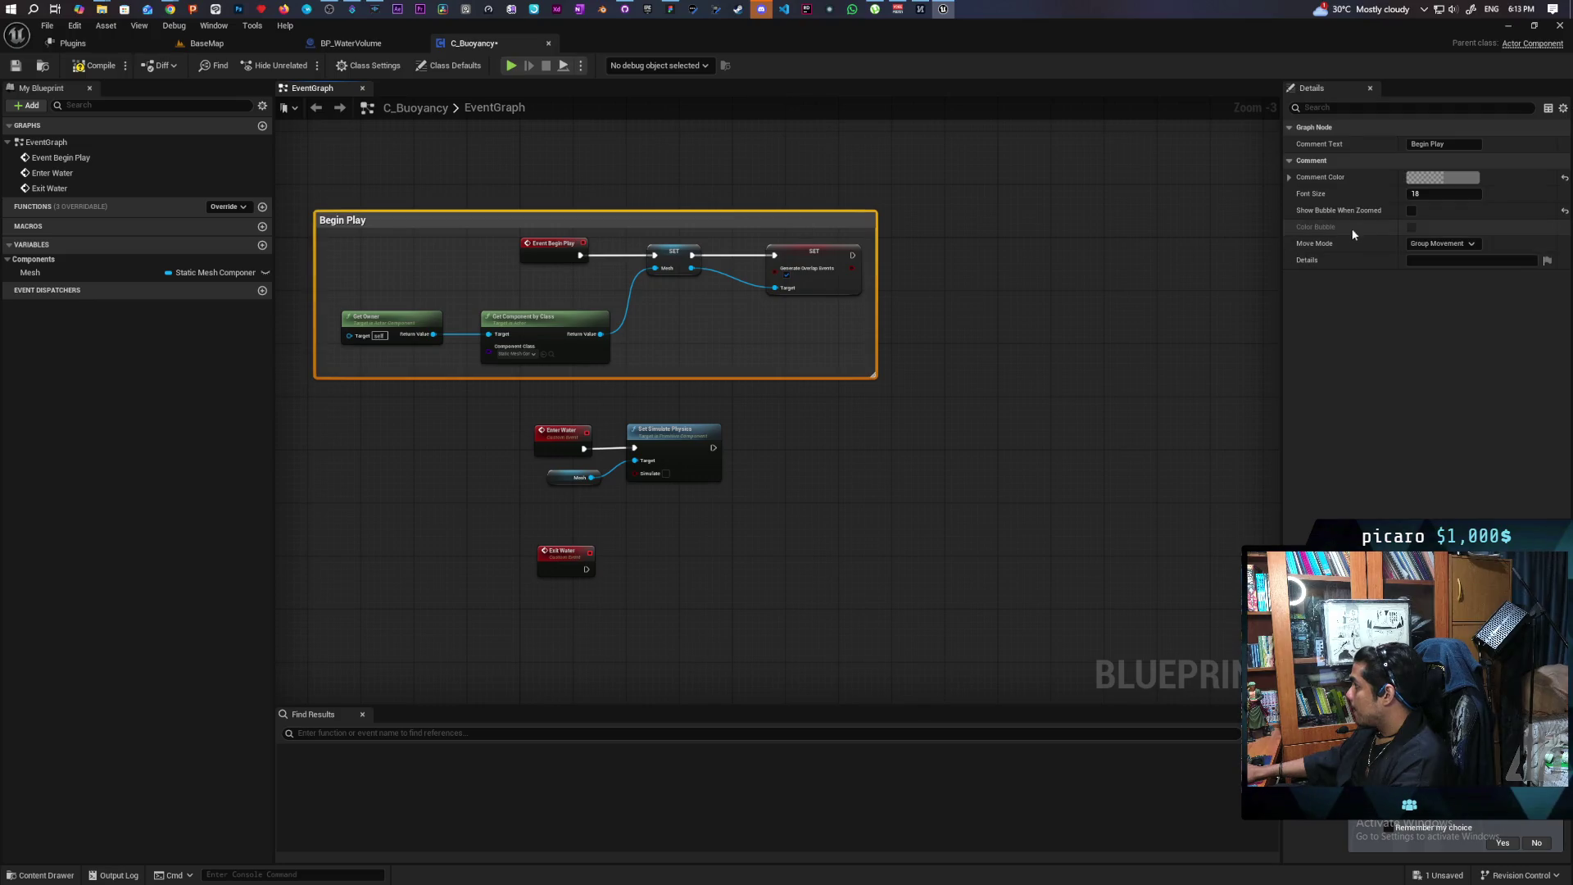
click(1412, 211)
click(1436, 178)
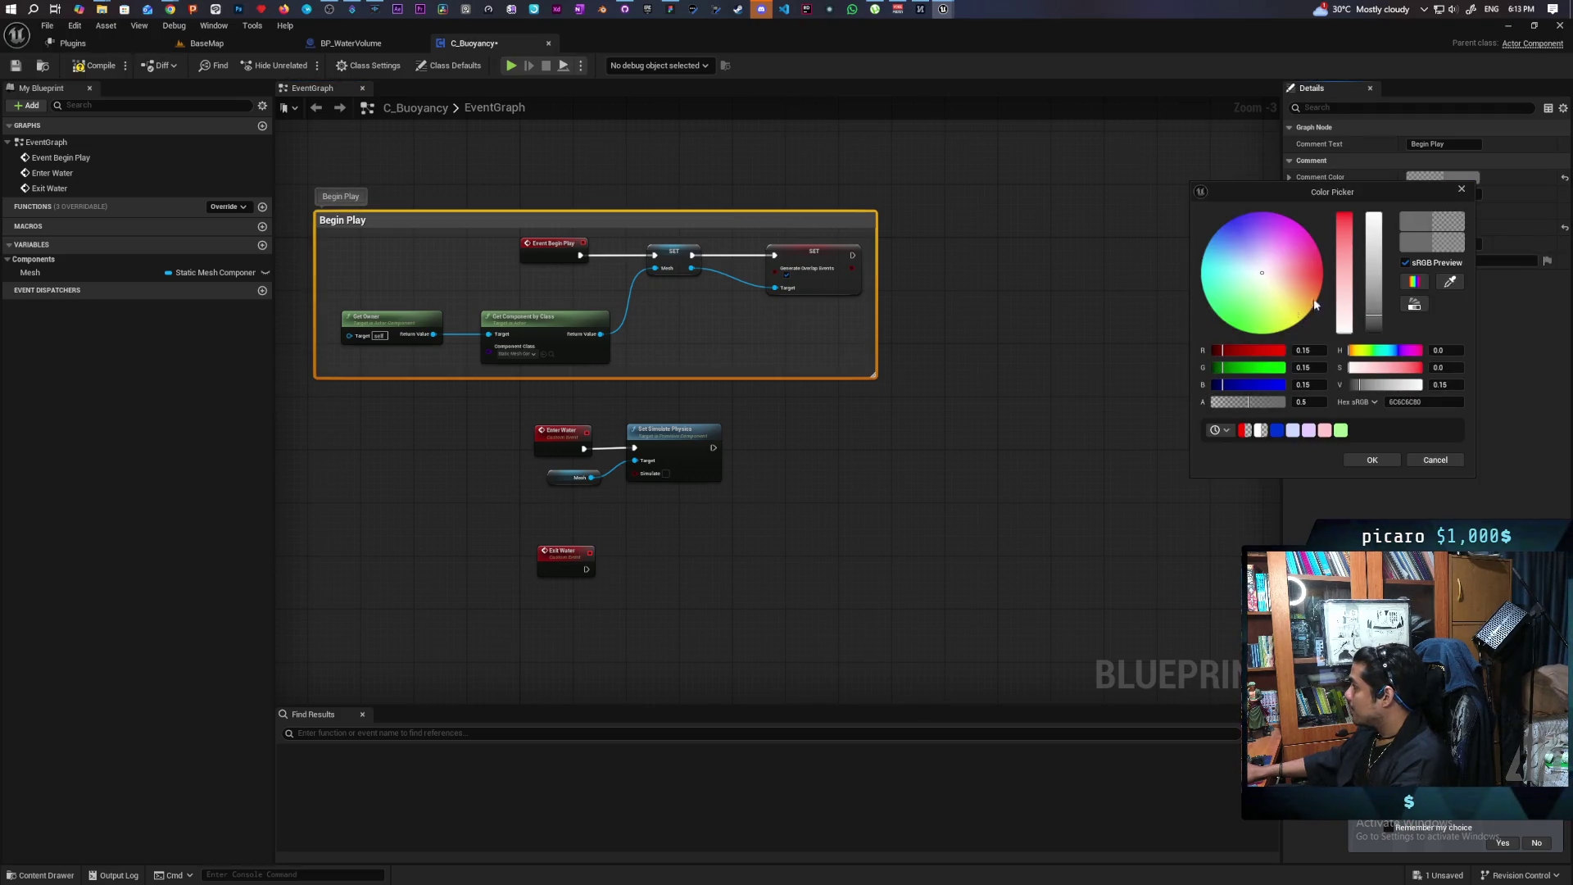
click(1373, 237)
click(1057, 369)
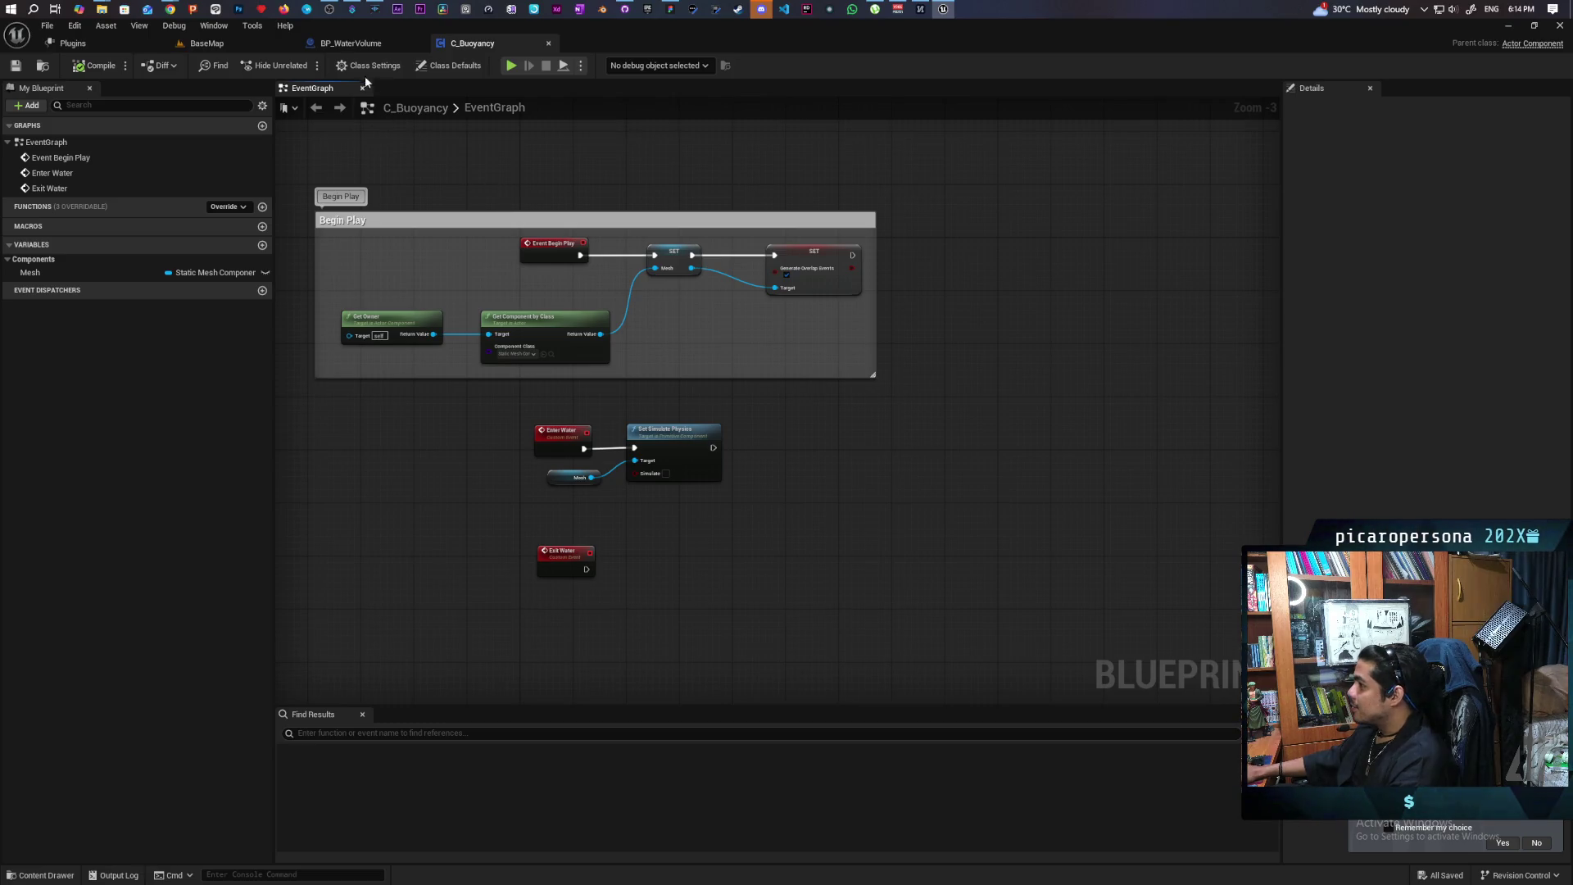
click(353, 43)
scroll(983, 414, down, 4)
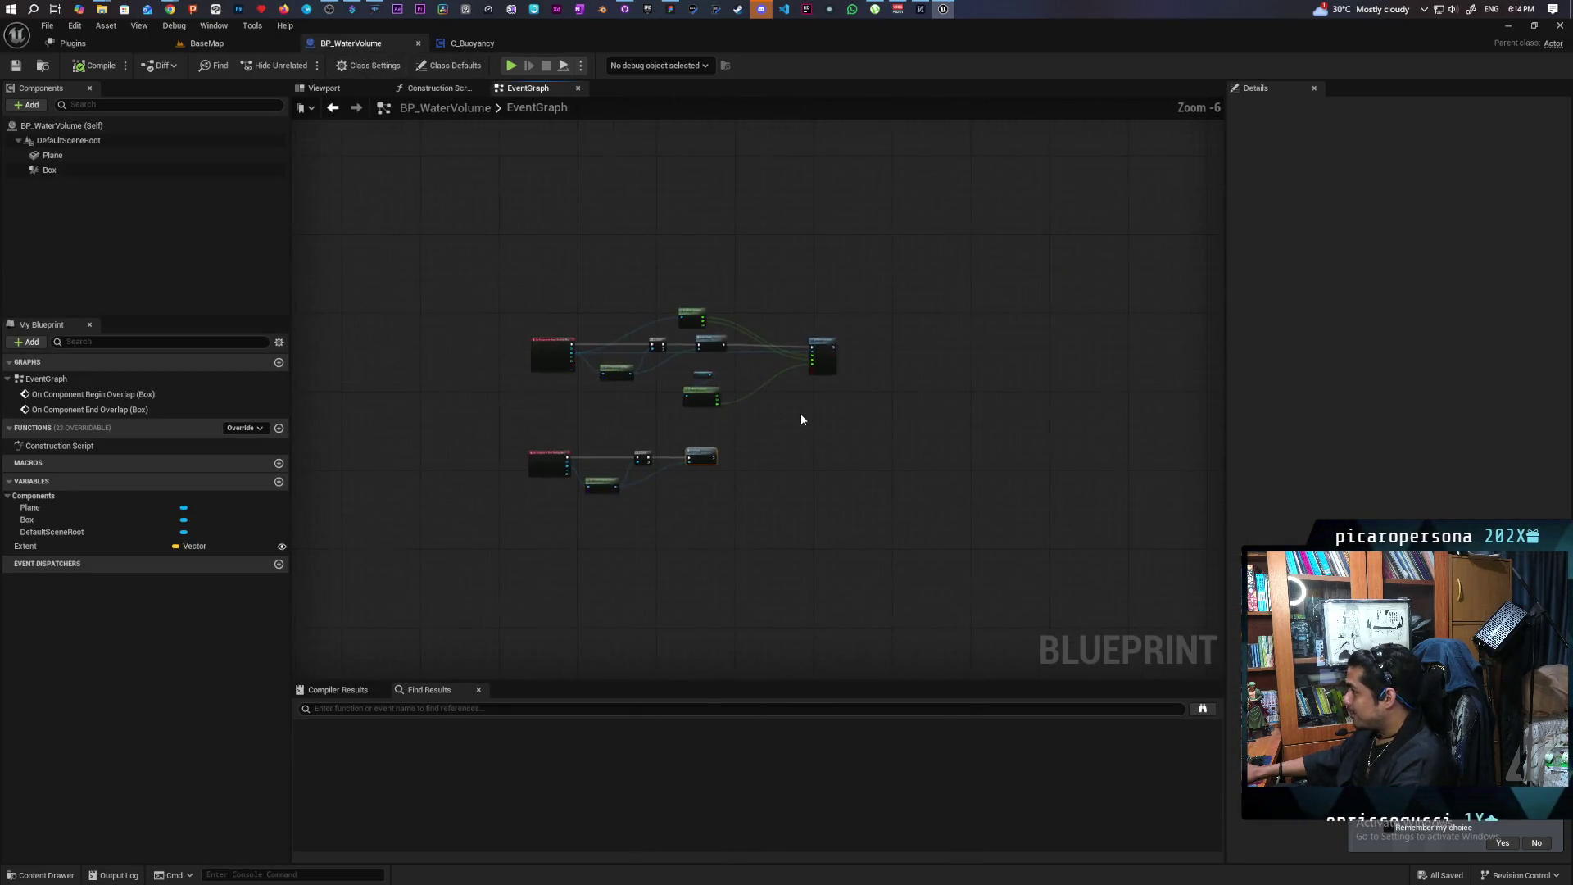
In the BaseMap viewport, frame the Sphere and lift it high above the stylized water patch
scroll(804, 423, up, 3)
click(215, 44)
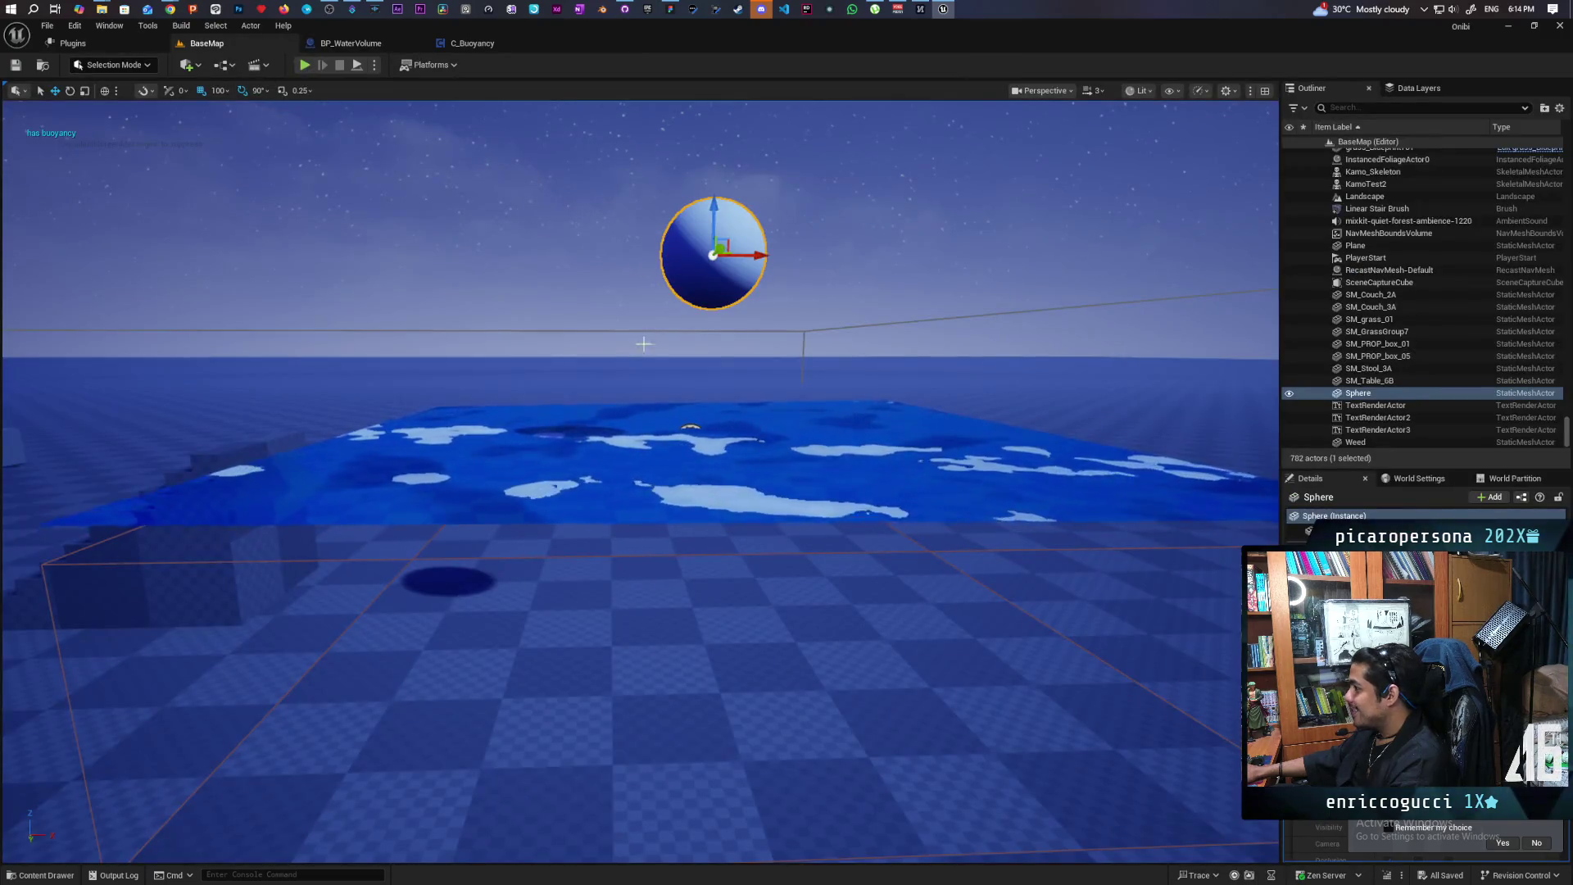
drag(612, 381, 602, 401)
drag(646, 530, 650, 527)
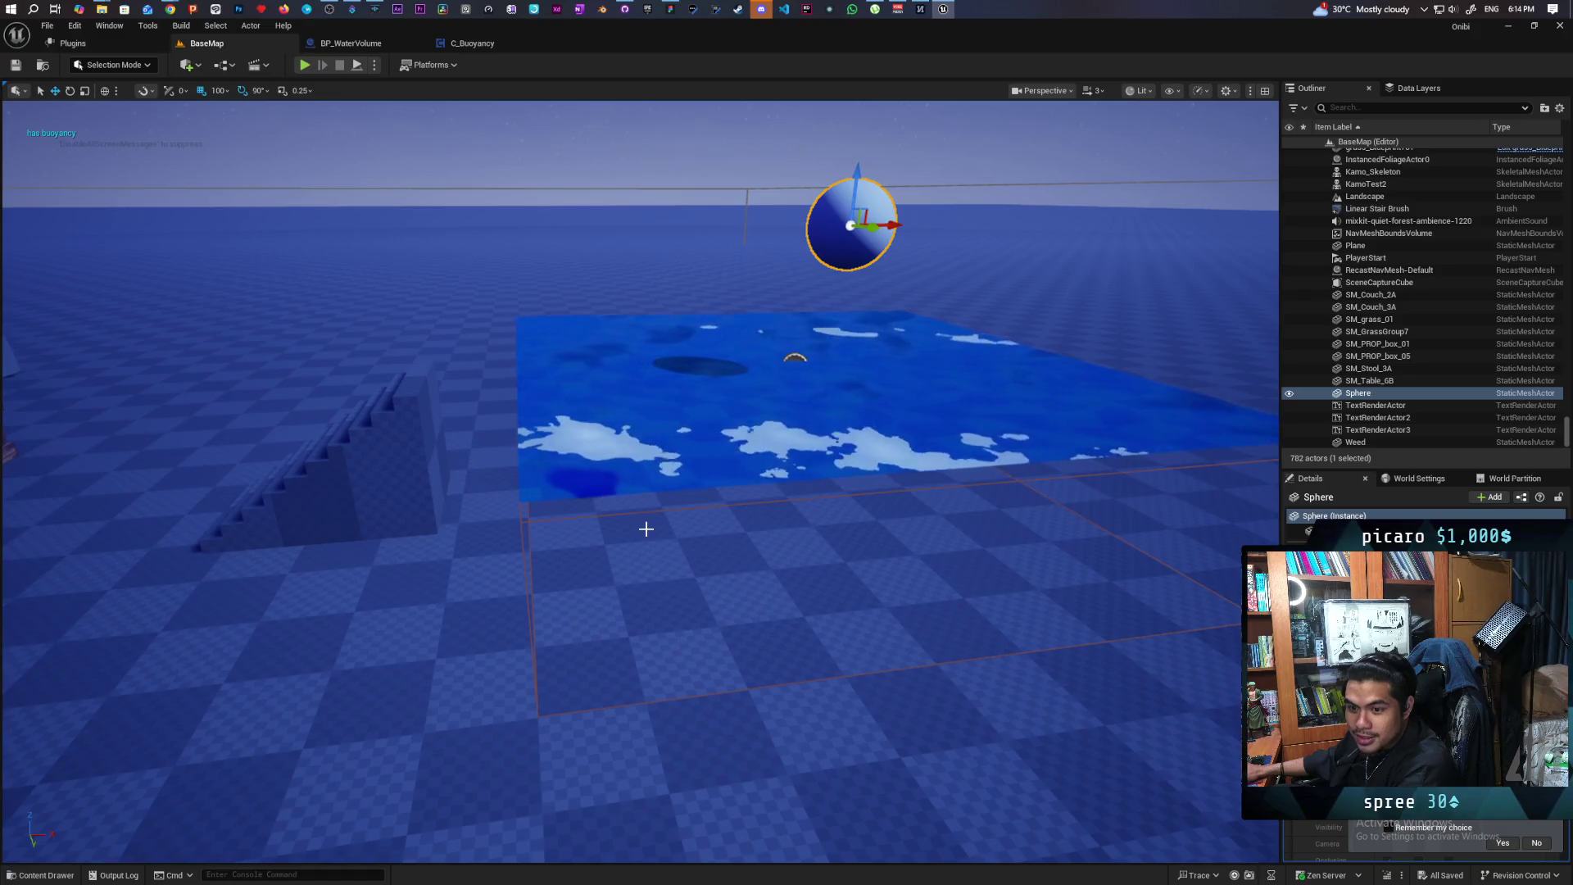
scroll(647, 530, down, 5)
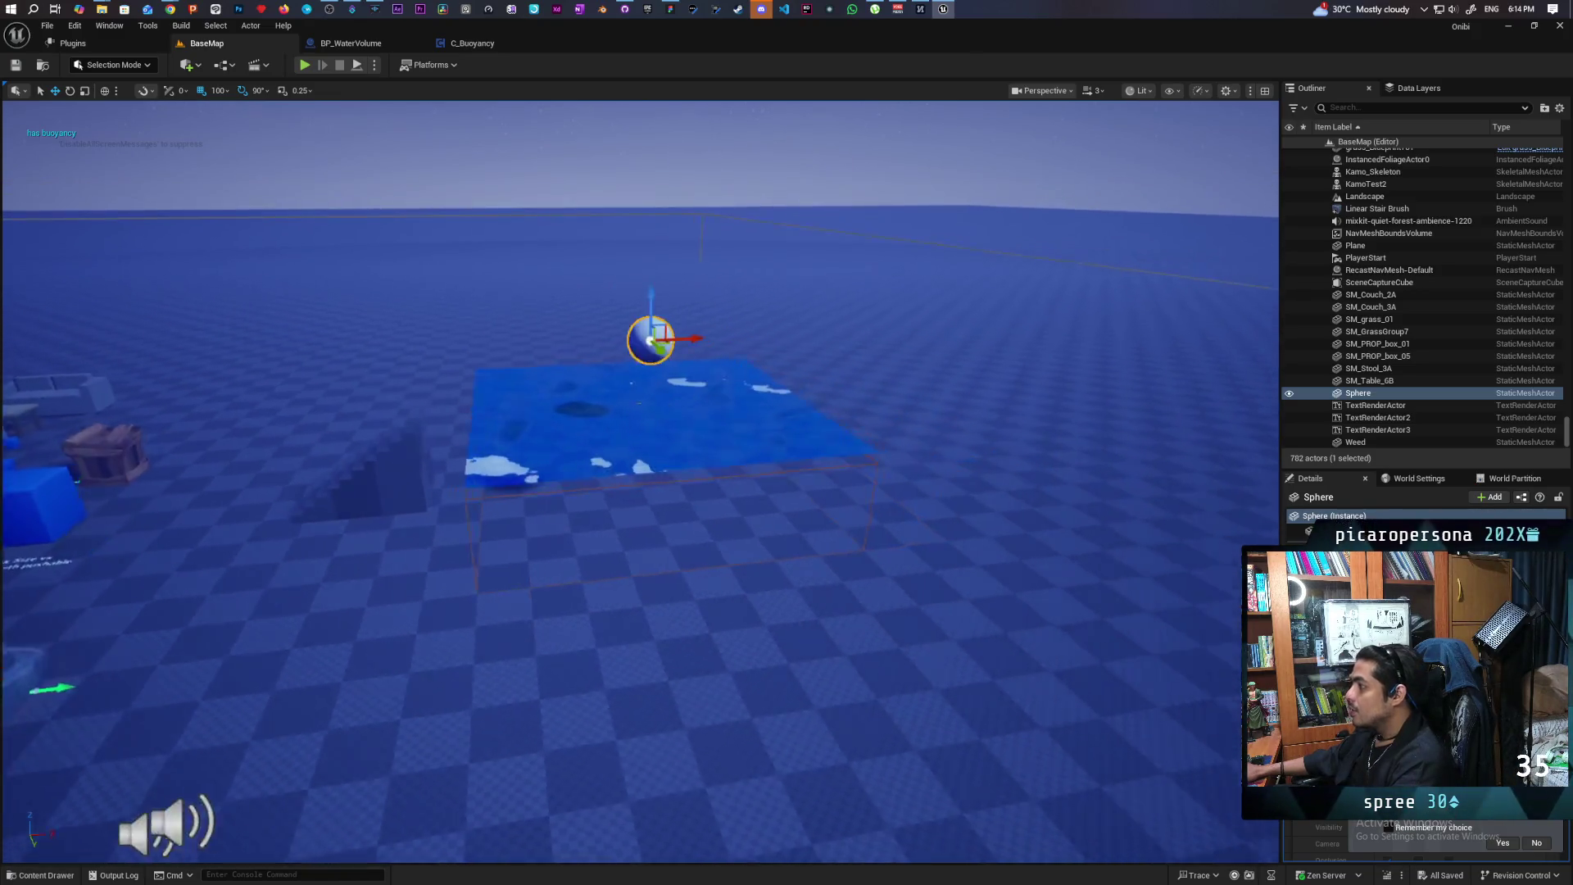
scroll(646, 529, up, 5)
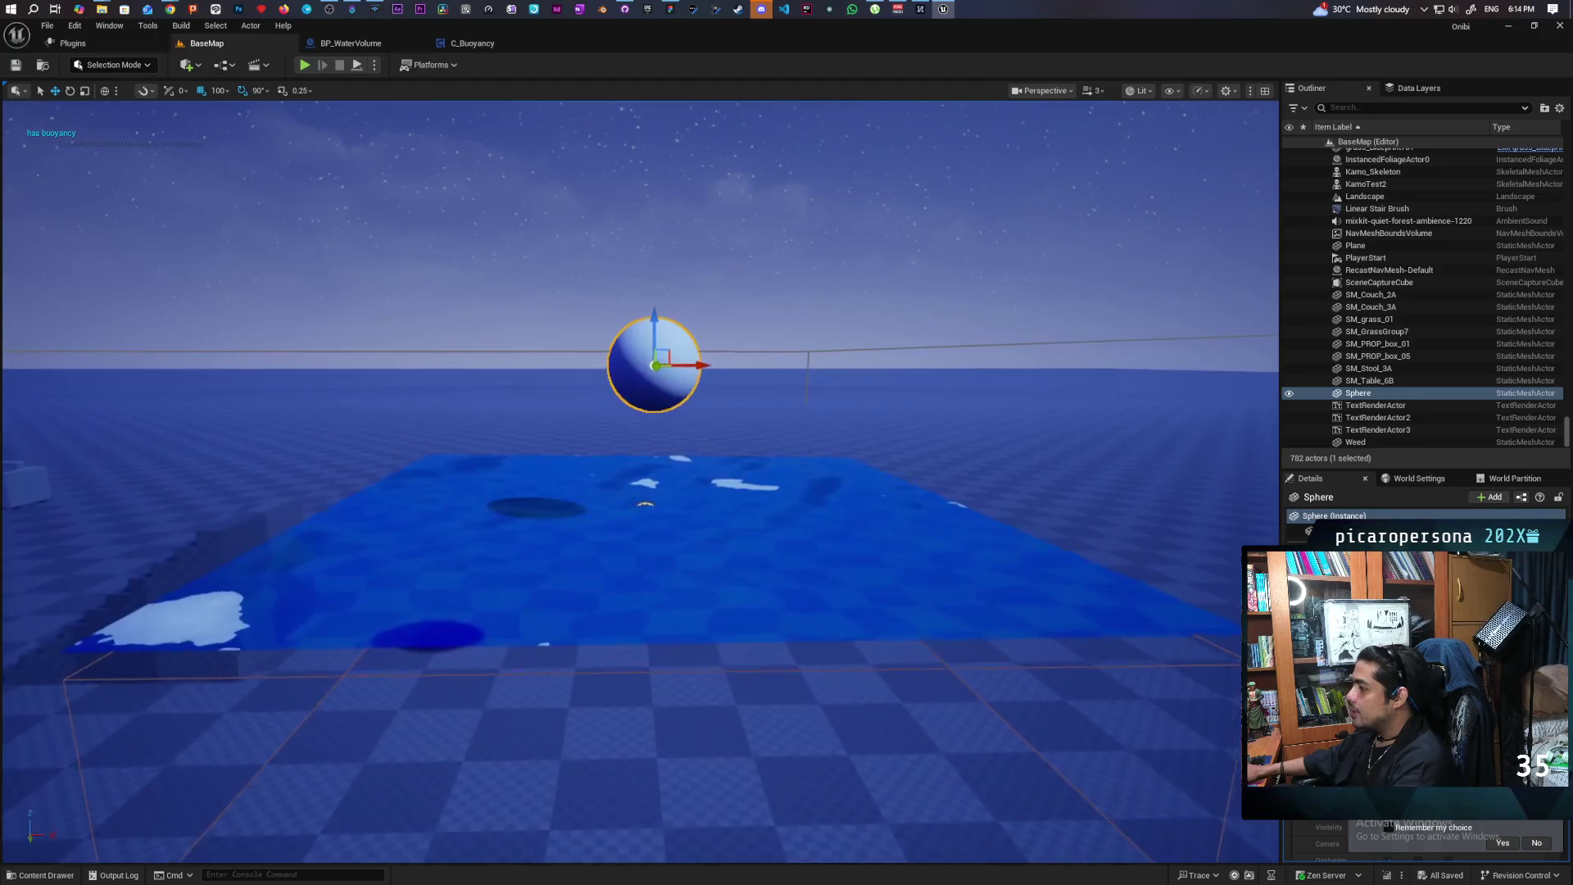
scroll(622, 481, down, 5)
scroll(622, 481, up, 5)
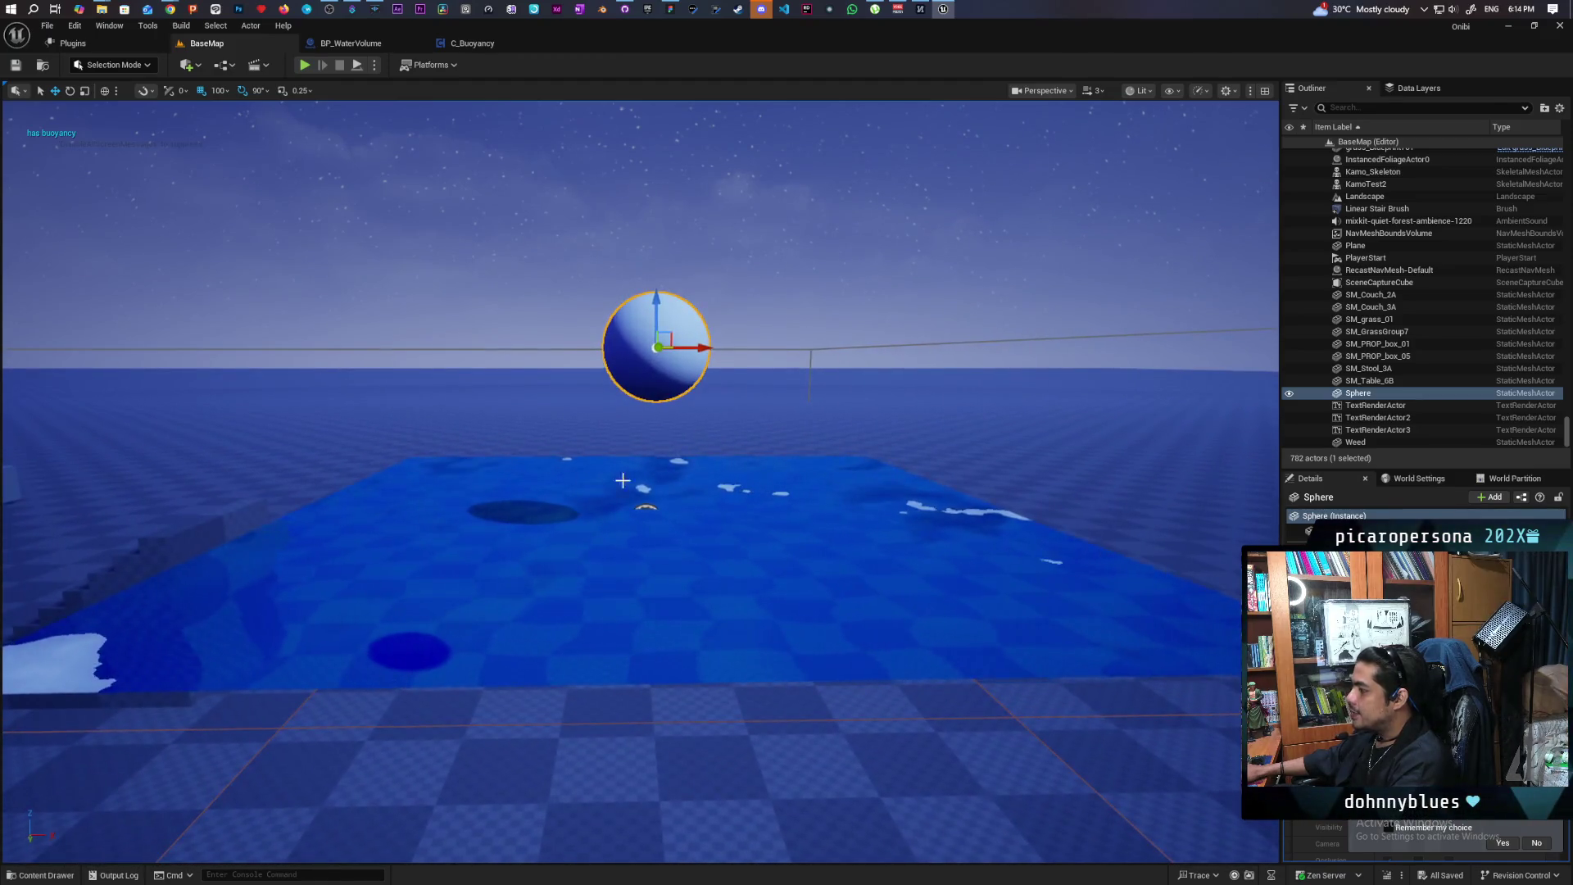
scroll(623, 481, down, 5)
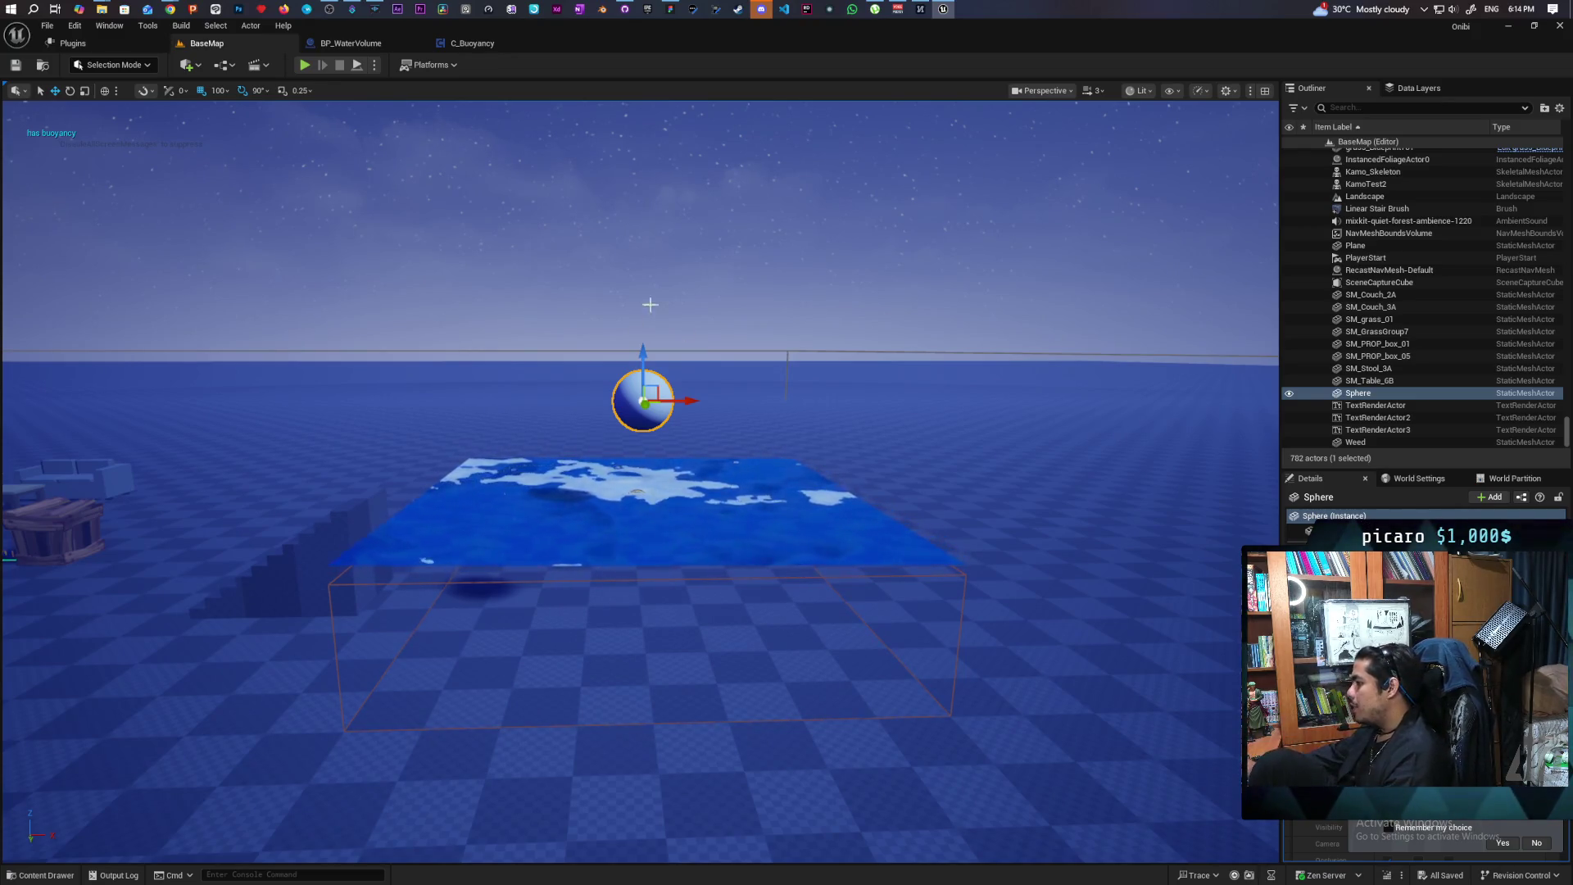
mouse_move(649, 305)
mouse_down()
mouse_move(653, 221)
mouse_move(653, 281)
mouse_up()
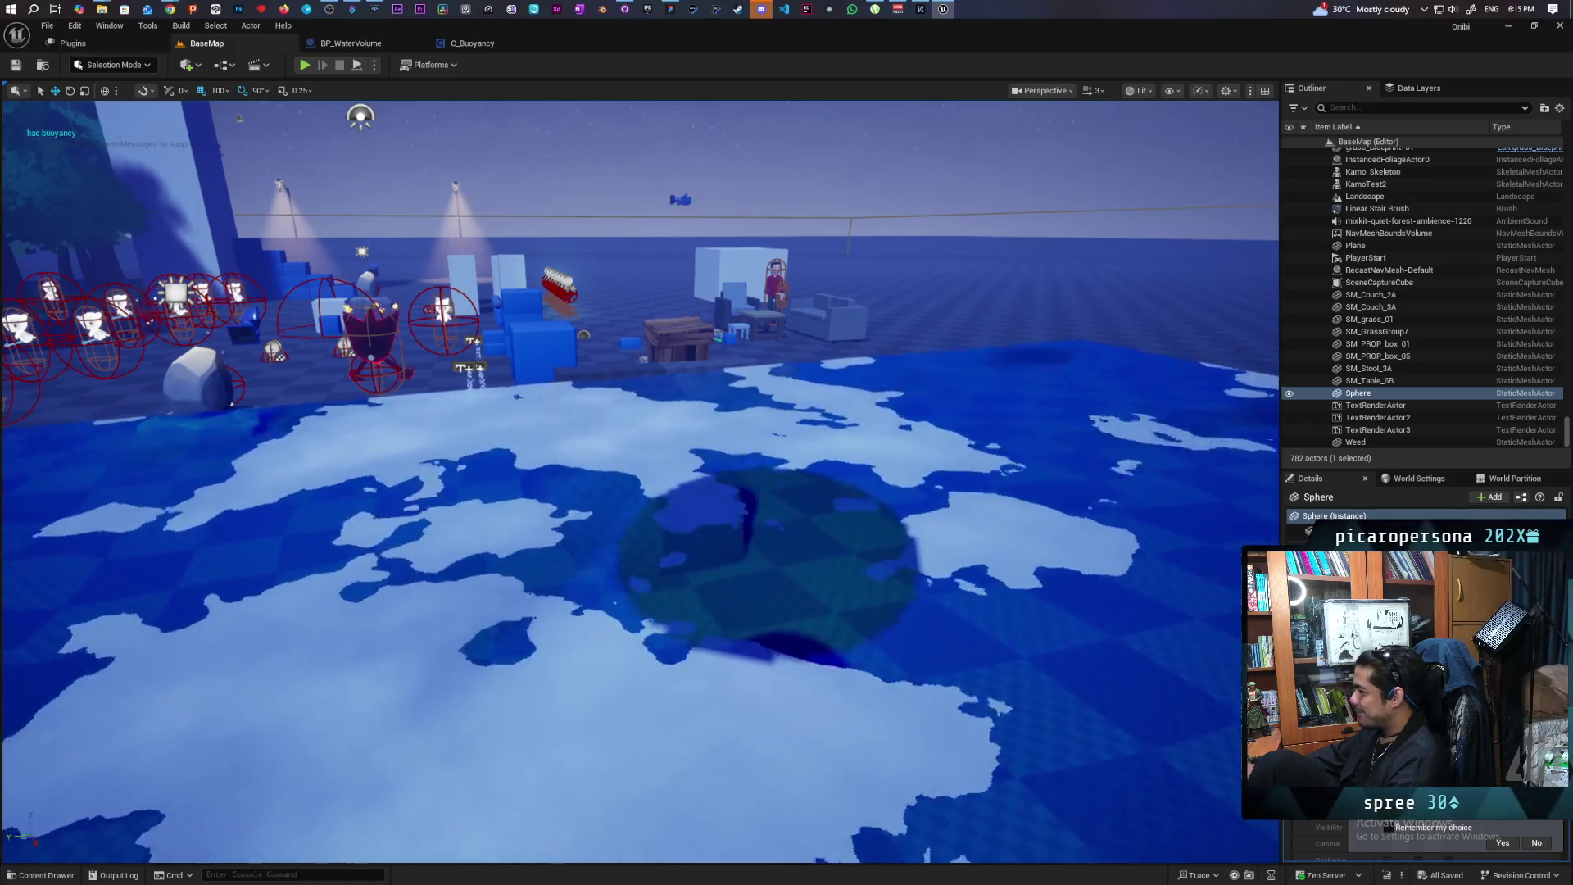
drag(654, 280, 648, 280)
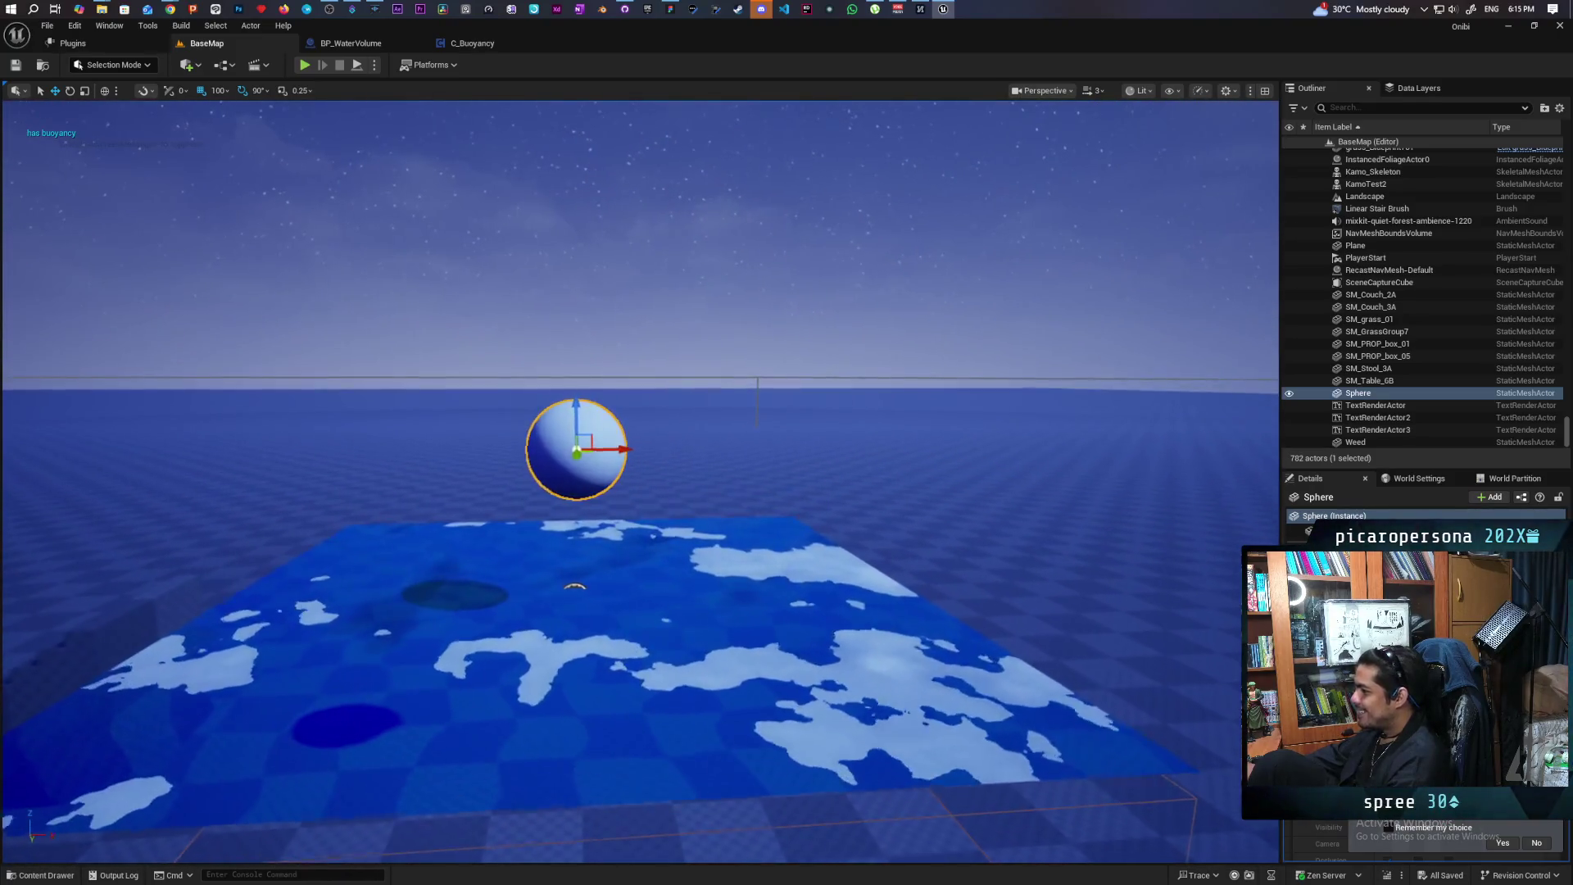
drag(309, 193, 309, 217)
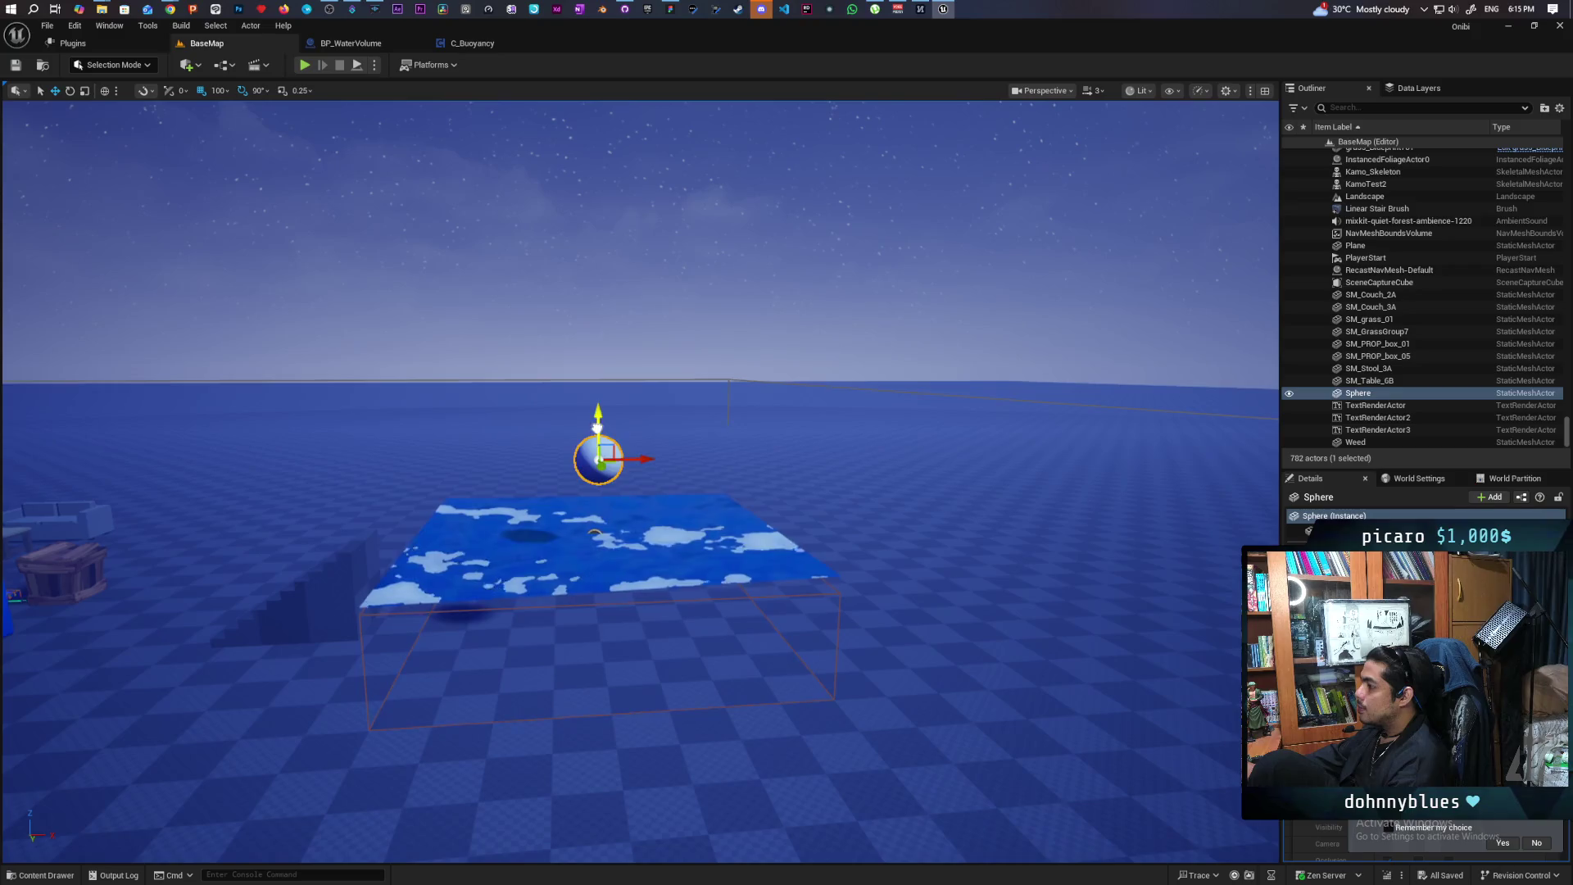
drag(597, 426, 598, 115)
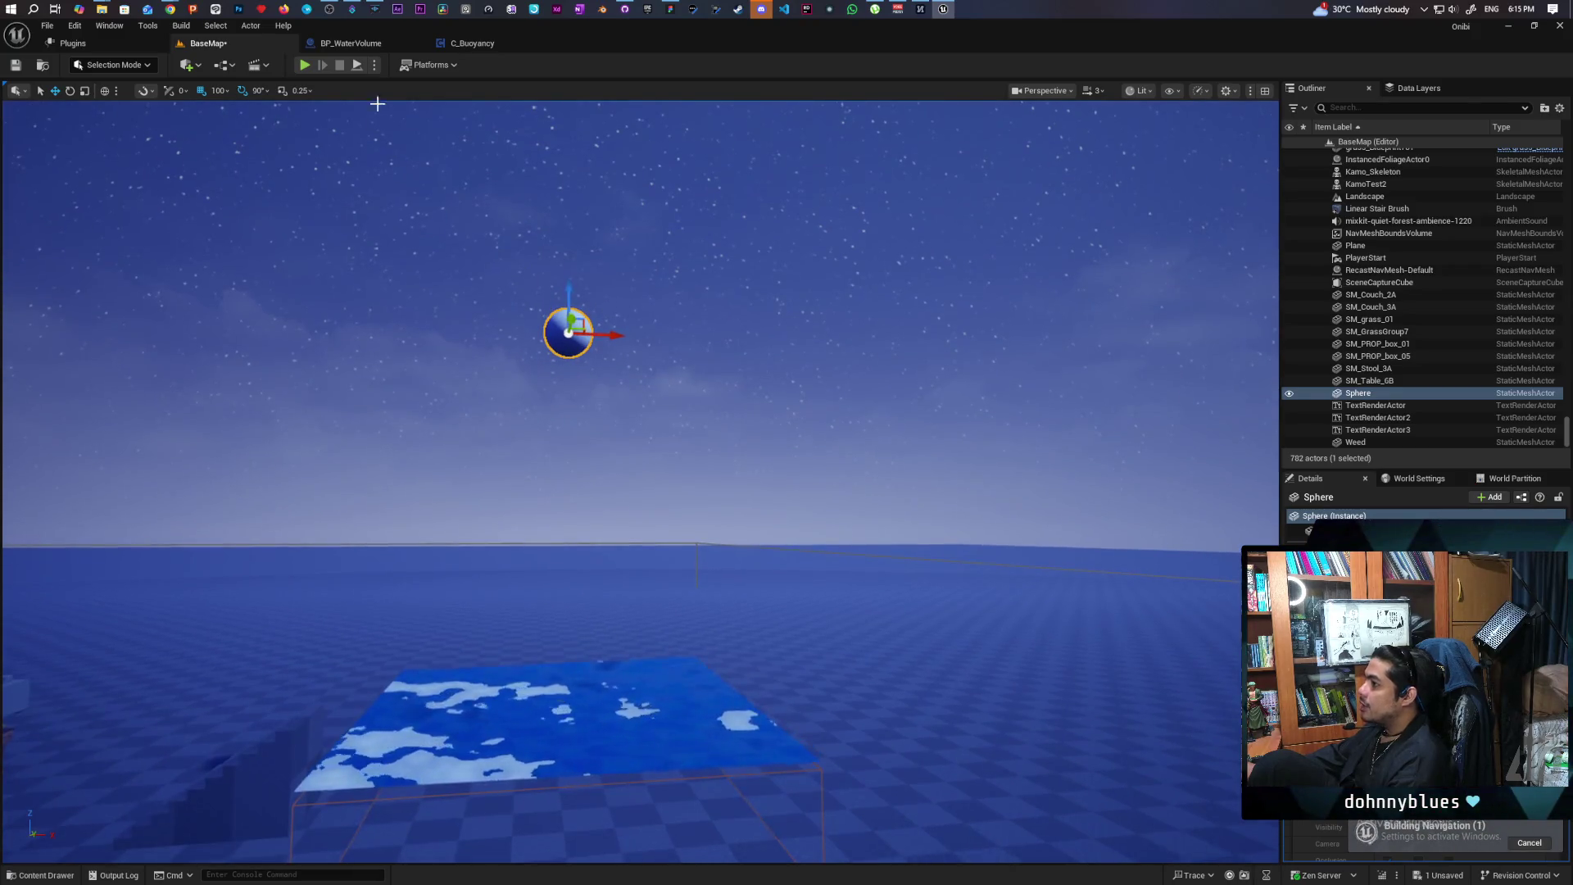
click(374, 65)
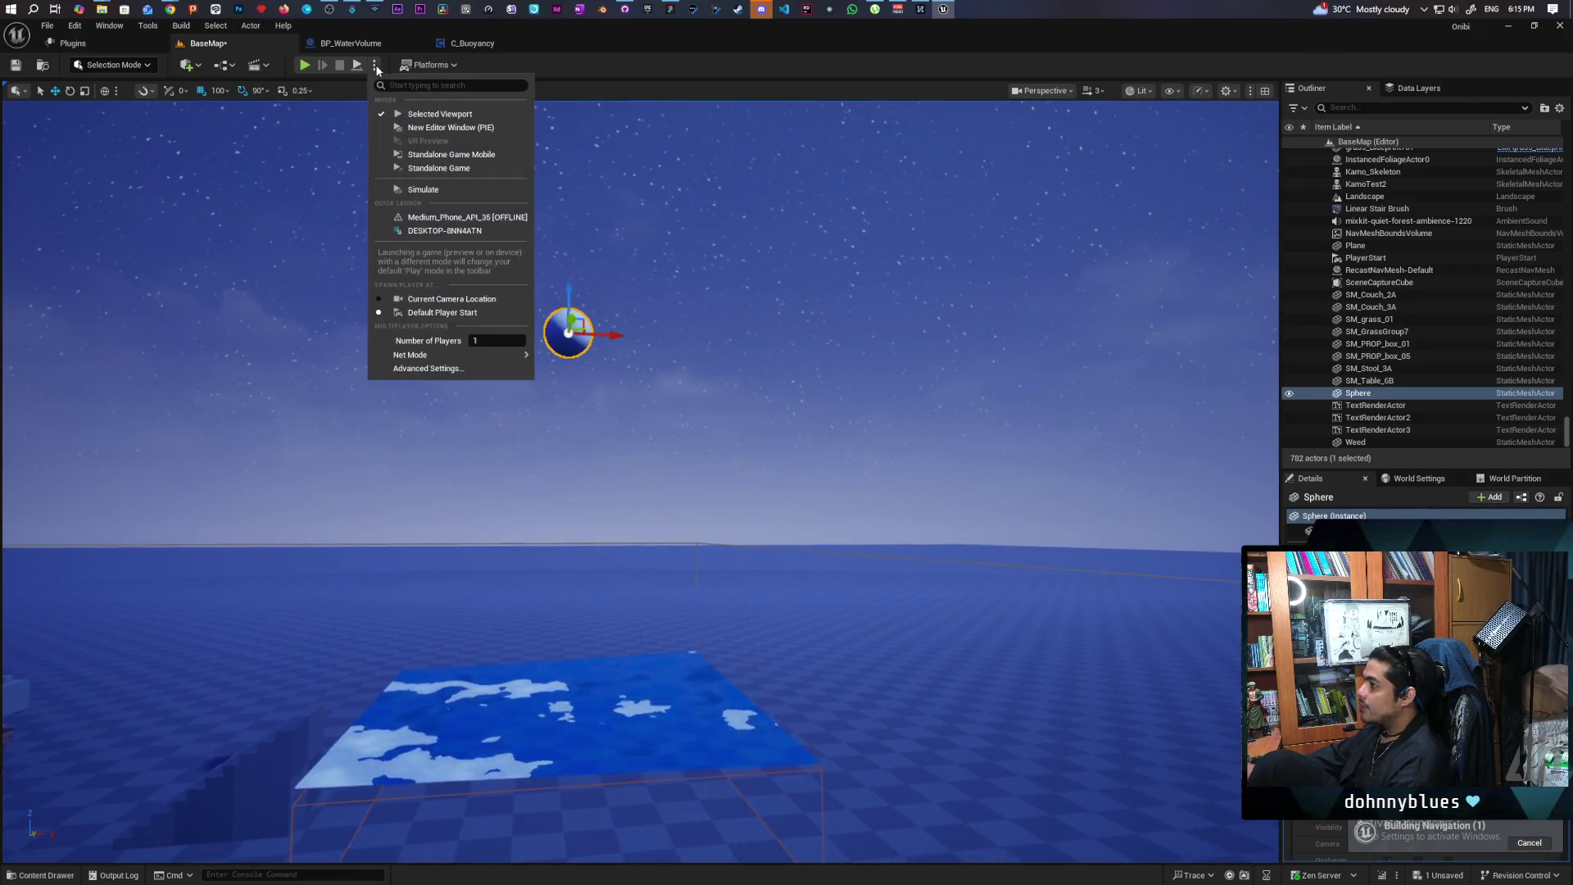
click(438, 191)
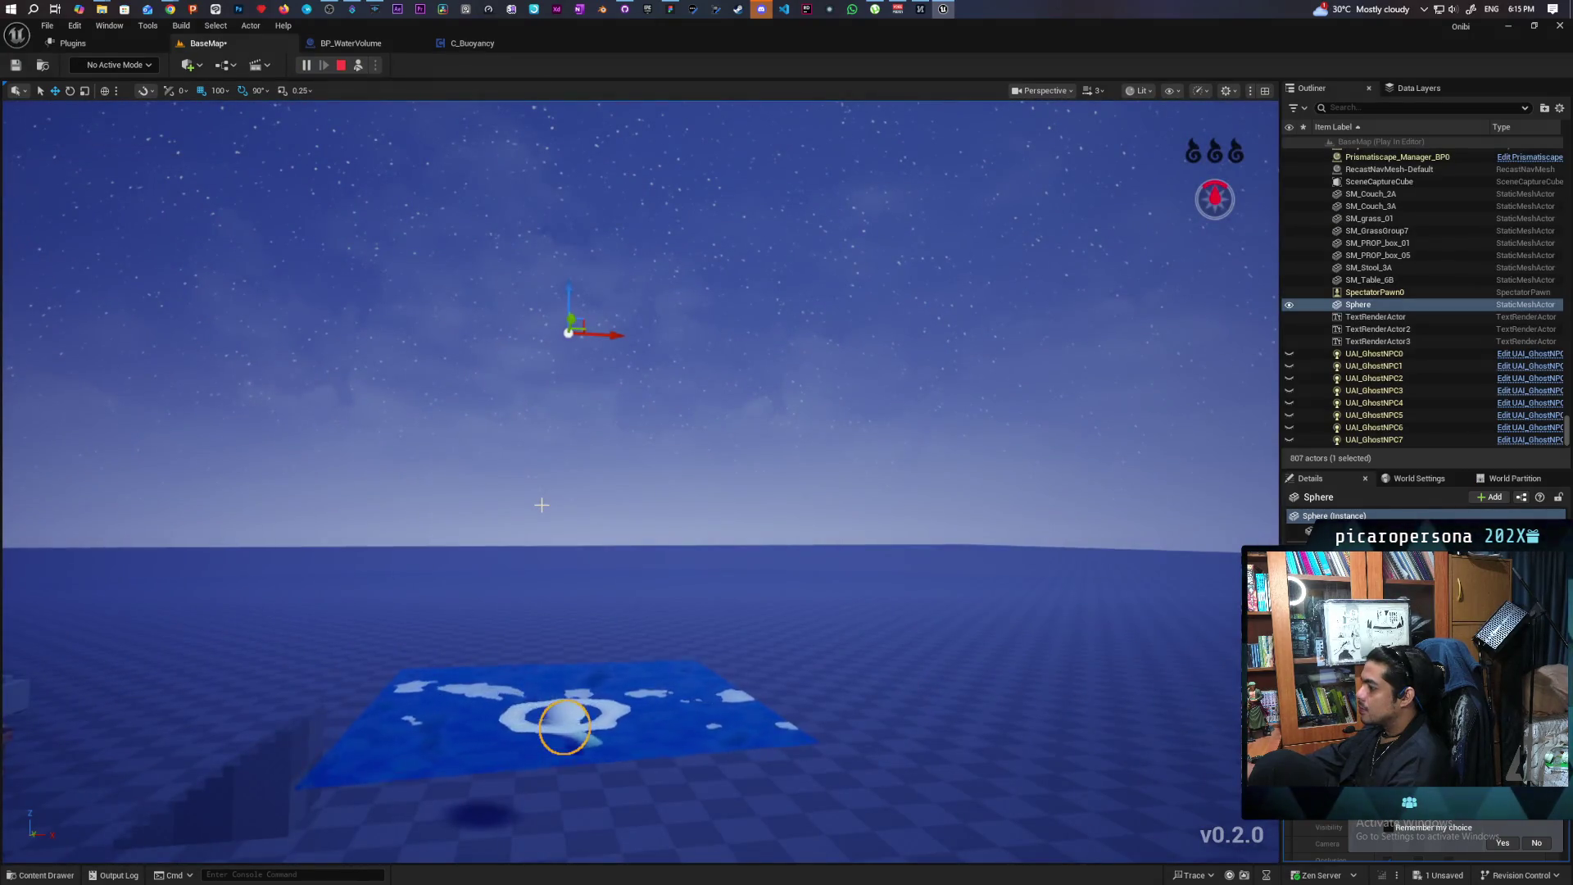
key(Escape)
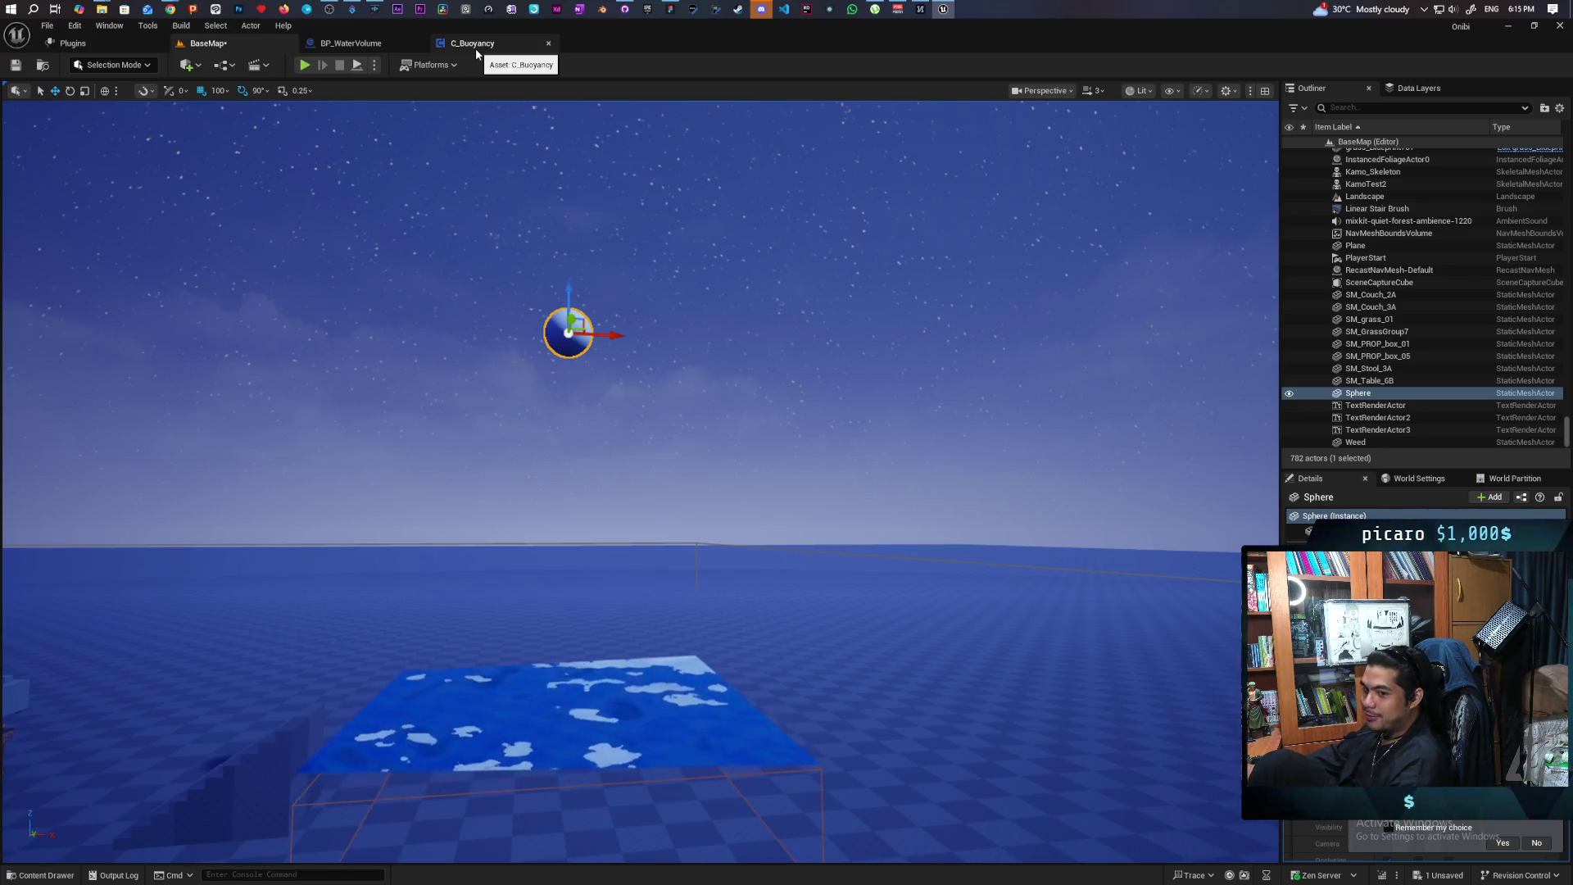
click(475, 48)
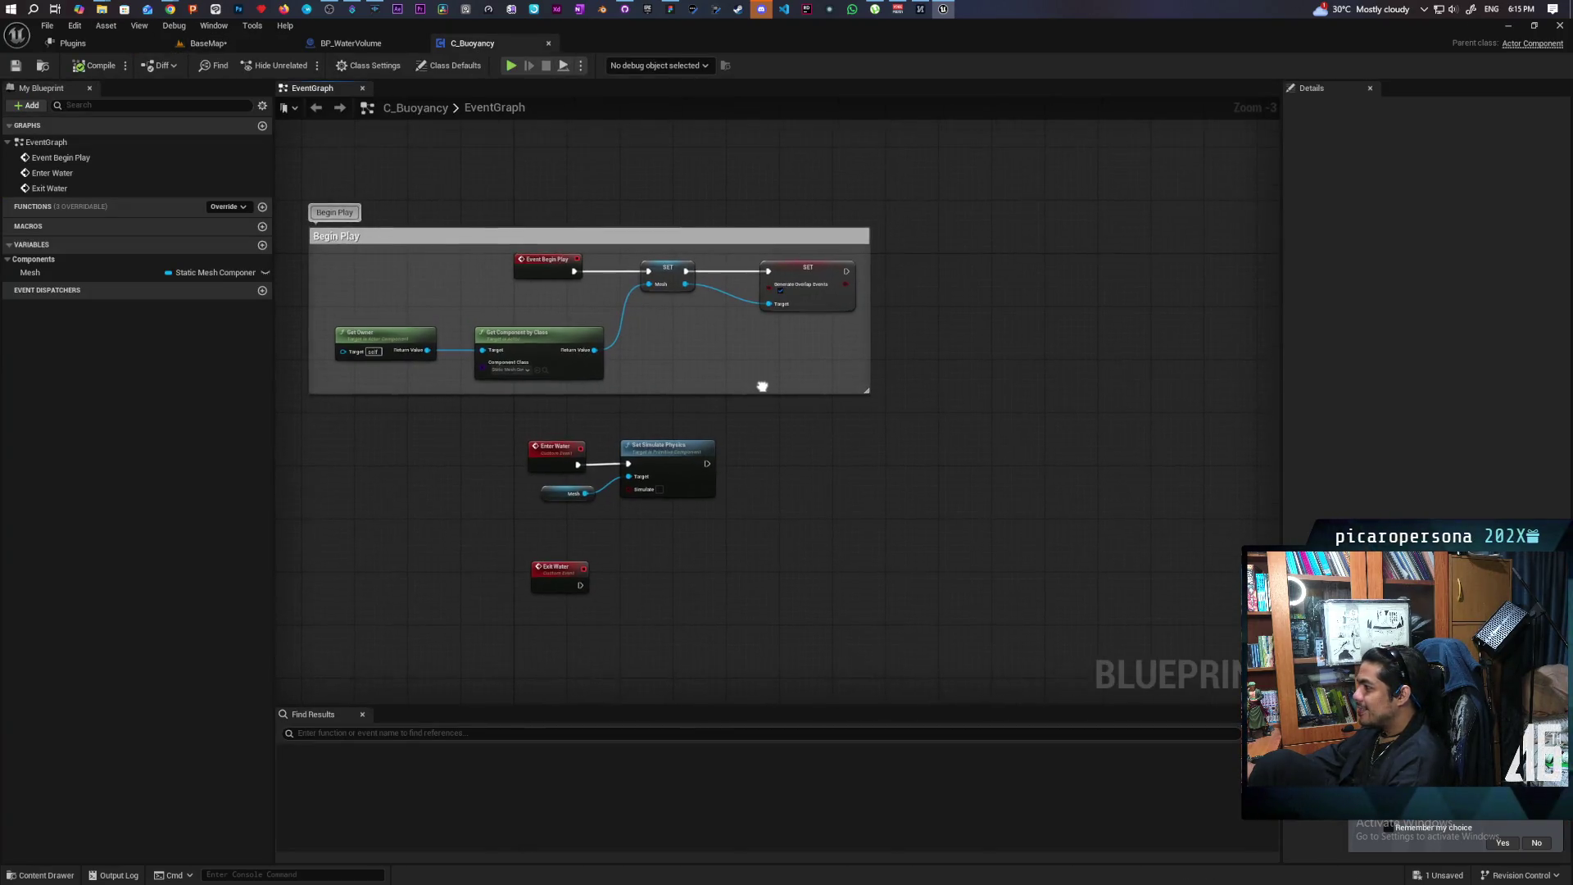
drag(769, 376, 780, 376)
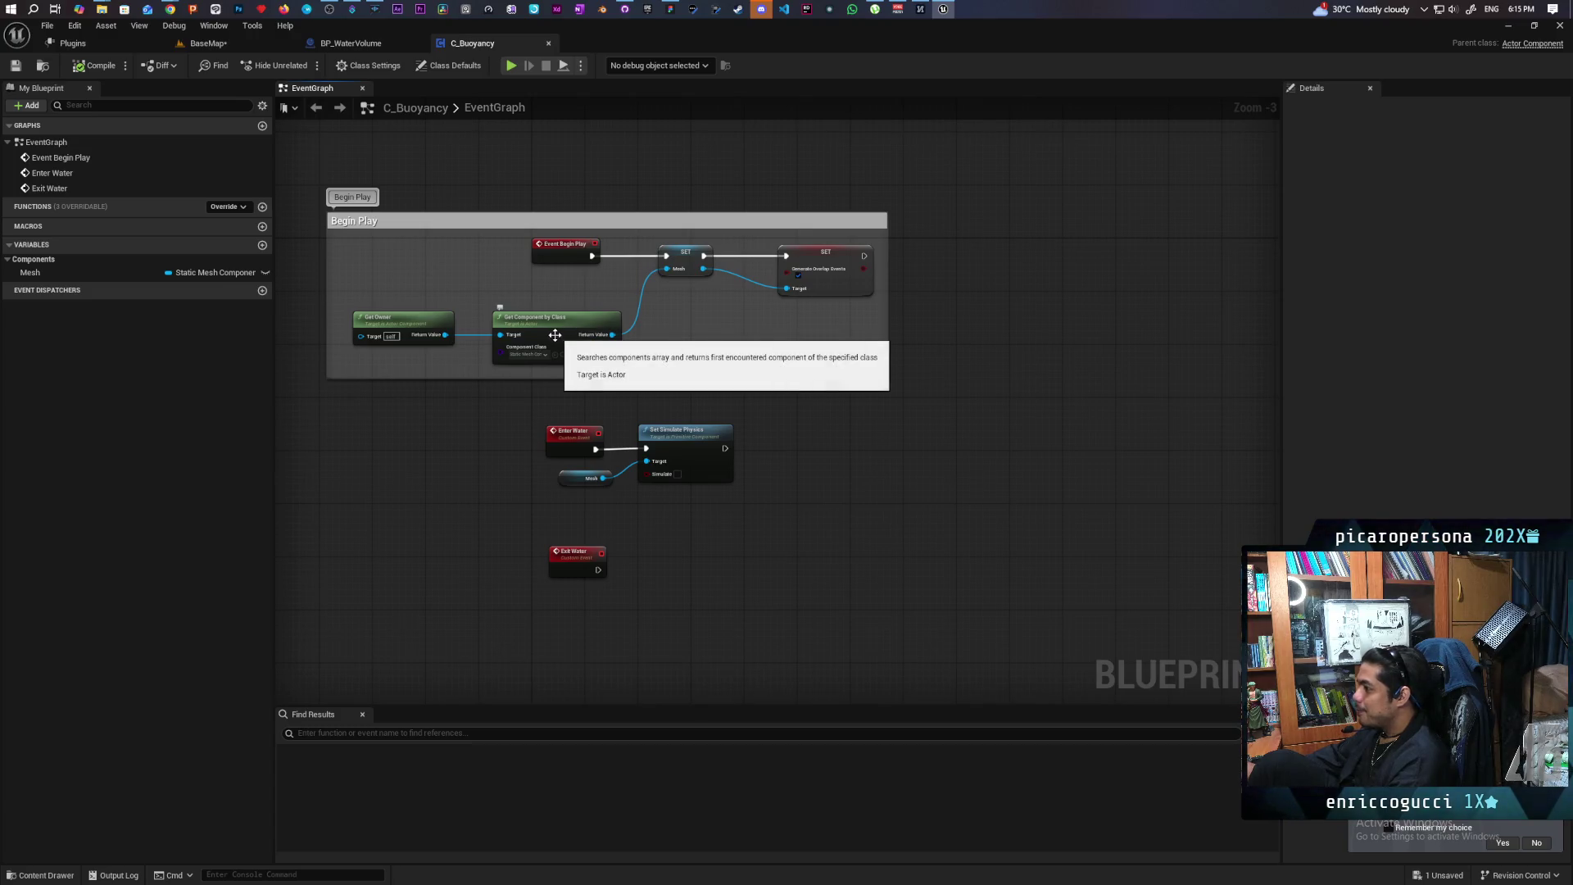
click(347, 45)
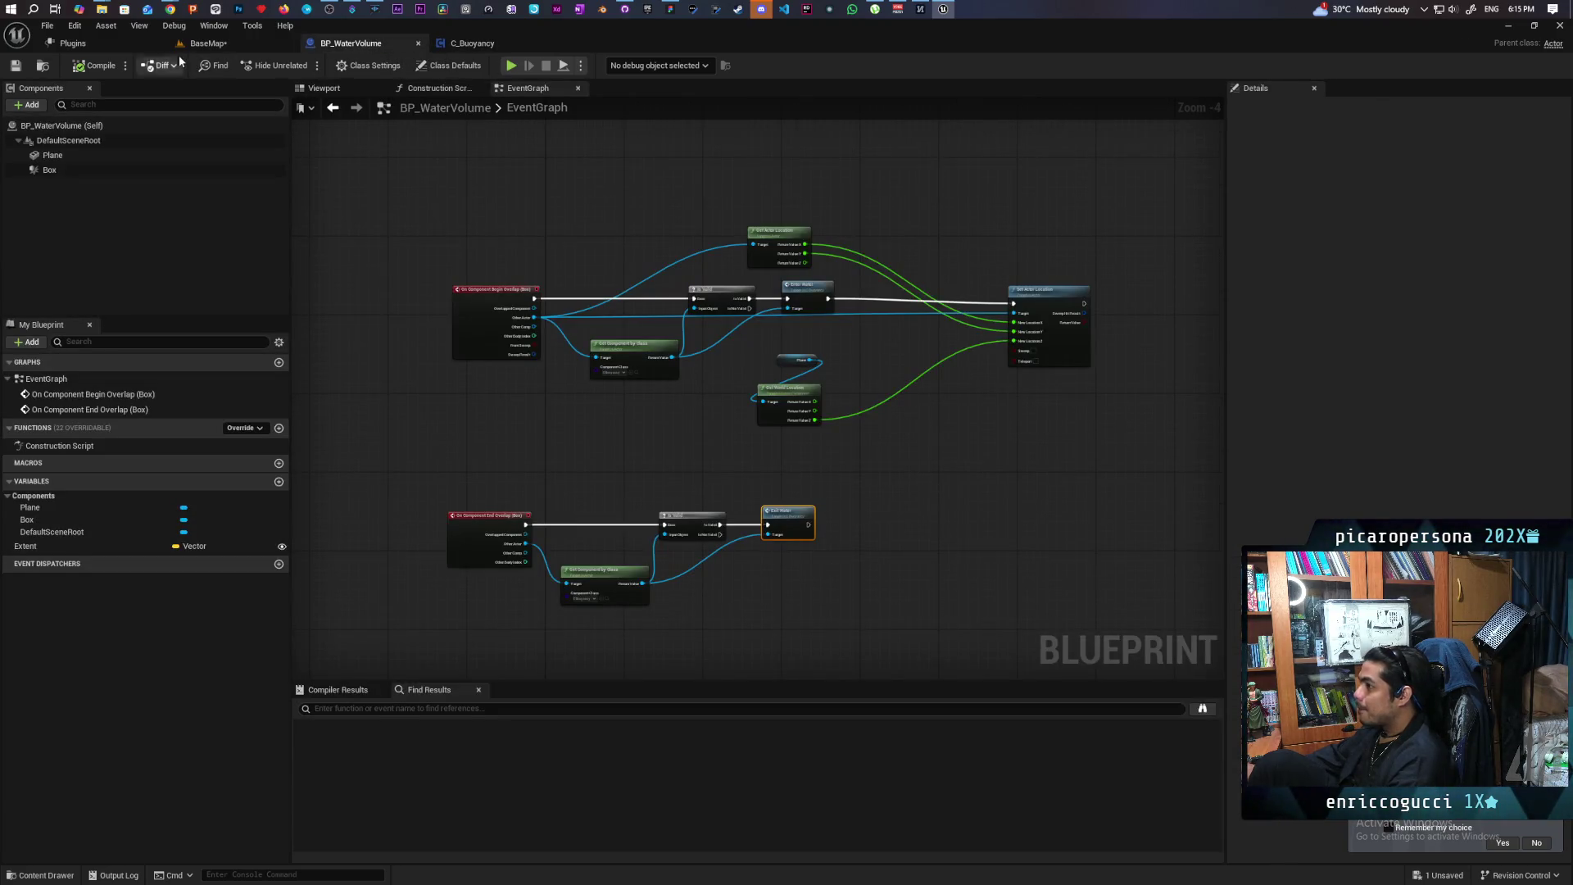
click(205, 48)
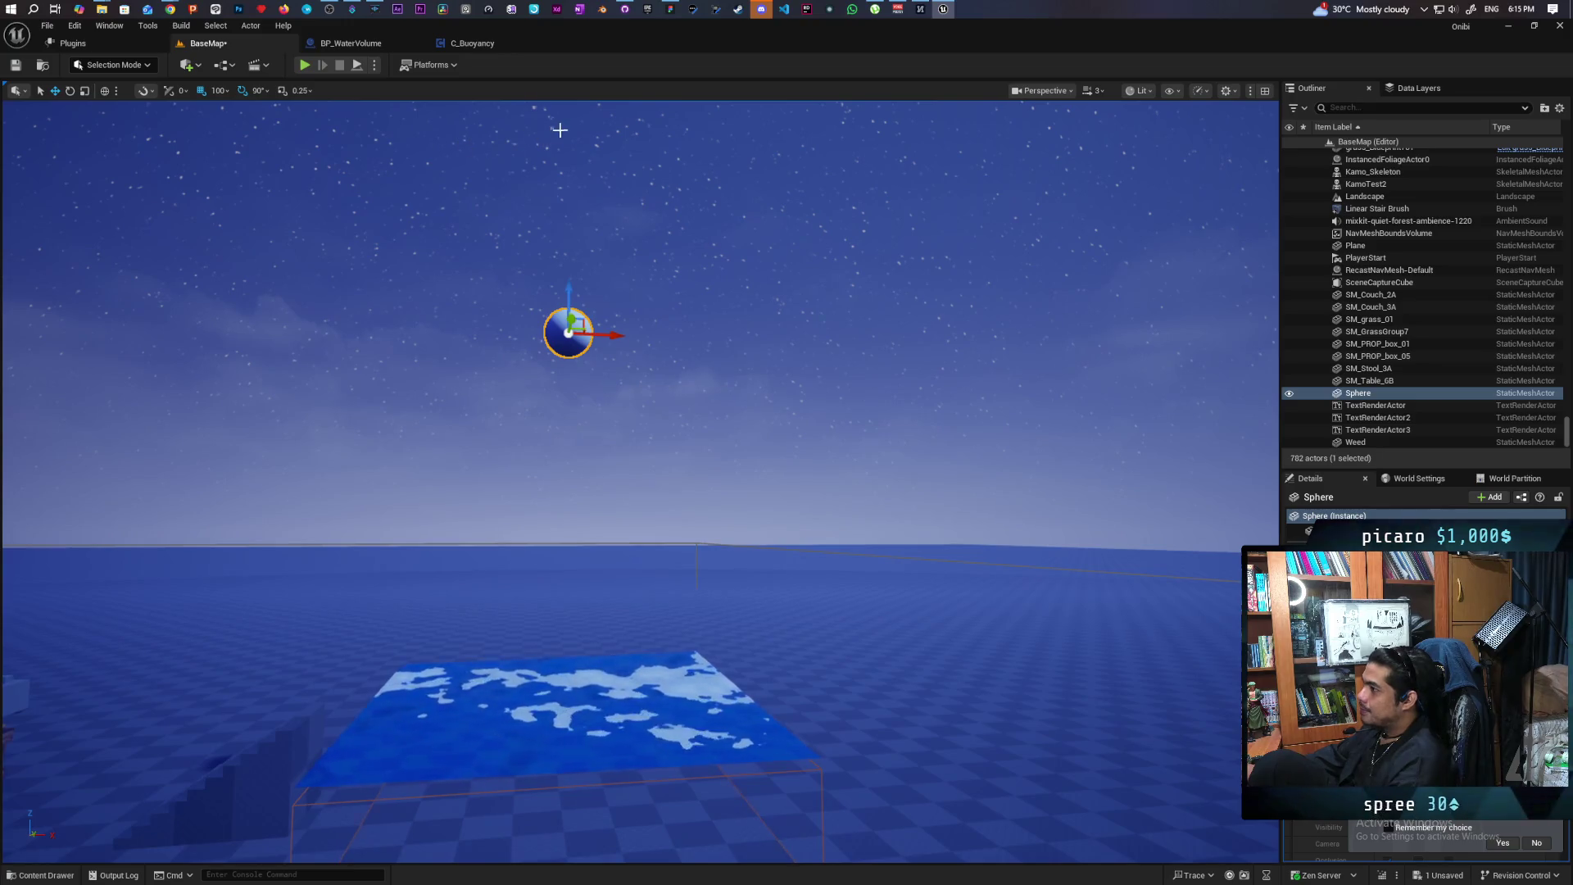
mouse_move(513, 427)
mouse_down()
mouse_move(513, 573)
mouse_move(532, 393)
mouse_move(573, 393)
mouse_move(574, 360)
mouse_move(573, 409)
mouse_move(533, 442)
mouse_move(549, 442)
mouse_move(549, 476)
mouse_move(536, 455)
mouse_move(119, 800)
mouse_up()
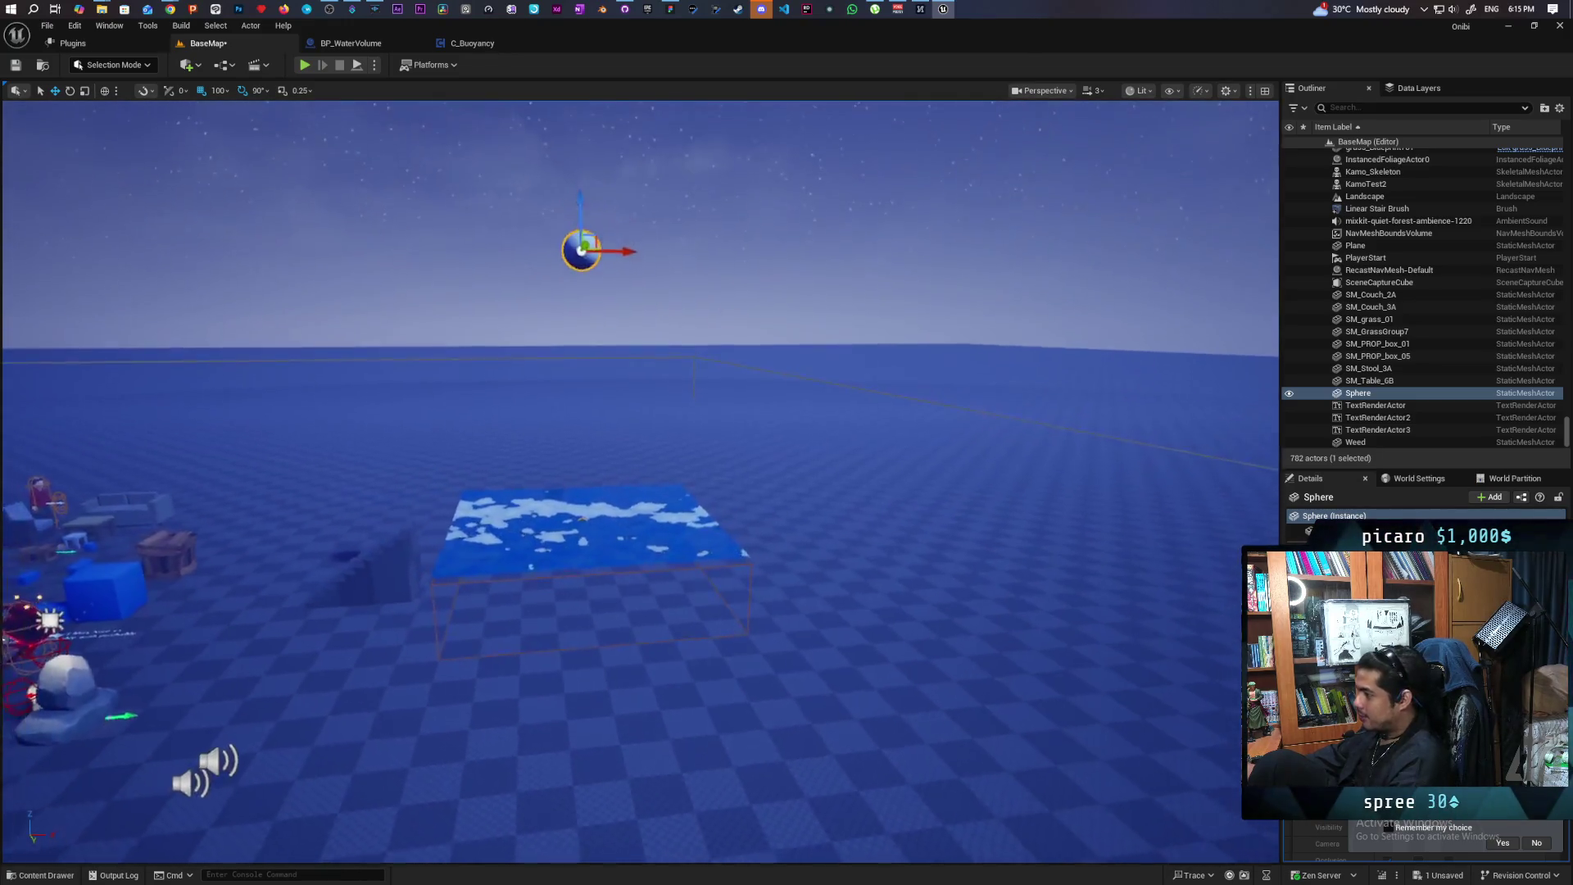
Place a BP_Item from Content > Core > Interactables > Basic into the level
click(41, 875)
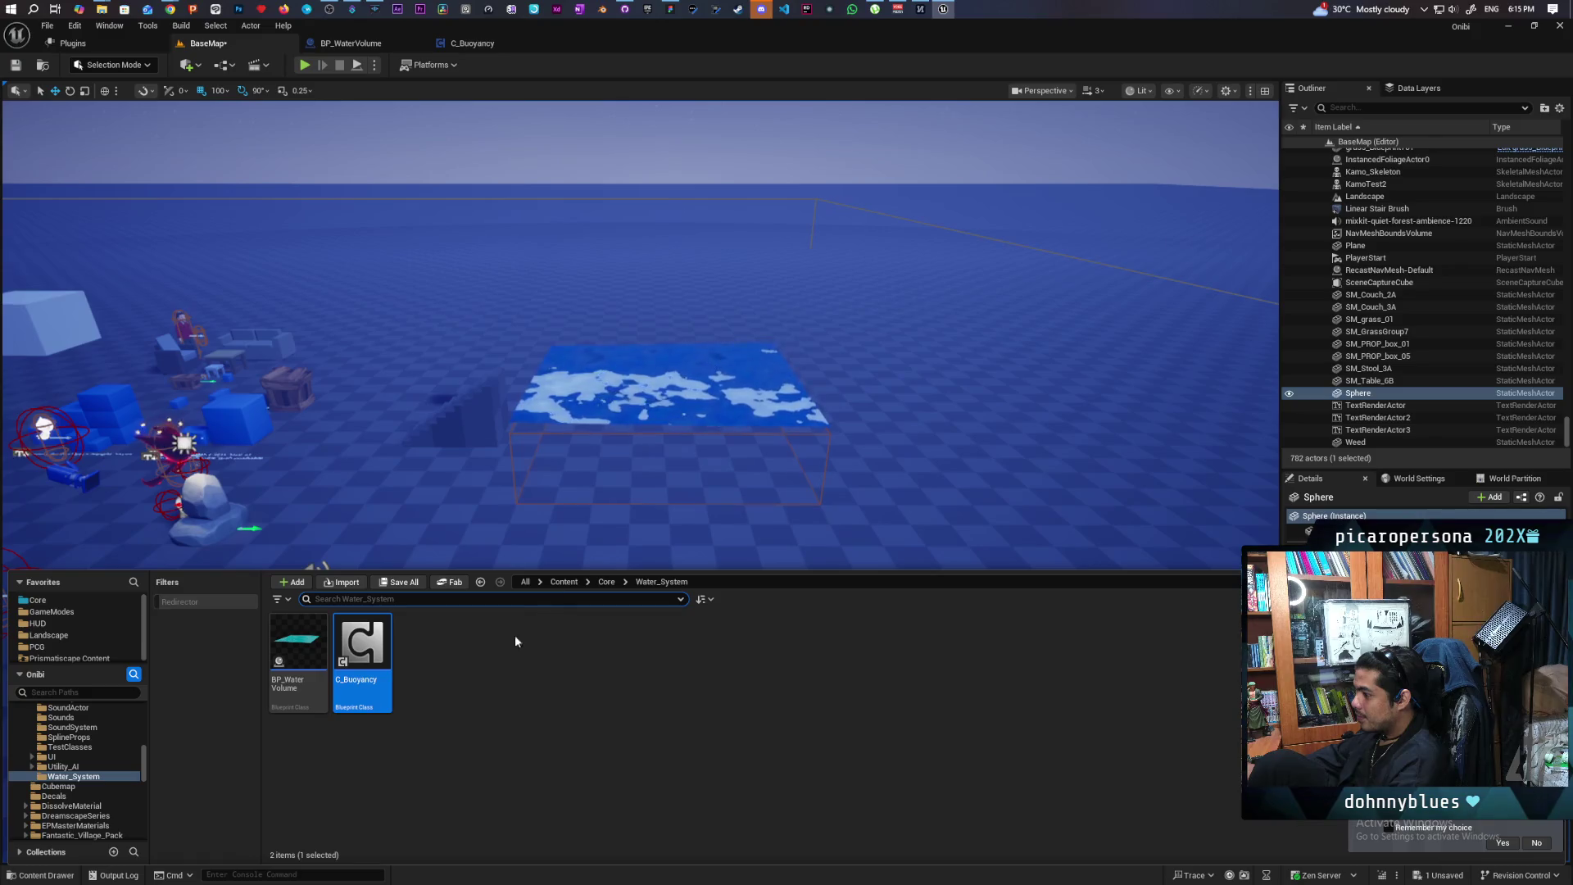
click(562, 582)
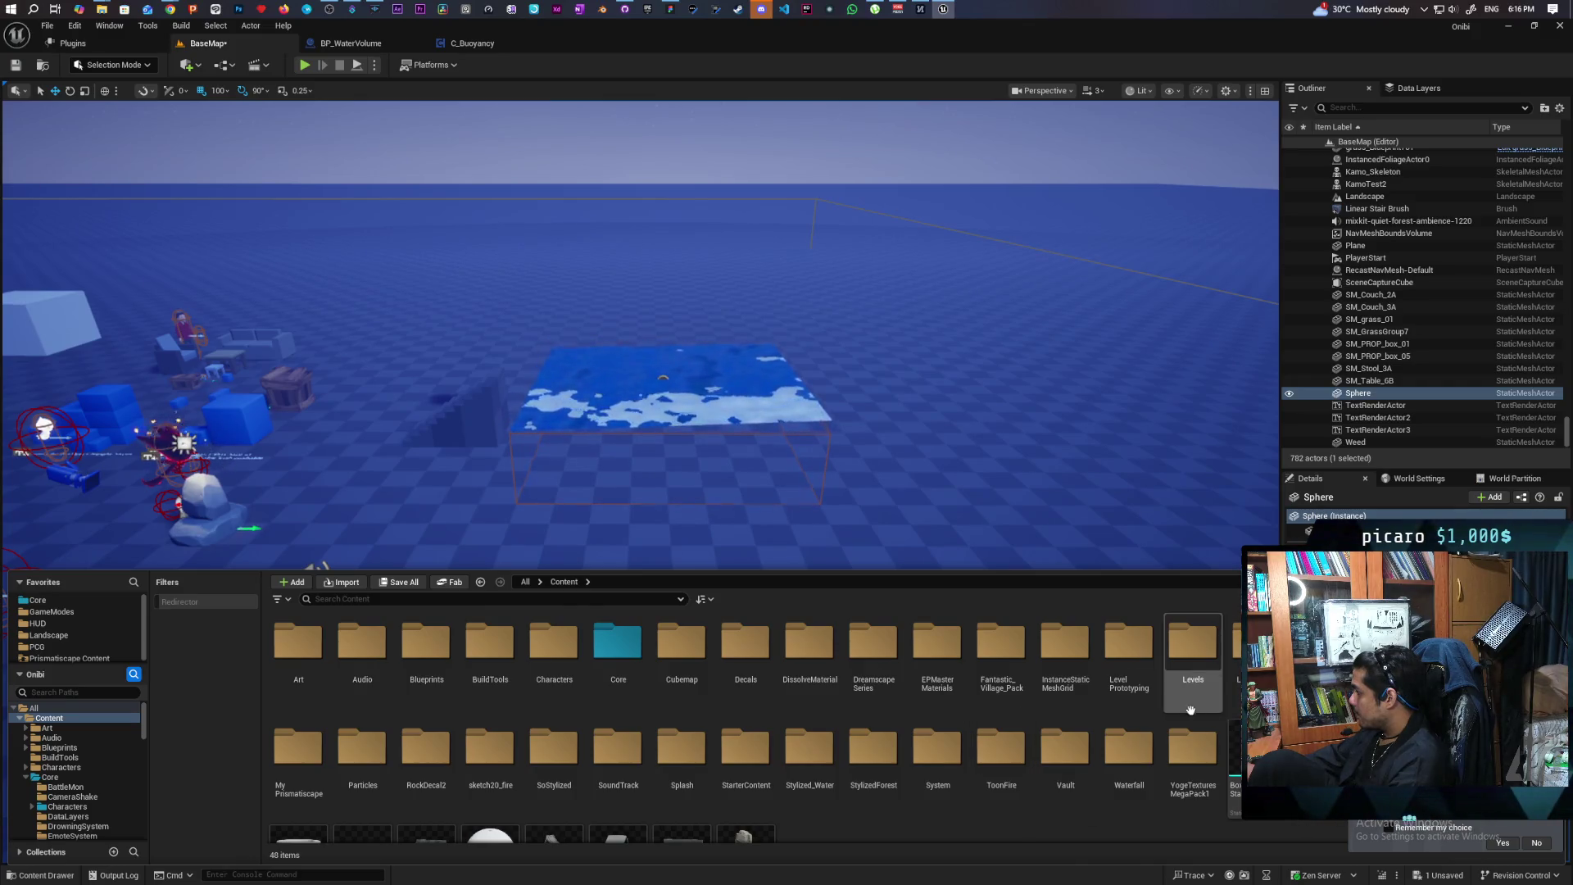
double_click(618, 643)
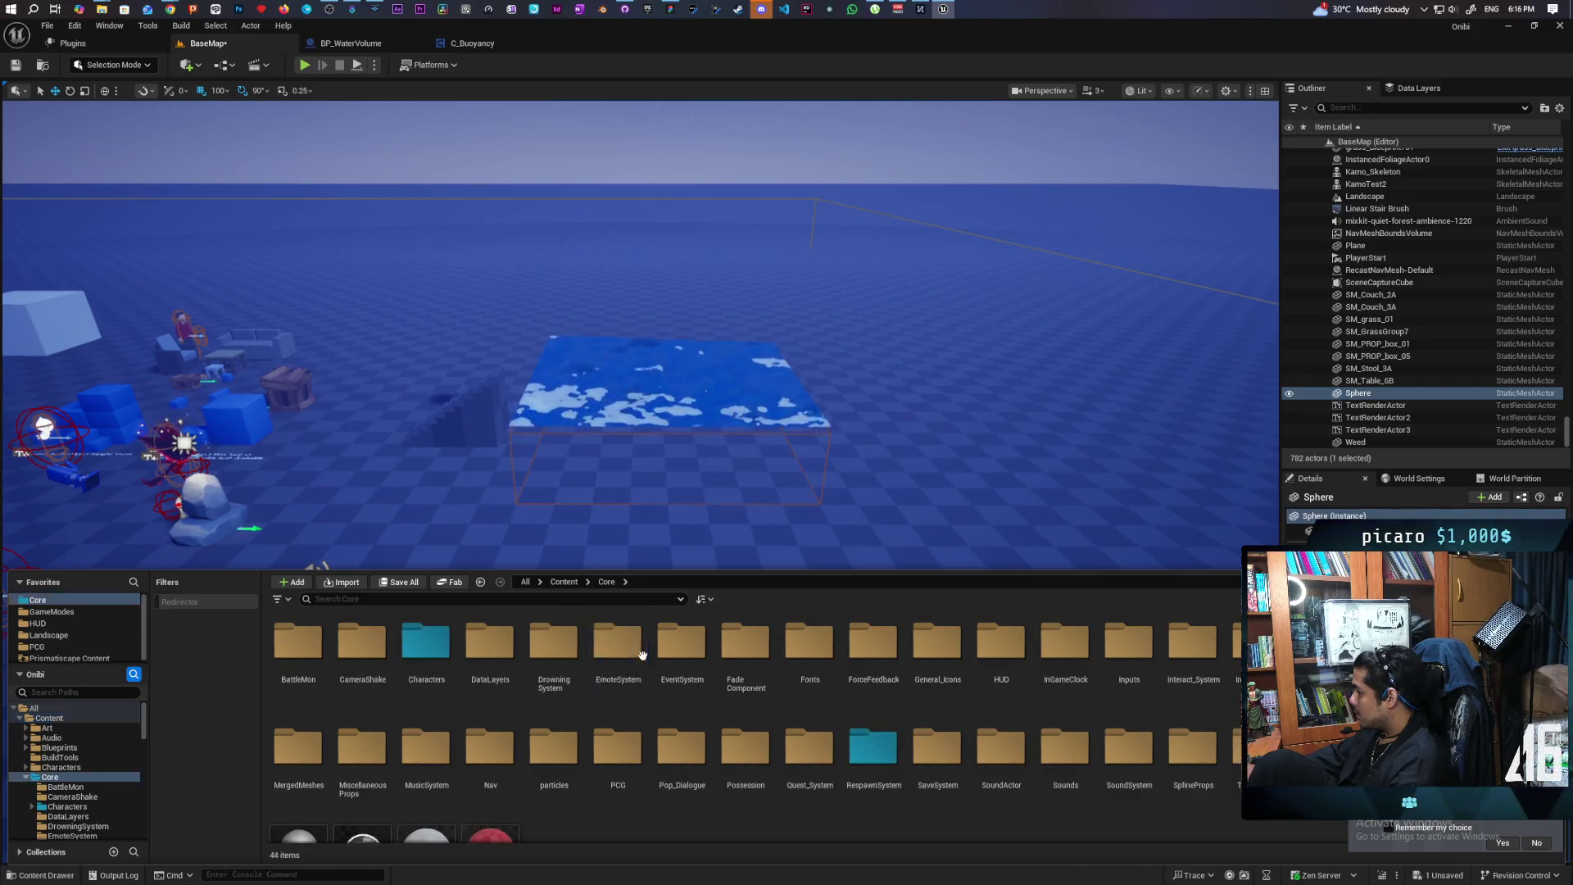
double_click(1236, 643)
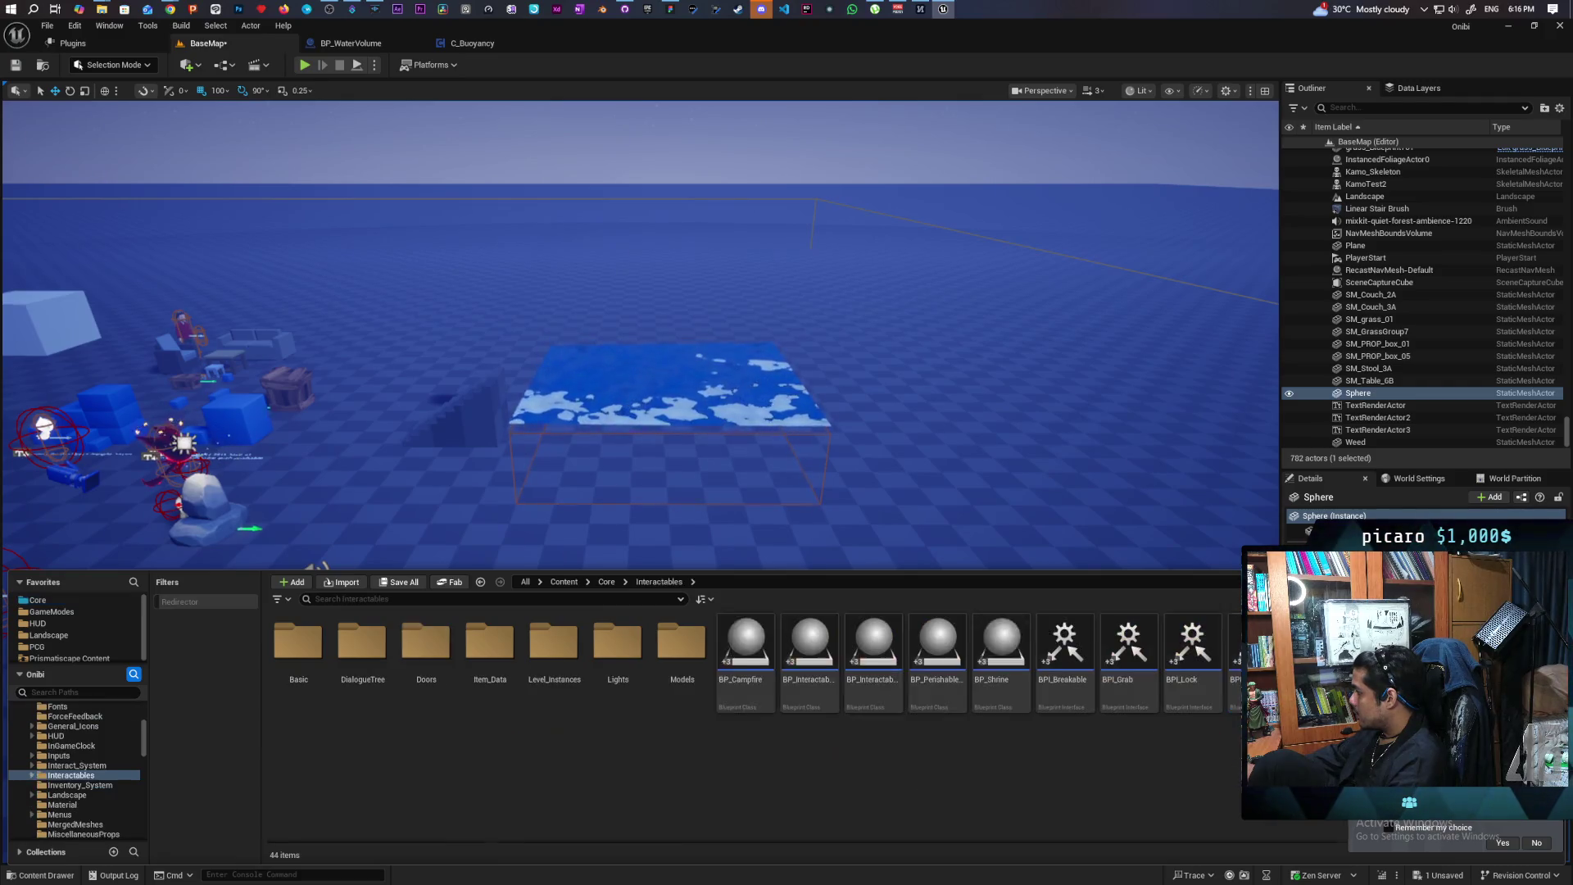
double_click(299, 643)
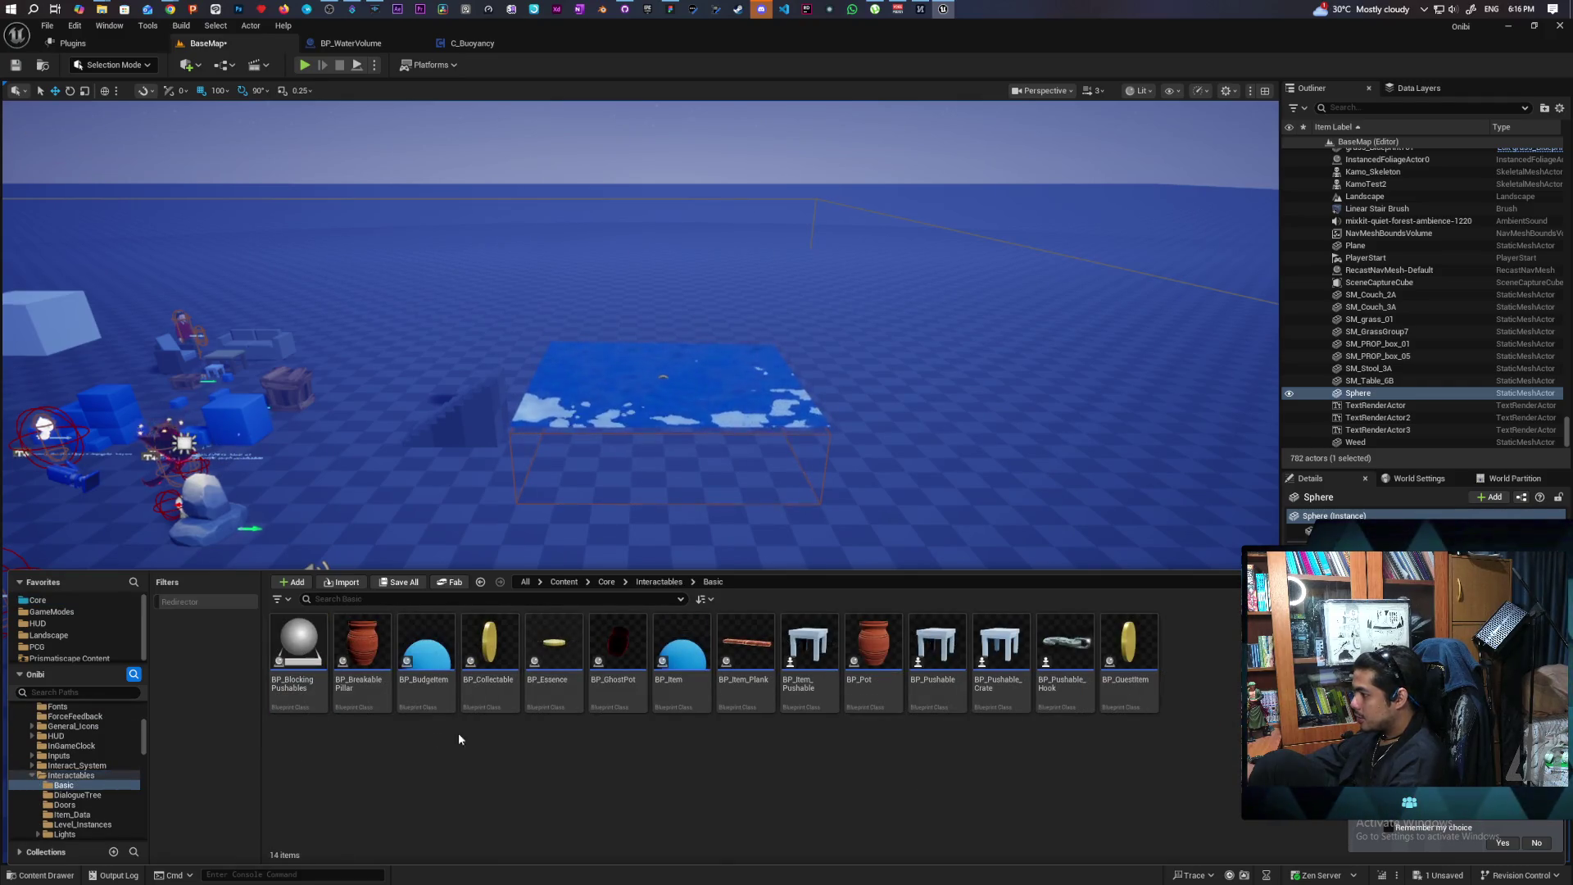
drag(682, 651, 596, 561)
Lift BP_Item above the floor beside the water and save the map
scroll(647, 643, up, 5)
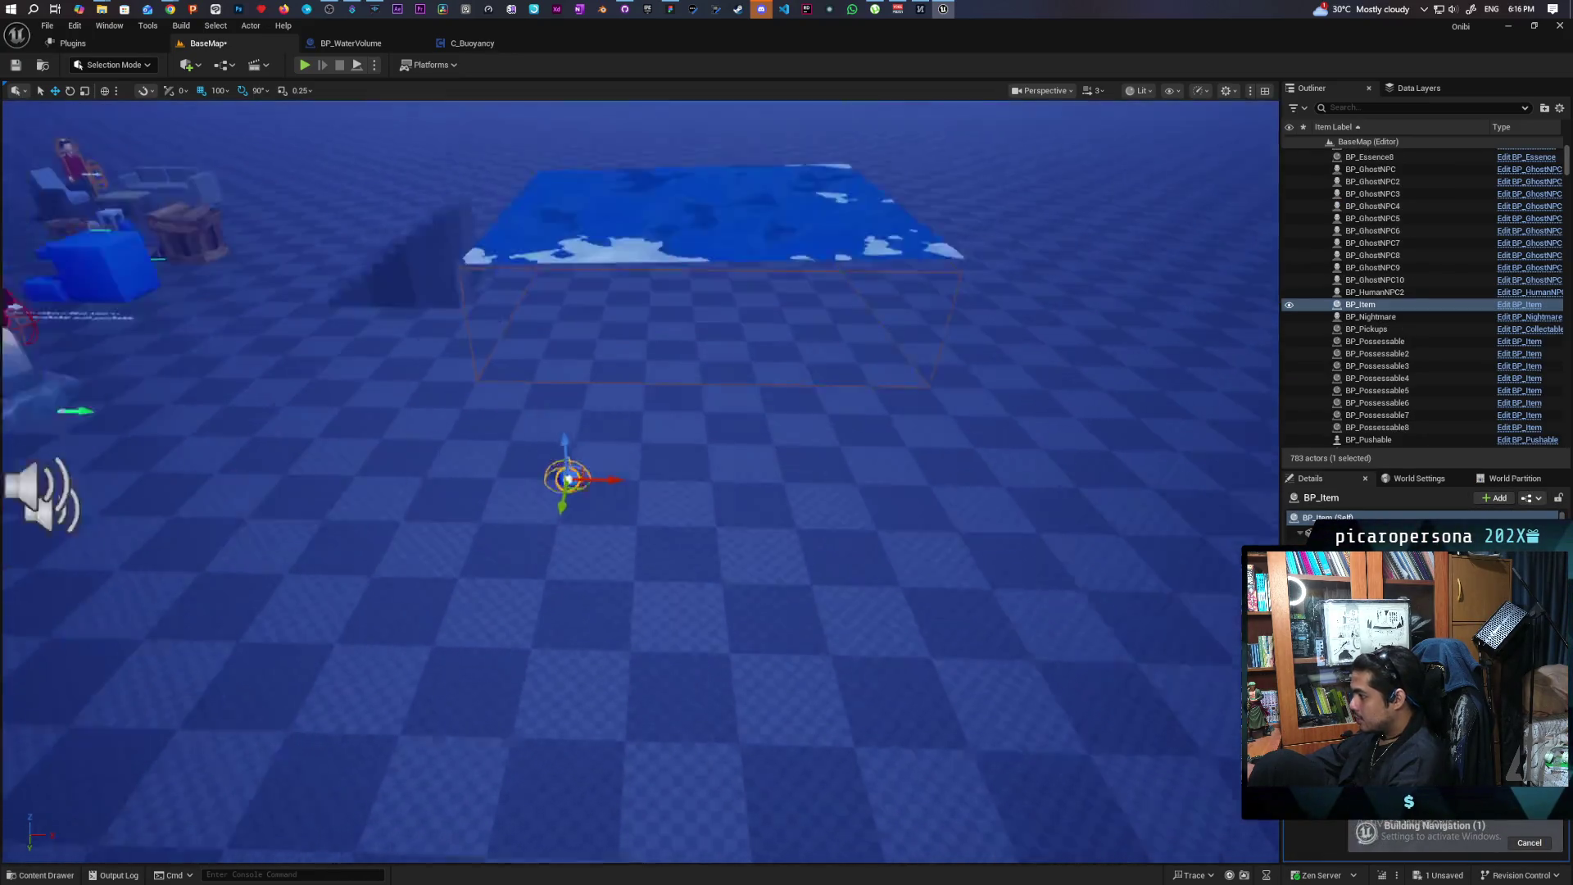
key(f)
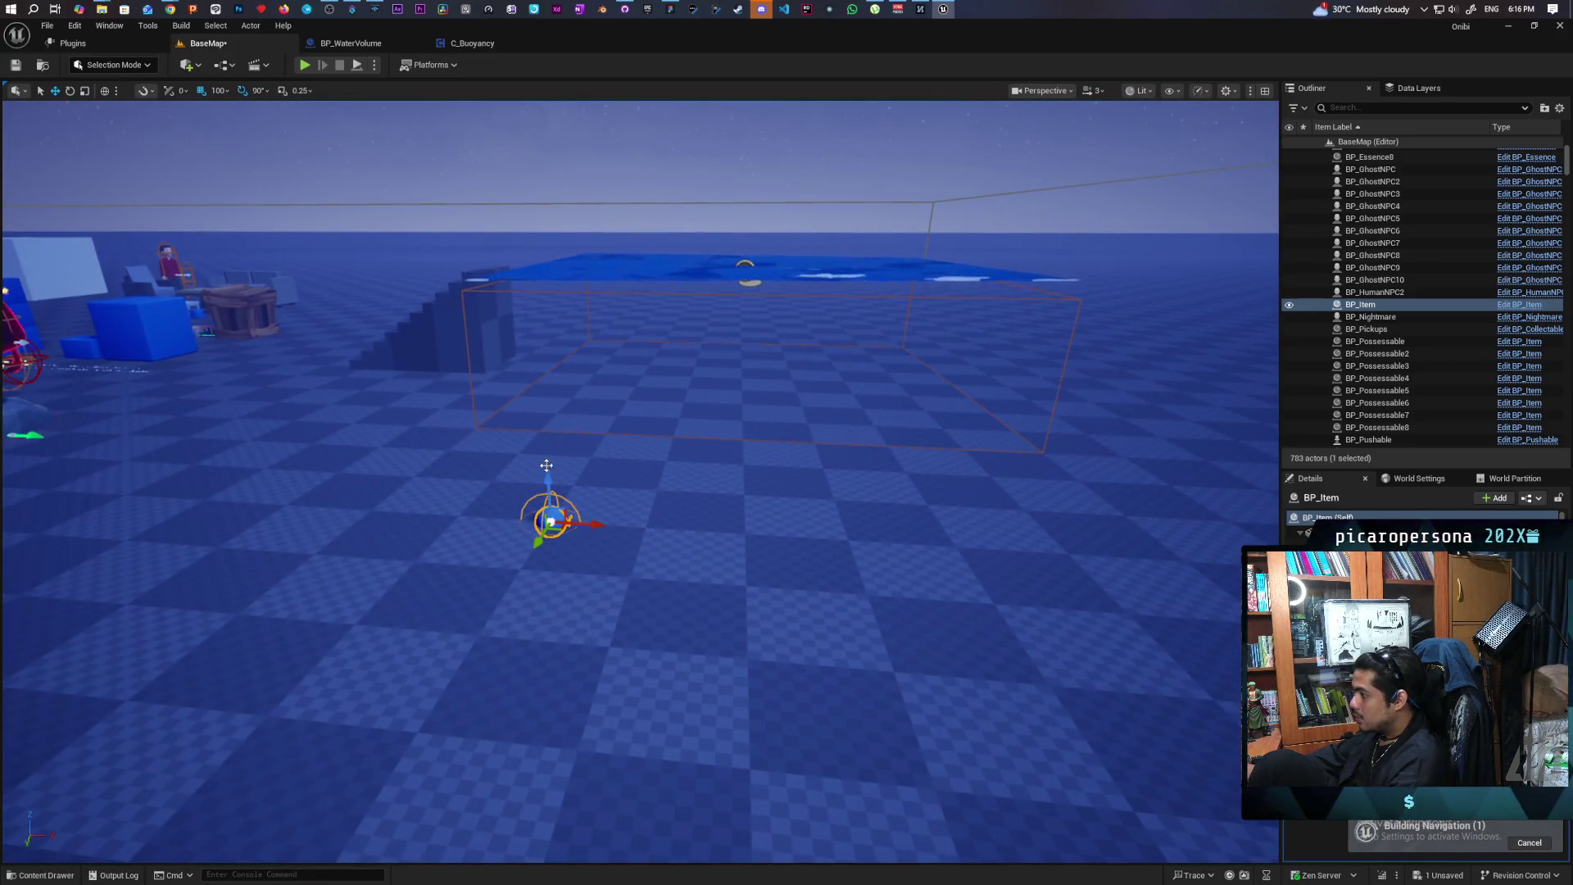
drag(547, 466, 564, 386)
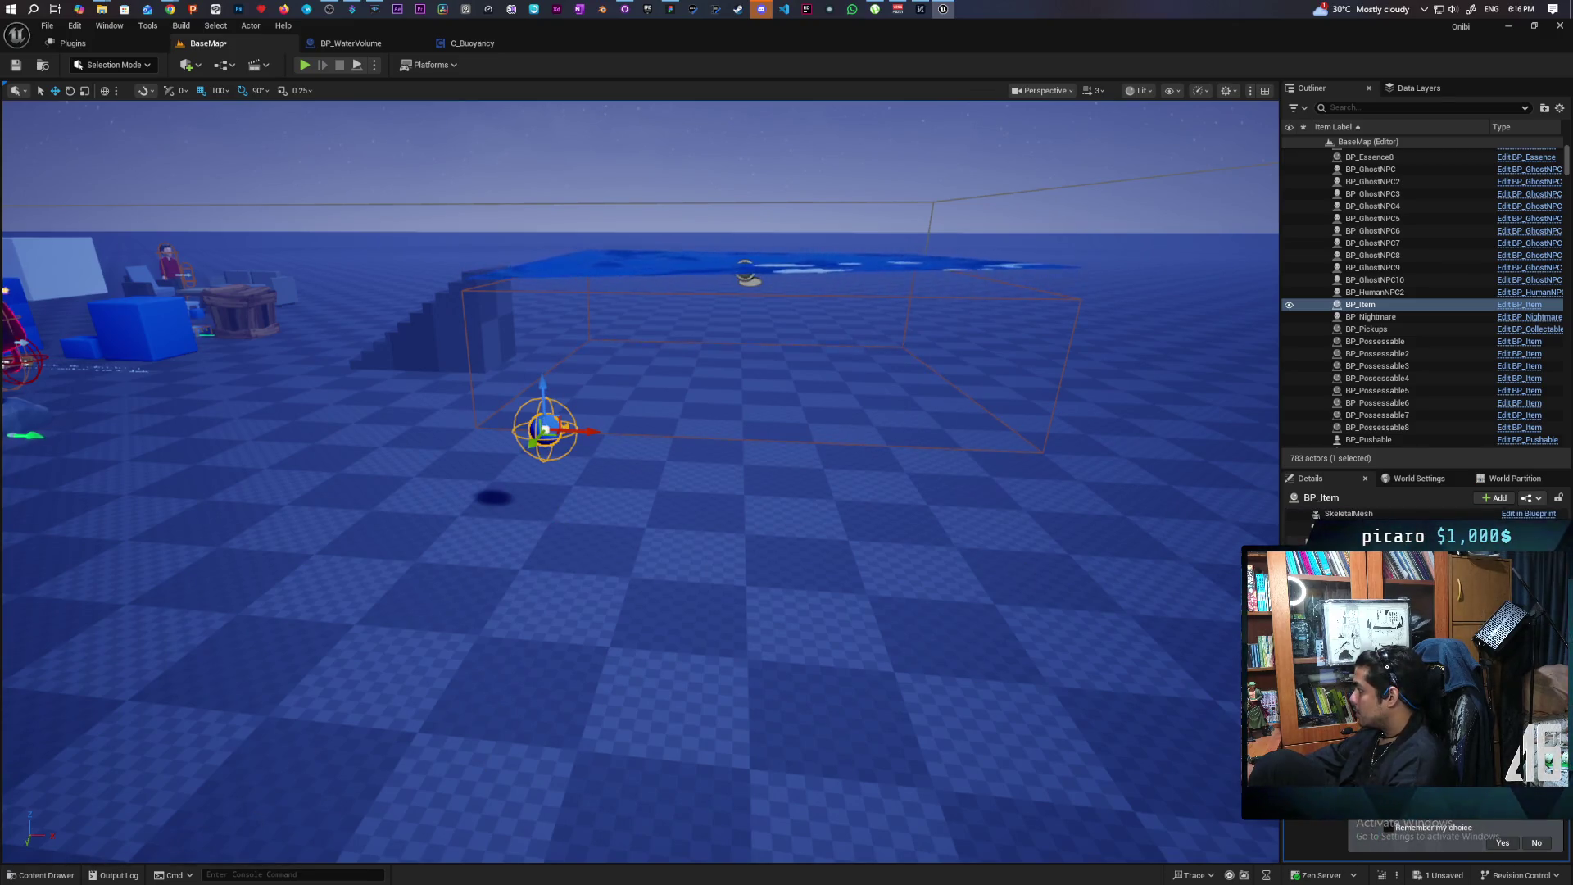
click(1490, 497)
text(buoy)
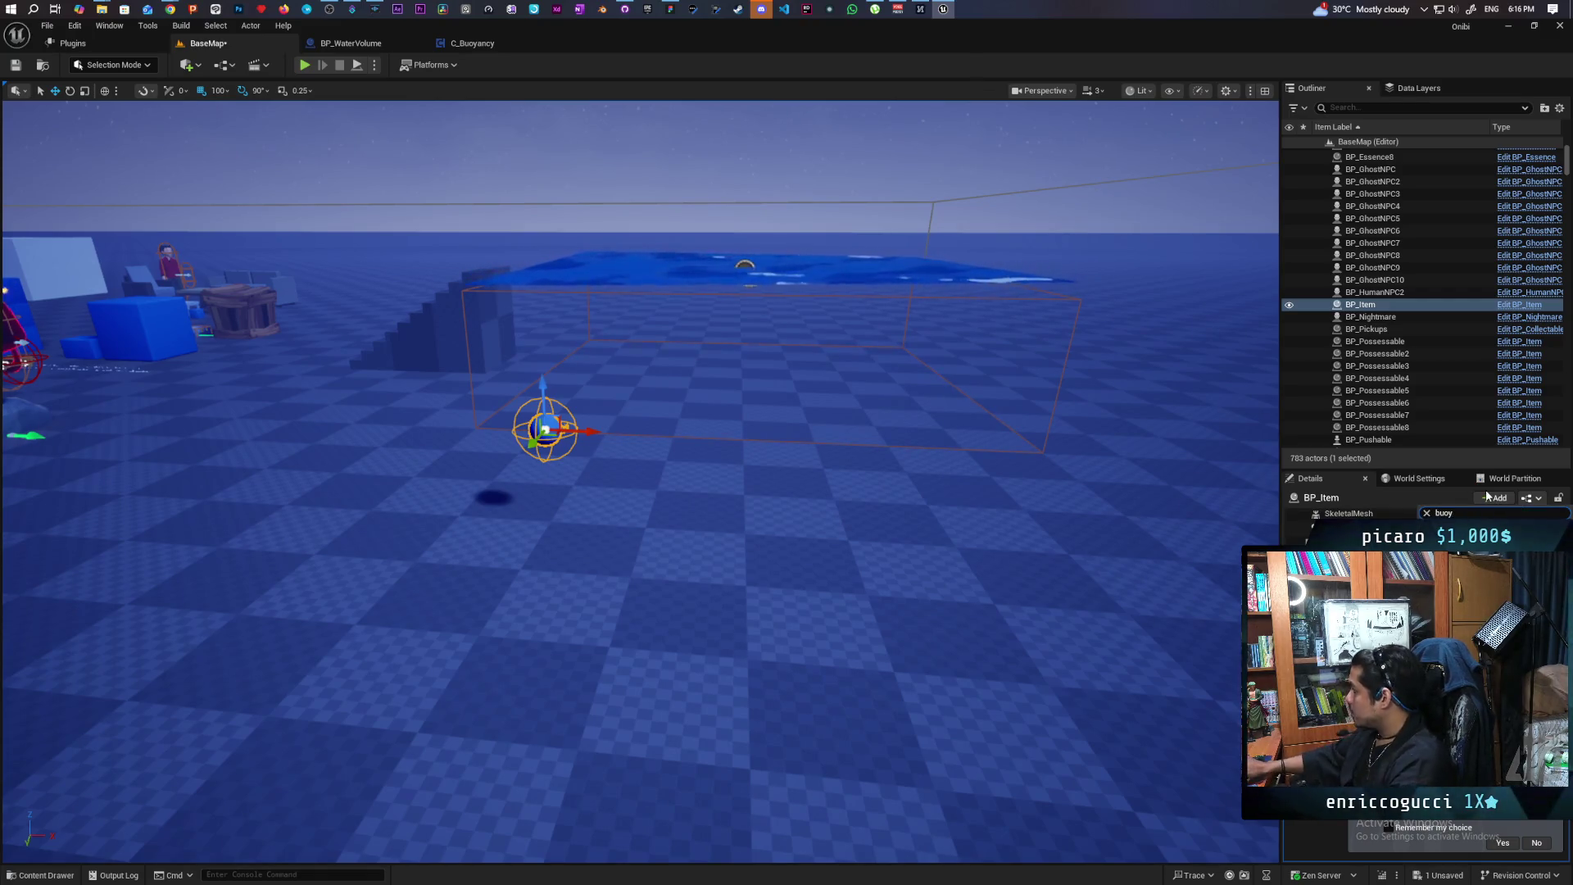
key(Escape)
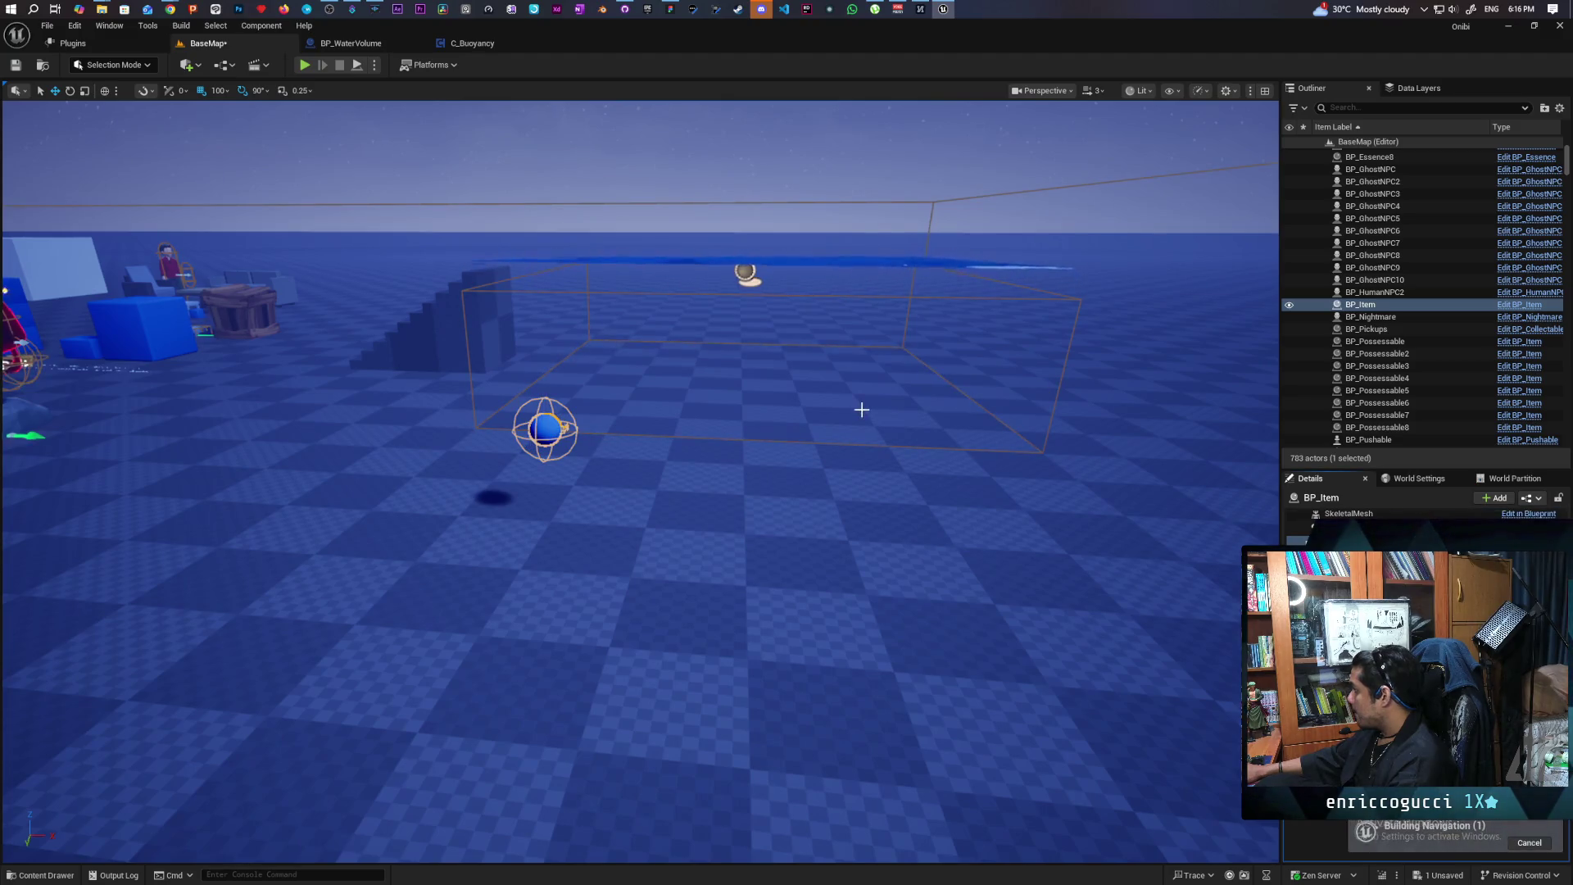
key(ctrl+s)
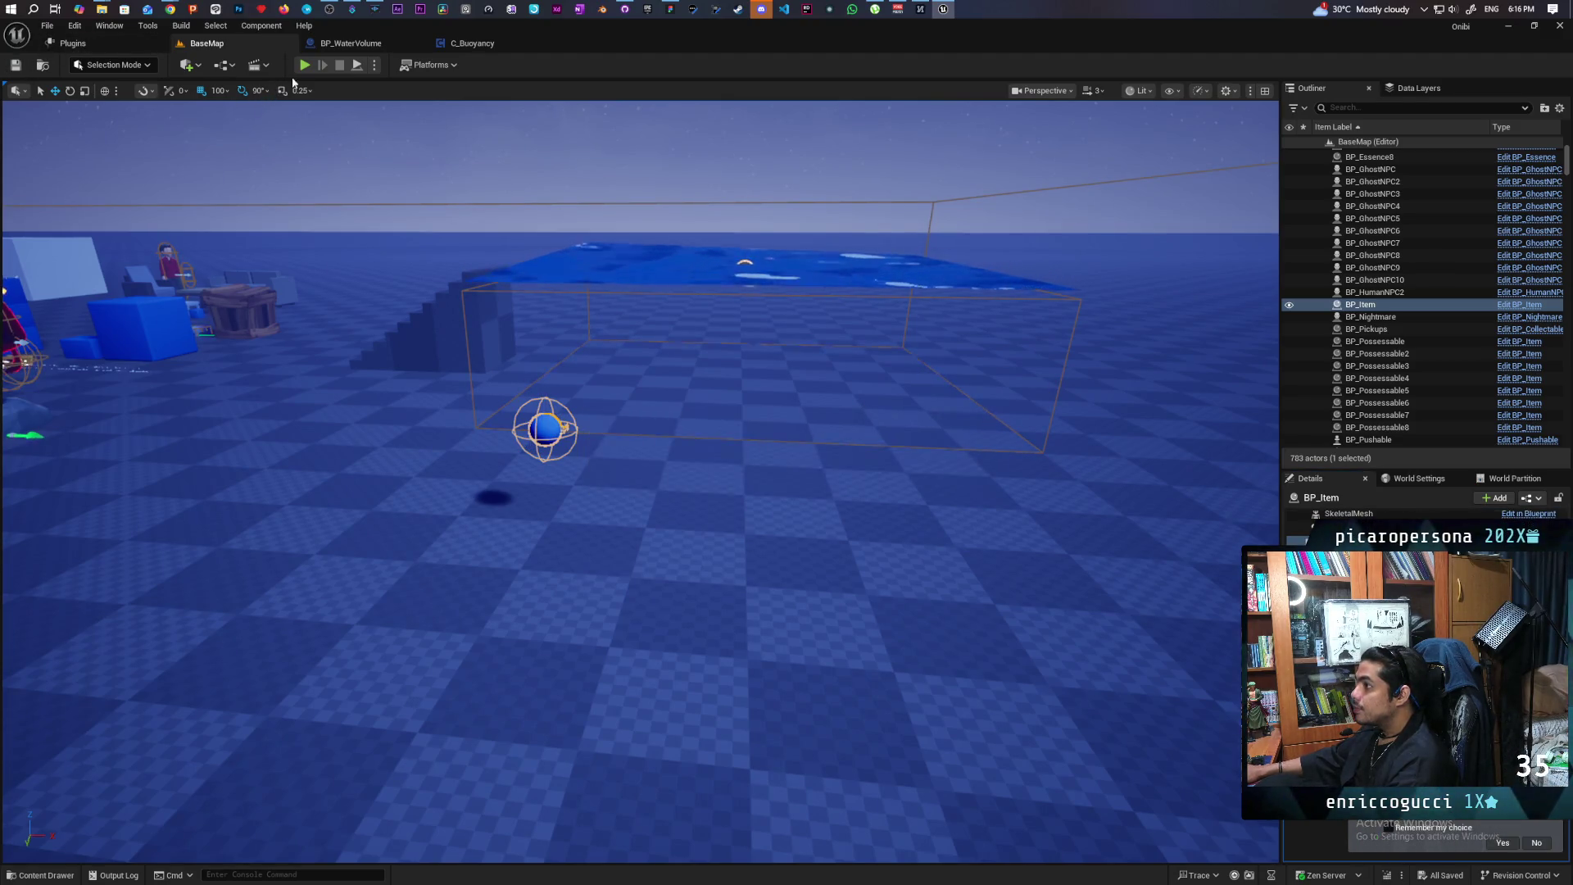
click(308, 66)
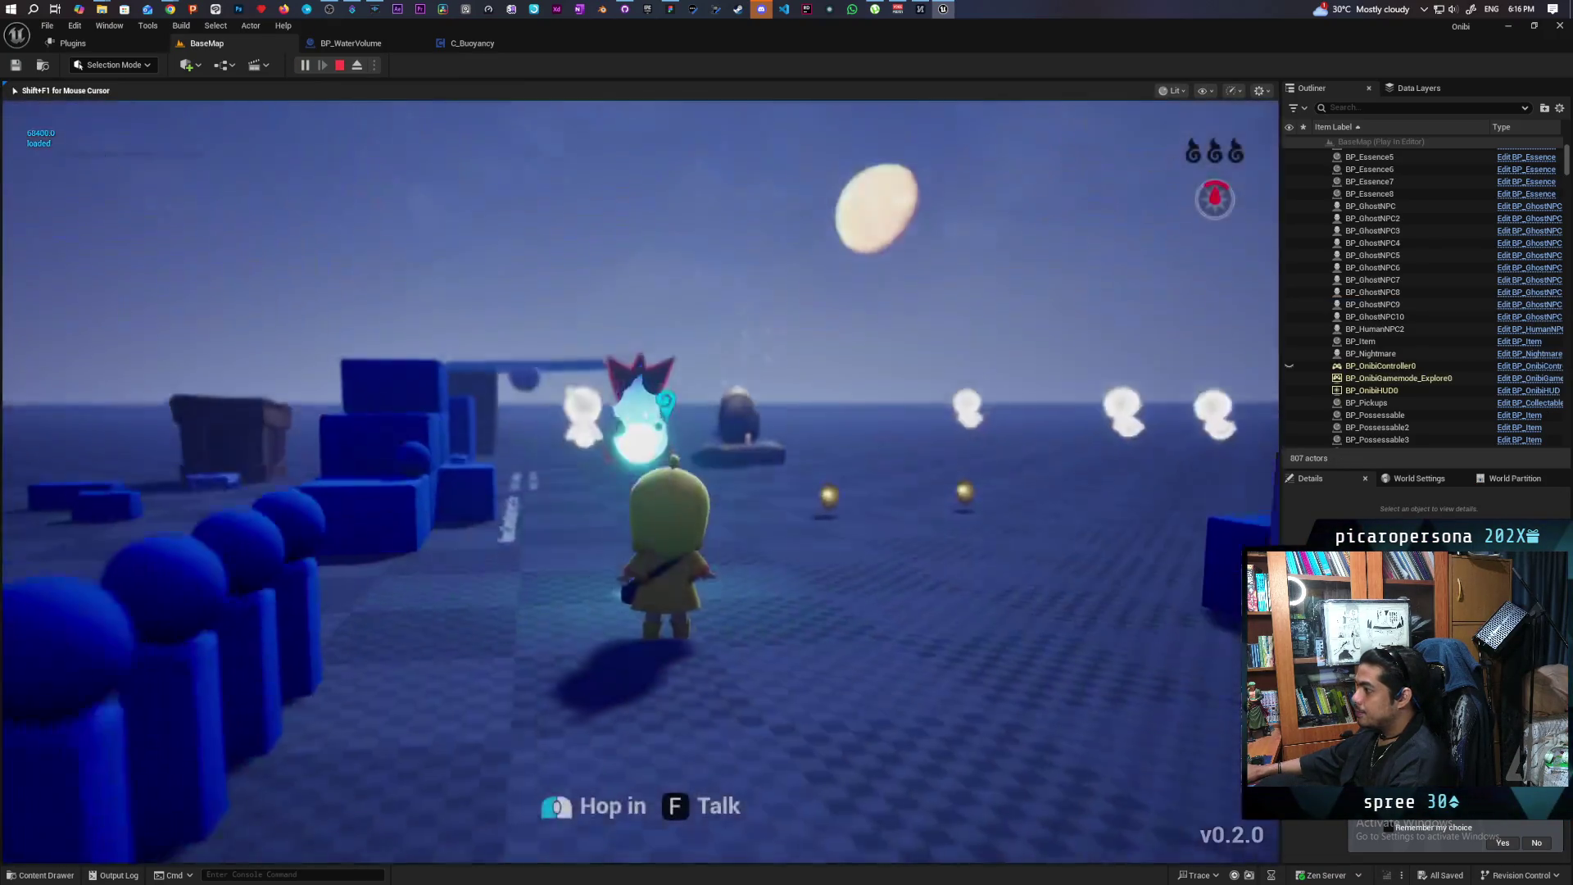
key(w)
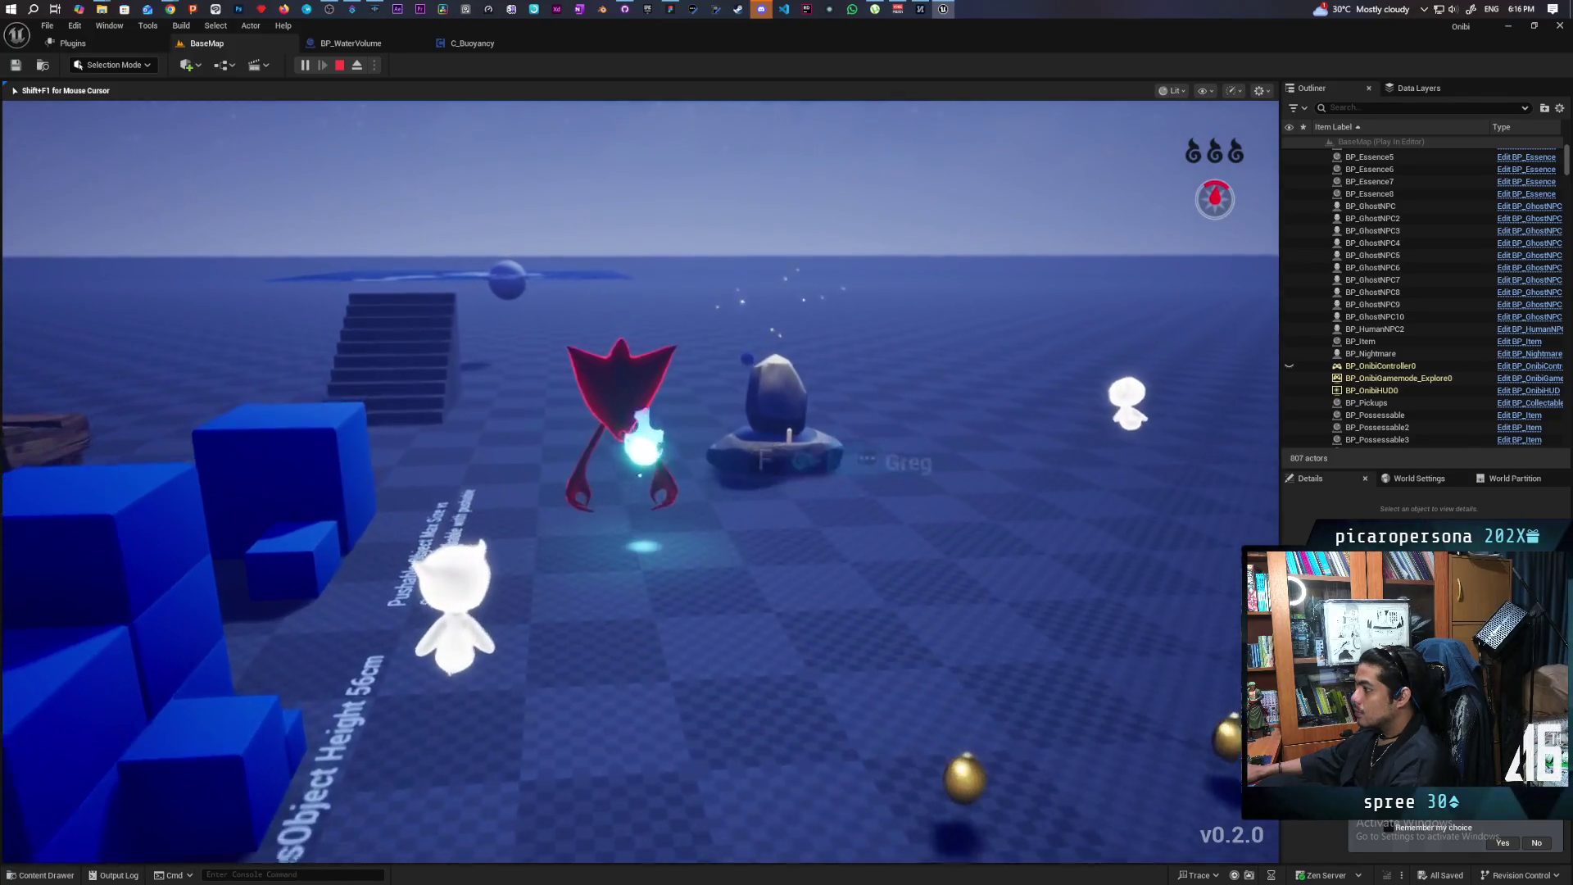
key(w)
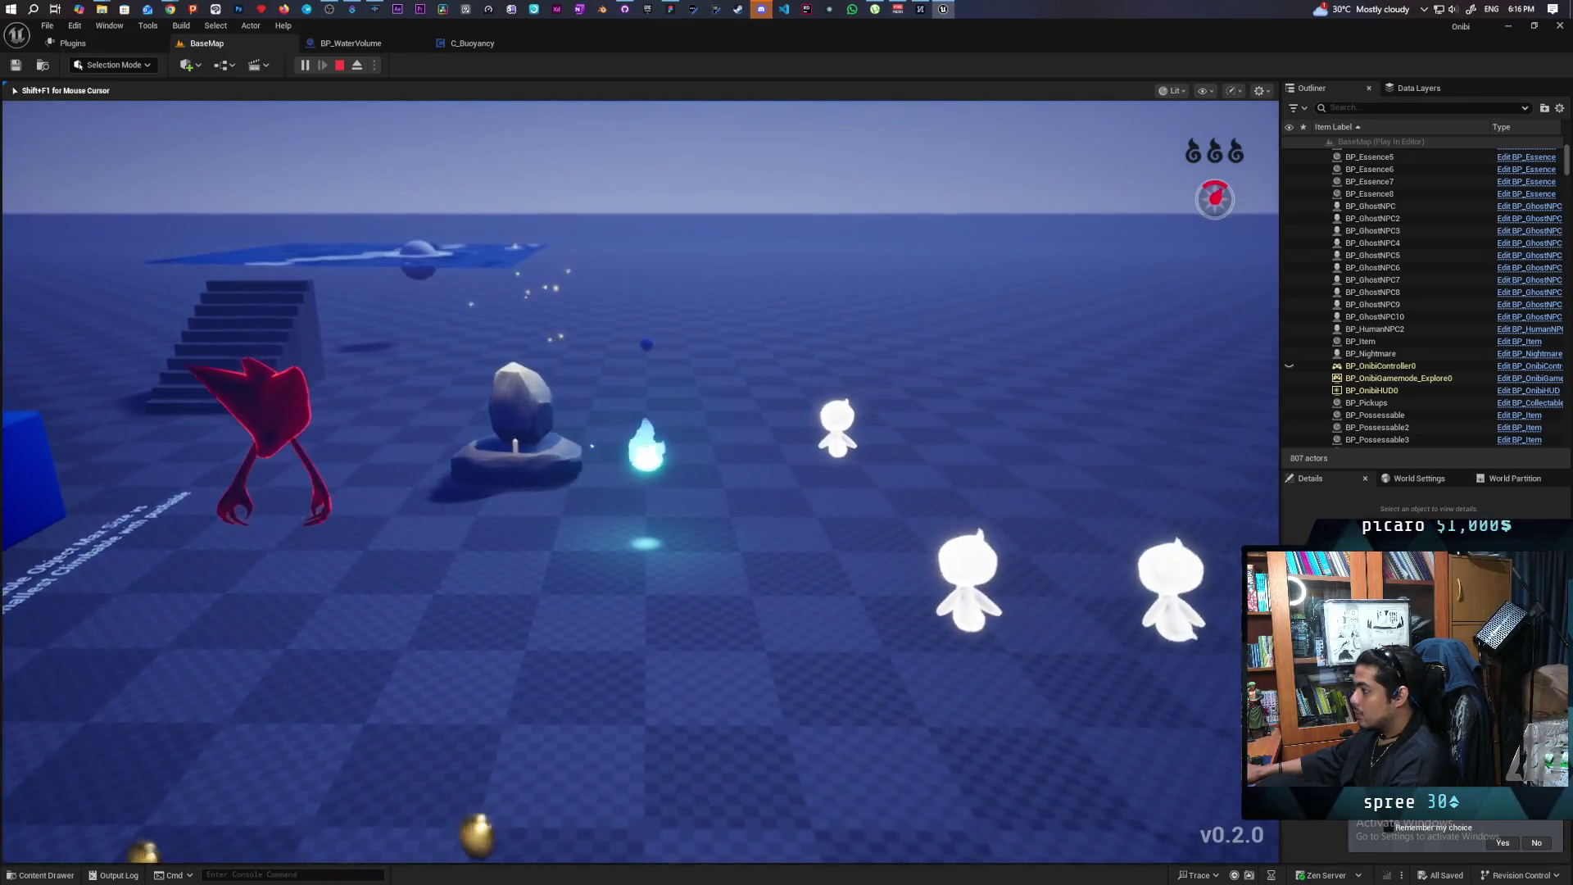
key(w)
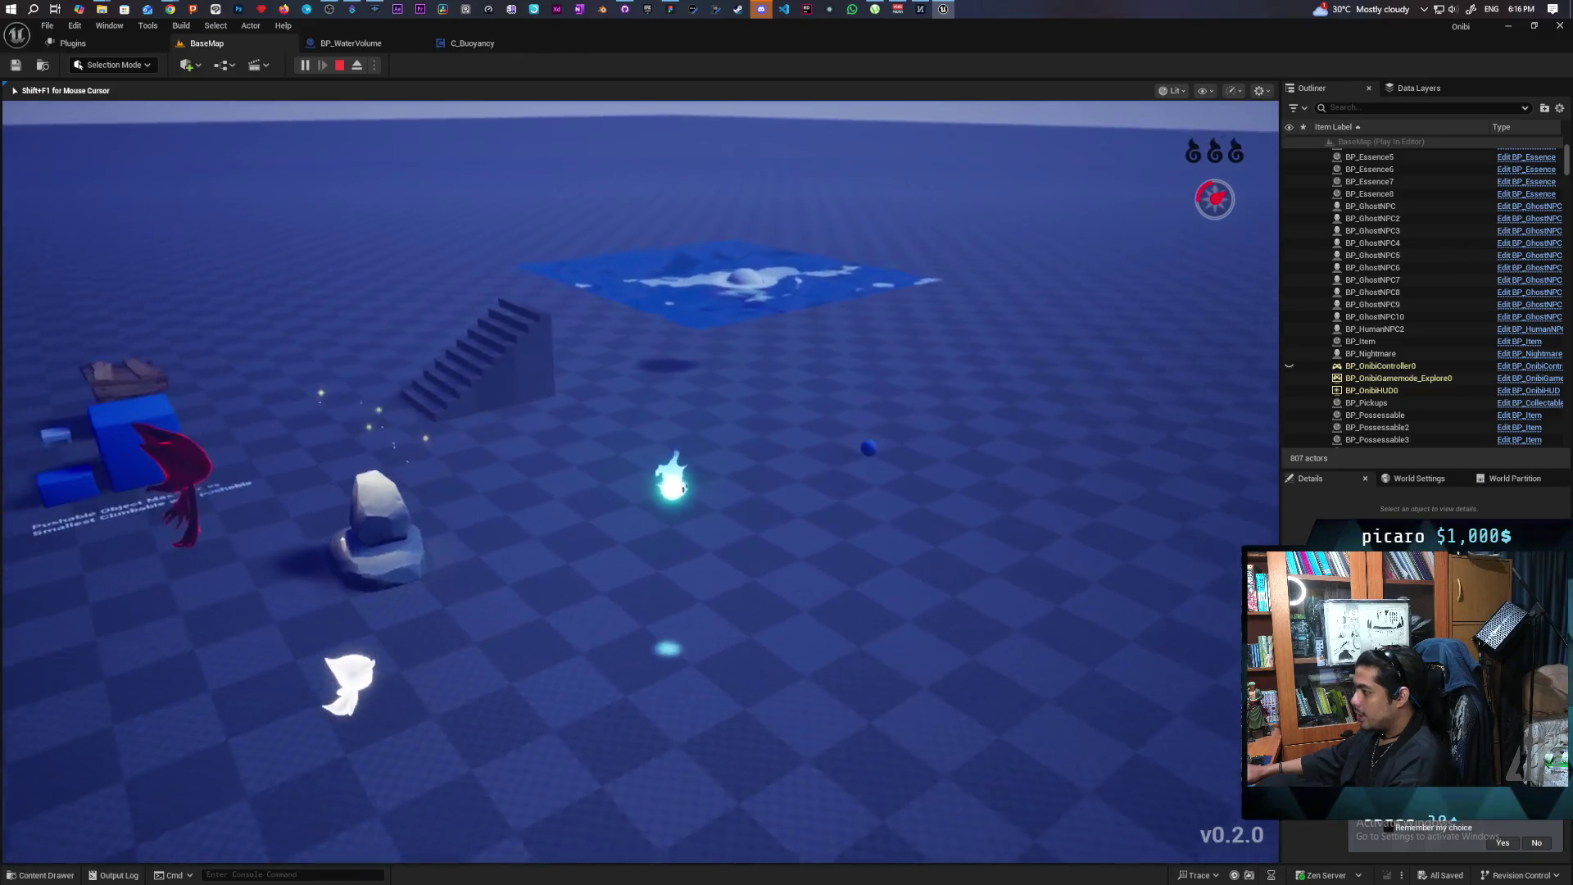
key(w)
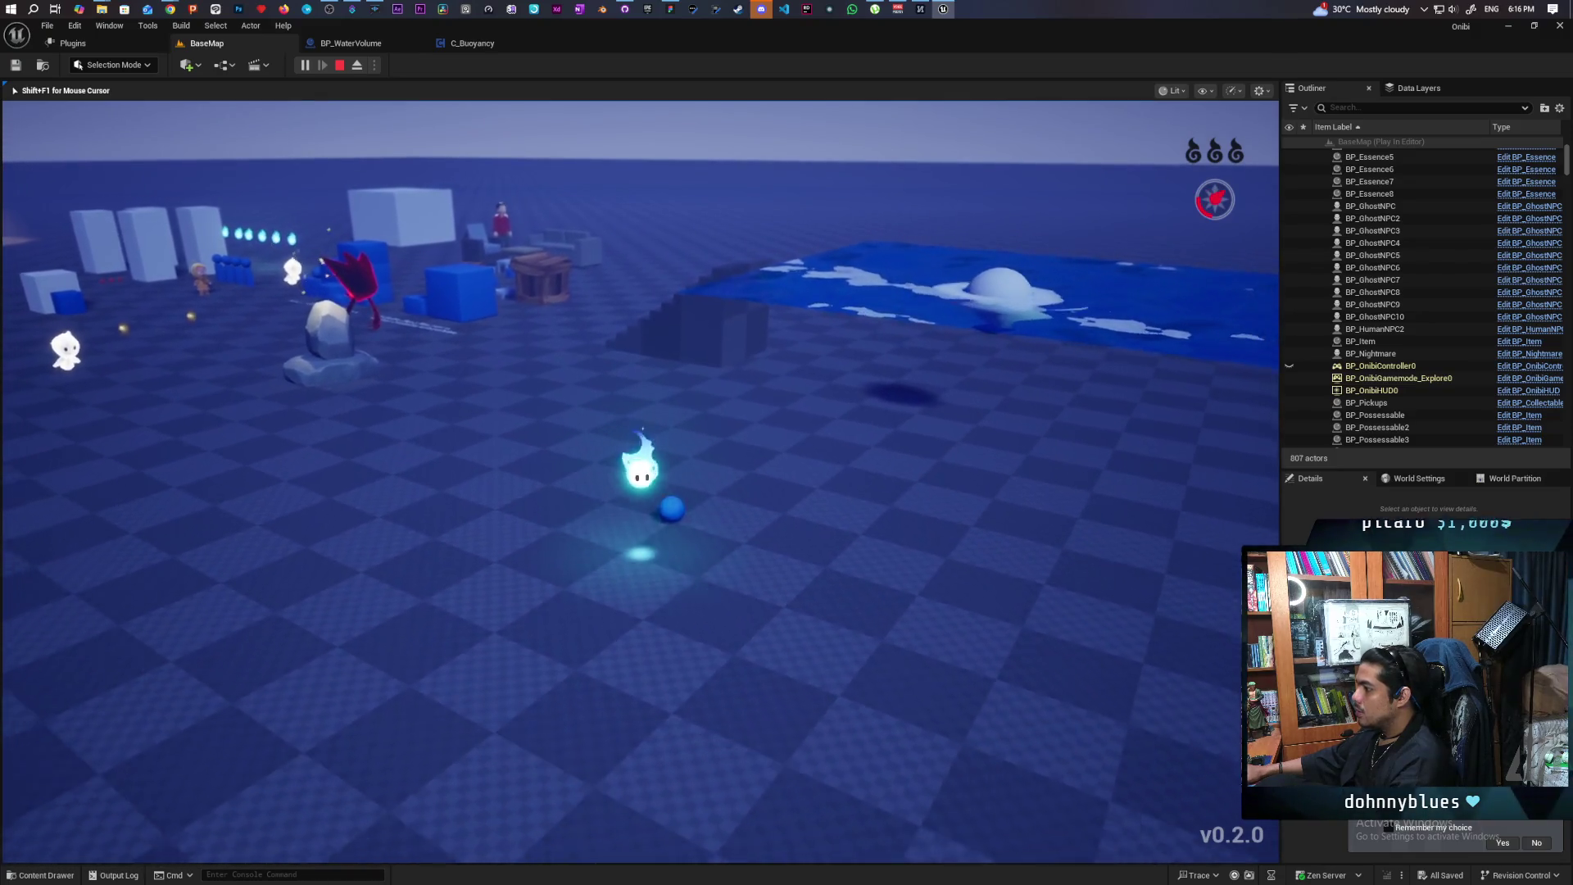
key(w)
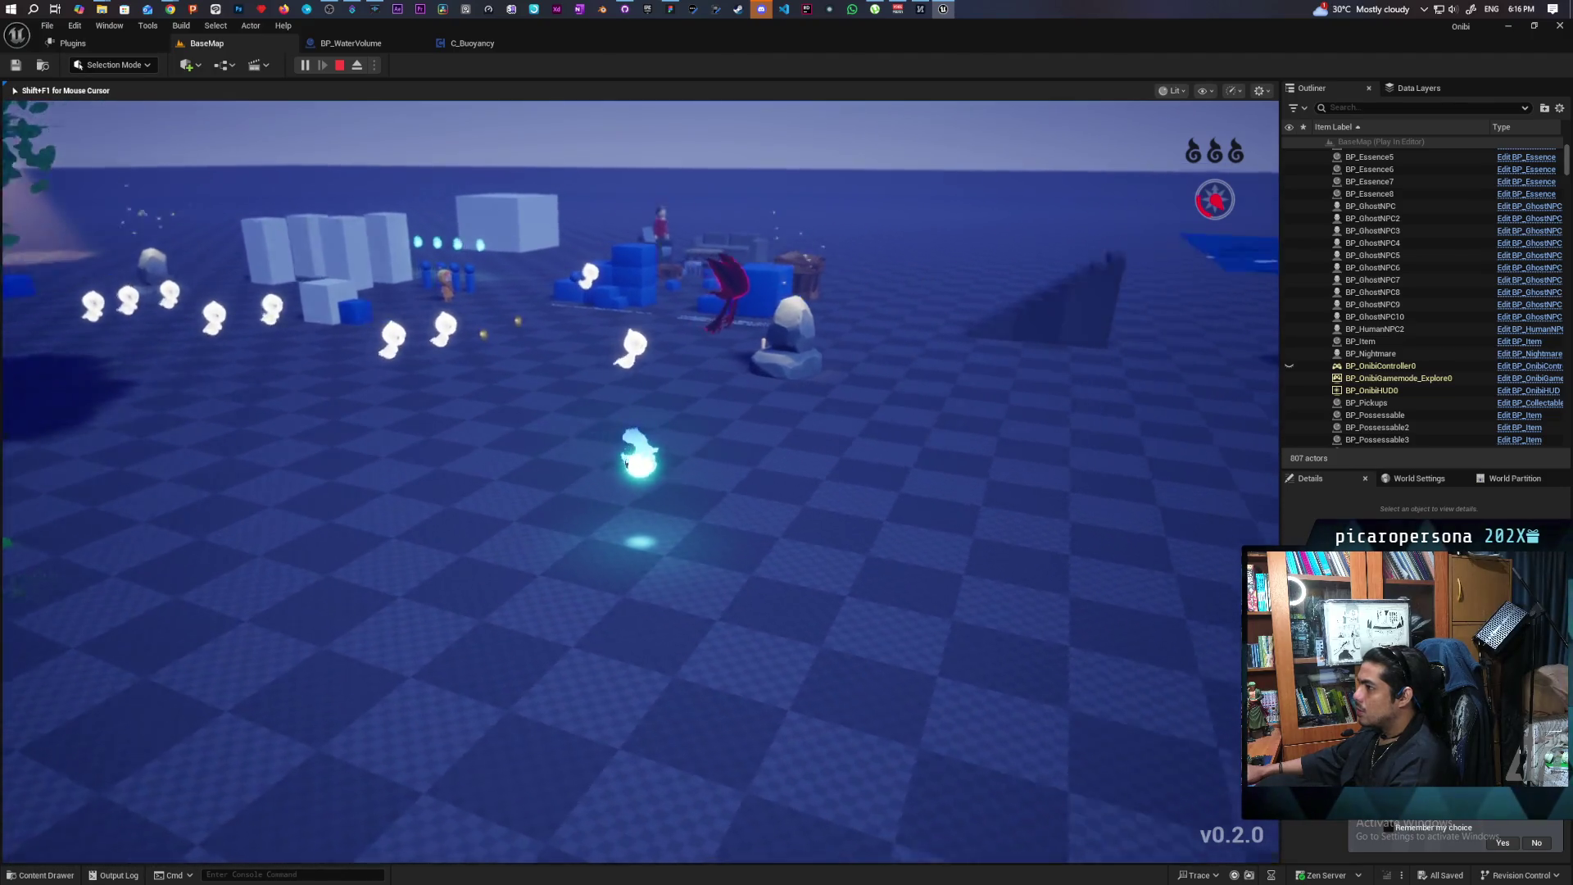
key(w)
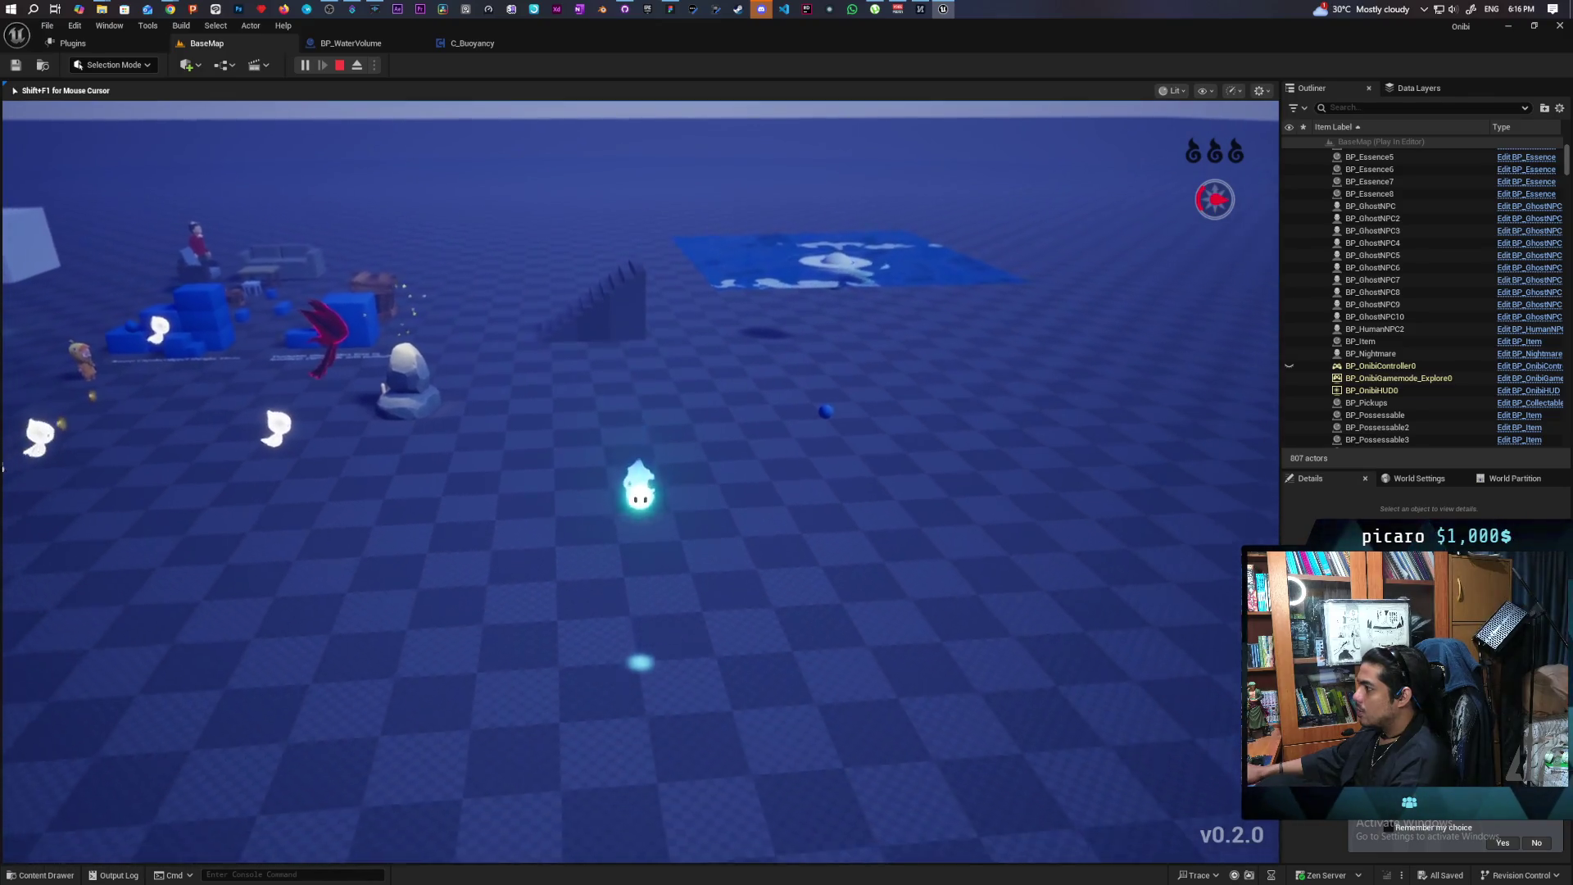
key(Escape)
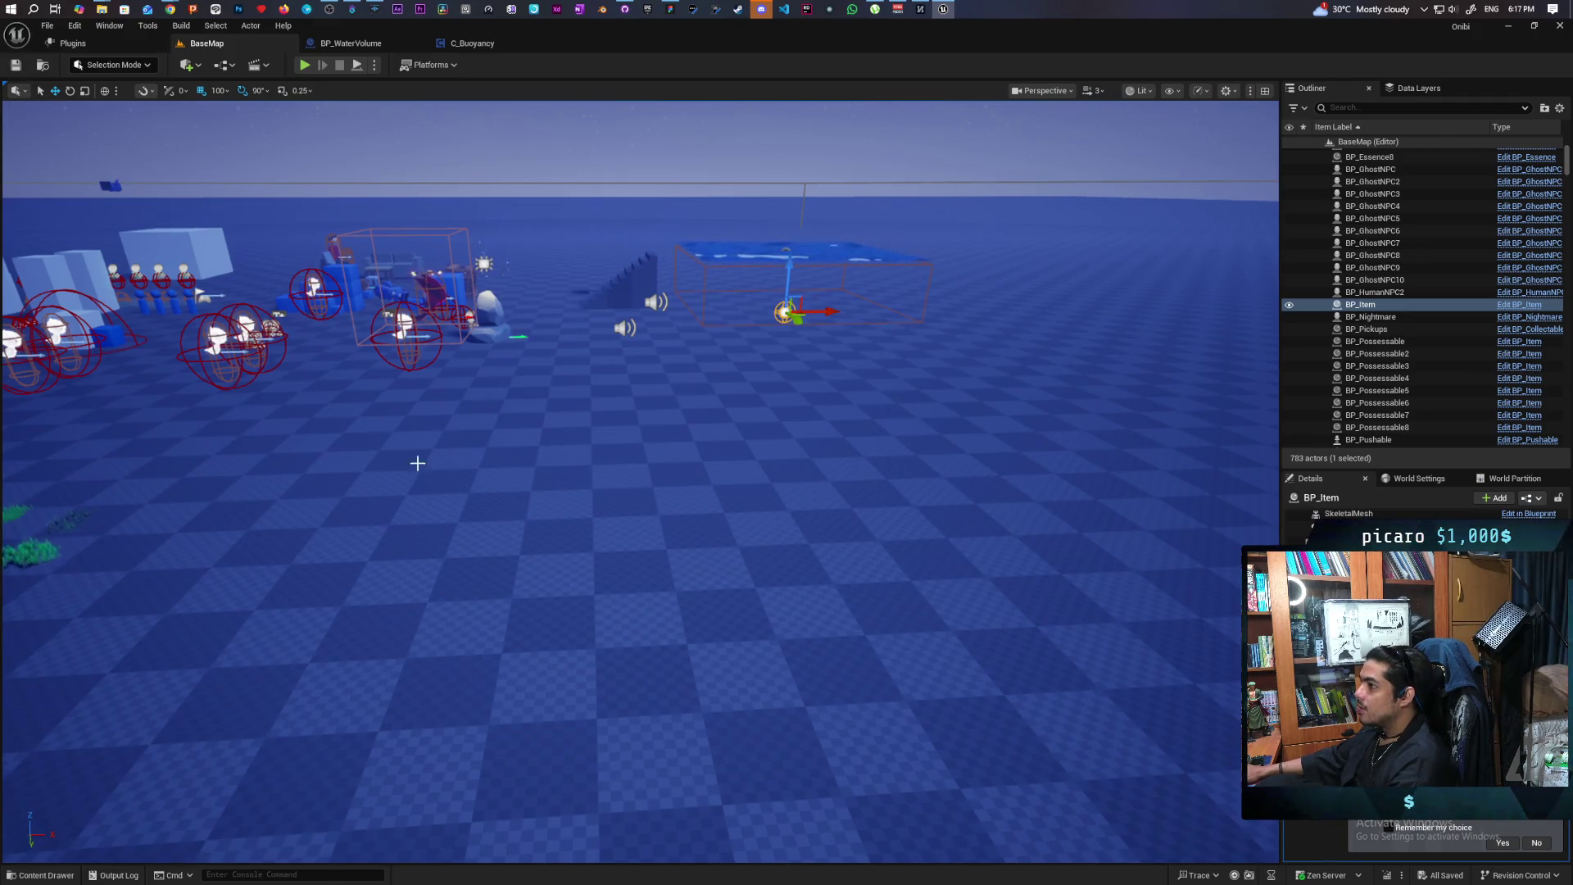
From an overhead view, start a Play session of BaseMap
drag(418, 463, 480, 486)
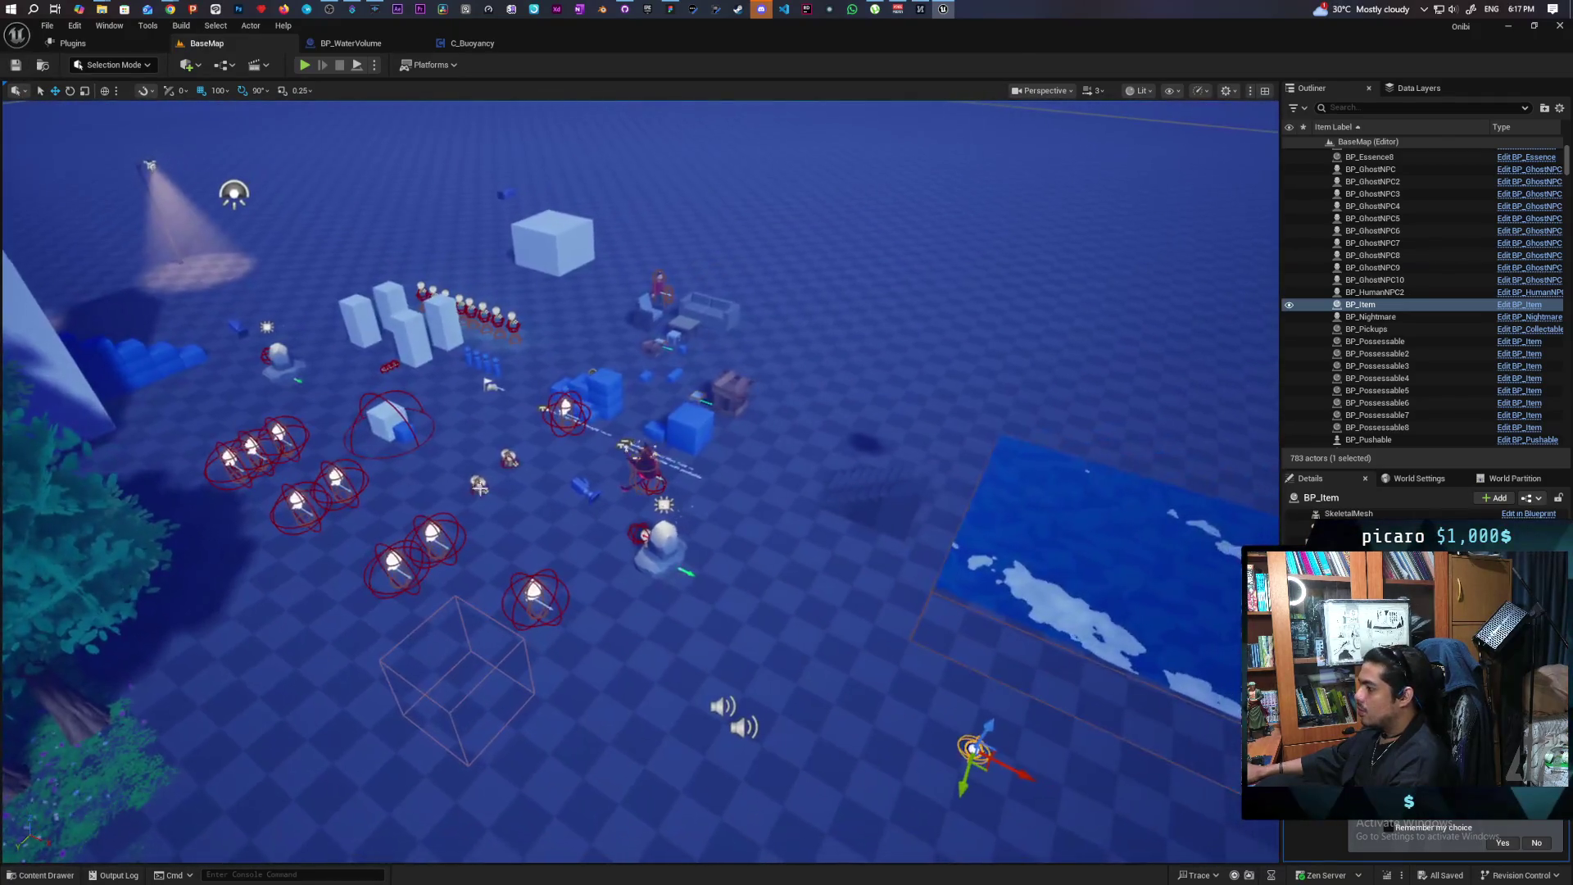
click(310, 67)
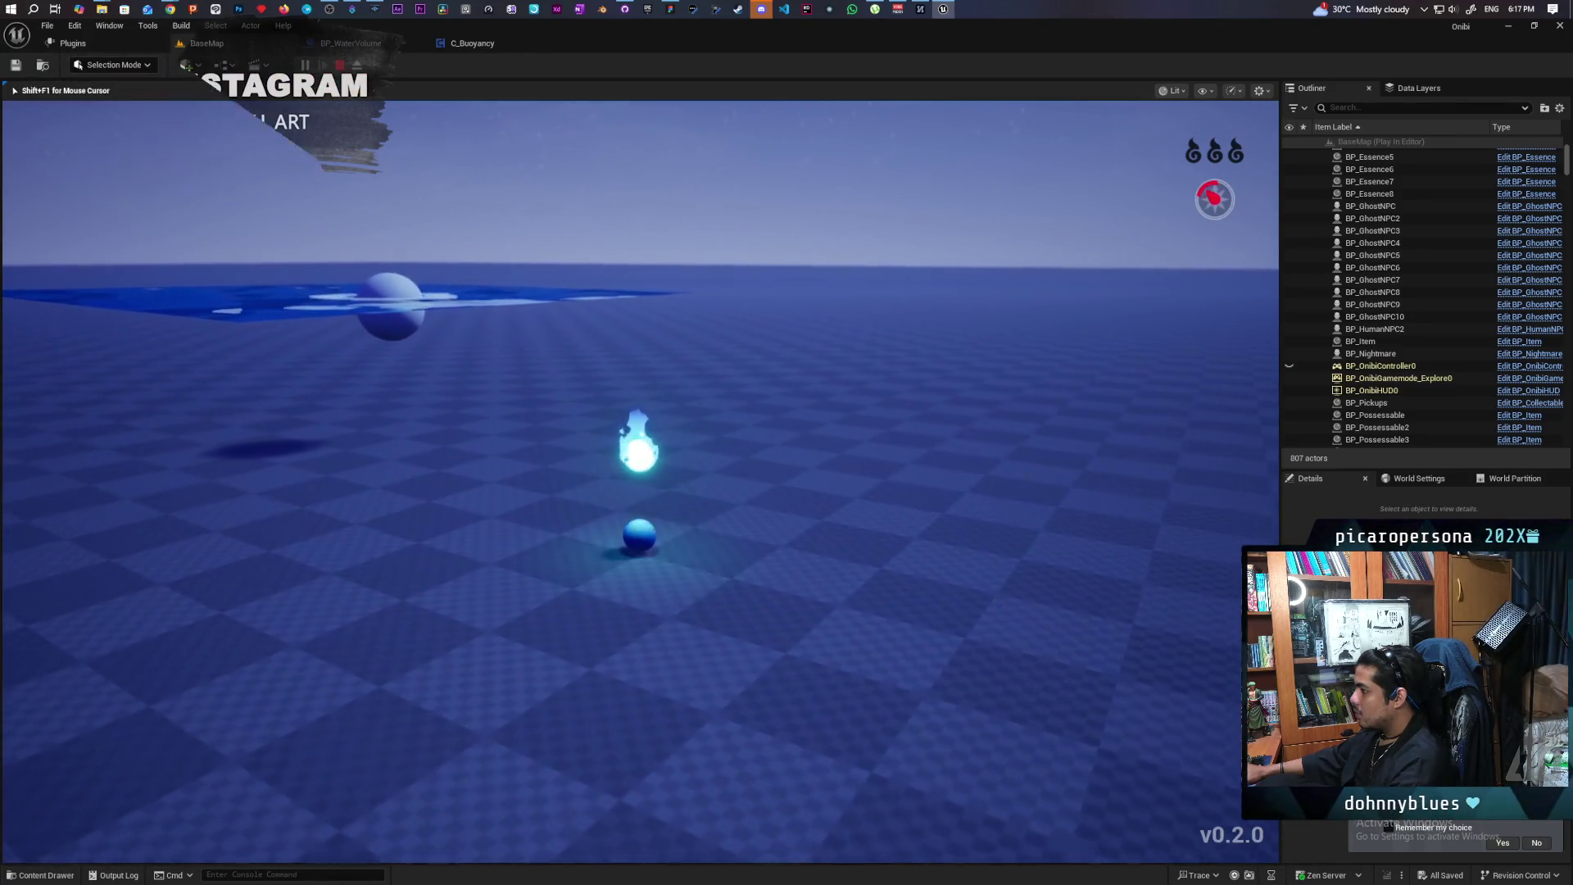
Stop the Play-In-Editor session with Esc to return to the BaseMap editor
key(Escape)
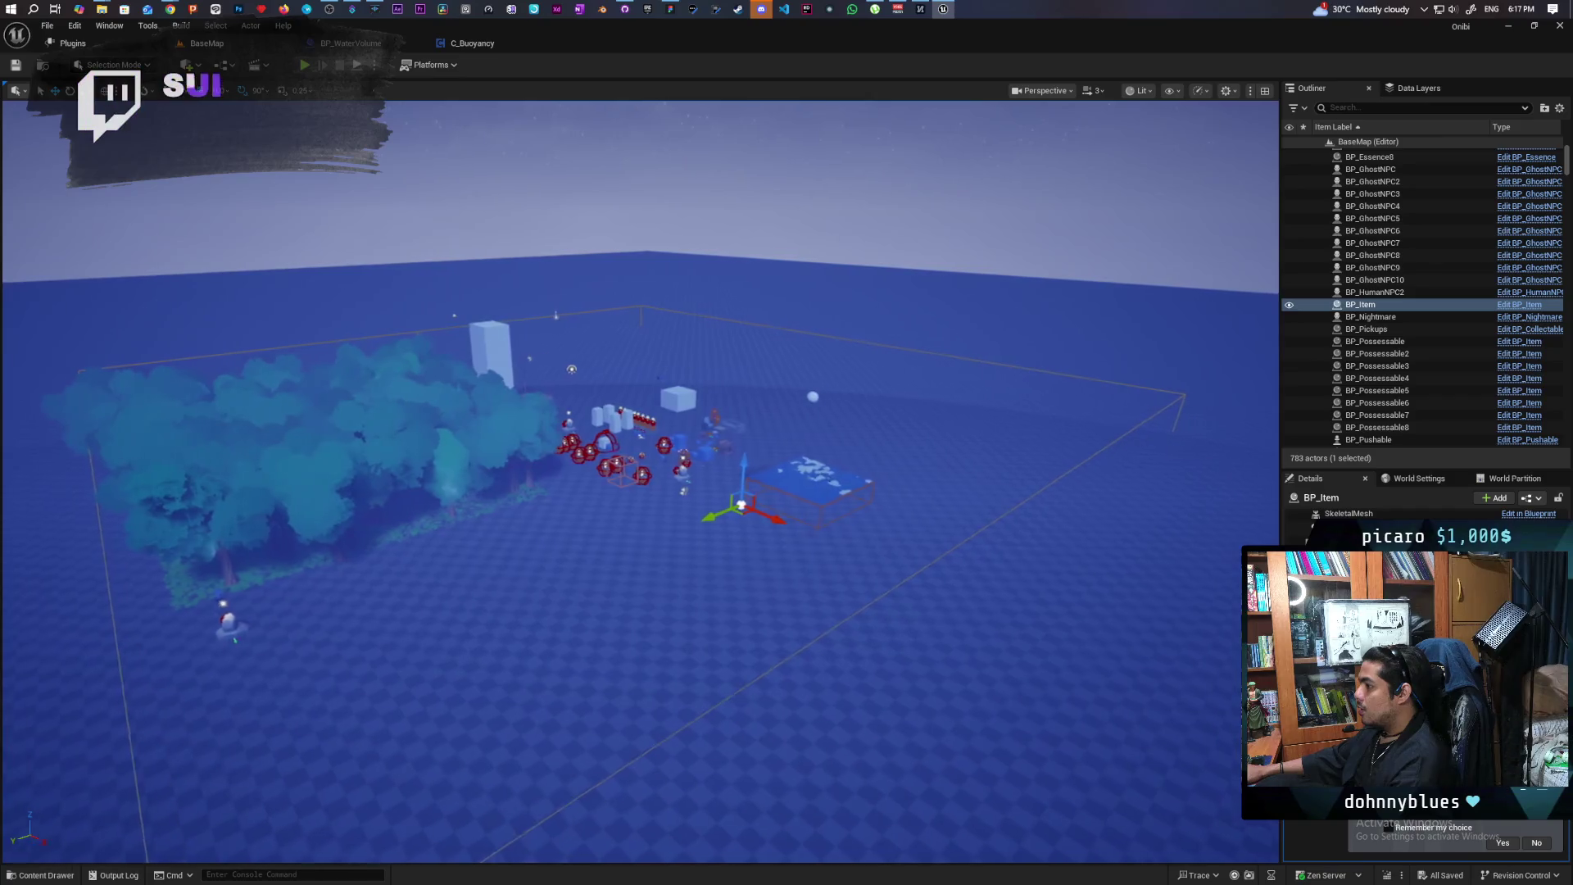
Select the NavMeshBoundsVolume, move closer to the water, and open the Content/Levels folder
click(768, 557)
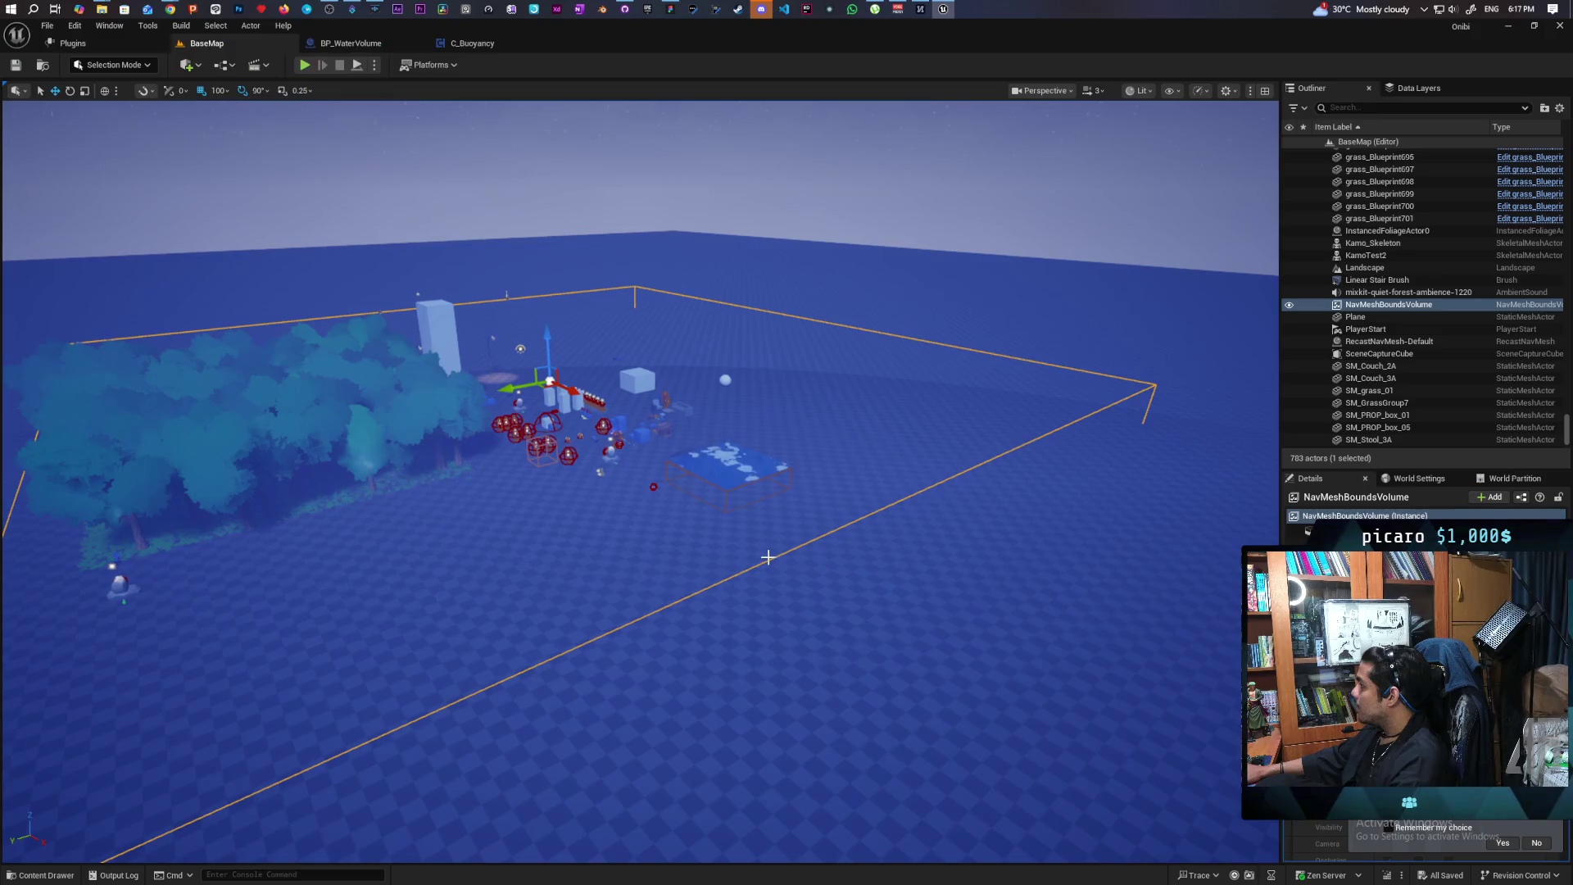
mouse_move(768, 557)
mouse_down()
mouse_move(752, 426)
mouse_move(750, 492)
mouse_move(742, 443)
mouse_move(734, 455)
mouse_up()
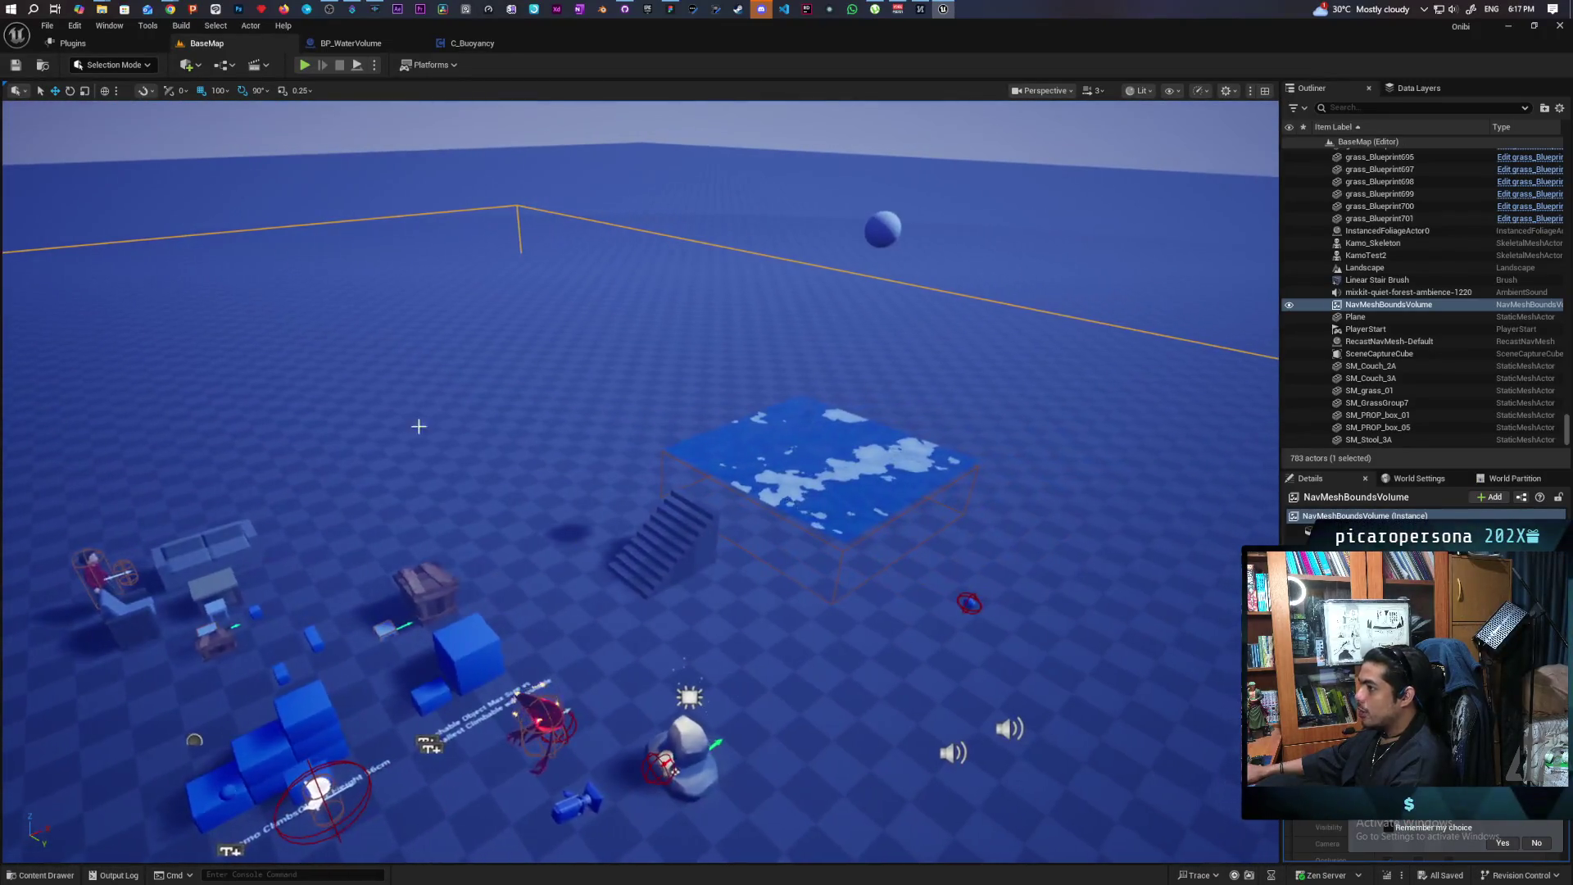
key(ctrl+space)
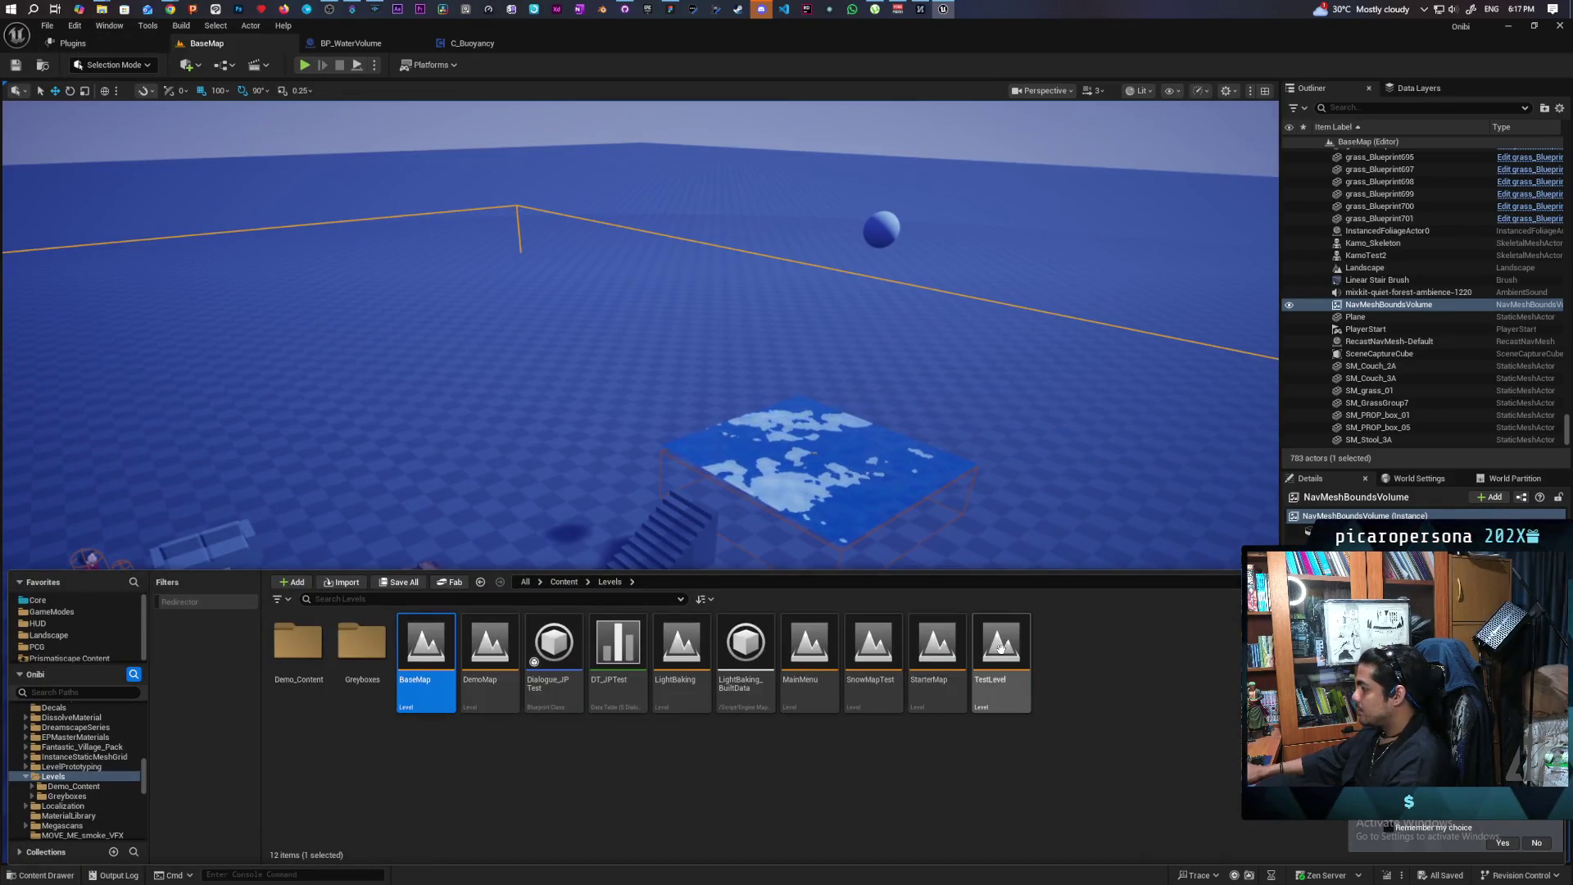
double_click(1001, 651)
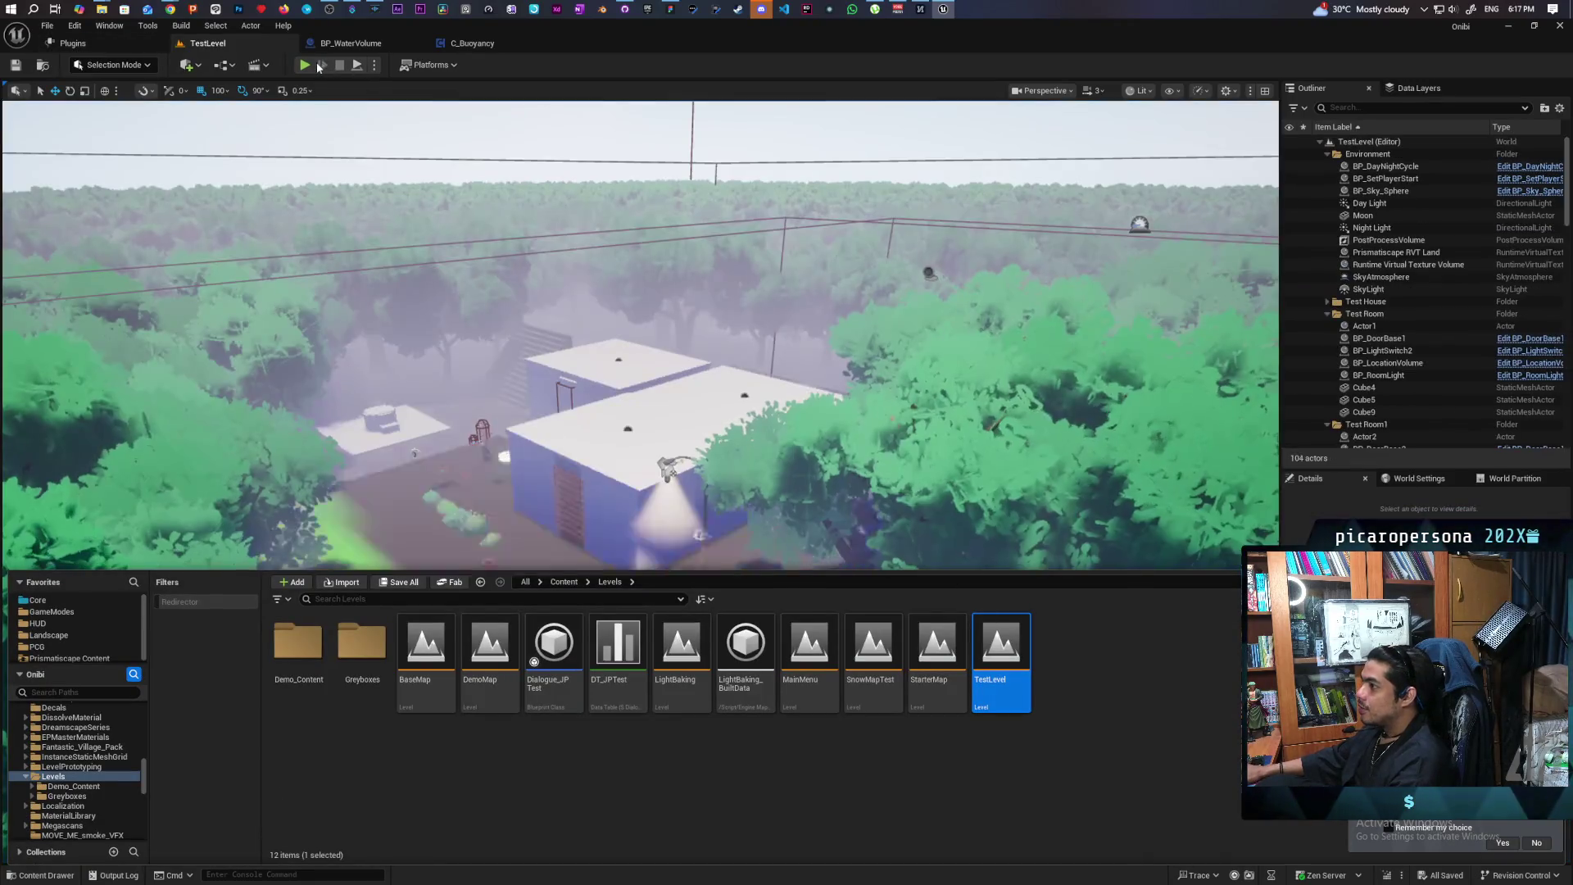
click(307, 65)
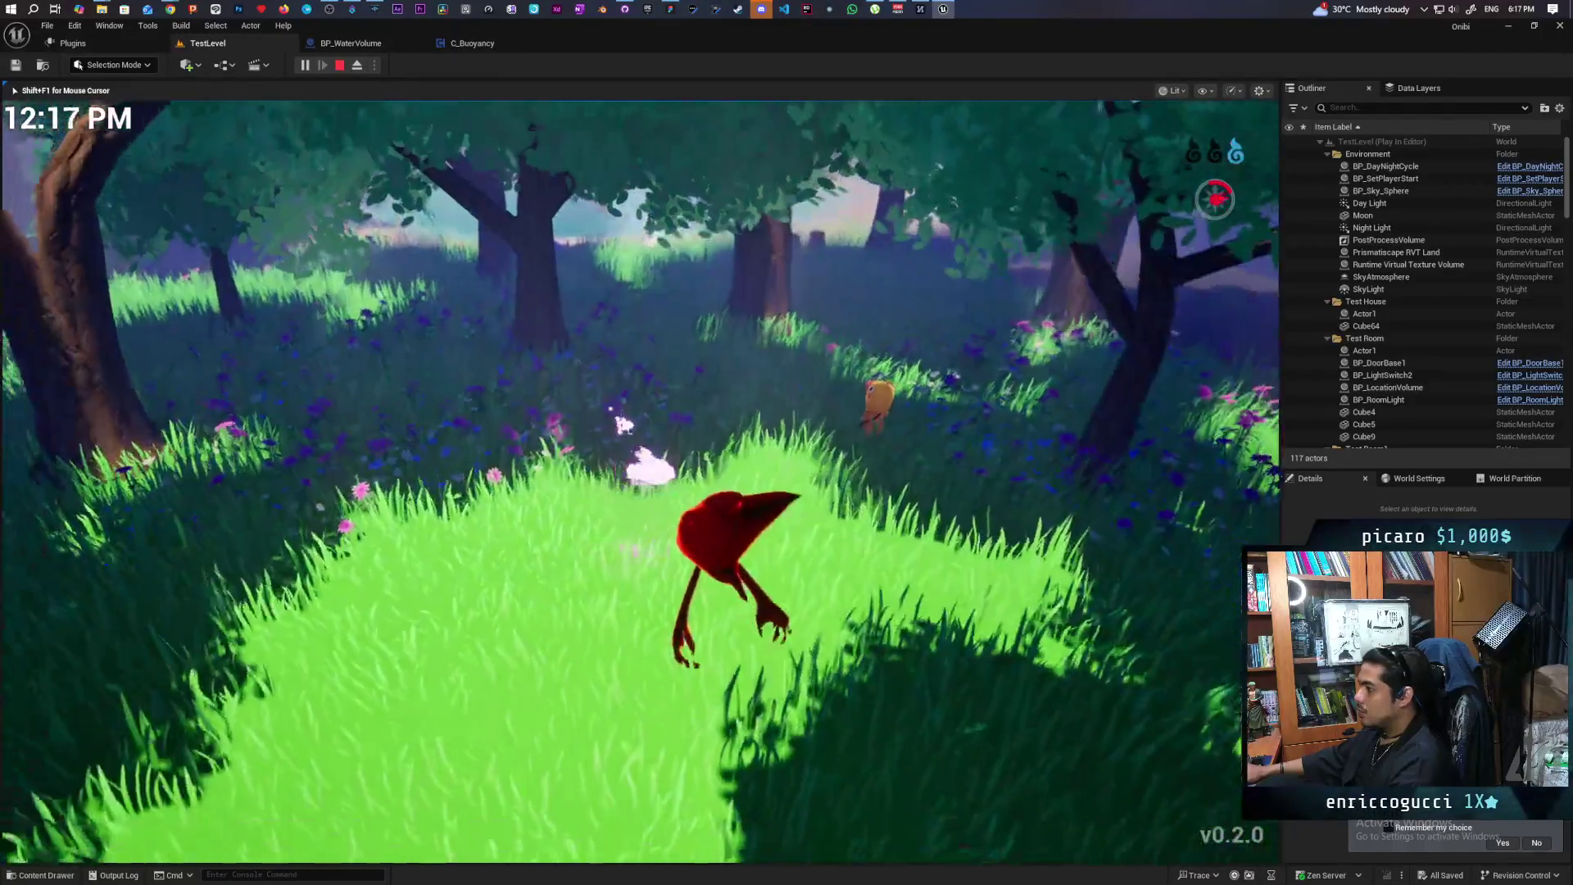
key(Escape)
key(ctrl+space)
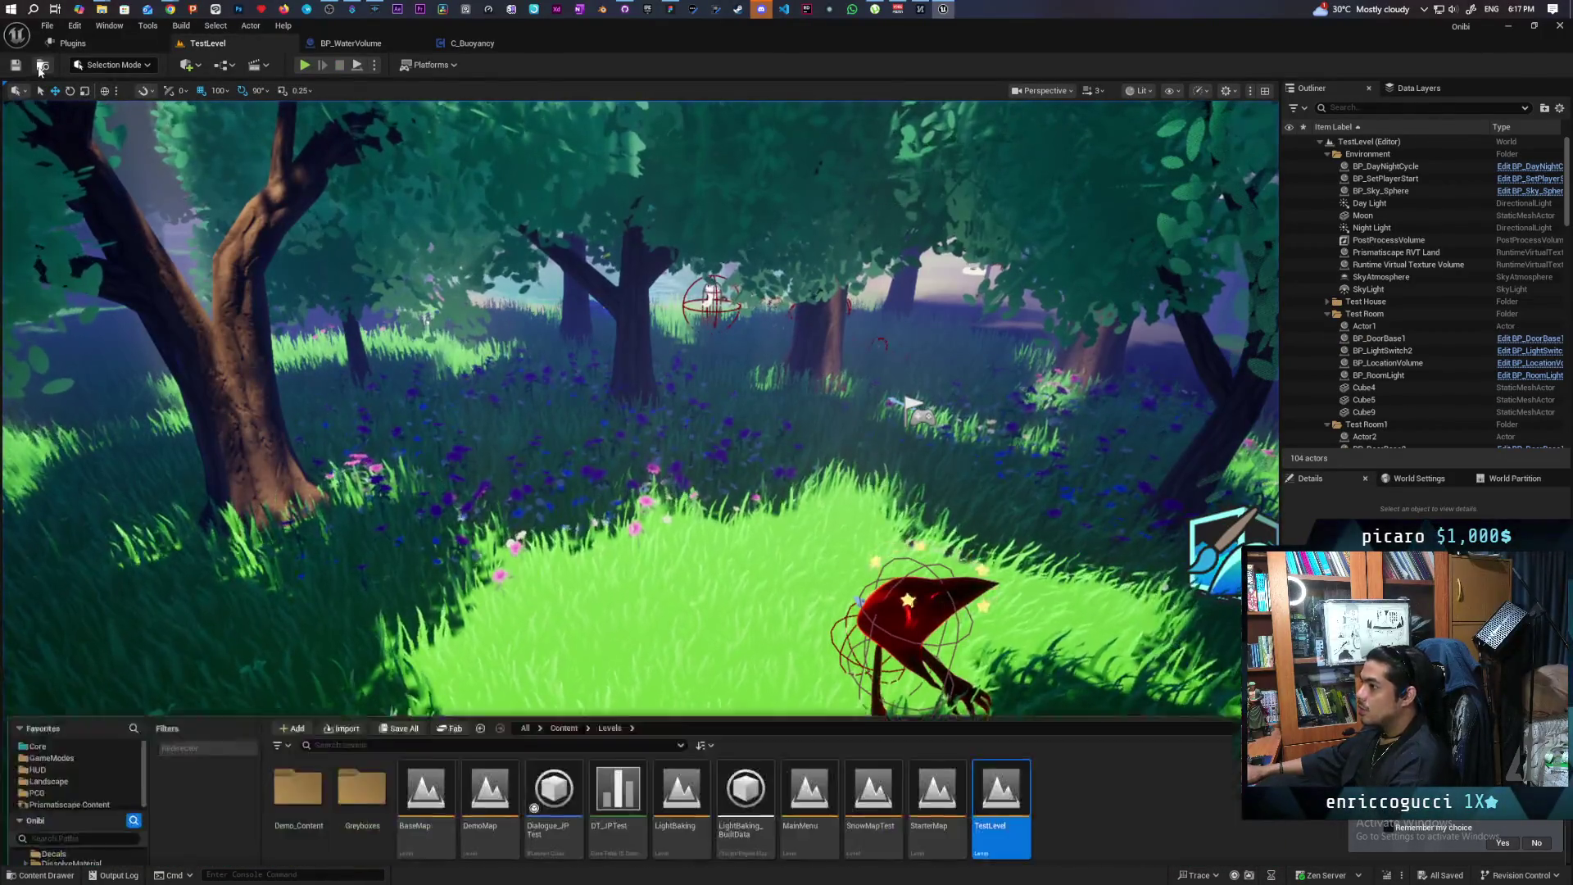
double_click(448, 647)
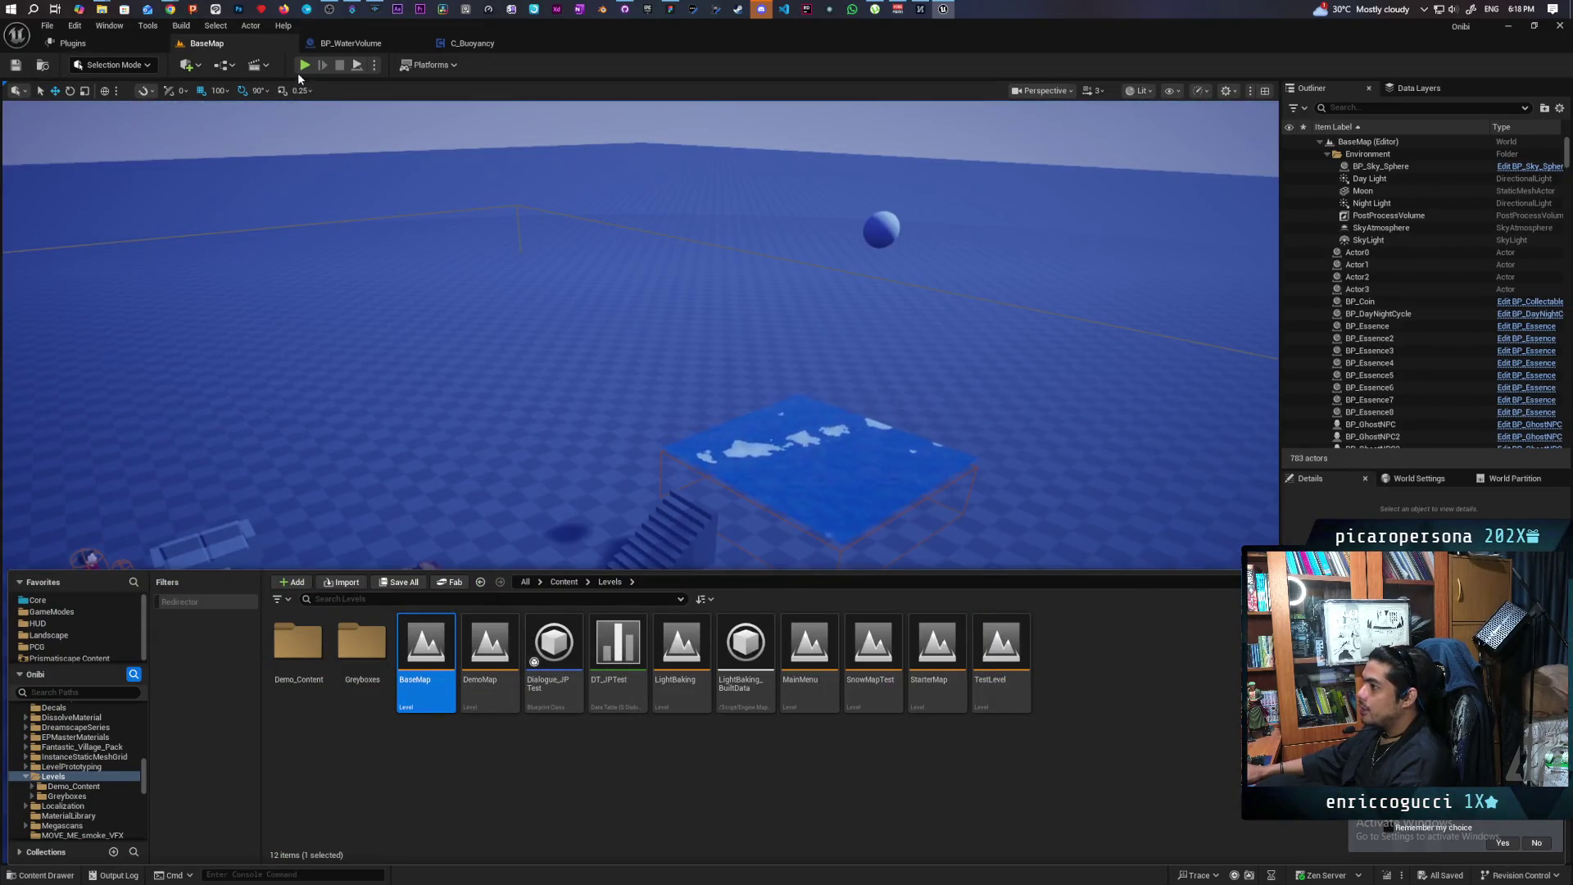
Play BaseMap, walk to the blue orb, possess it, roll it toward the water, then stop
click(305, 65)
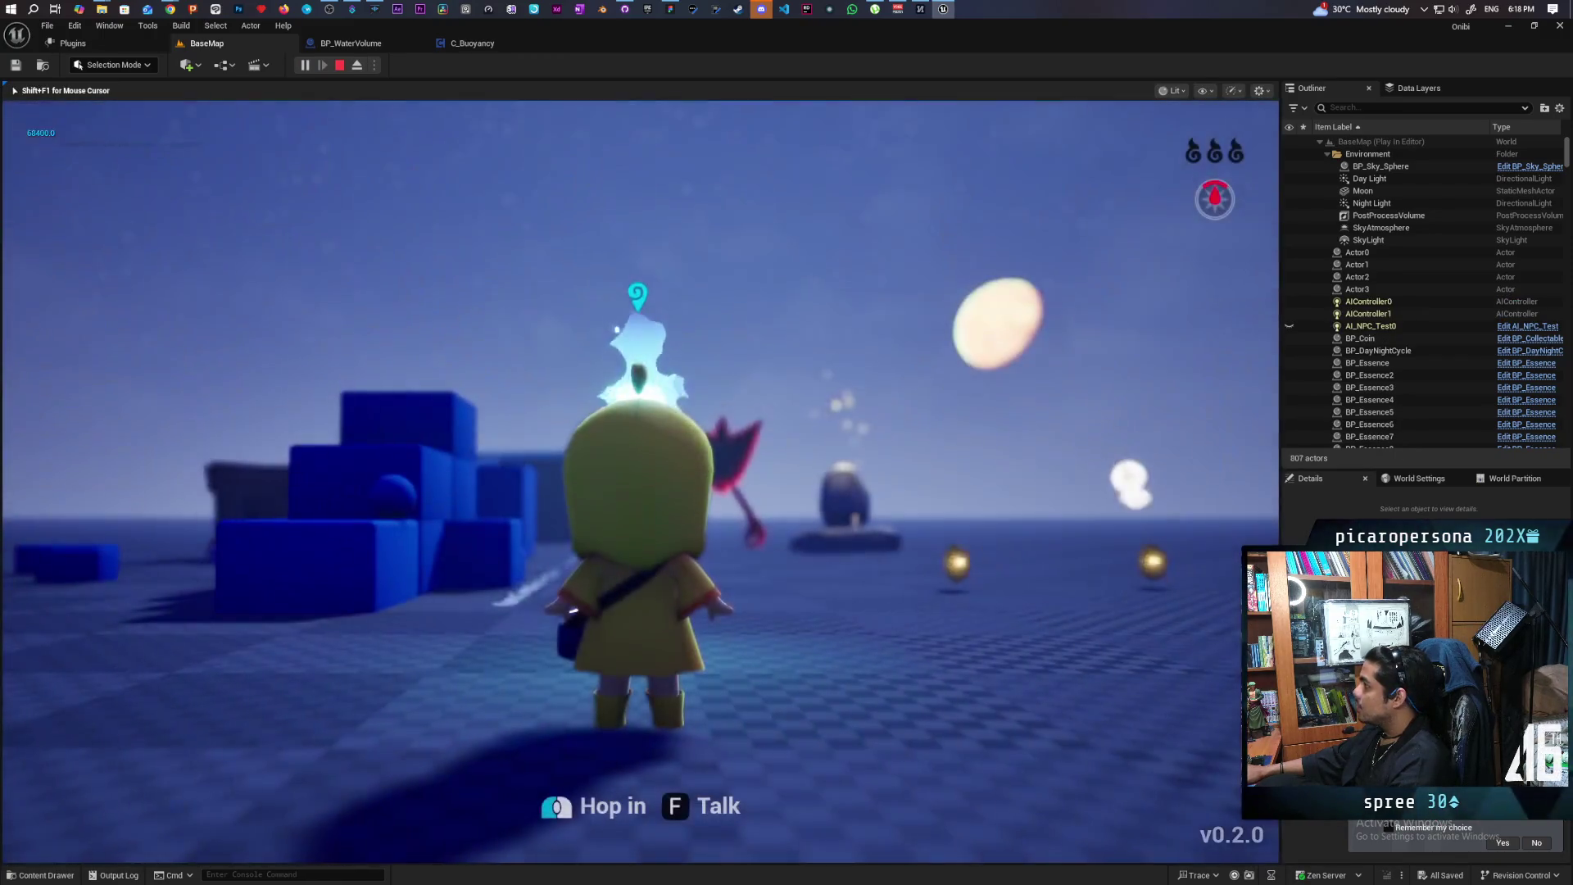
key(w)
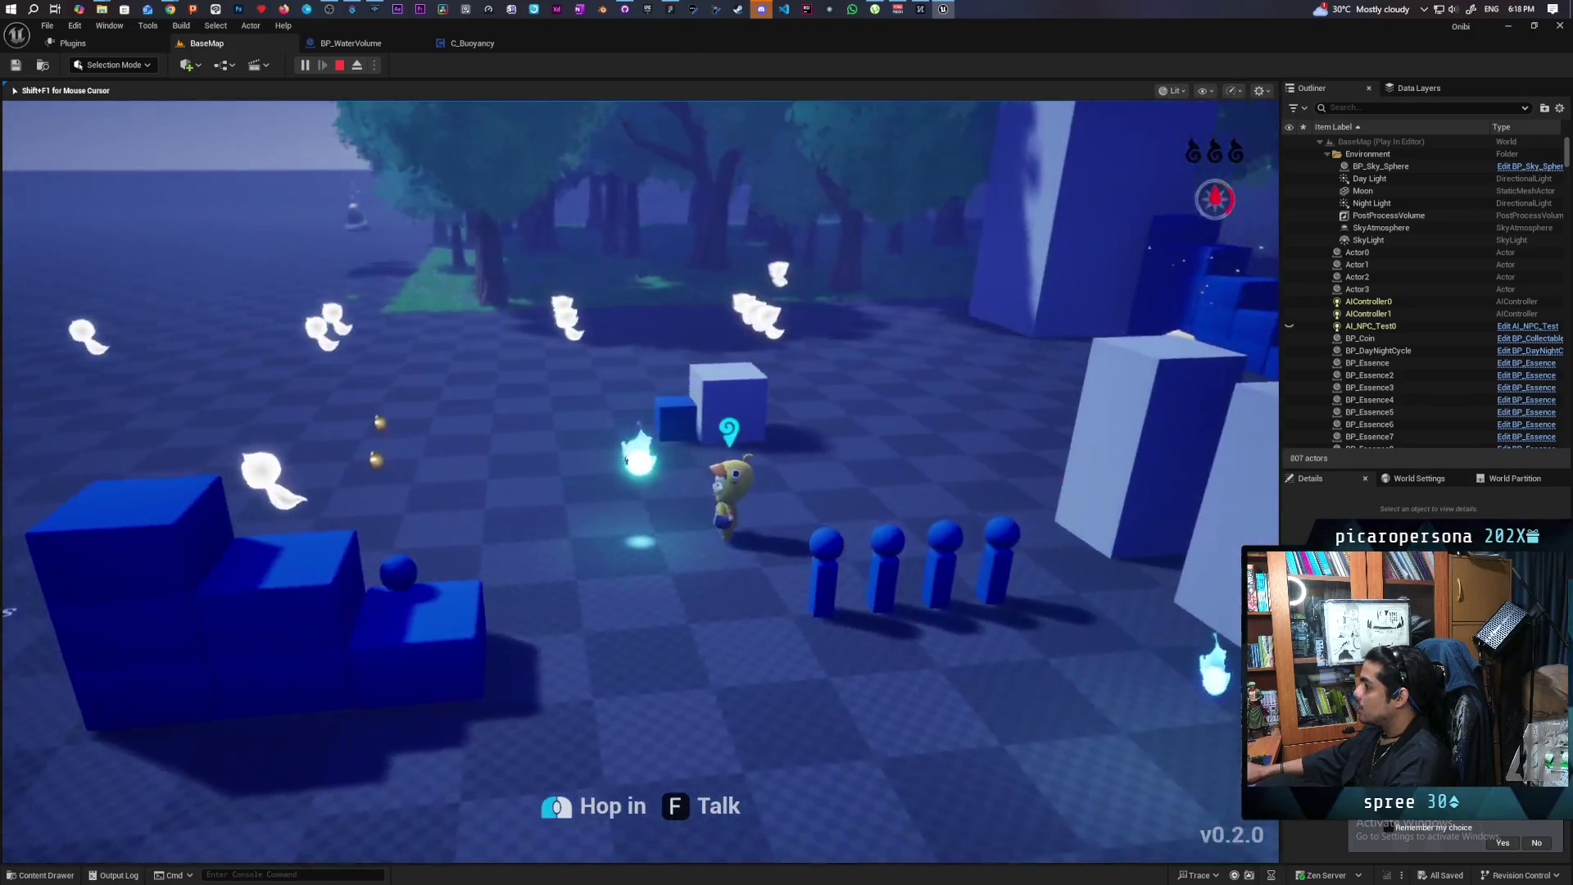
key(w)
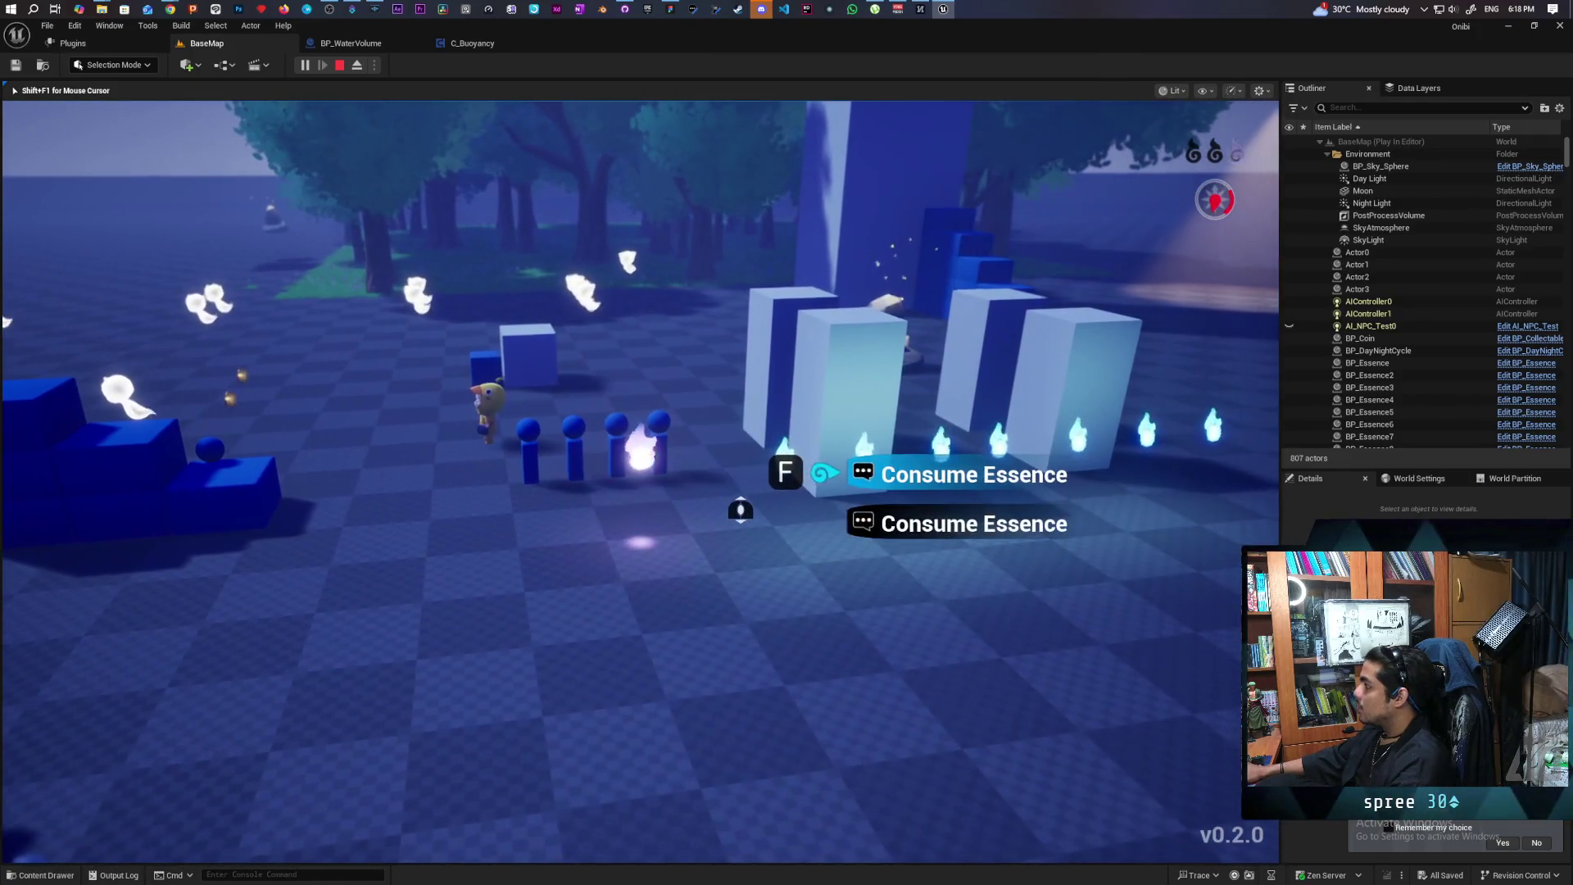
key(f)
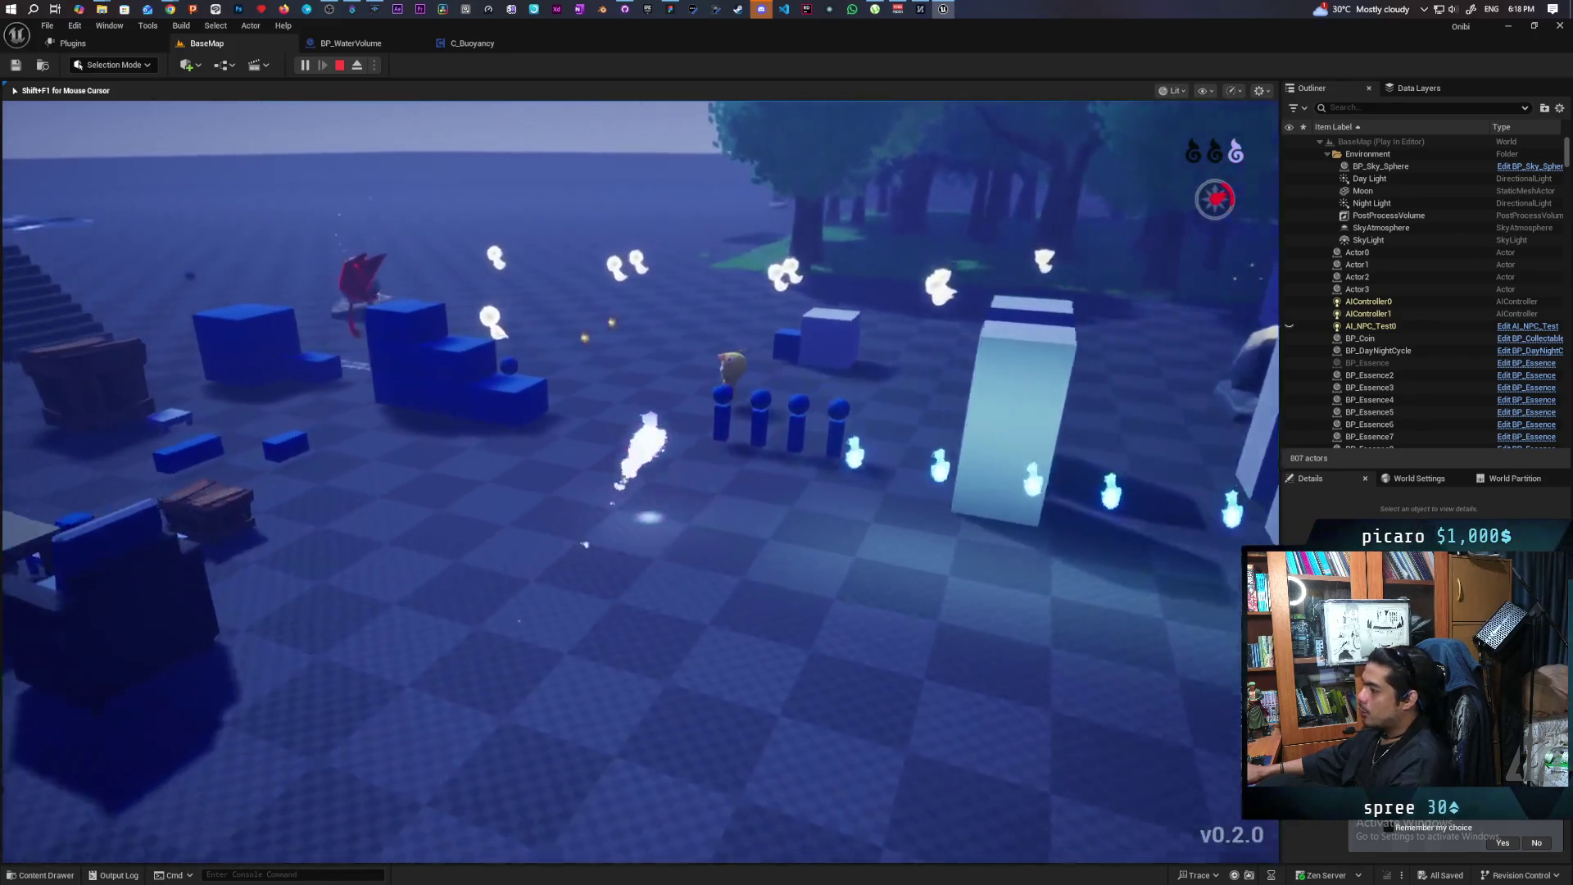
key(w)
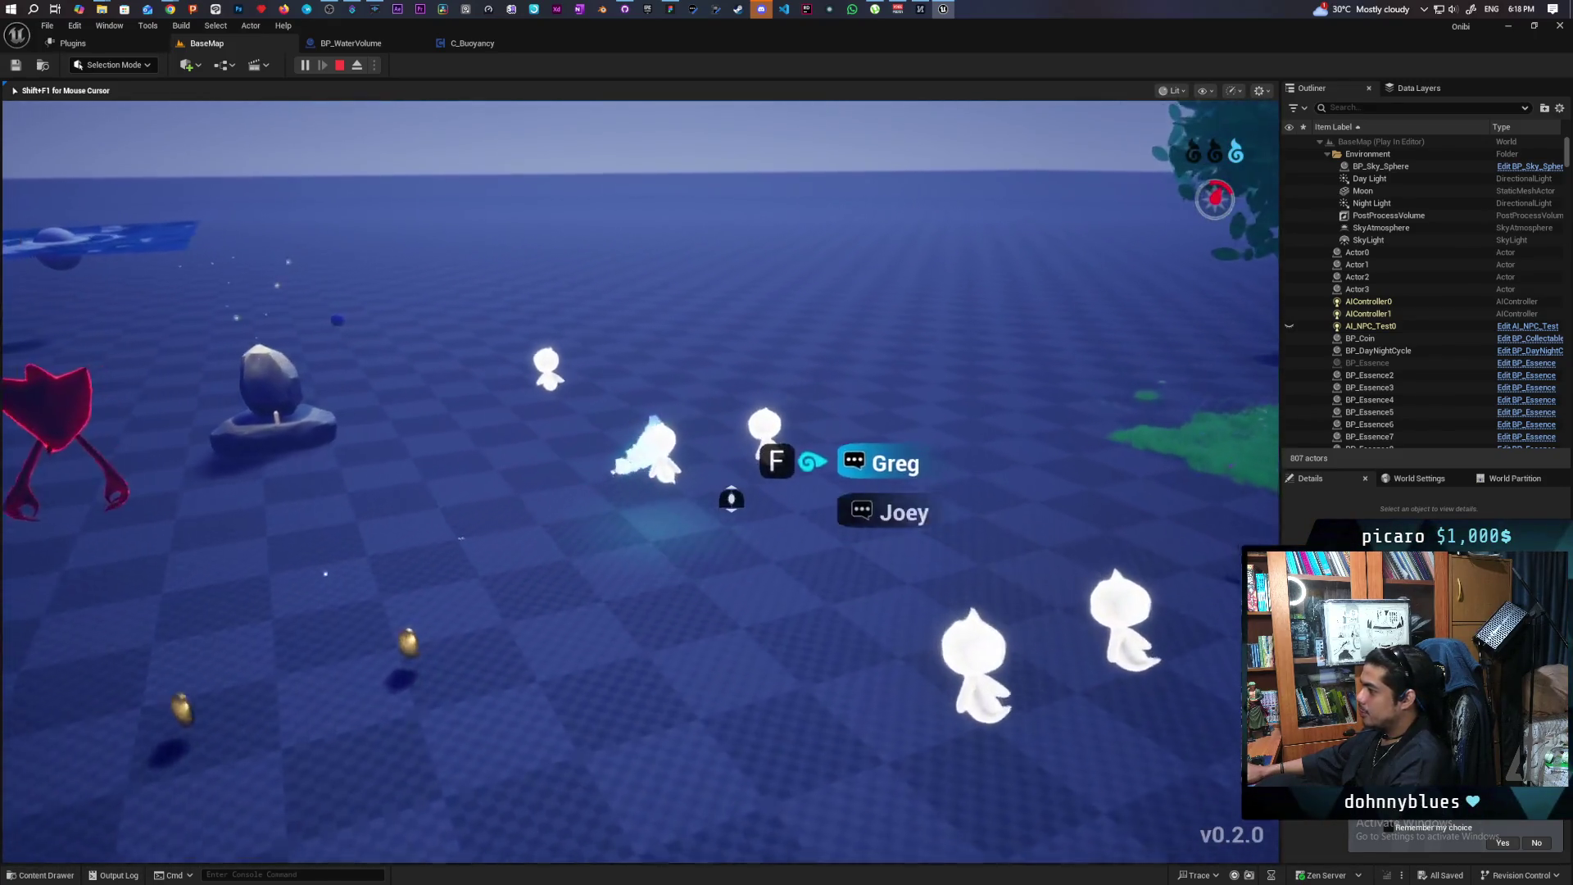
key(w)
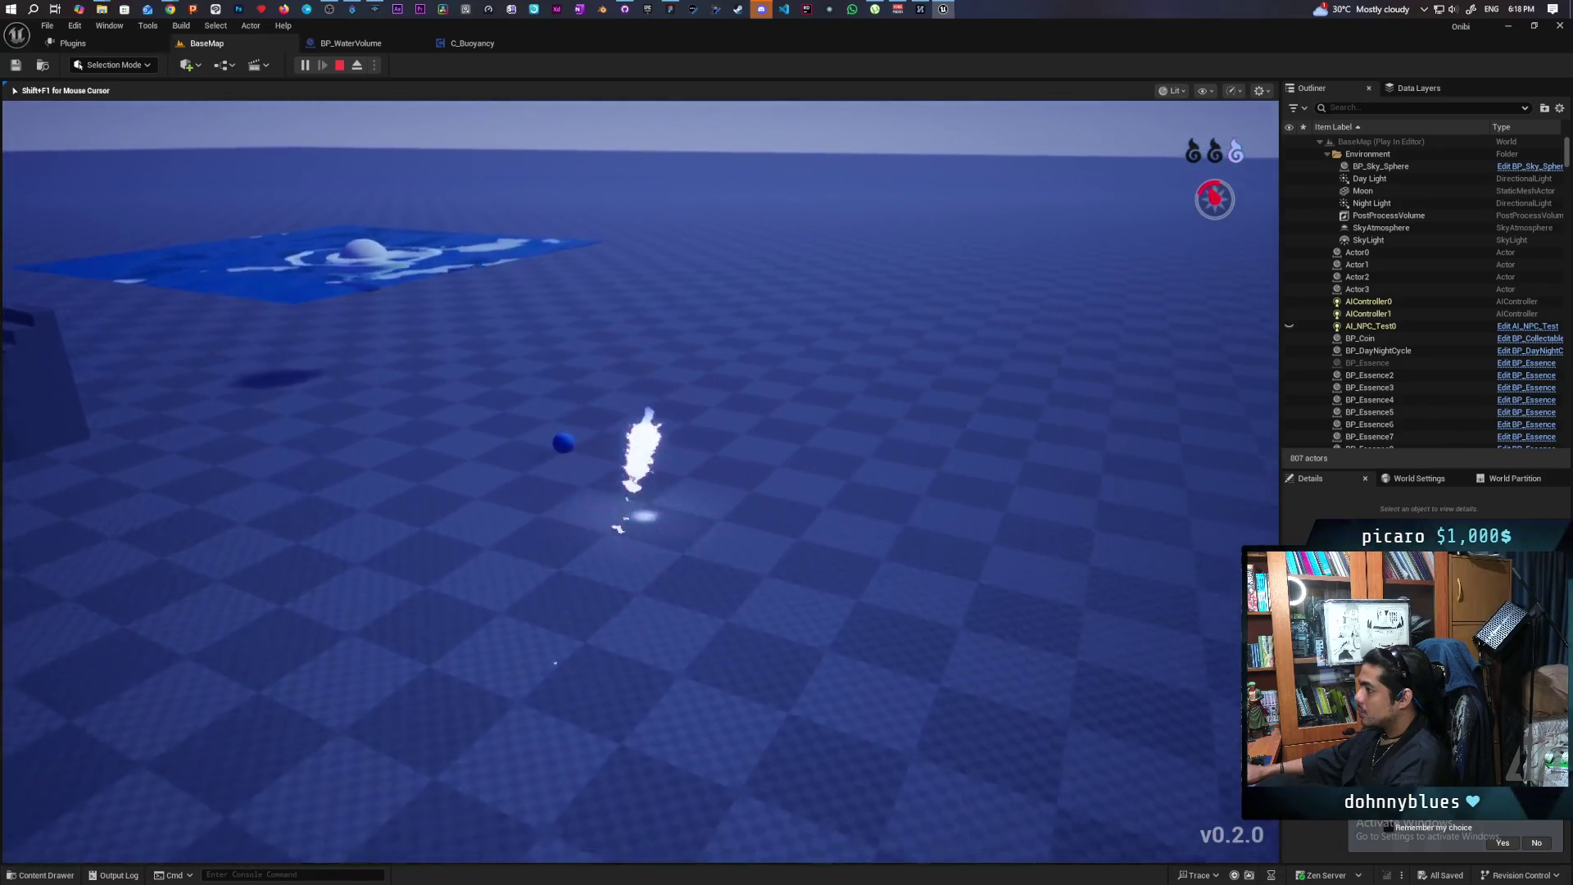
click(640, 475)
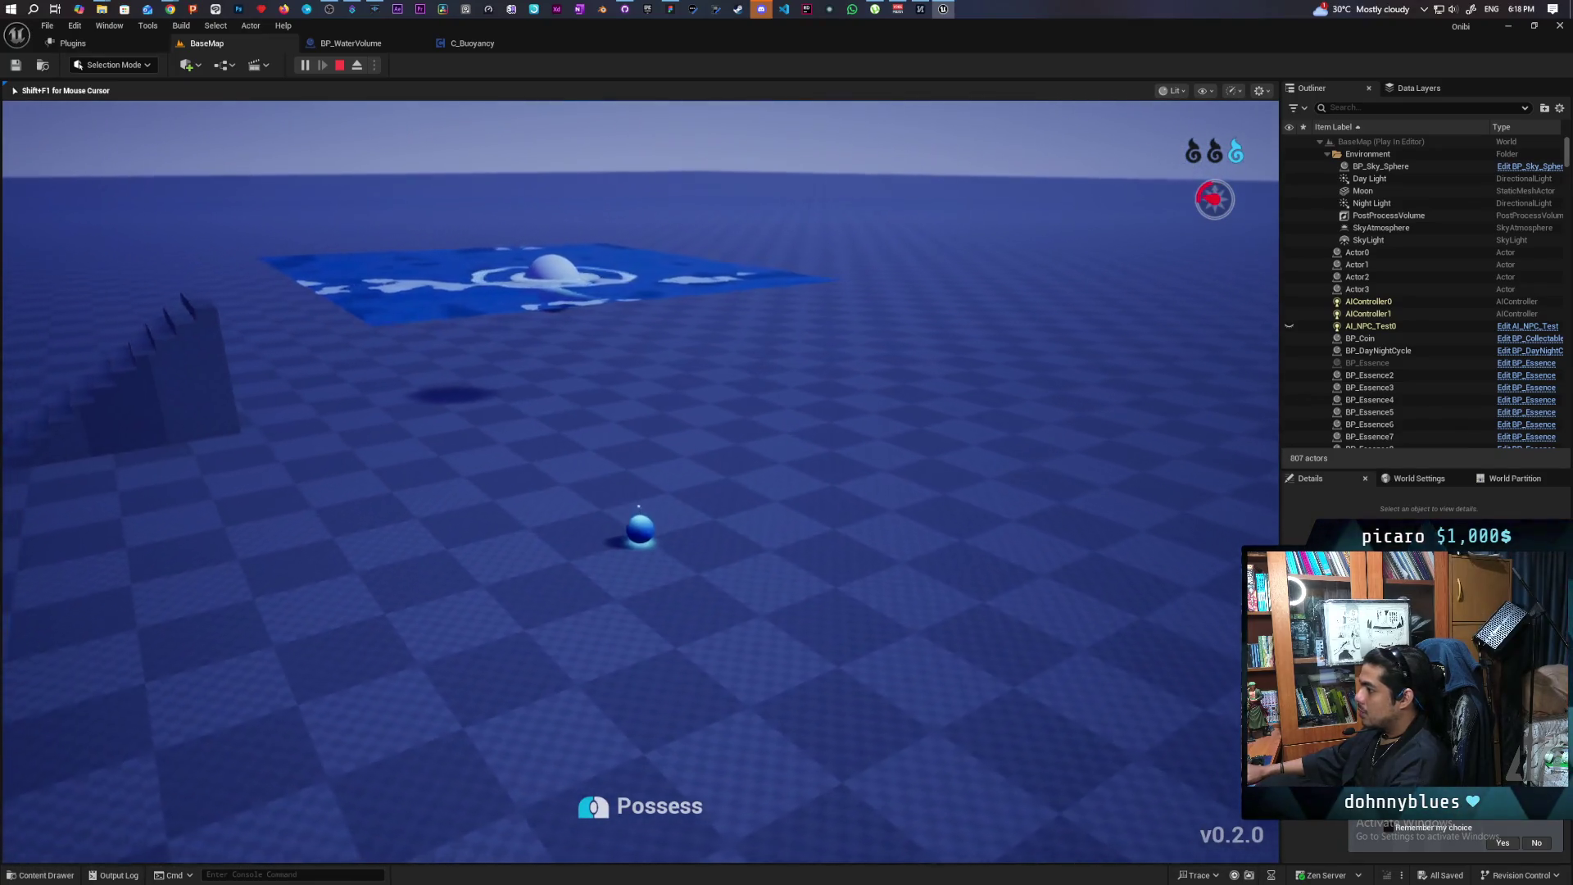
key(d)
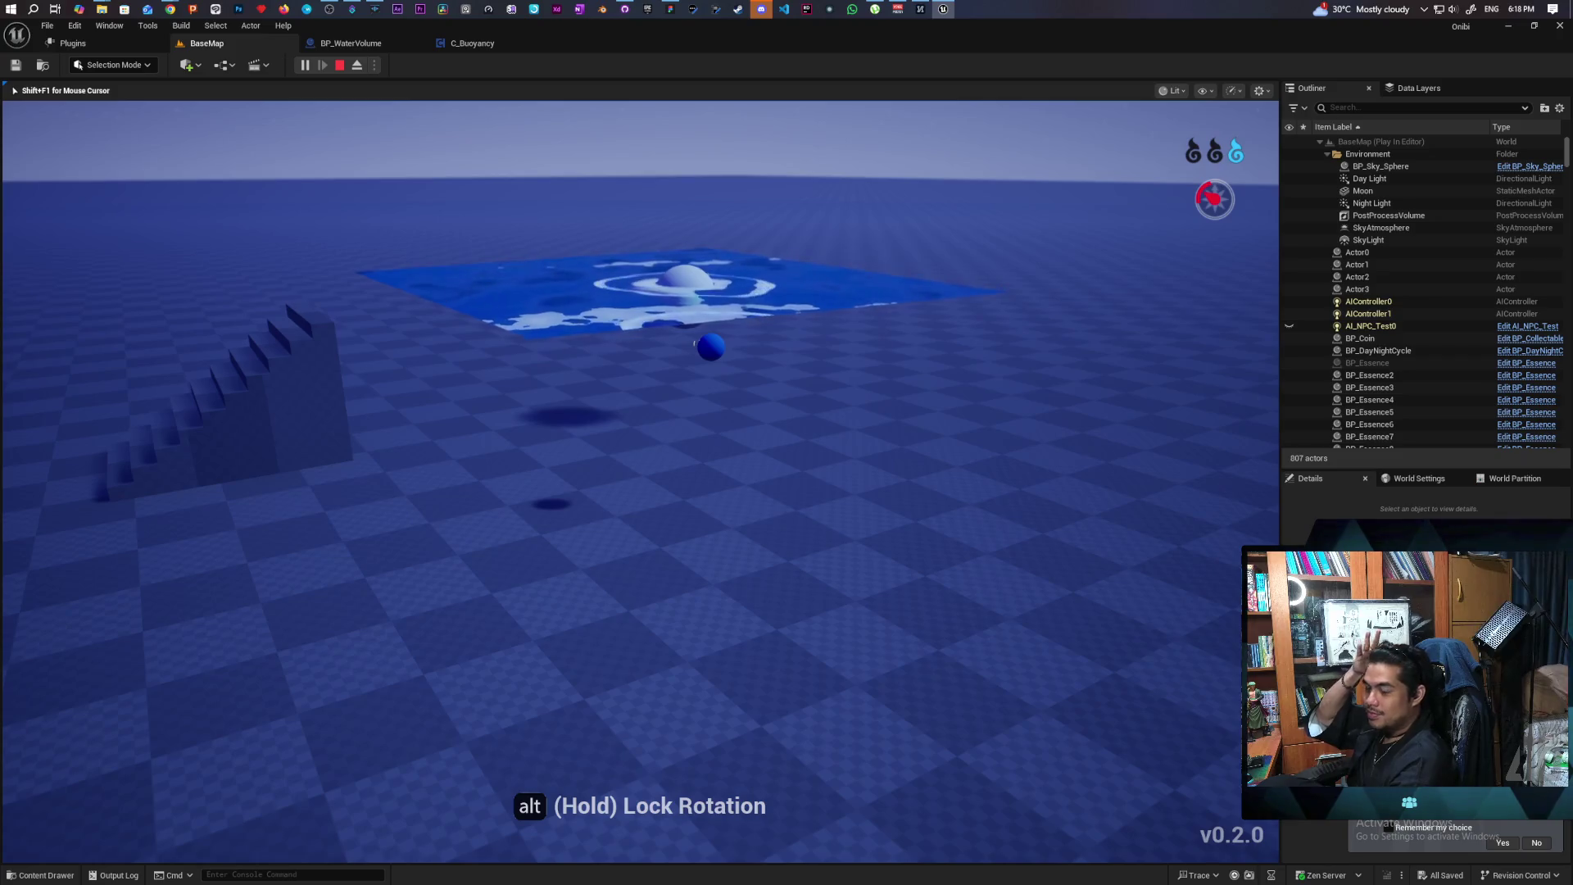
key(Escape)
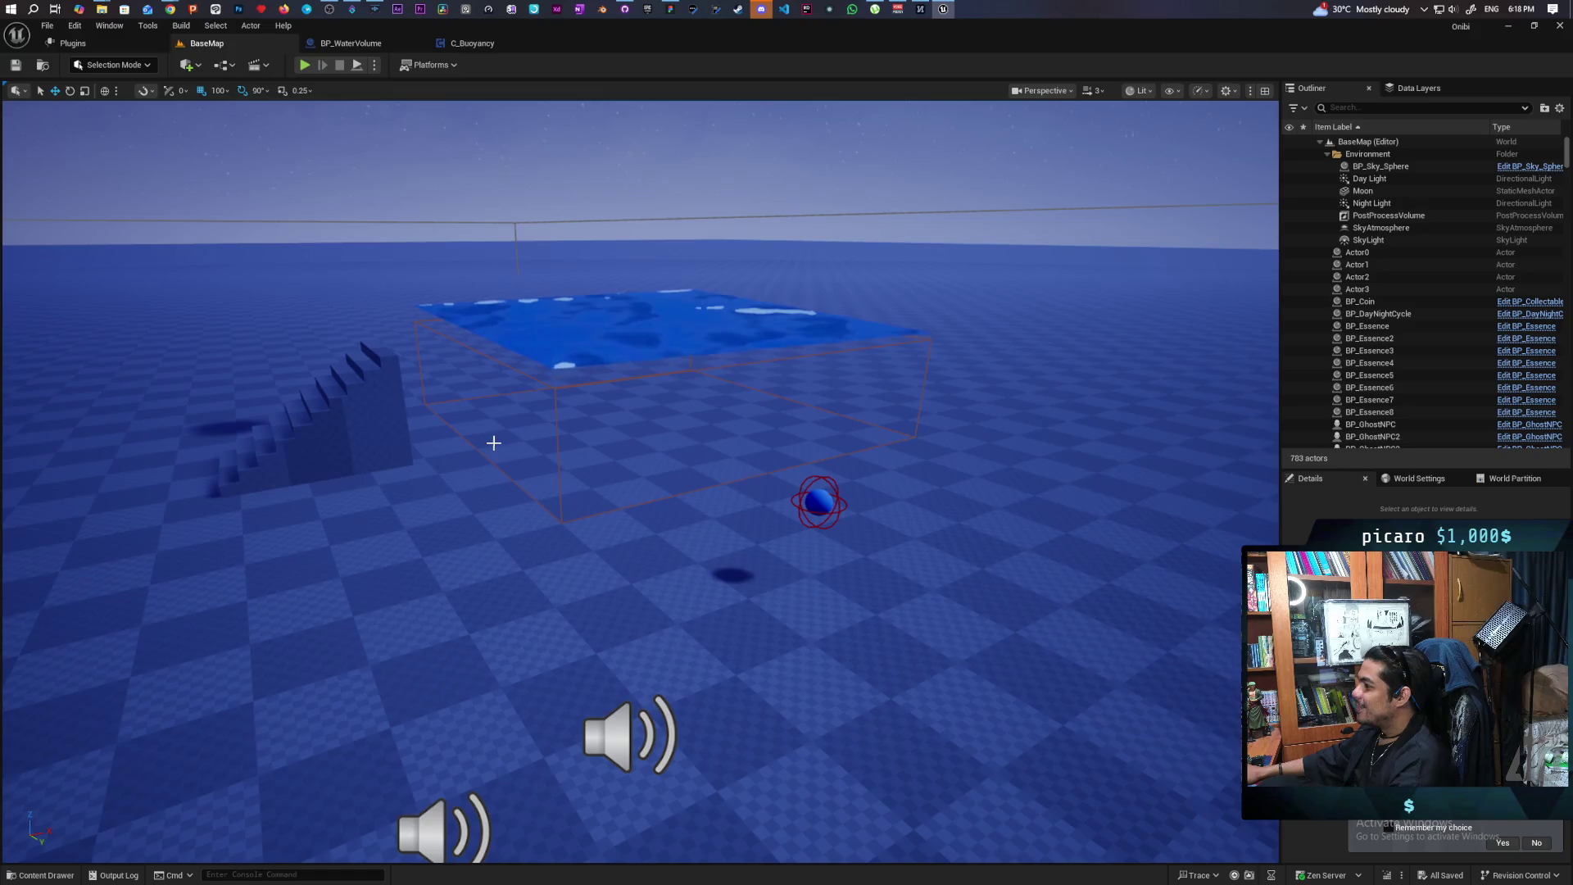
Select BP_WaterVolume in the level and open its blueprint EventGraph
click(554, 389)
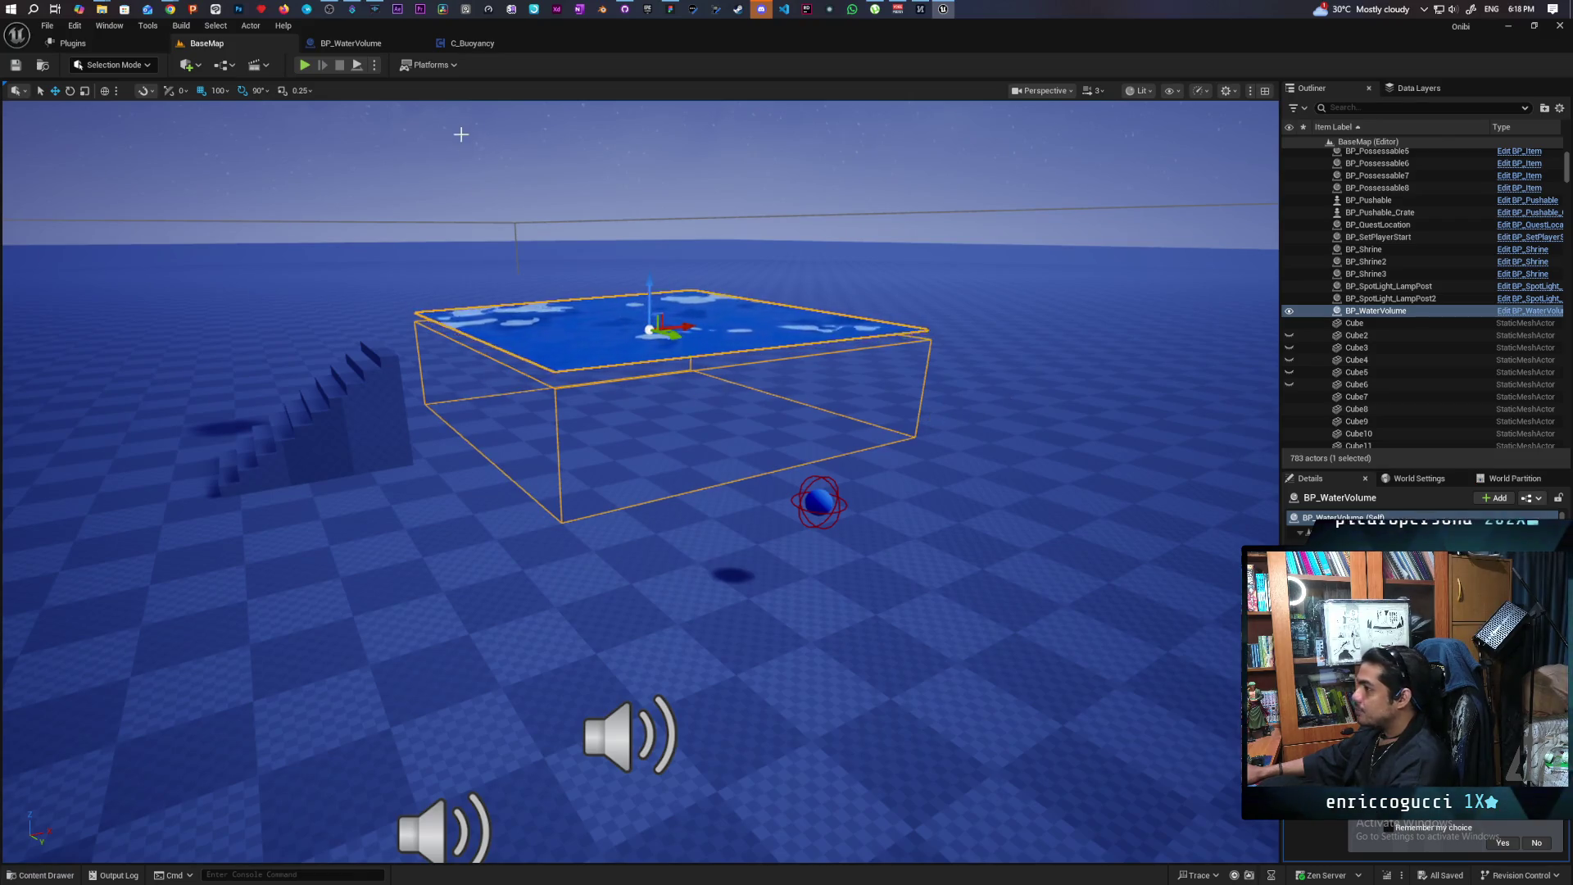
click(349, 43)
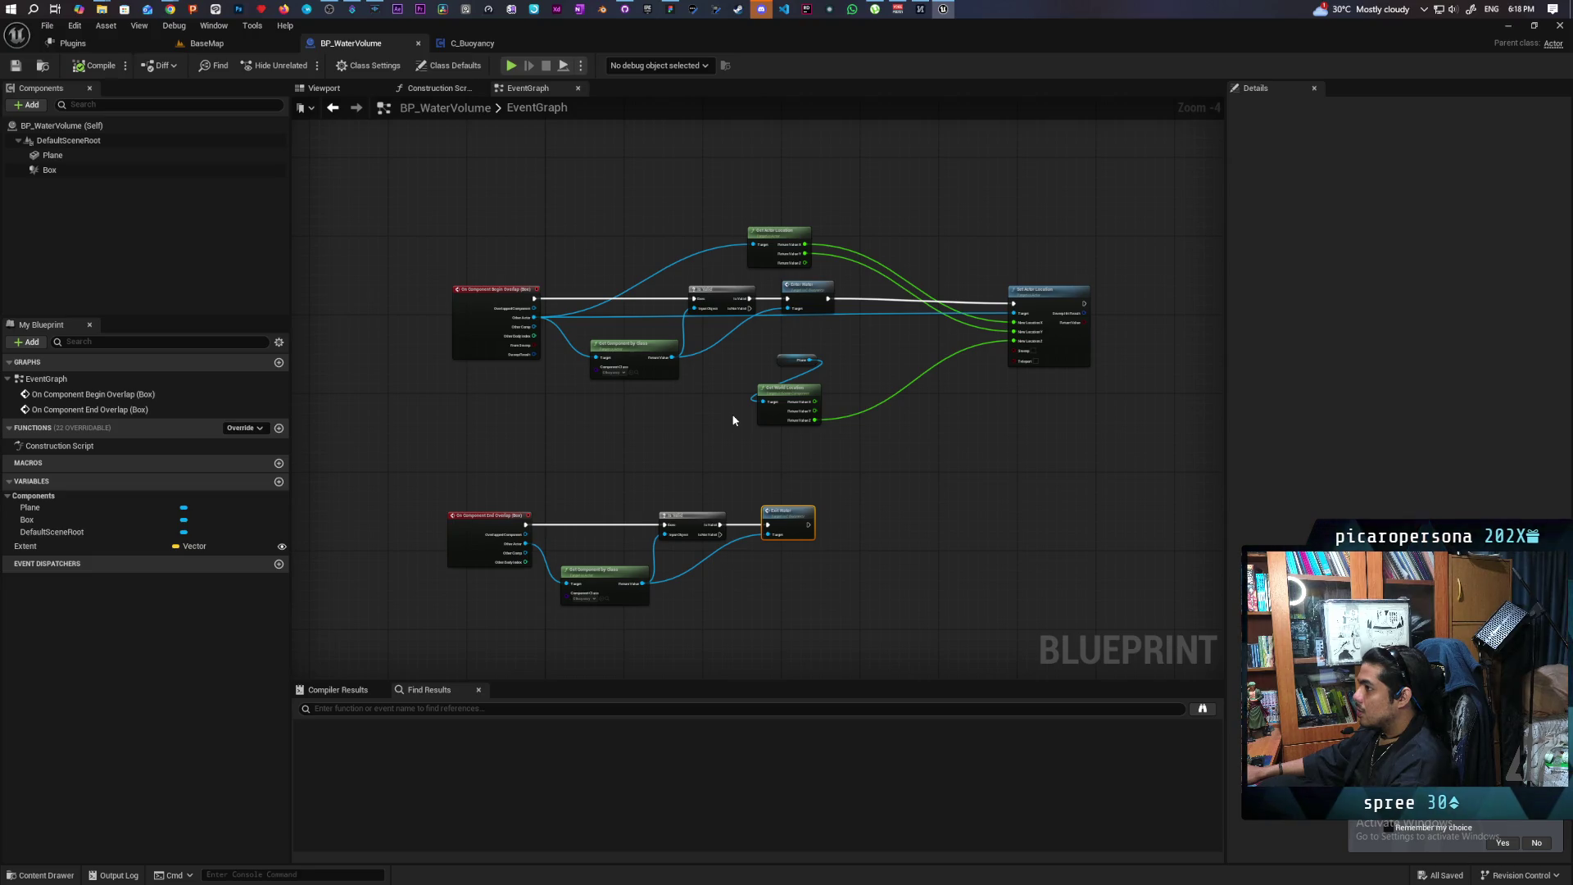
Show the Box component's collision settings and open the Collision Presets dropdown
click(73, 170)
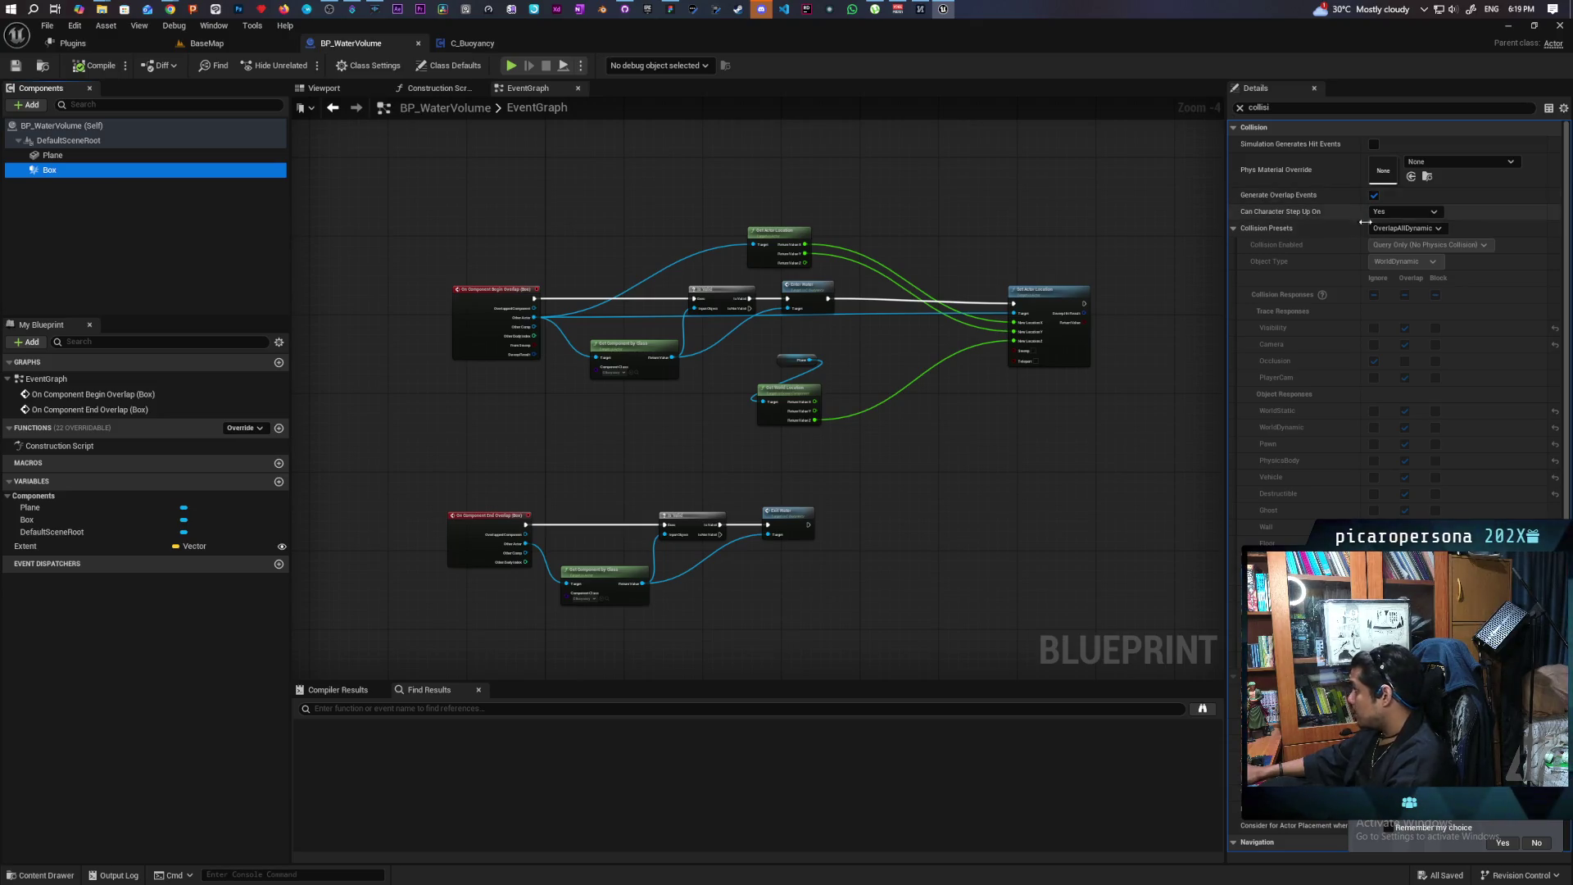
click(1404, 230)
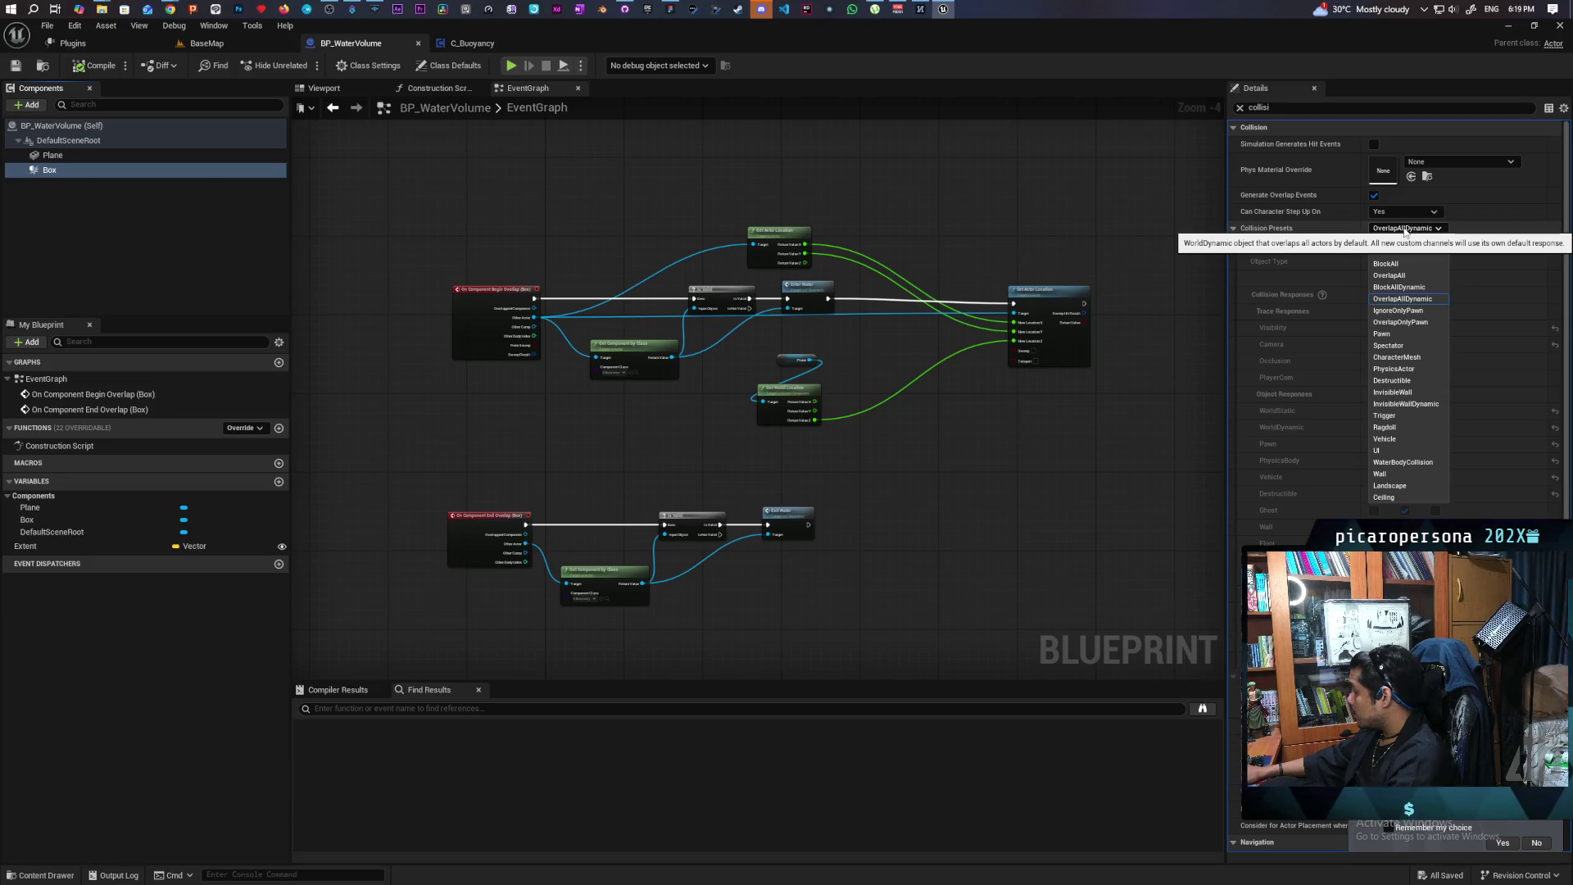
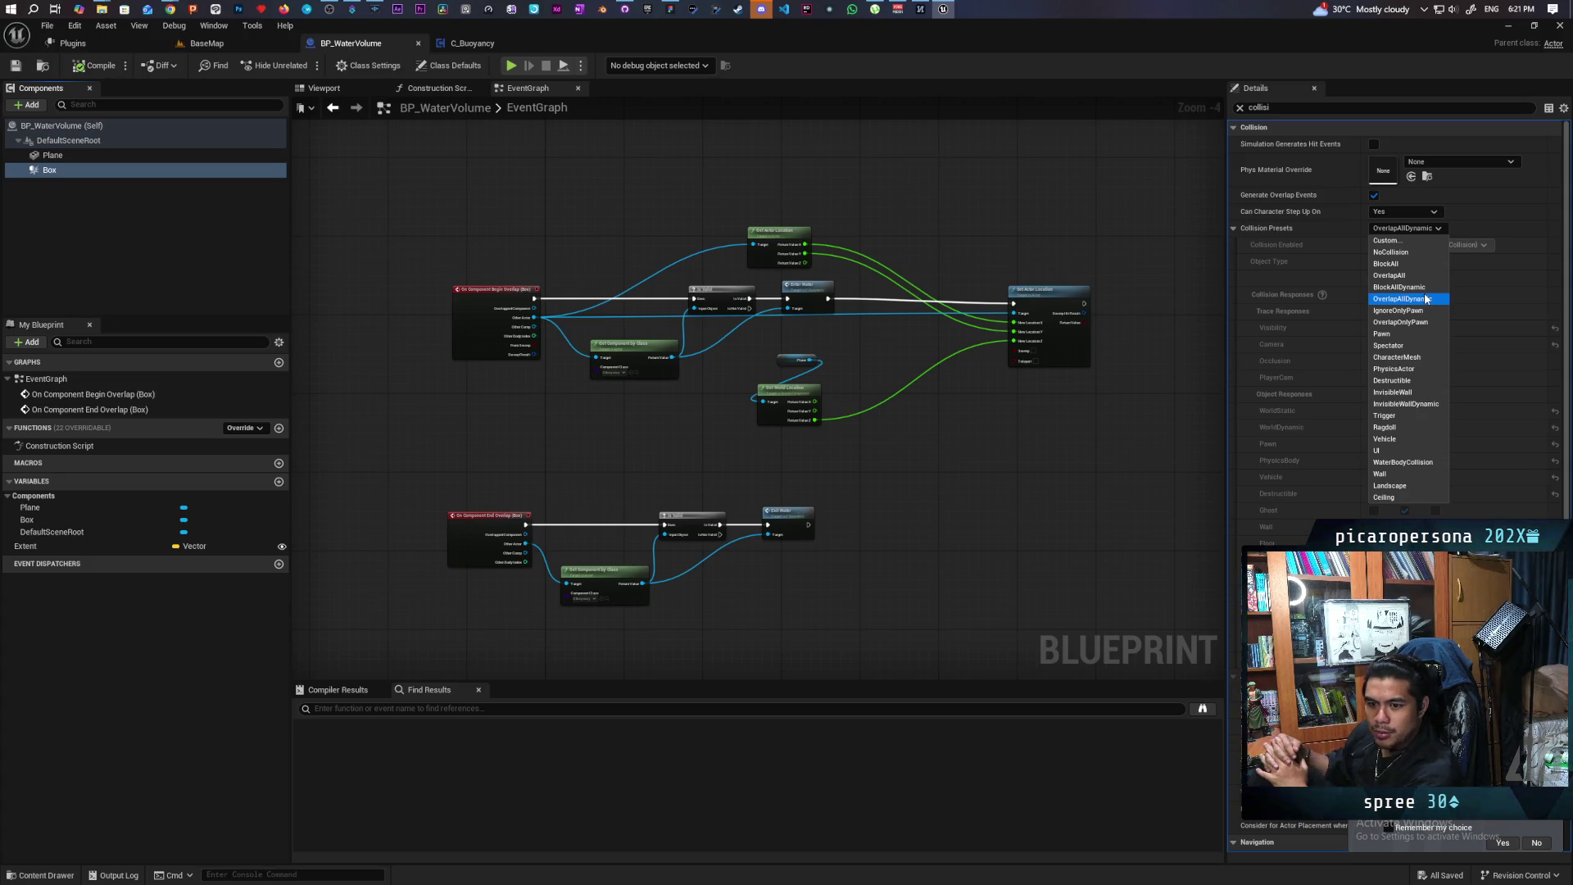
Set the Box's Collision Presets to Custom with Block ticked for Ghost, then return to BaseMap
click(1320, 235)
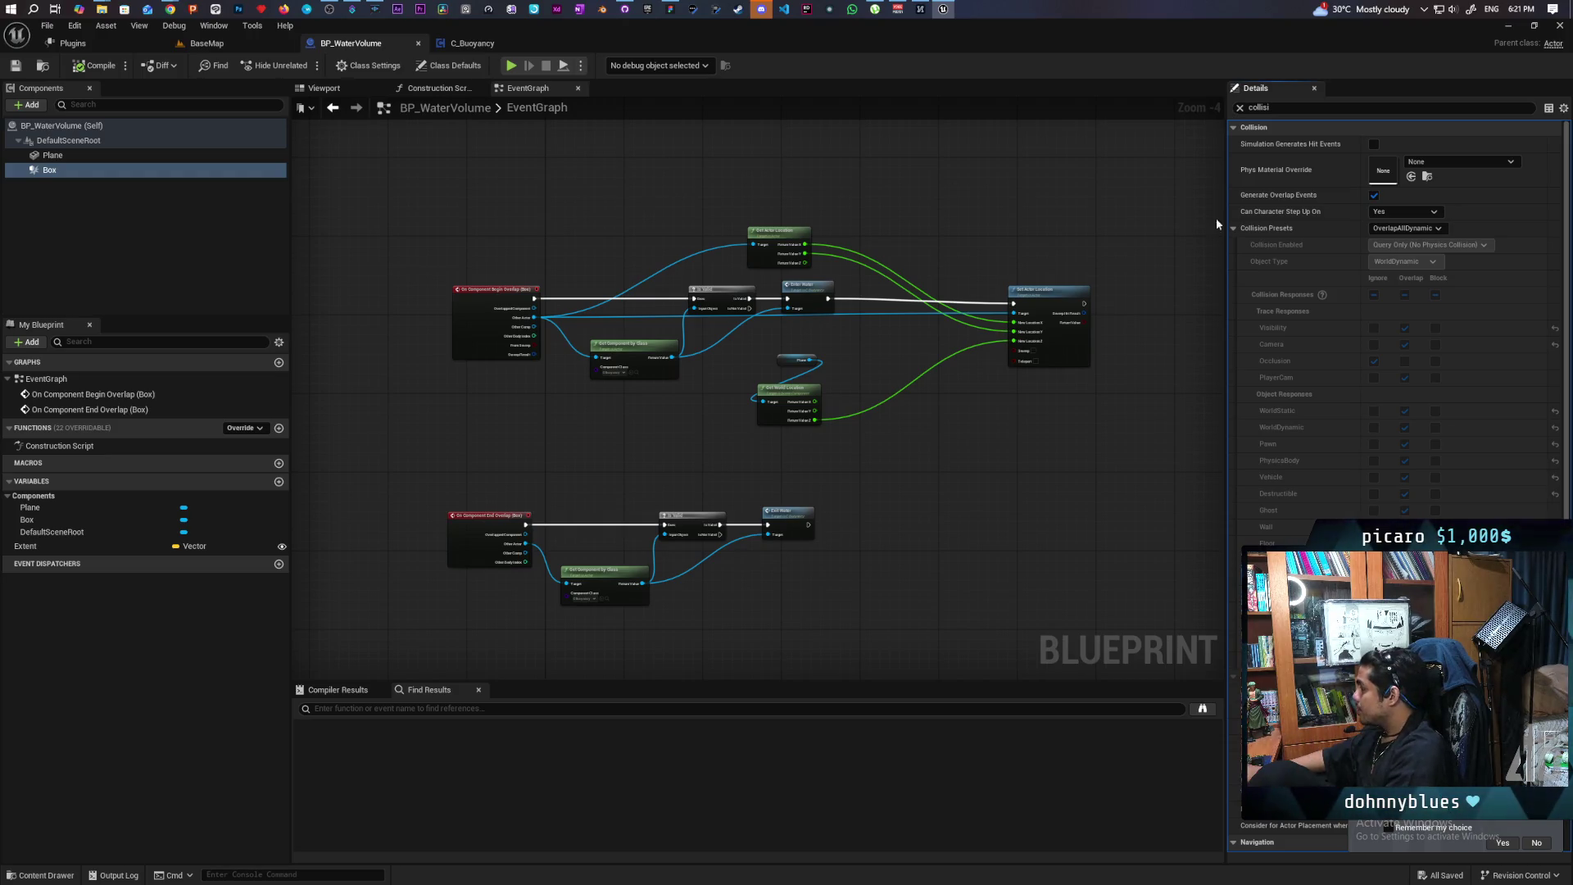
click(1409, 230)
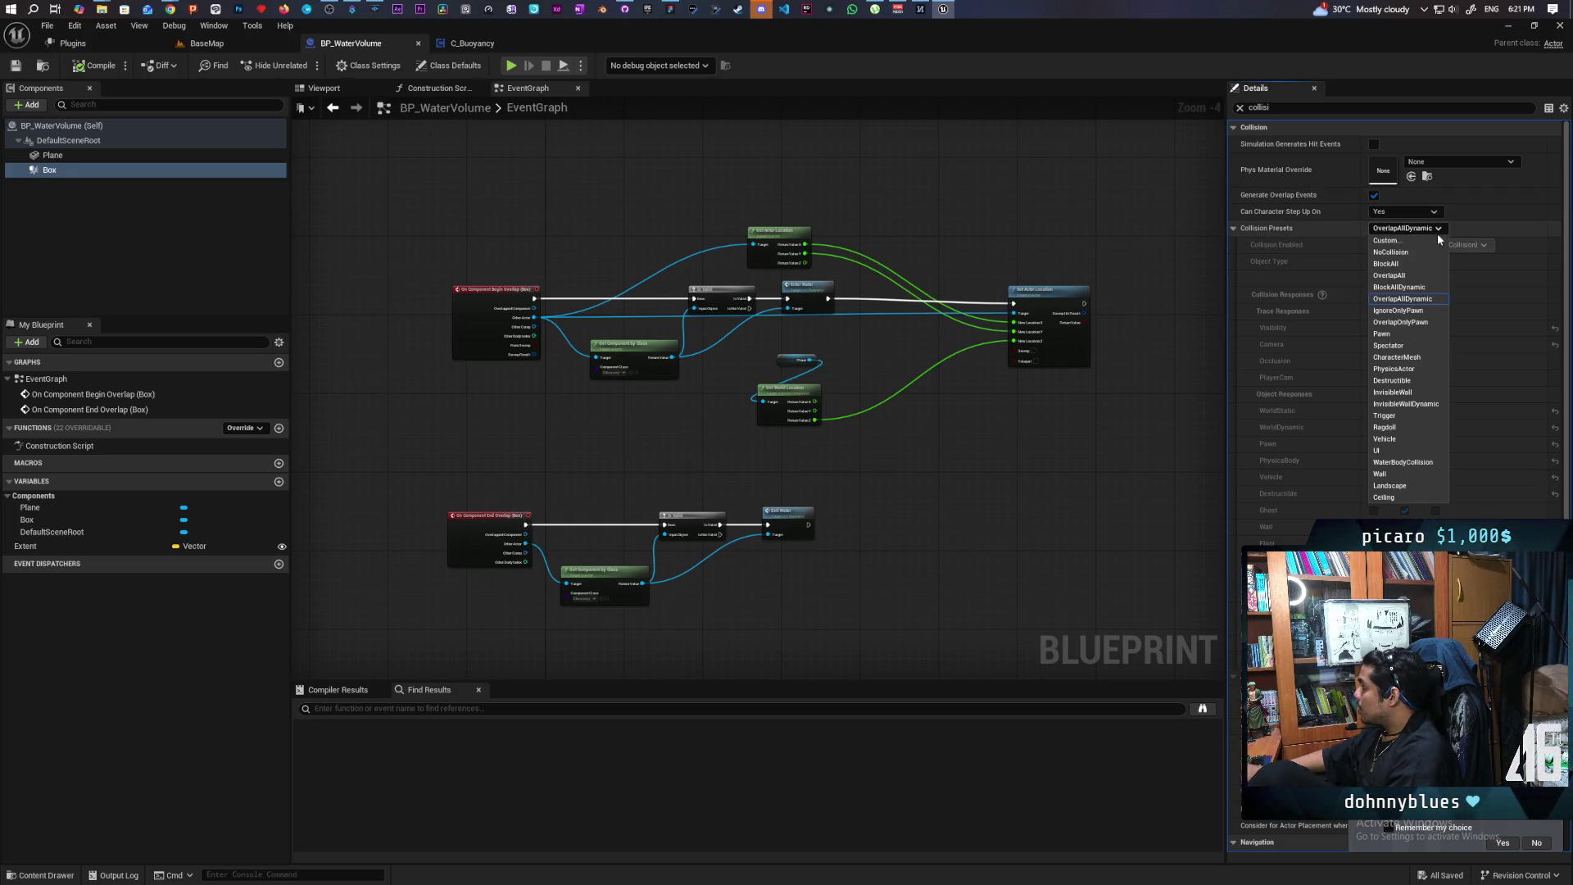
click(1387, 240)
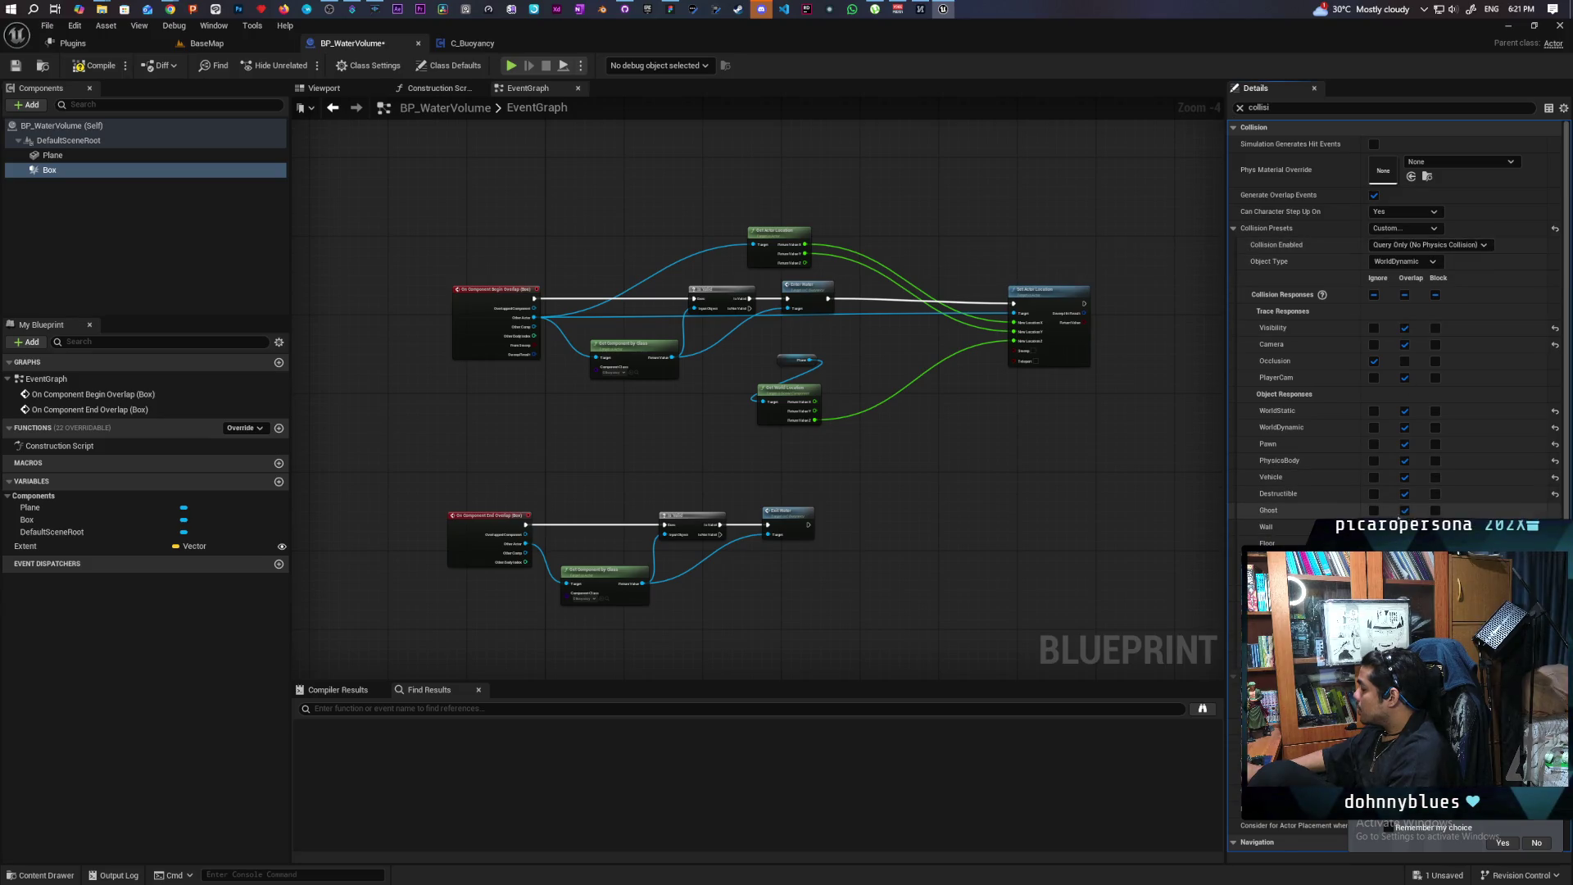
click(1436, 511)
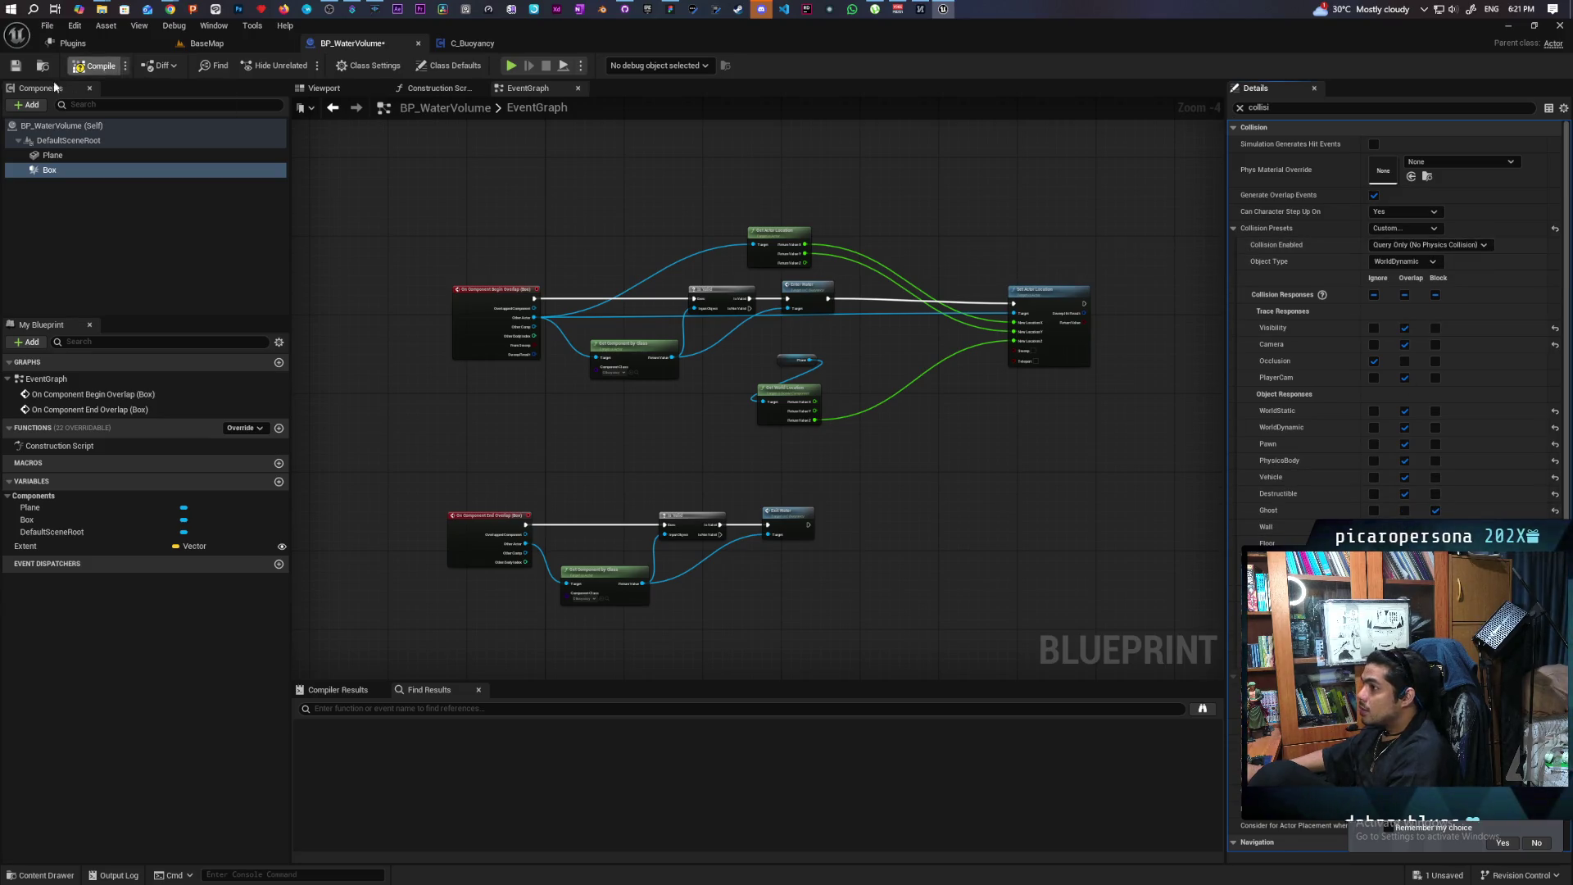
click(207, 43)
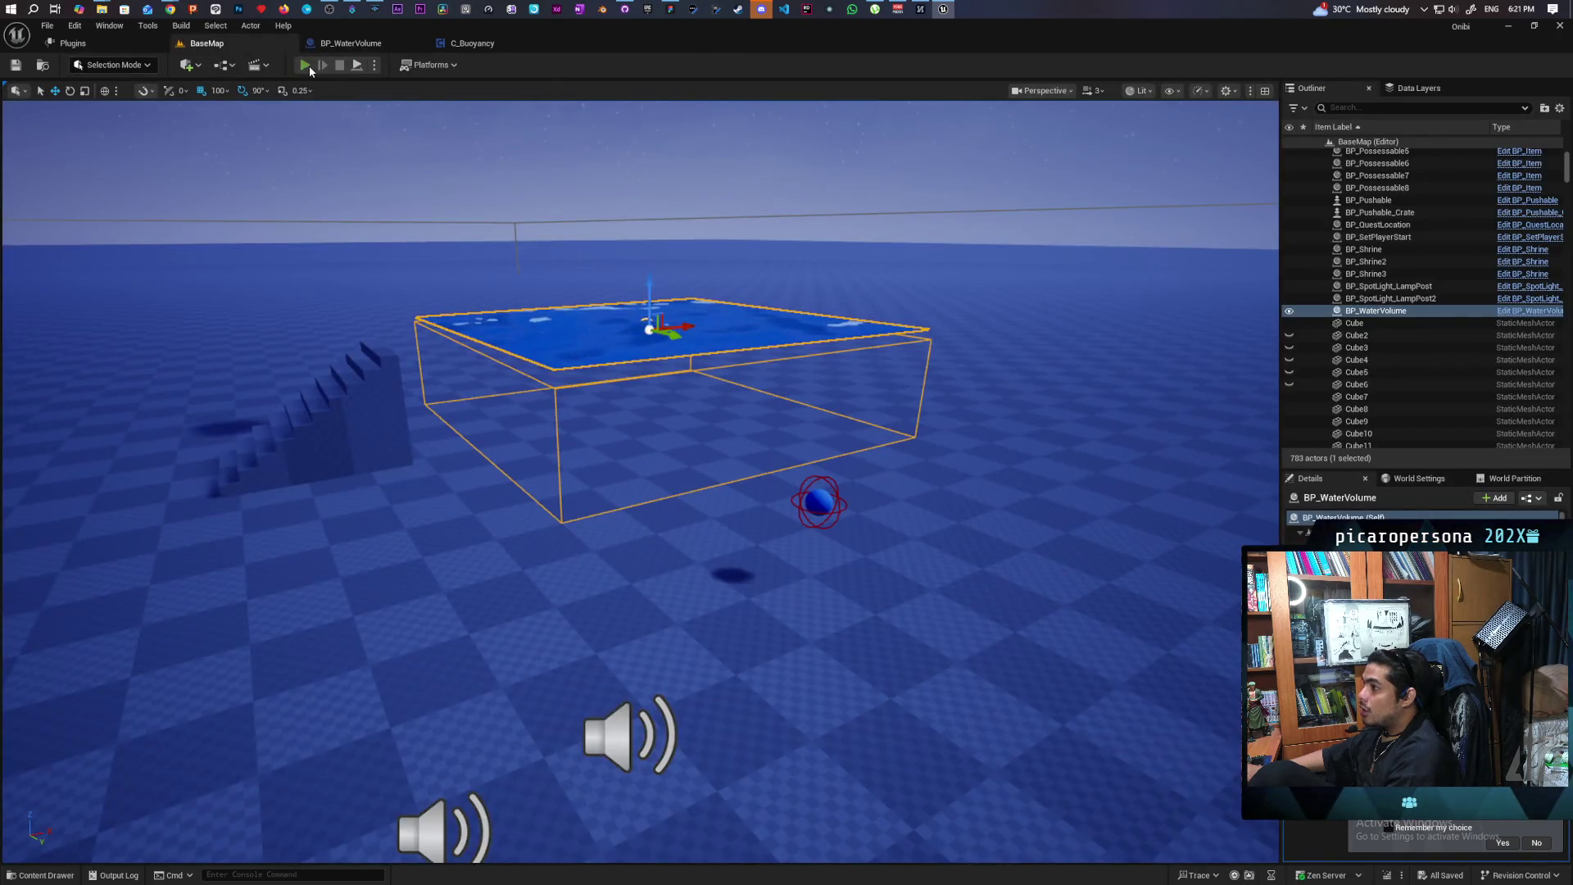
click(308, 65)
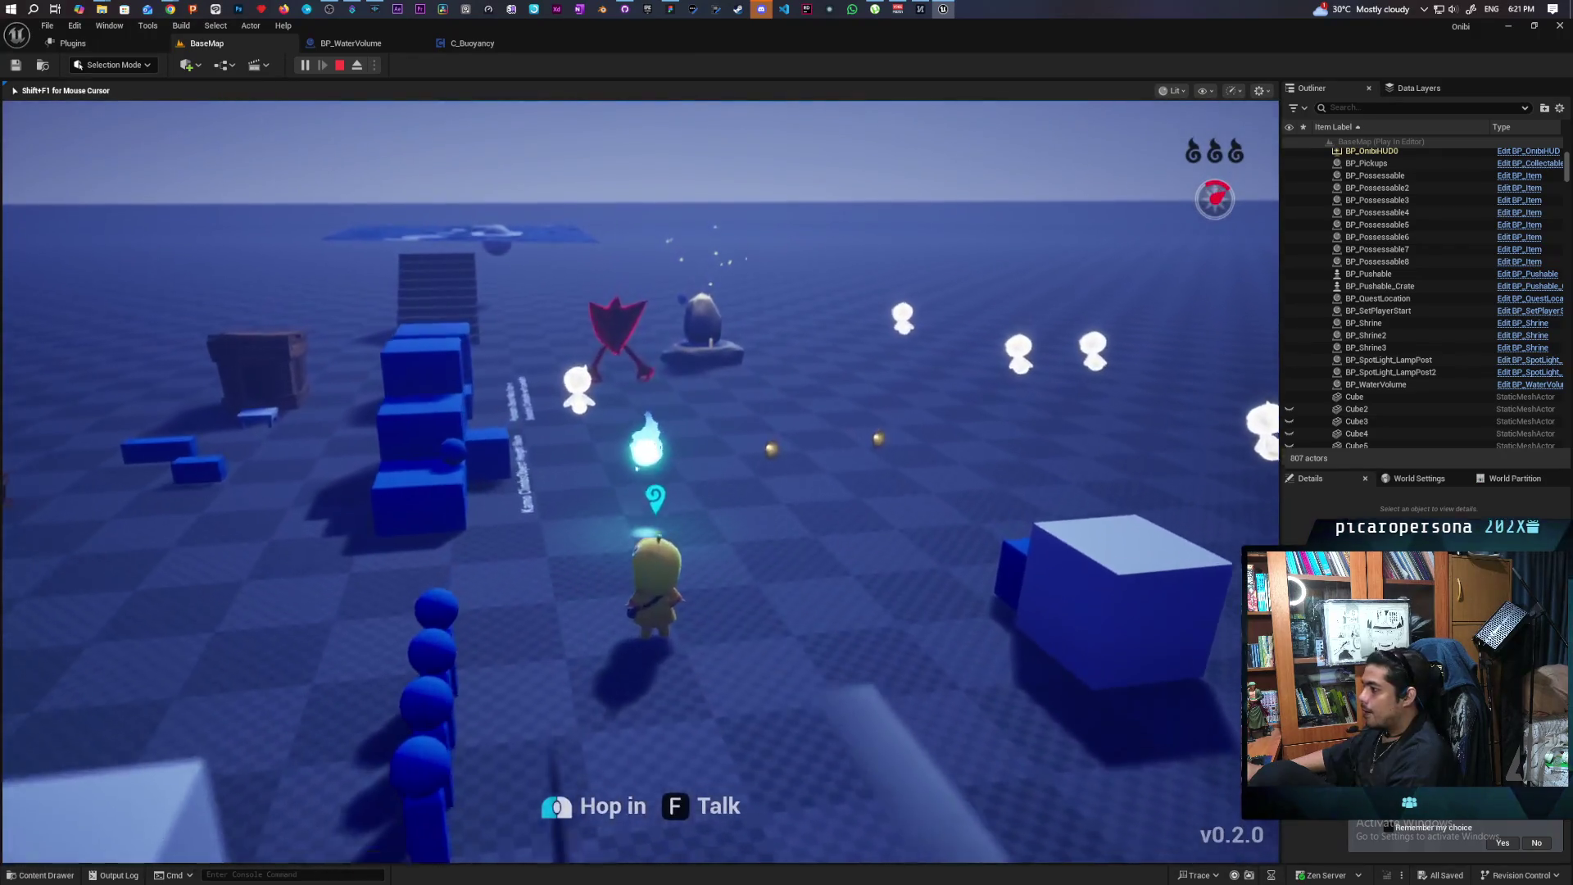
key(s)
key(s)
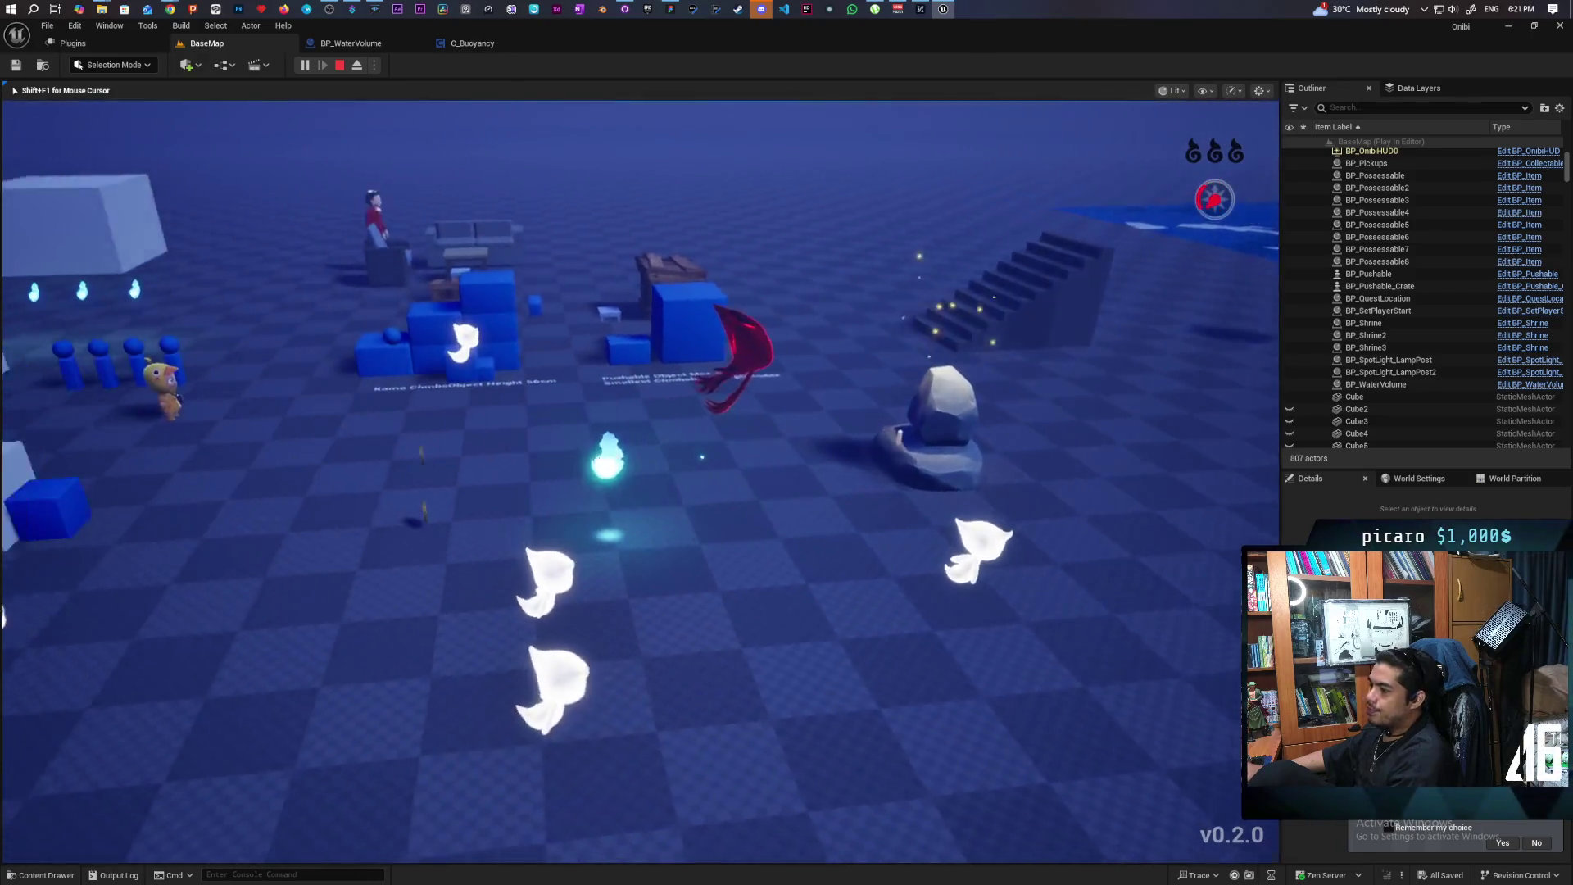
key(w)
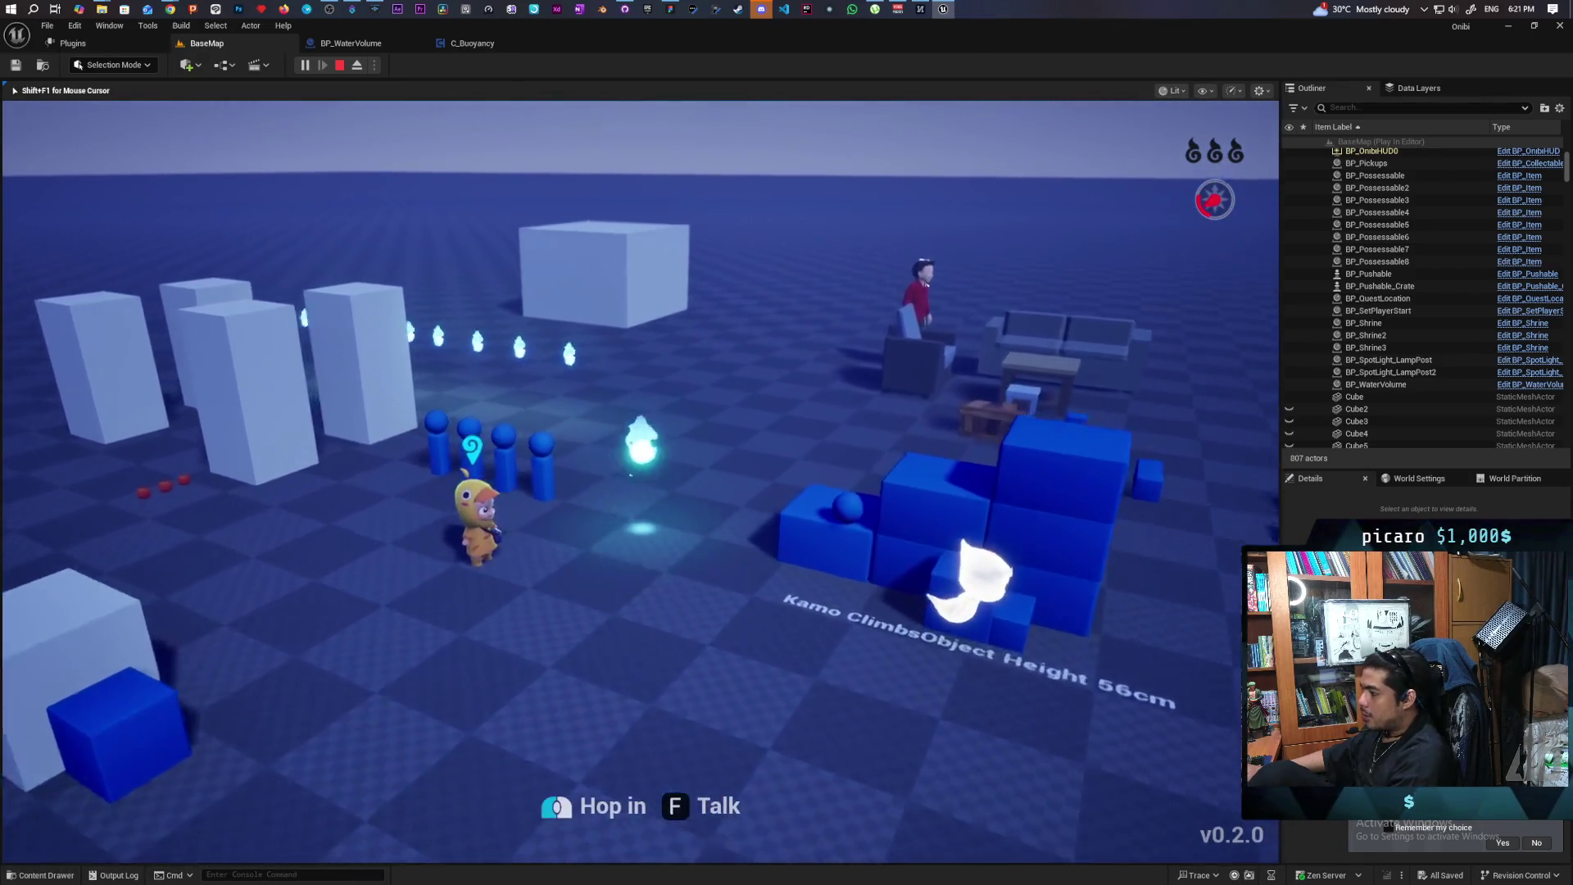
key(f)
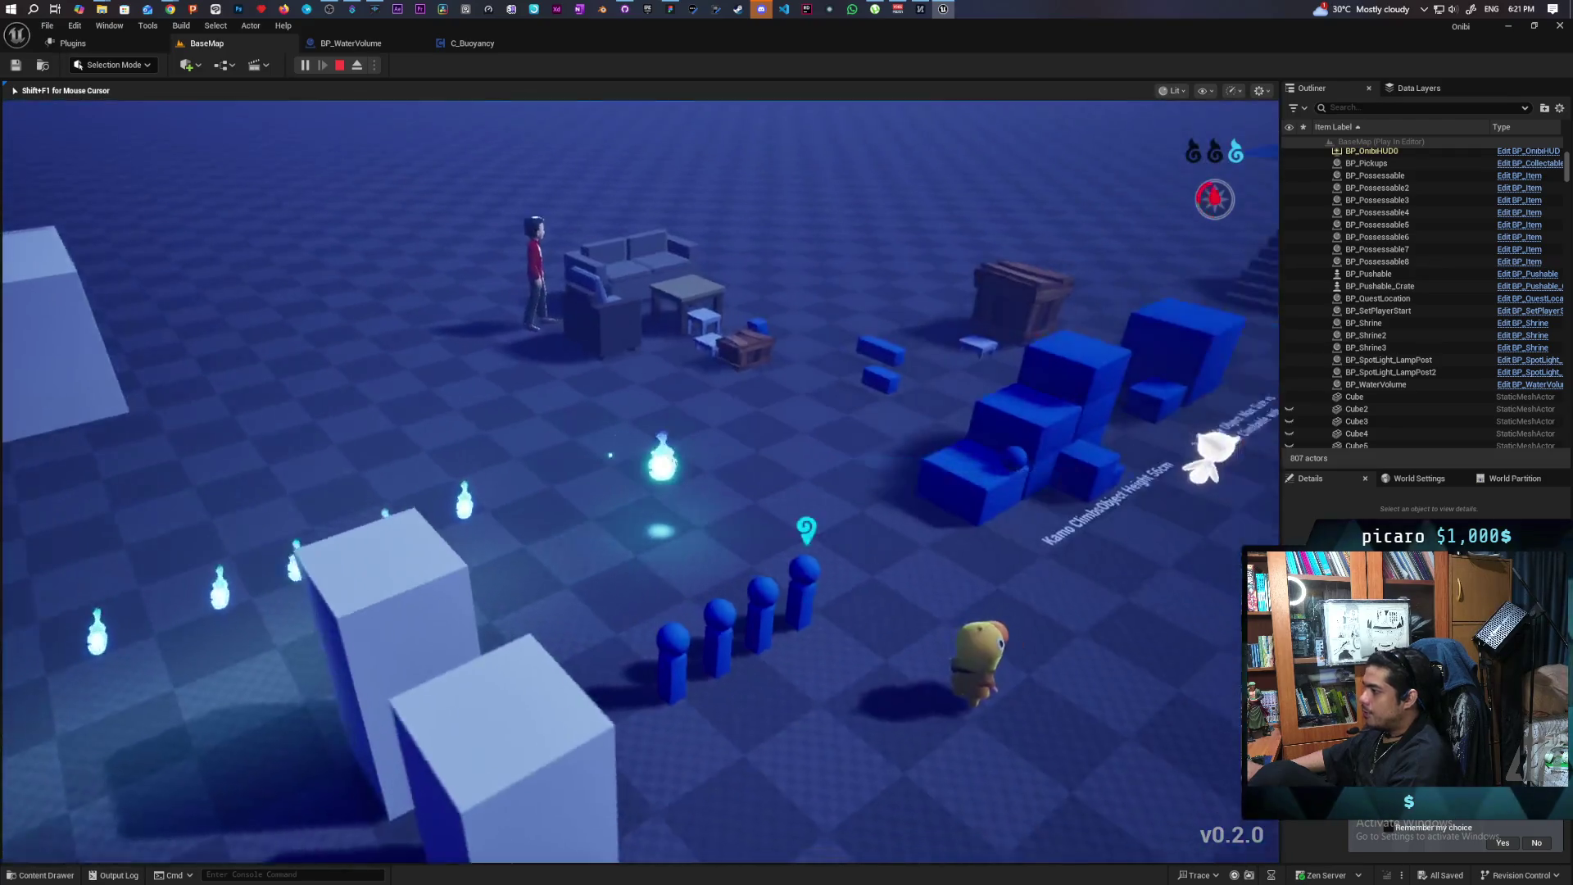
key(w)
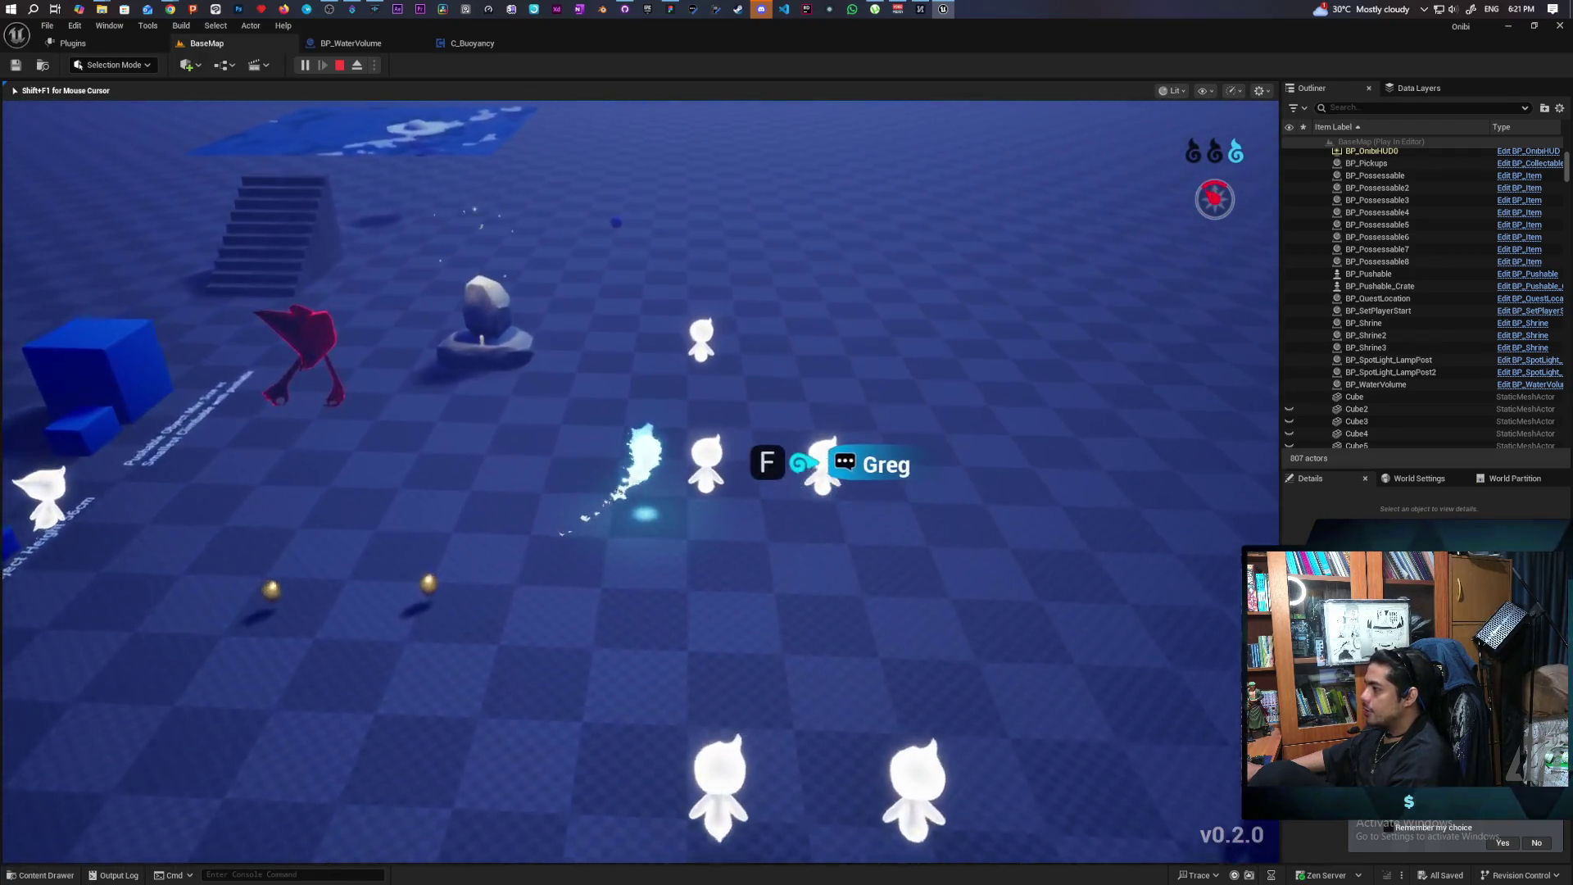
key(w)
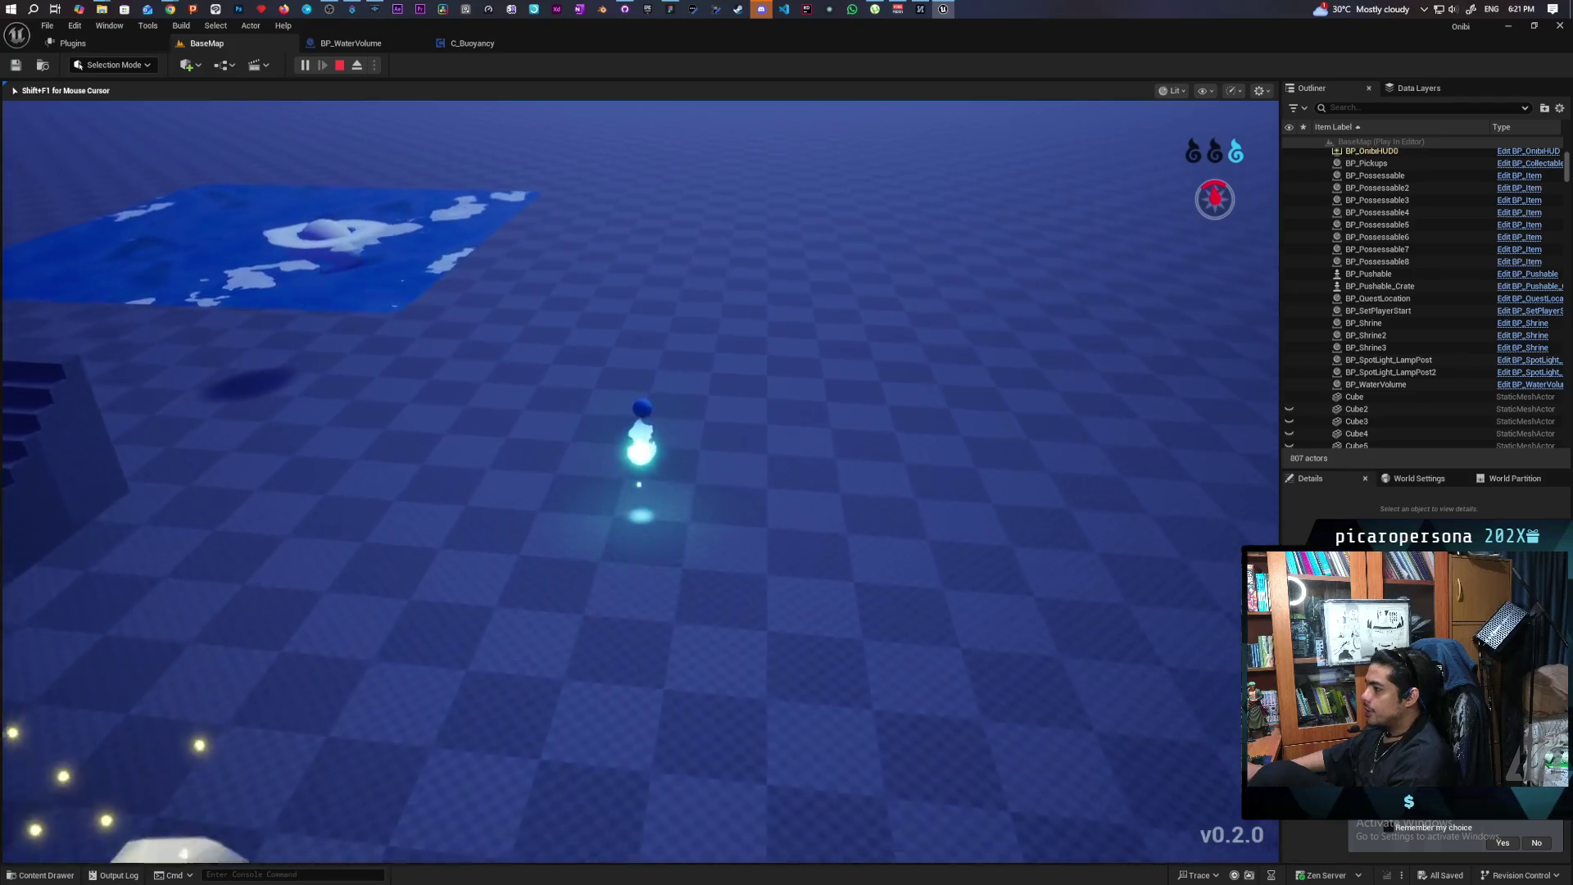
key(w)
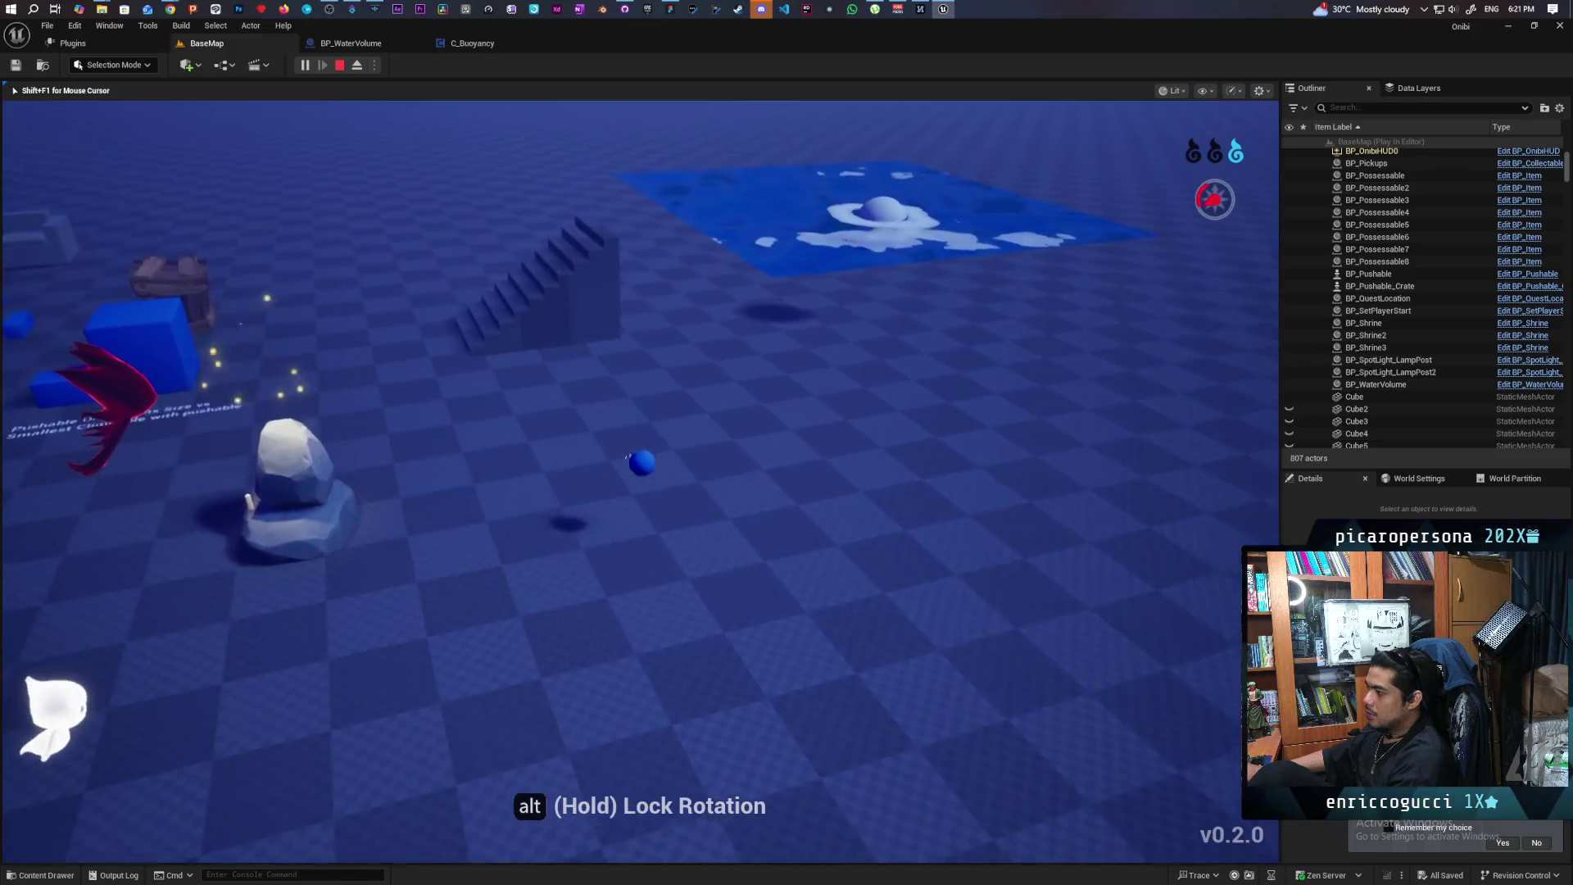
key(w)
key(w)
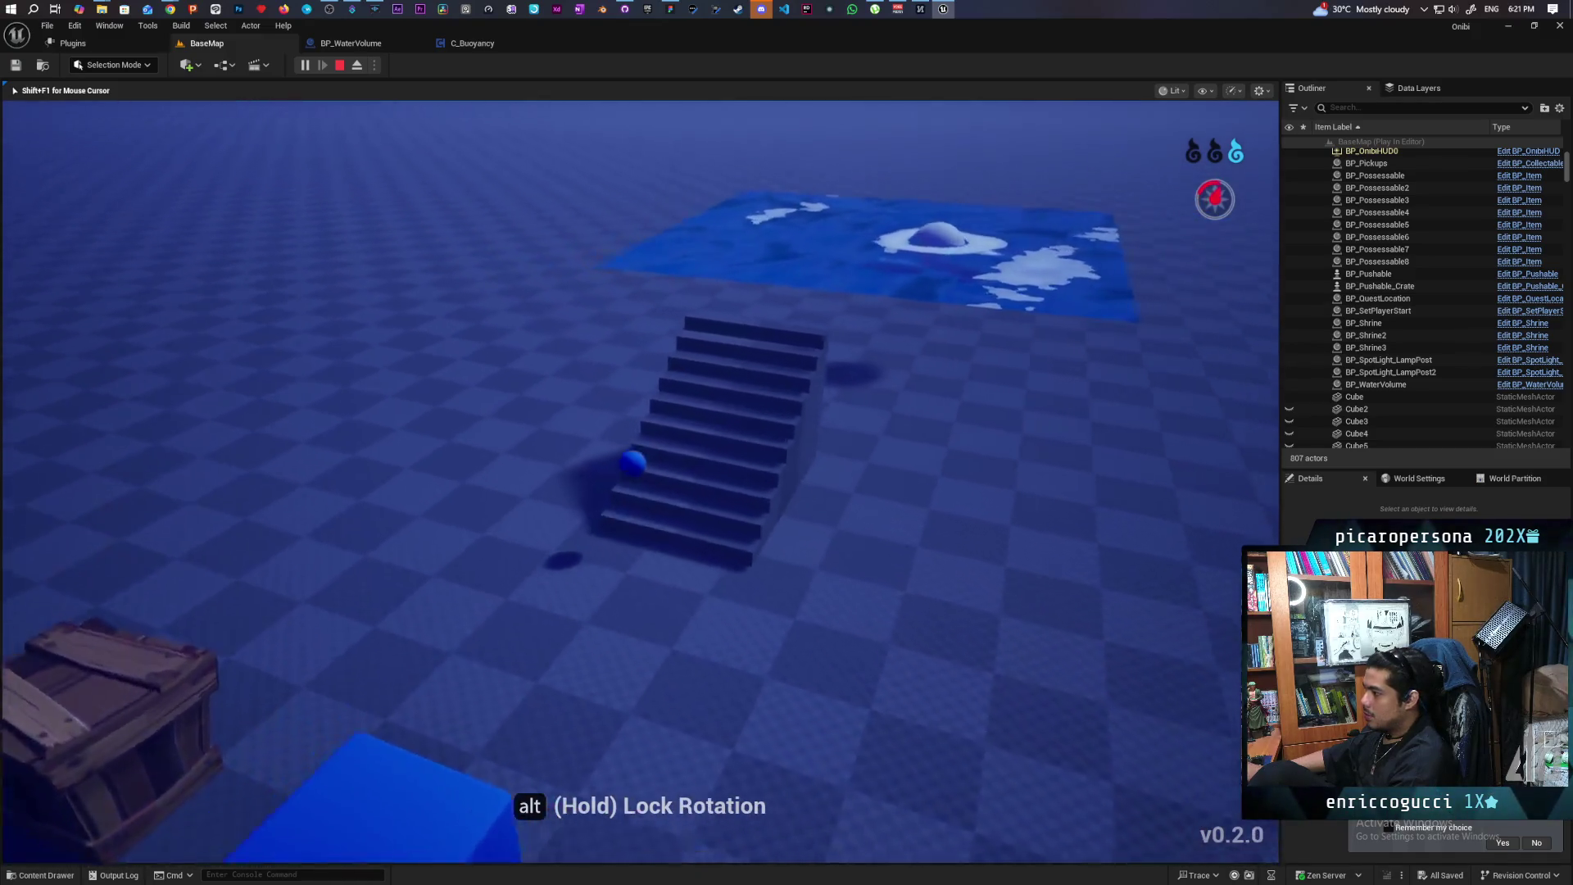
key(w)
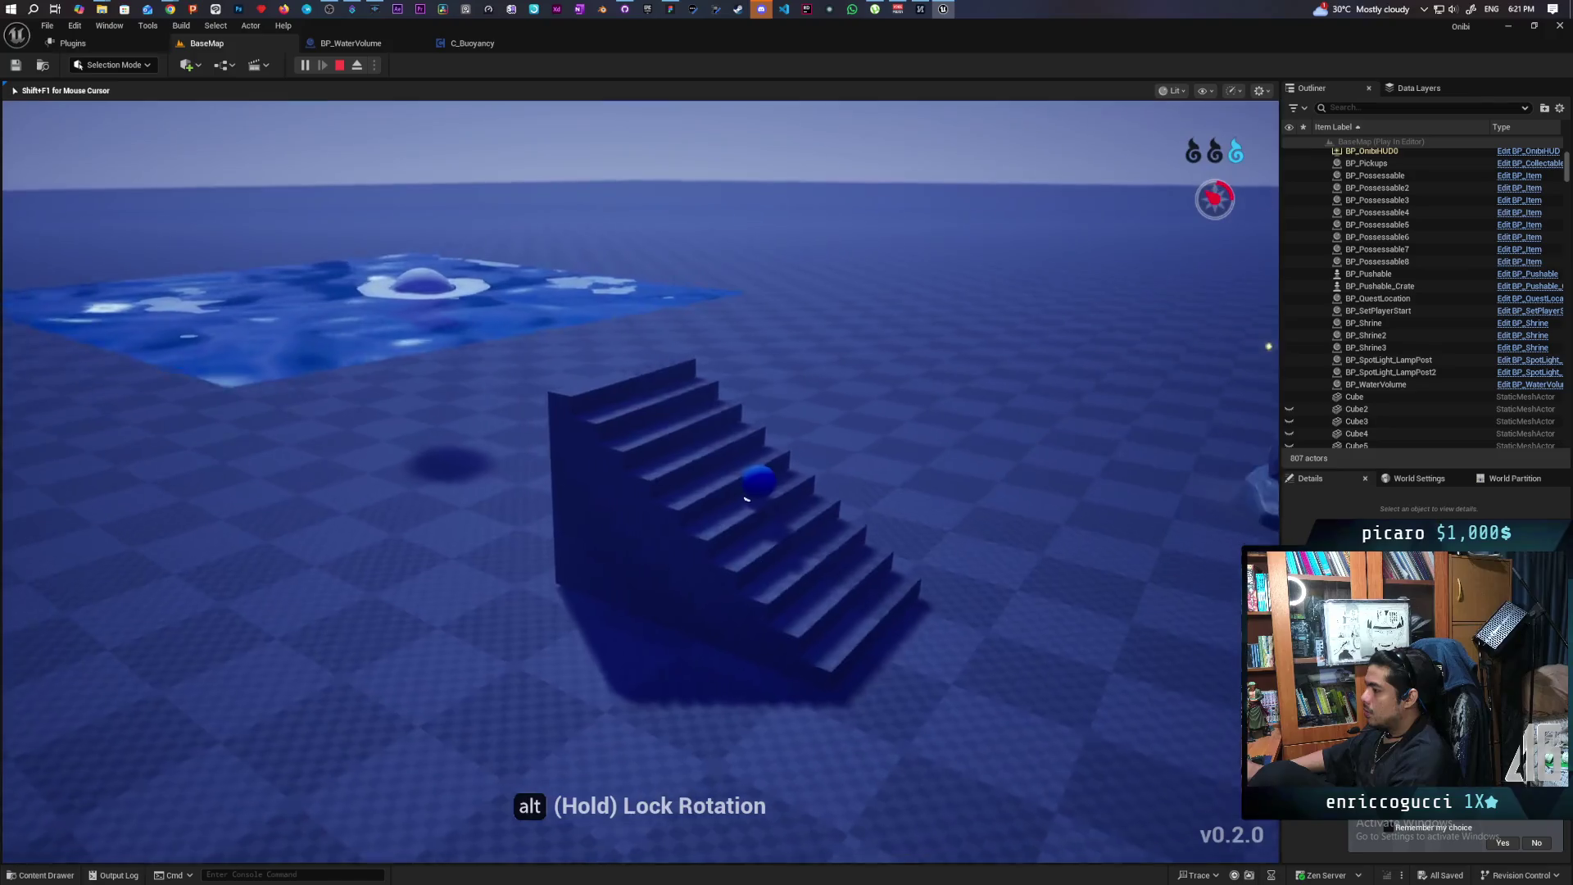
key(w)
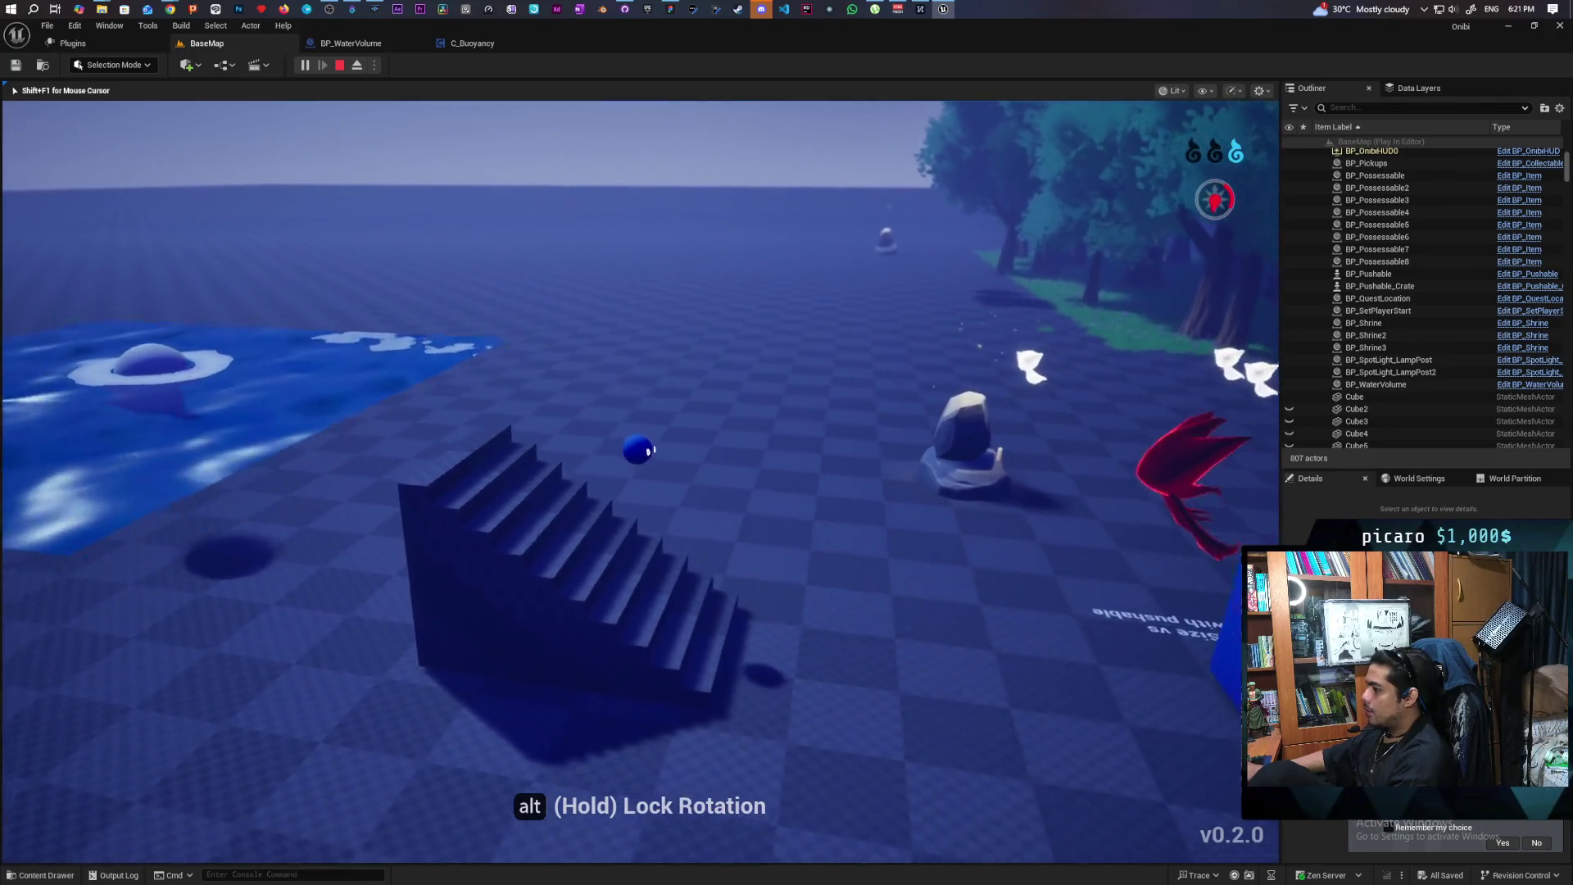
key(w)
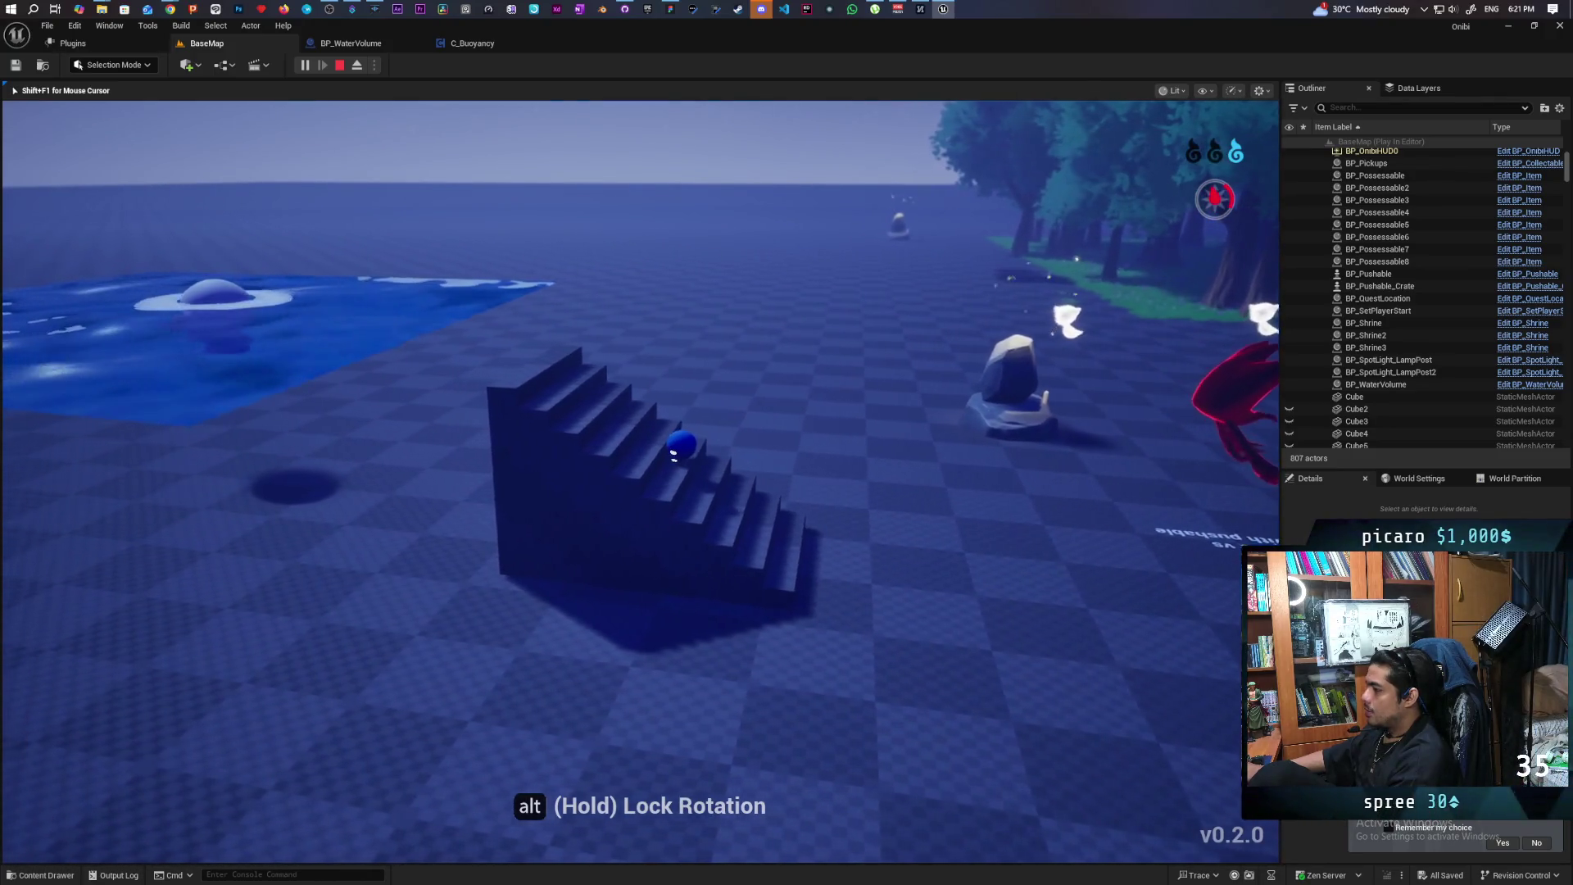
key(w)
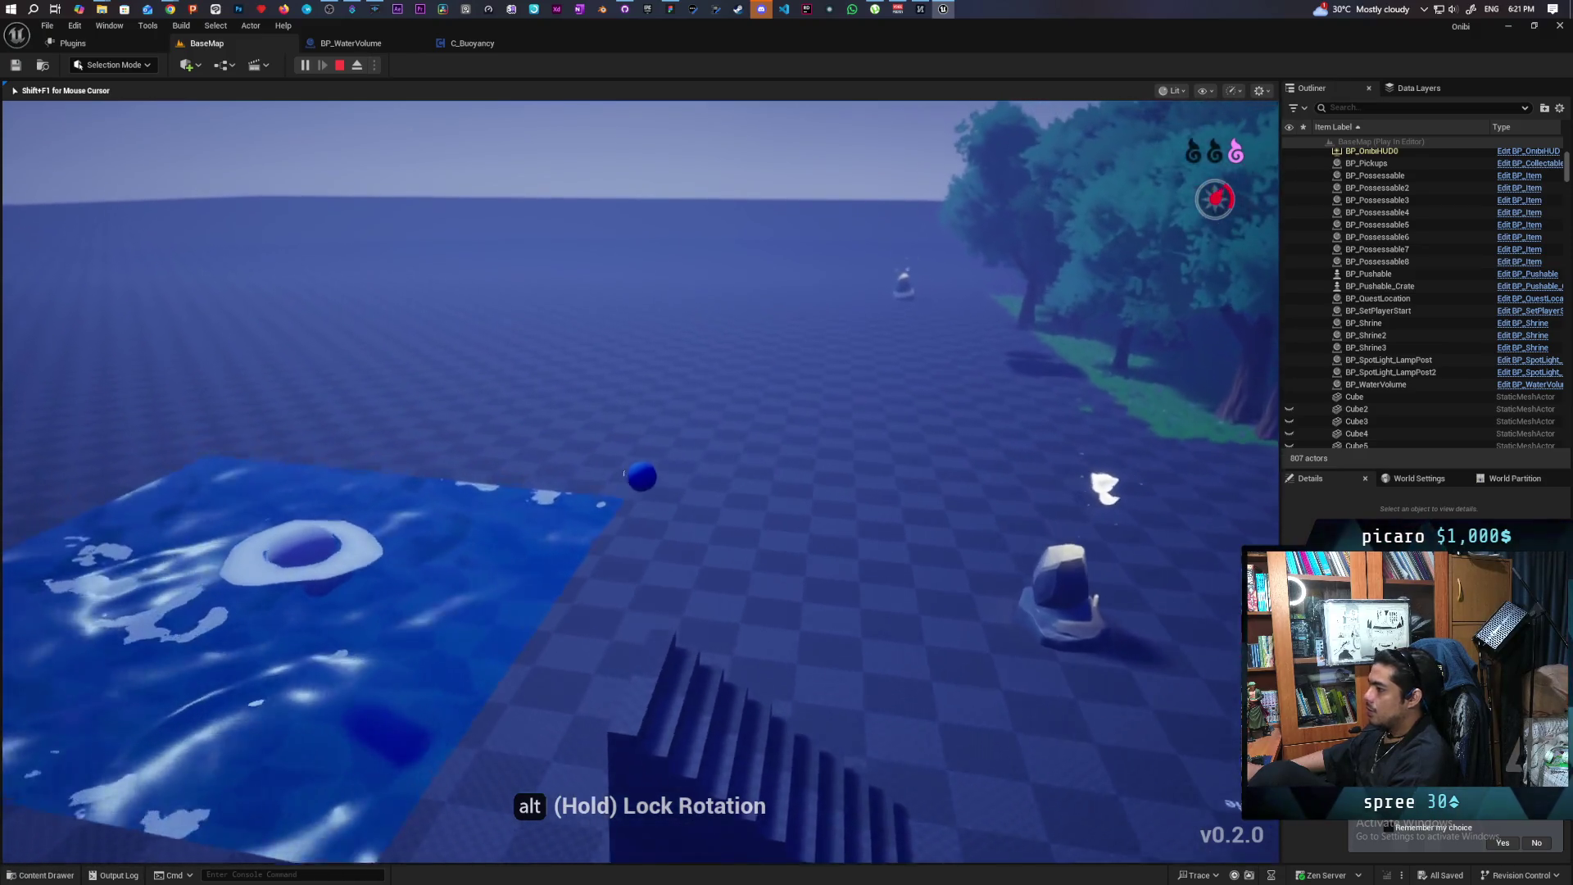
key(w)
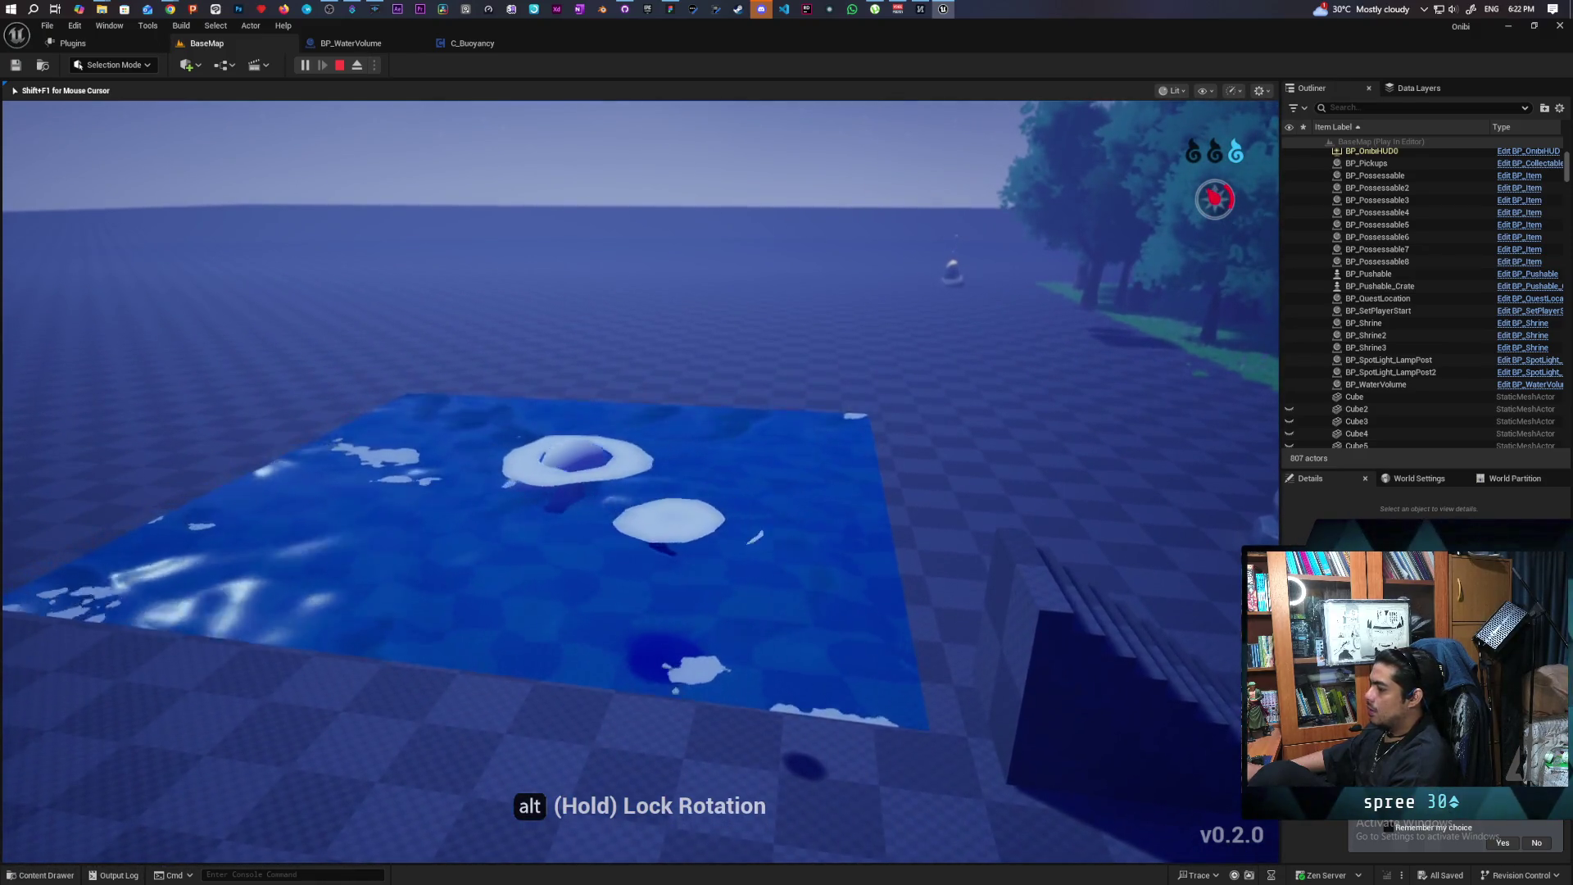
End the playtest and return to the BaseMap level editor
key(Escape)
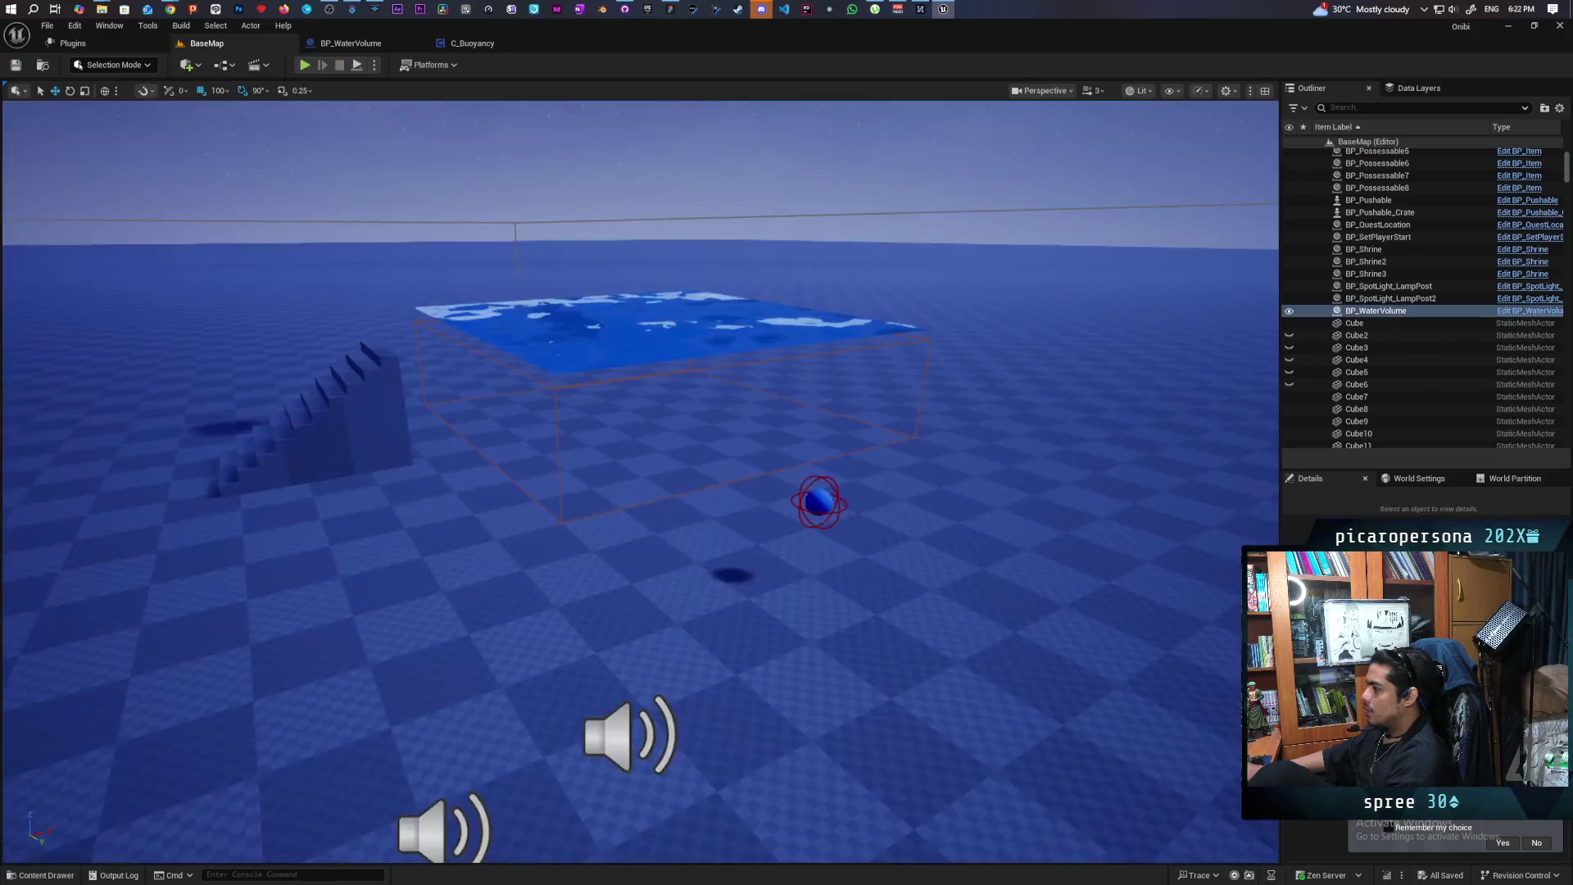
scroll(902, 566, down, 5)
scroll(757, 537, up, 5)
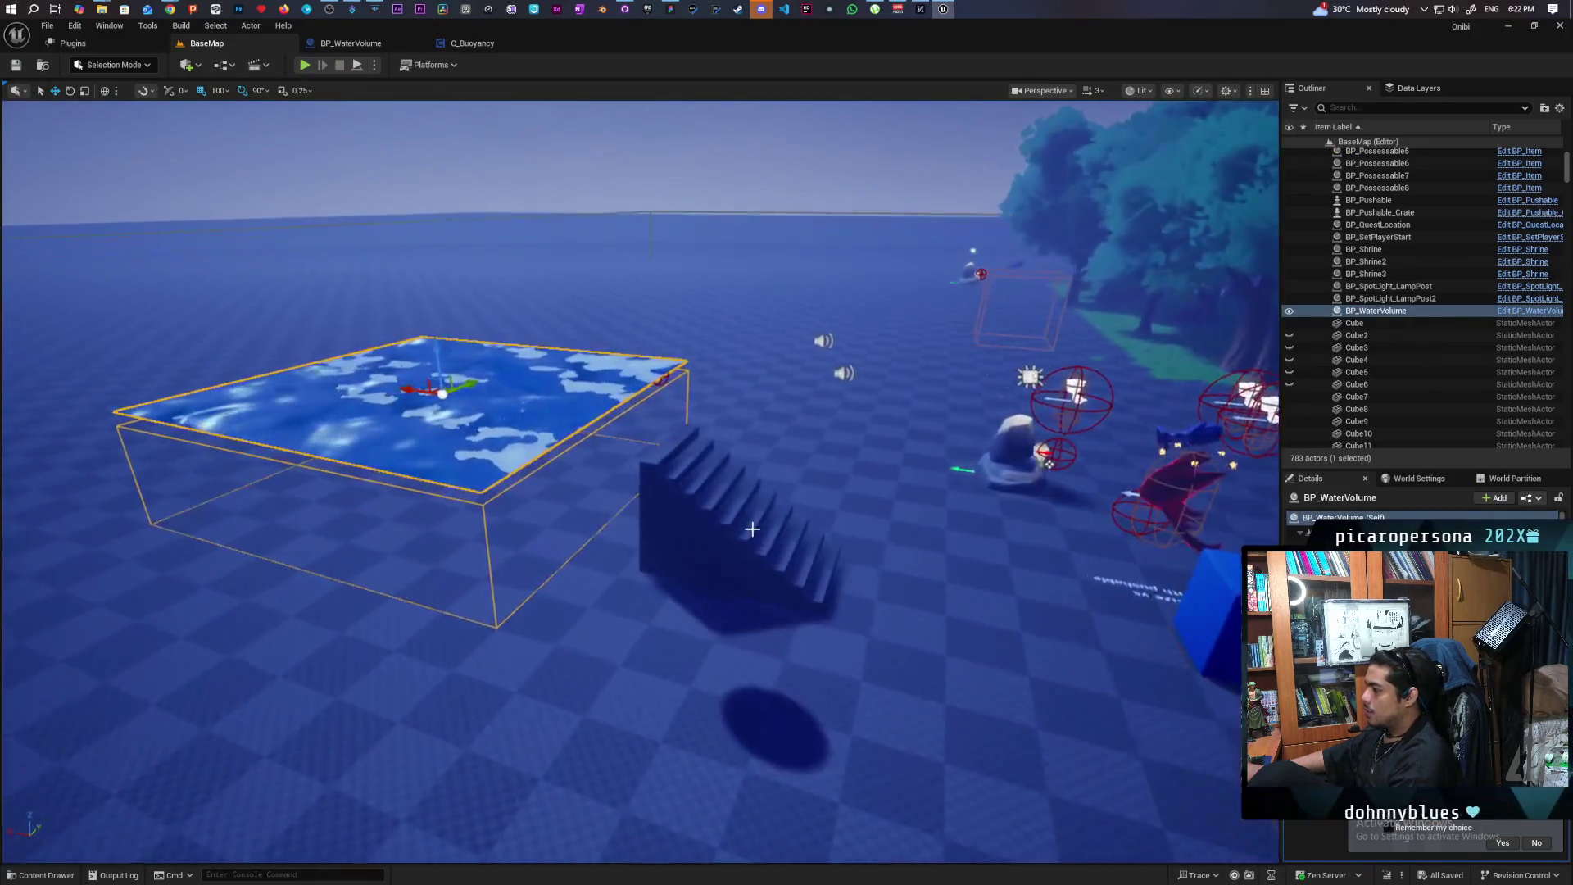
Select and frame the Linear Stair Brush beside the water, then bring up the Quick Add list
click(756, 537)
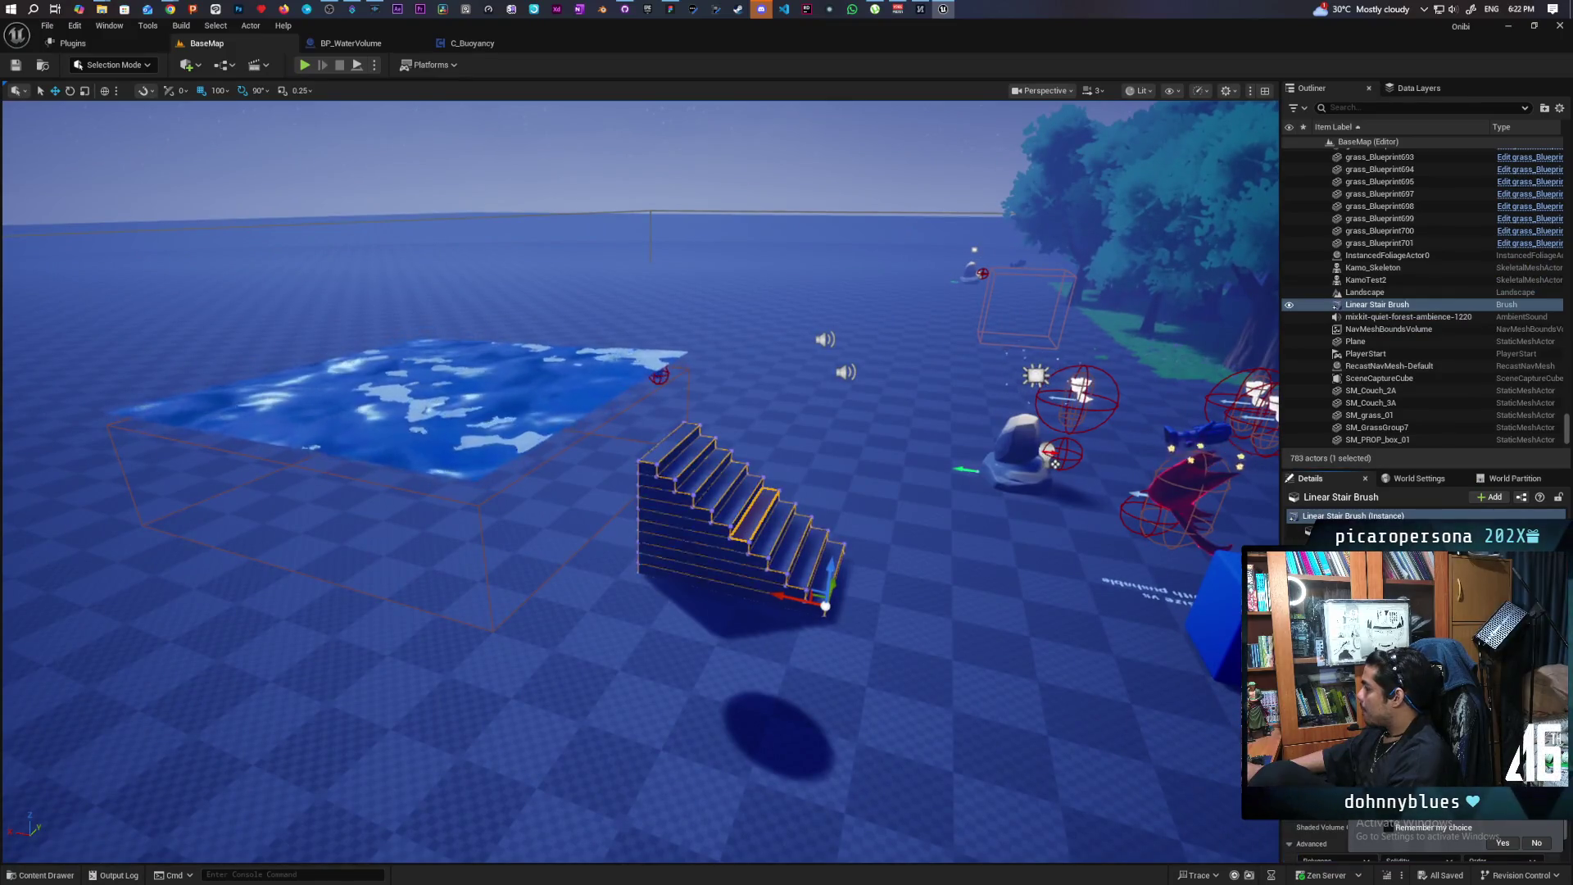
scroll(1049, 578, down, 5)
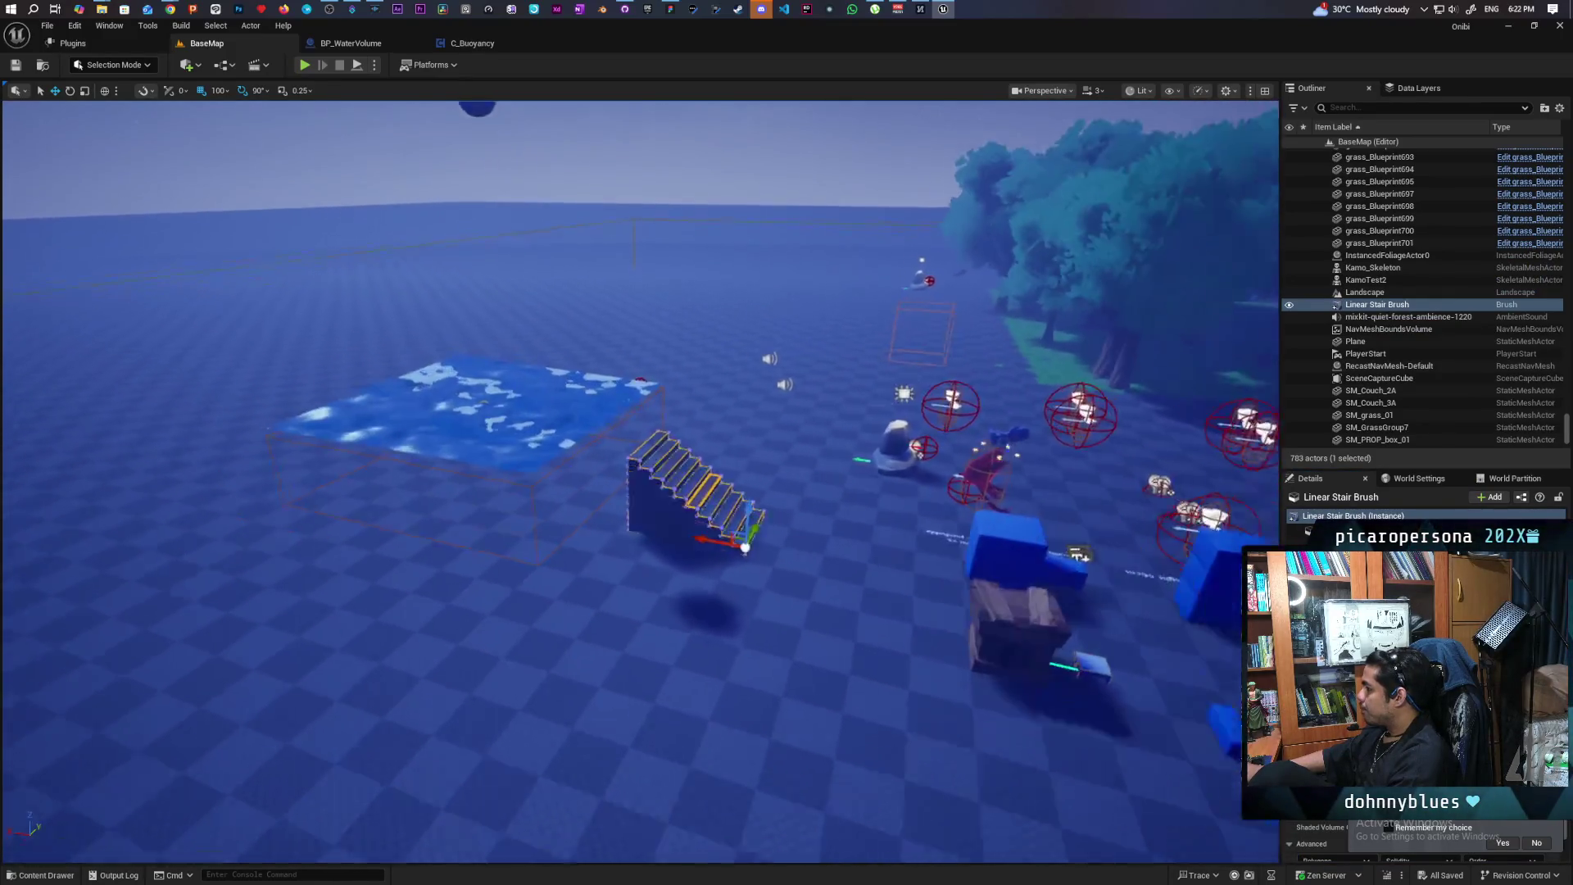
scroll(639, 483, down, 2)
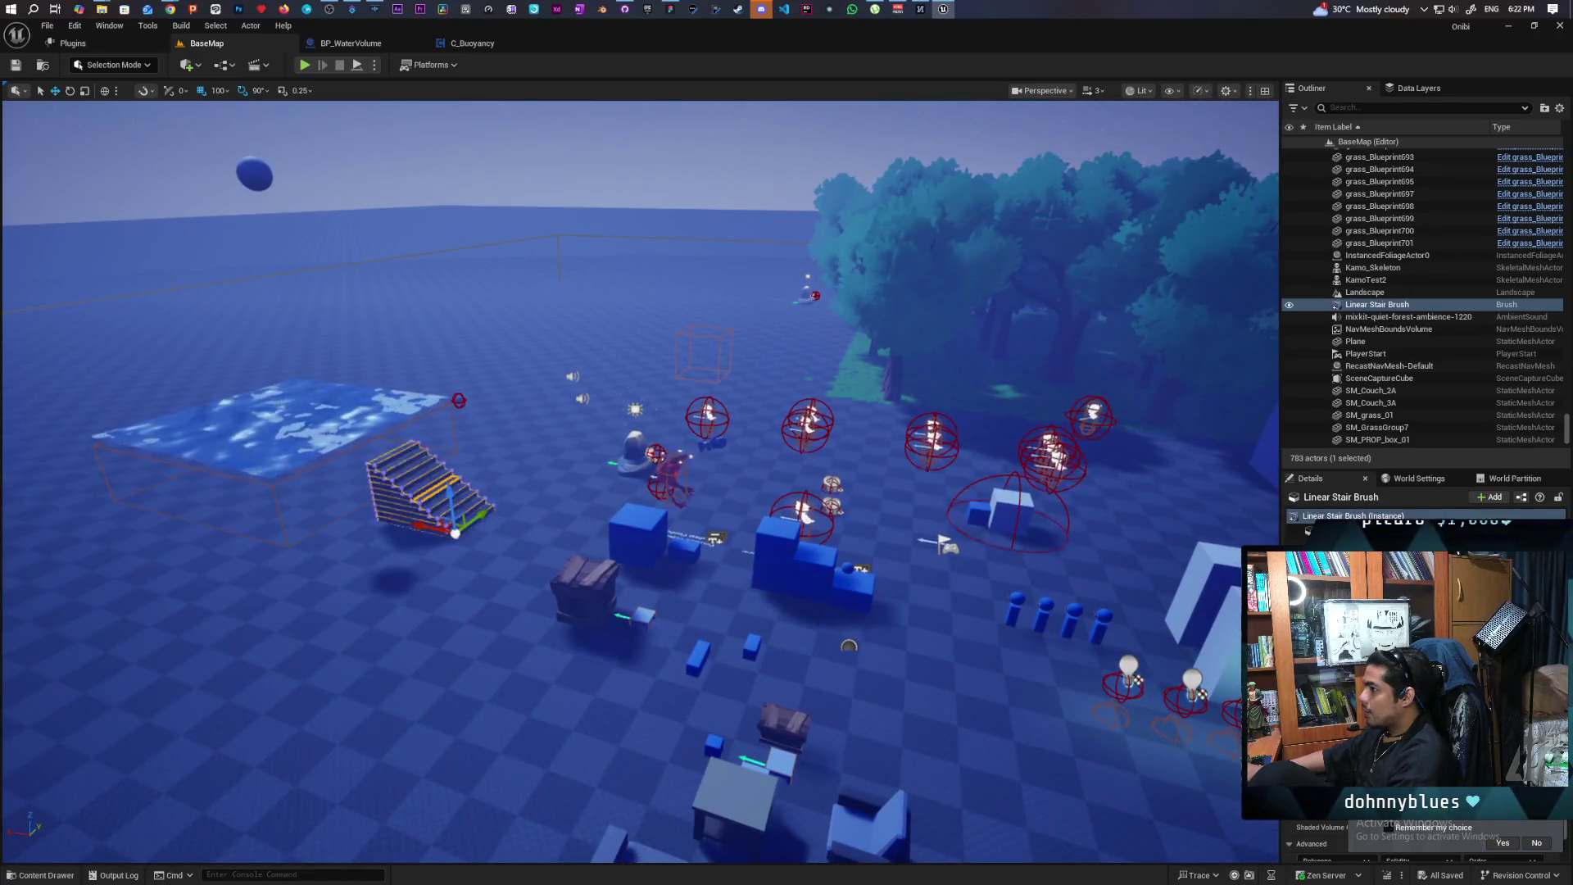
key(f)
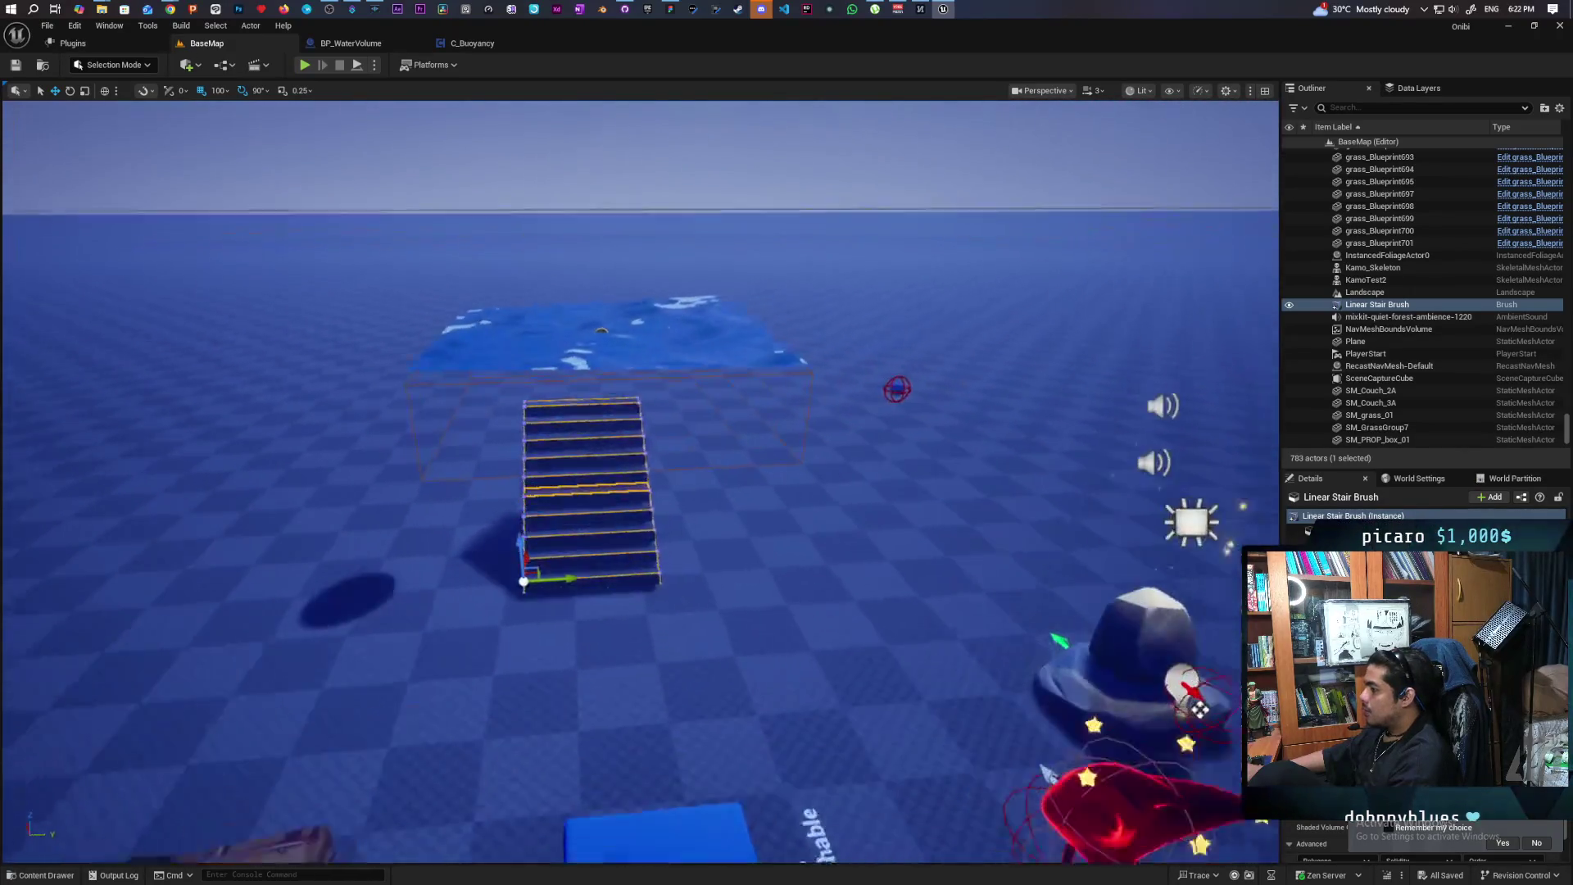
drag(885, 474, 1033, 467)
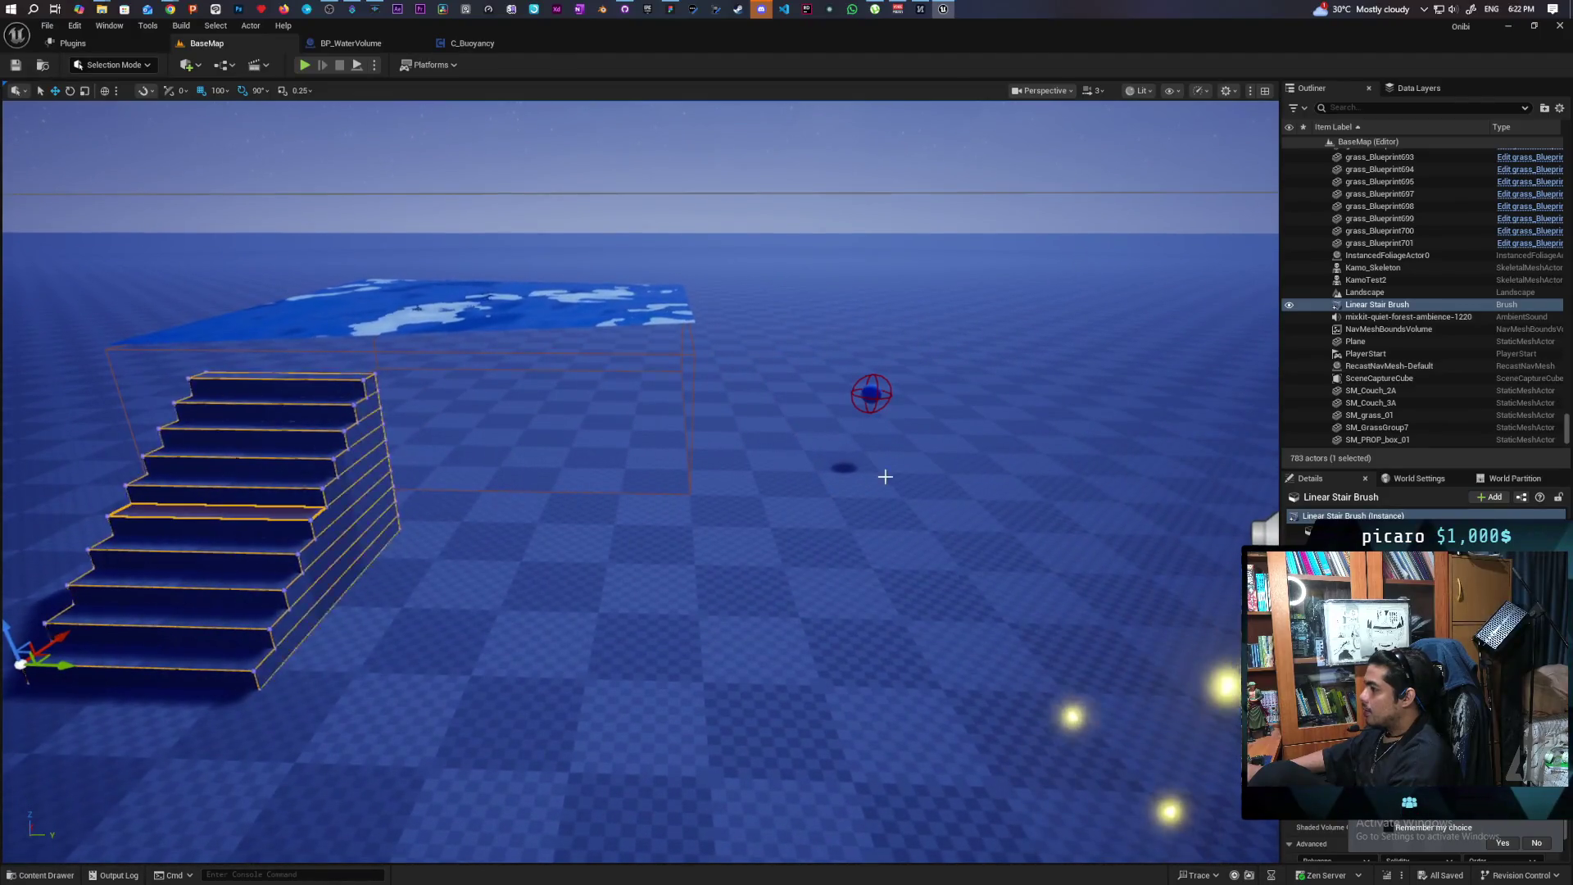
click(200, 64)
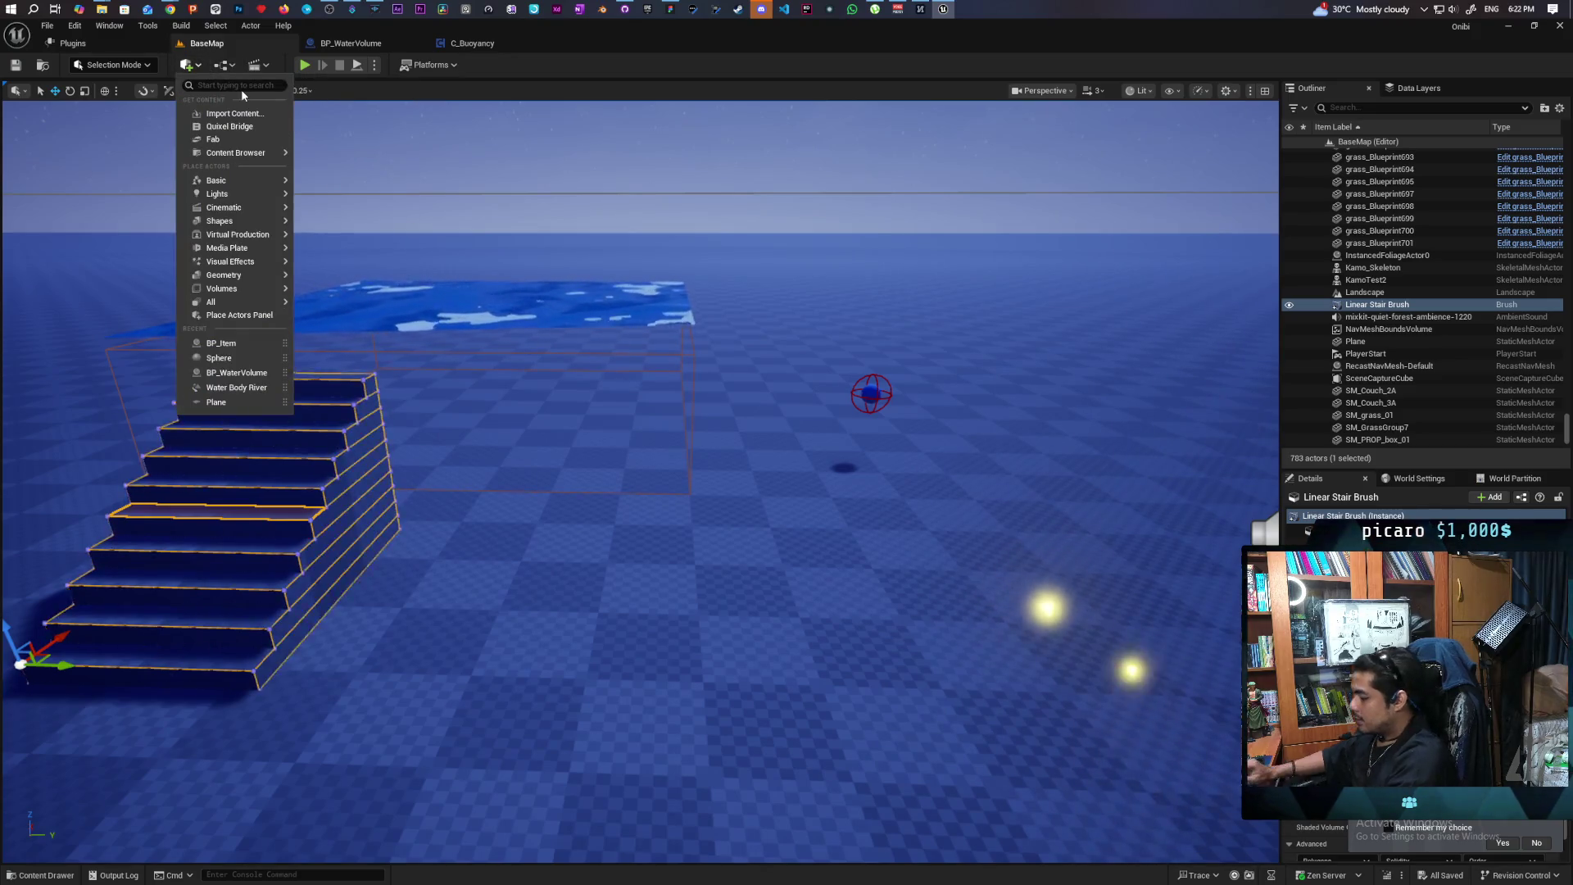
Place a cube from the Quick Add list in front of the stairs
text(cube)
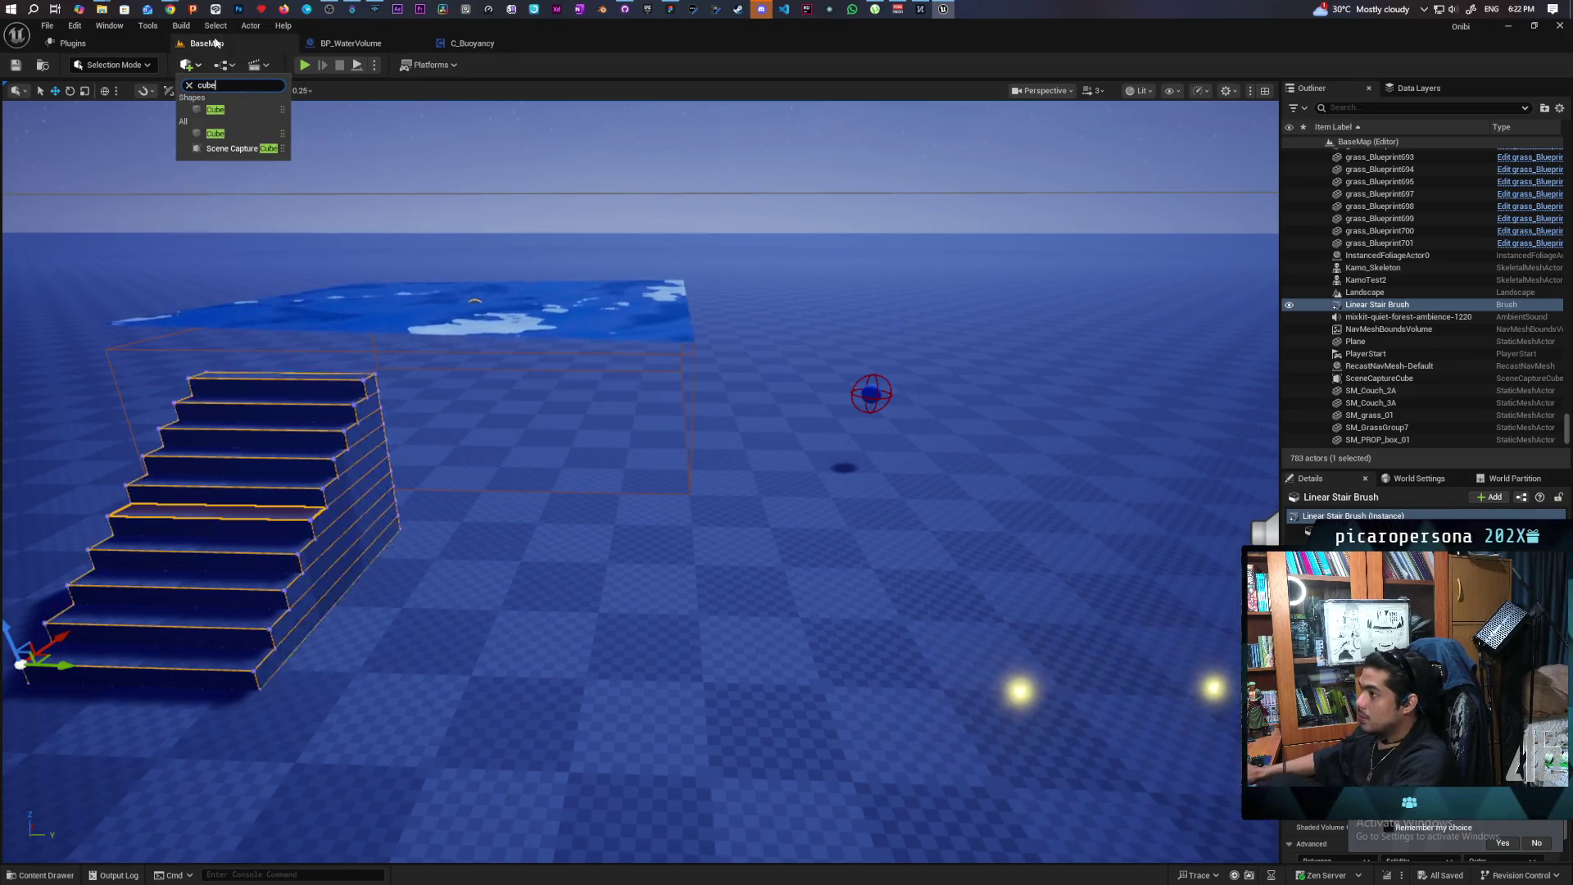
mouse_move(213, 130)
mouse_down()
mouse_move(447, 492)
mouse_move(483, 539)
mouse_move(517, 522)
mouse_up()
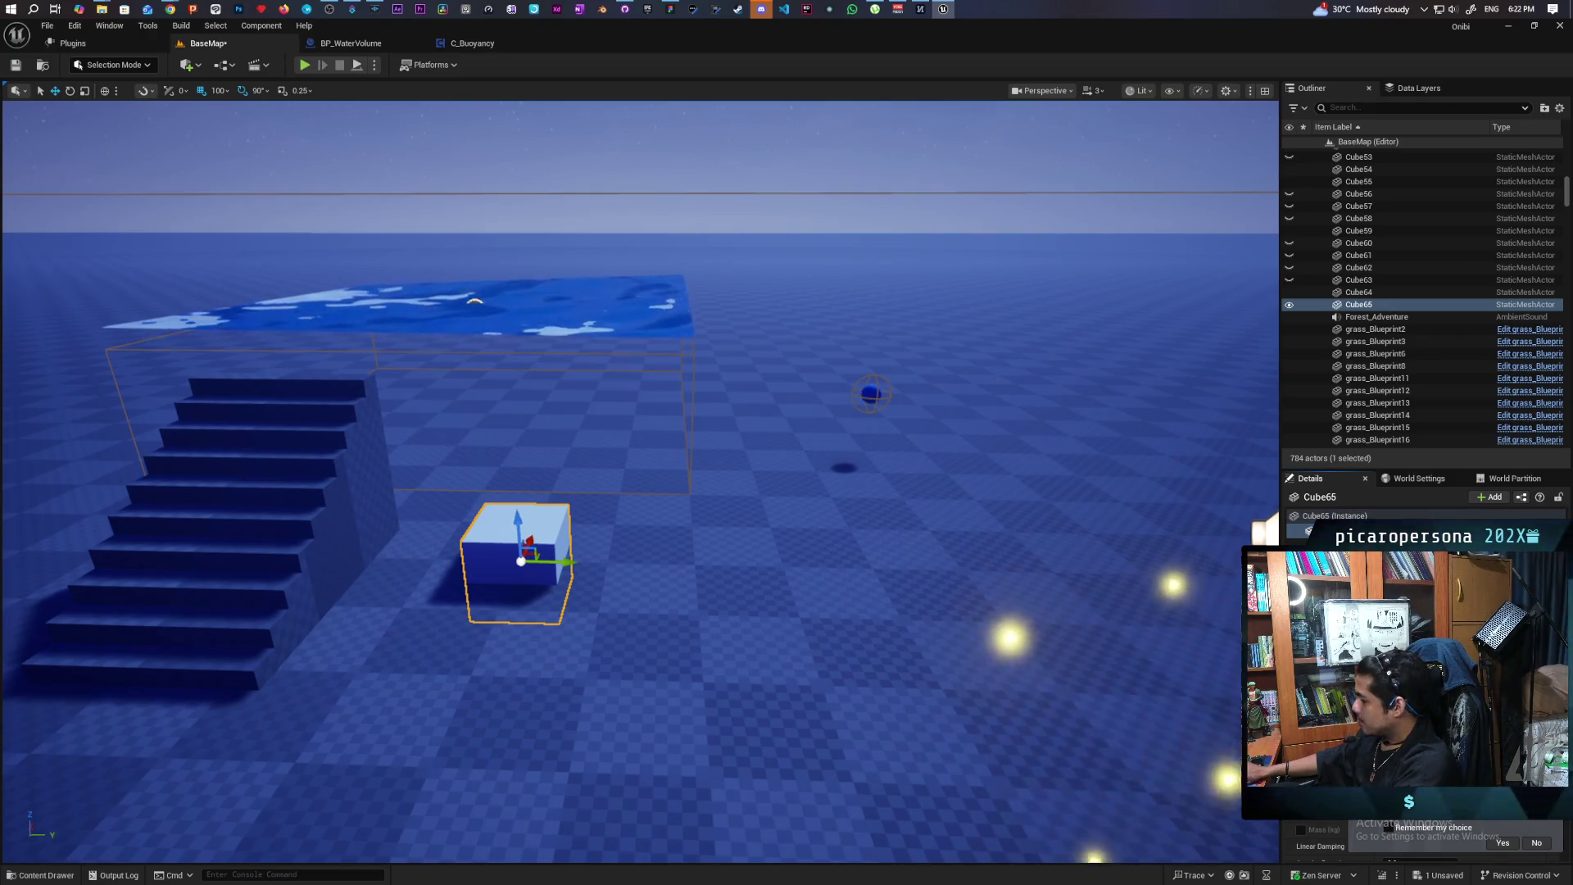
scroll(1426, 836, down, 3)
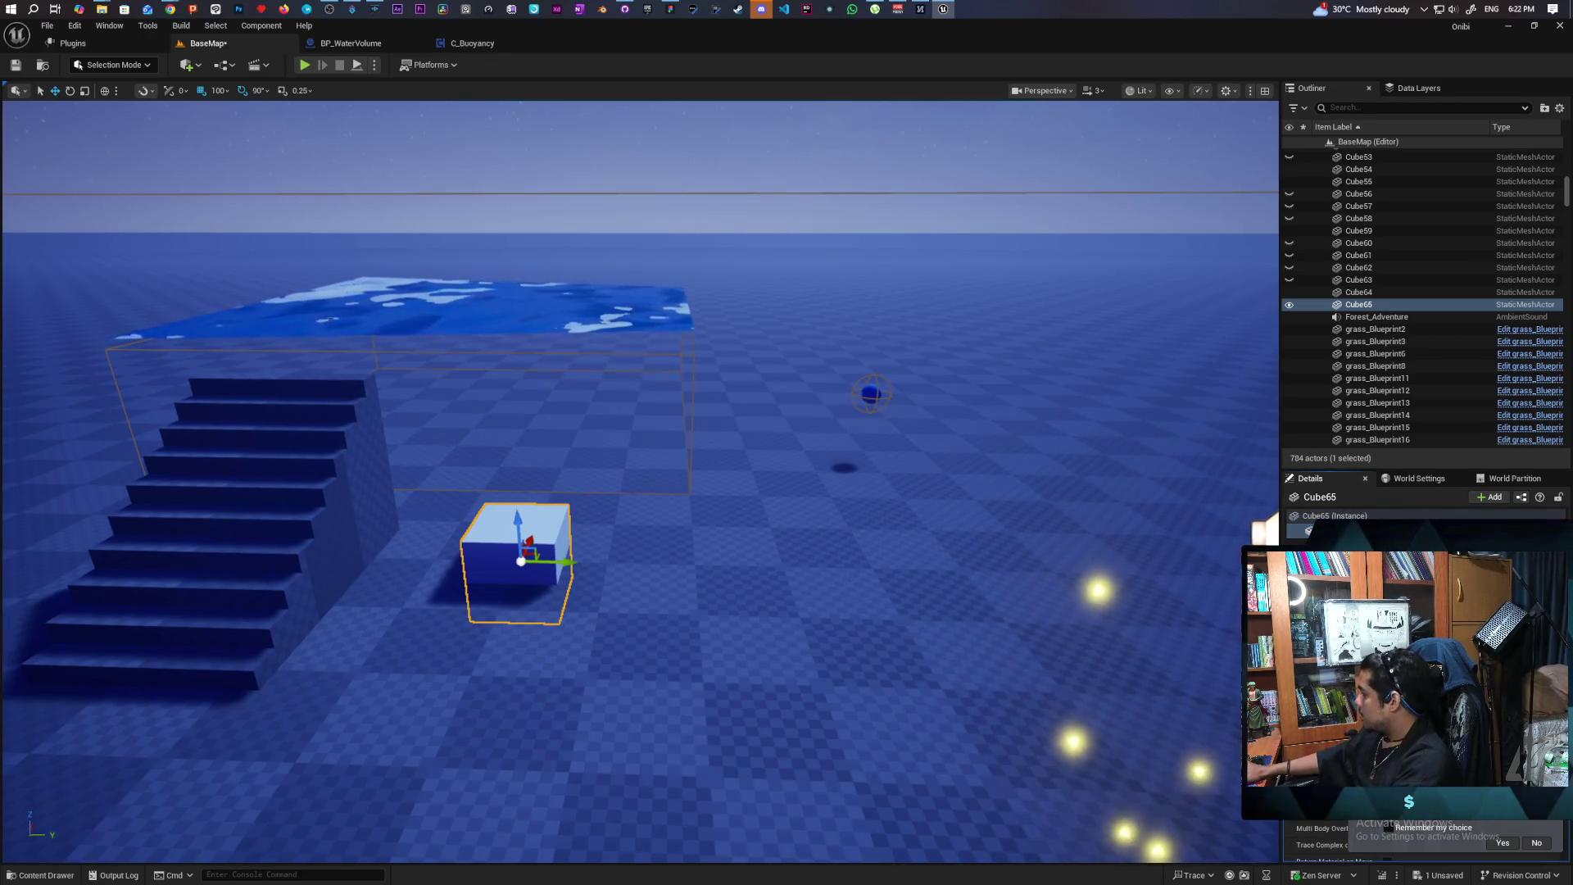
click(1421, 738)
key(Escape)
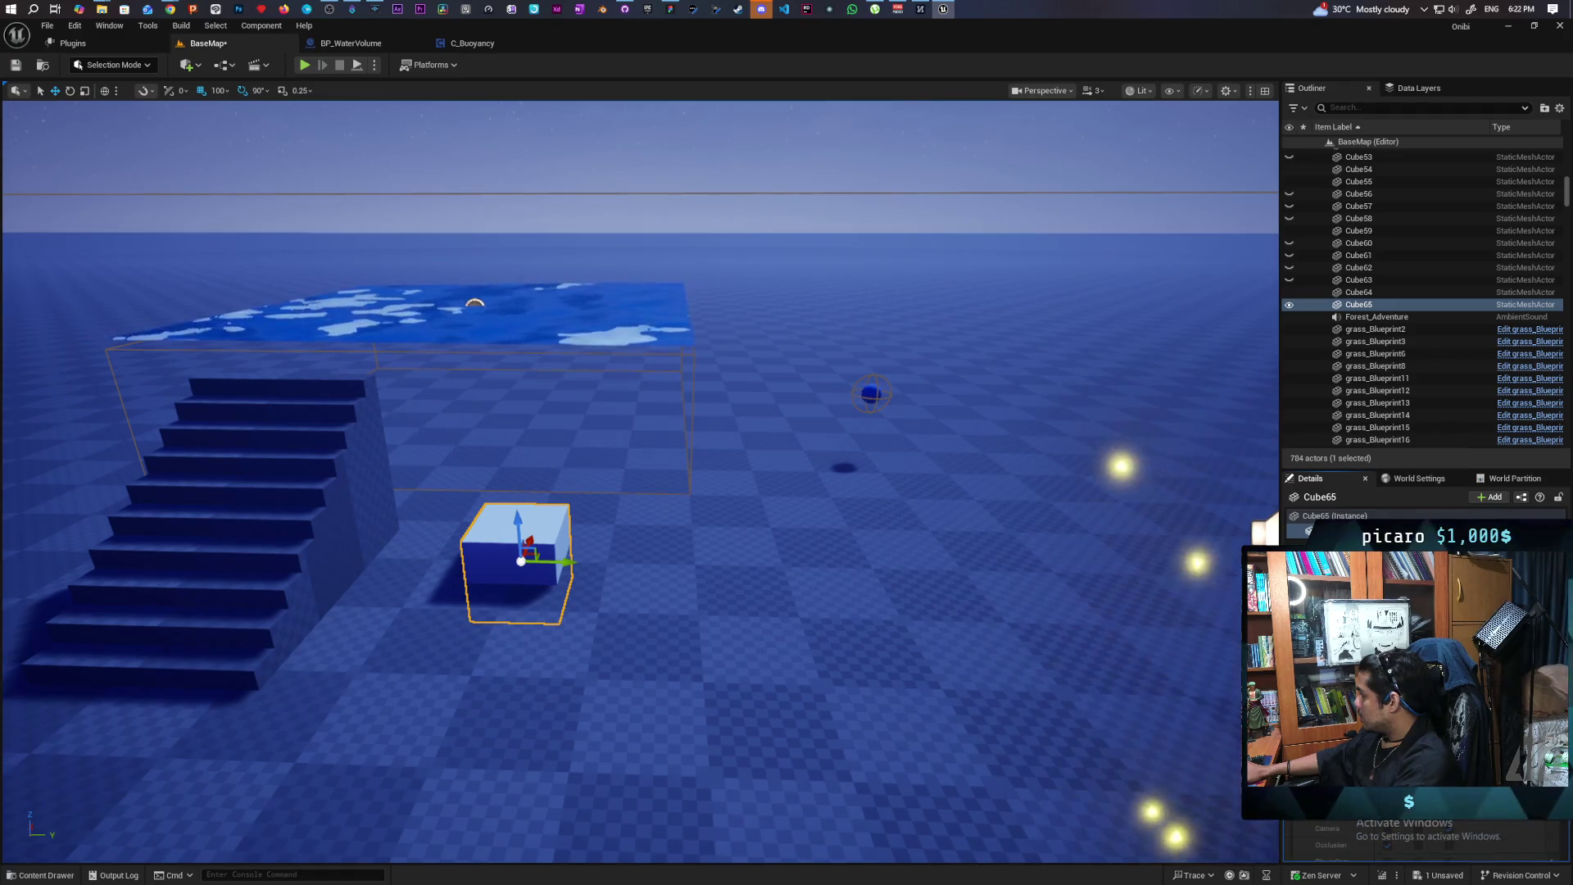
Copy the cube and raise it with grid snap off to form steps, then save and play
click(540, 549)
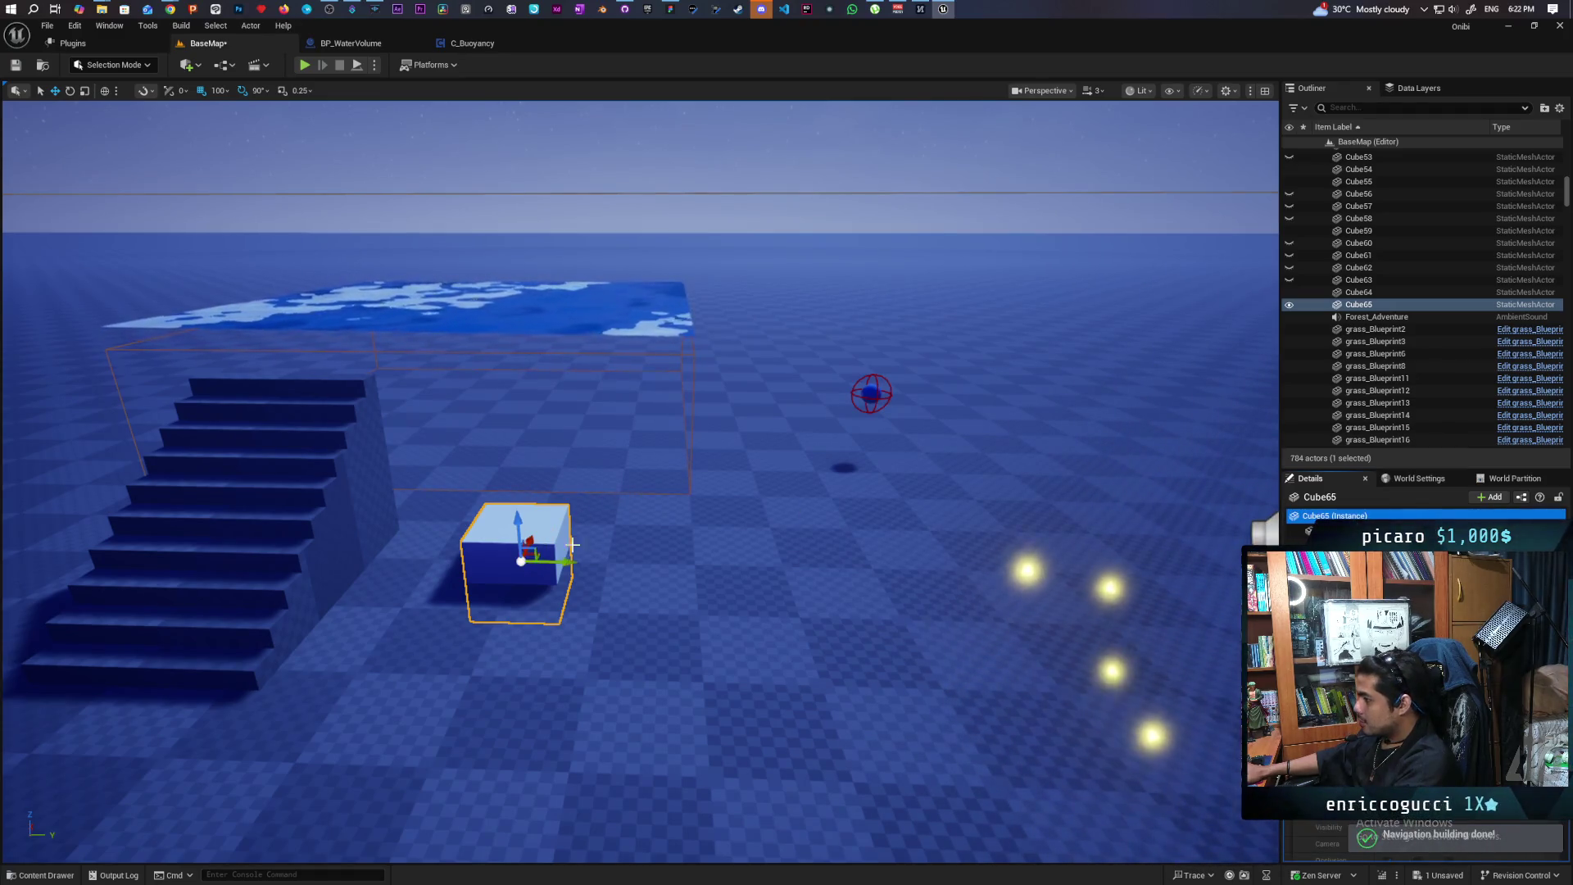
mouse_move(540, 550)
mouse_down()
mouse_move(777, 519)
mouse_move(385, 533)
mouse_move(460, 522)
mouse_up()
right_click(515, 521)
click(516, 520)
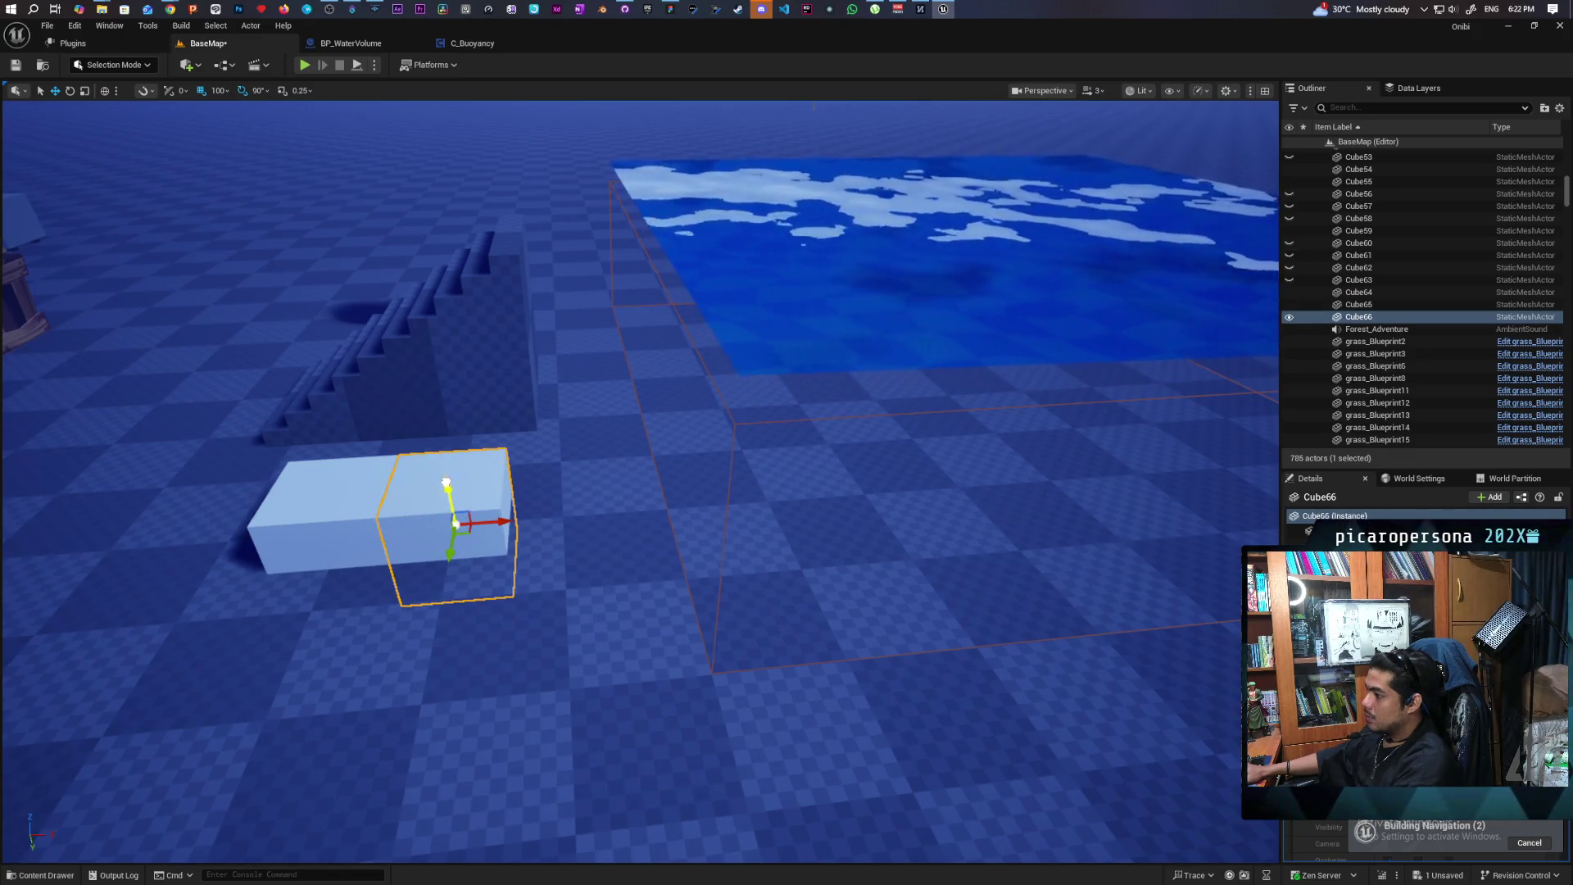
drag(443, 466, 443, 443)
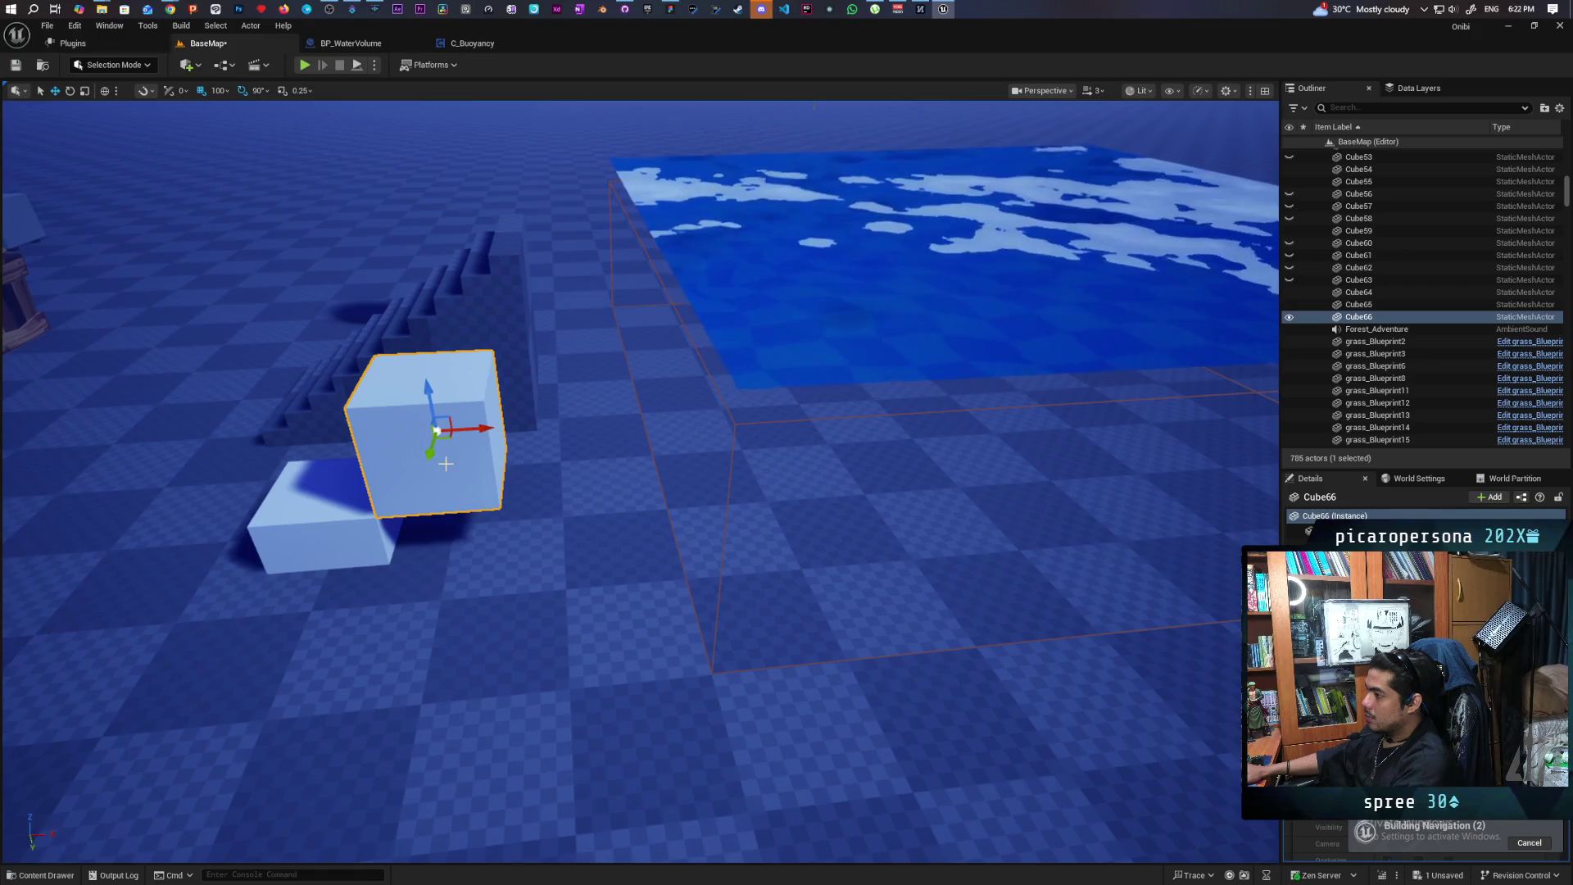
click(206, 88)
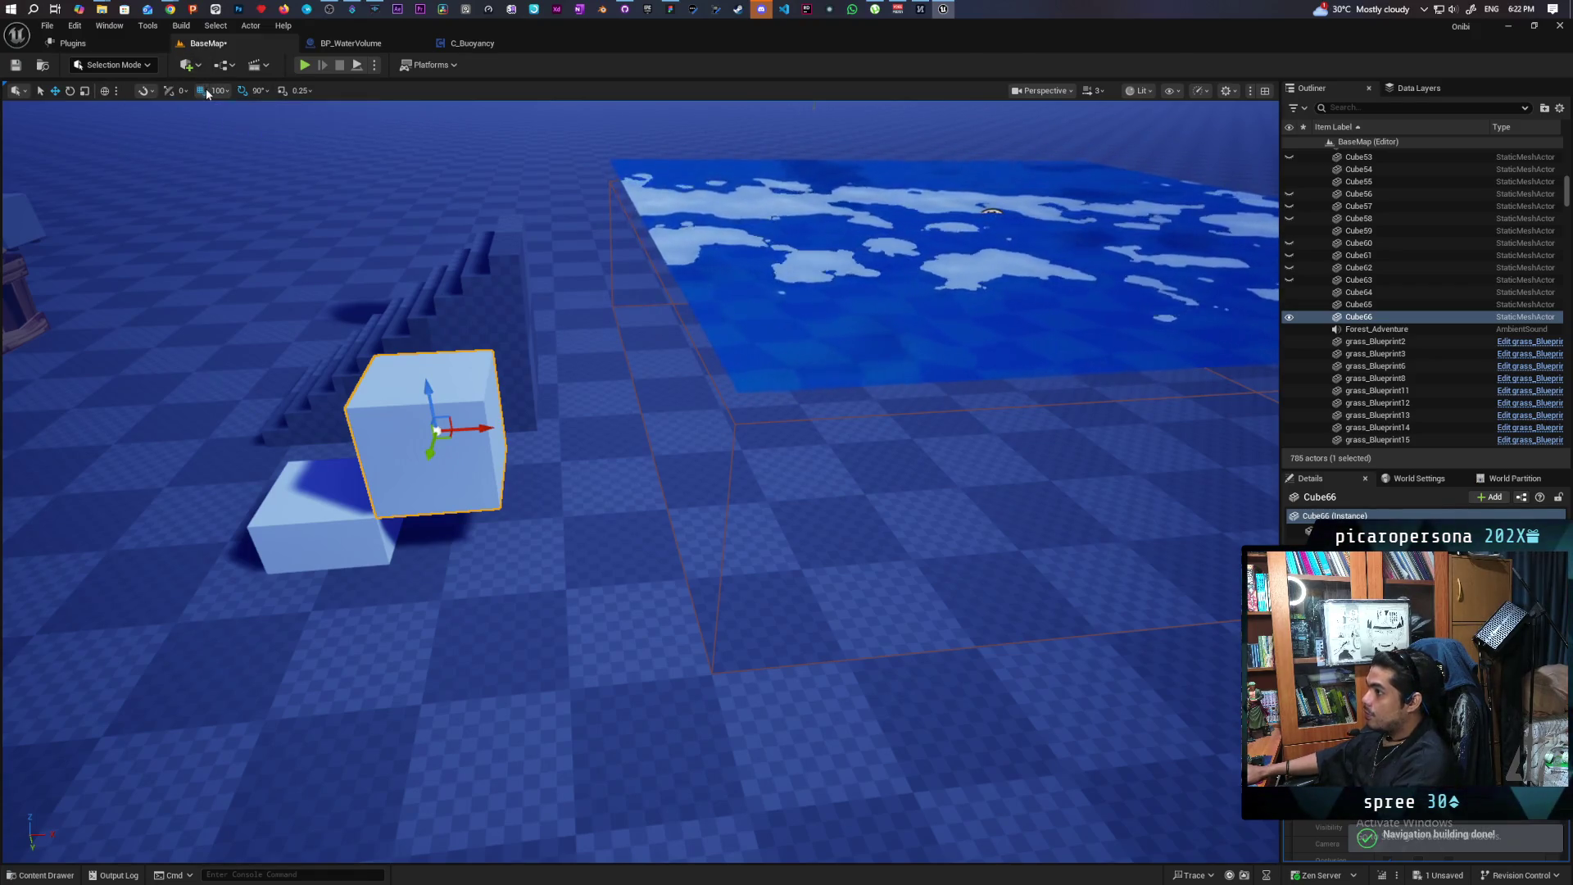
mouse_move(428, 396)
mouse_down()
mouse_move(435, 449)
mouse_move(622, 472)
mouse_move(600, 473)
mouse_move(541, 363)
mouse_move(553, 428)
mouse_move(623, 428)
mouse_move(580, 346)
mouse_up()
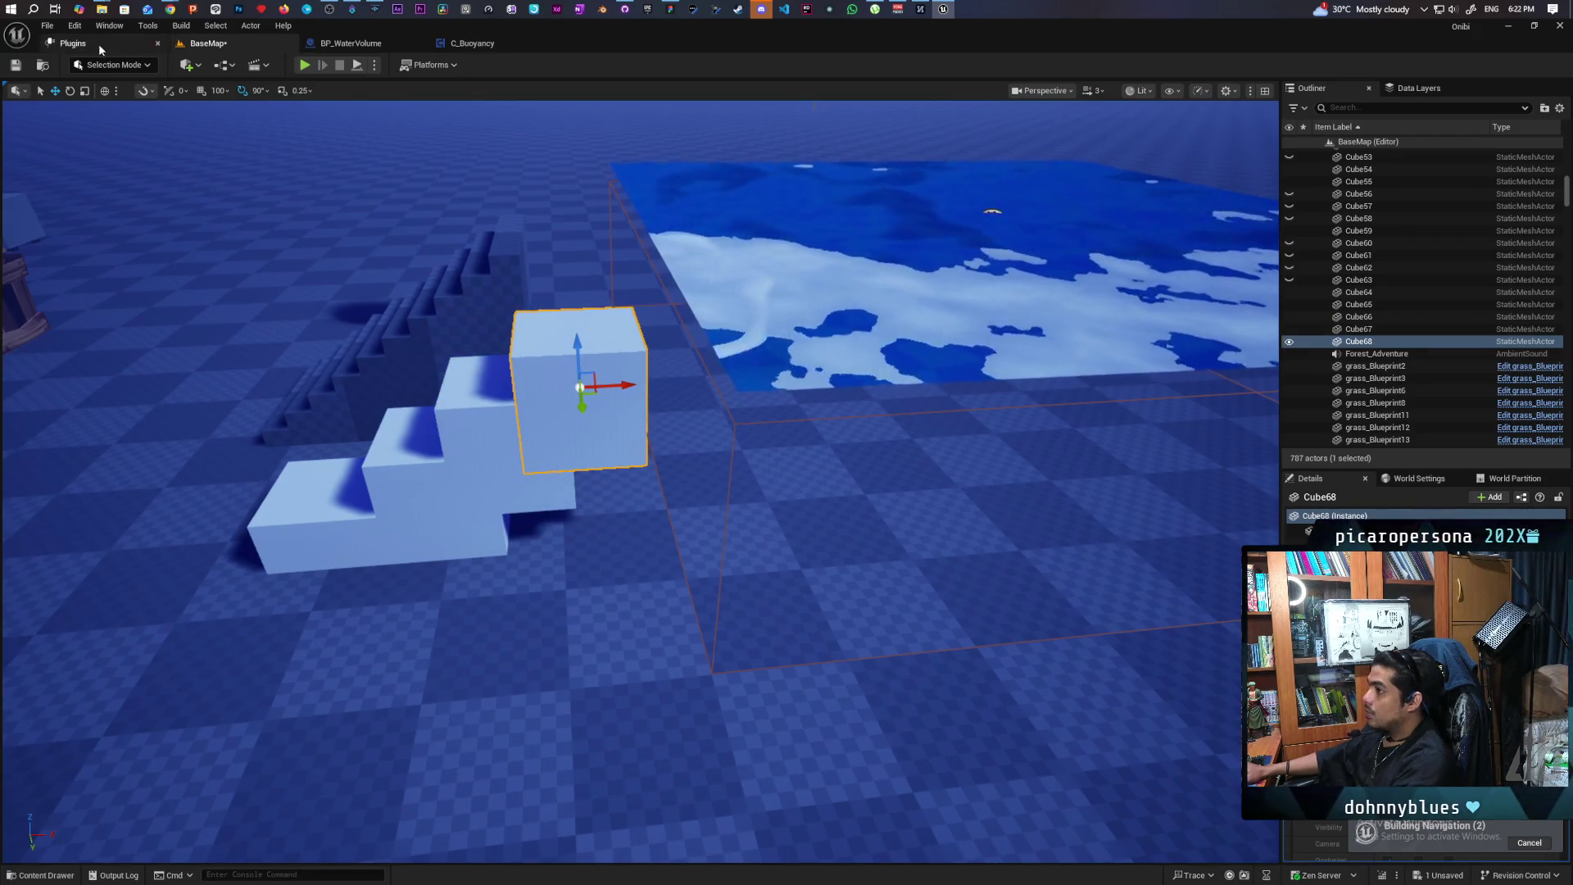
key(ctrl+s)
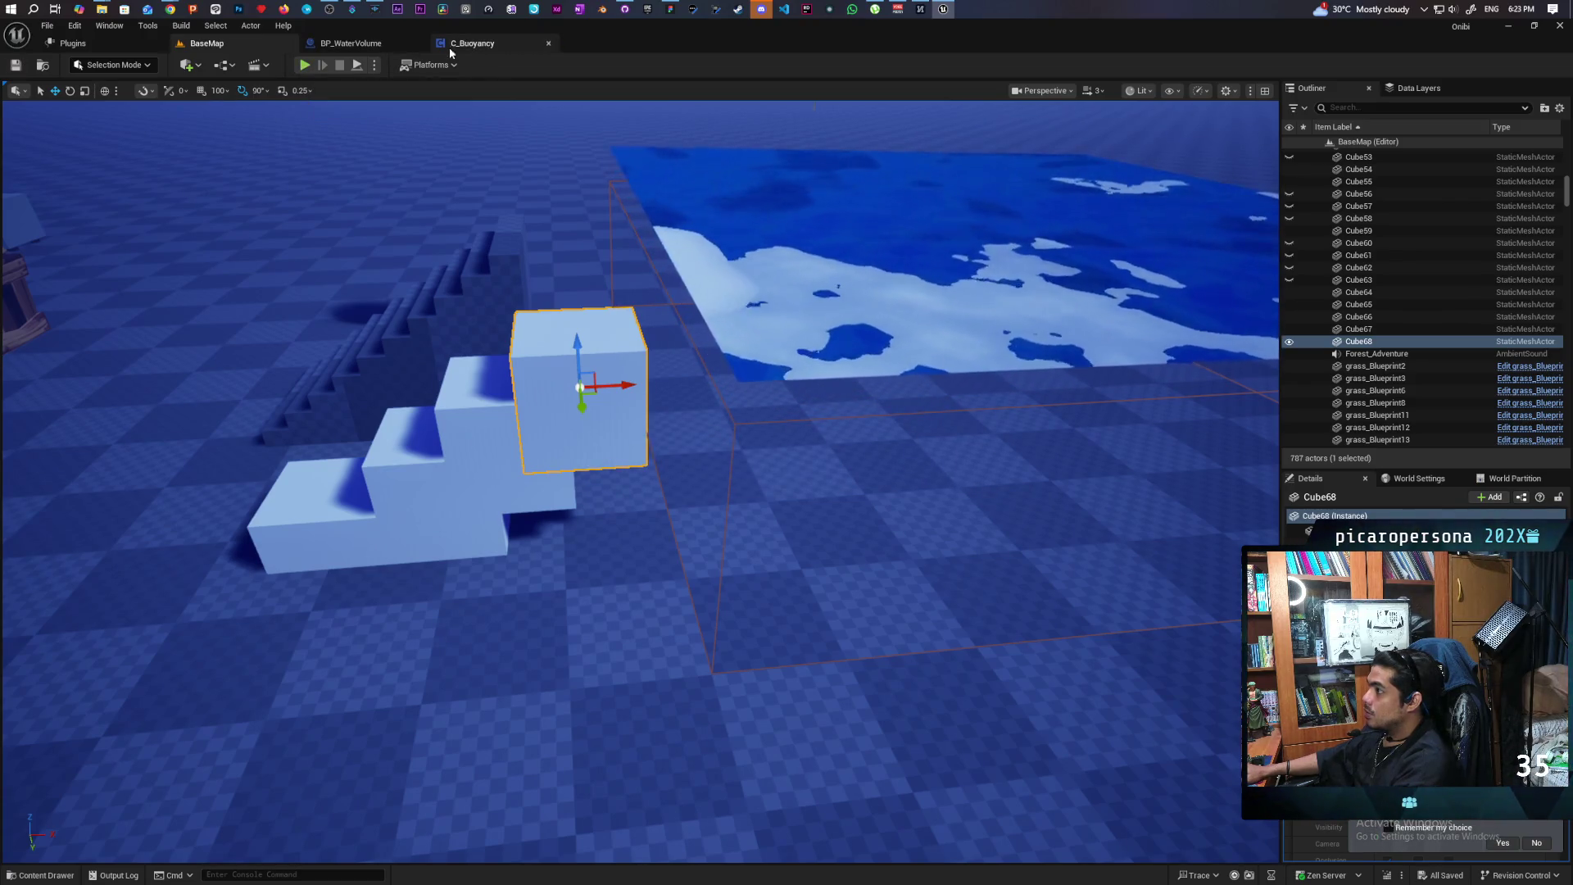
click(307, 70)
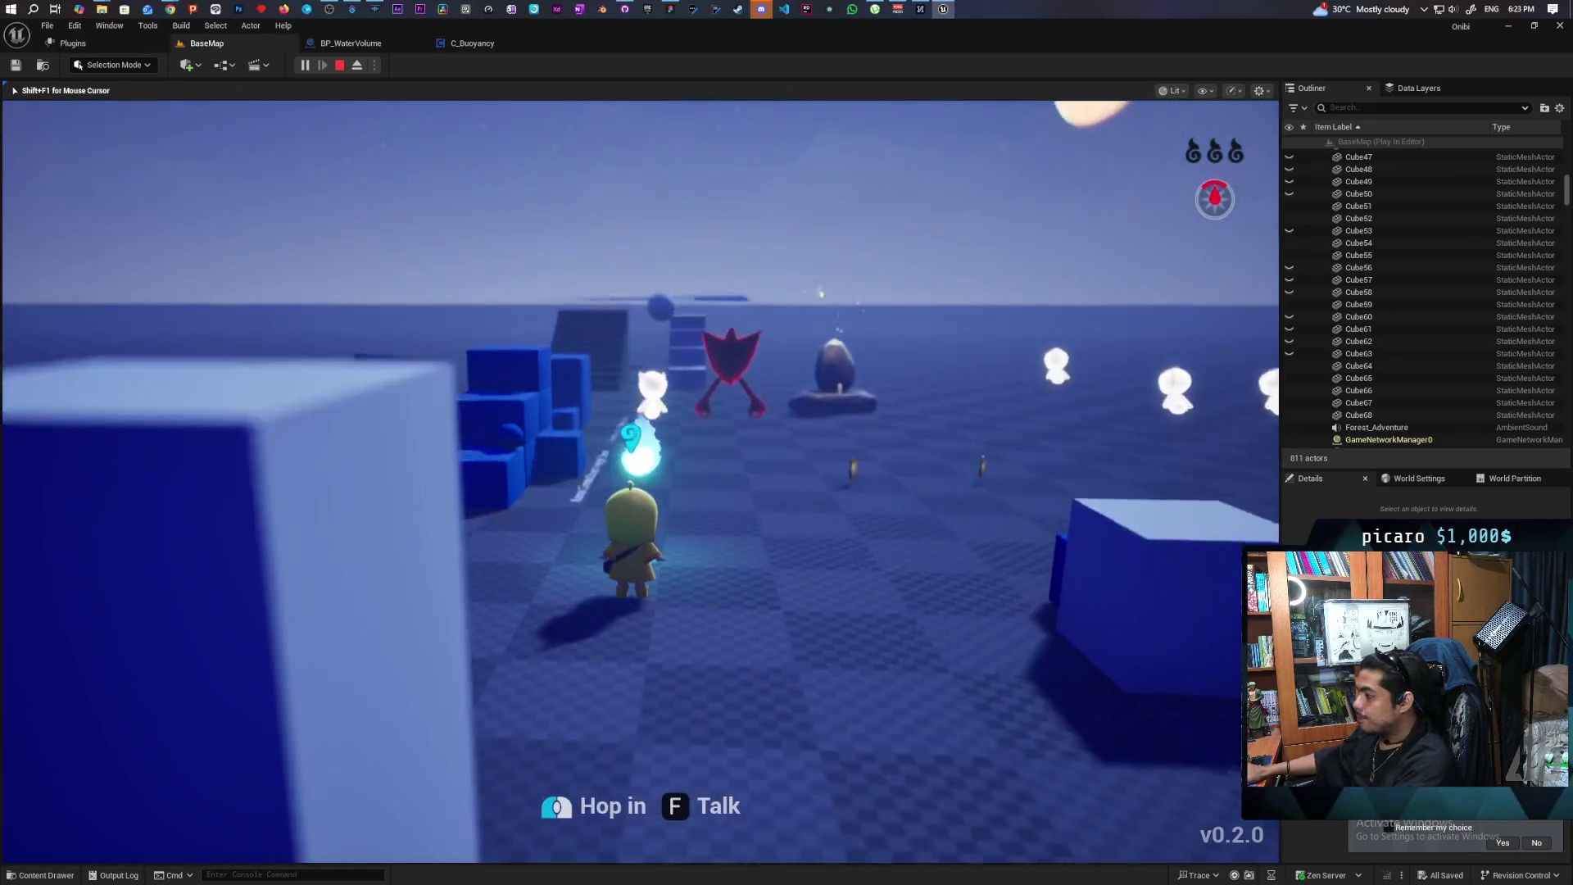
Walk the character past the pillars and NPCs to the water, stop, and open C_Buoyancy
key(w)
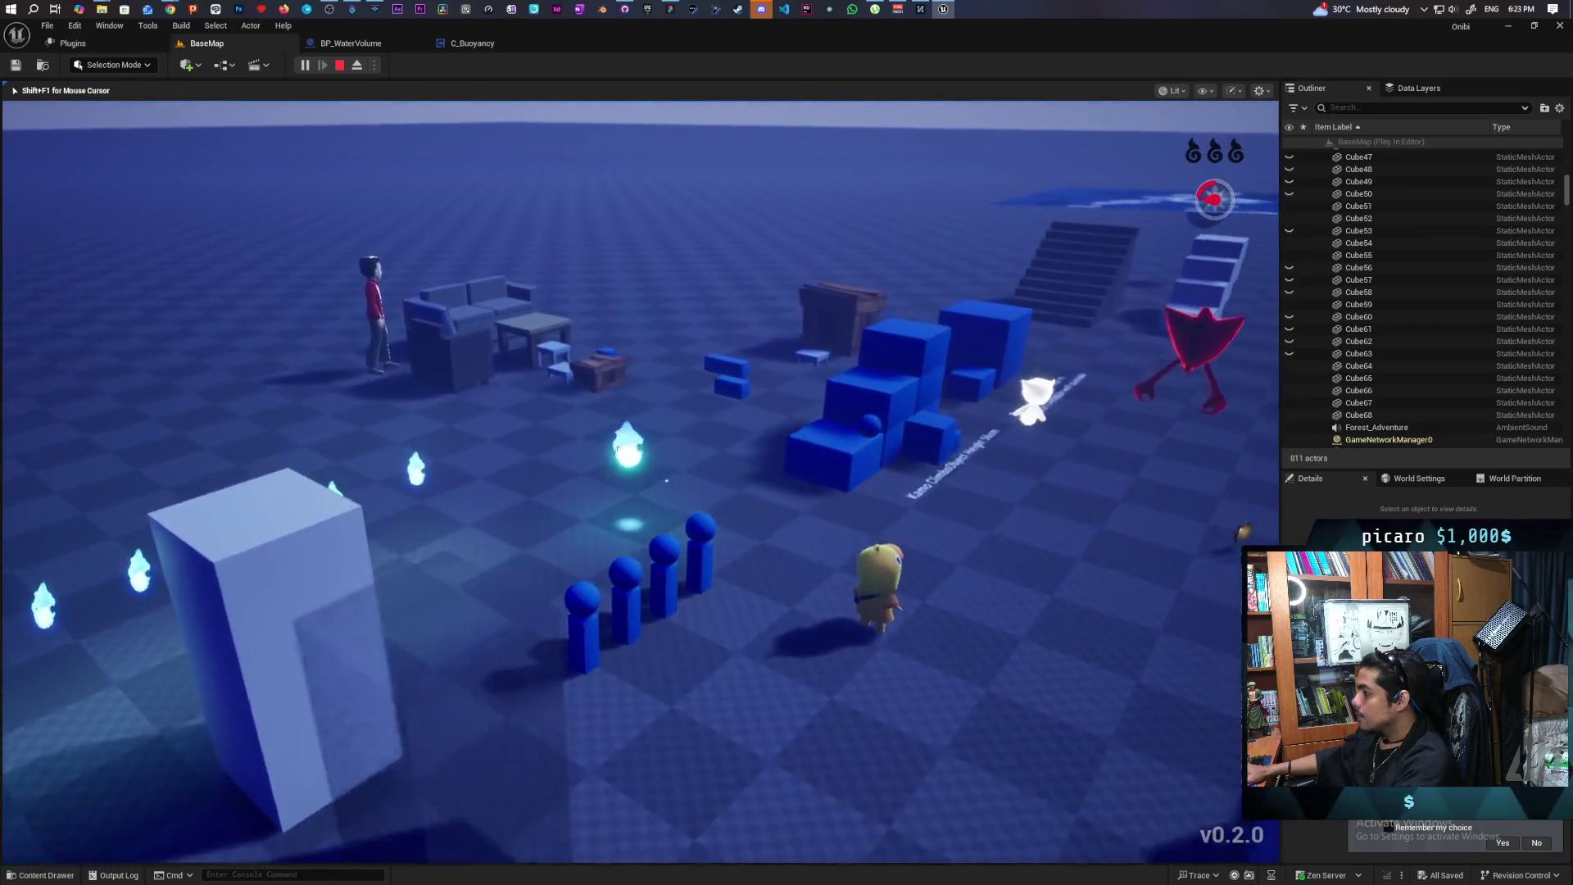
key(s)
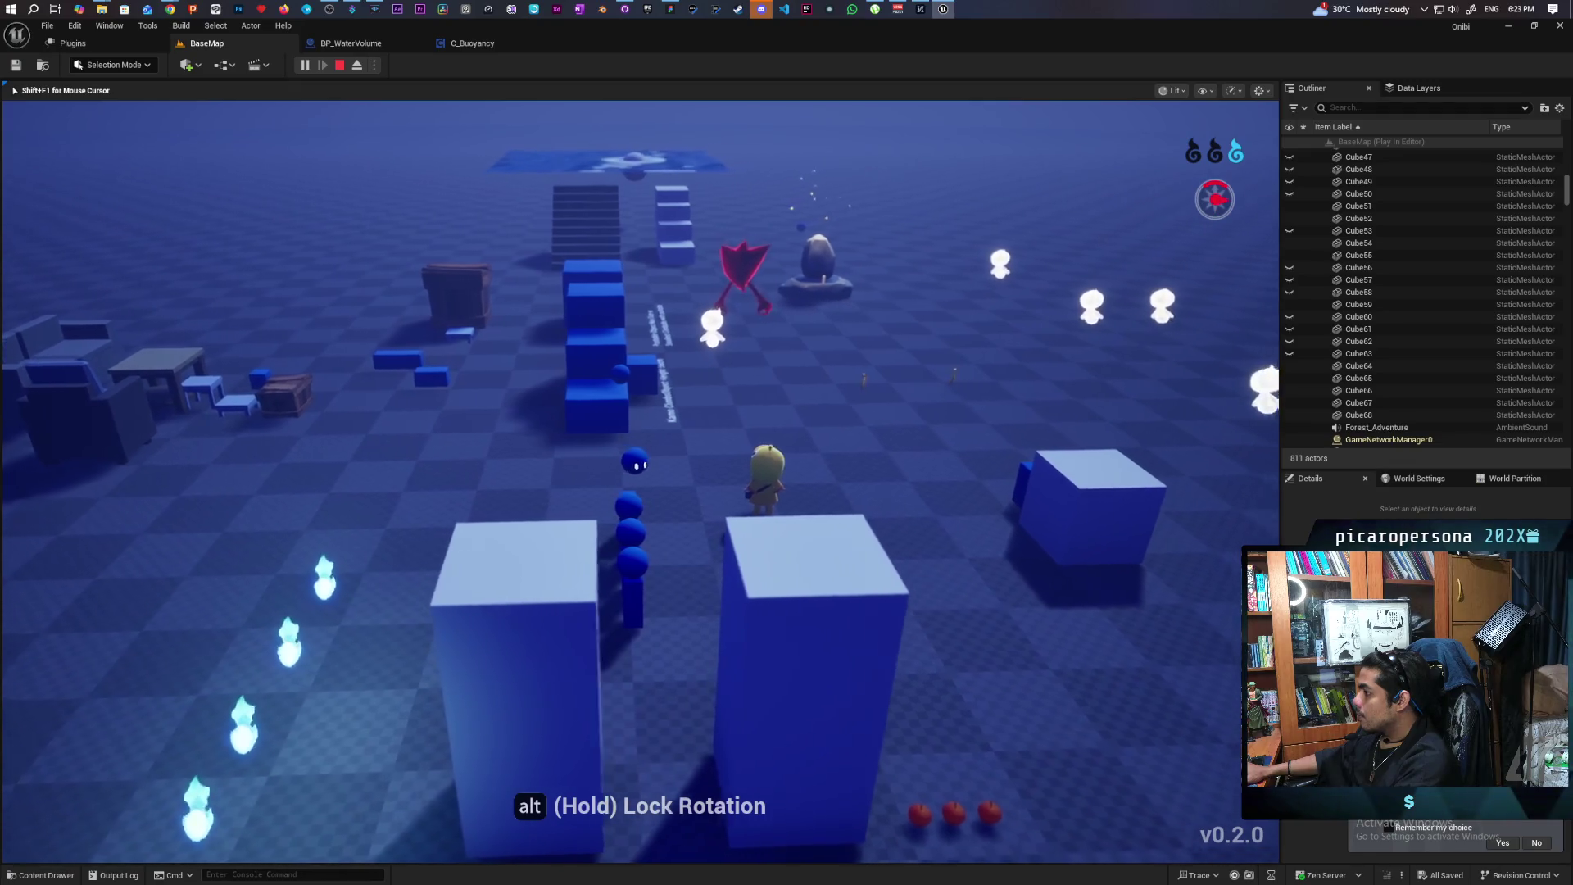
key(w)
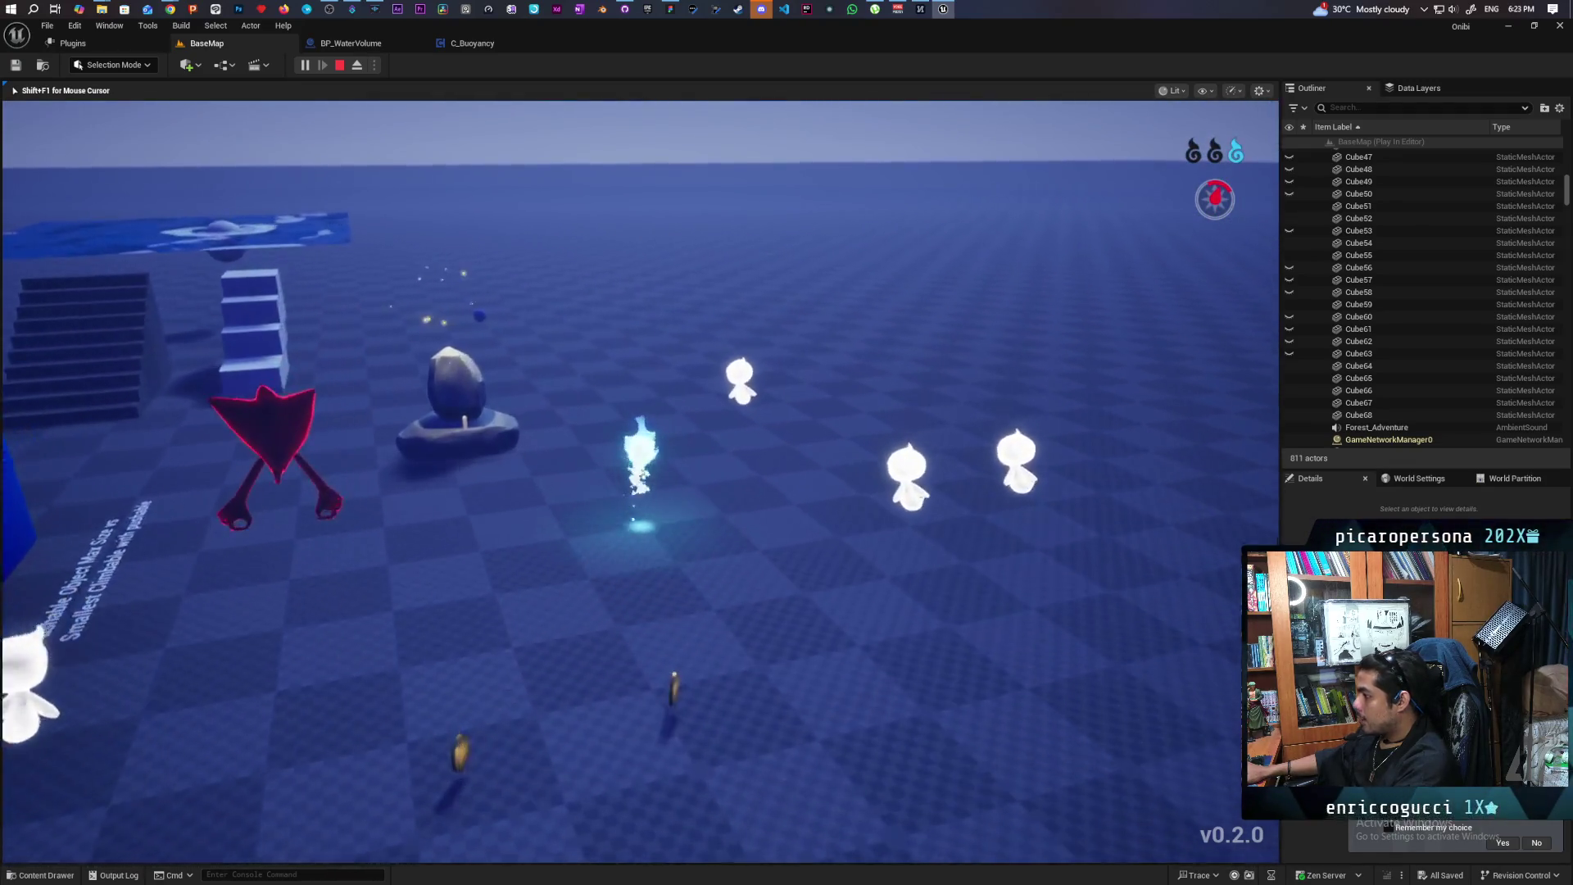
key(a)
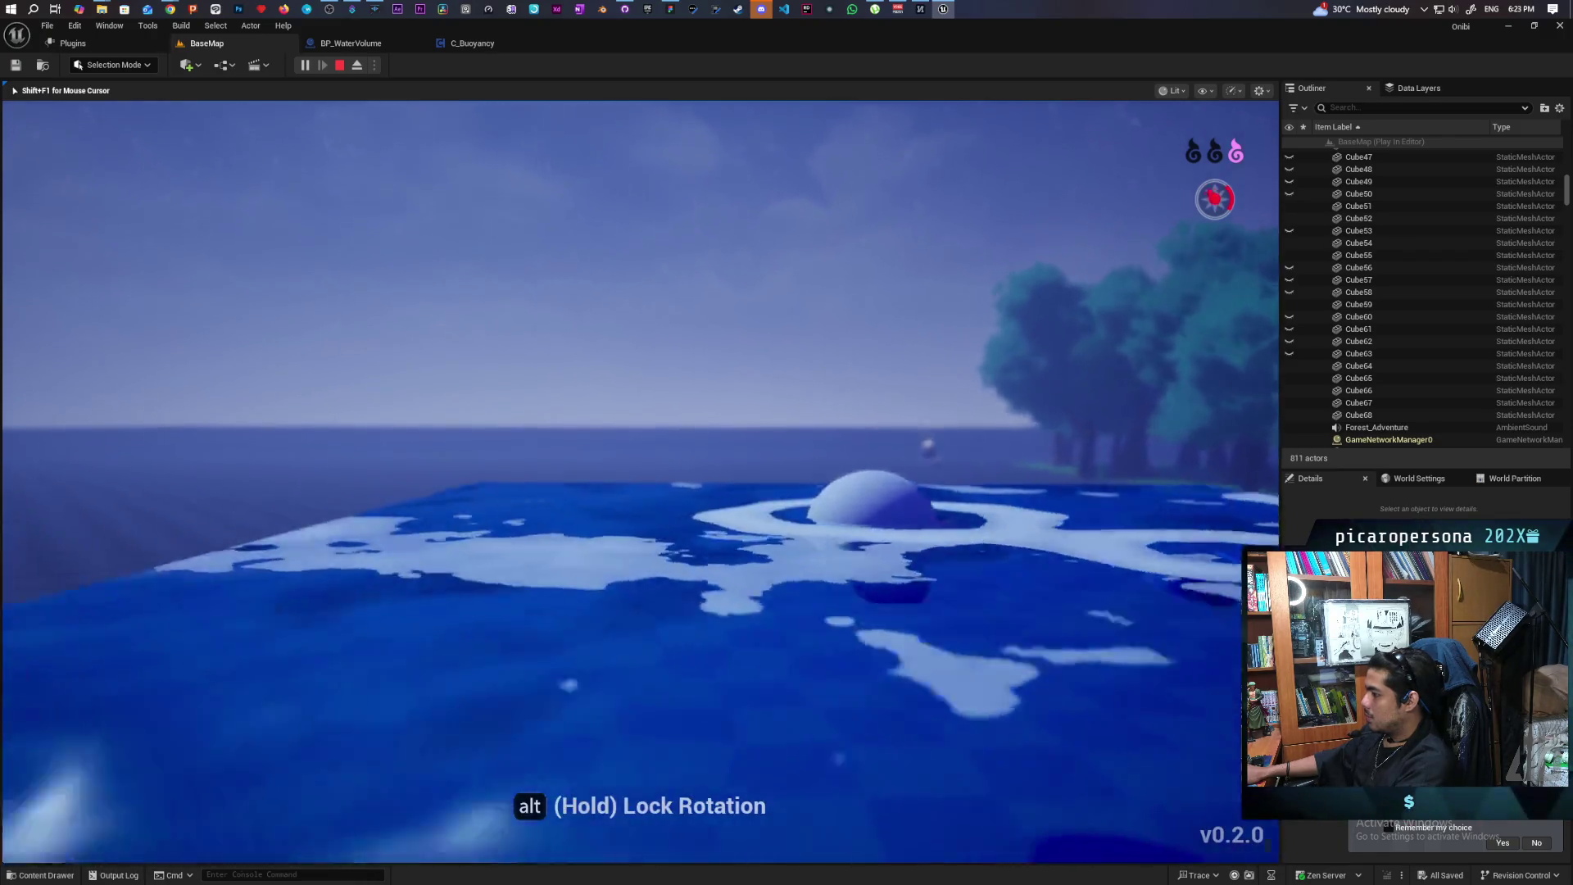
key(Escape)
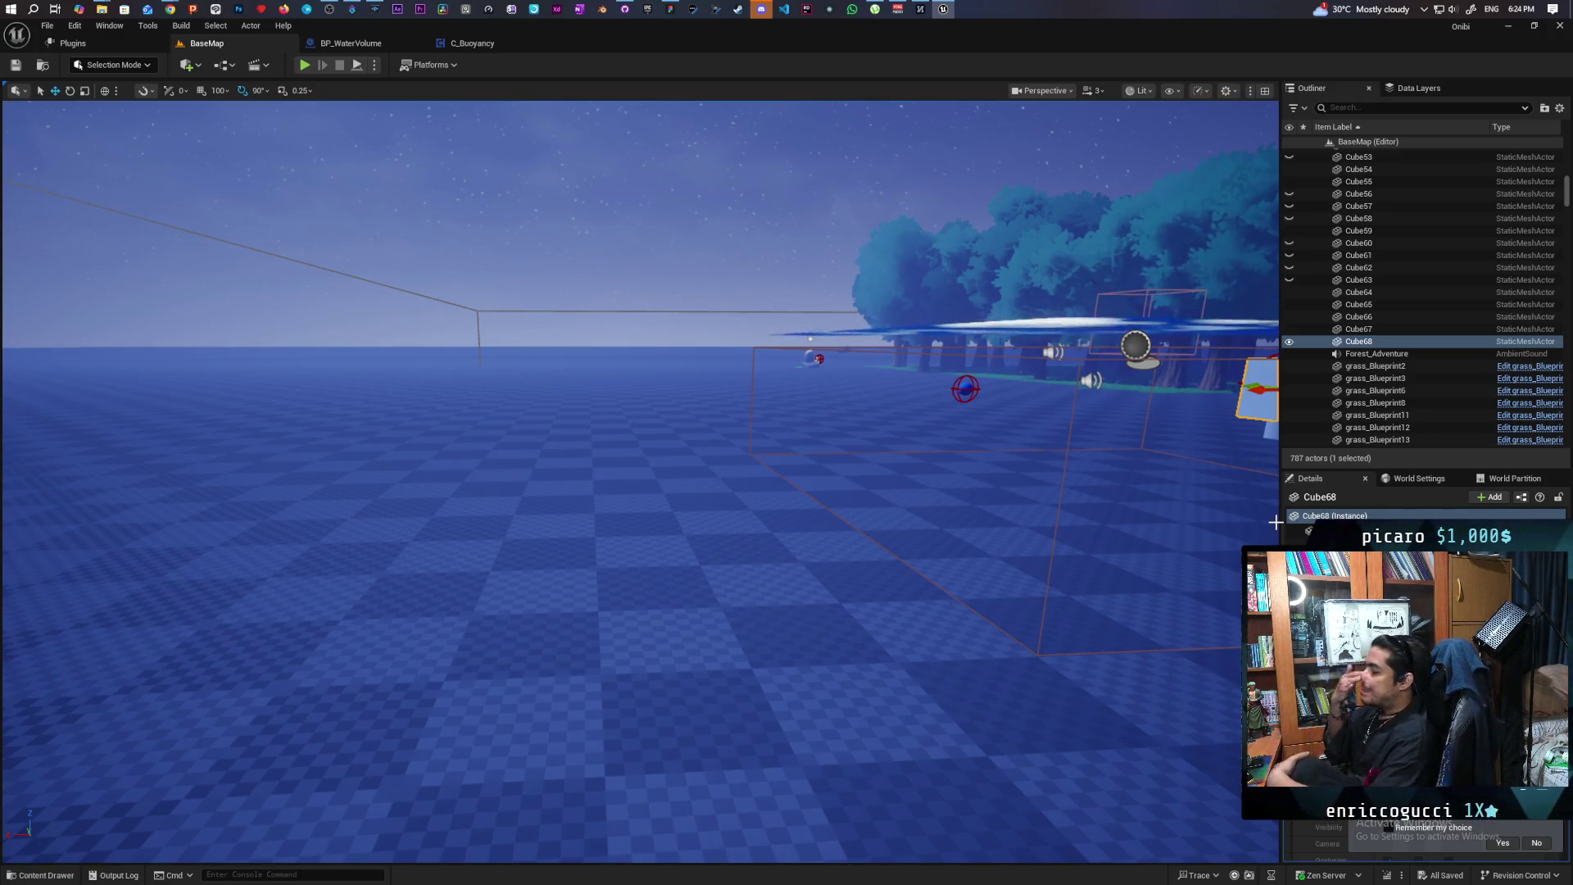
click(475, 45)
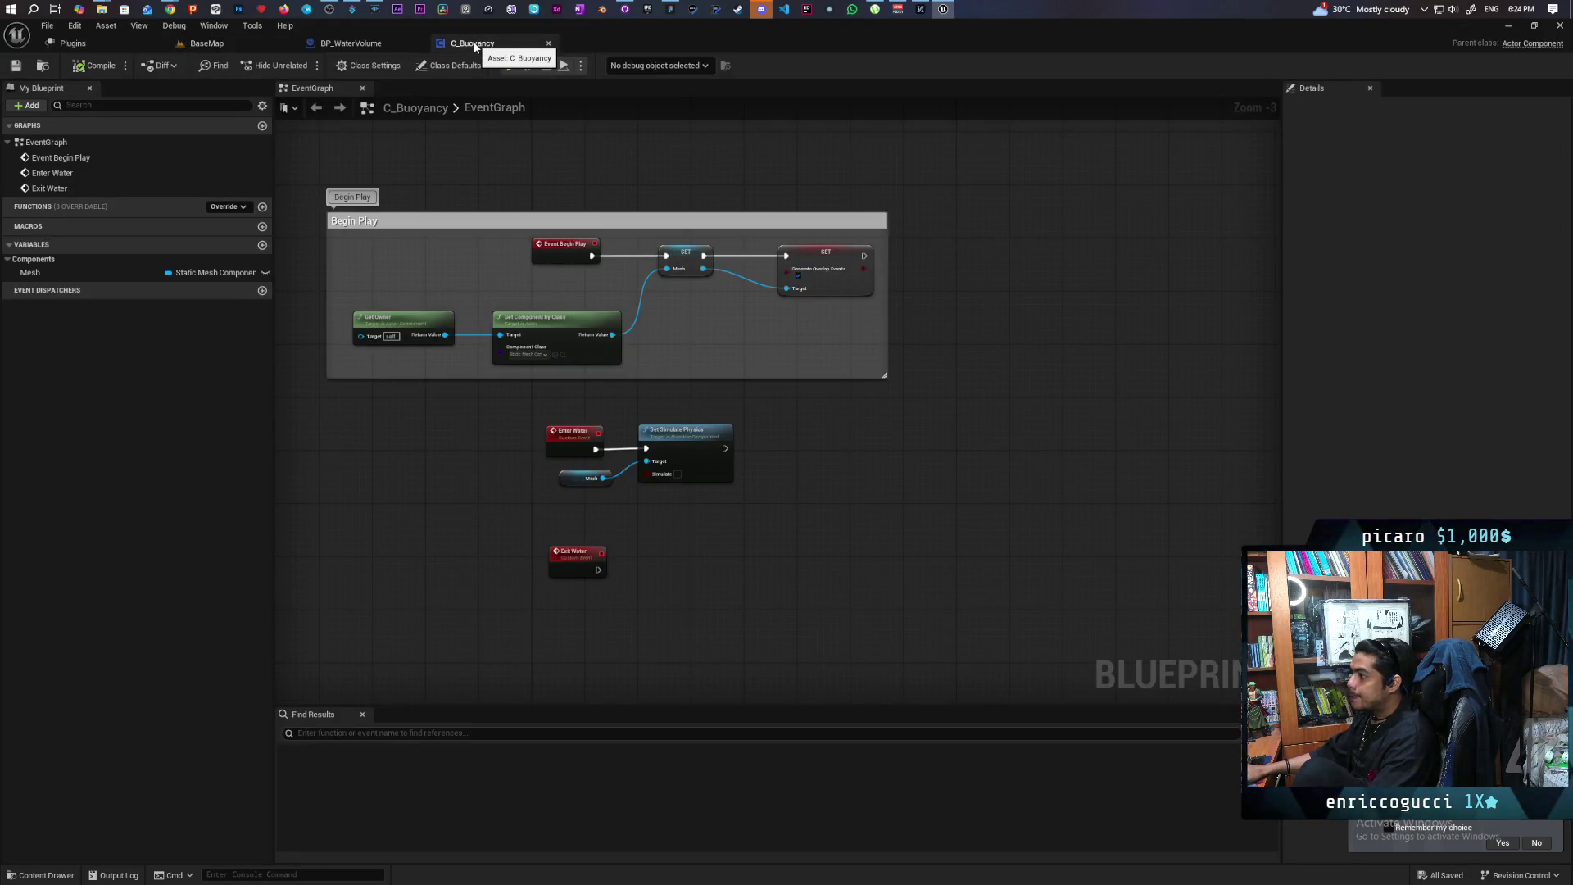
Give the BP_WaterVolume Box the WaterBodyCollision preset and save all assets
click(377, 44)
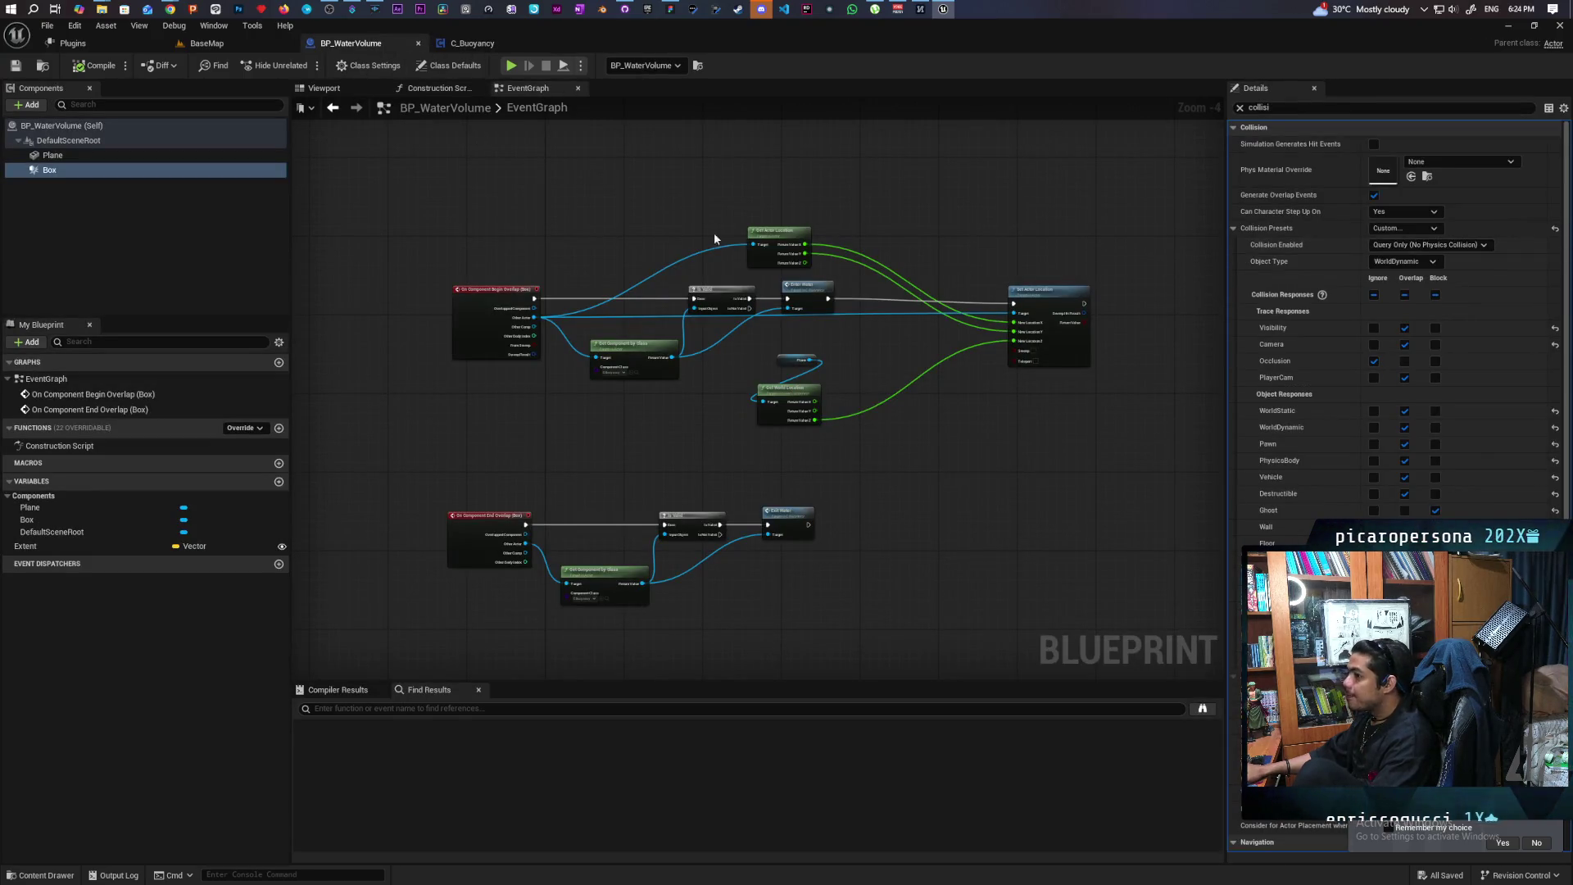
click(1439, 247)
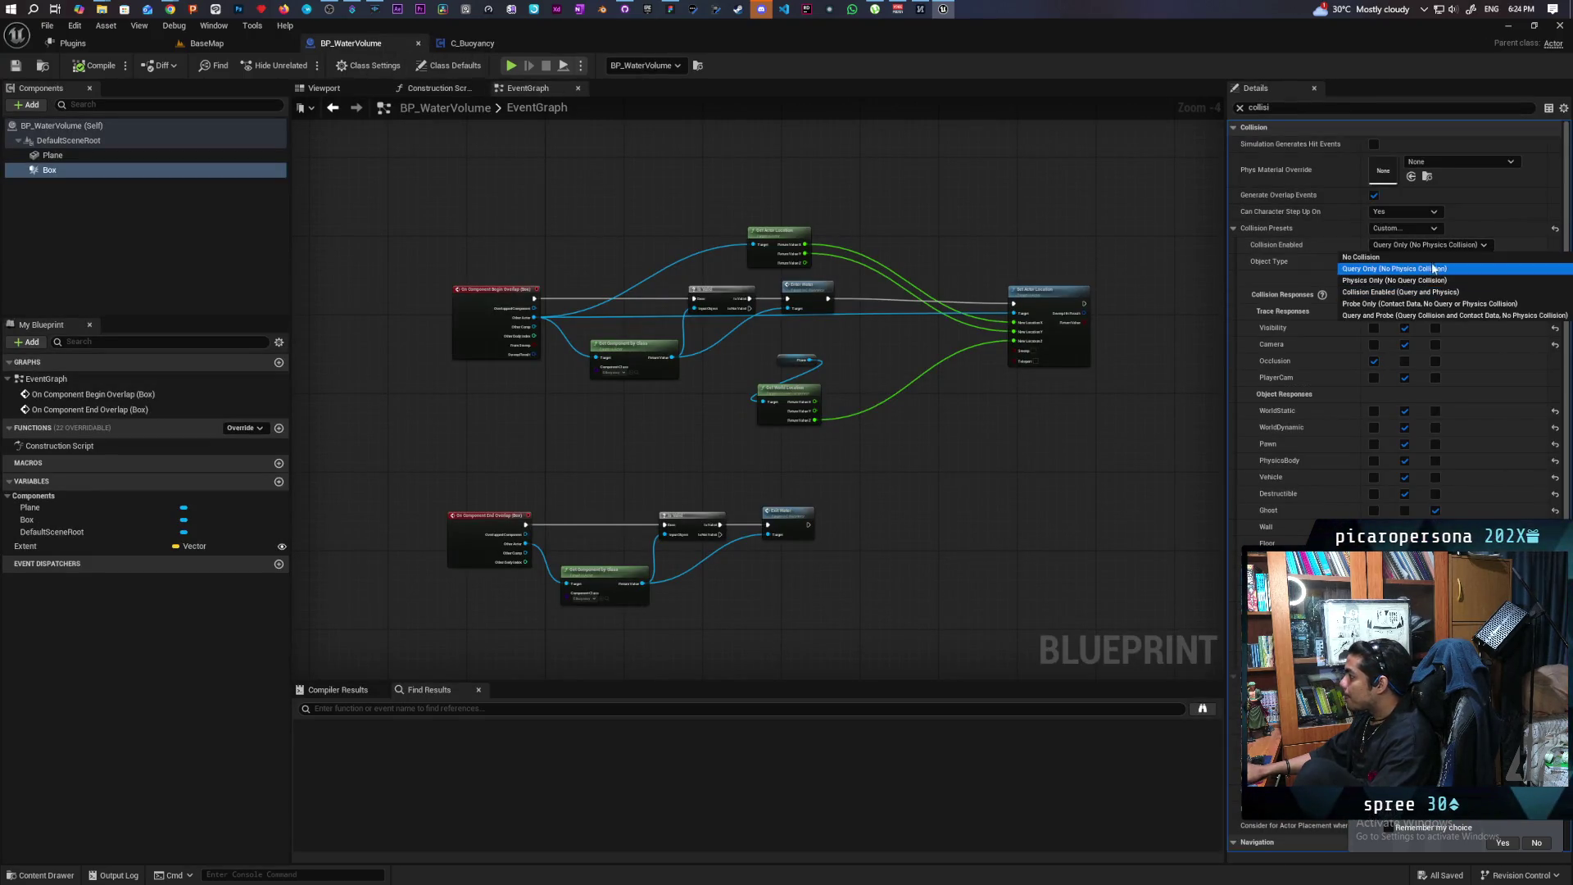
click(1405, 233)
click(1403, 463)
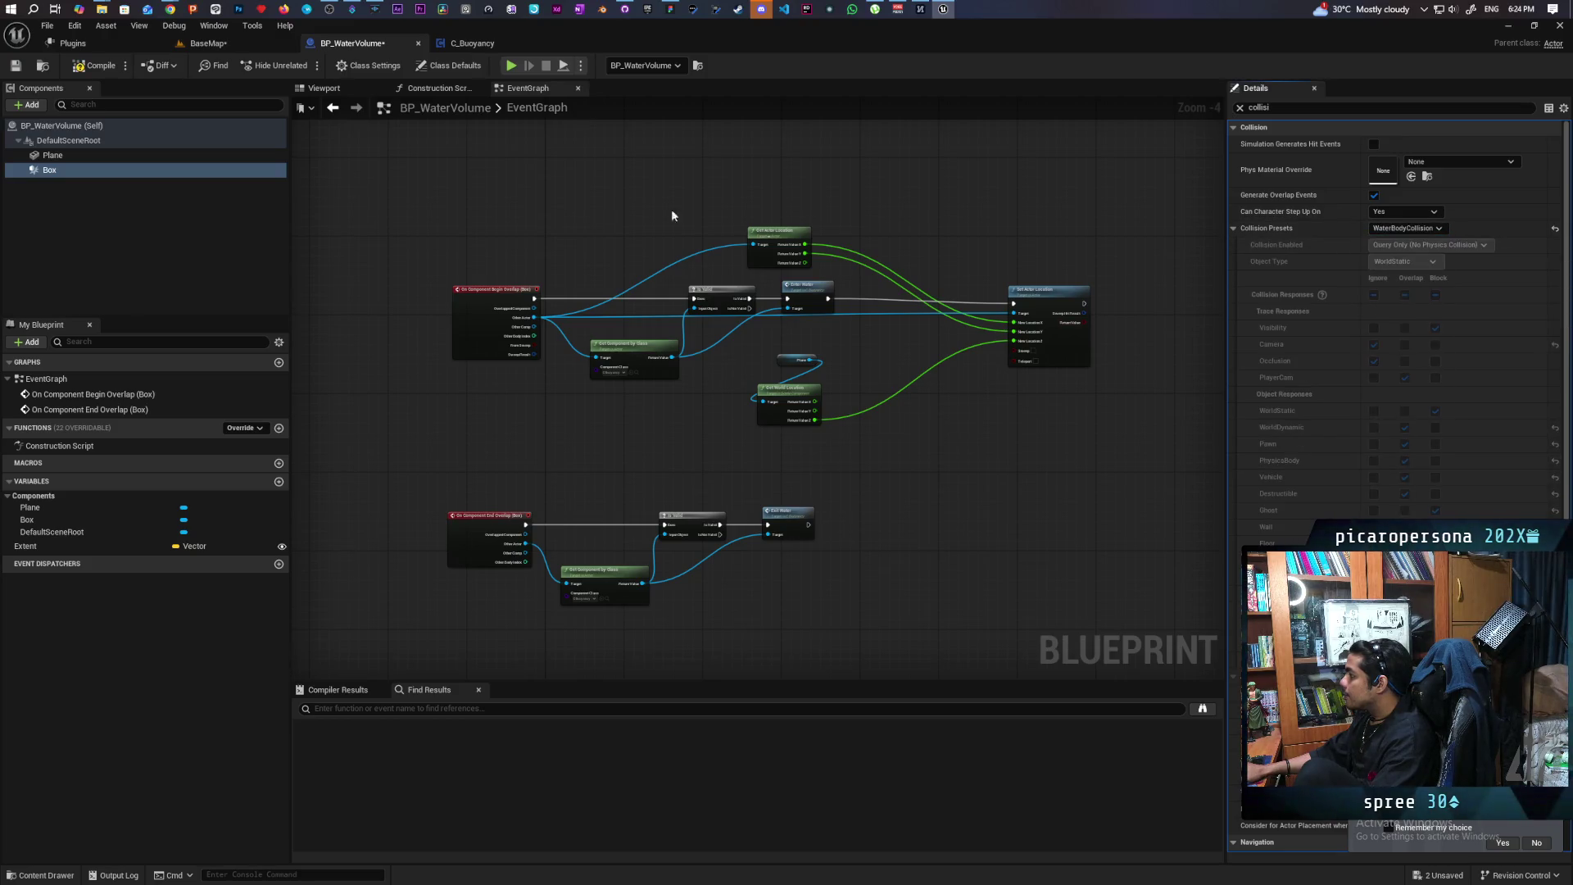
key(ctrl+shift+s)
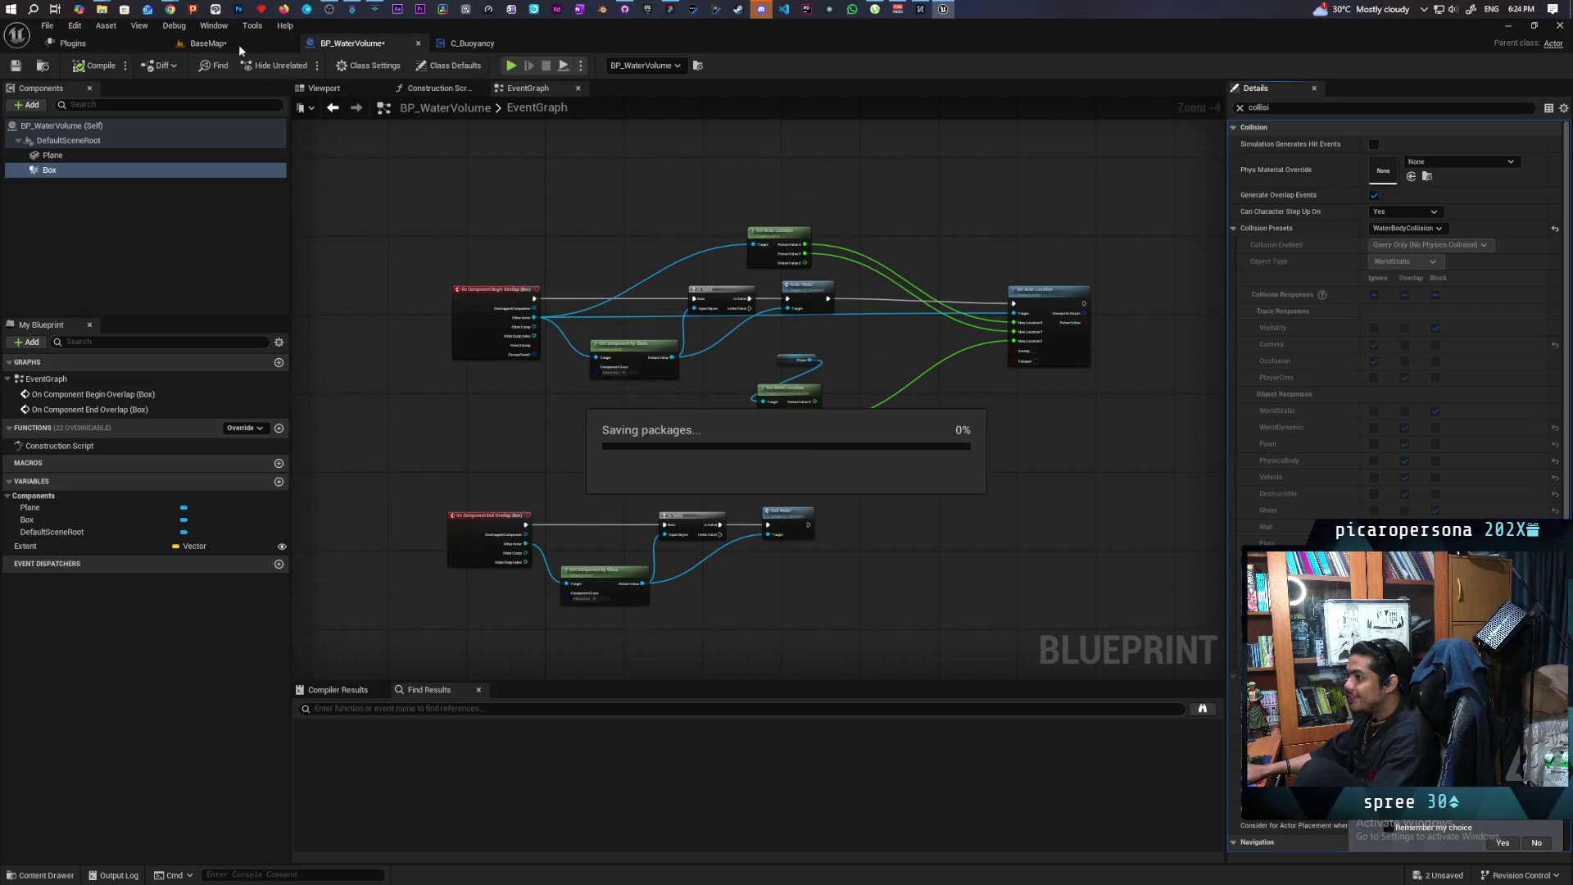
click(239, 46)
click(308, 63)
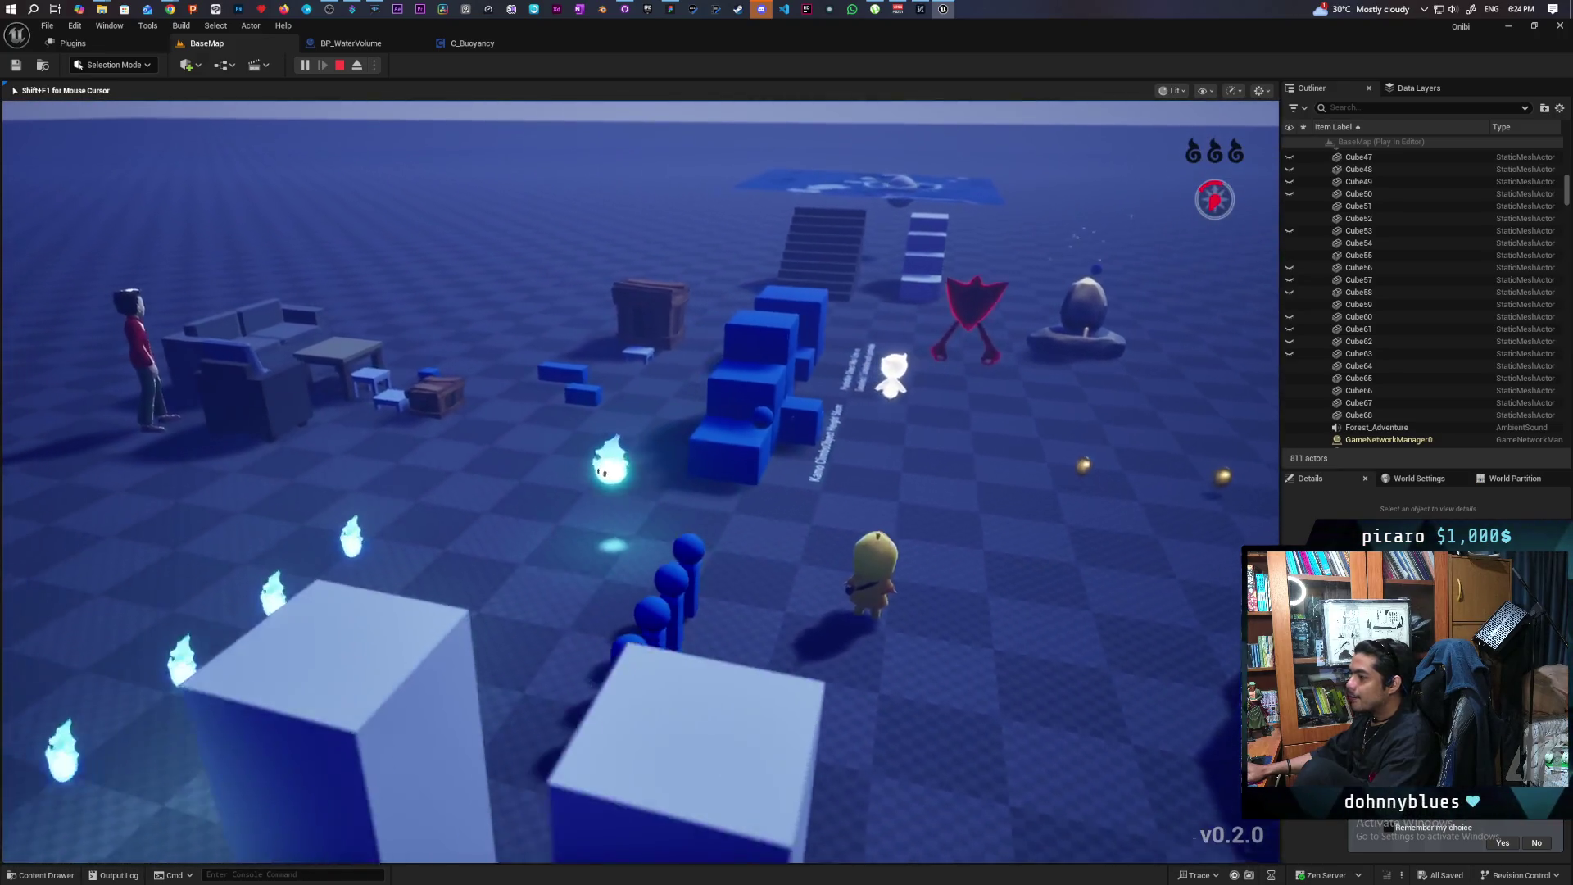
key(f)
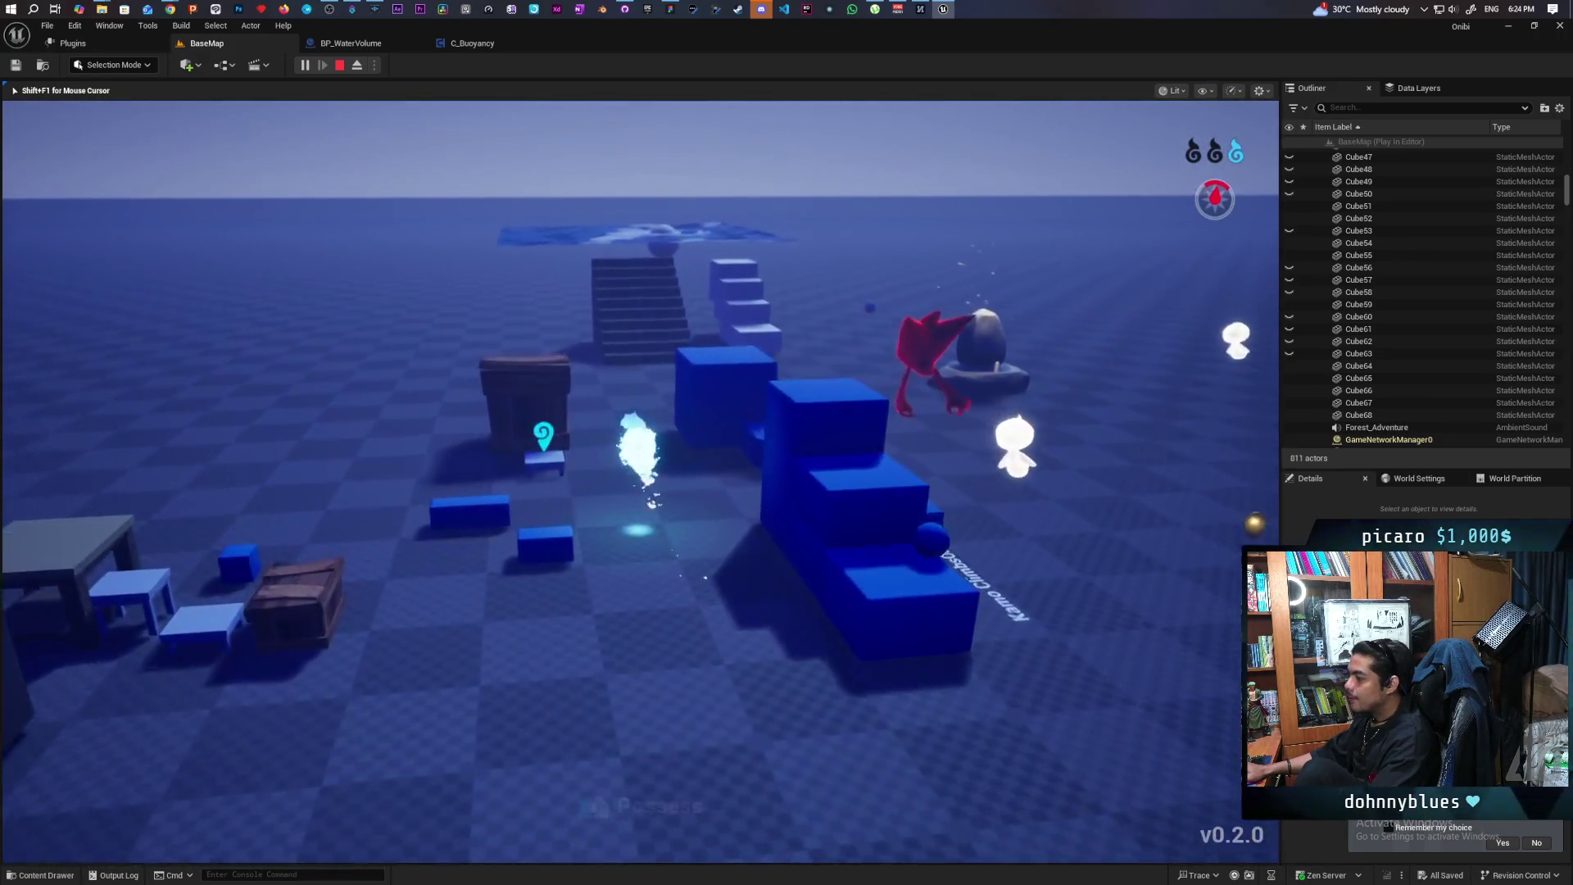
key(w)
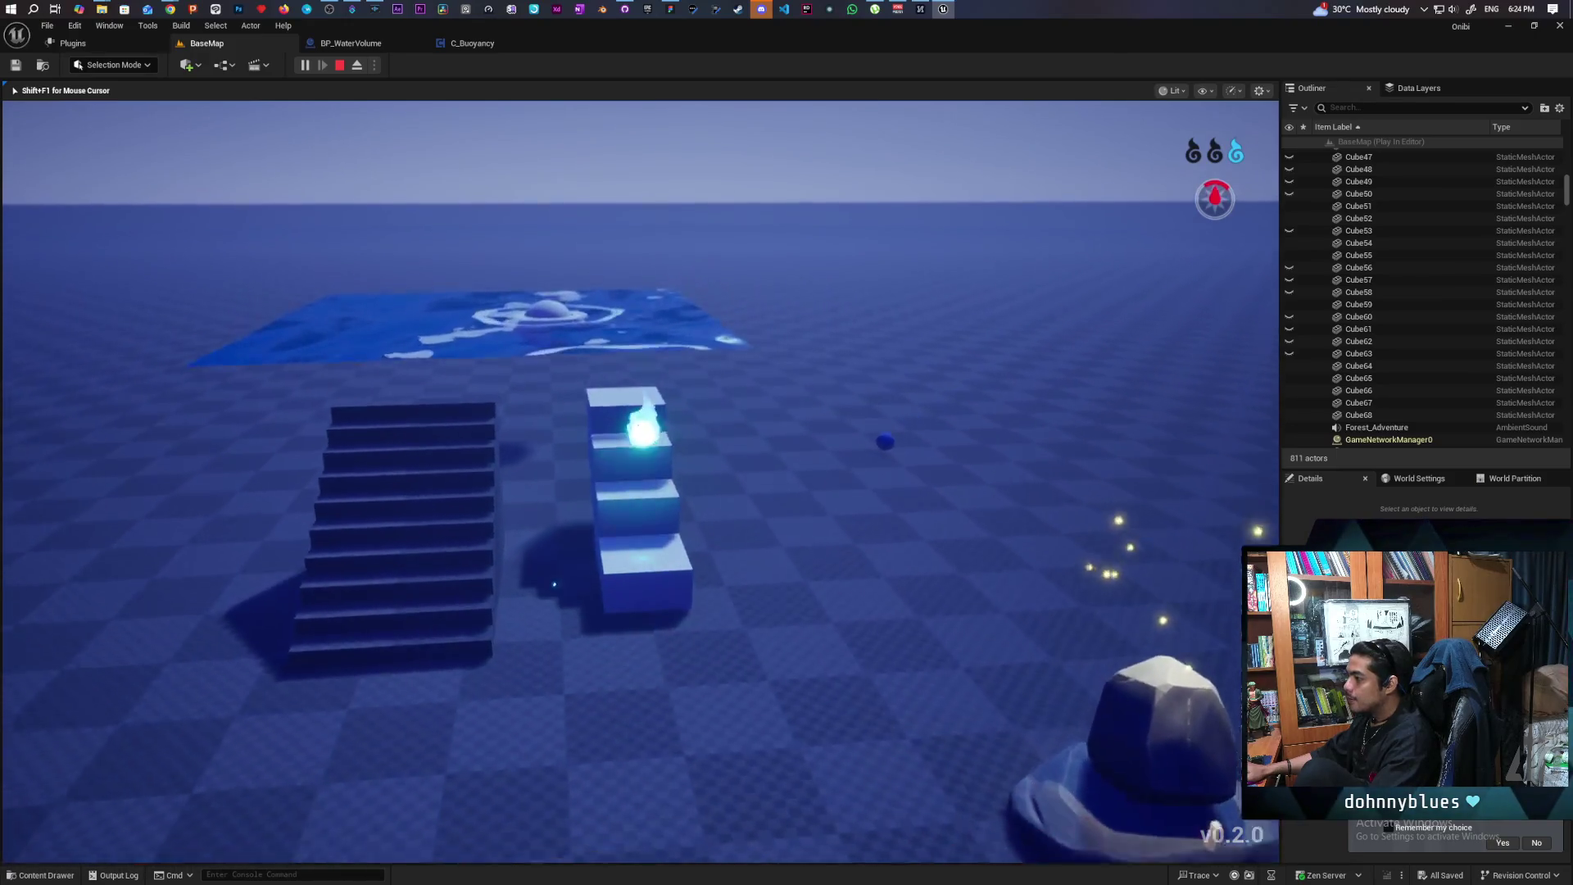
key(w)
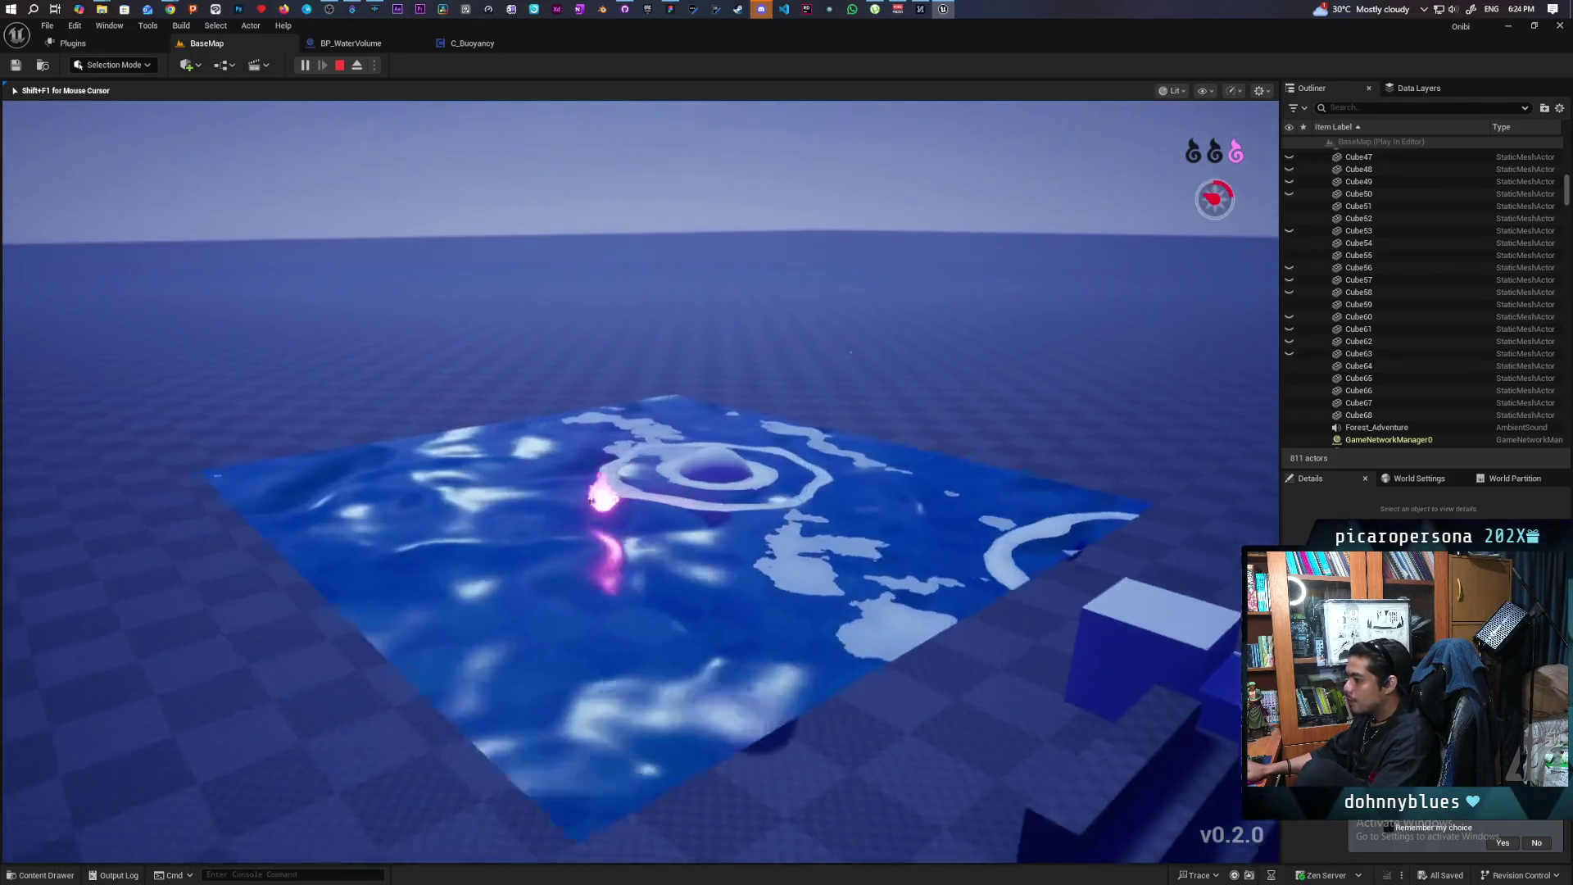
key(w)
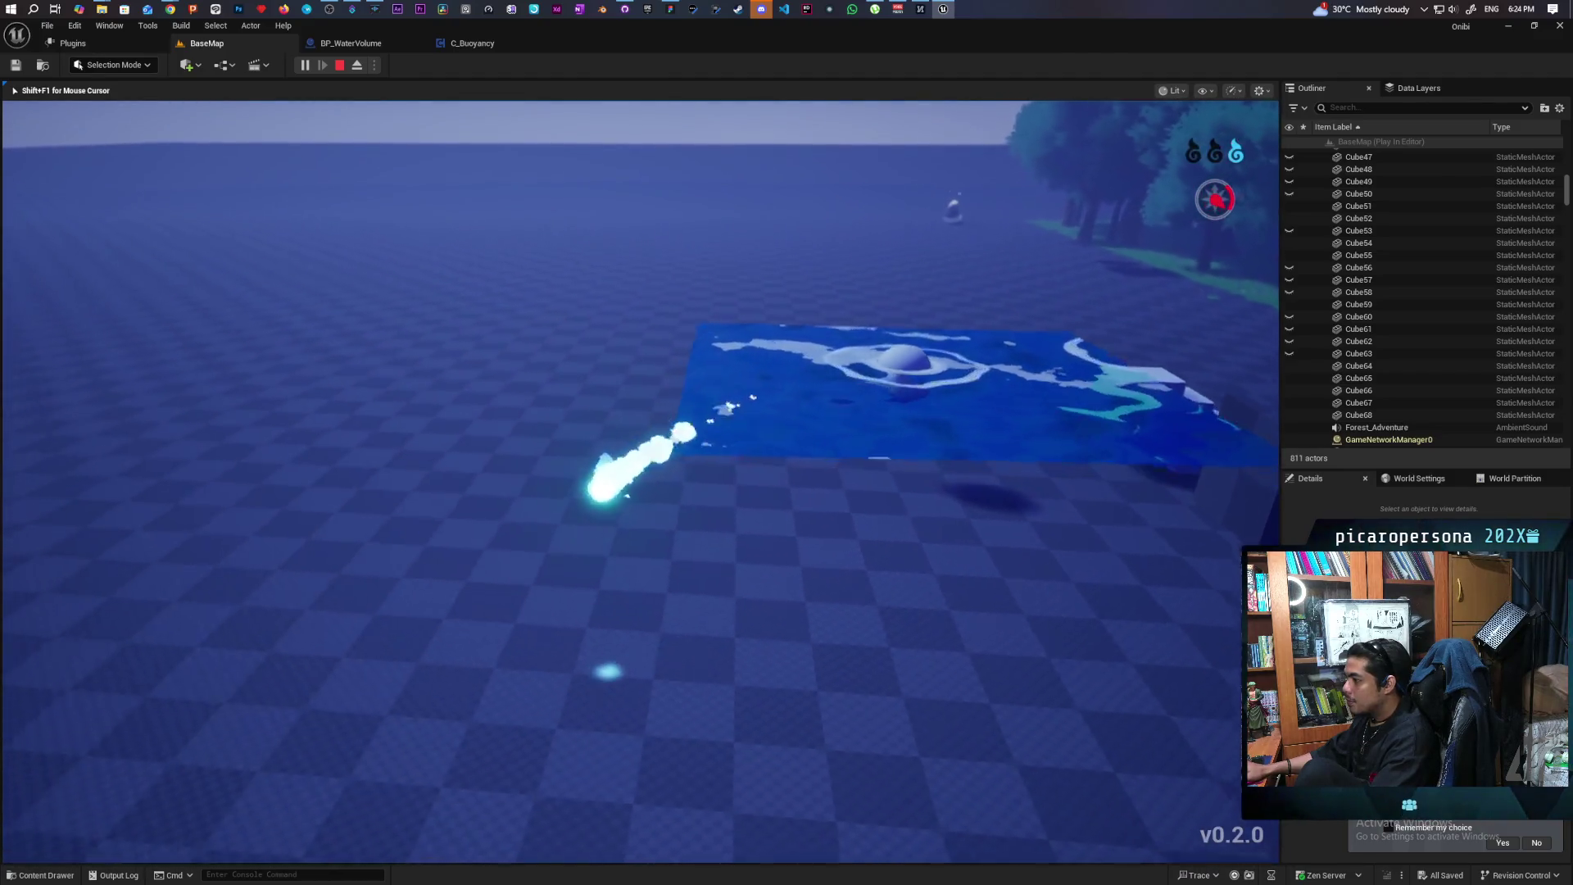
key(w)
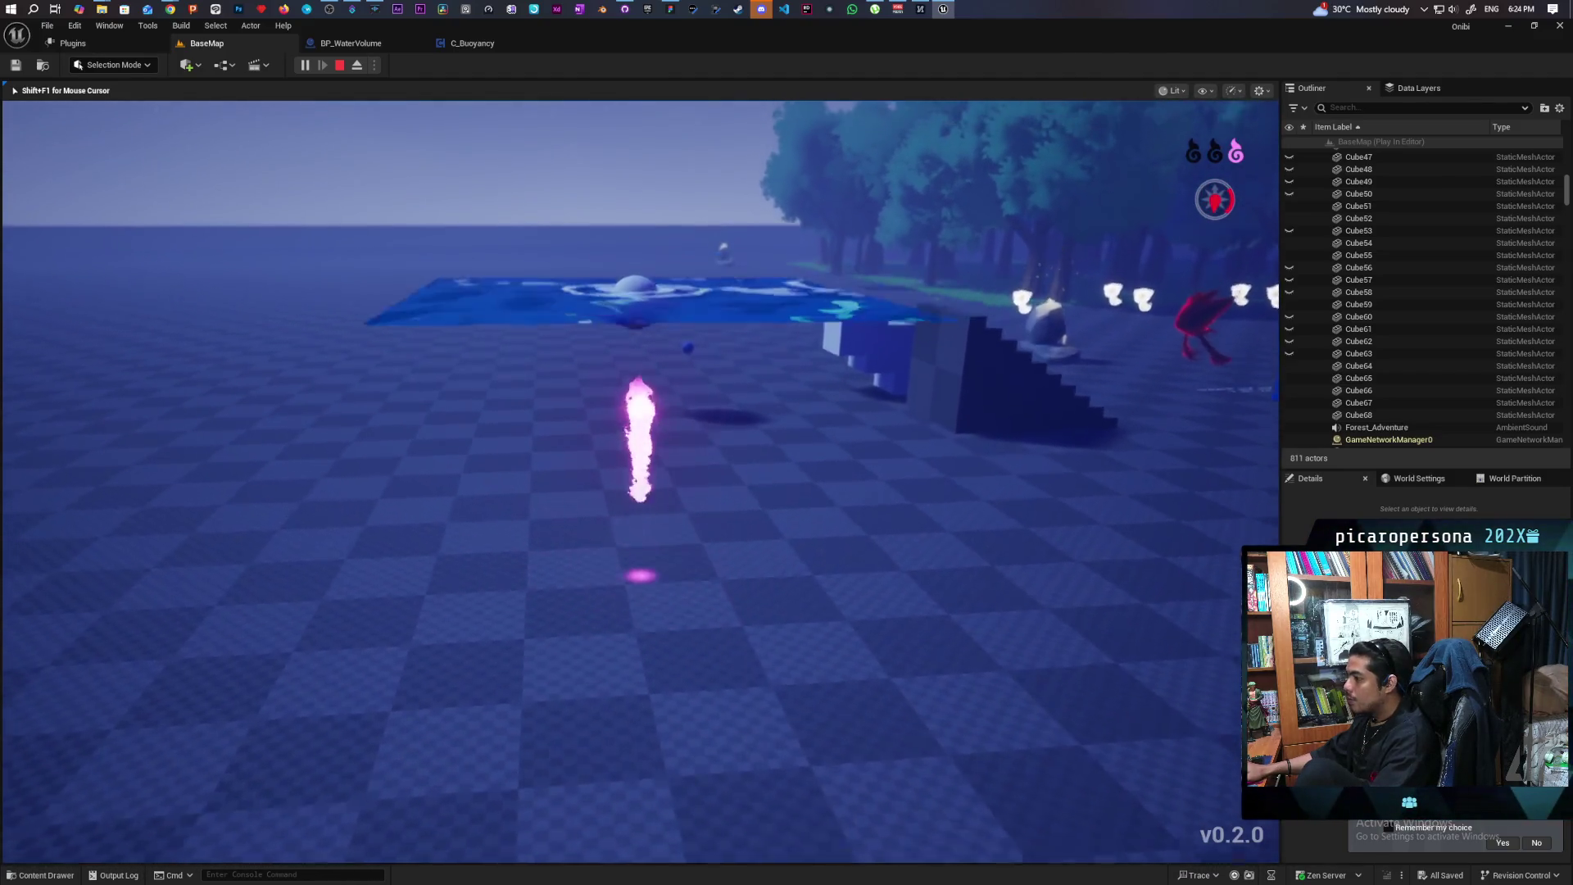
key(w)
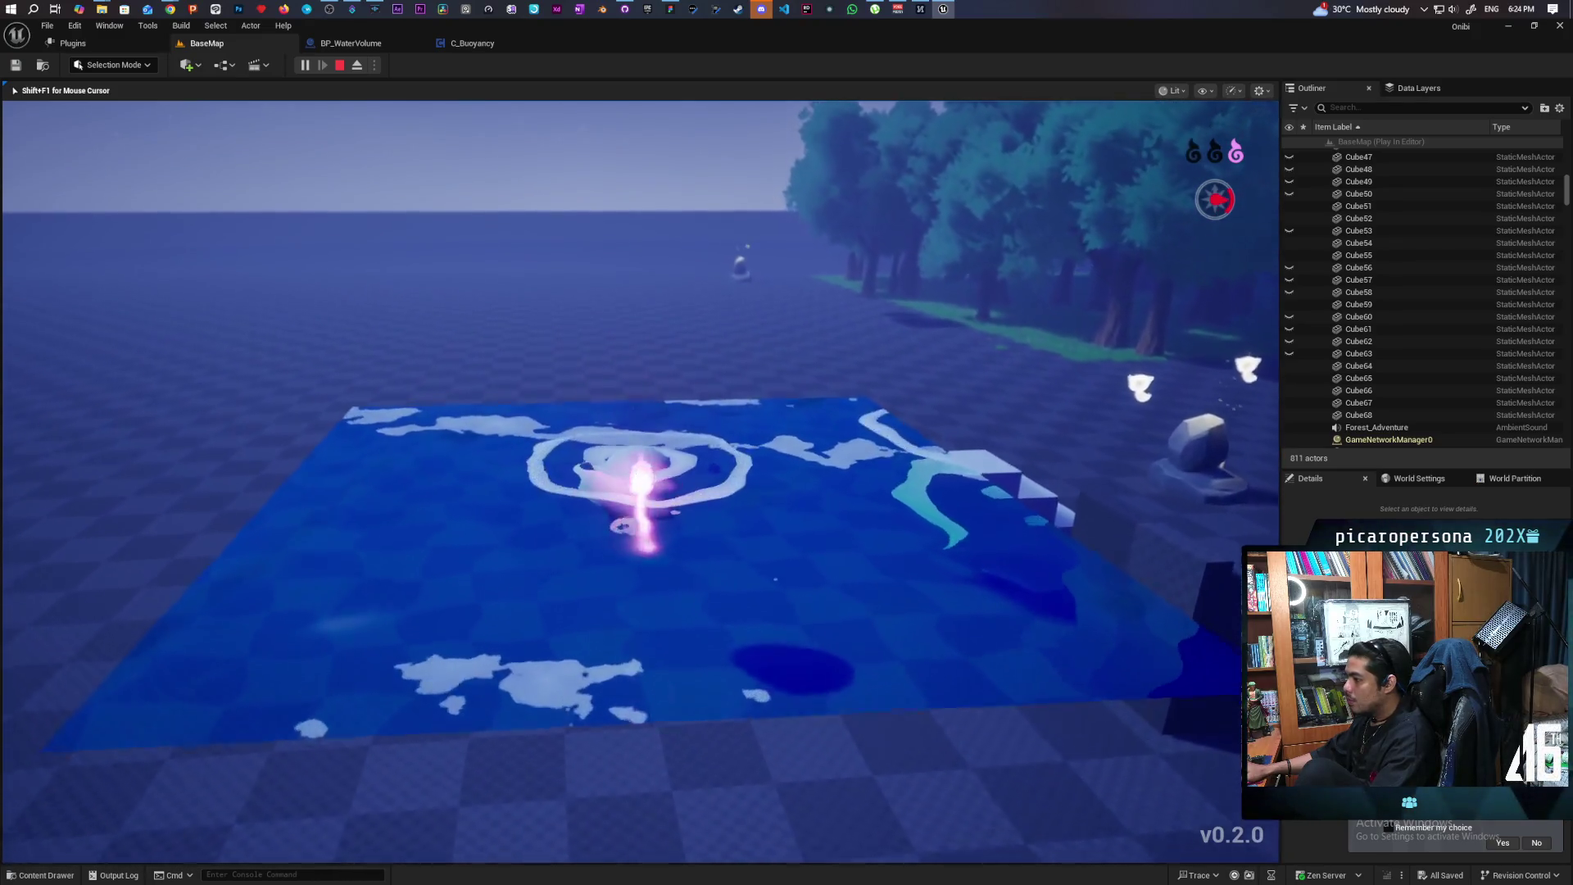
key(space)
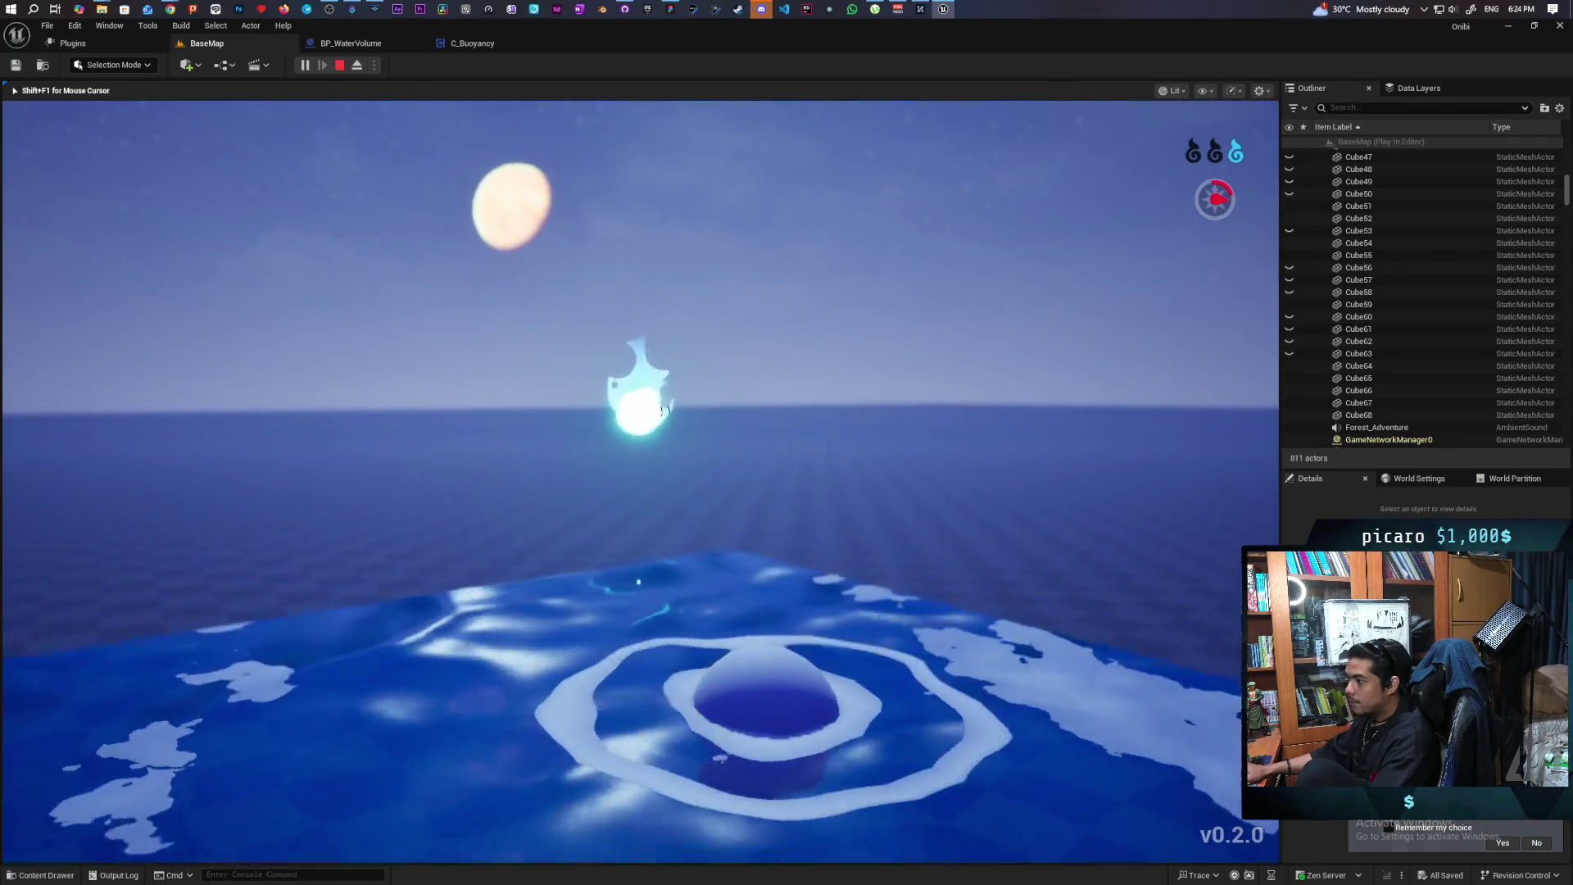
key(space)
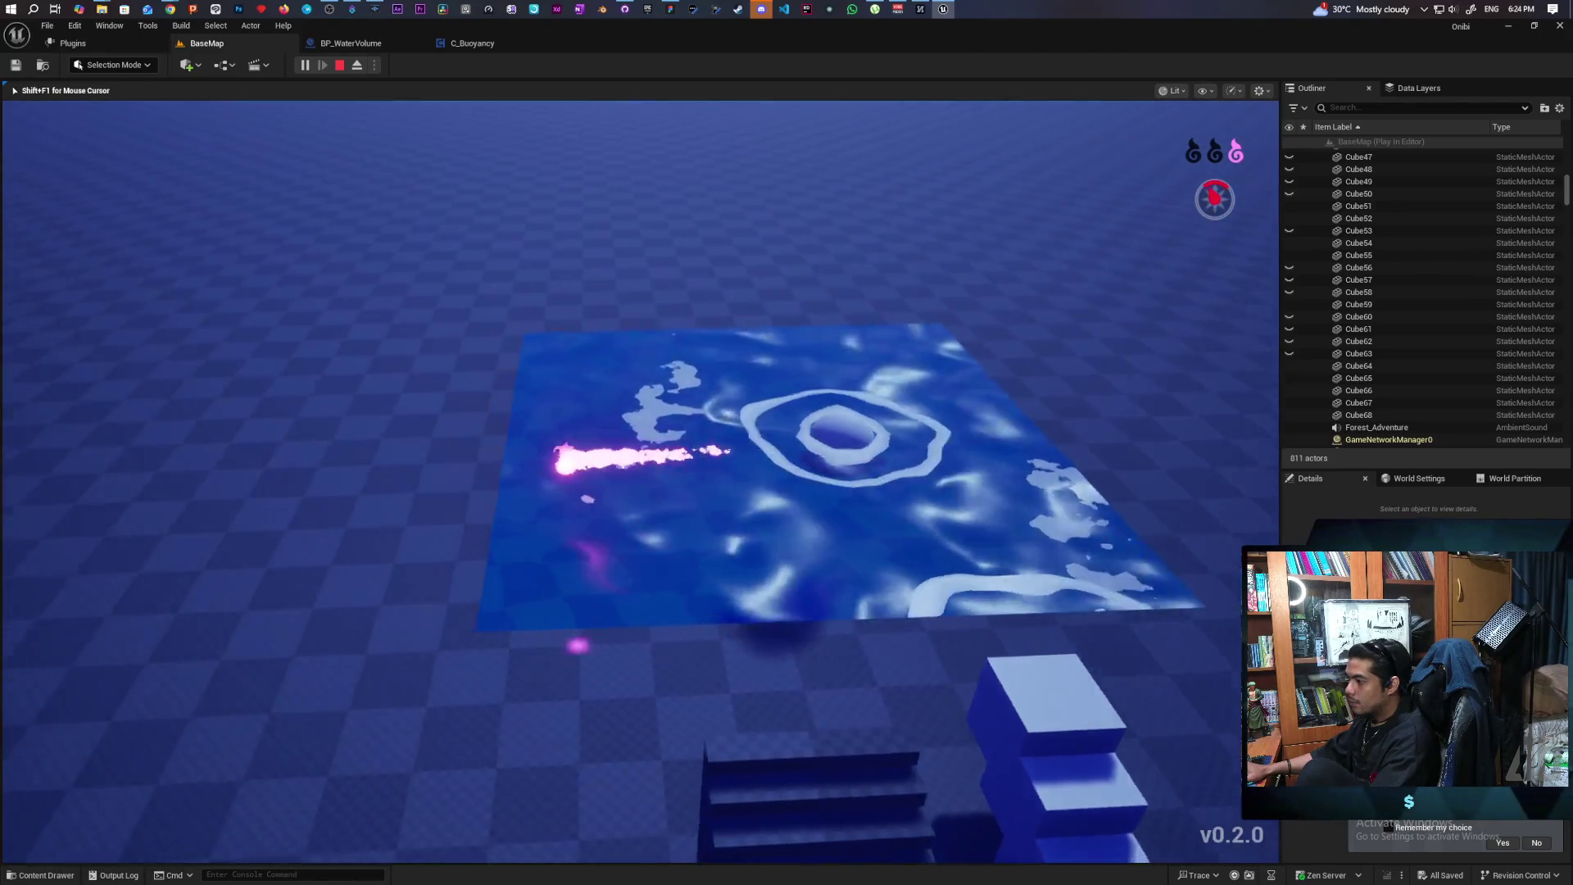
Stop the playtest, check BP_WaterVolume, and frame the water box and Cube68 in the viewport
key(Escape)
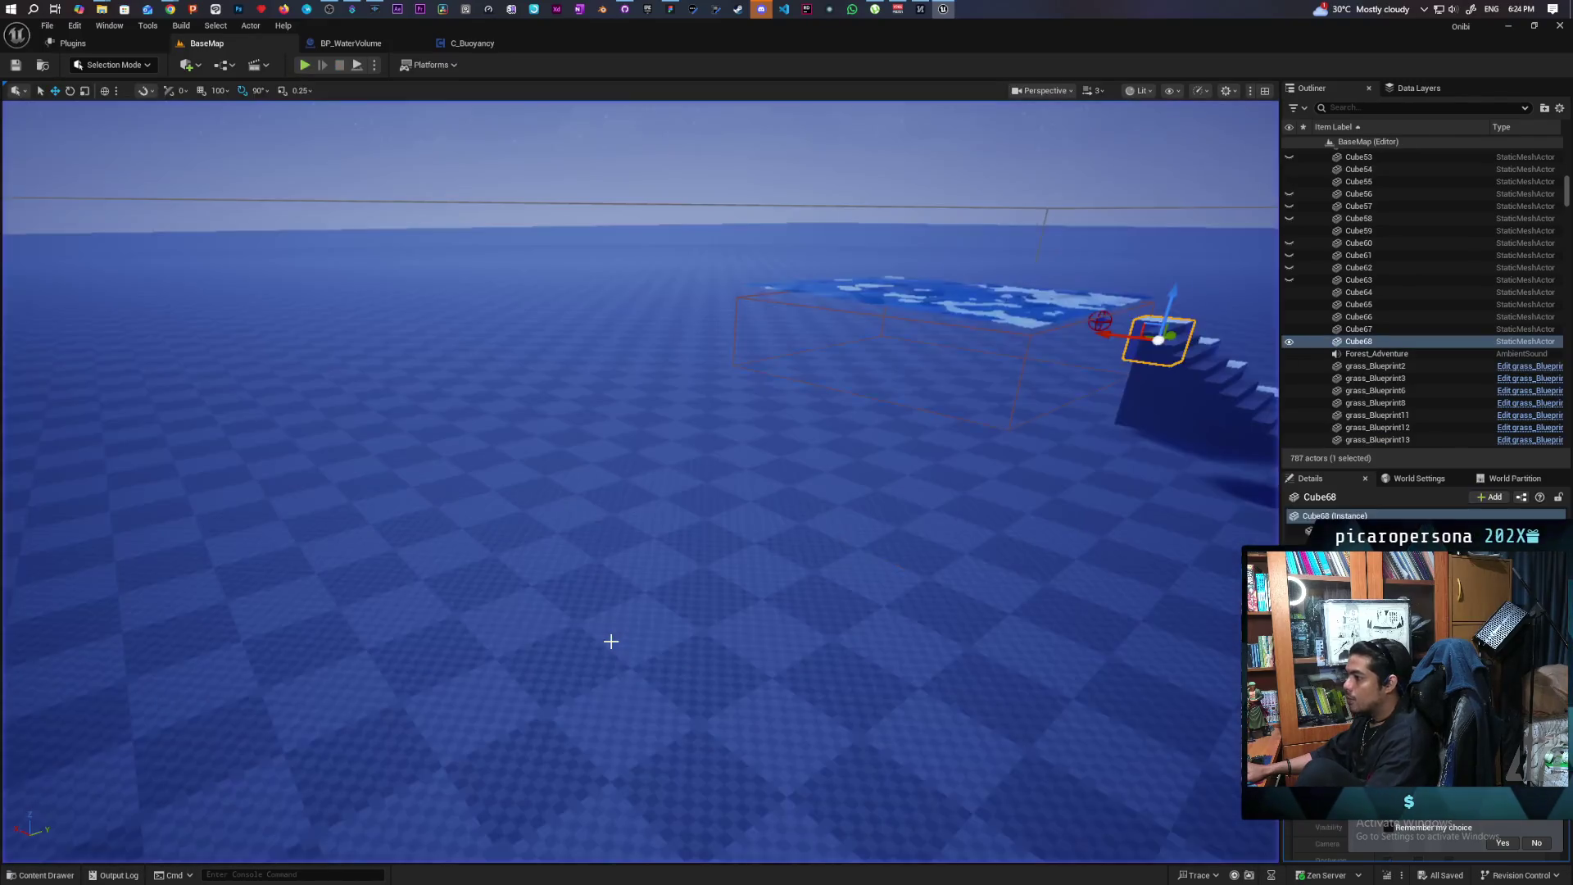
key(f)
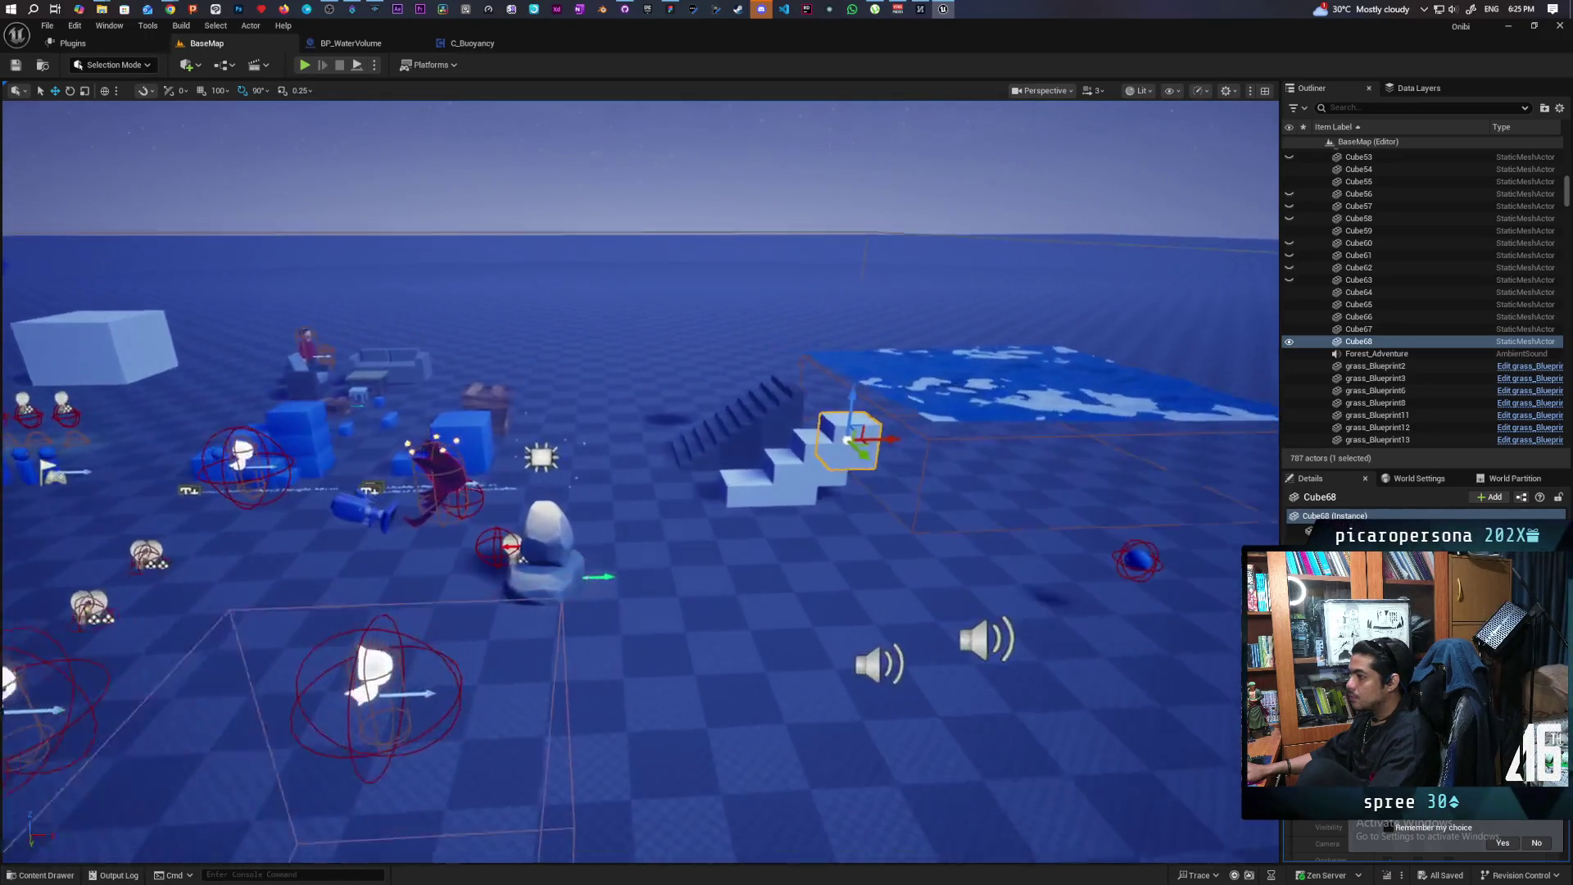
click(361, 44)
key(Return)
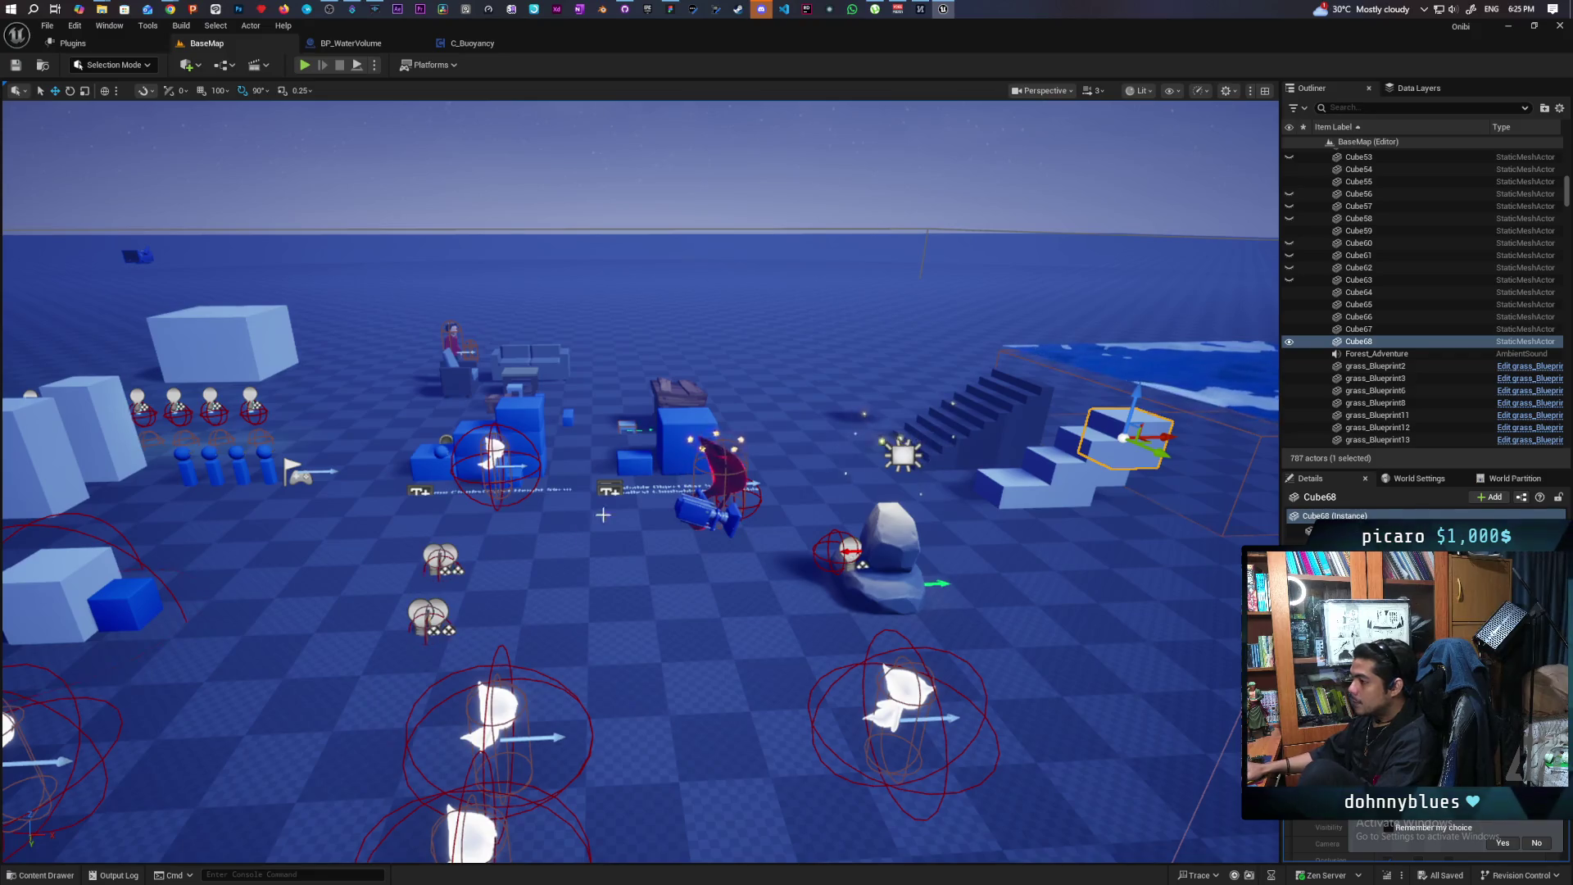
key(f)
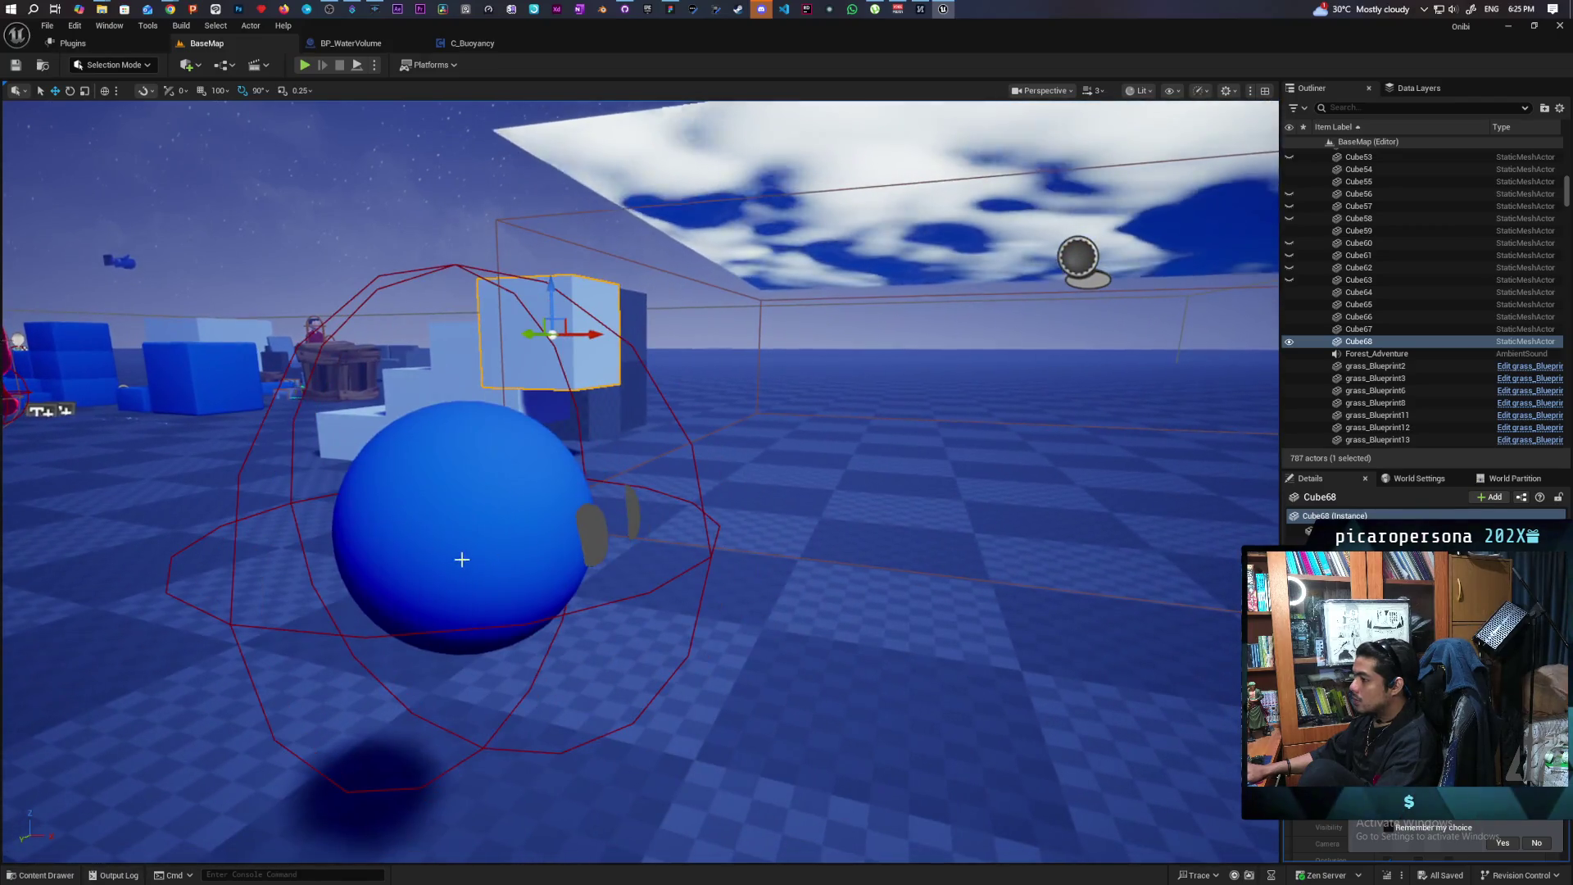
Select and frame the floating sphere, then open the BP_WaterVolume graph via C_Buoyancy
click(460, 559)
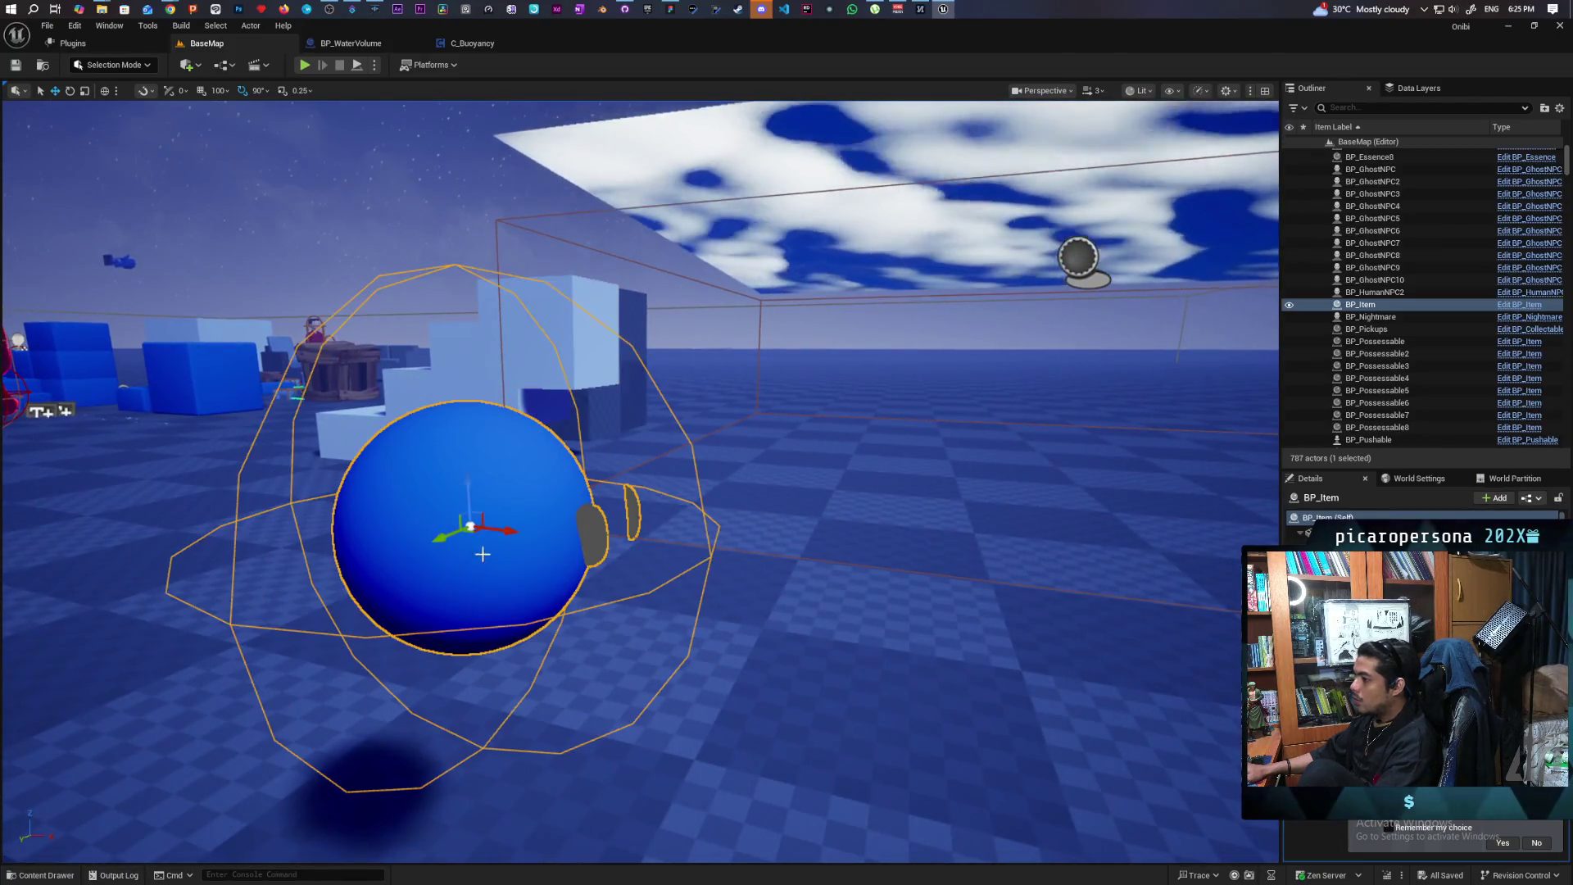
key(f)
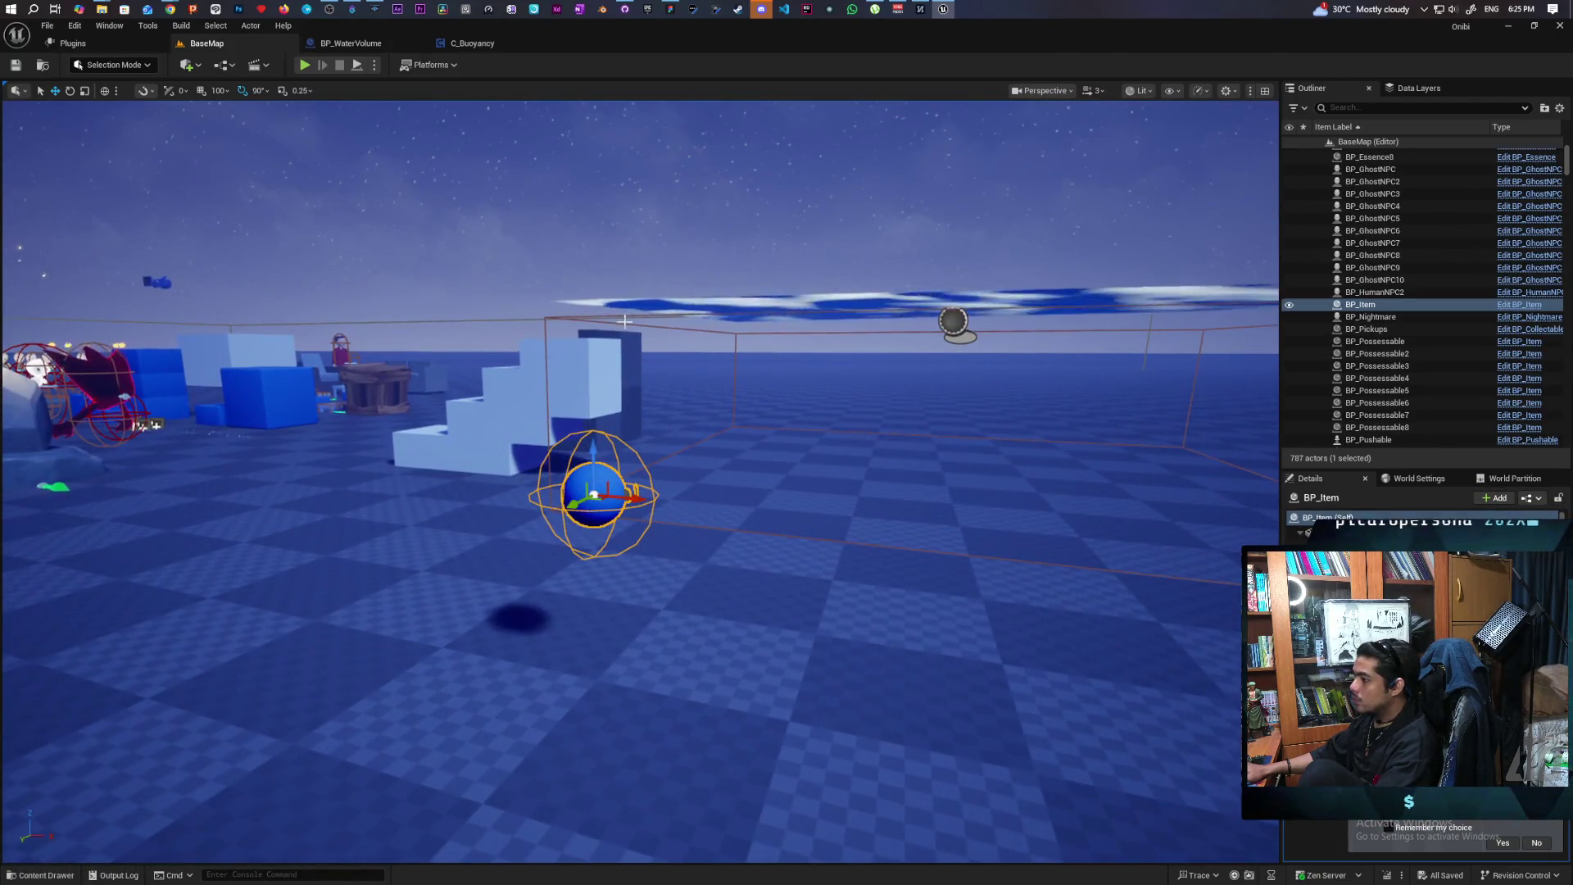
click(465, 44)
click(373, 44)
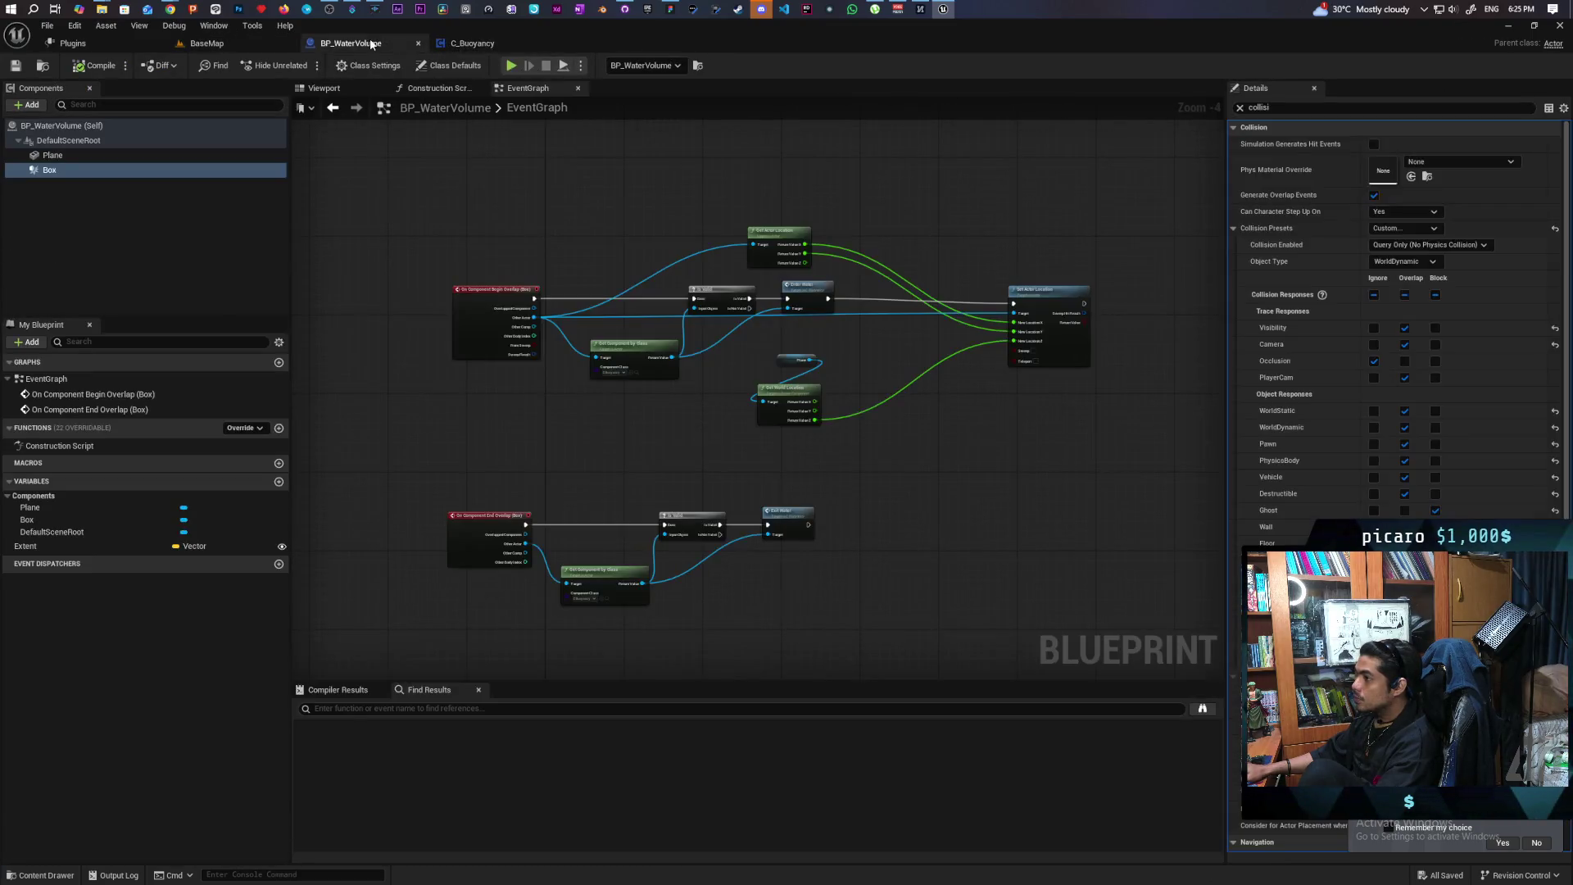
Rearrange the graph, moving Get Component by Class and the Begin Overlap event leftward
scroll(574, 368, up, 3)
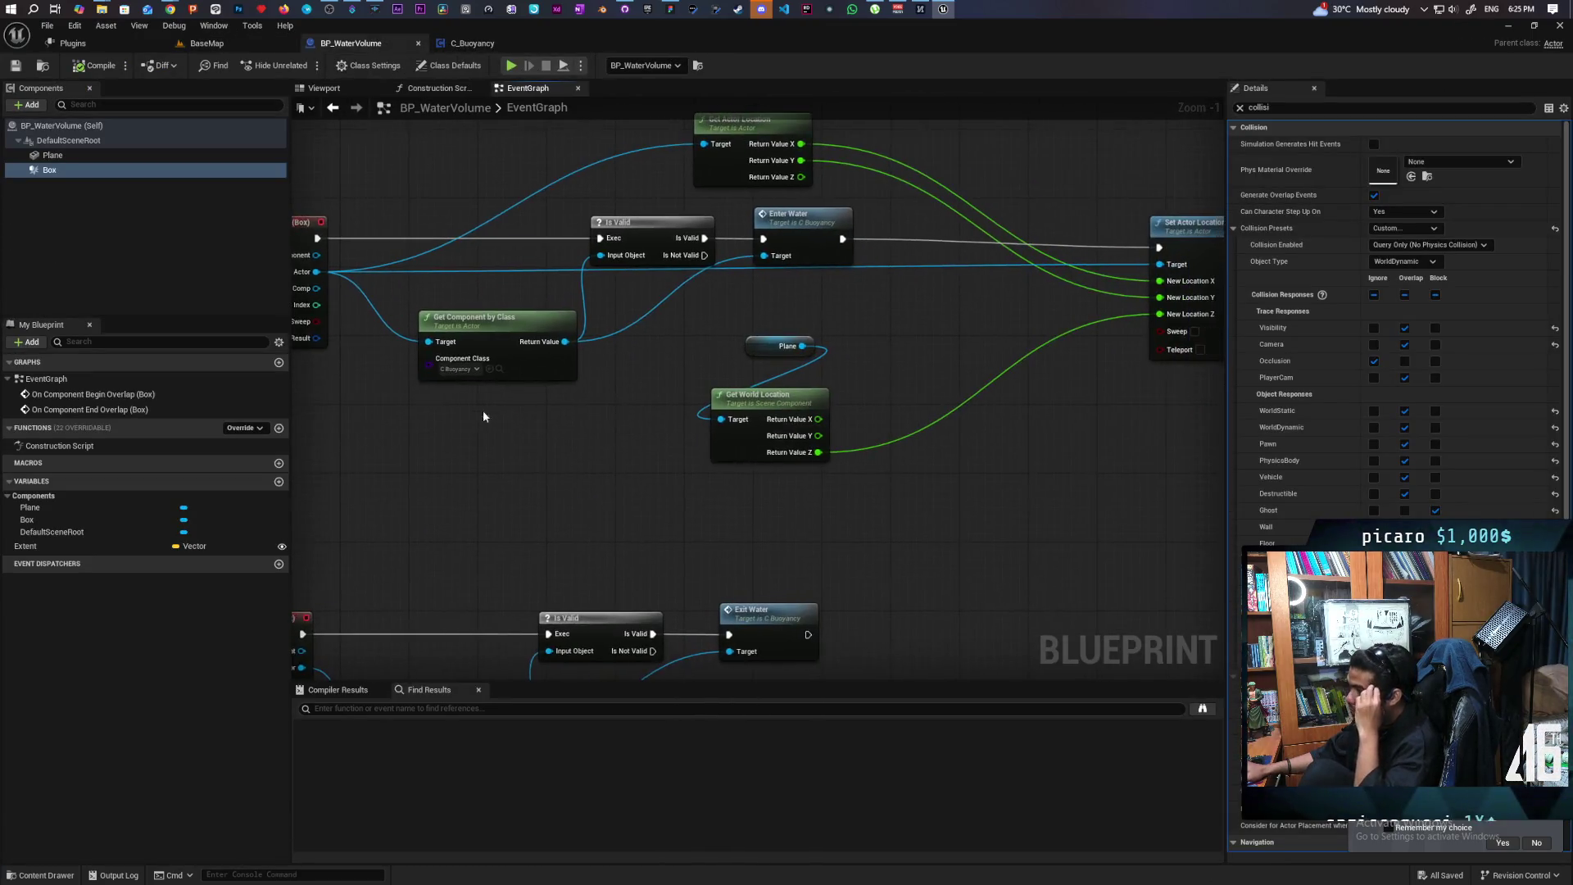
drag(538, 434, 658, 442)
mouse_move(581, 375)
mouse_down()
mouse_move(562, 425)
mouse_move(531, 447)
mouse_move(592, 433)
mouse_up()
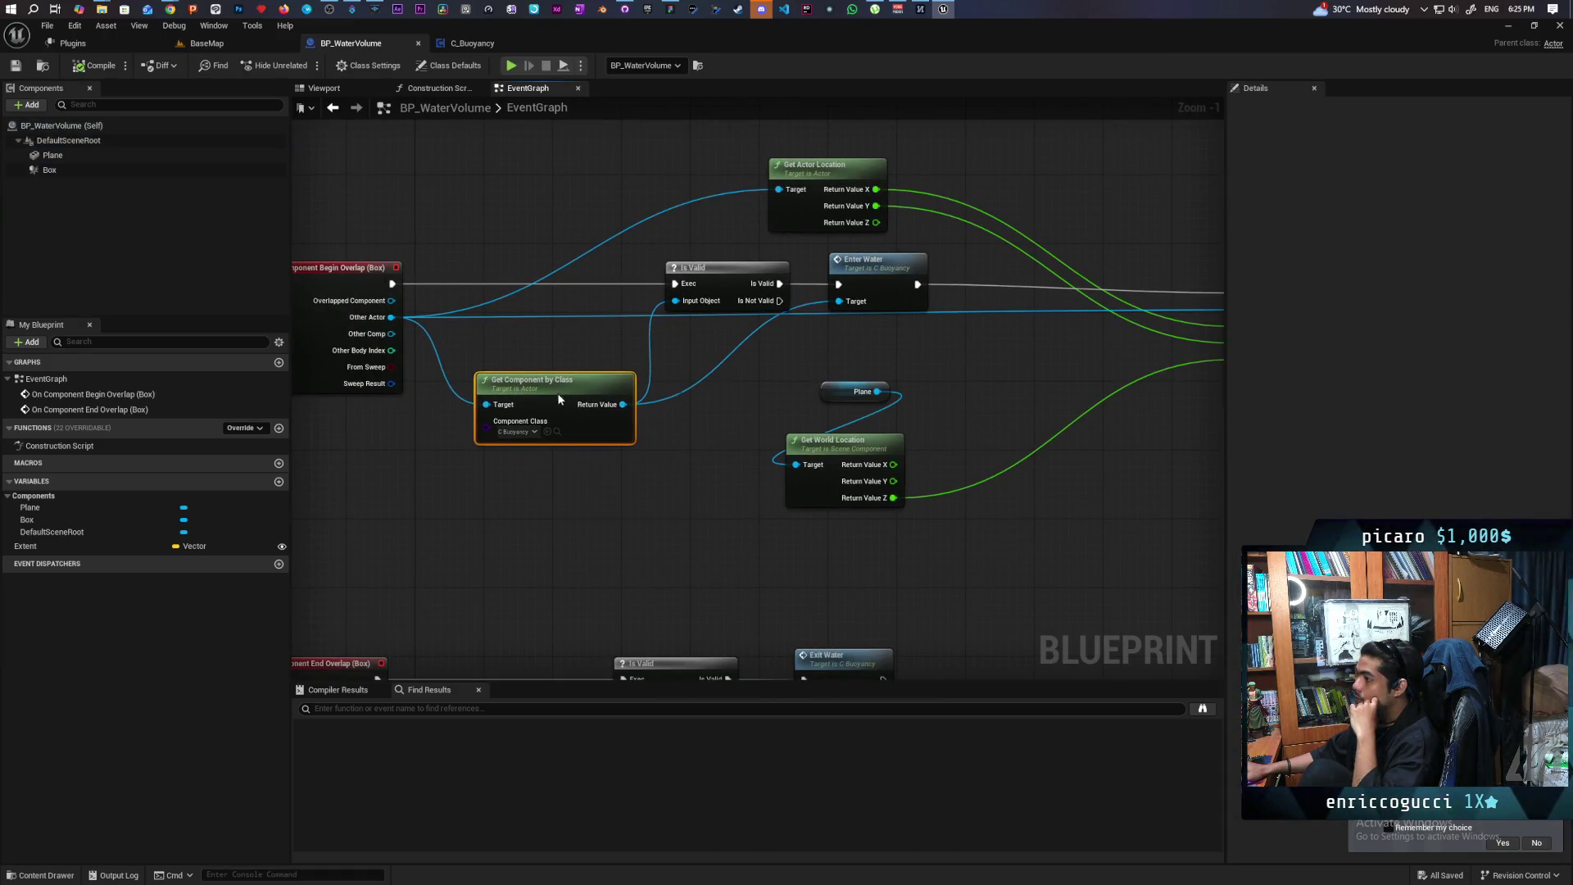
drag(549, 347, 876, 386)
drag(586, 372, 440, 375)
click(644, 297)
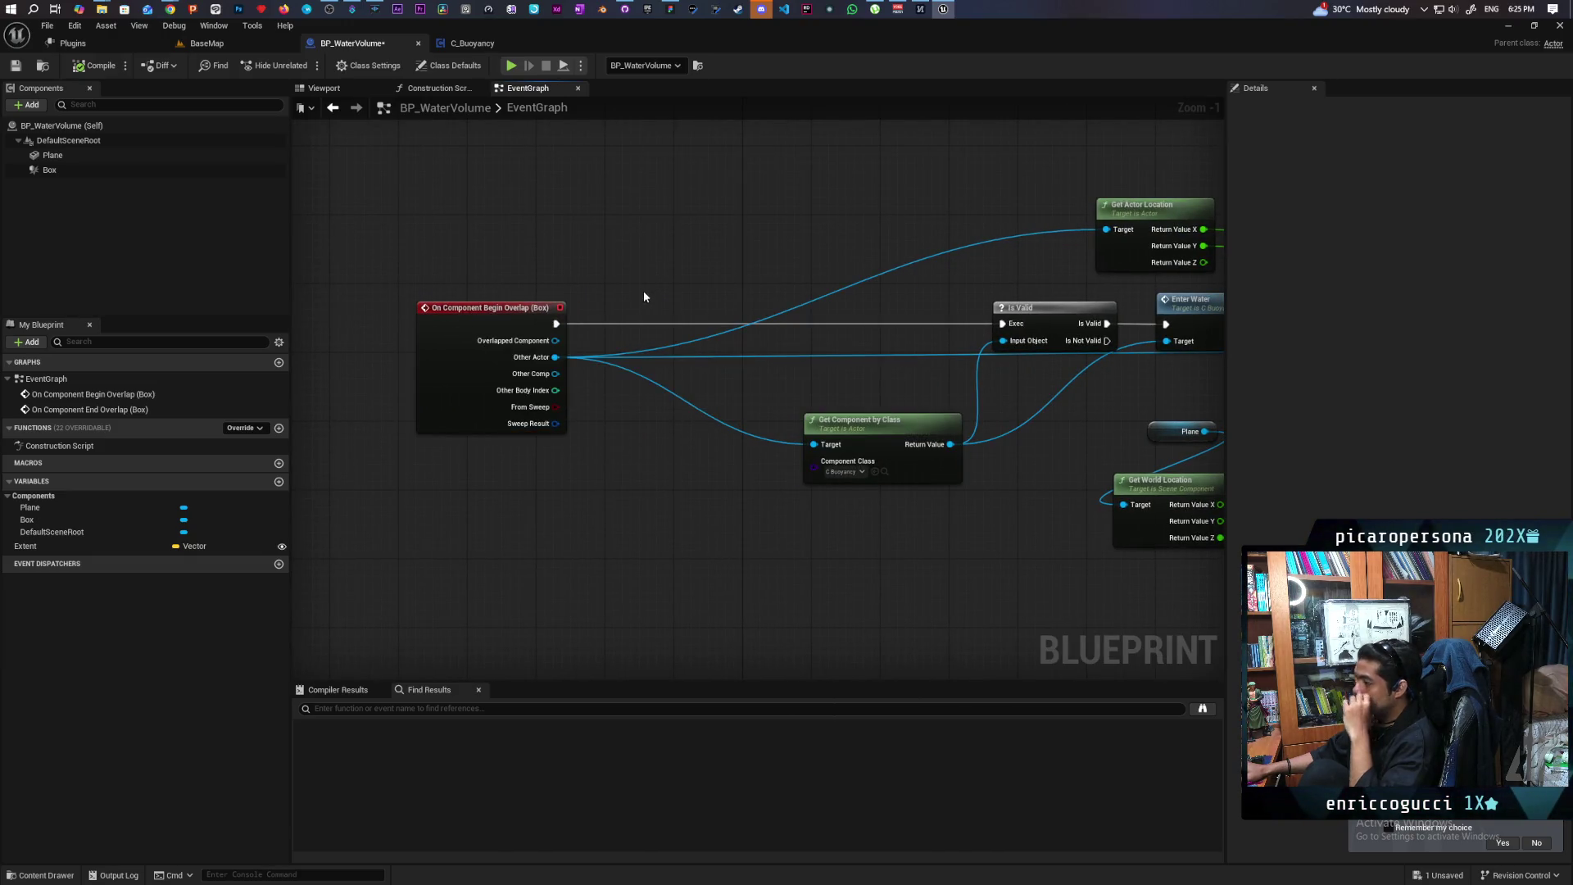
scroll(570, 457, down, 3)
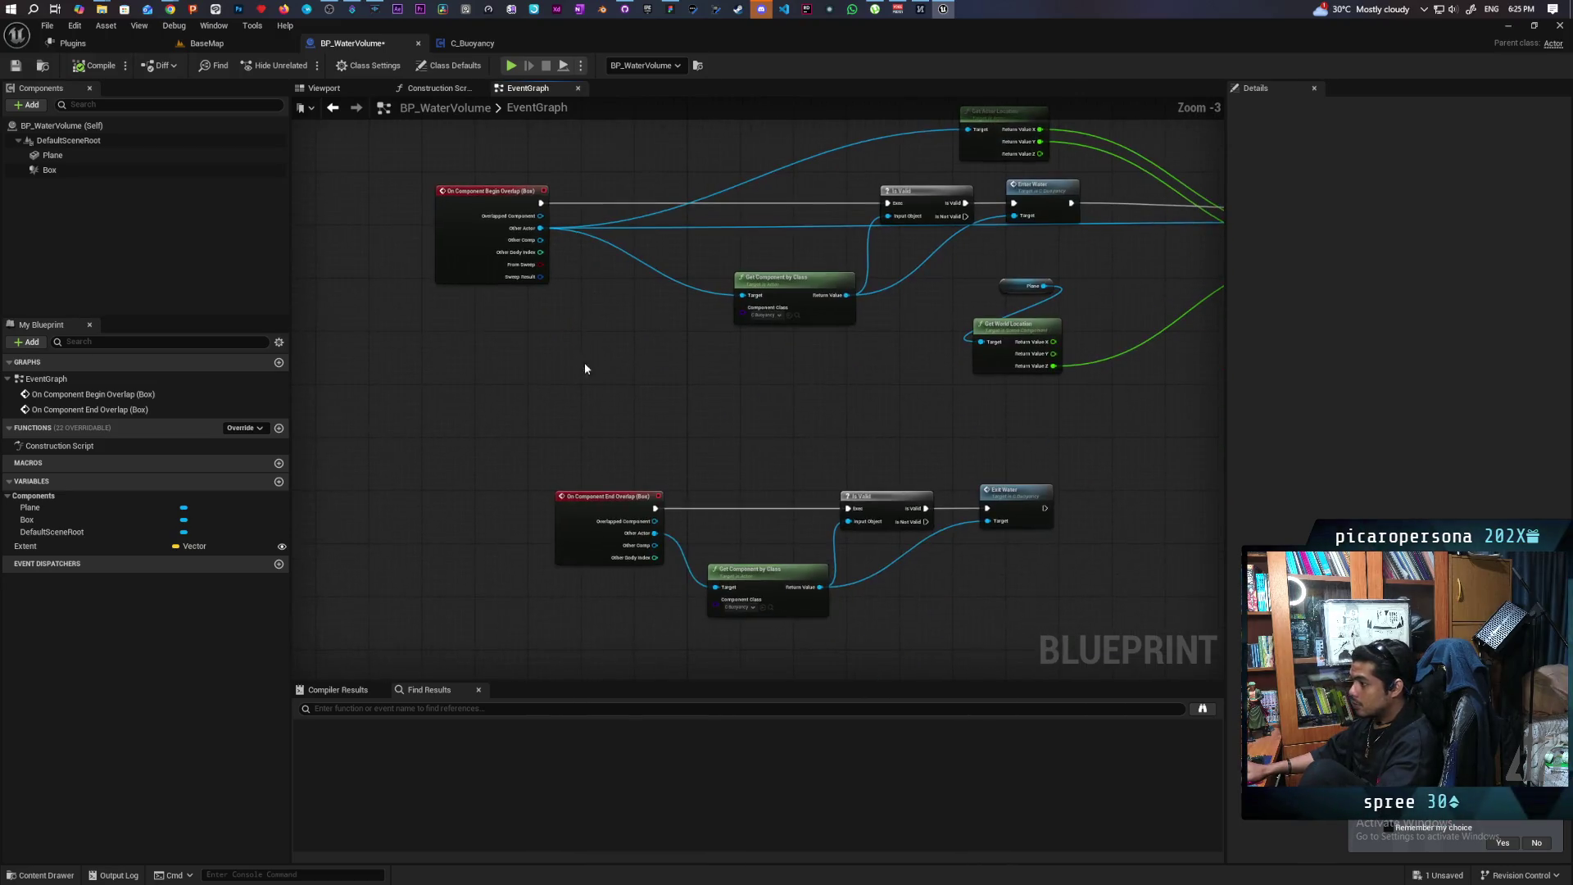
scroll(534, 433, up, 1)
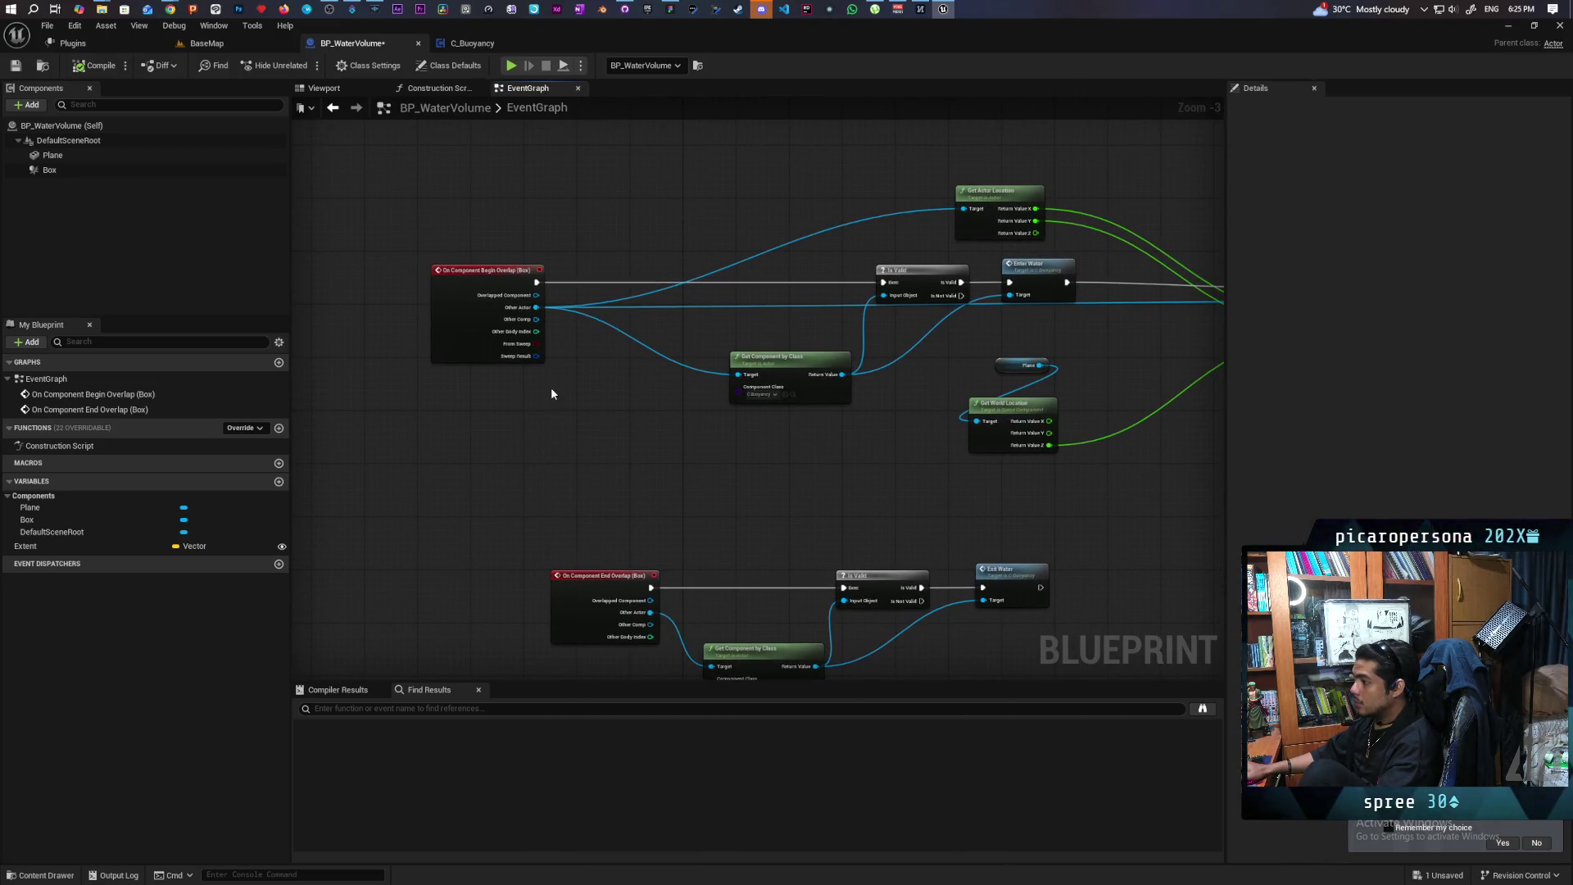
scroll(574, 371, up, 3)
From Other Actor add Get Root Component and compare it with Other Comp using ==
drag(518, 279, 592, 344)
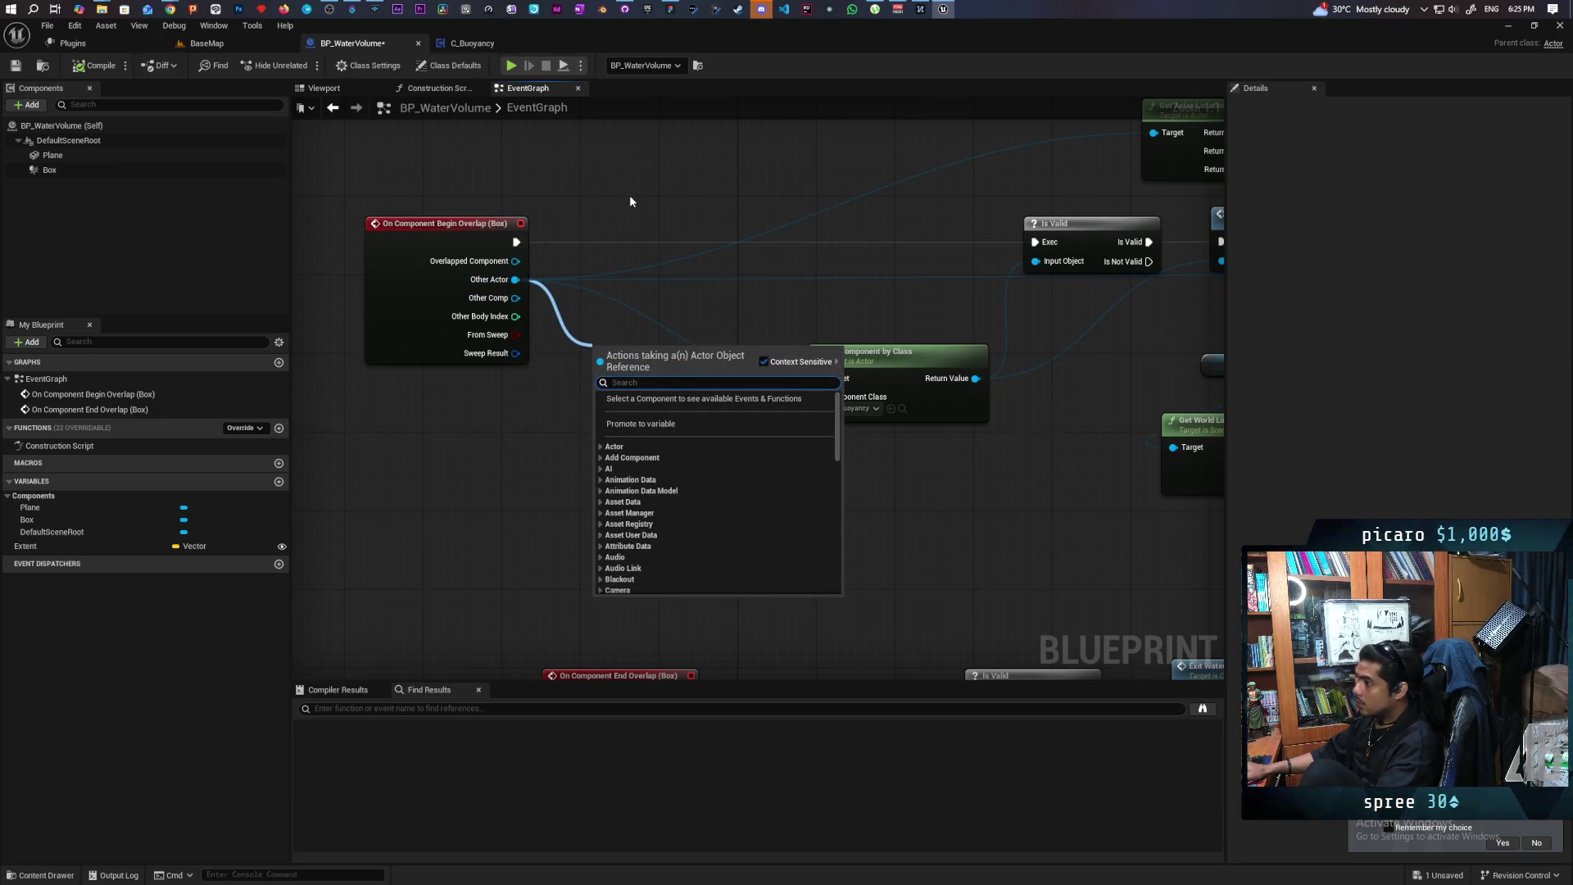
text(root)
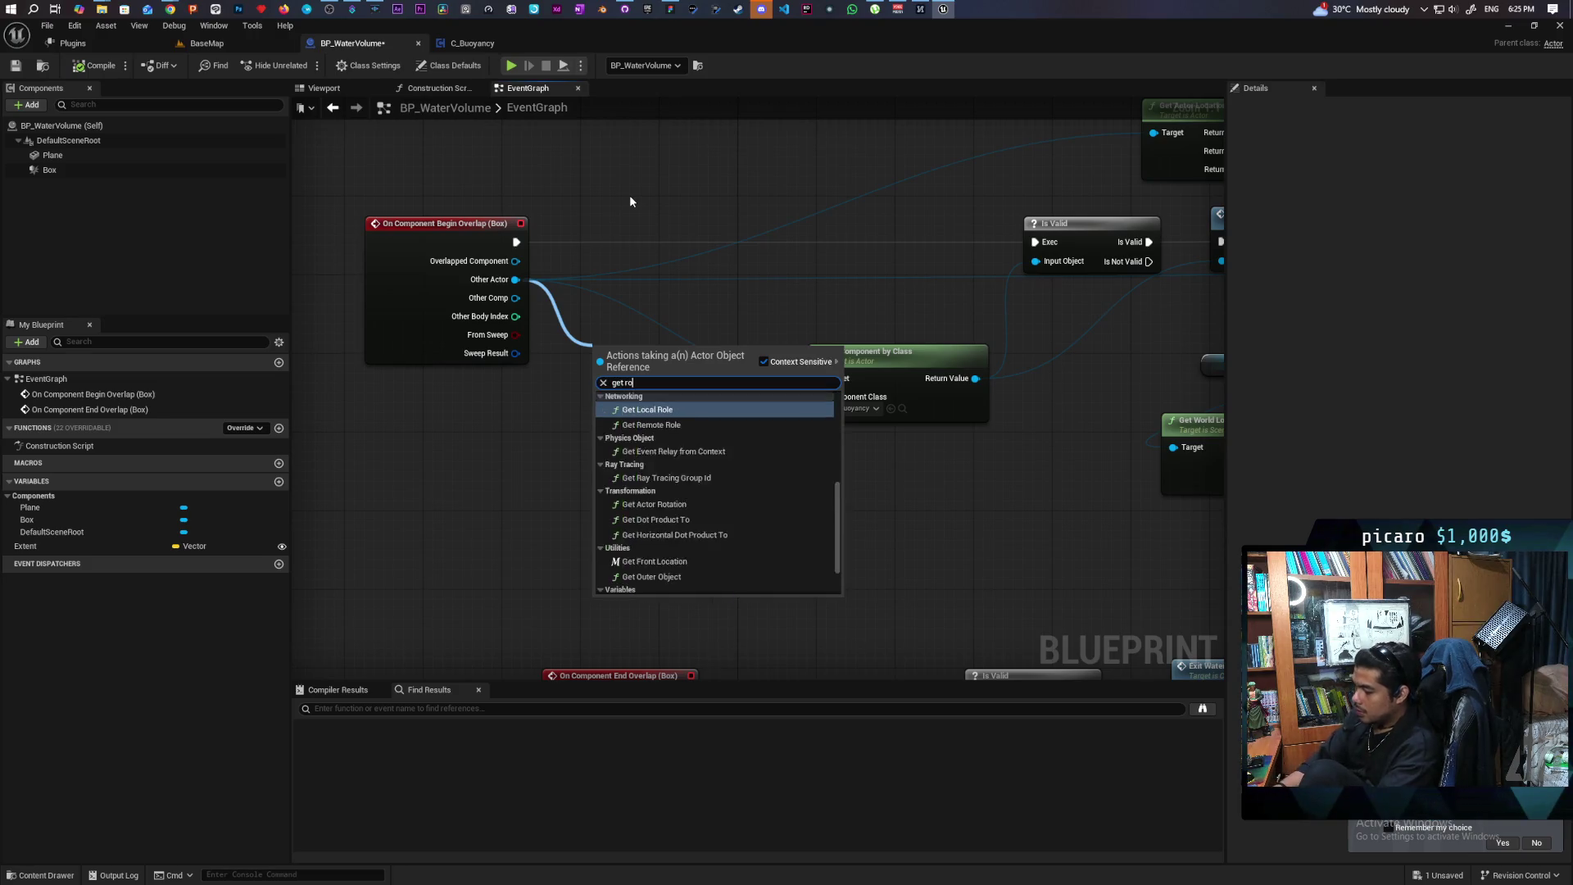
key(Return)
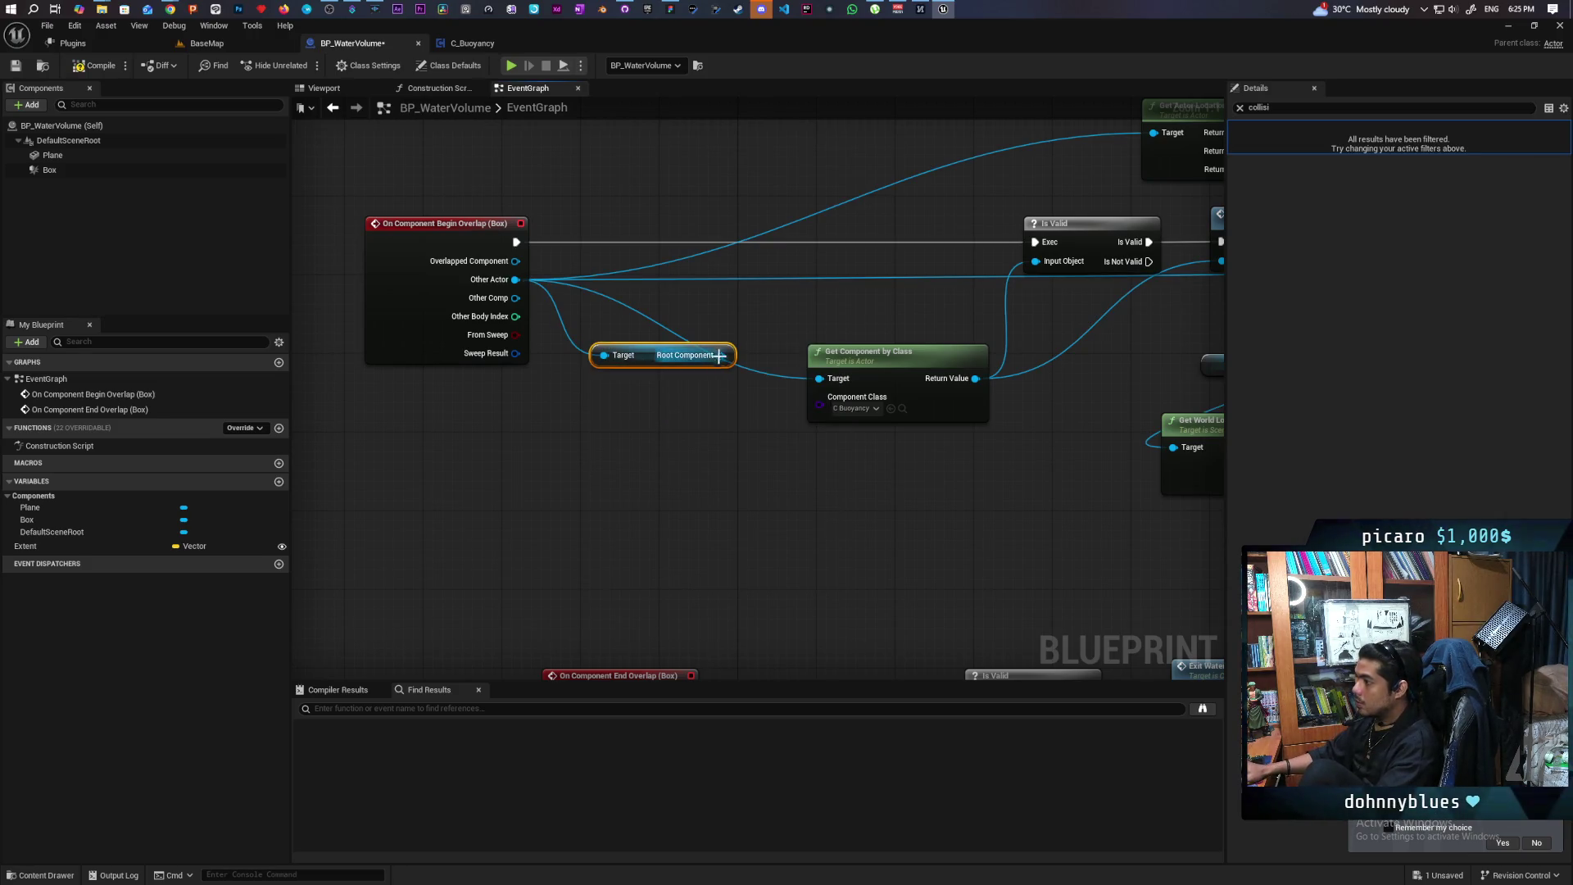
drag(720, 355, 708, 428)
text(==)
key(Return)
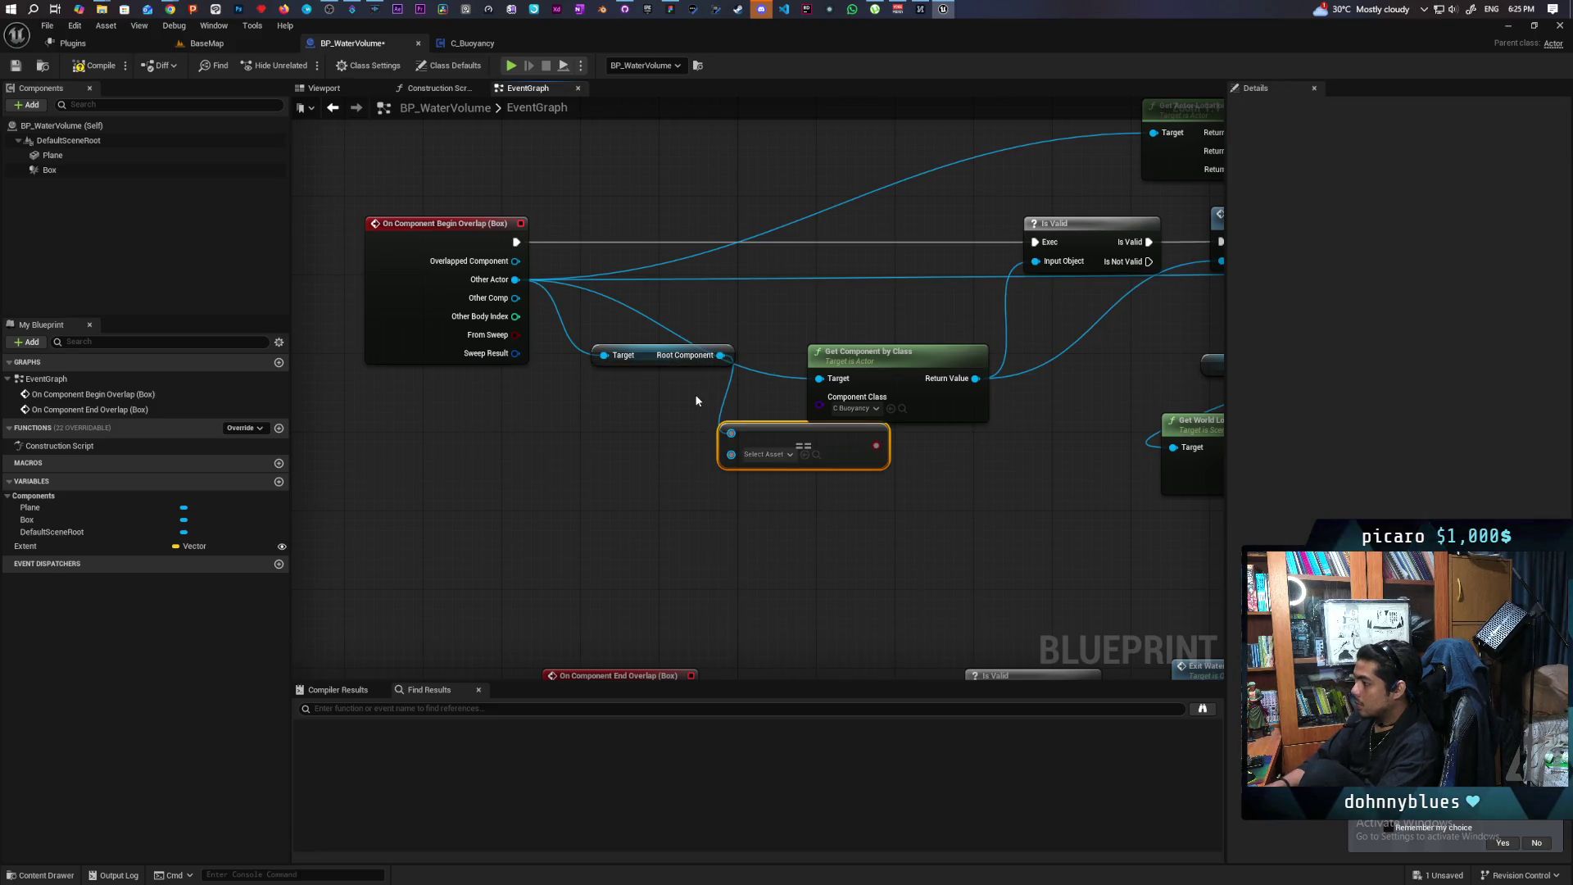
drag(511, 299, 731, 452)
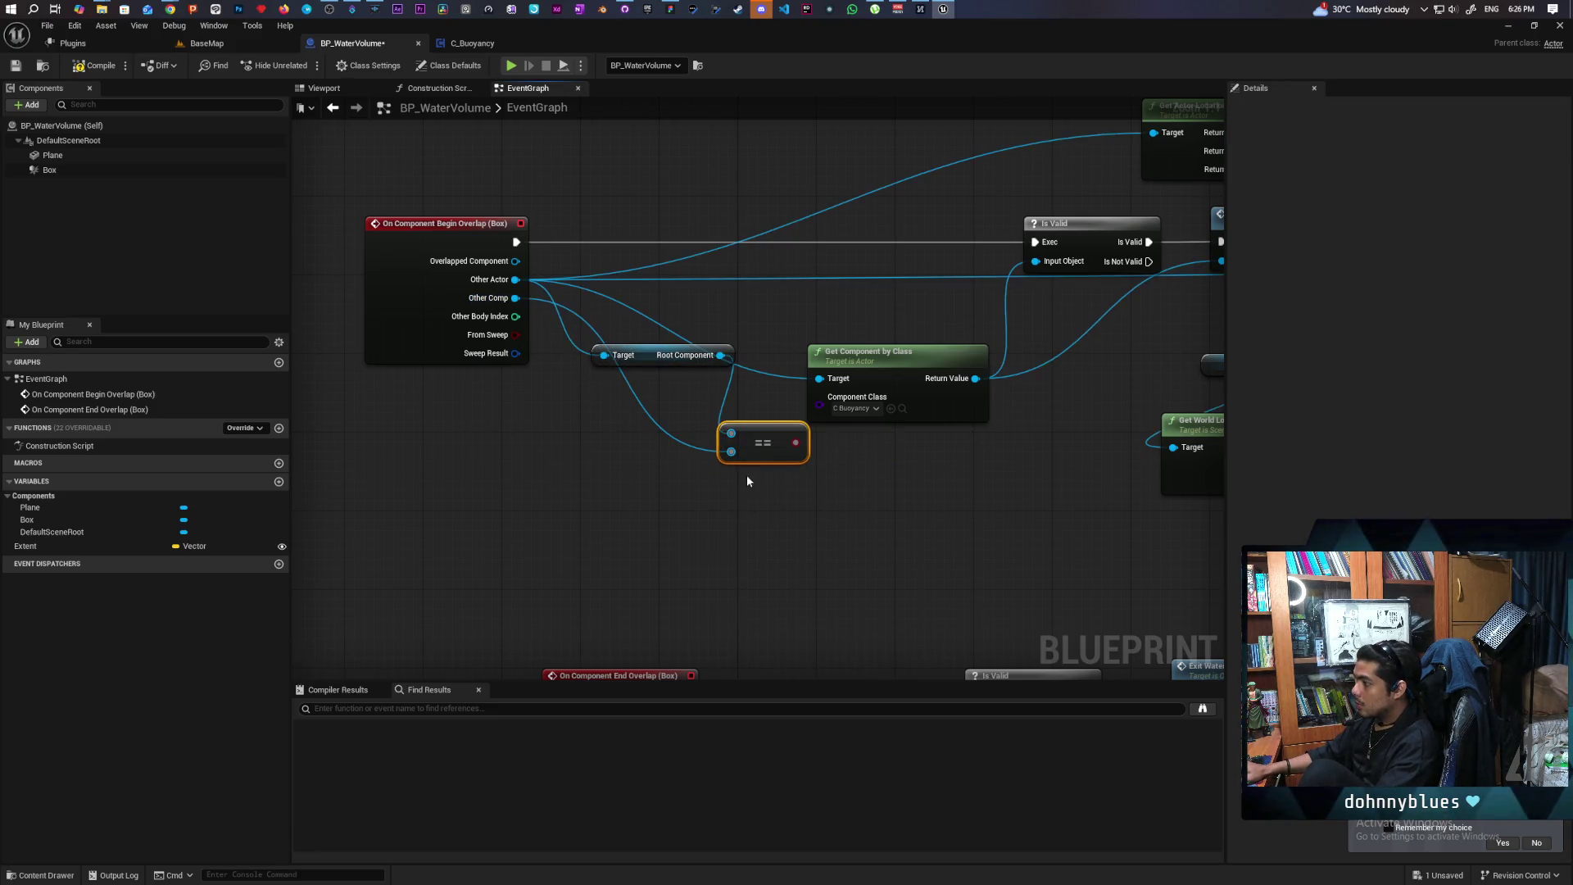
Add a Branch driven by the == result and route the Begin Overlap execution into it
click(766, 242)
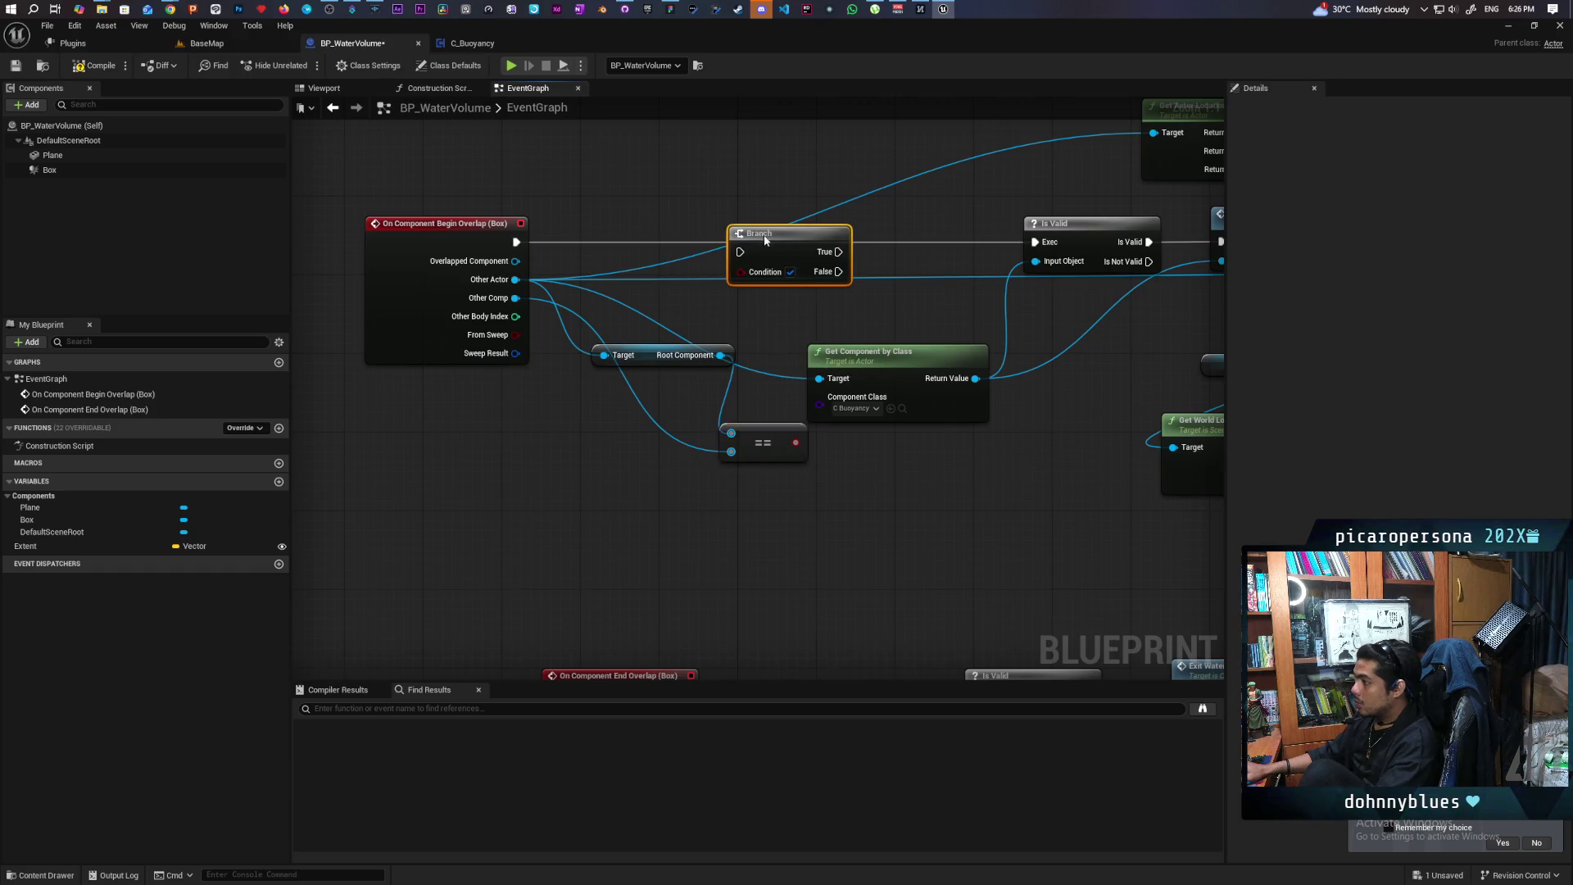
drag(789, 416, 749, 269)
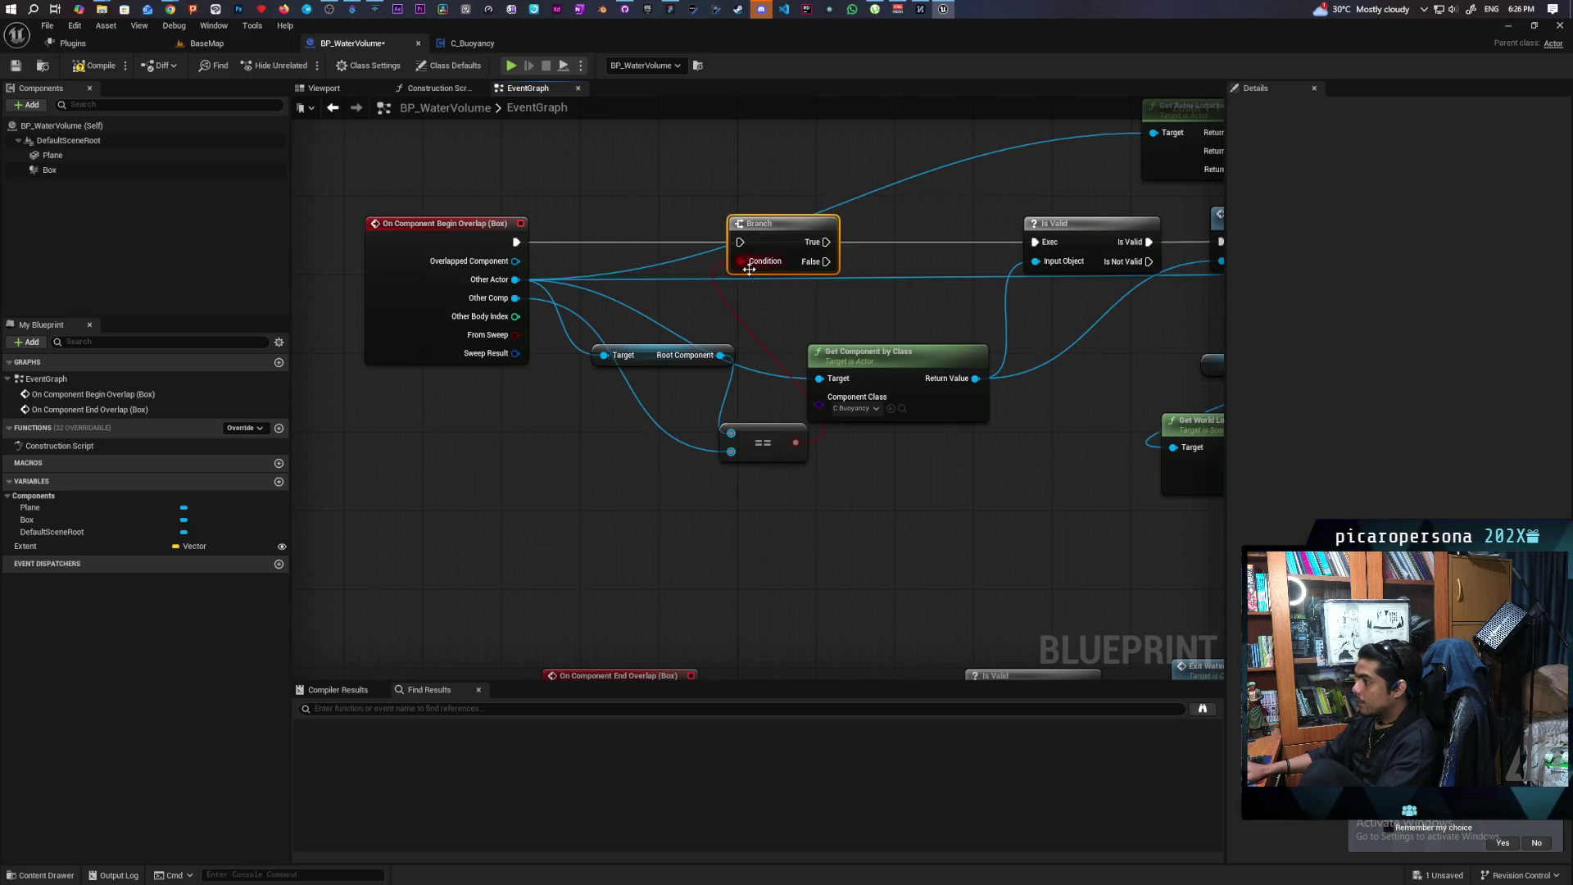
drag(516, 242, 731, 237)
click(597, 233)
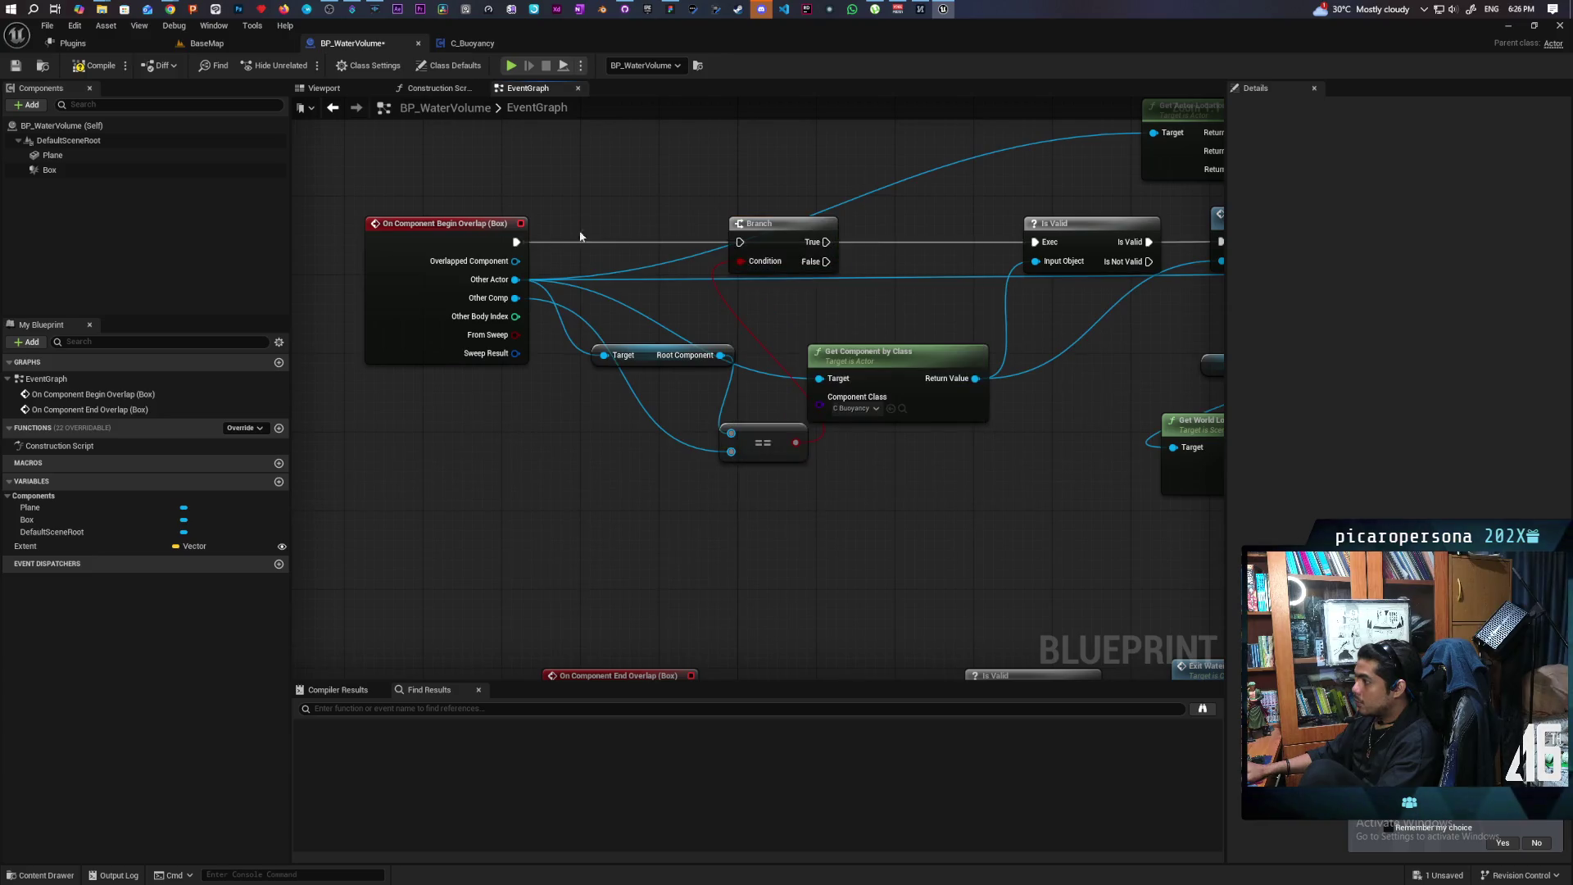
drag(515, 240, 740, 241)
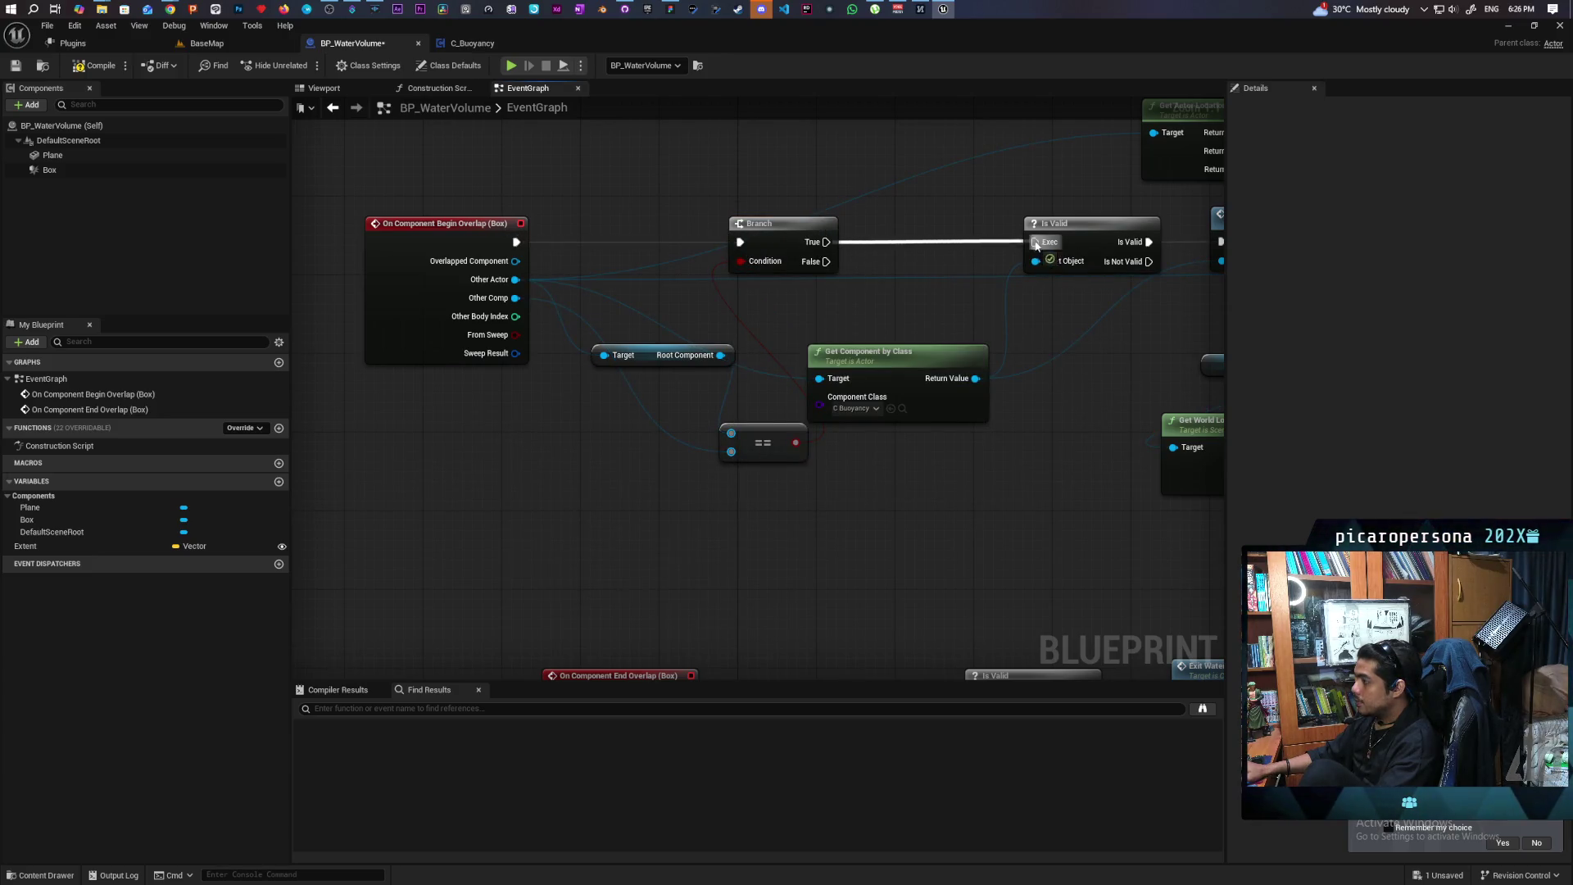
drag(646, 350, 590, 440)
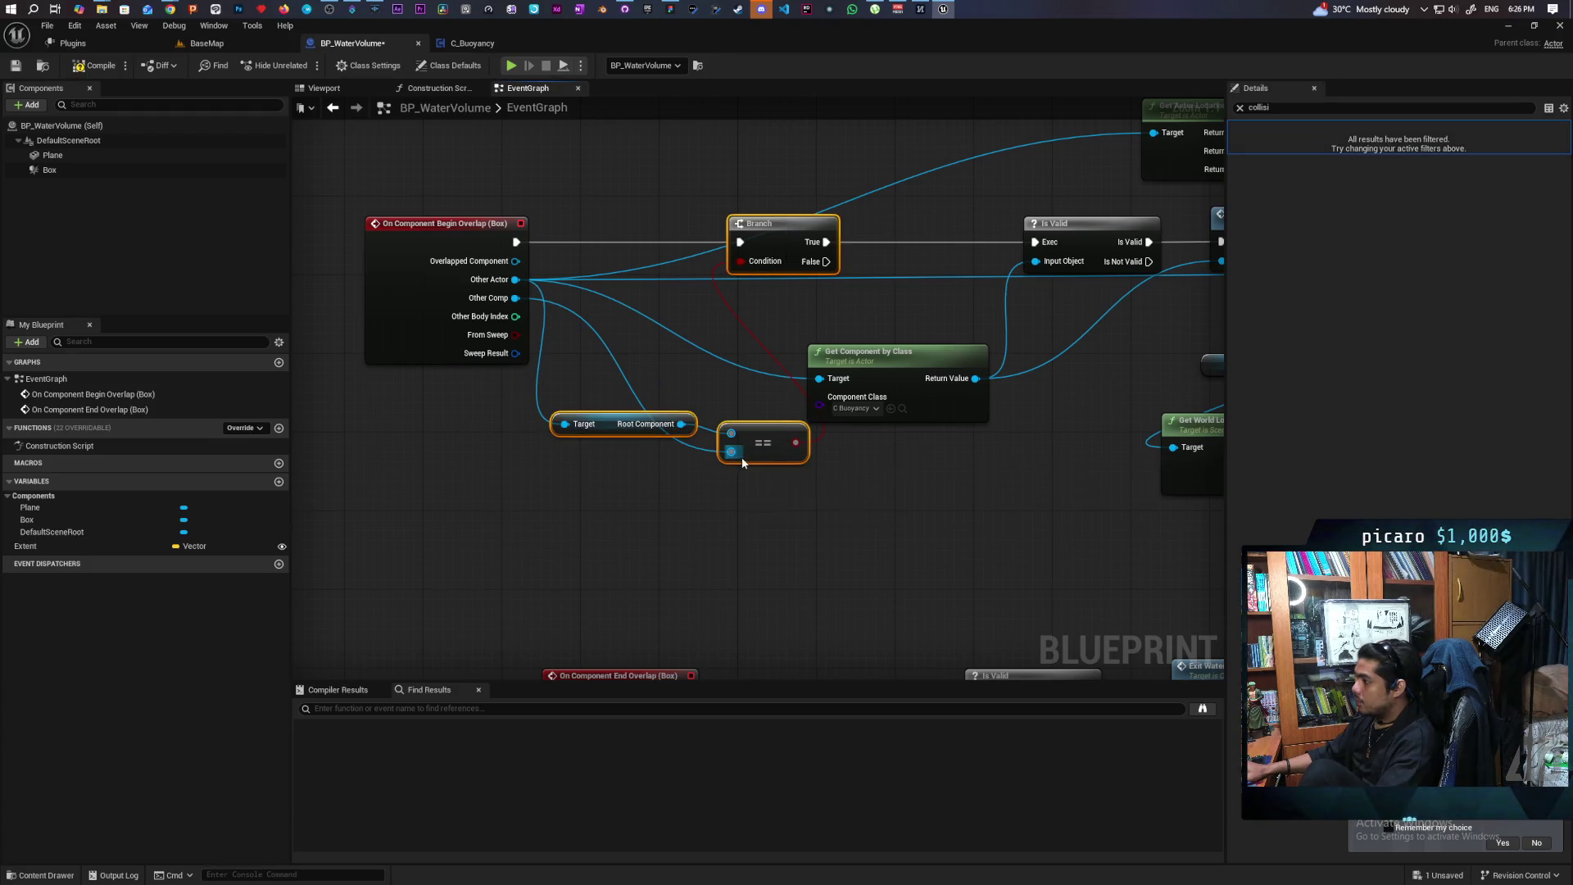
mouse_move(815, 545)
mouse_down()
mouse_move(833, 204)
mouse_move(652, 455)
mouse_move(679, 484)
mouse_up()
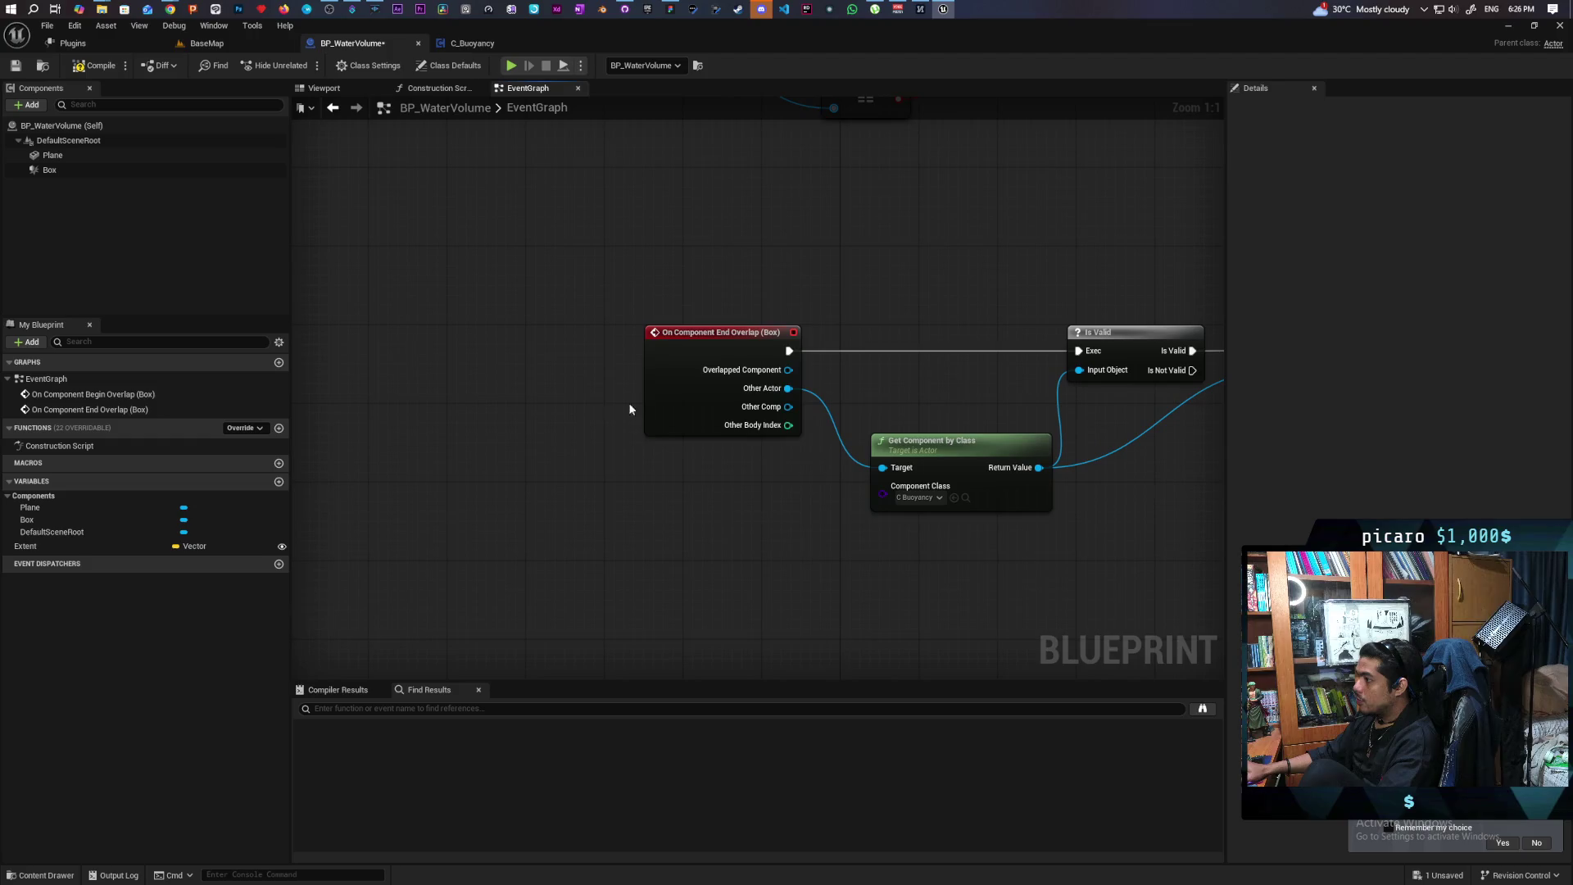
Paste the Branch, Get Root Component and == nodes into End Overlap and wire Other Actor, Other Comp and execution
drag(681, 401, 453, 401)
key(ctrl+v)
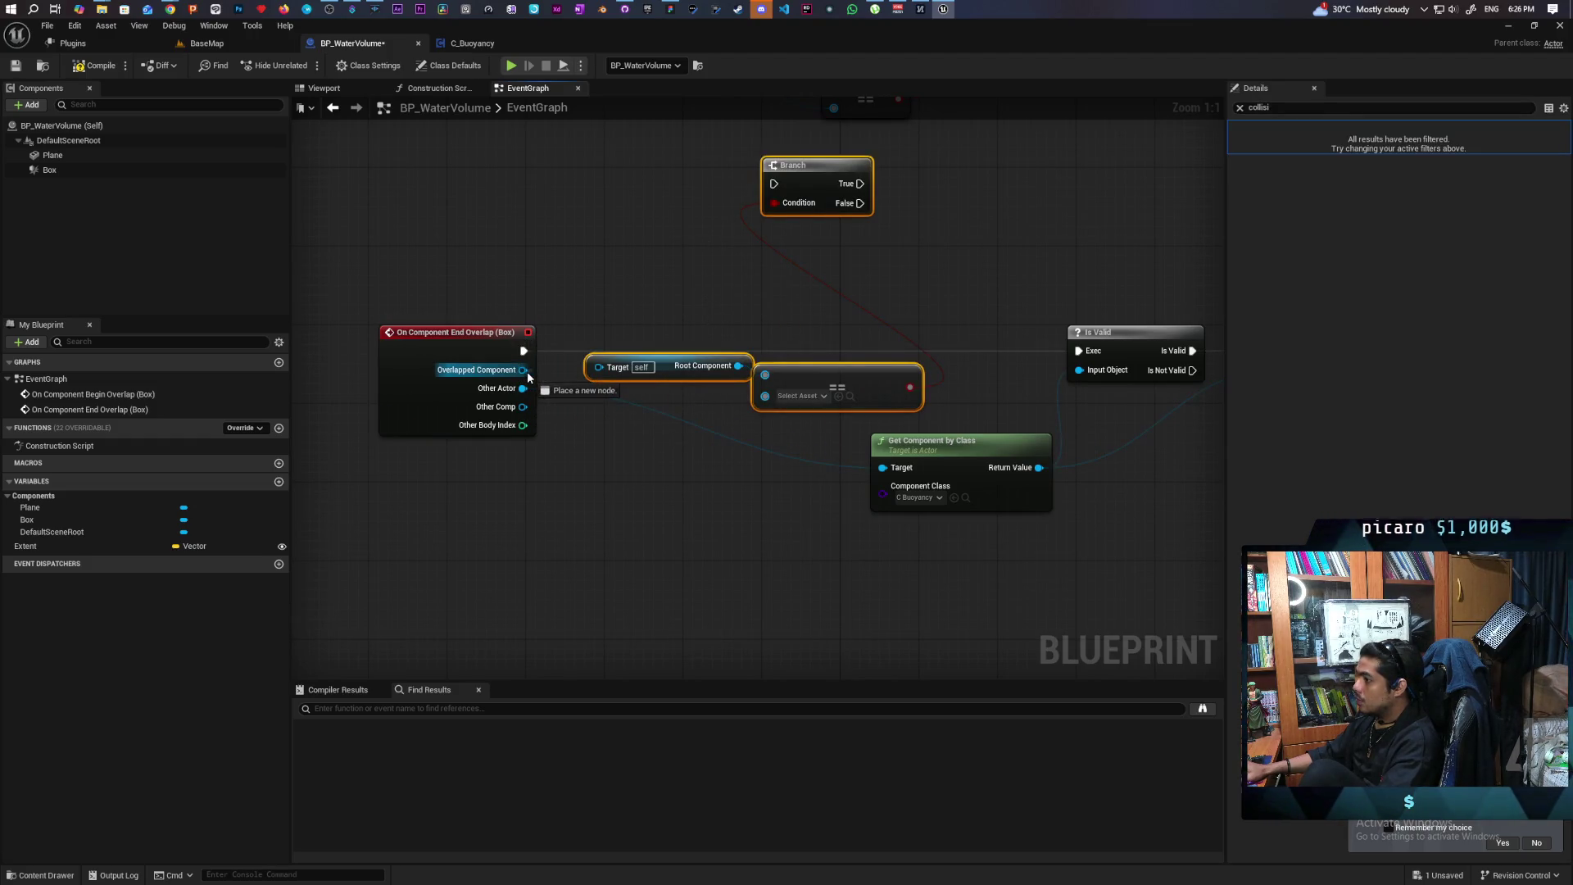
click(549, 319)
drag(607, 373, 601, 367)
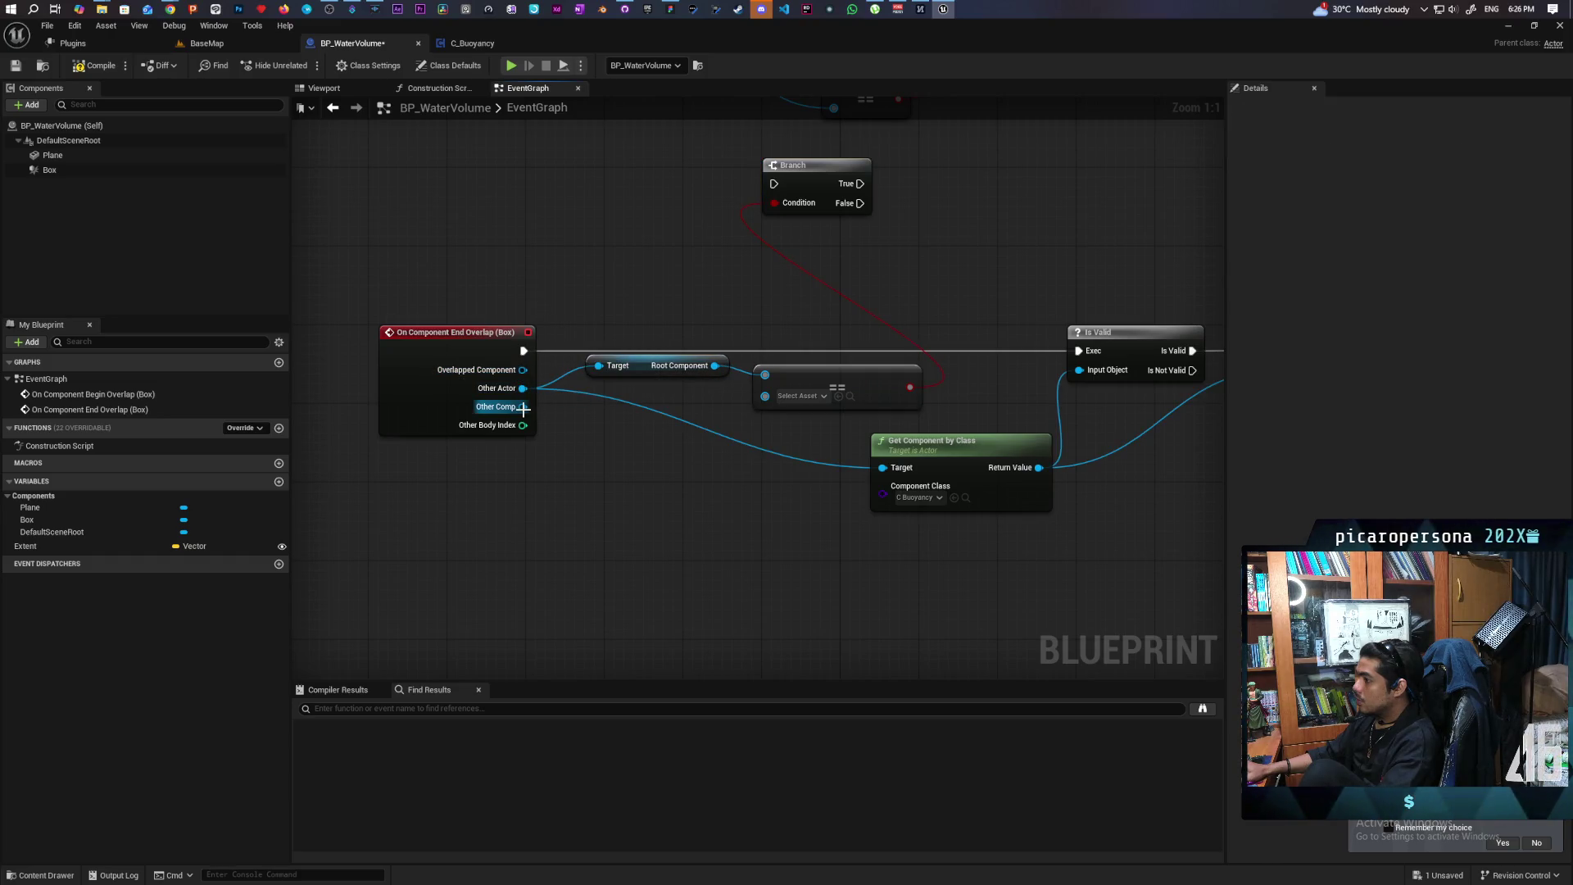
mouse_move(523, 407)
mouse_down()
mouse_move(727, 382)
mouse_move(774, 410)
mouse_move(732, 523)
mouse_up()
mouse_move(806, 184)
mouse_down()
mouse_move(746, 373)
mouse_move(767, 348)
mouse_up()
drag(523, 351, 722, 352)
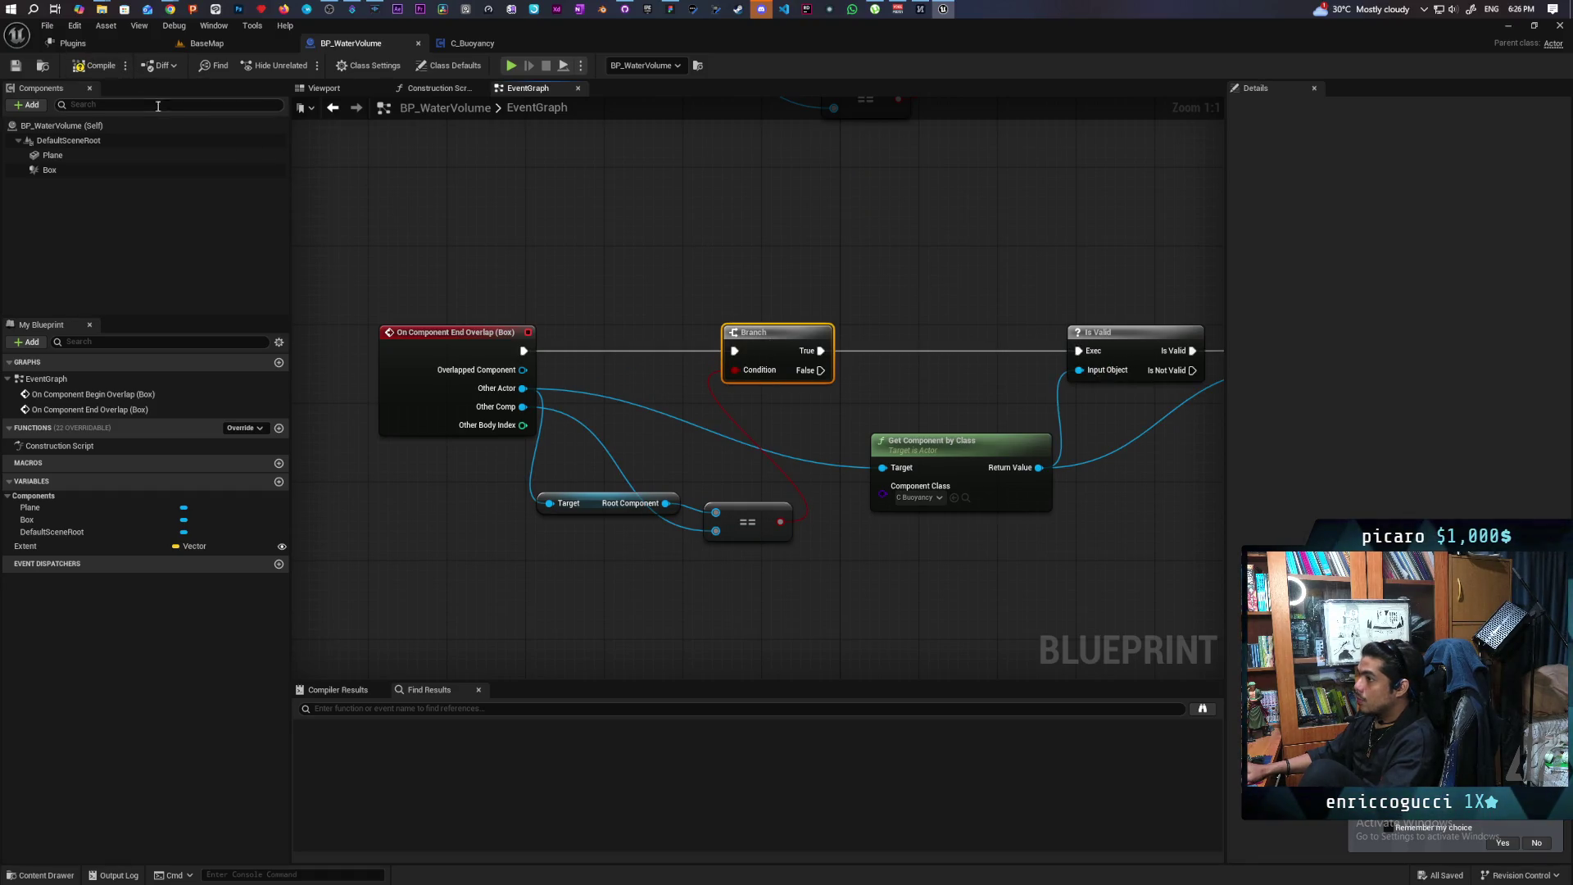
Review the C_Buoyancy and BP_WaterVolume graphs, then return to the BaseMap level
scroll(549, 344, down, 5)
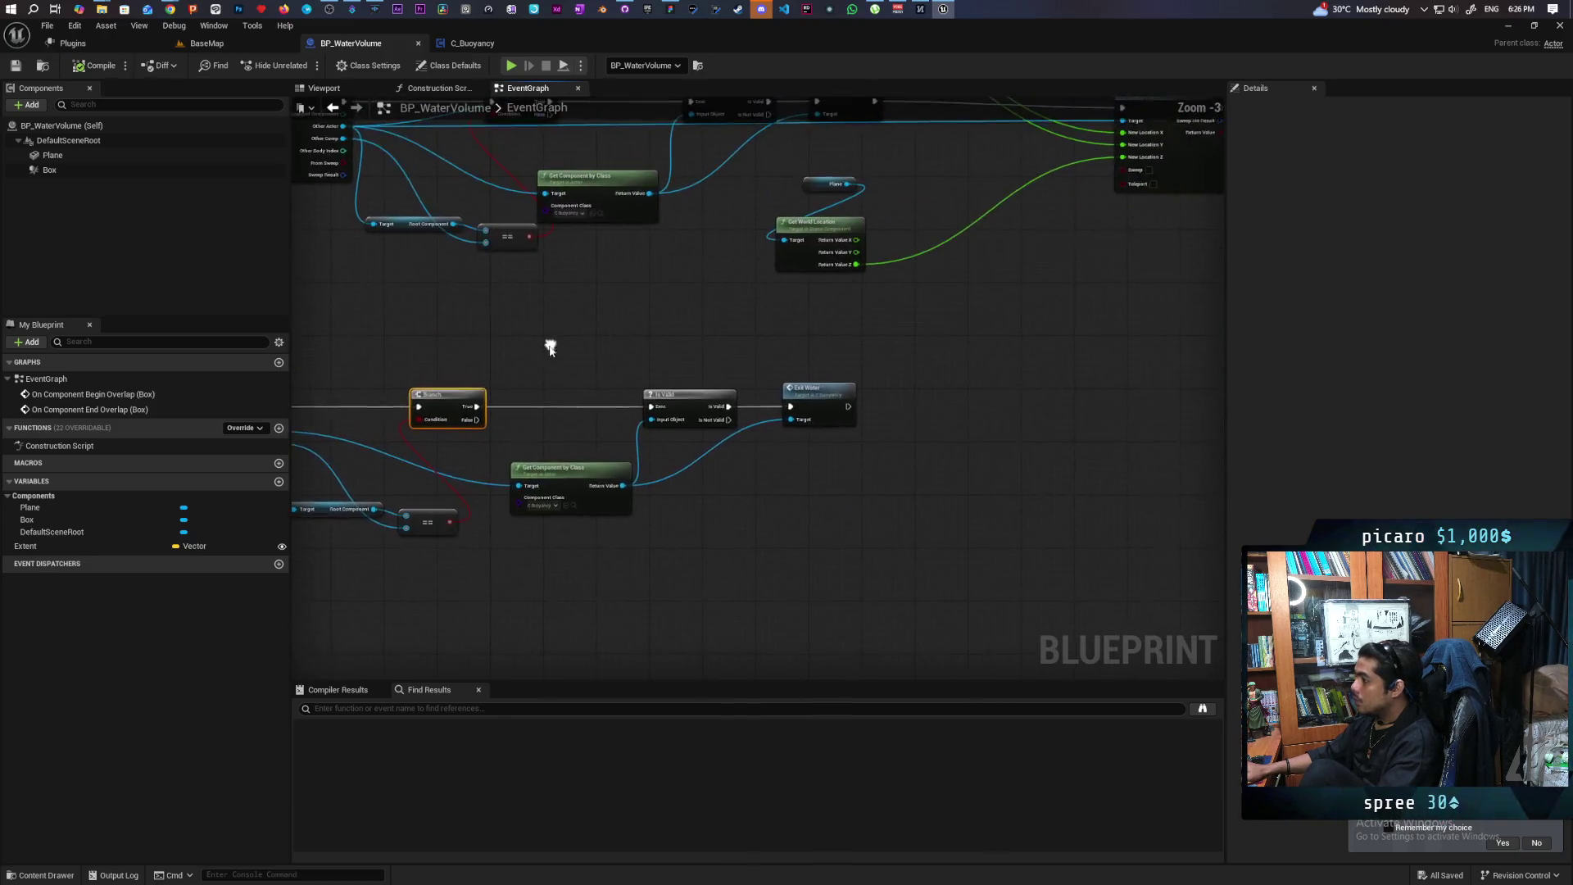
scroll(721, 380, up, 2)
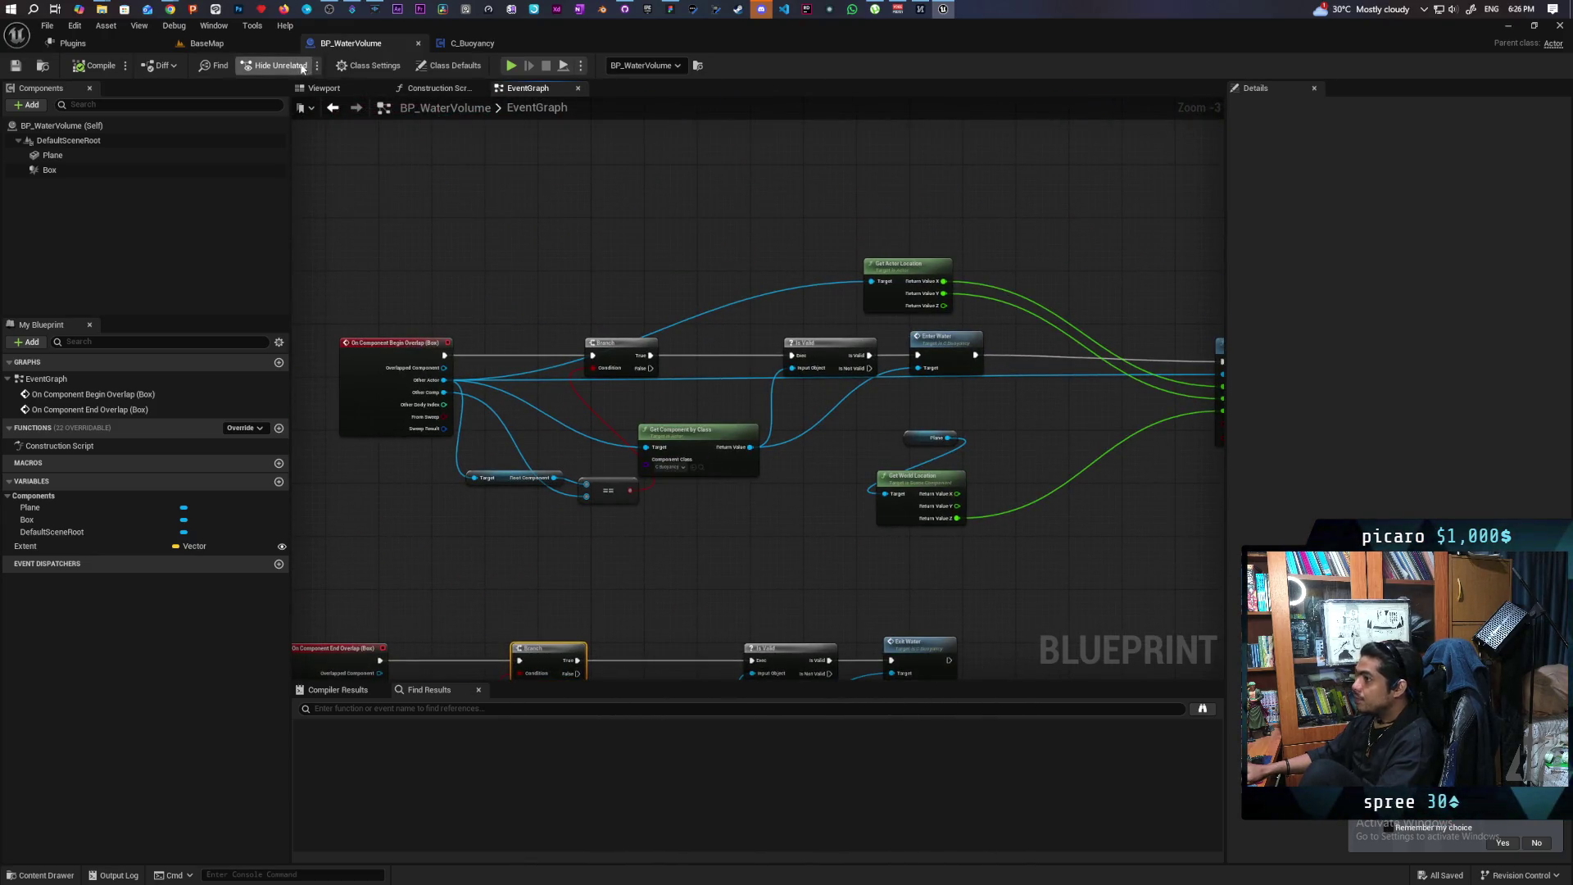
click(465, 42)
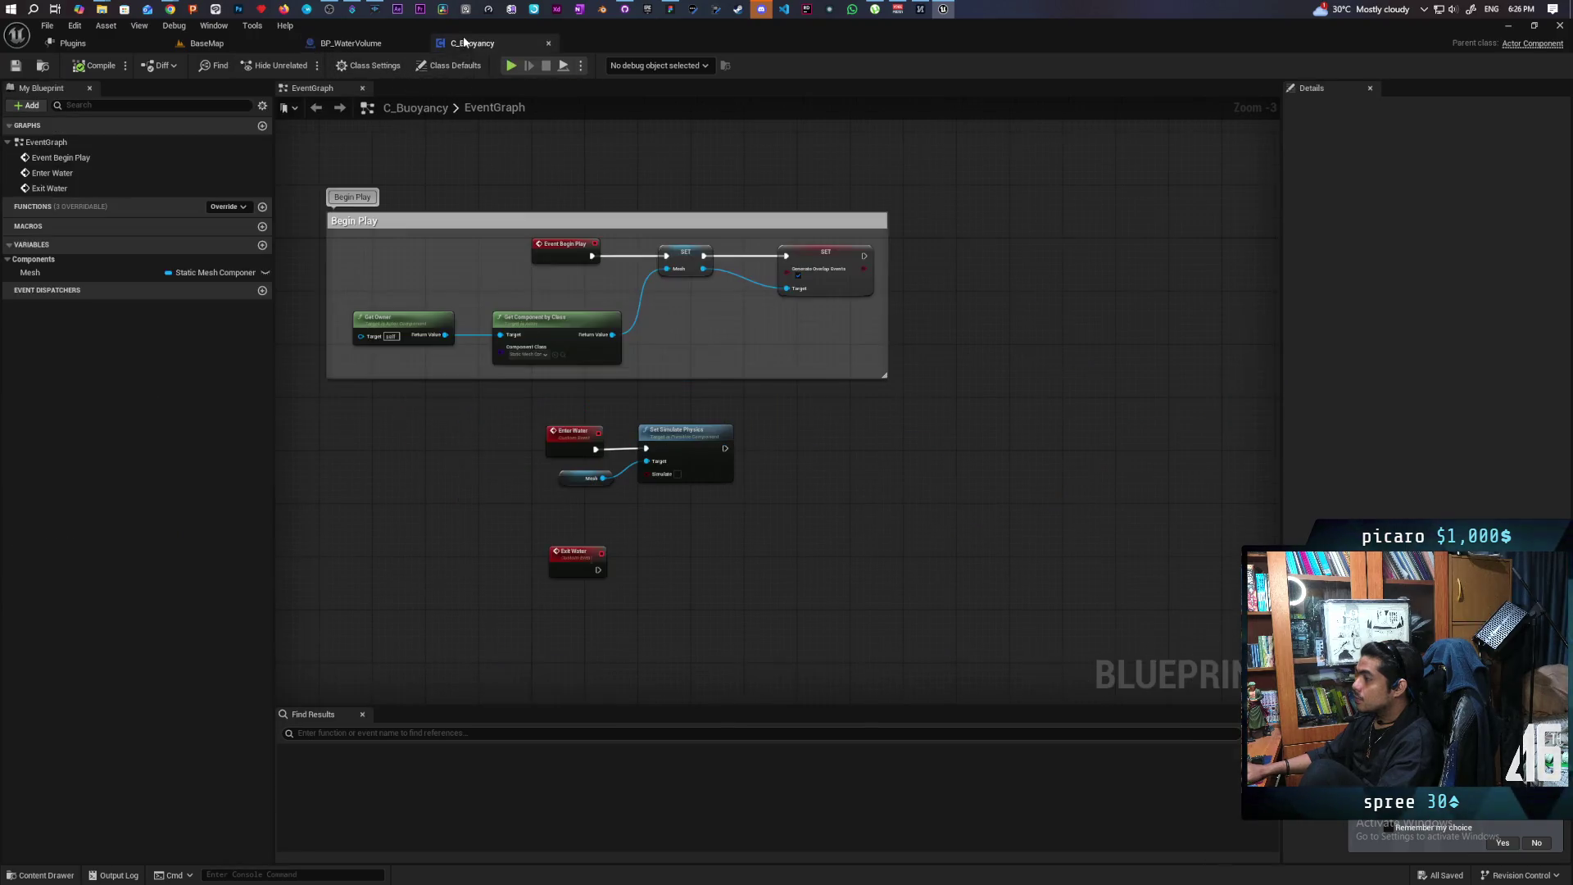
click(399, 46)
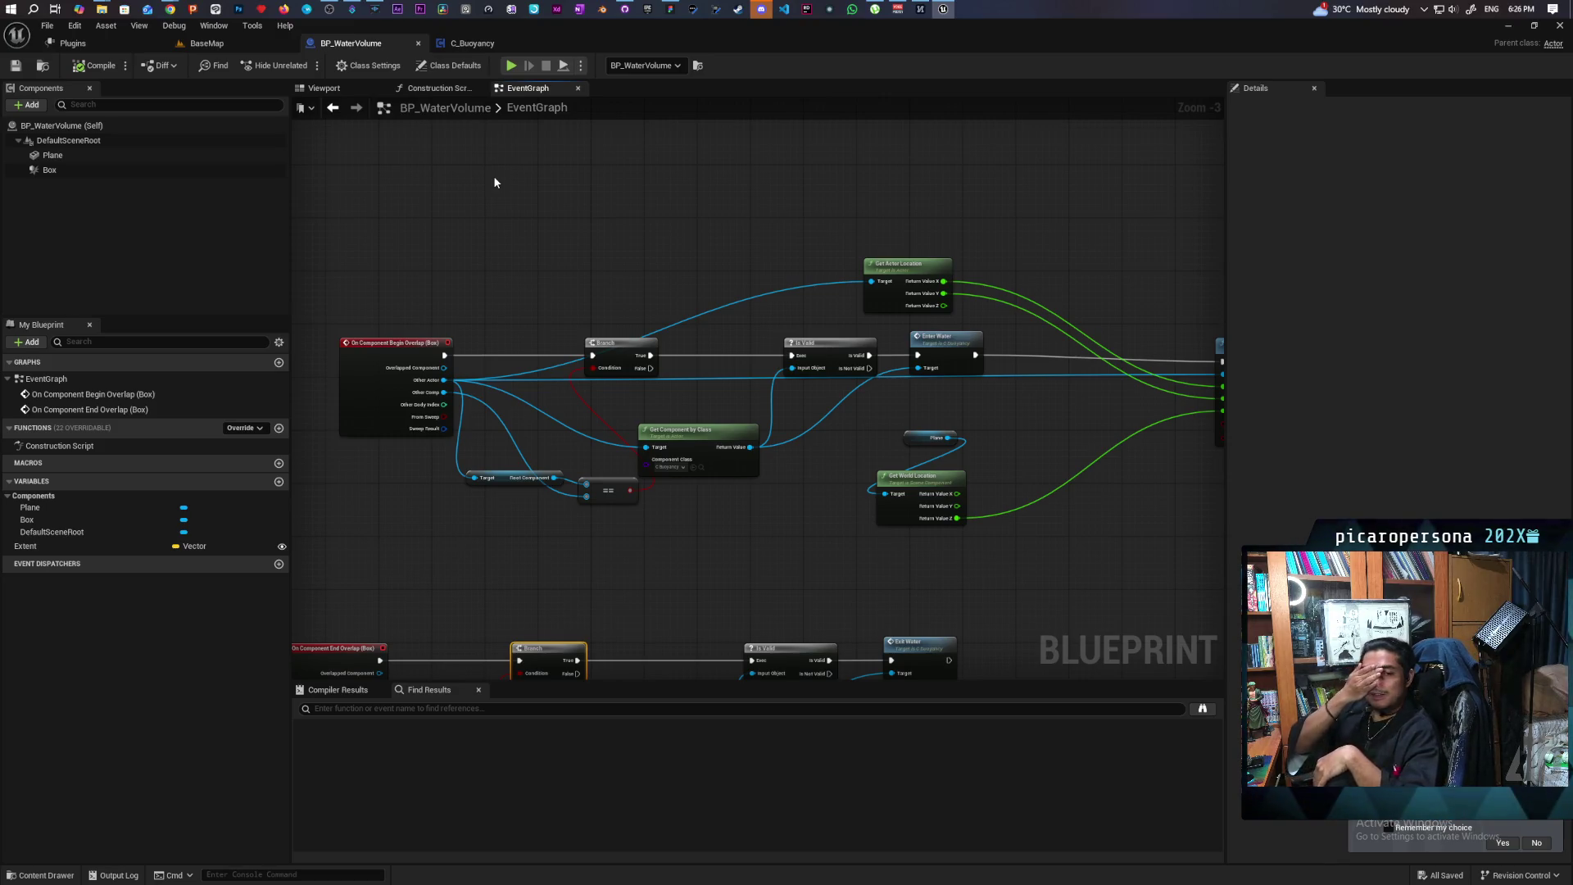
scroll(495, 182, down, 4)
scroll(490, 210, up, 3)
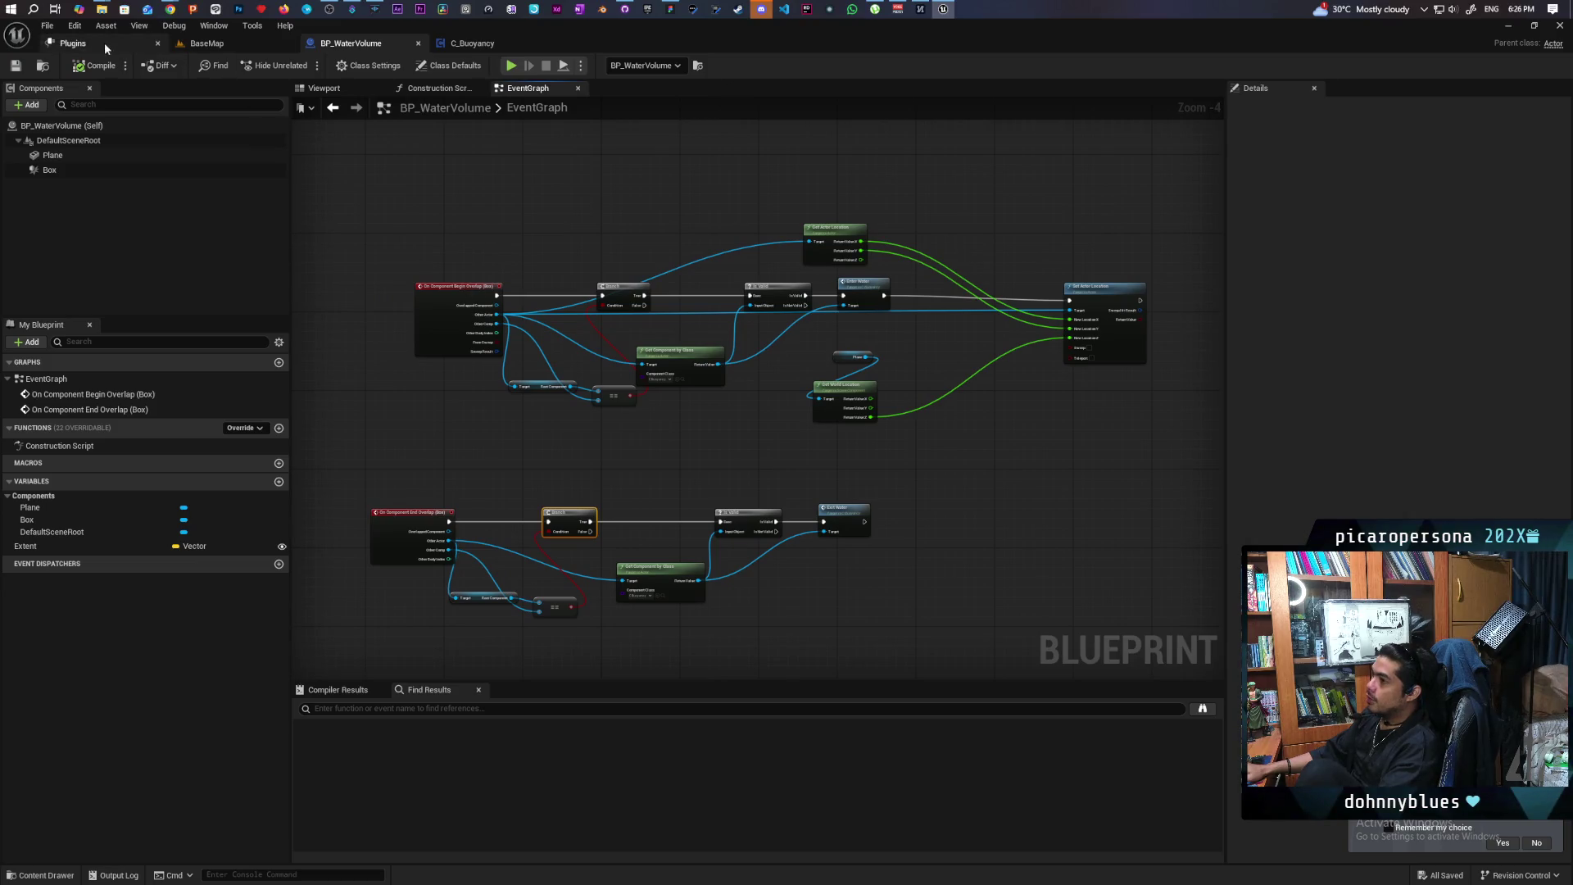
click(207, 44)
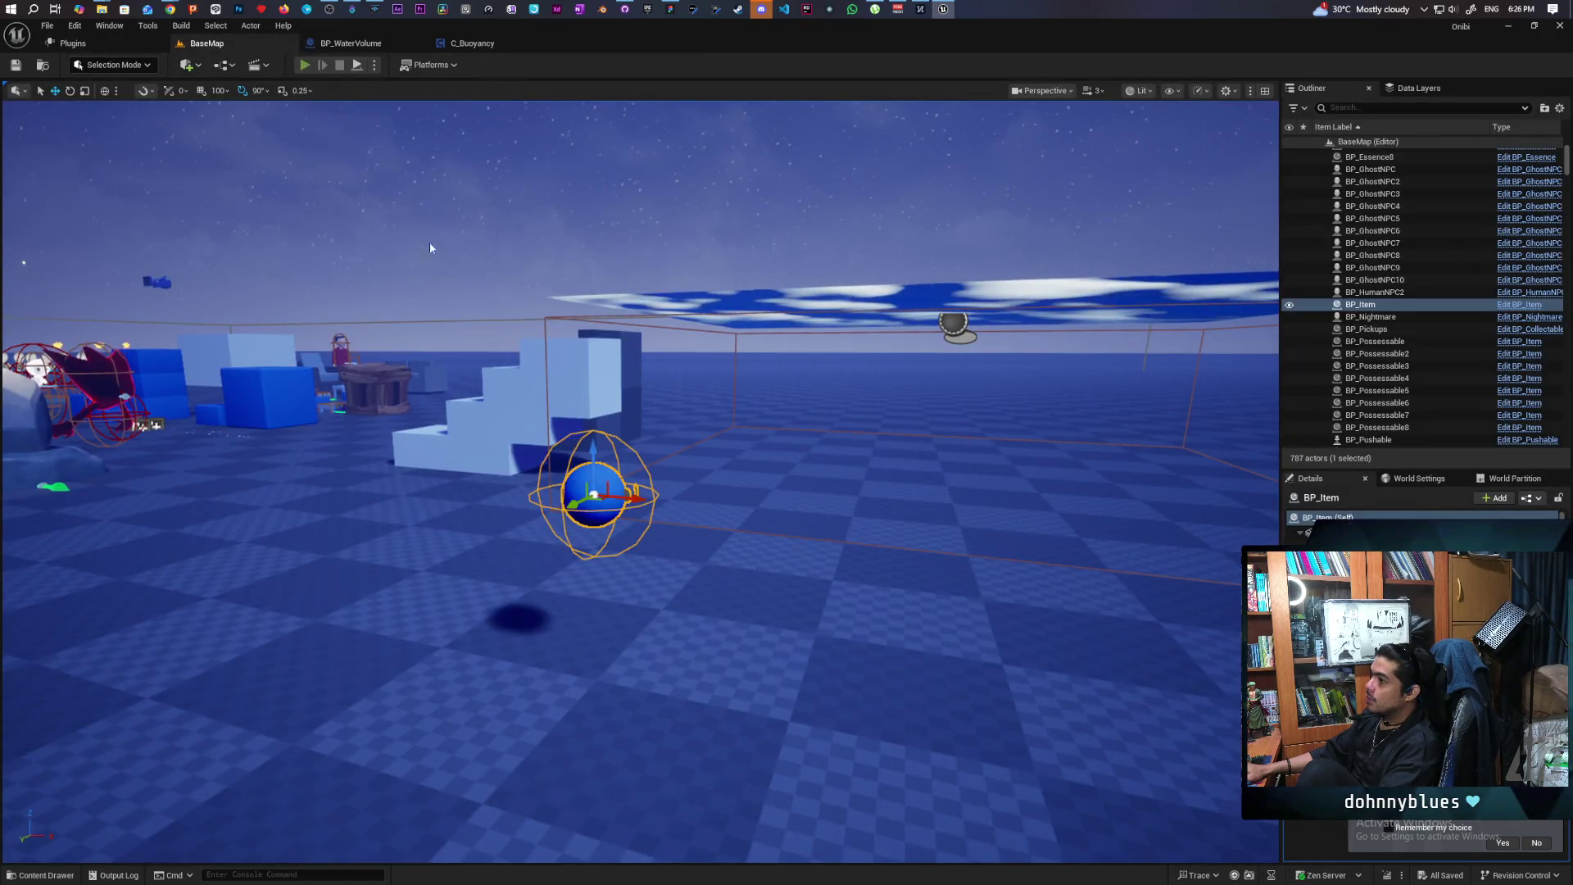
Start a playtest and move the possessed ball off the stairs onto the water and back
click(305, 65)
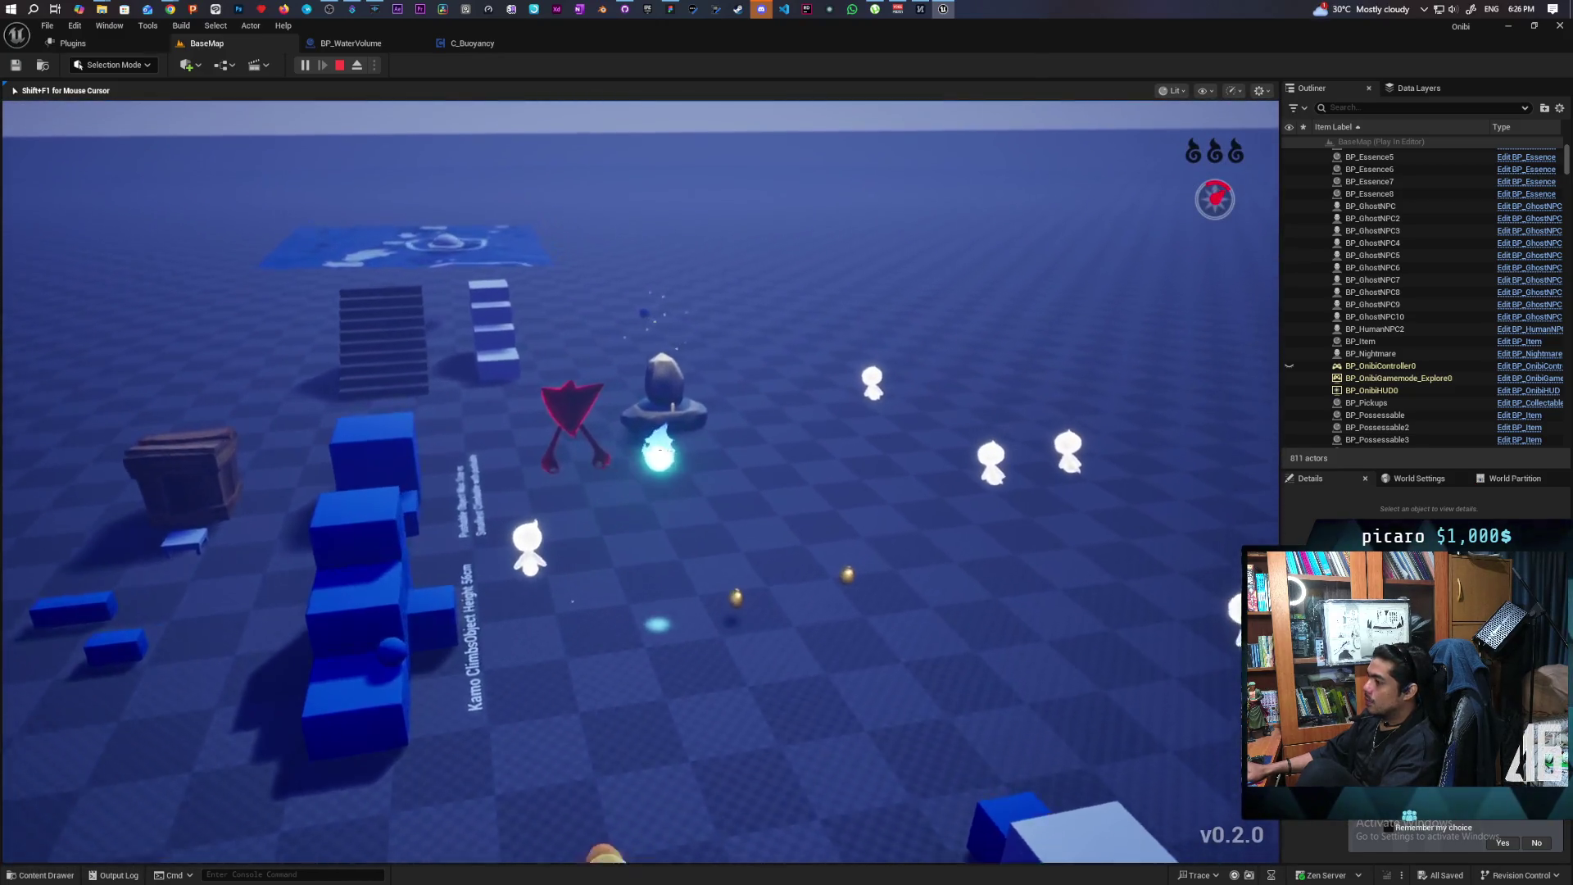
key(w)
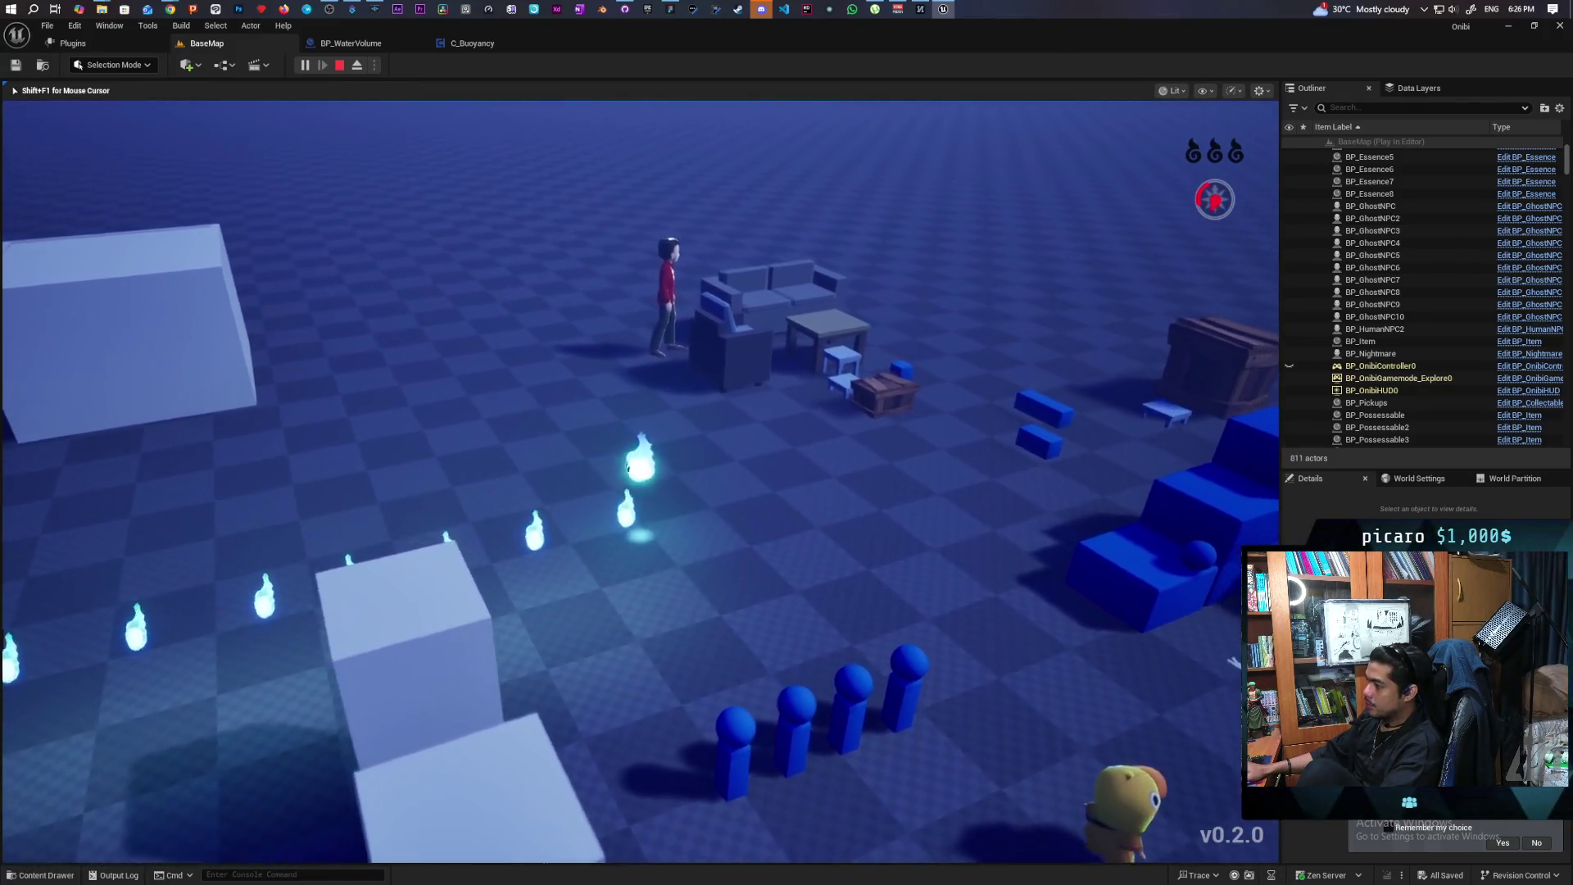
key(d)
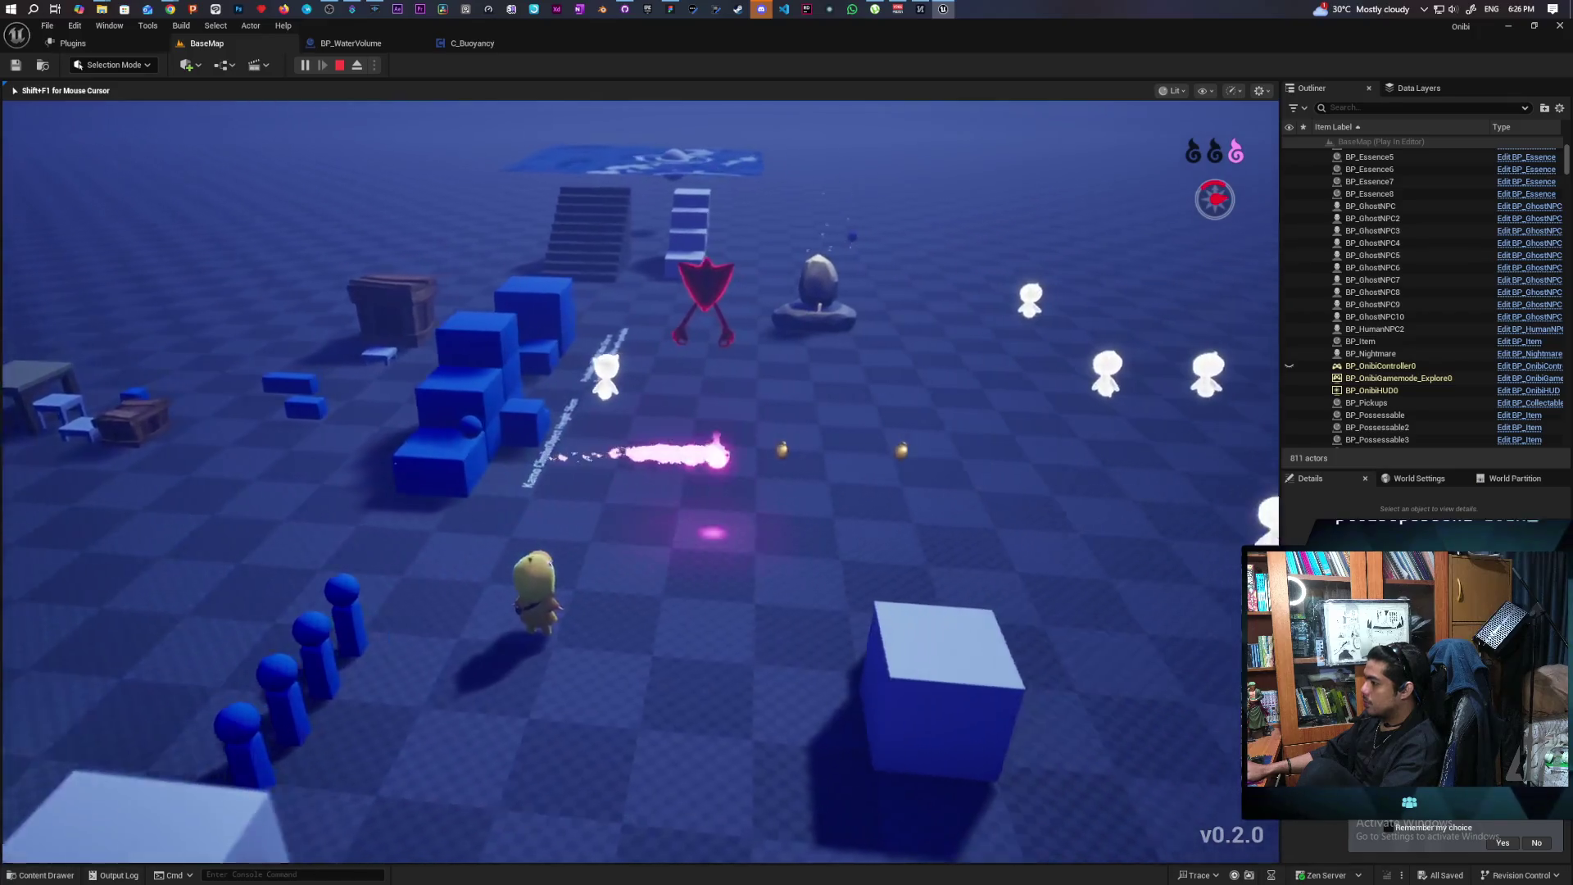
key(w)
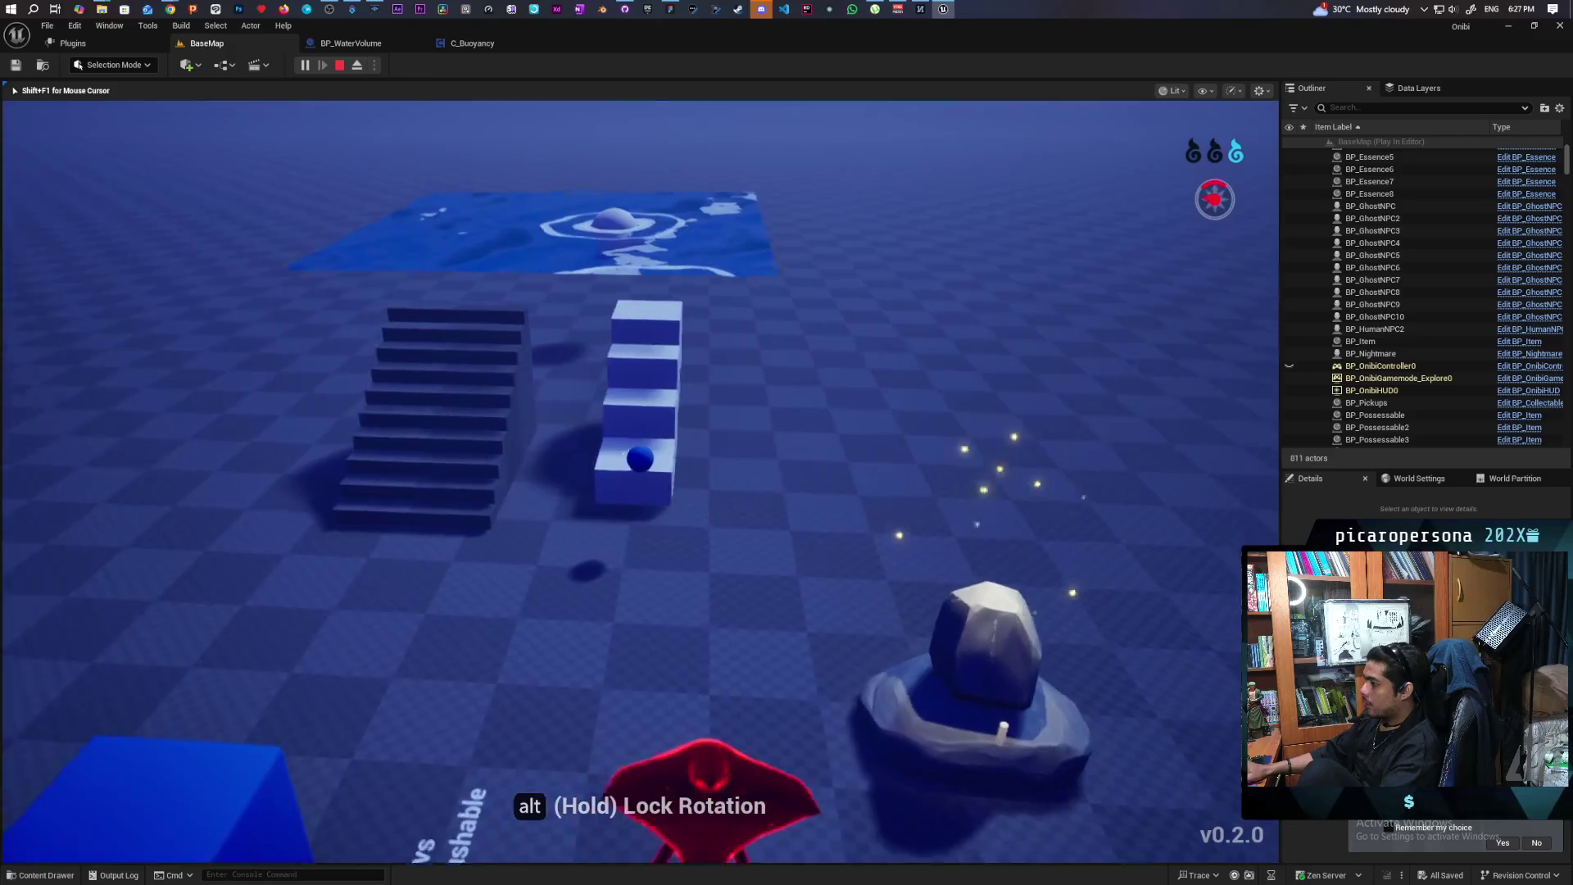
key(w)
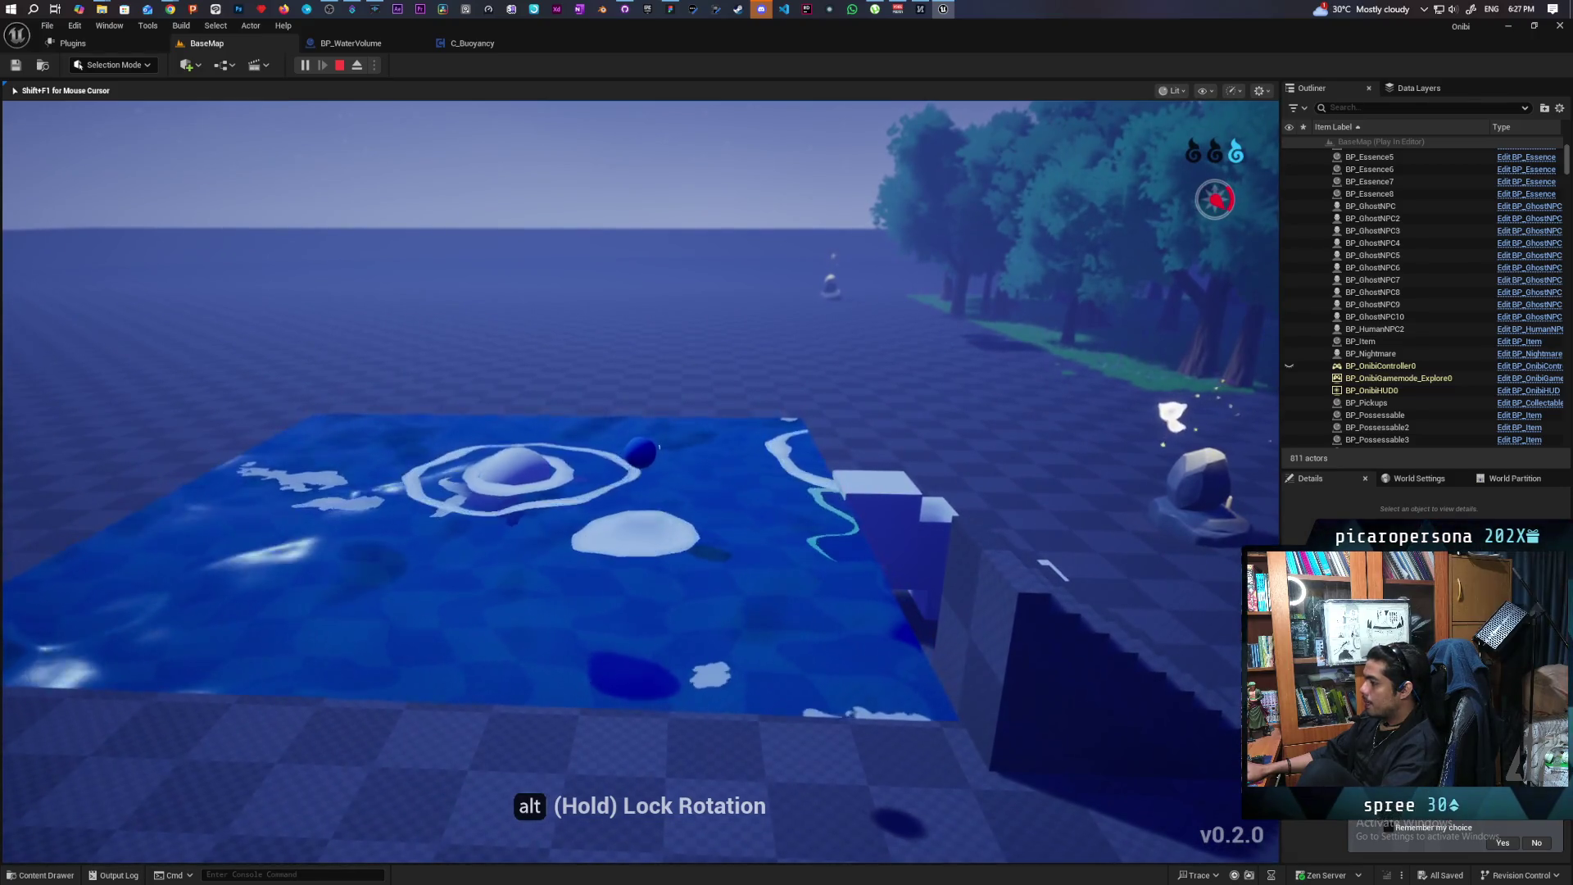
key(w)
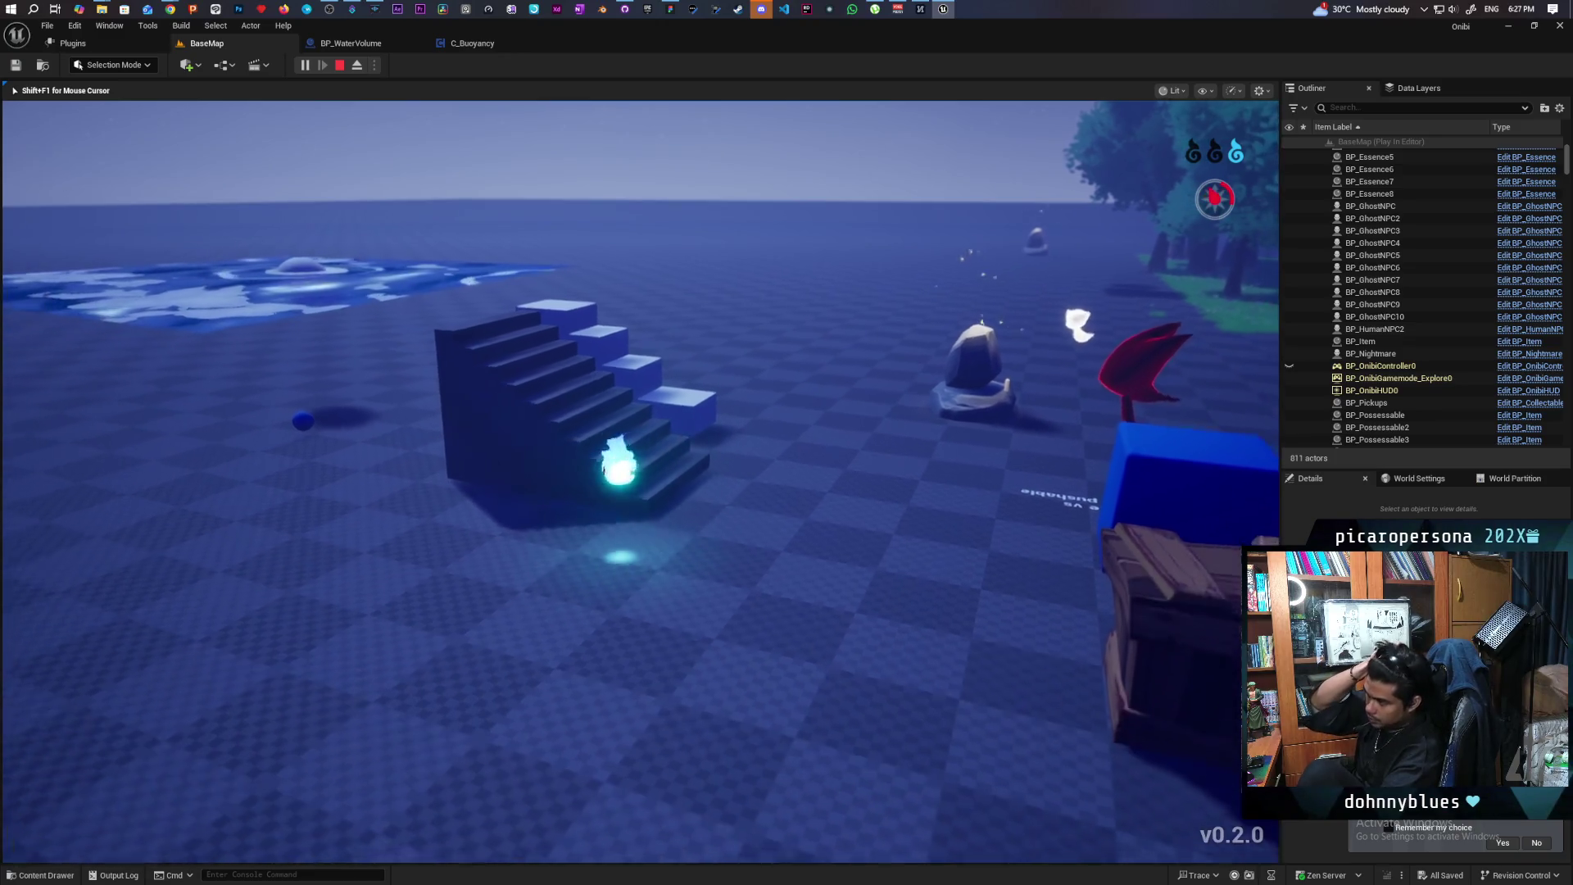
Dash the flame character onto the water, lower the camera, then stop the session
key(a)
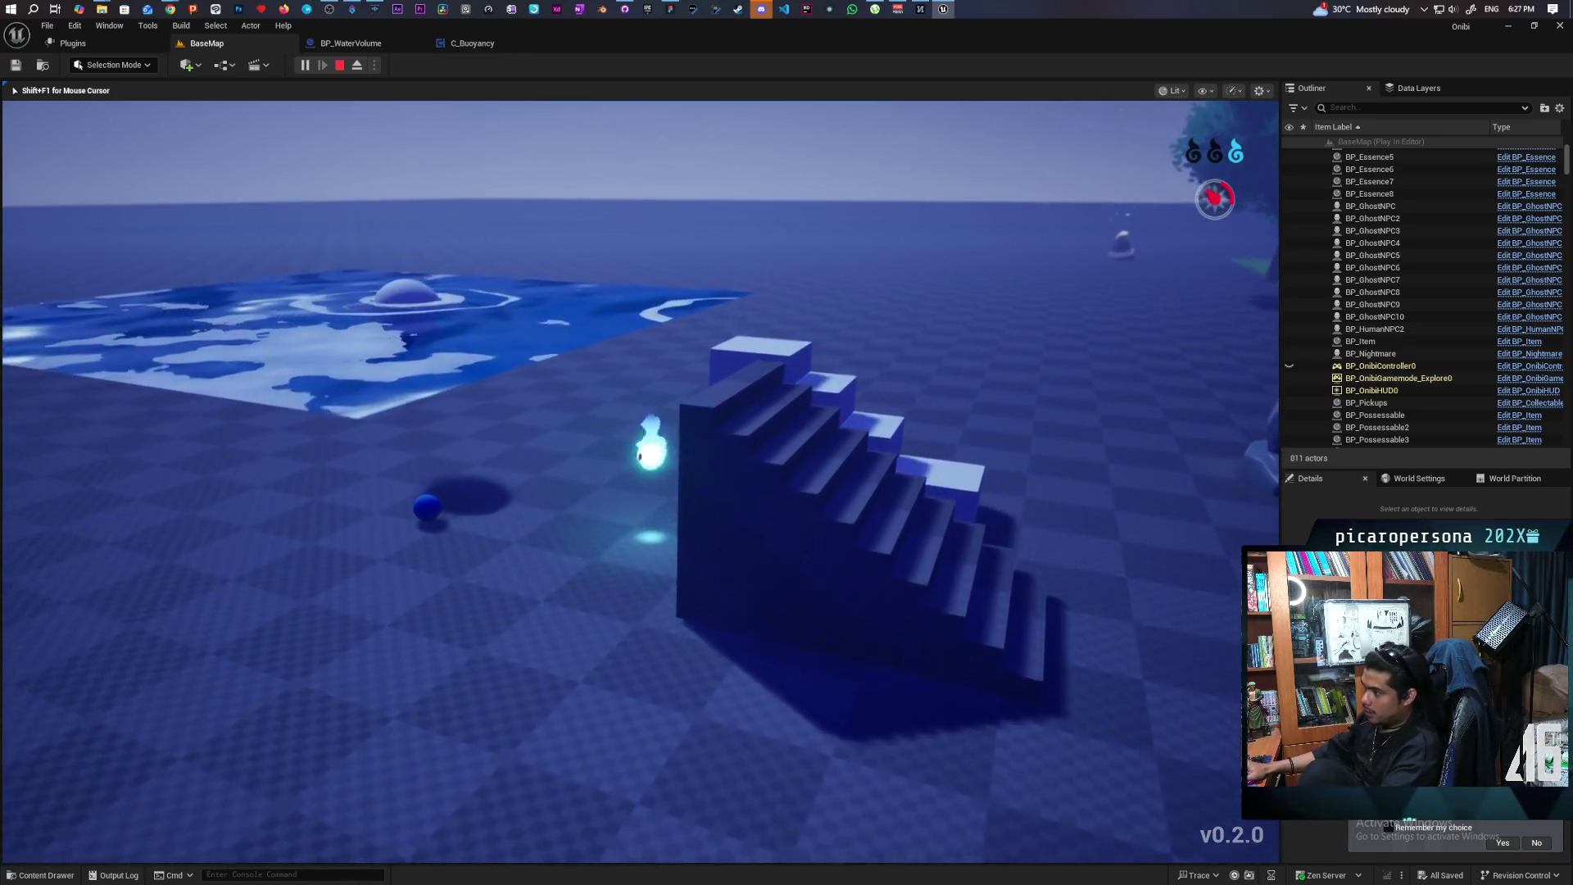
key(shift)
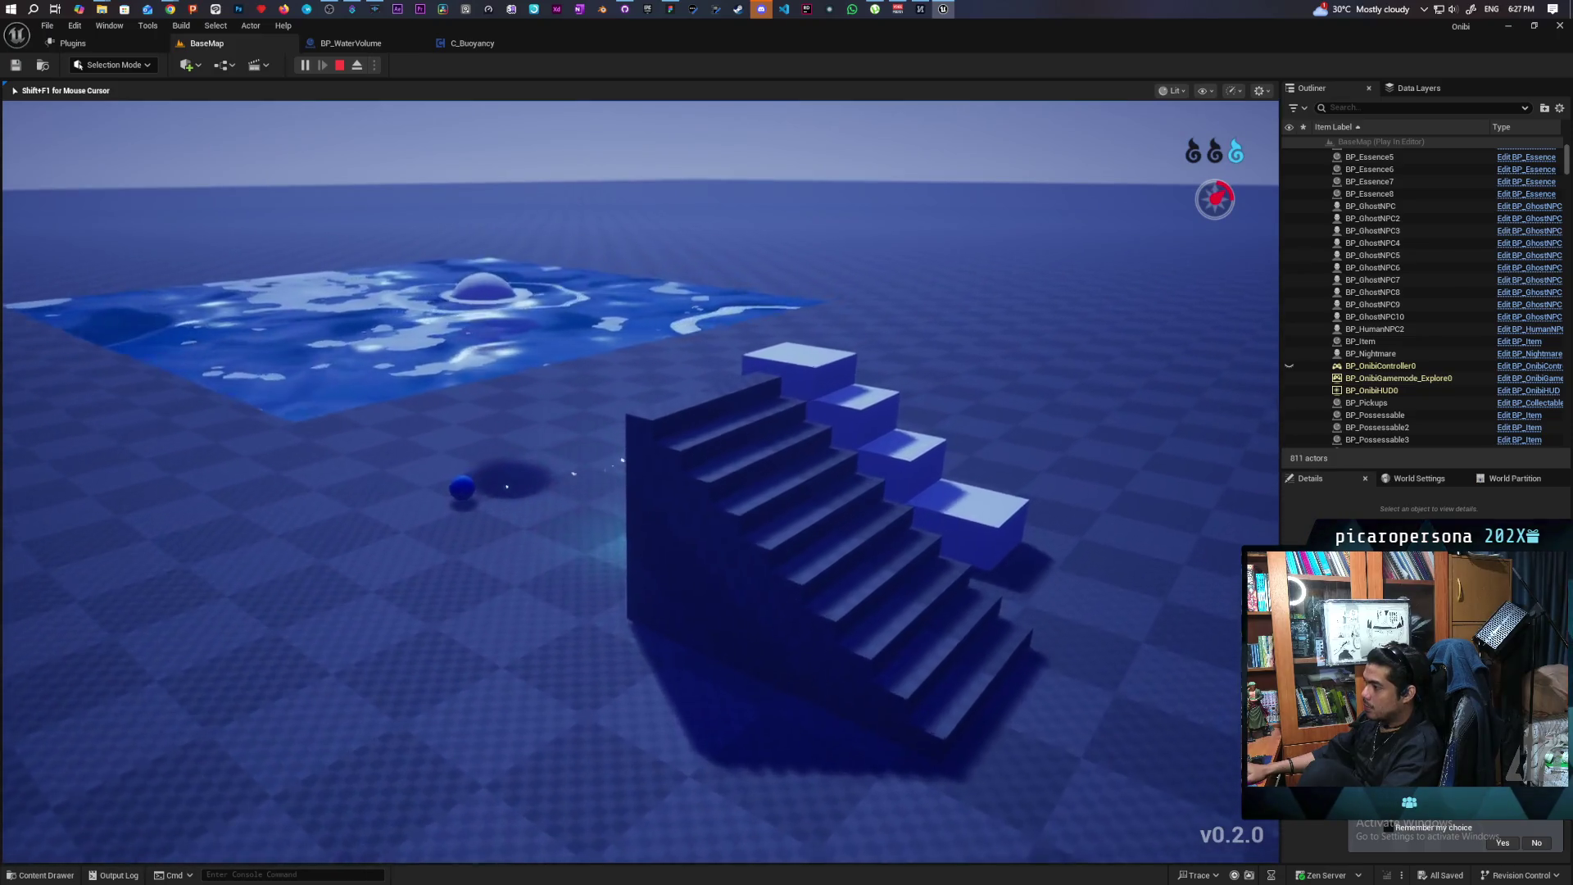
key(w)
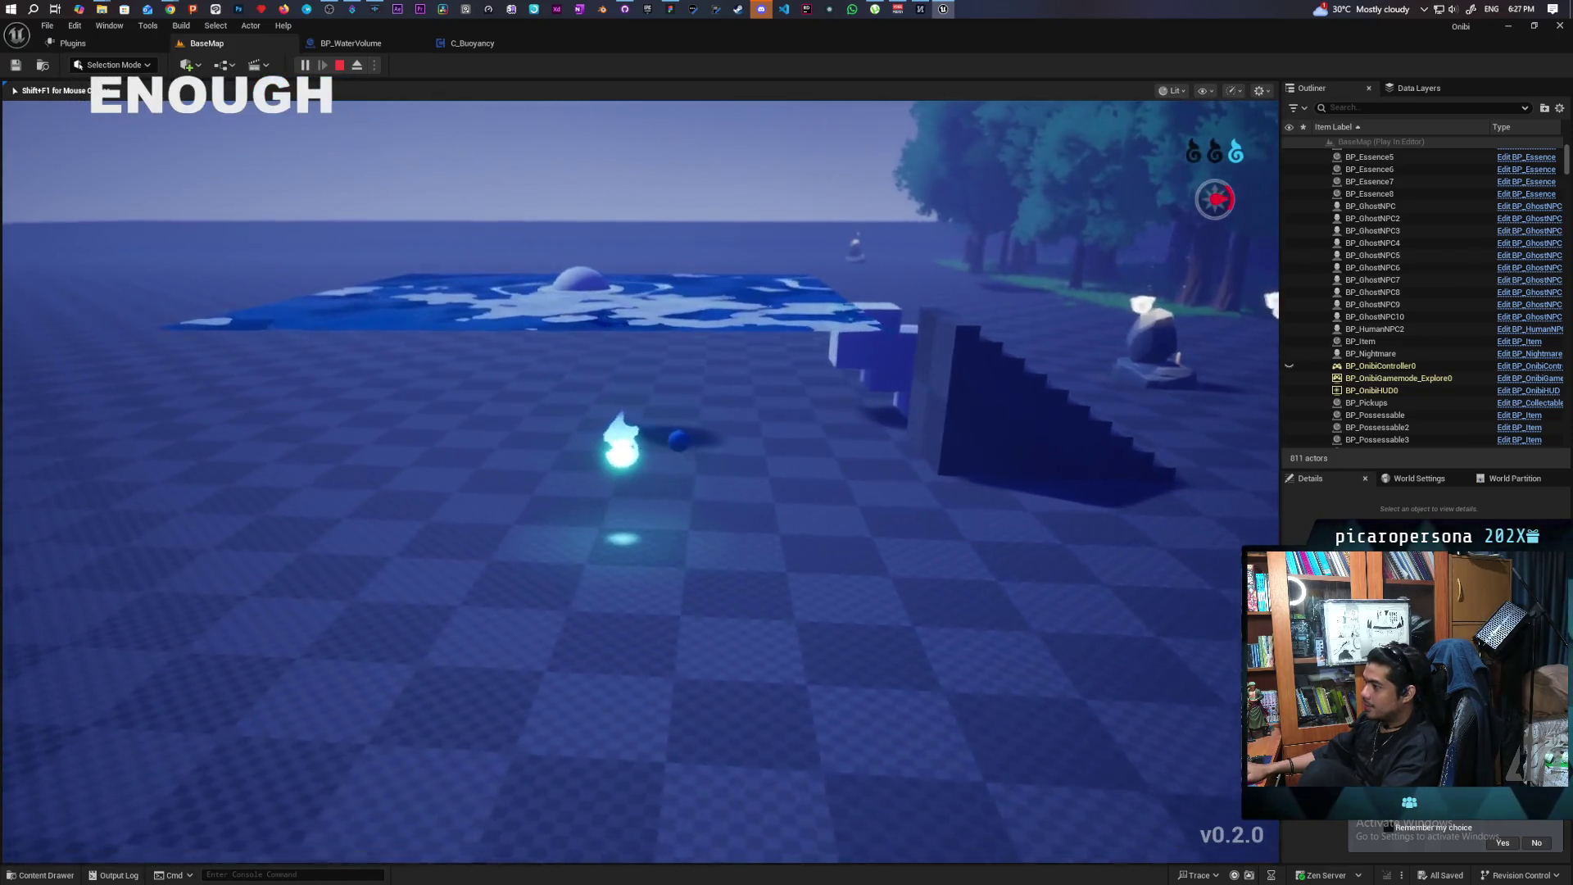
key(shift)
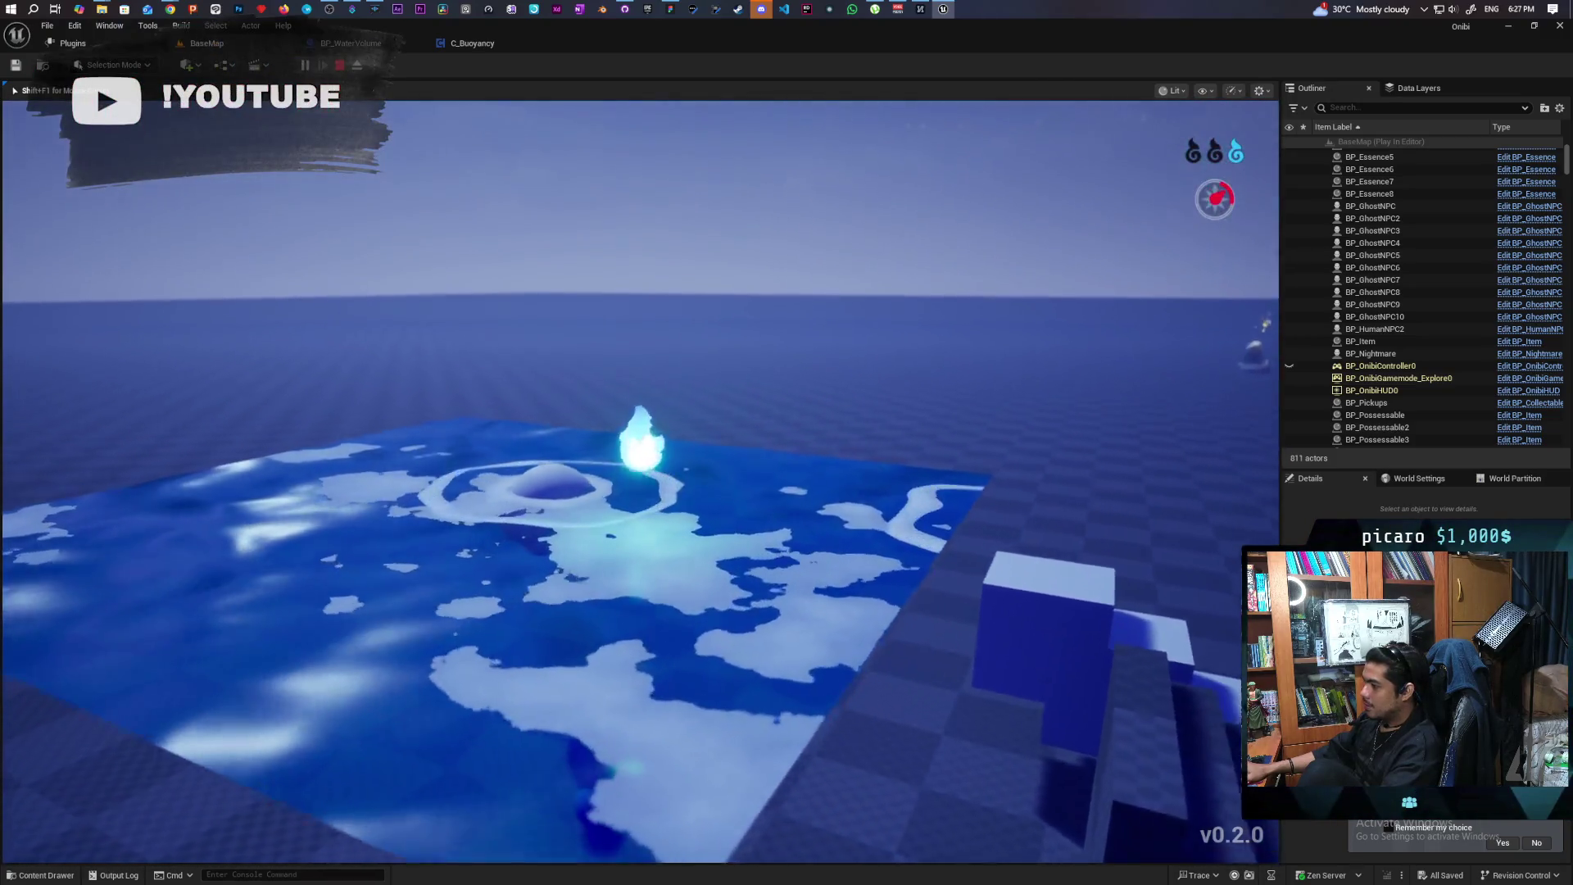
key(s)
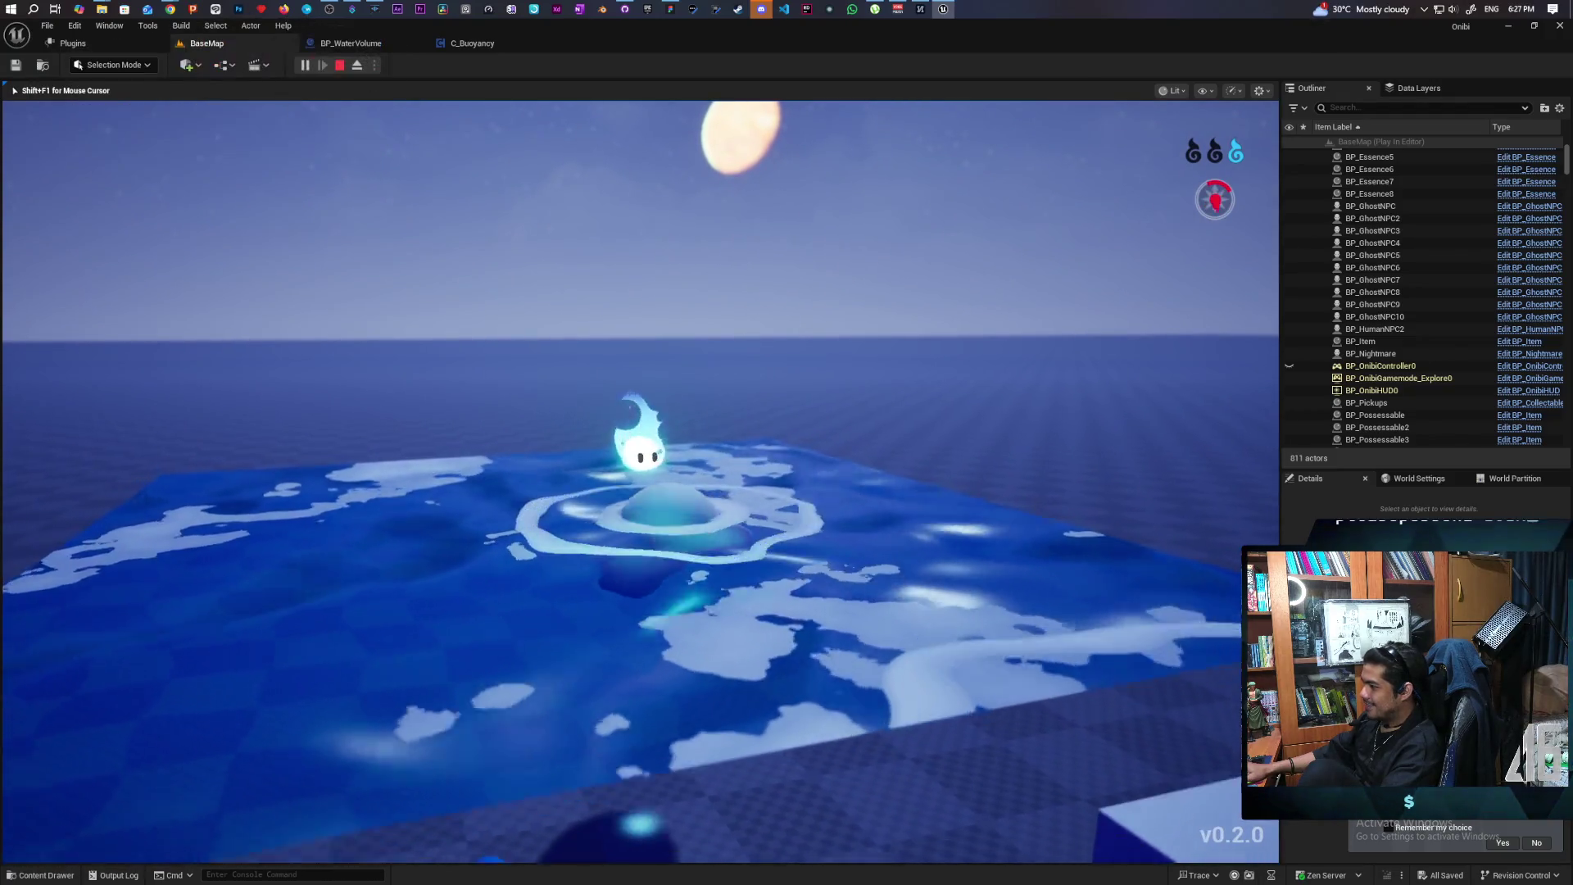
key(Escape)
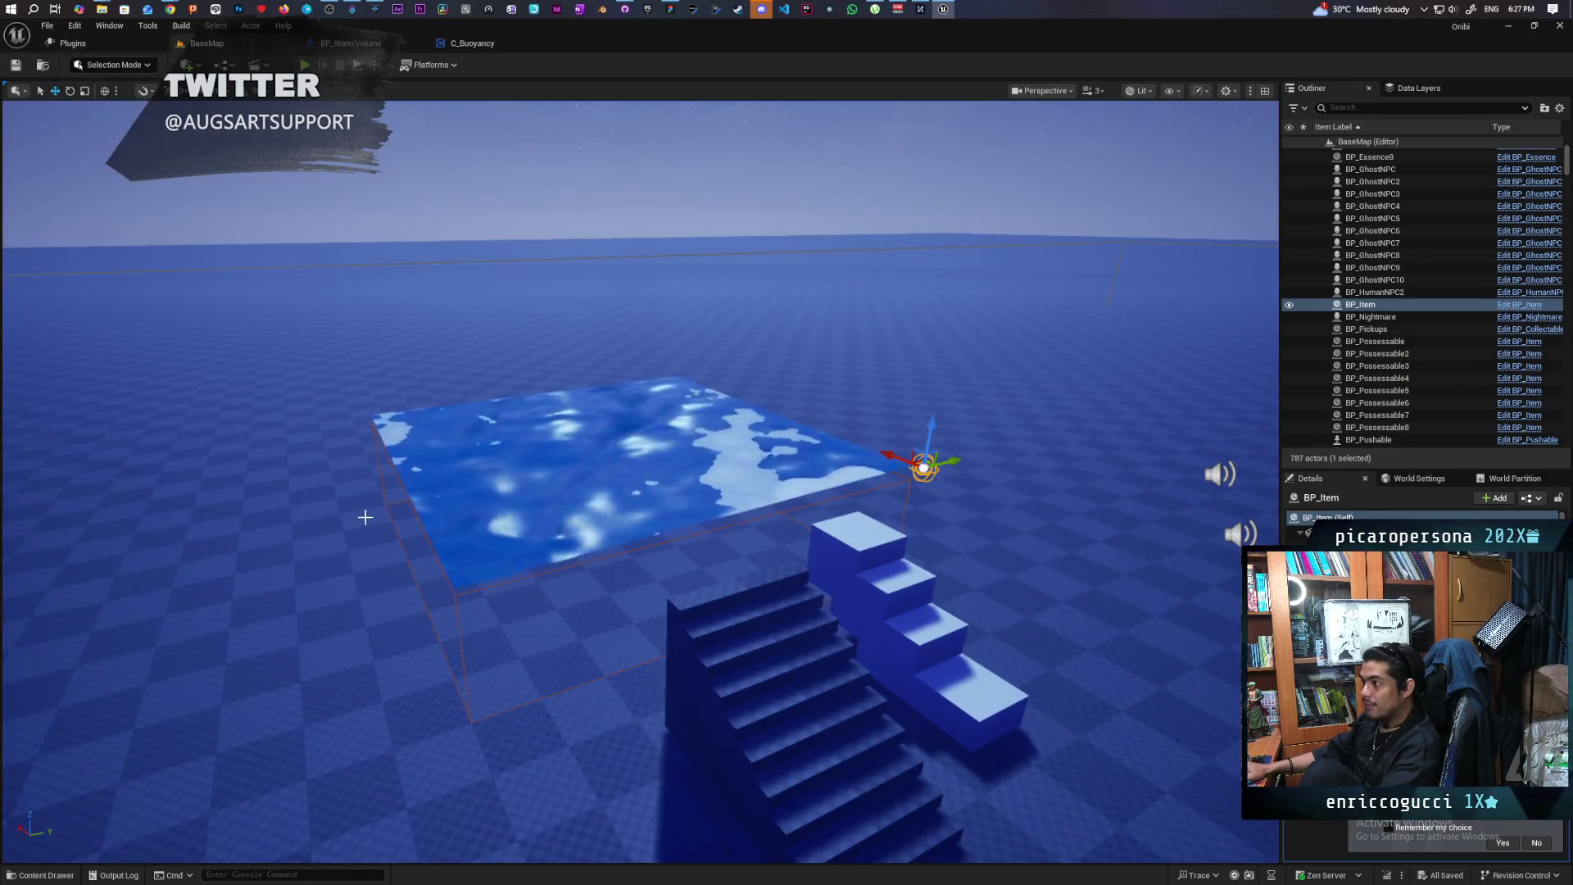
In the BP_WaterVolume graph, zoom in and drag the Get Component by Class node rightward
click(474, 43)
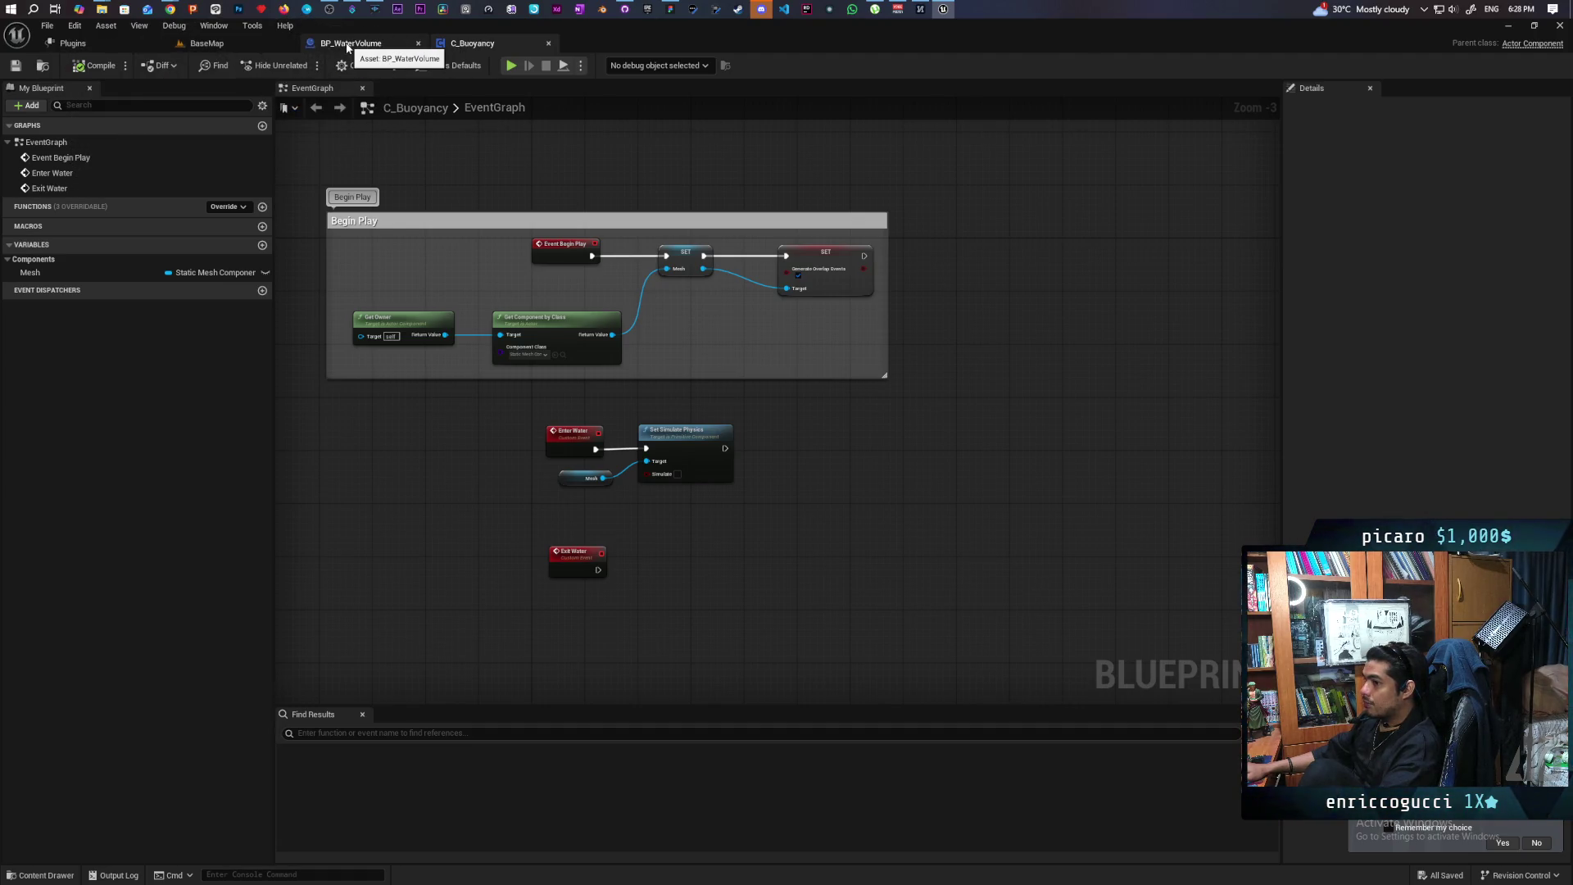
click(348, 43)
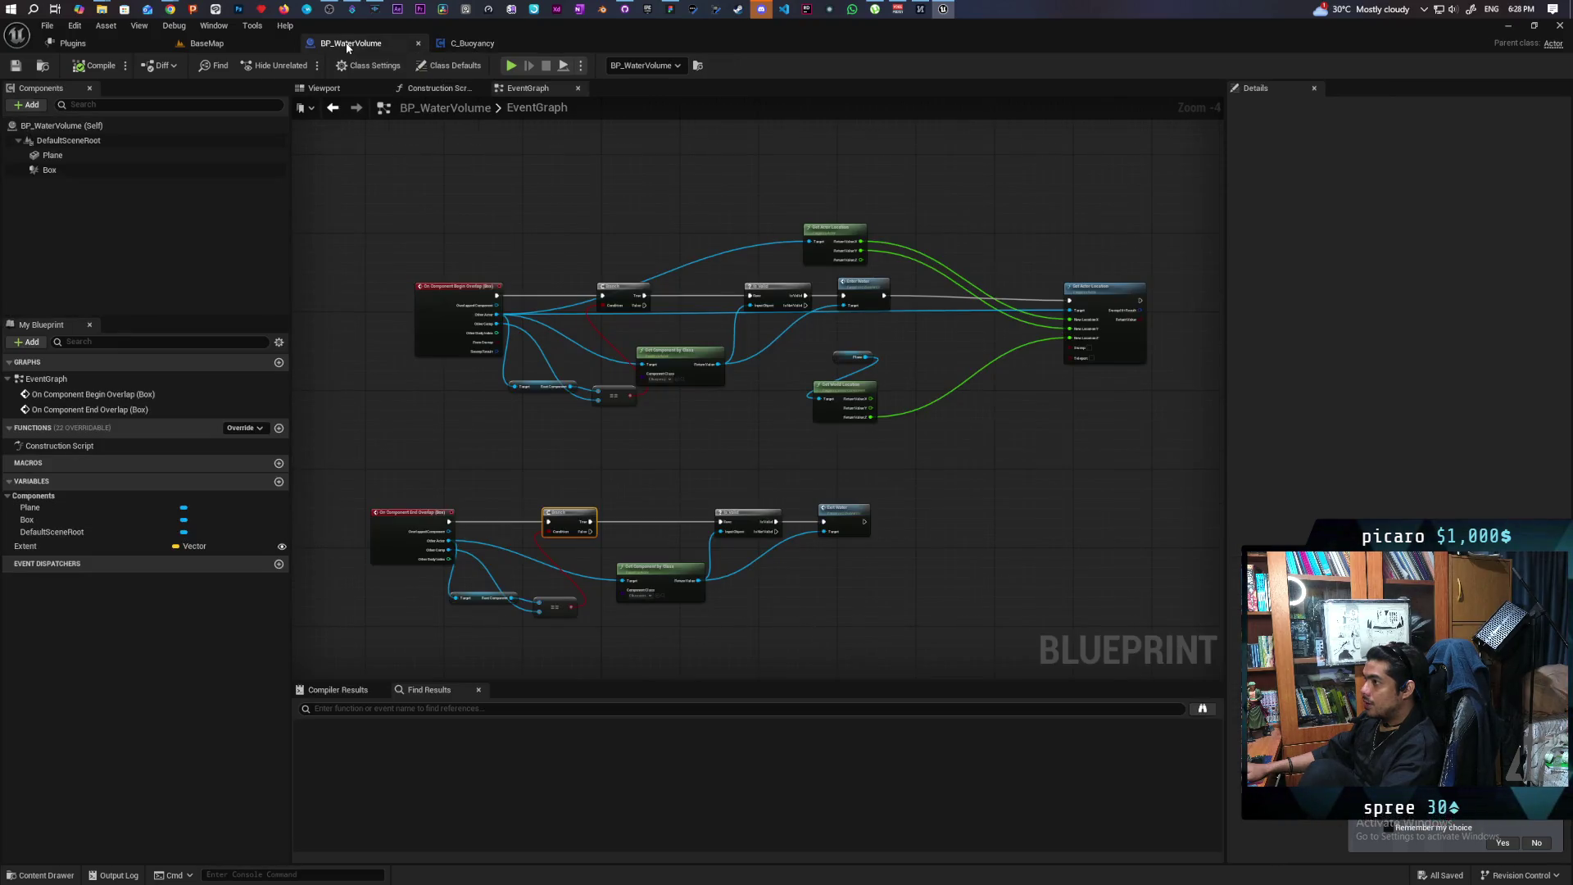
scroll(586, 340, up, 3)
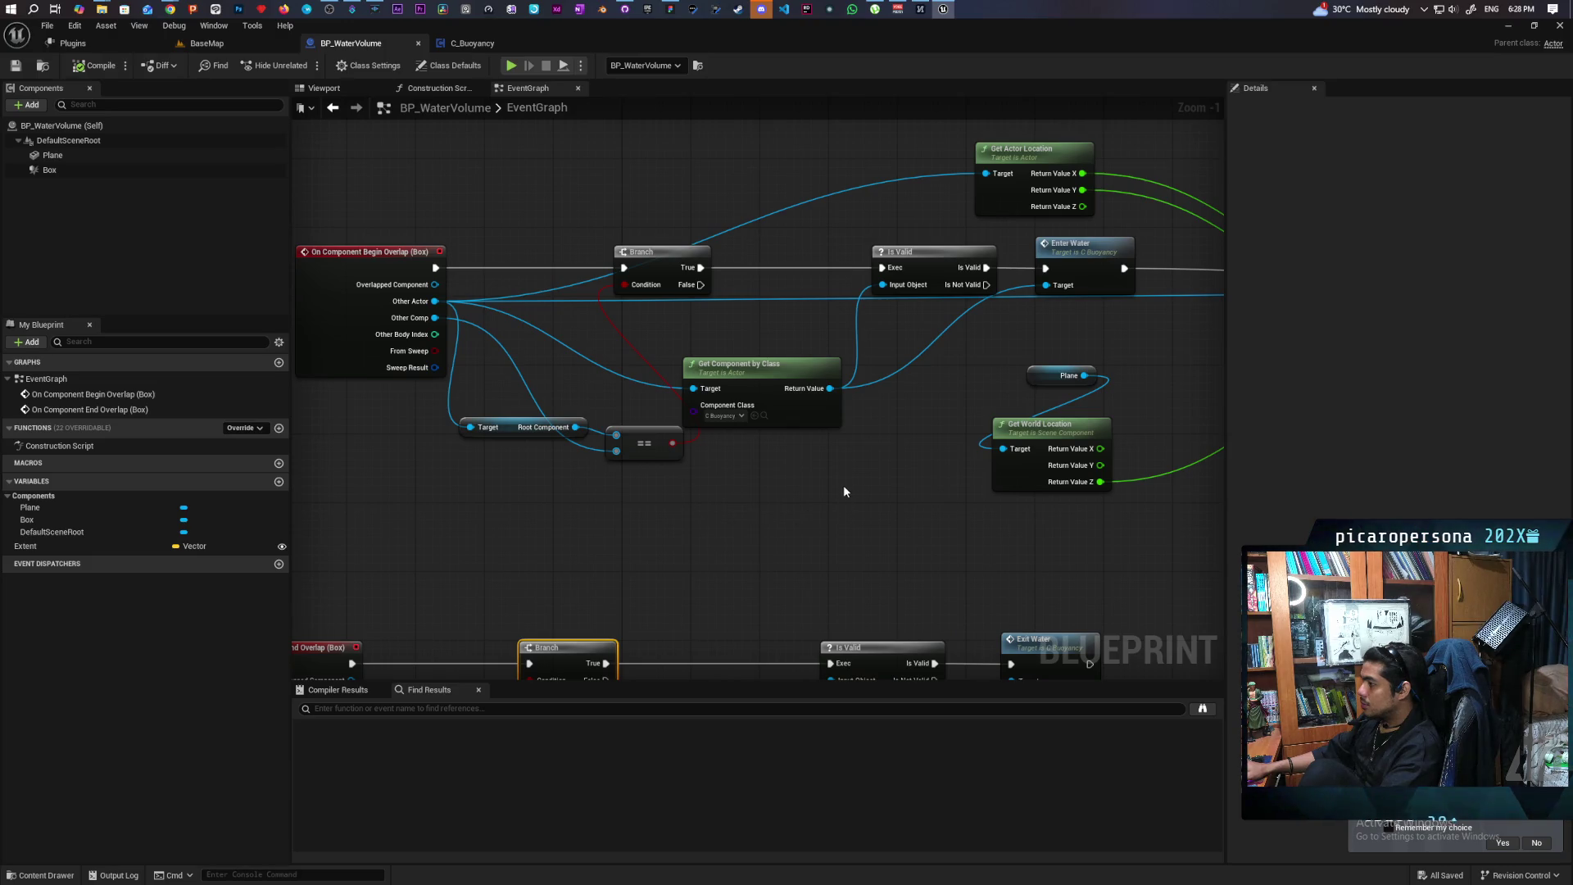
drag(799, 407, 868, 408)
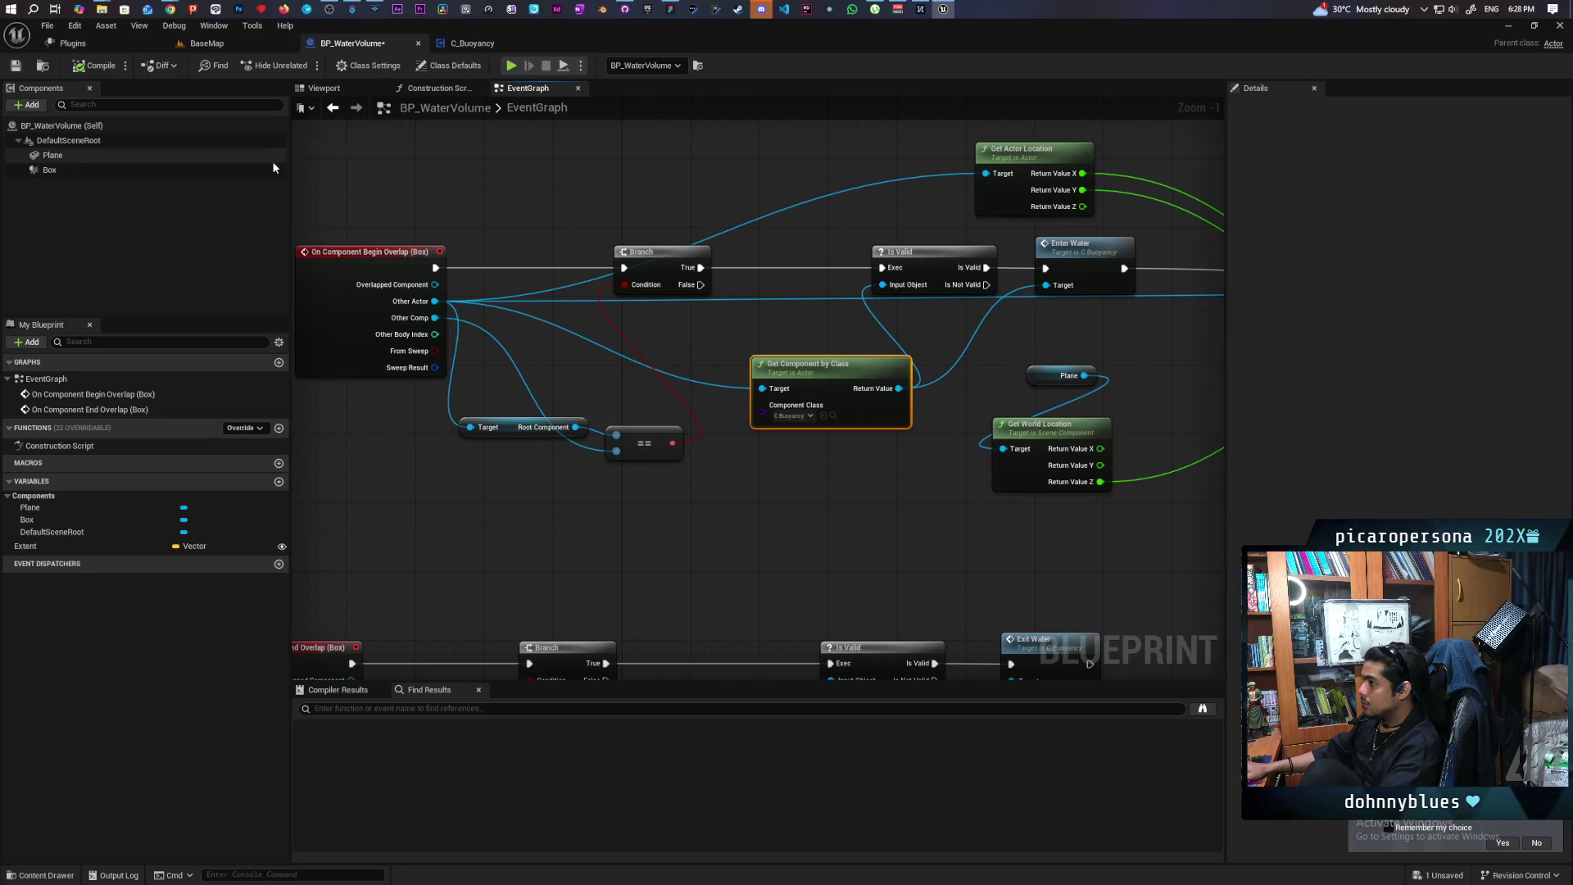
Start a new BaseMap play session and guide the wisp to possess the blue ball
click(244, 49)
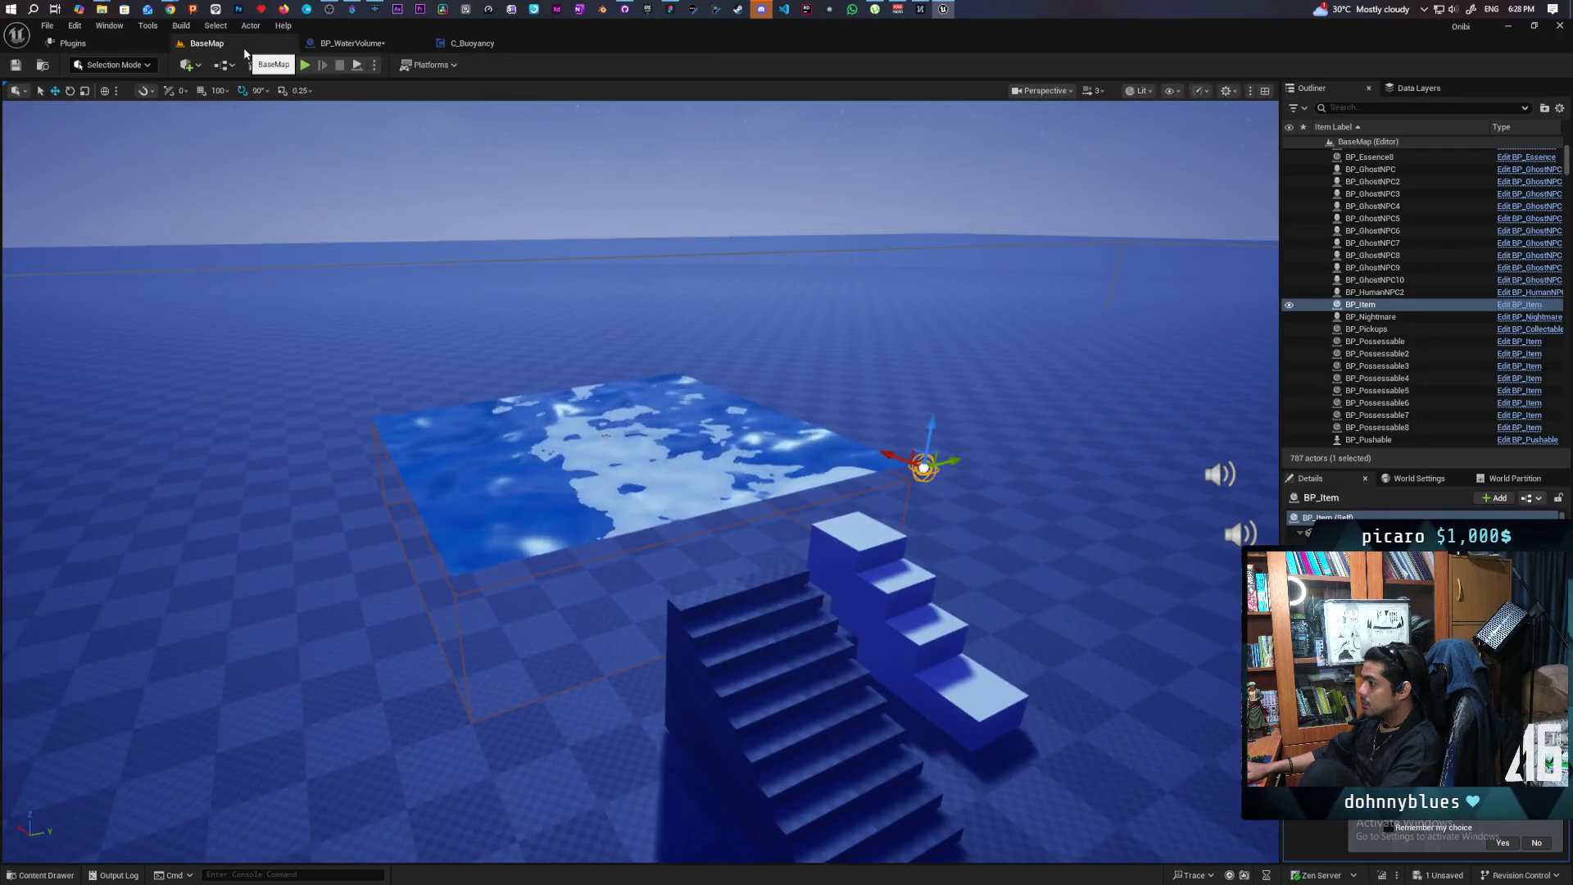
click(305, 65)
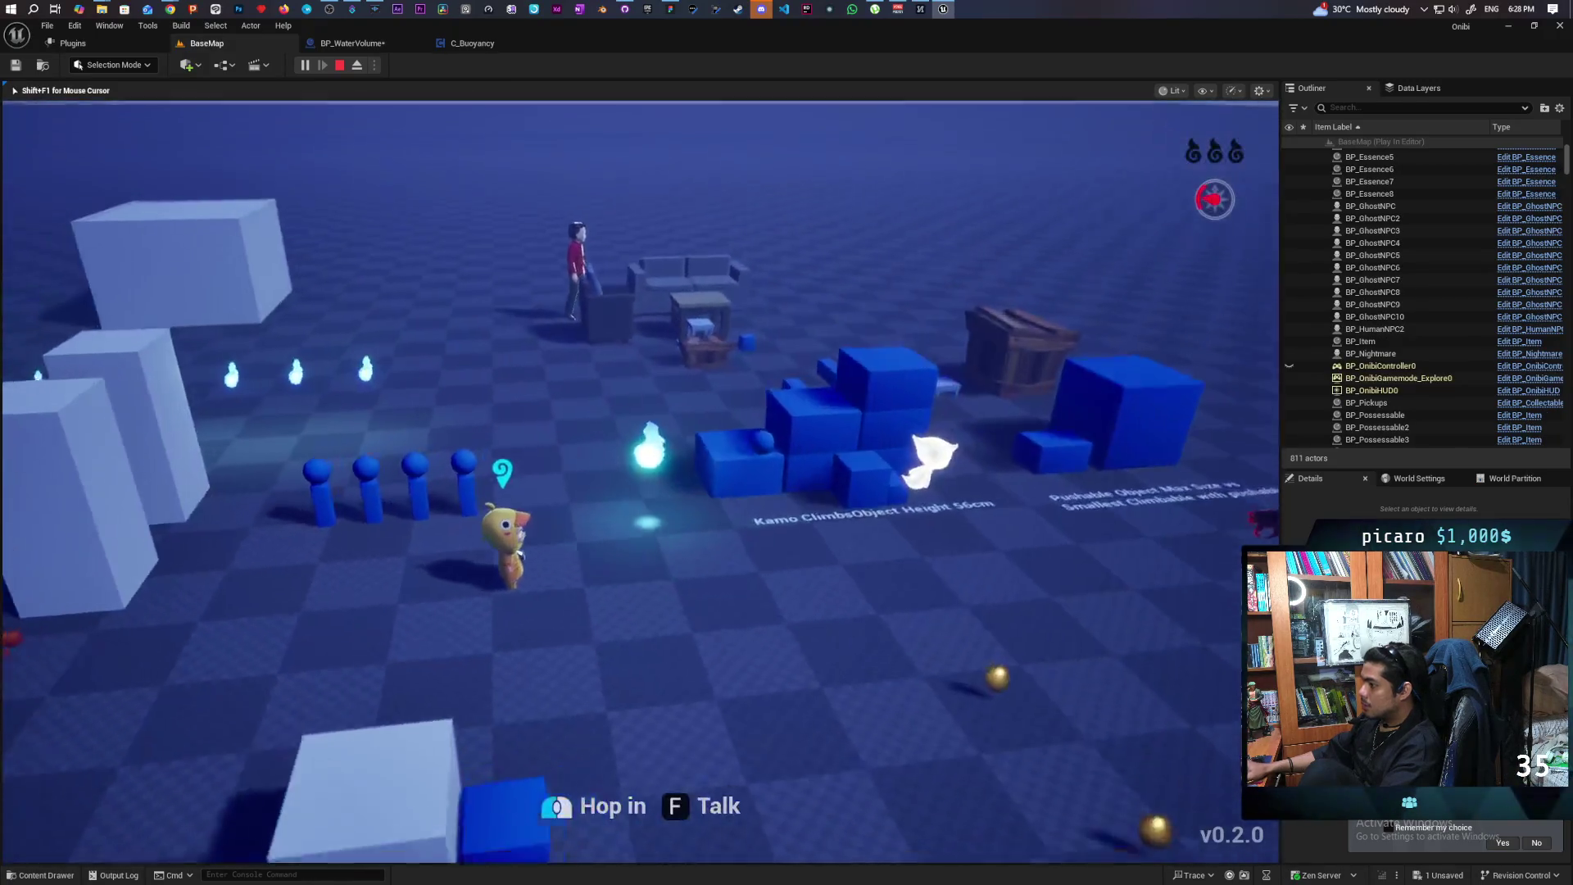
key(w)
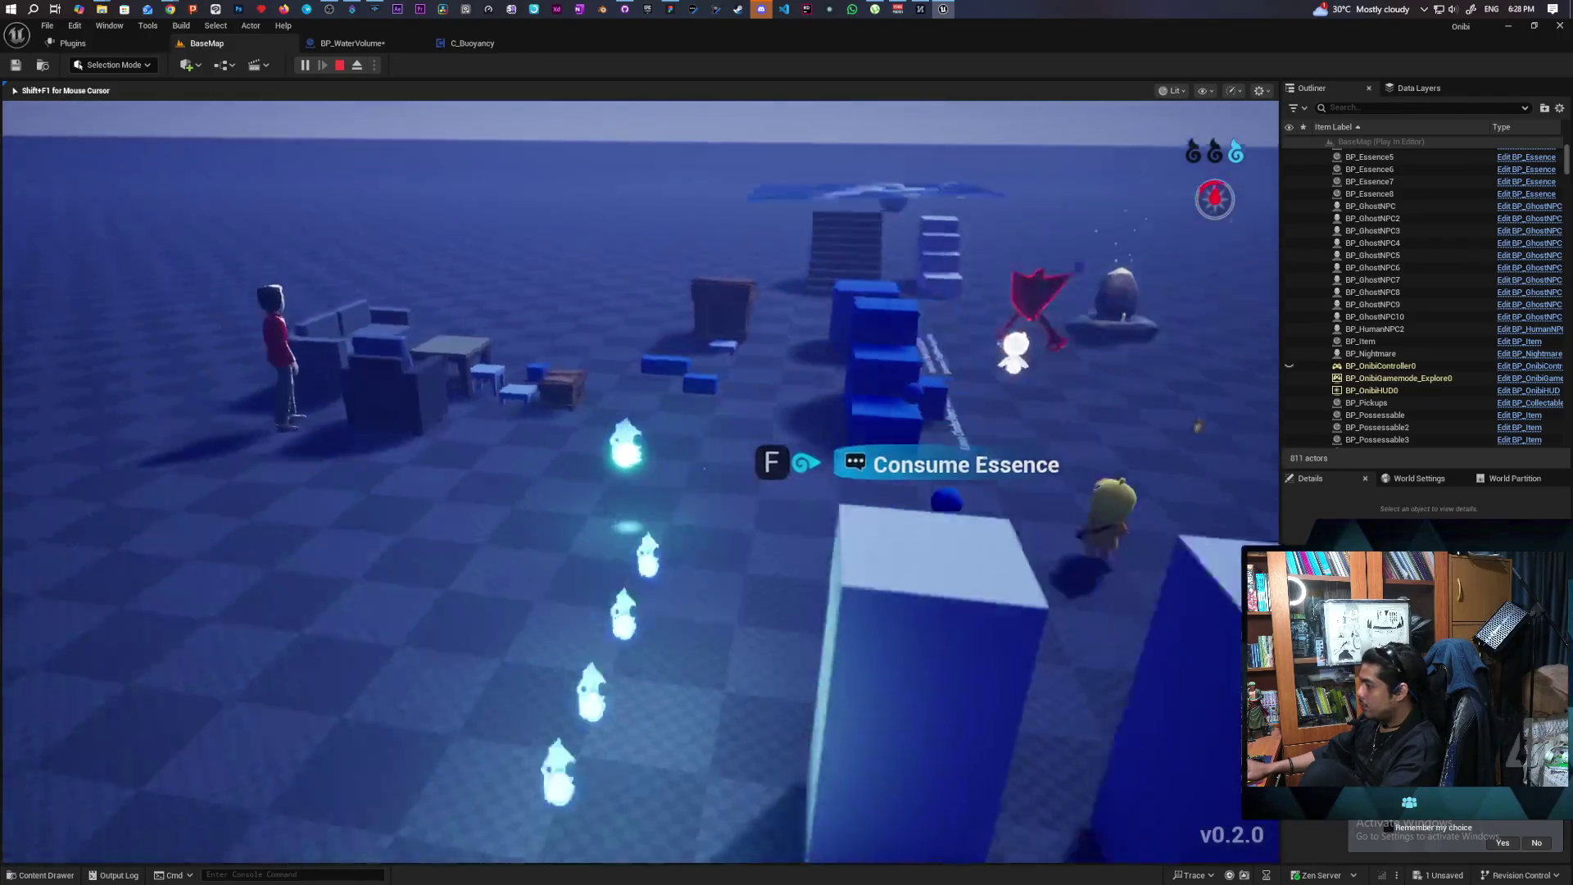
key(f)
key(w)
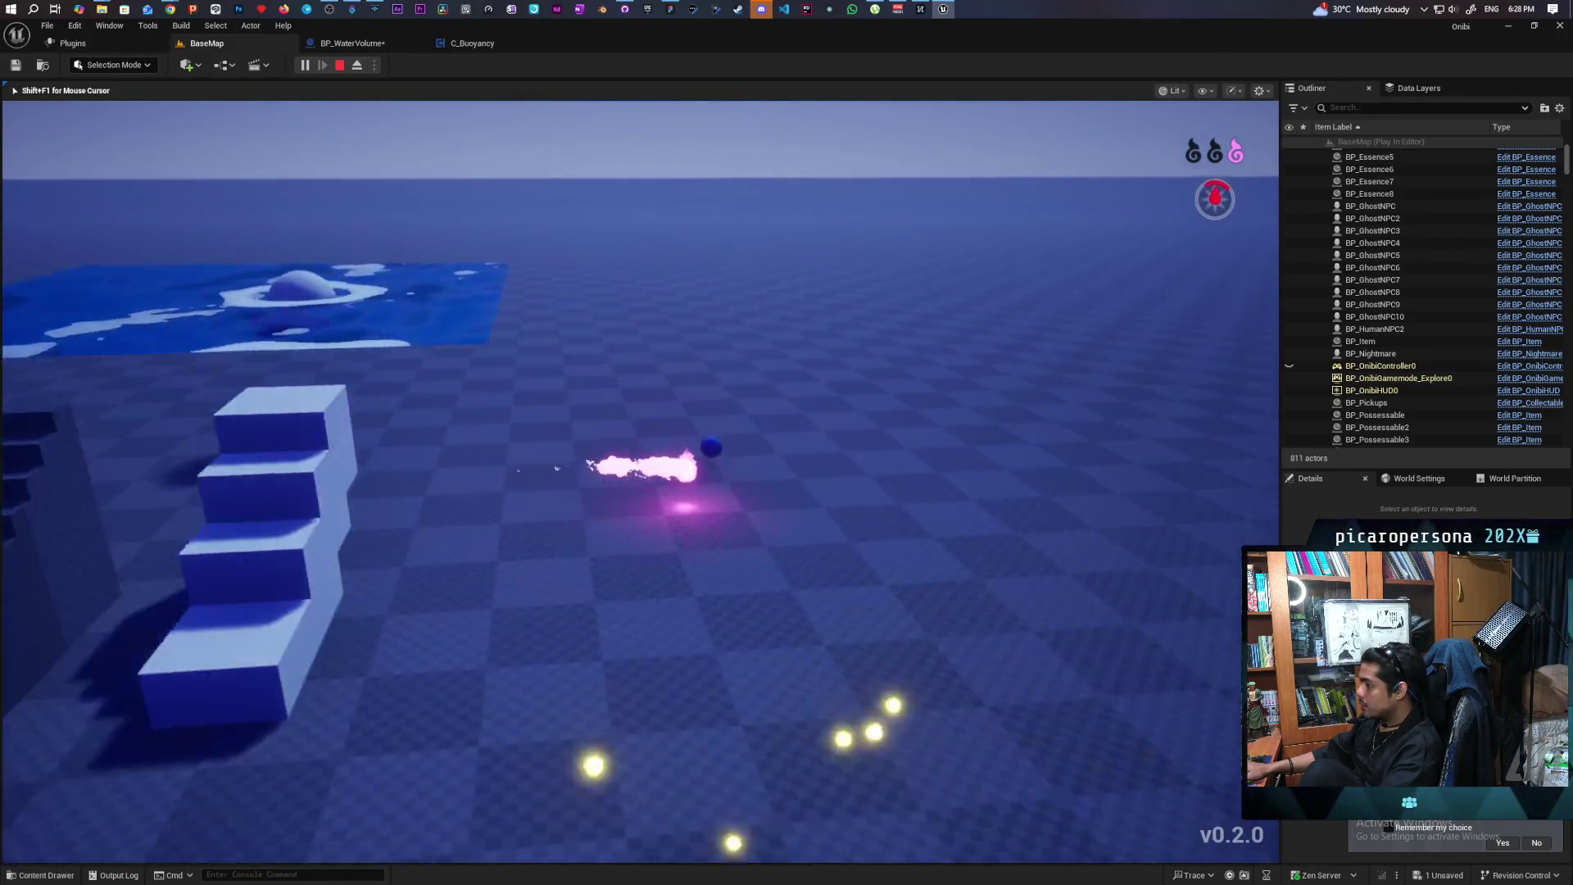
key(w)
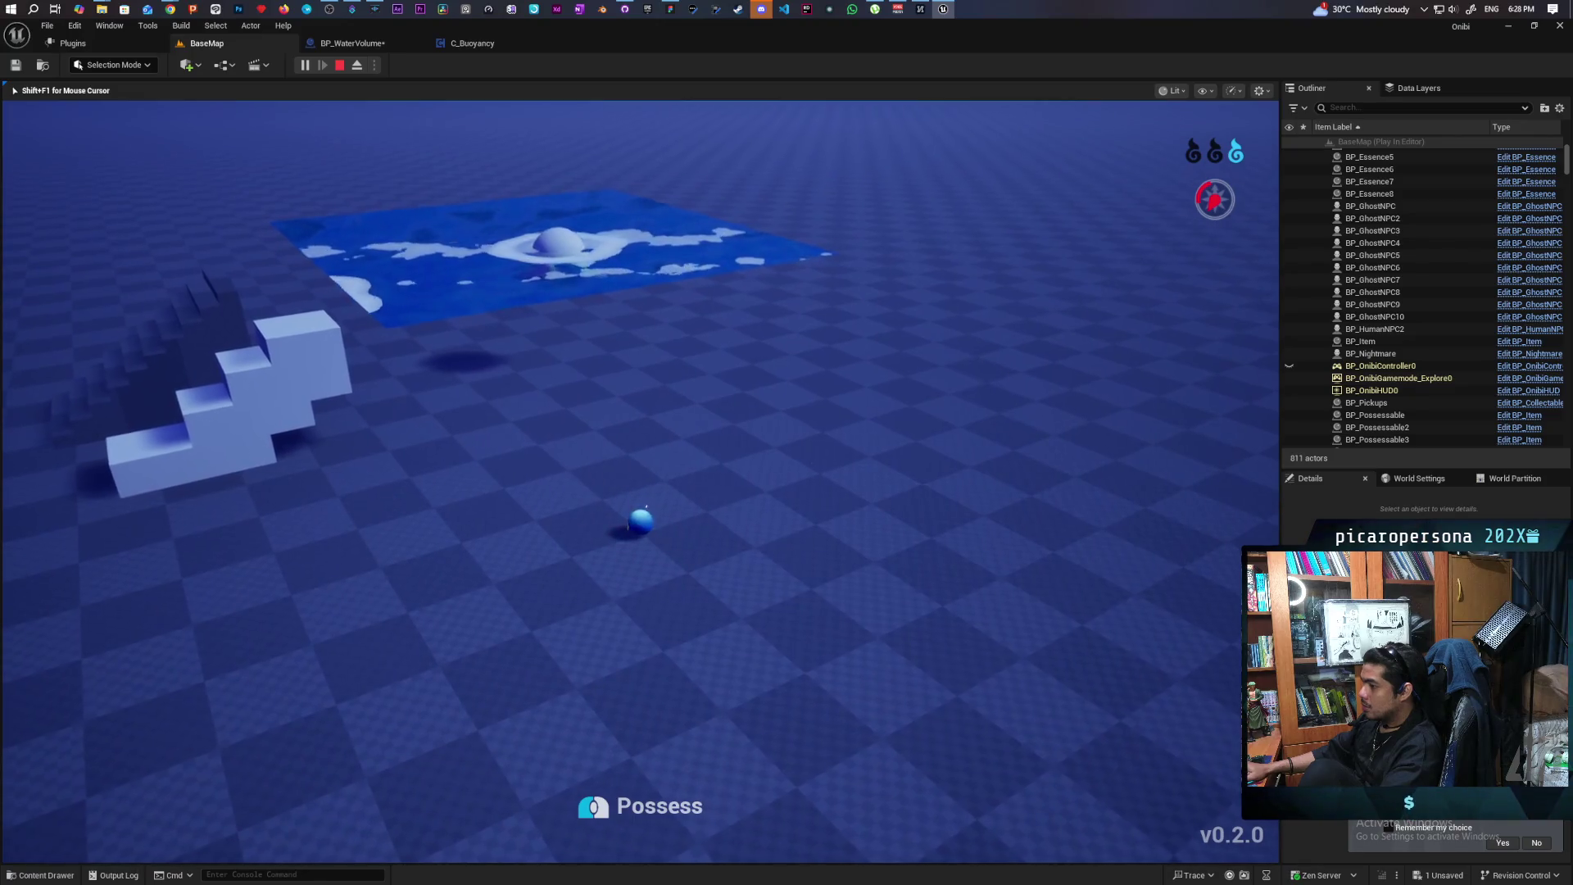
key(f)
Roll the possessed ball past the white stairs, across the water and back onto the floor
key(a)
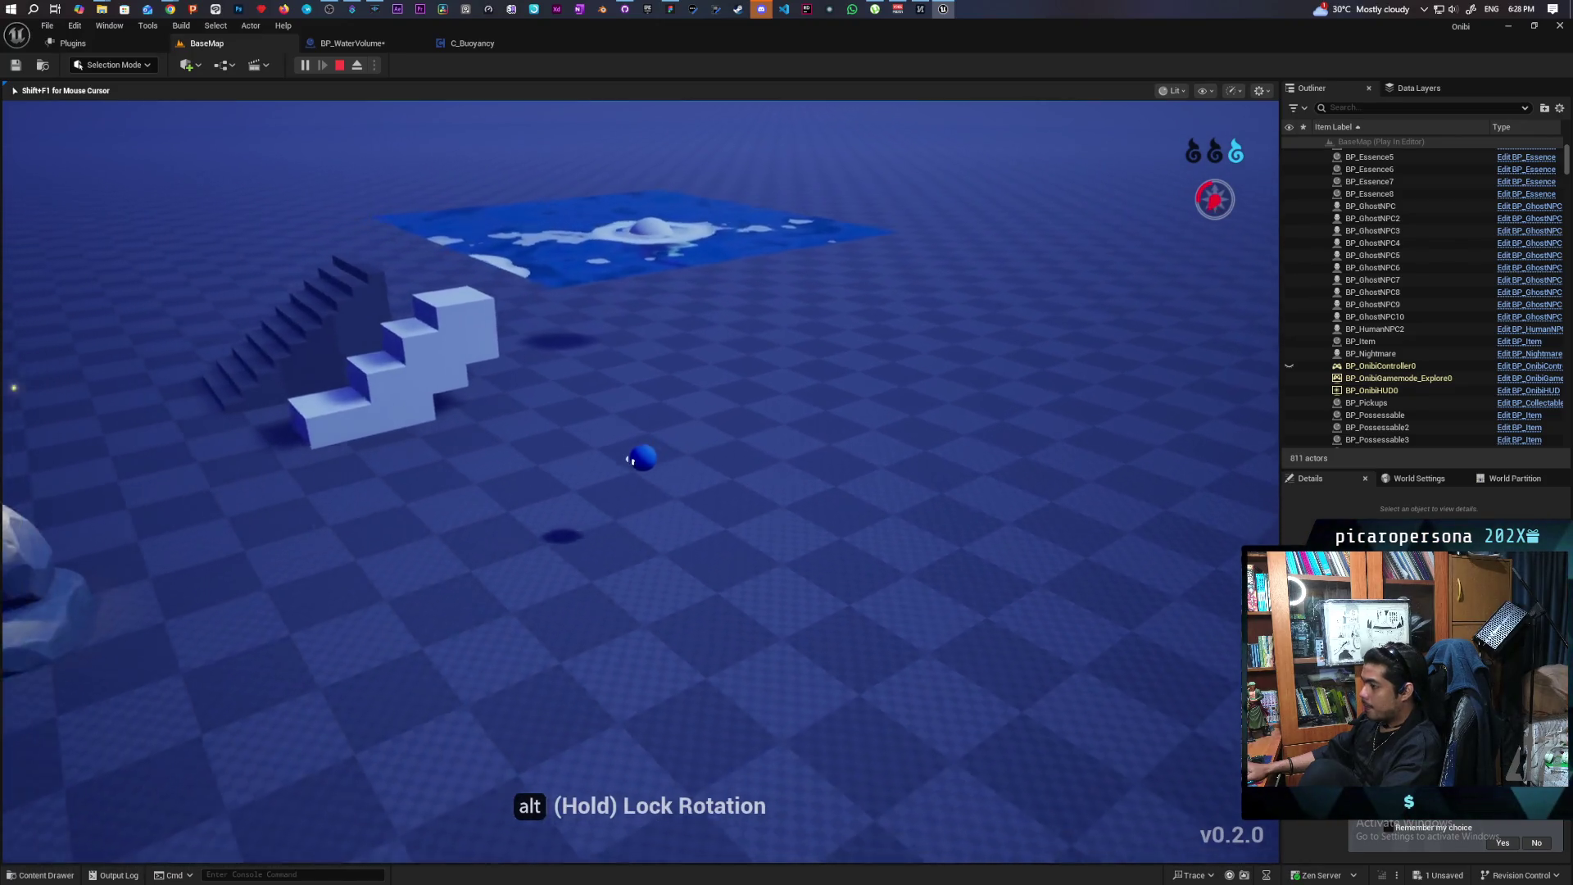
key(w)
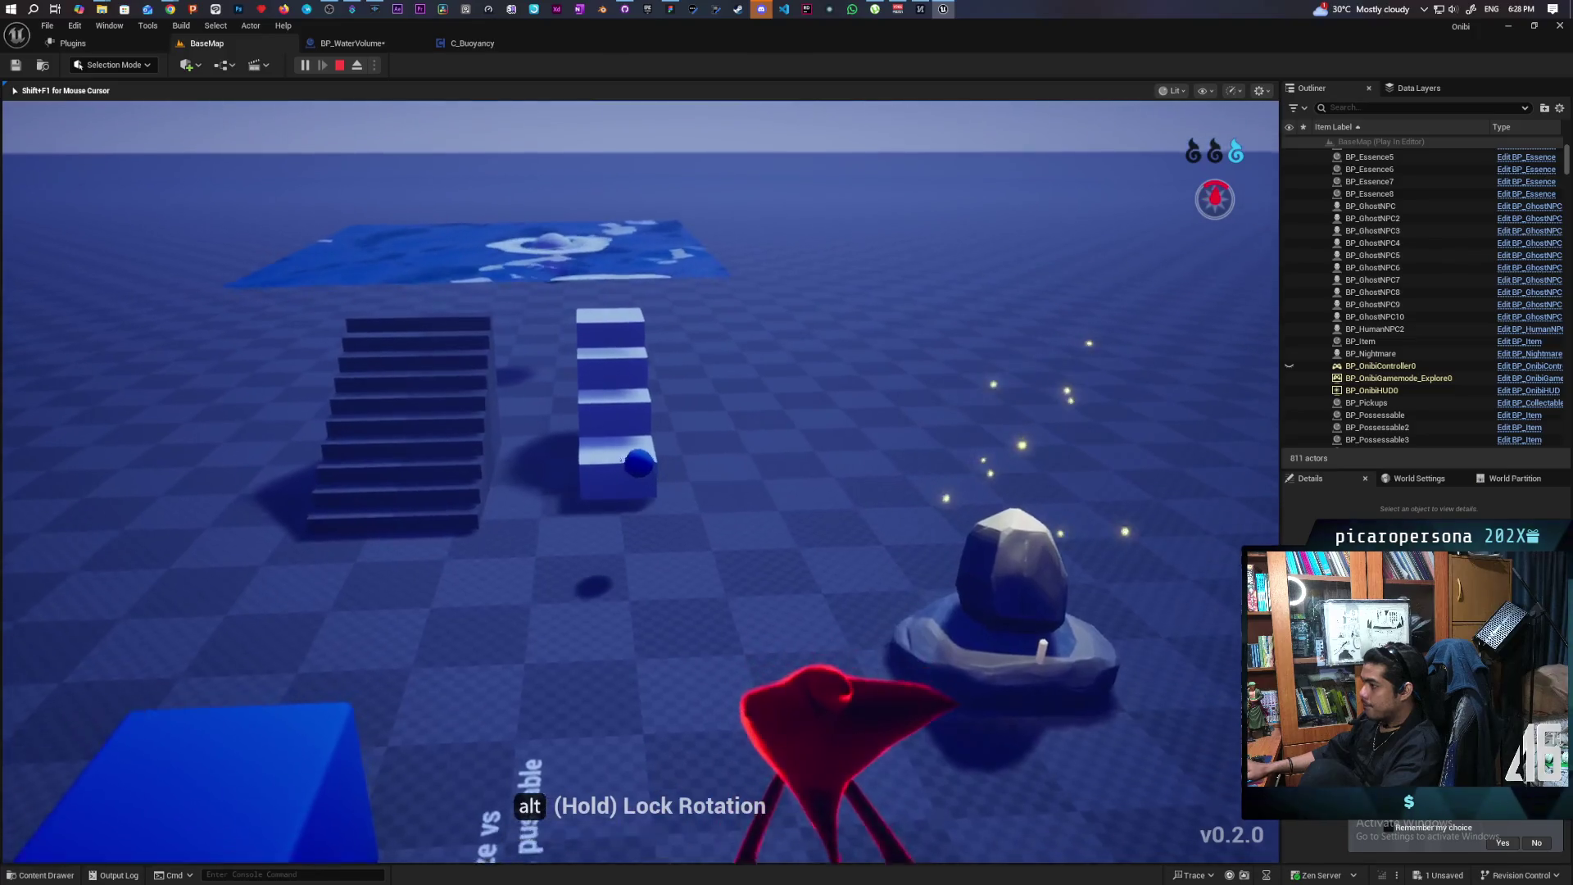
key(w)
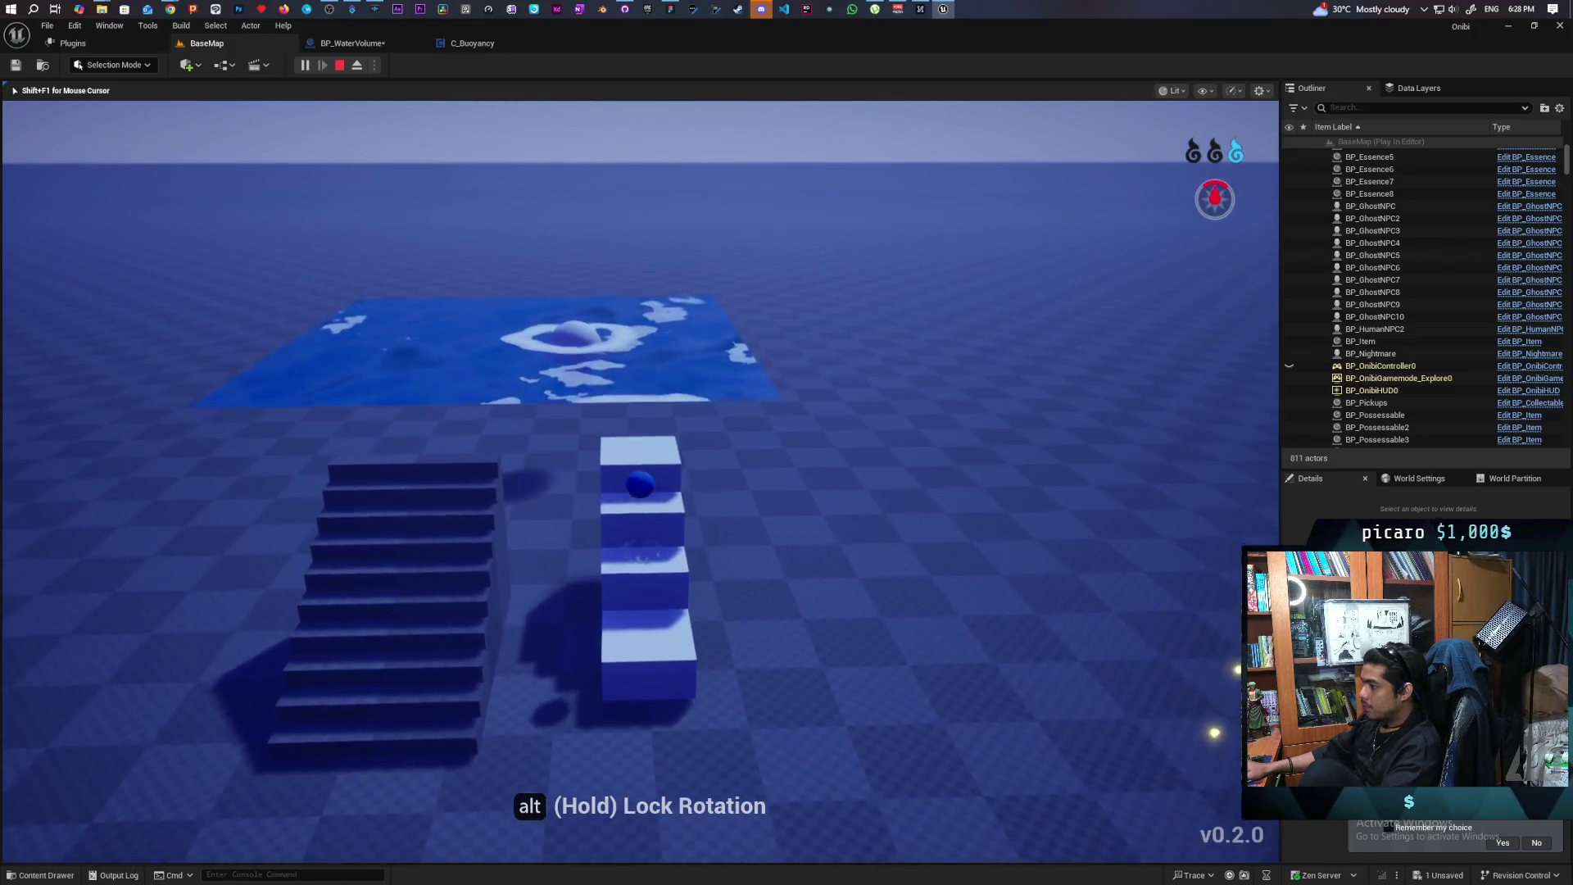
key(w)
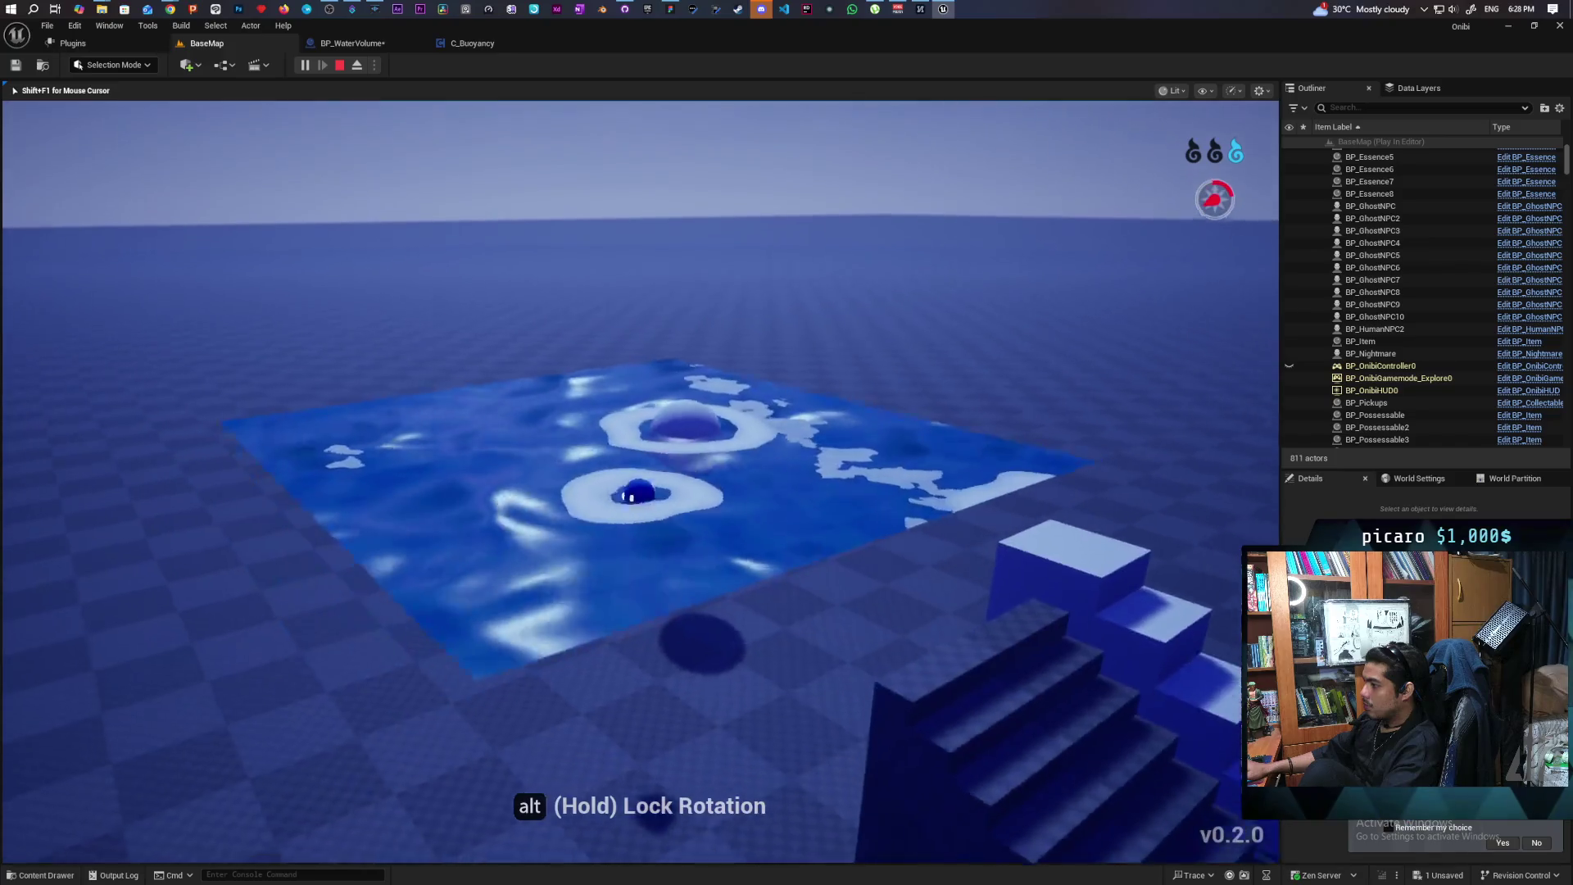
key(w)
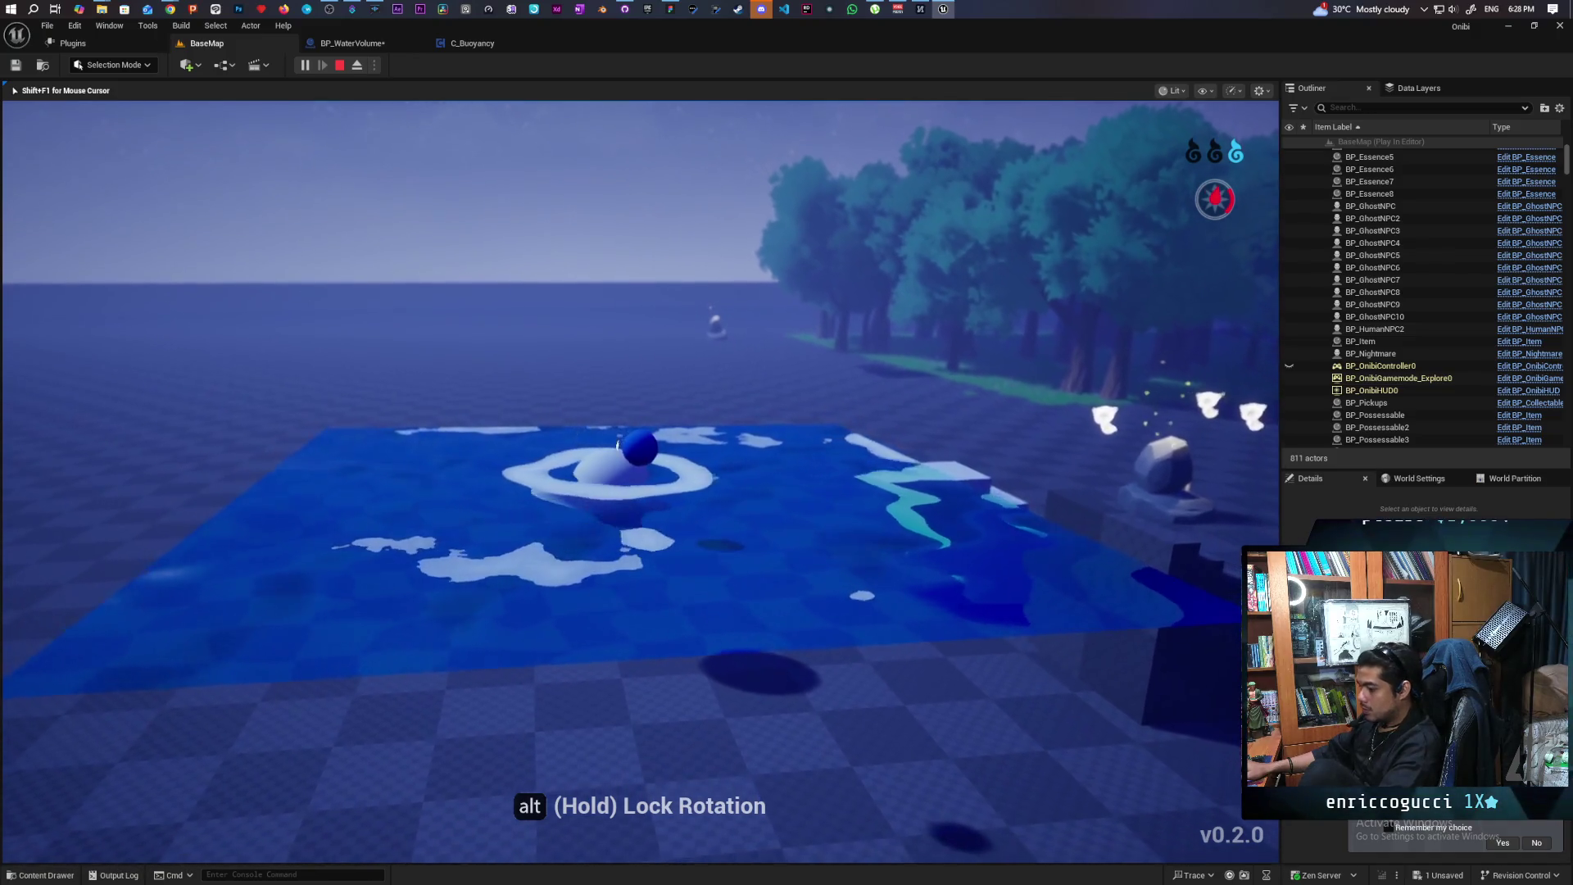
key(w)
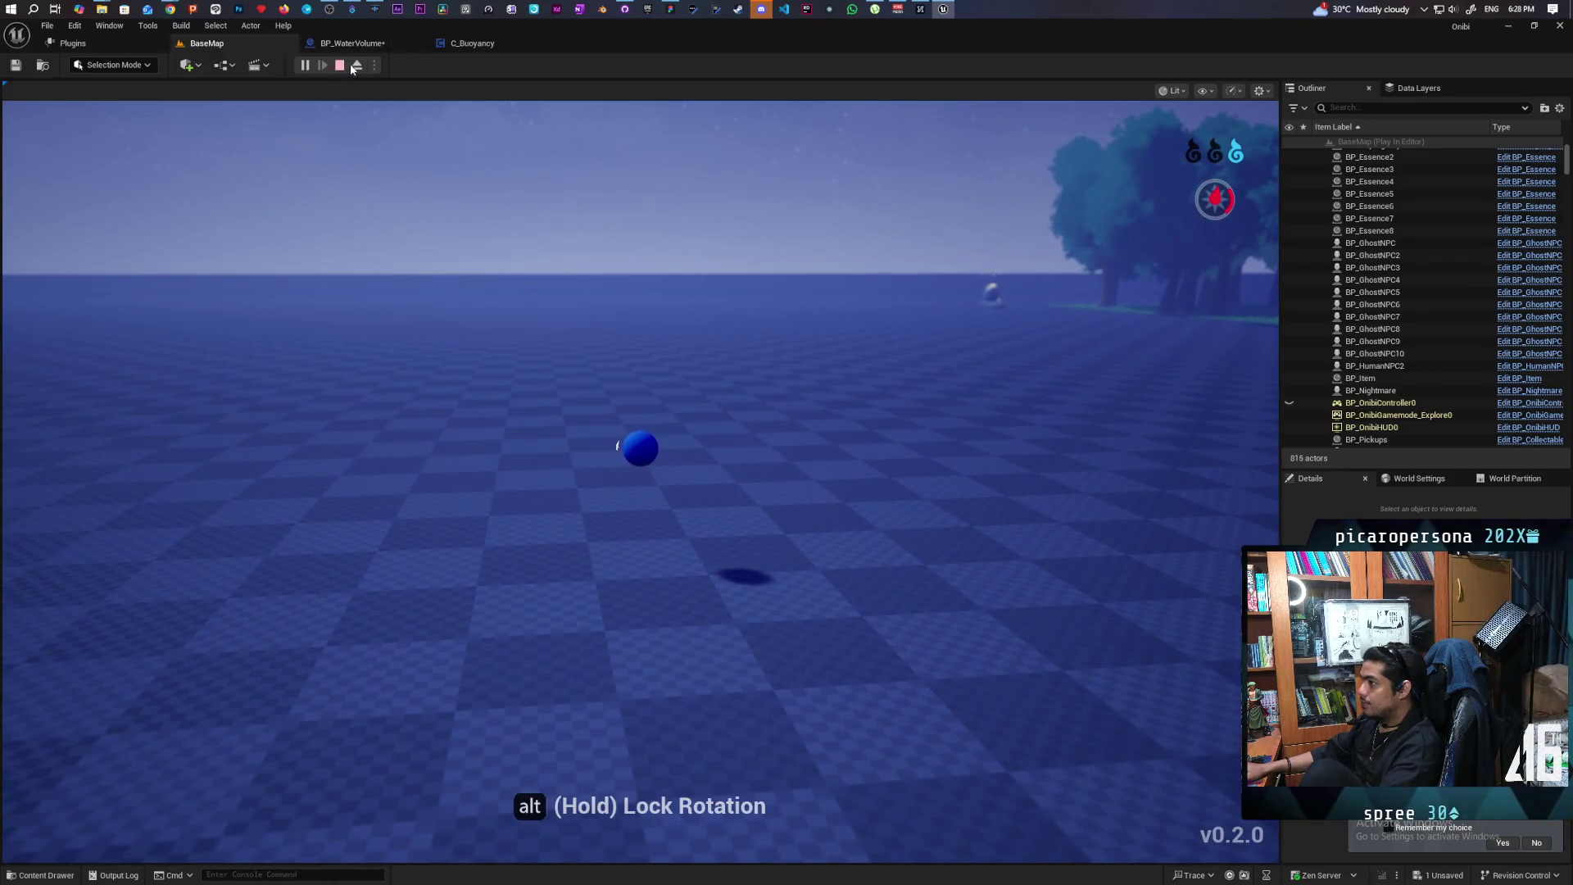
Eject, view the BP_WaterVolume graph, then repossess in BaseMap until the overlap breakpoint hits
click(355, 65)
click(390, 42)
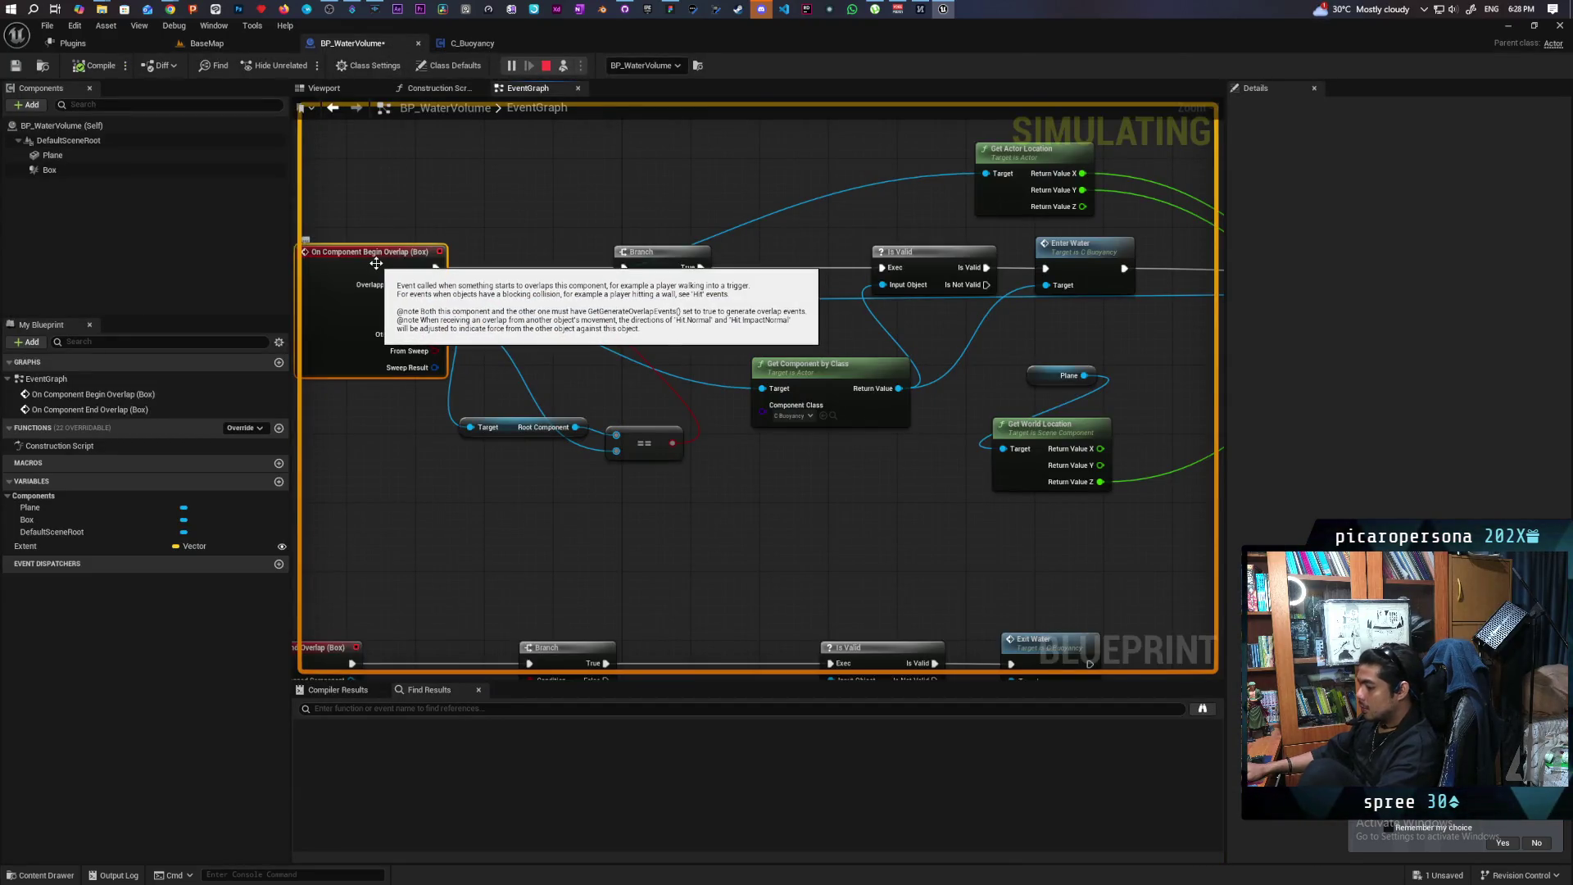
click(201, 48)
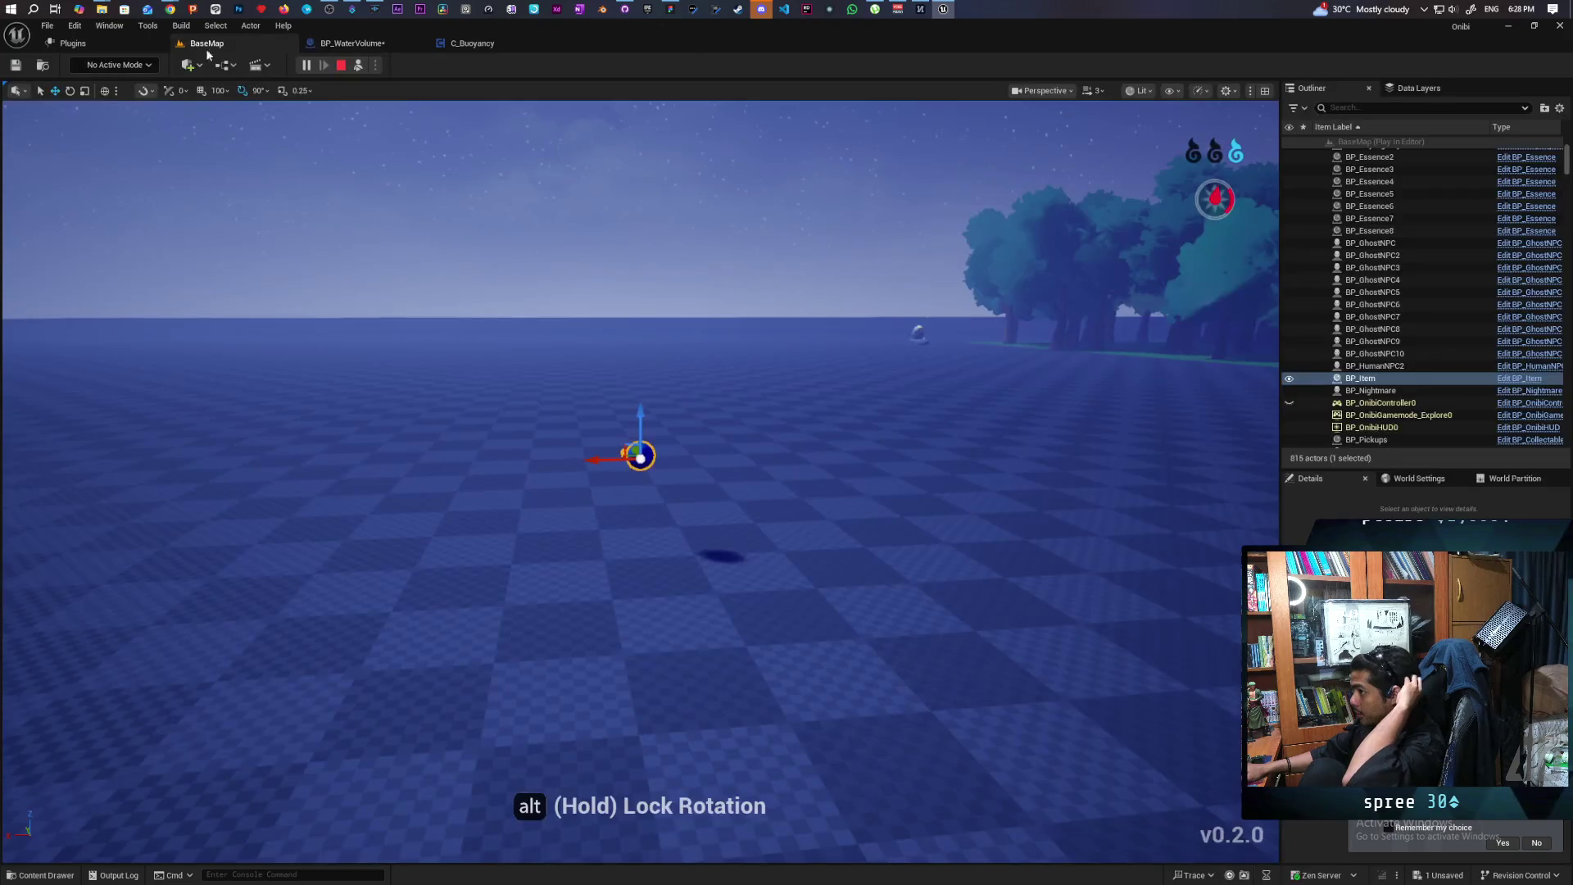
click(358, 65)
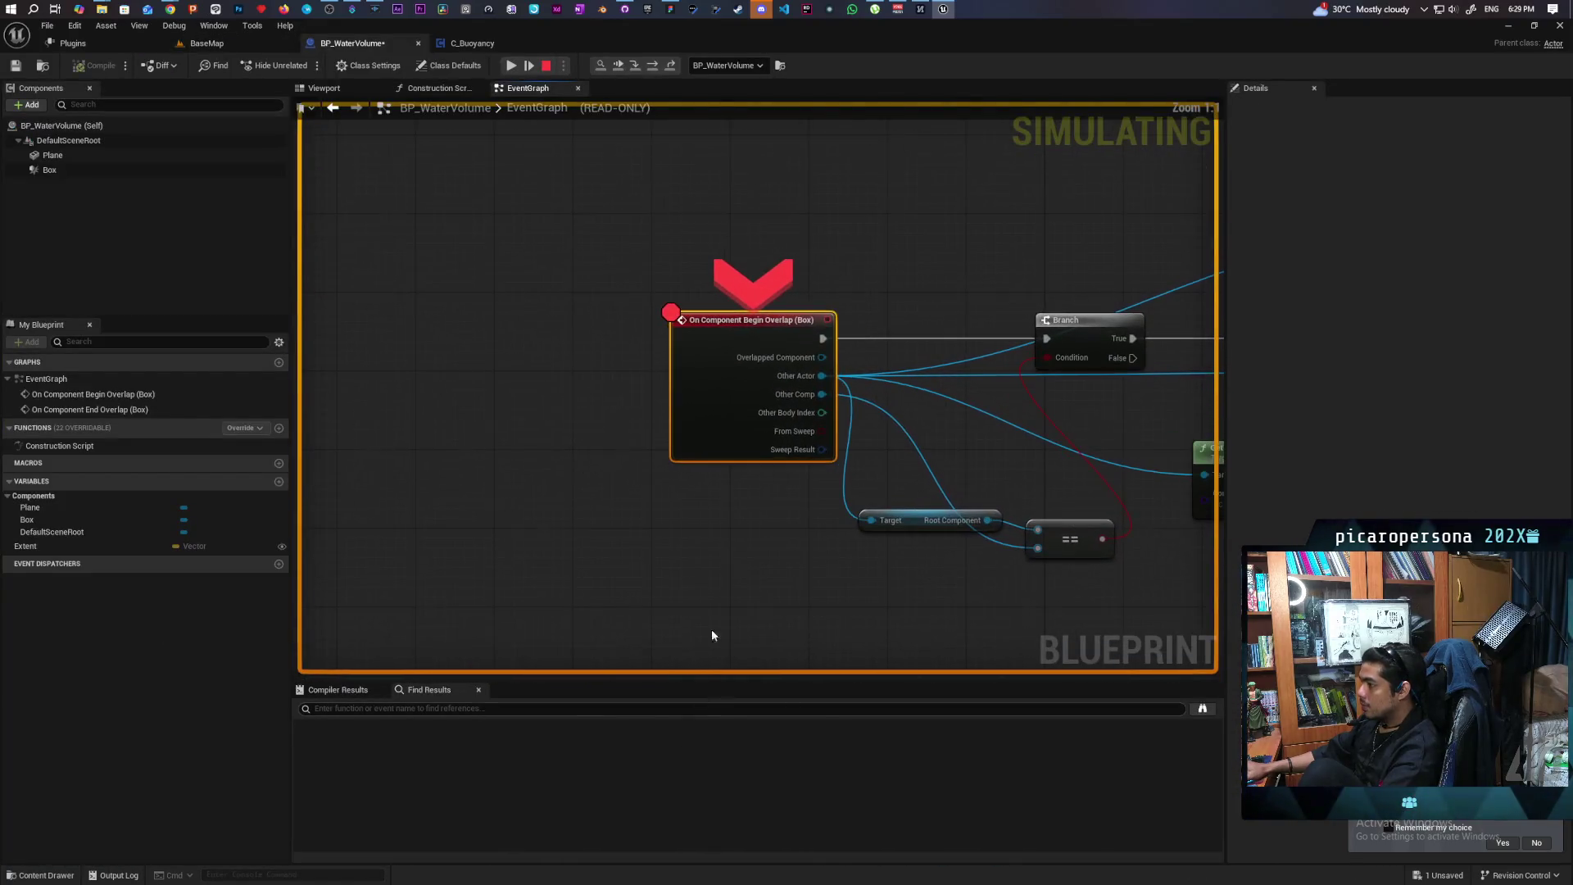
click(619, 66)
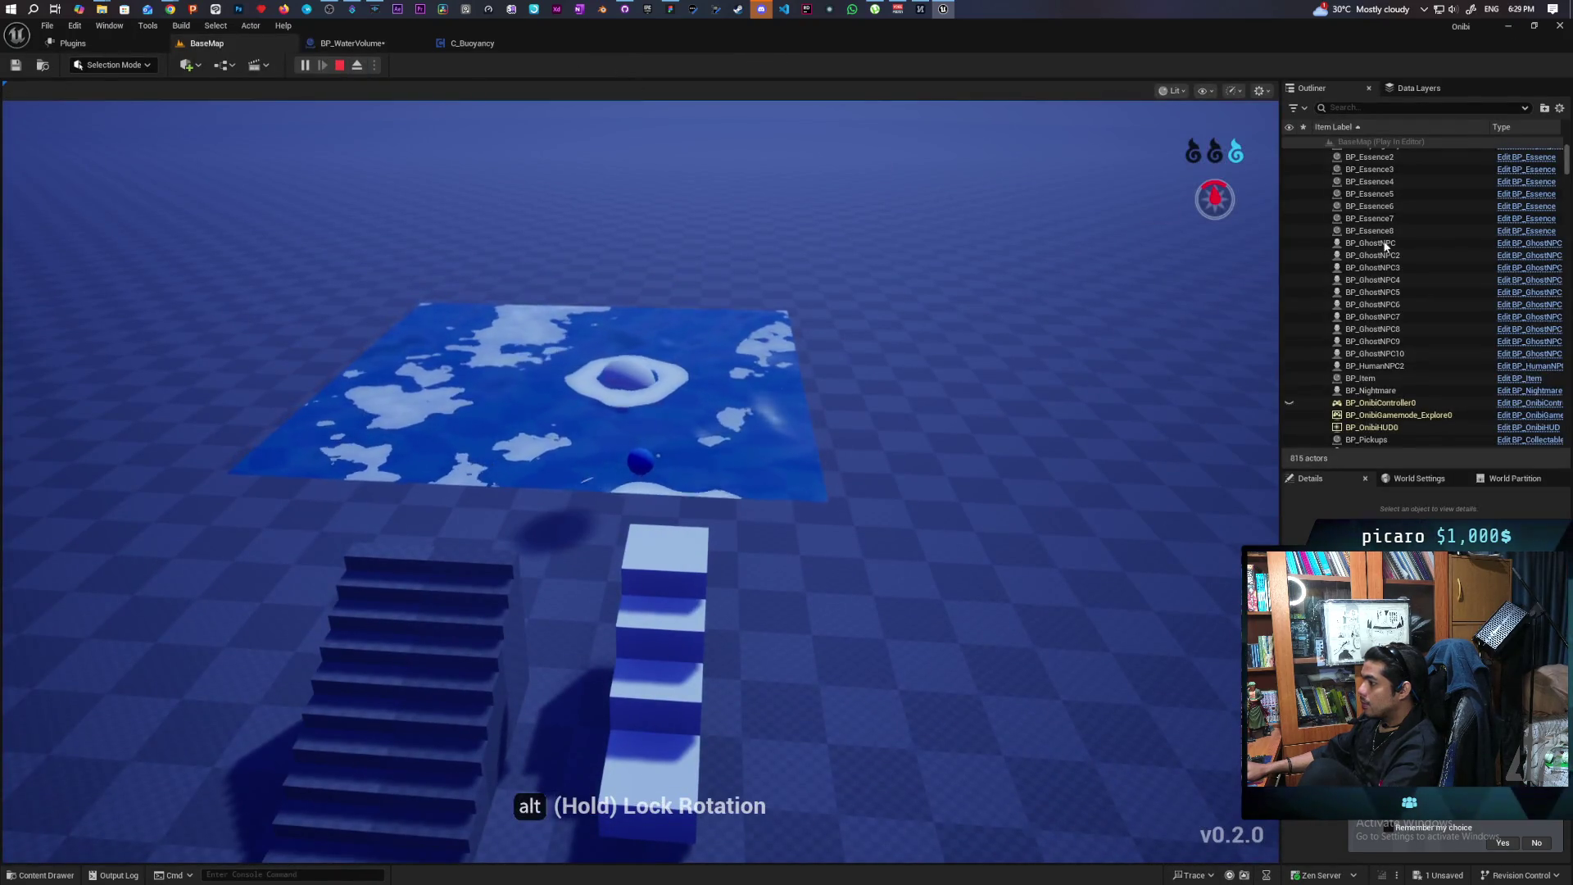
Step through the paused Begin Overlap event to the Branch check, resuming the game between pauses
click(1153, 332)
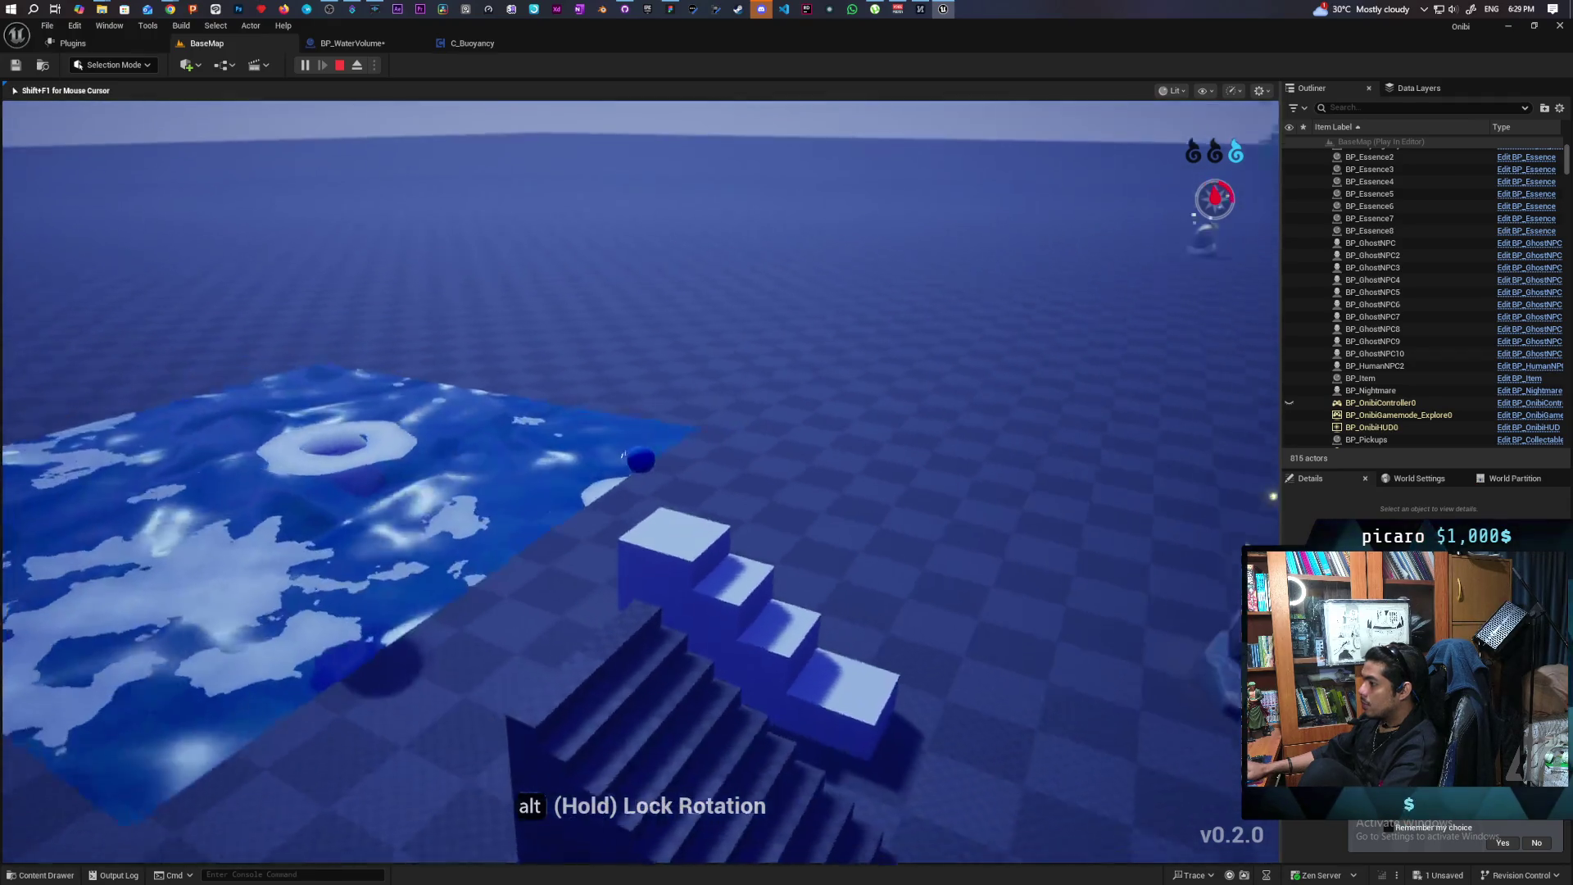
key(w)
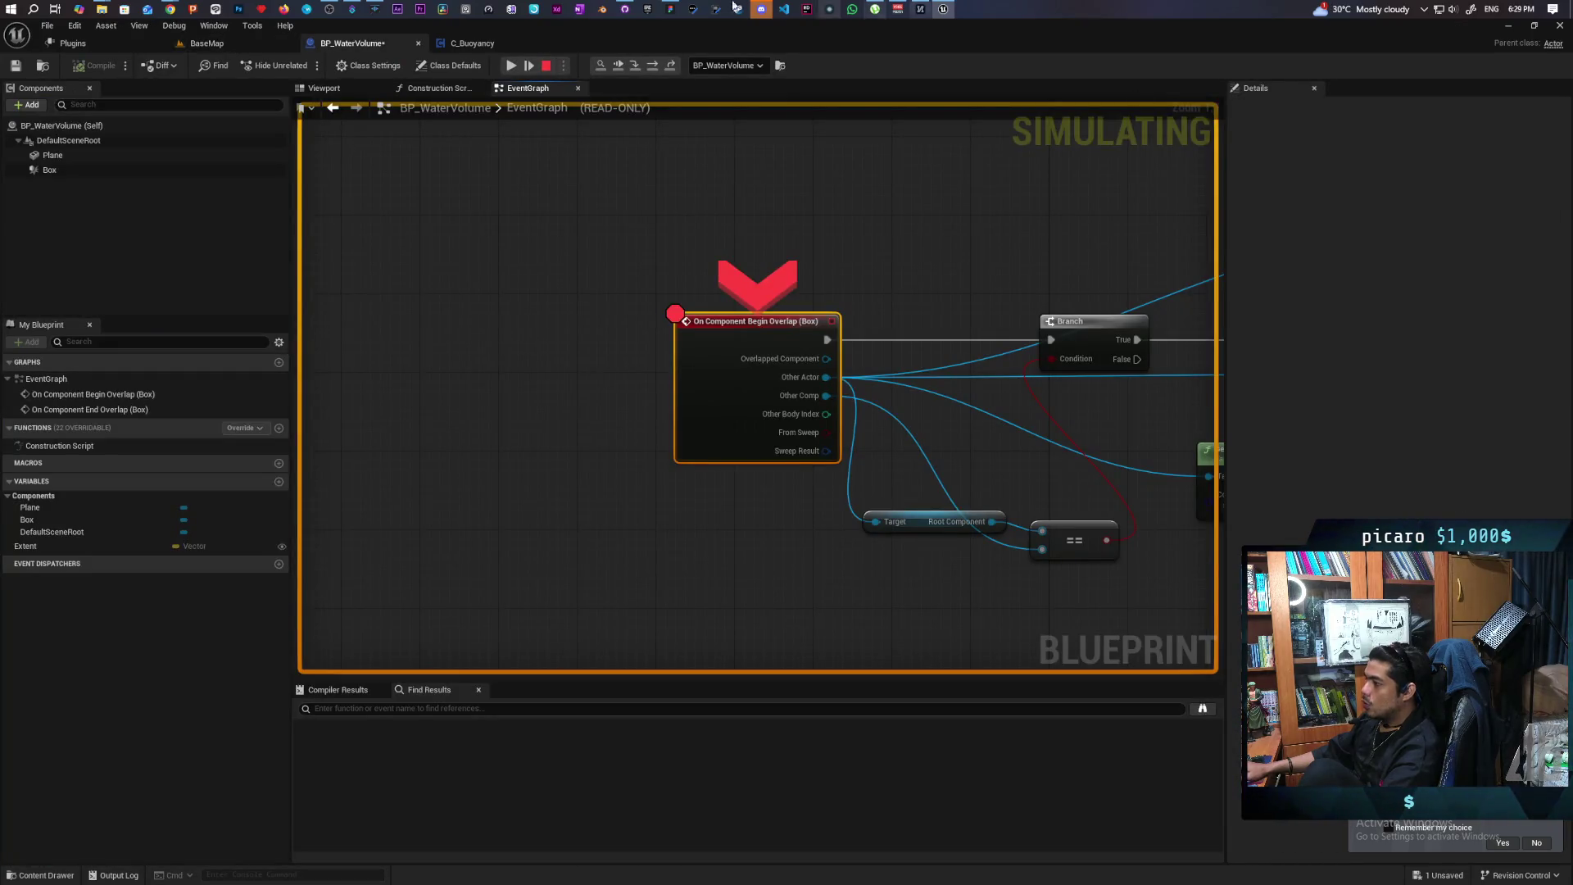
click(618, 66)
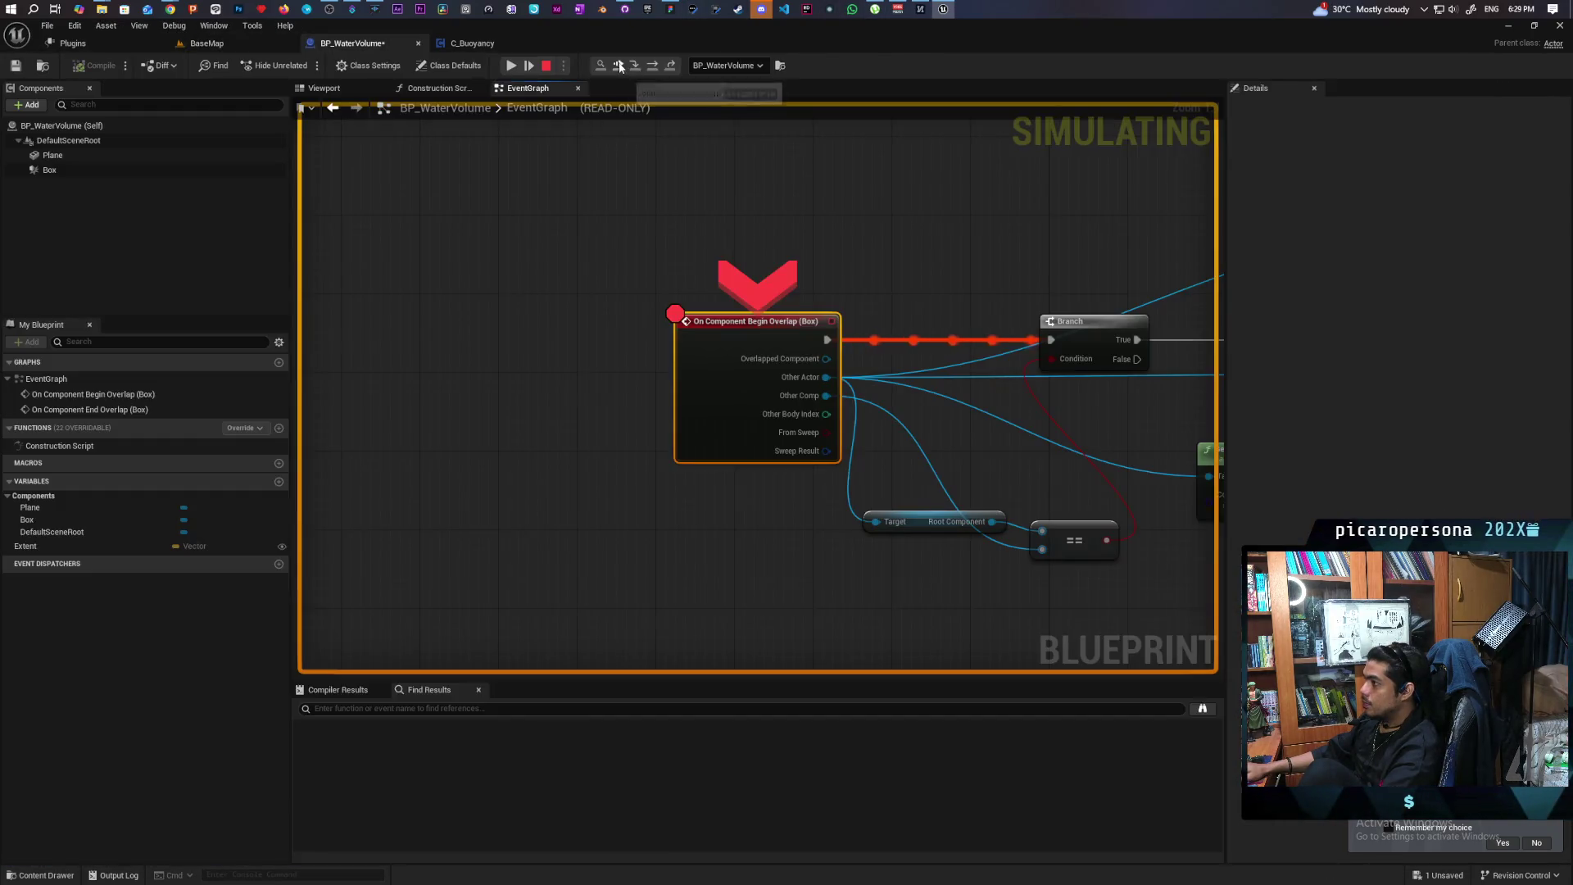
click(621, 66)
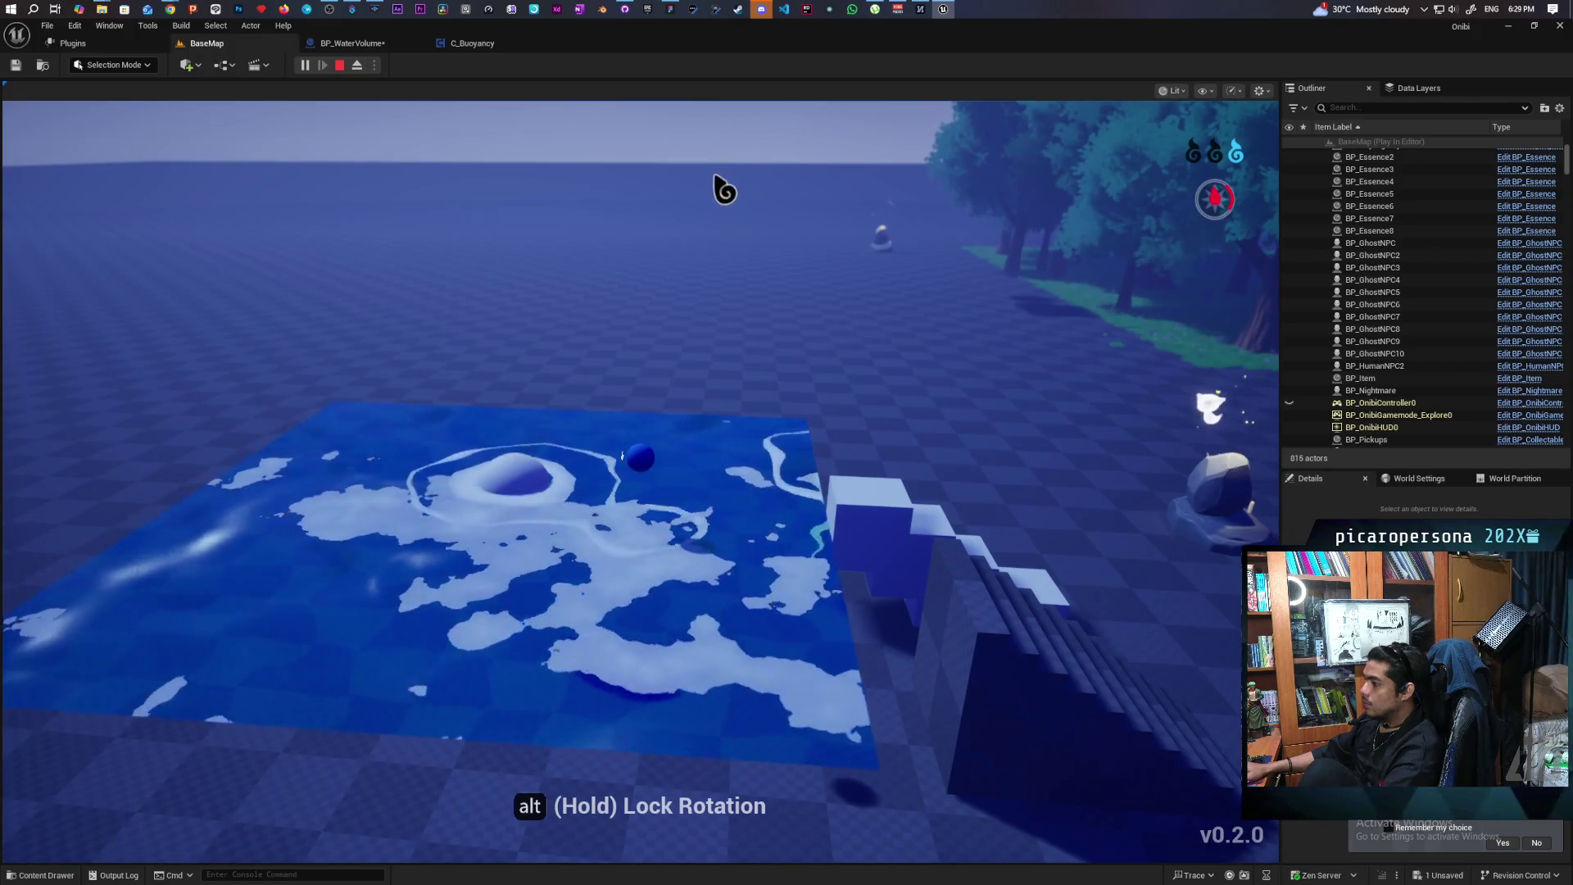
click(732, 323)
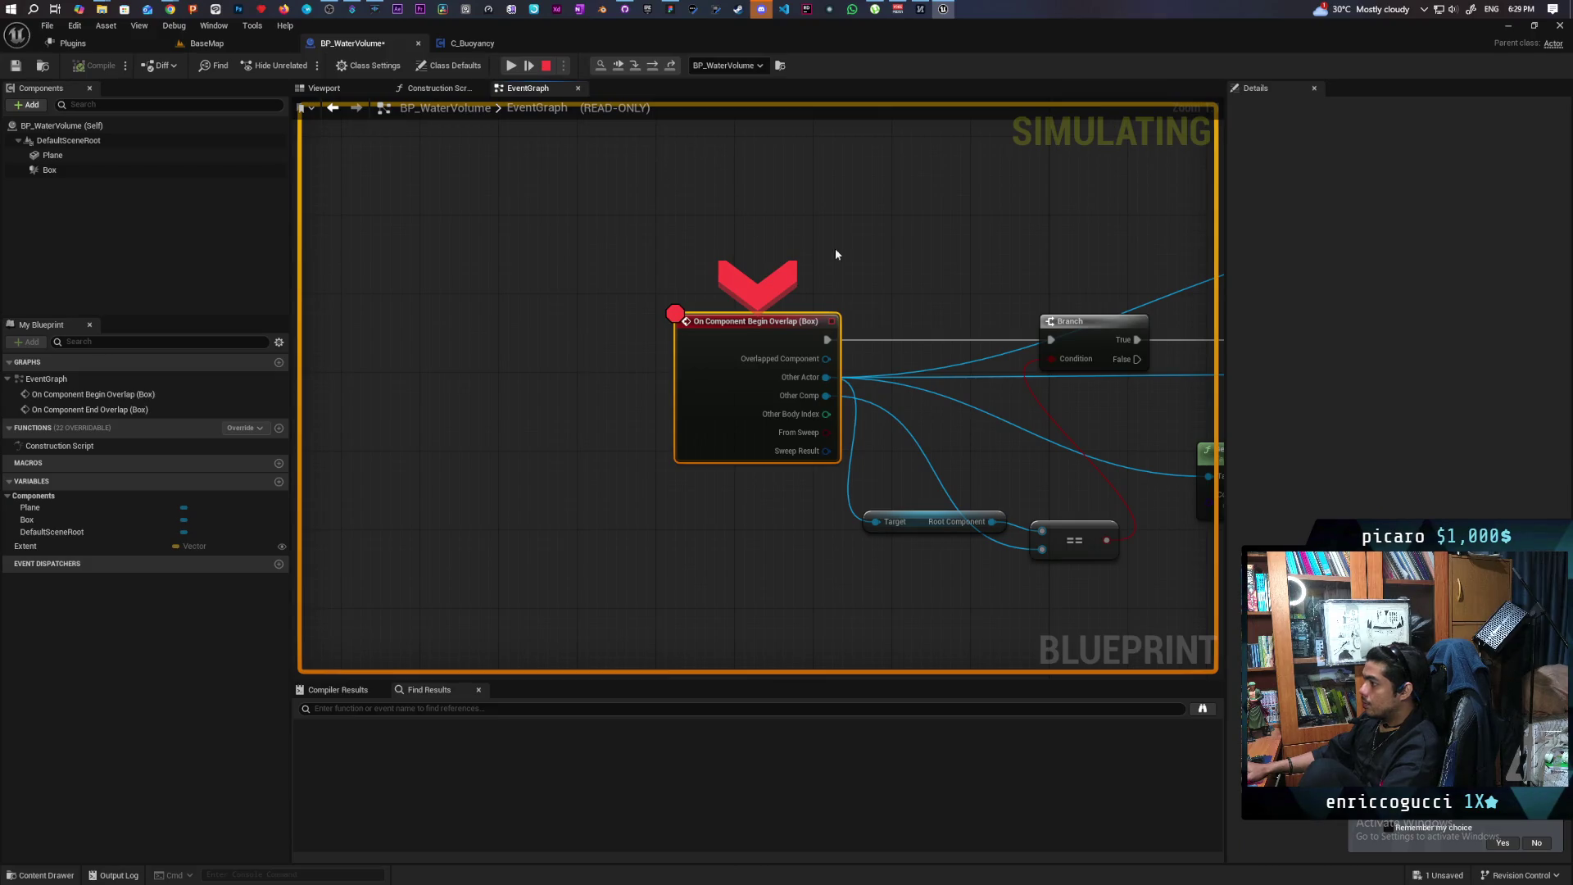
click(653, 67)
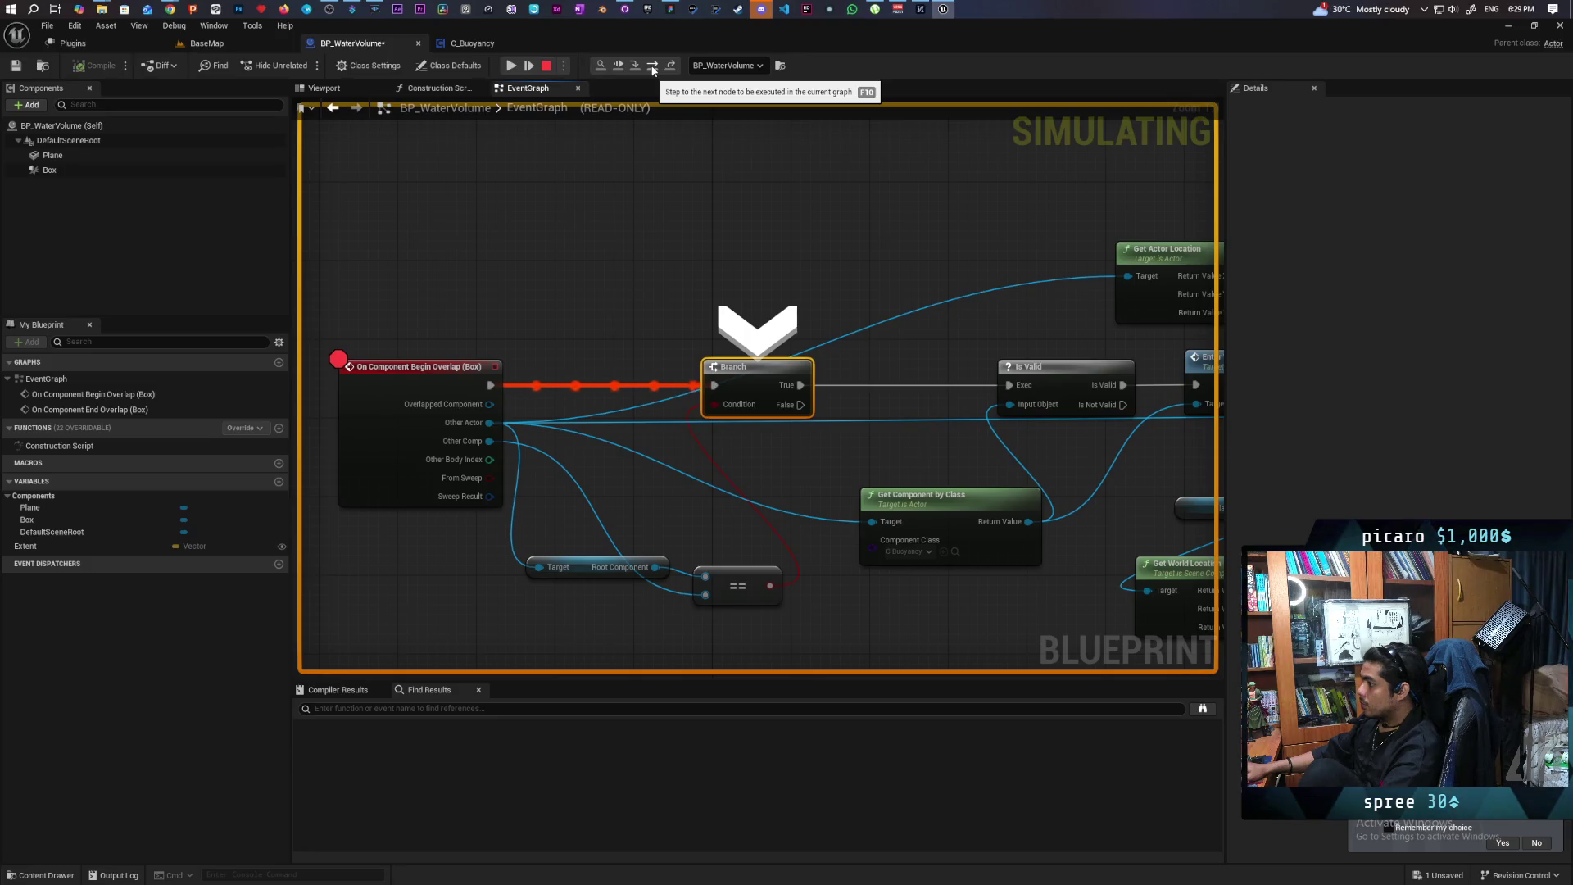
click(653, 67)
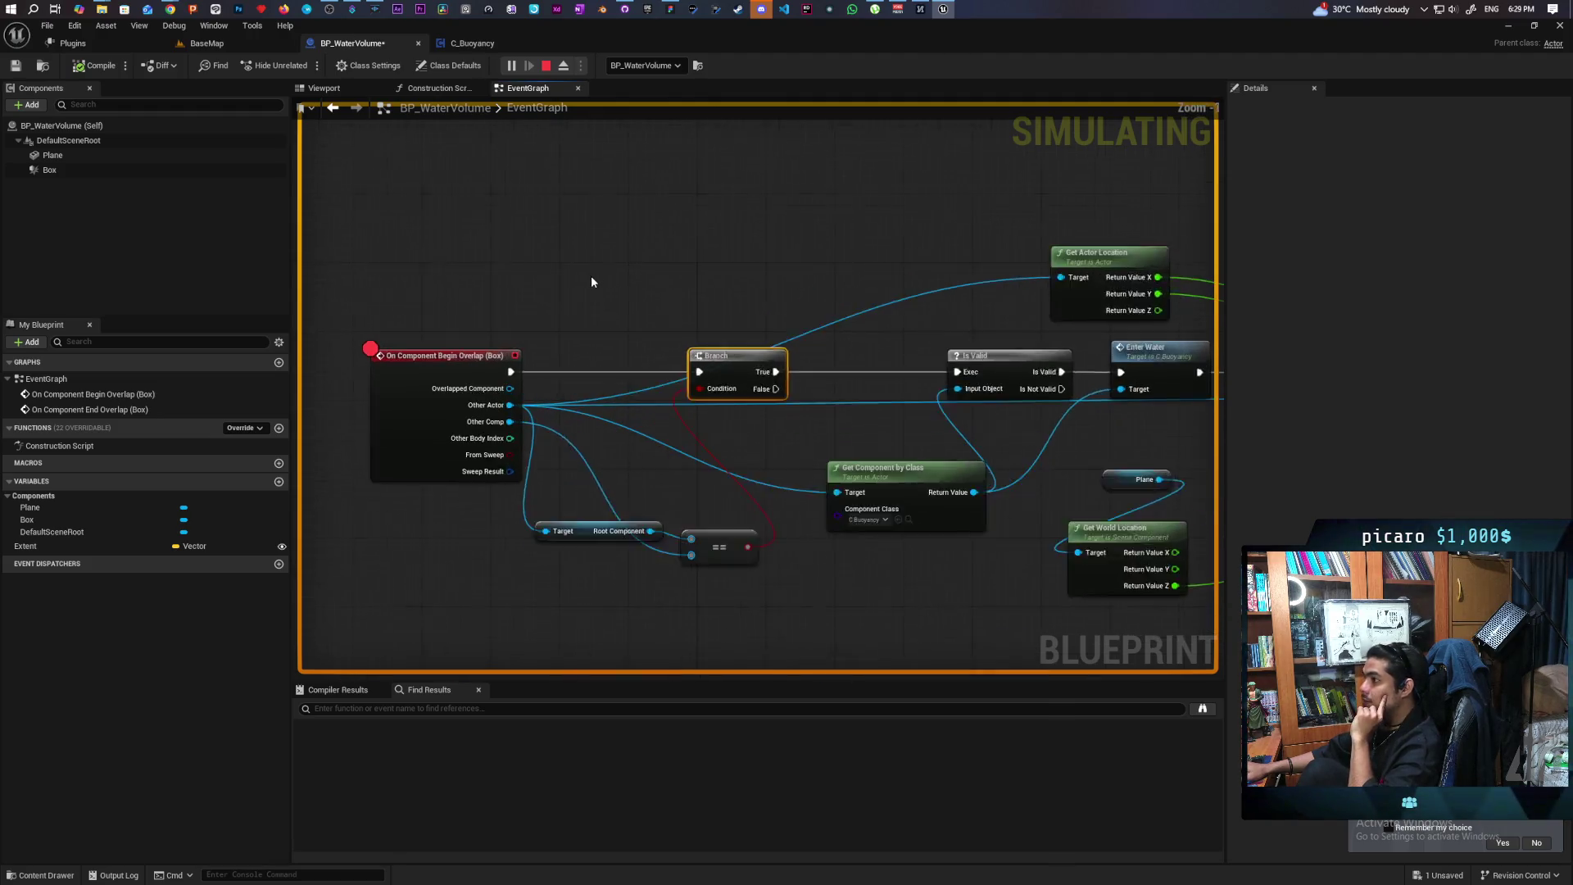
Return to BaseMap, stop the play session with Esc and focus on the ball
click(208, 44)
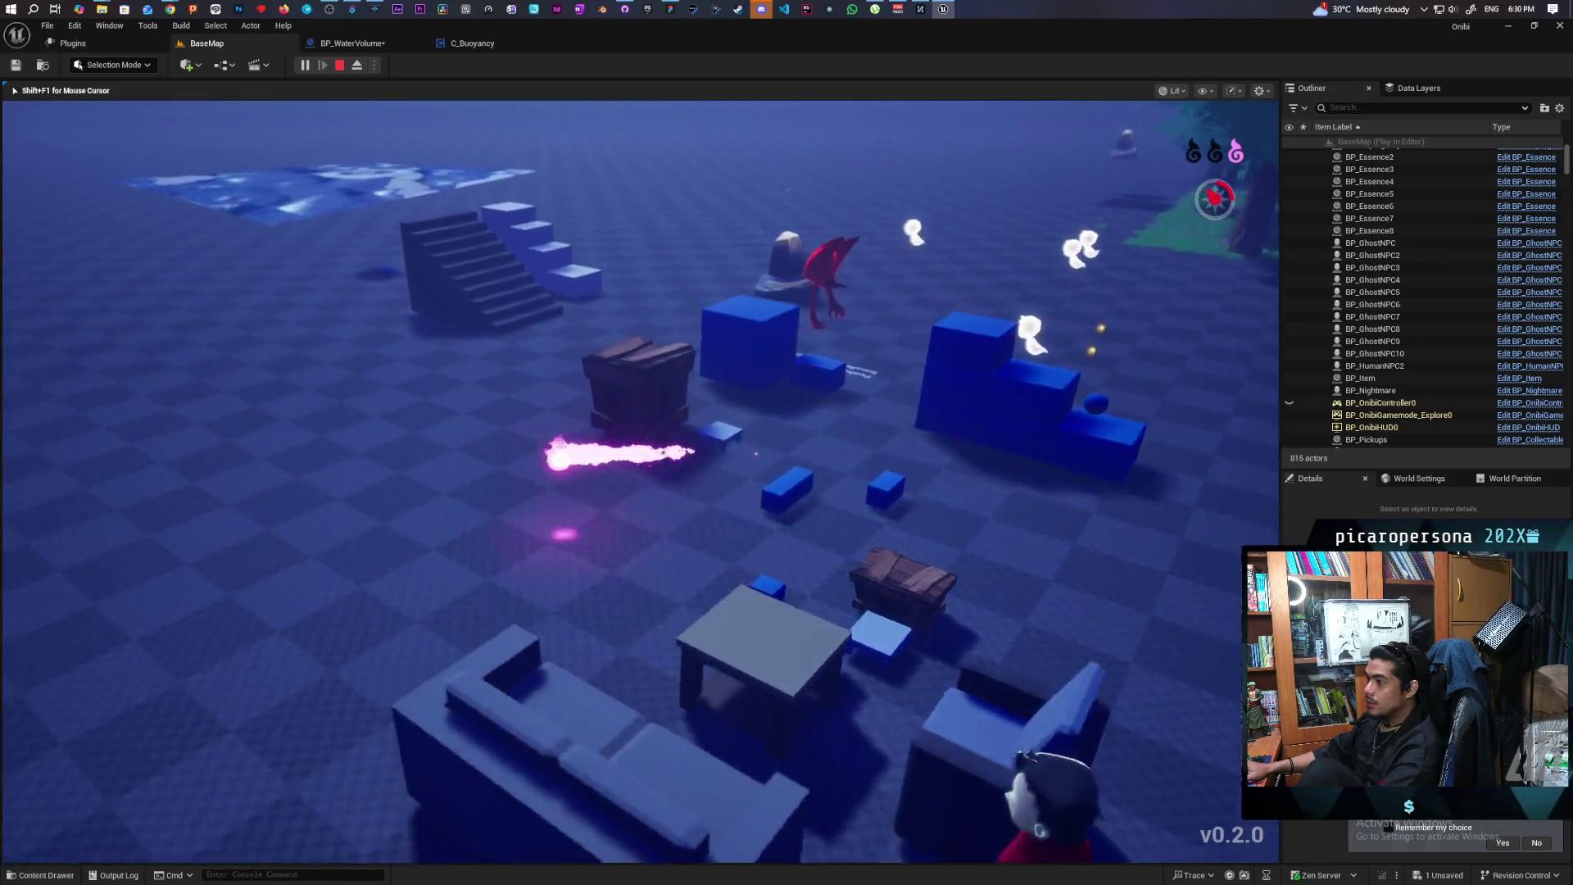
key(Escape)
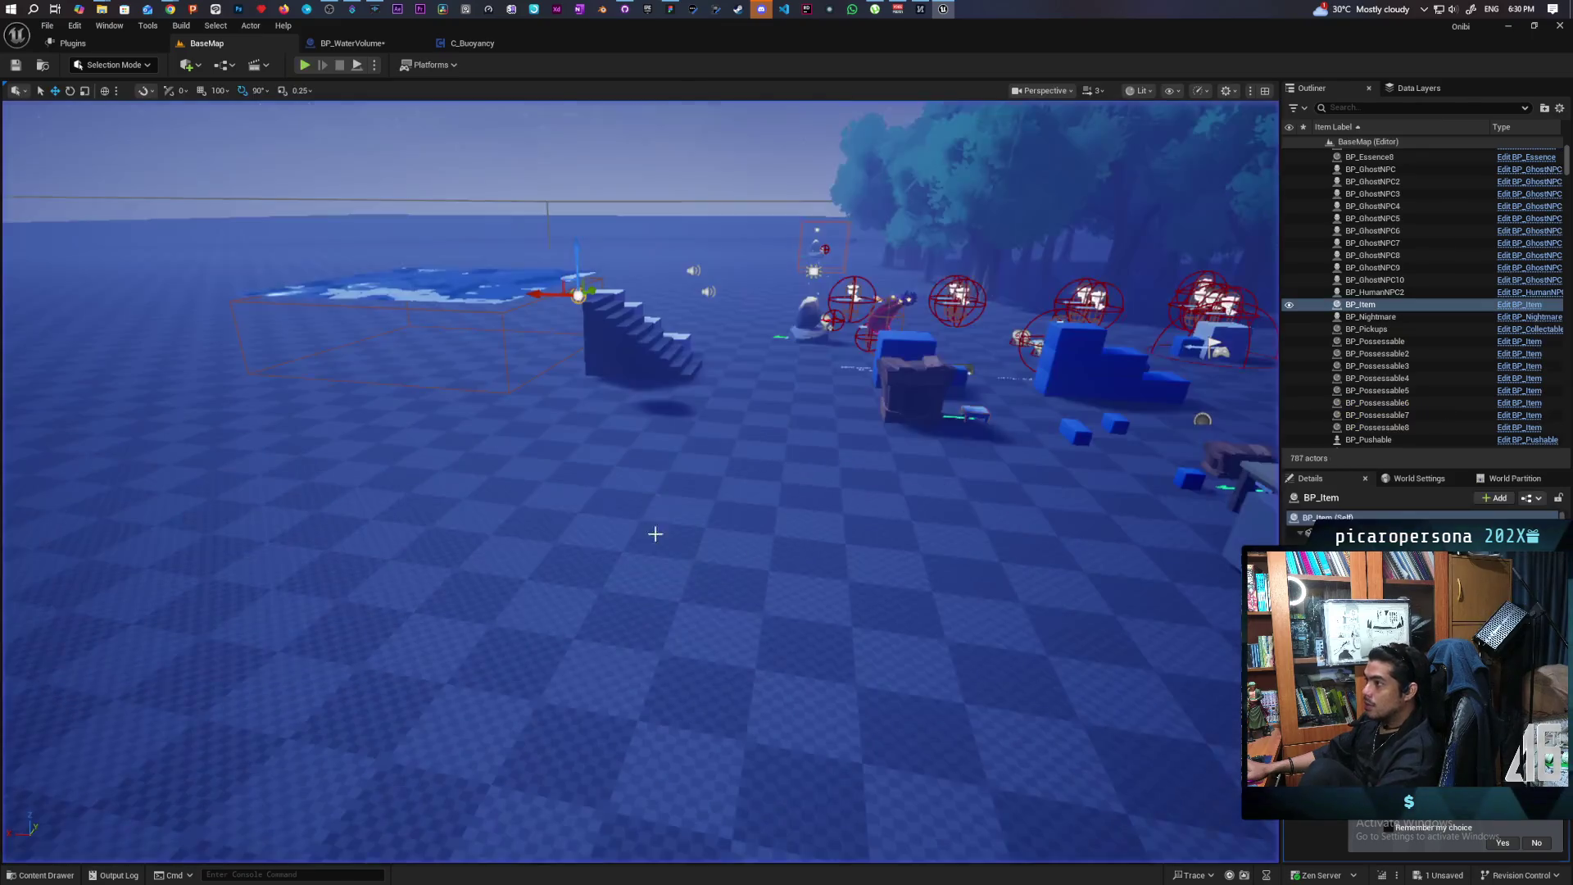
key(f)
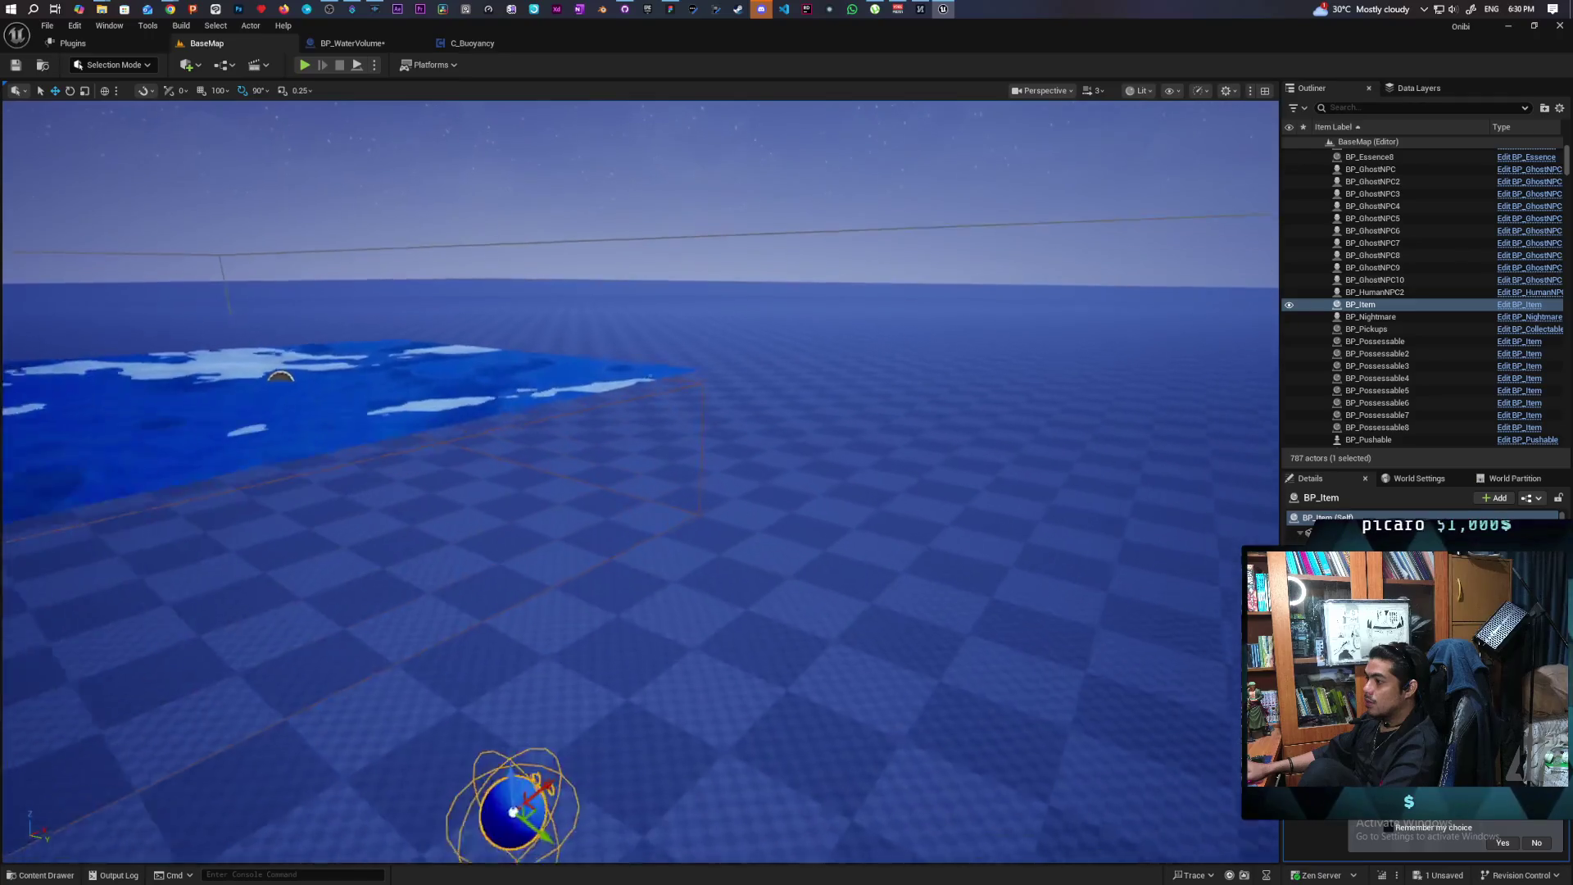
click(467, 46)
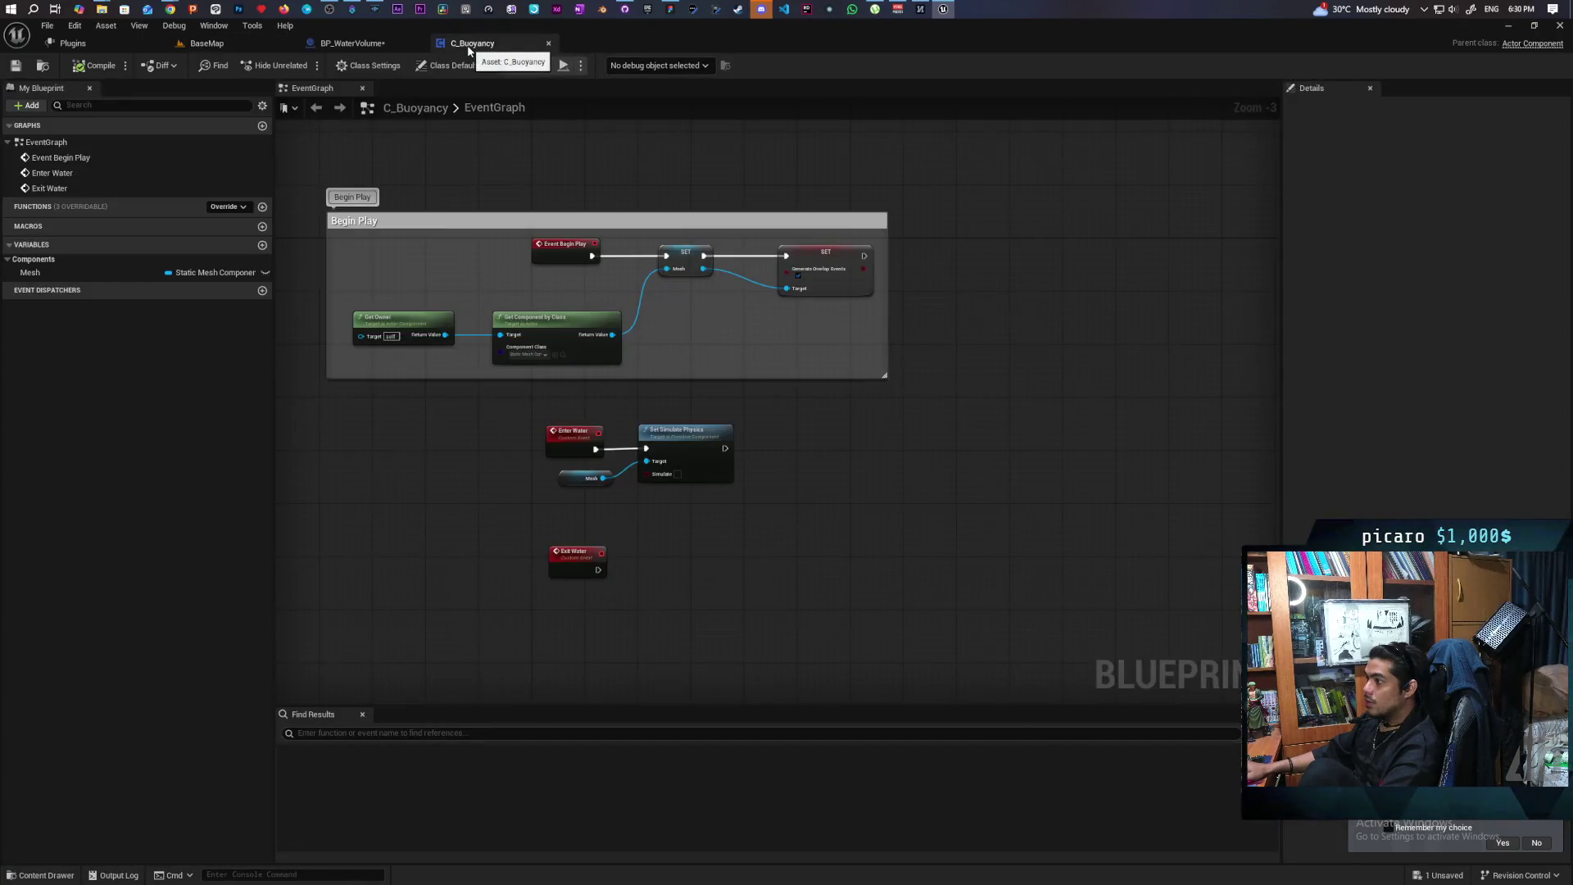
scroll(732, 334, up, 1)
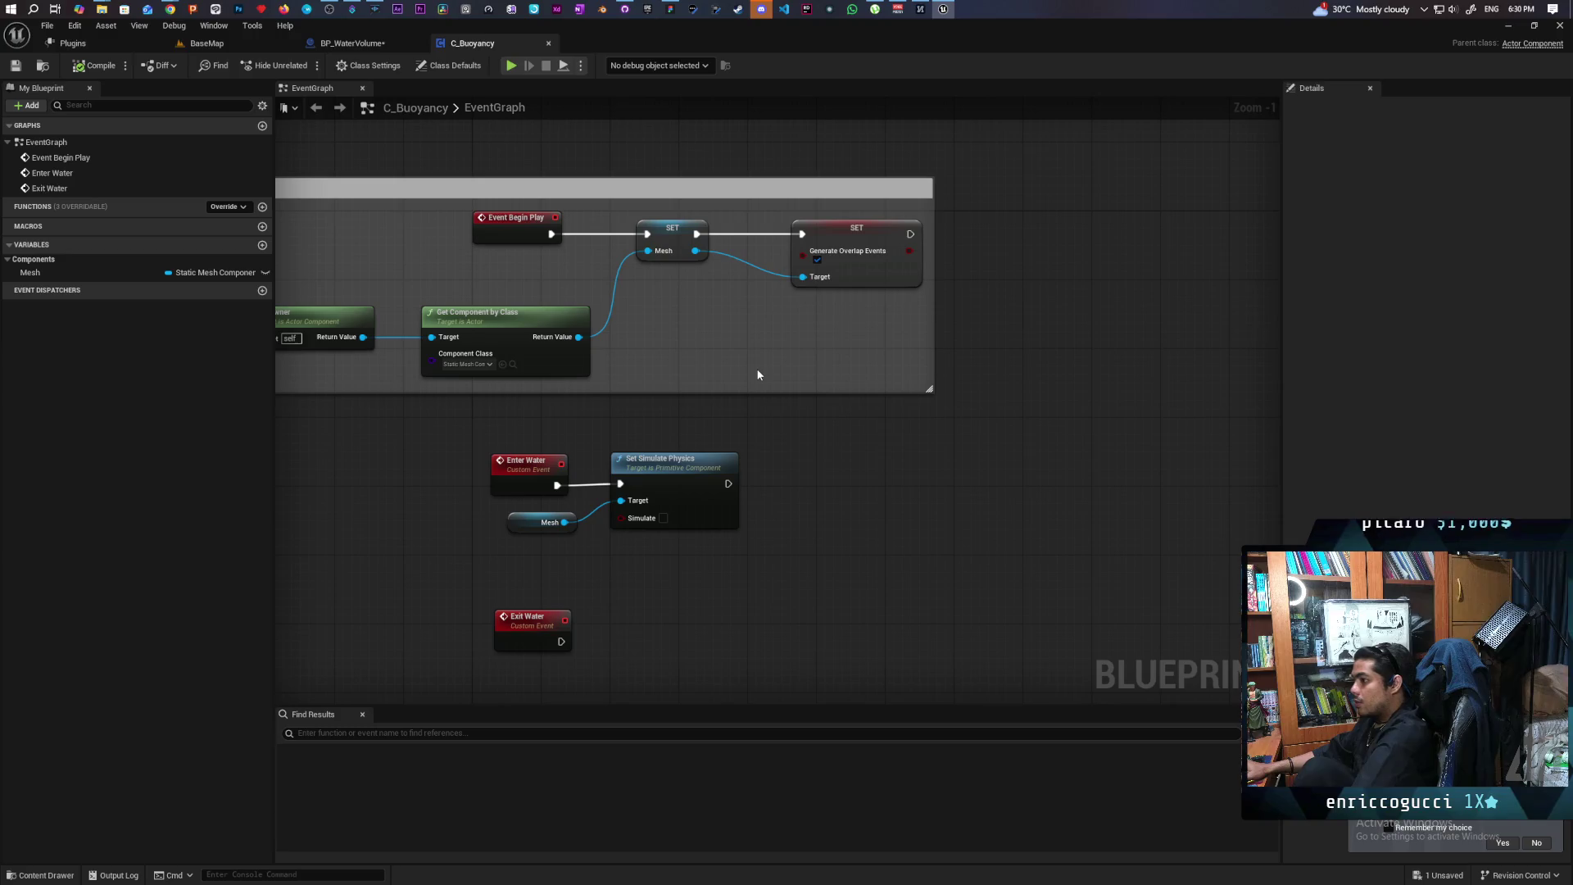
drag(439, 274, 581, 270)
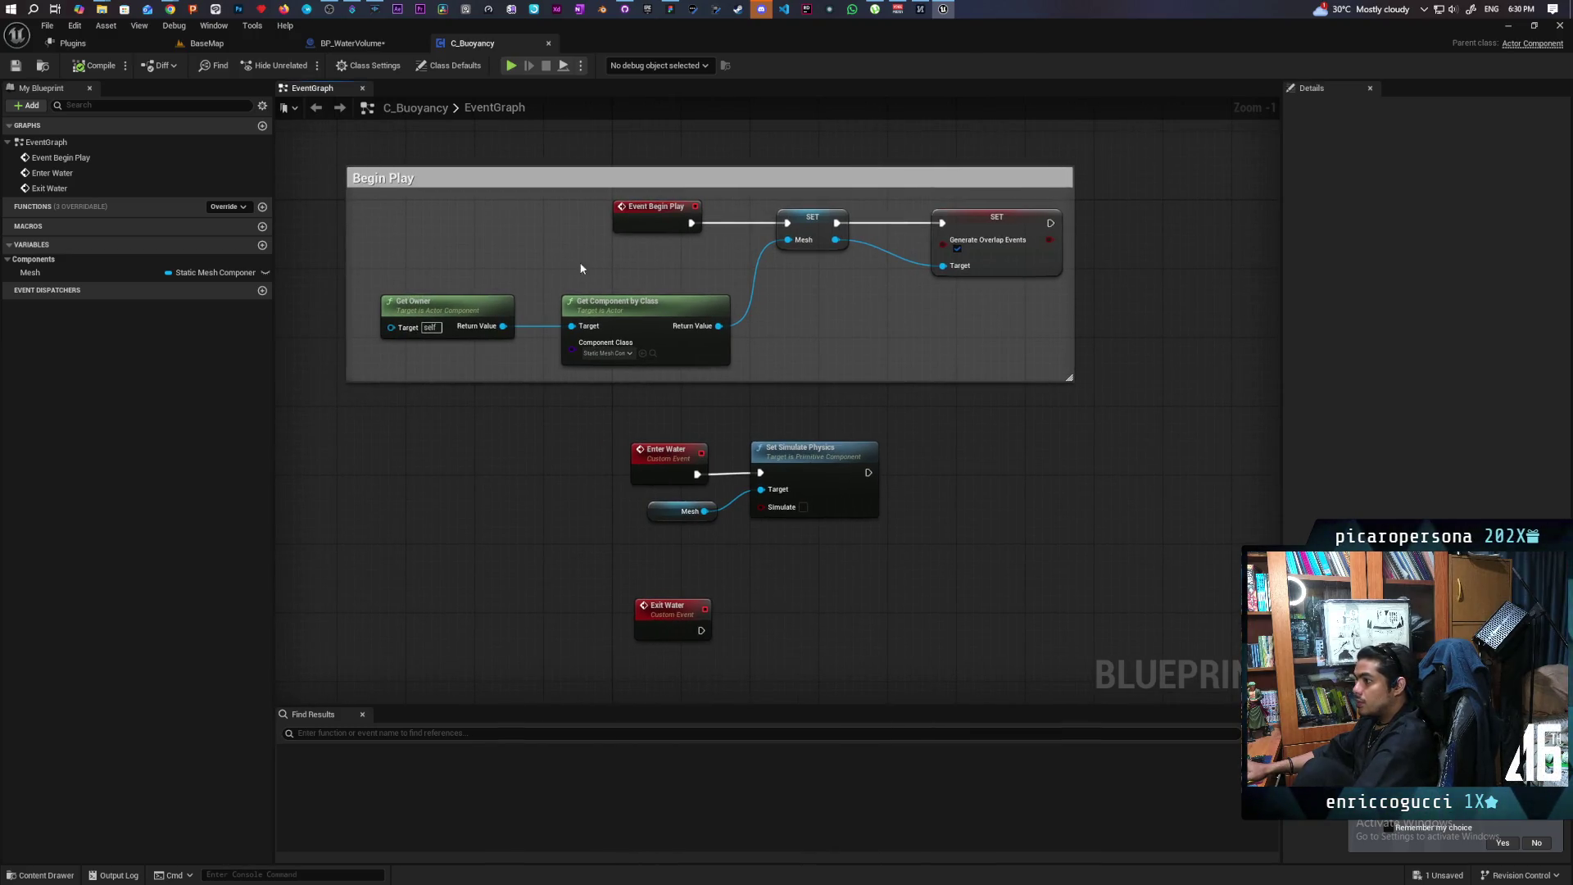
click(207, 43)
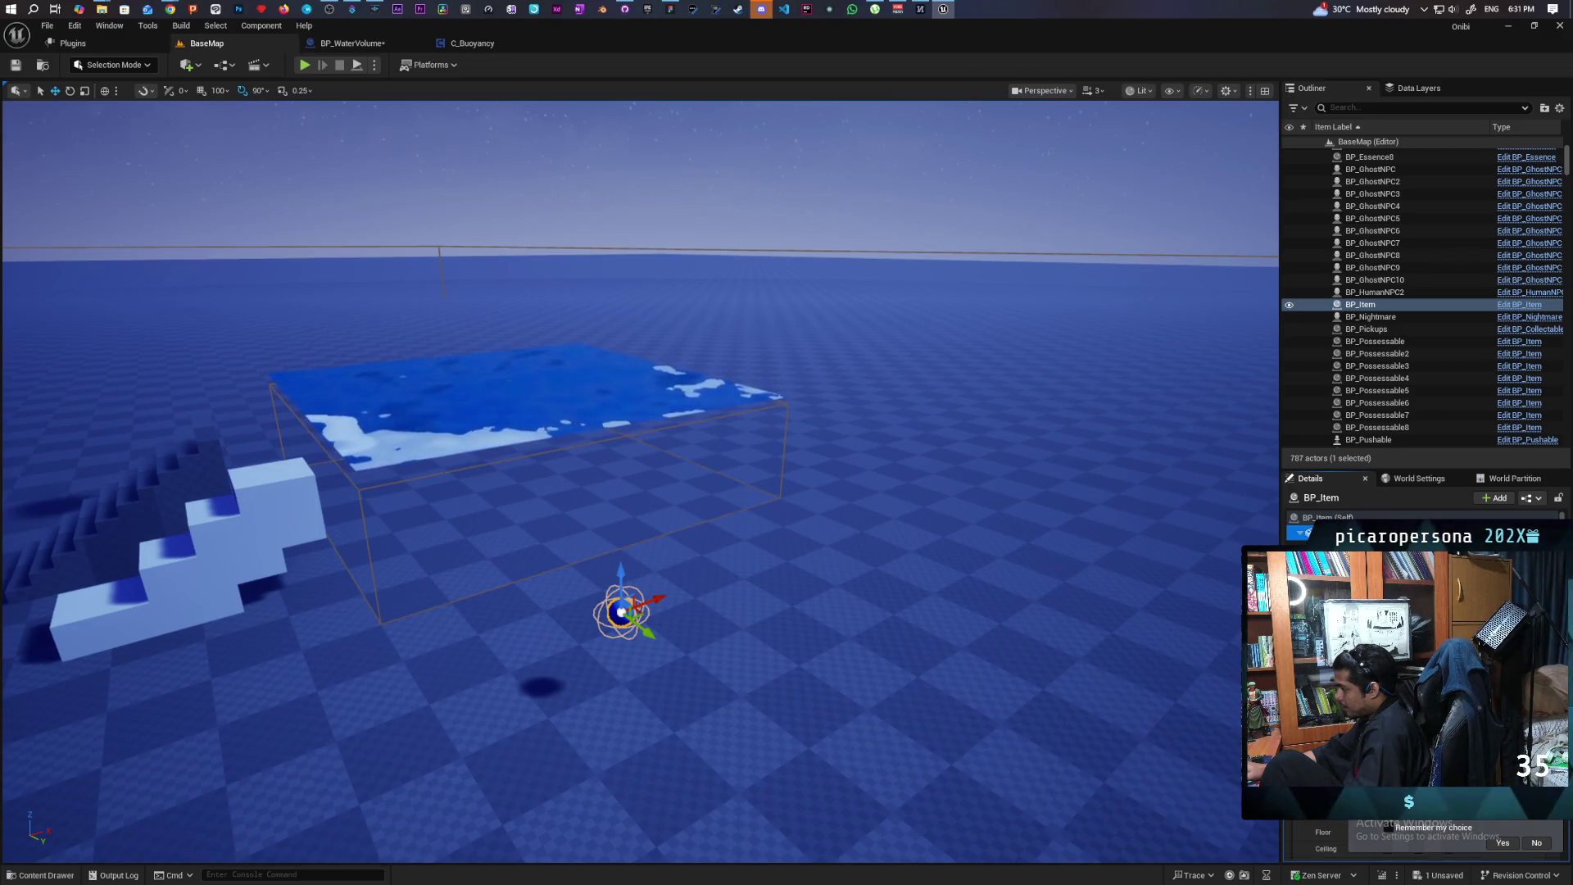
Switch to the BP_WaterVolume tab to show its Event Graph overlap logic
scroll(1393, 525, down, 2)
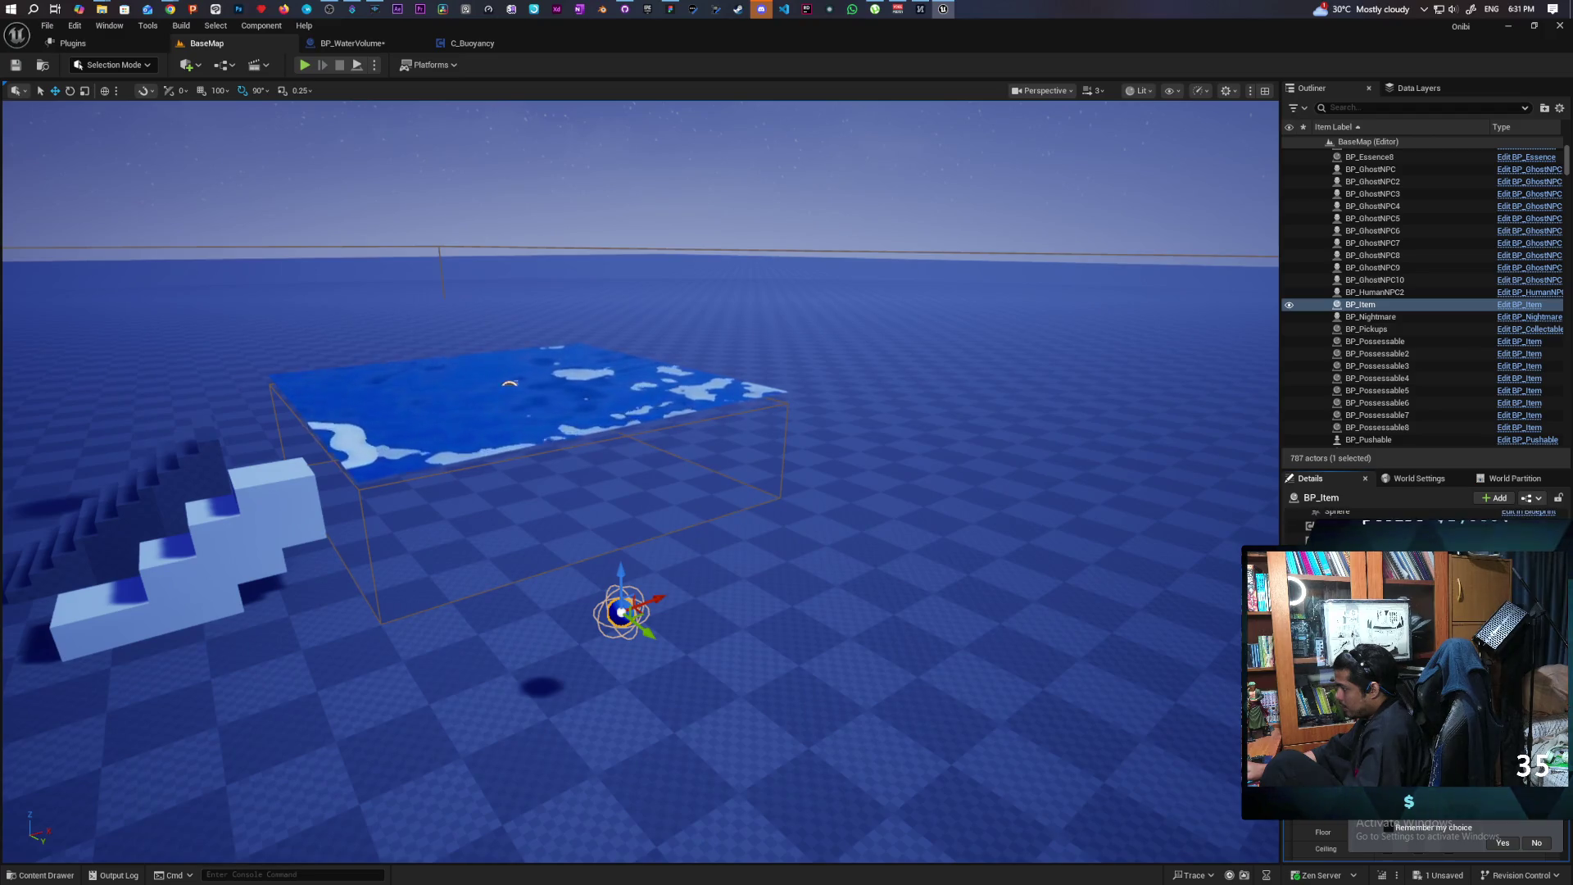
scroll(1393, 524, up, 1)
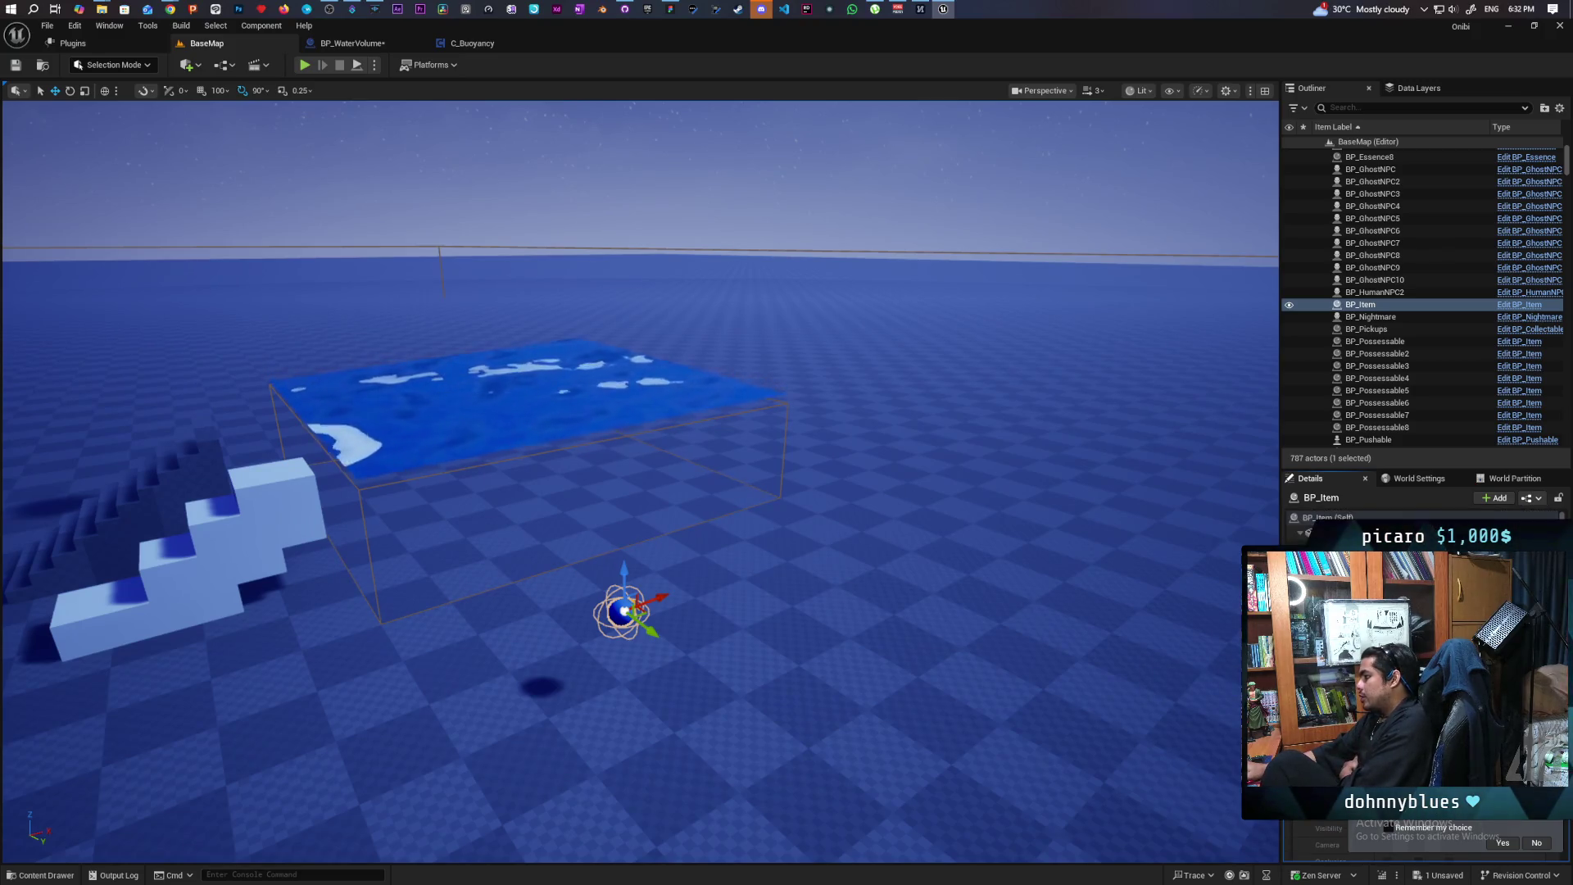
click(347, 45)
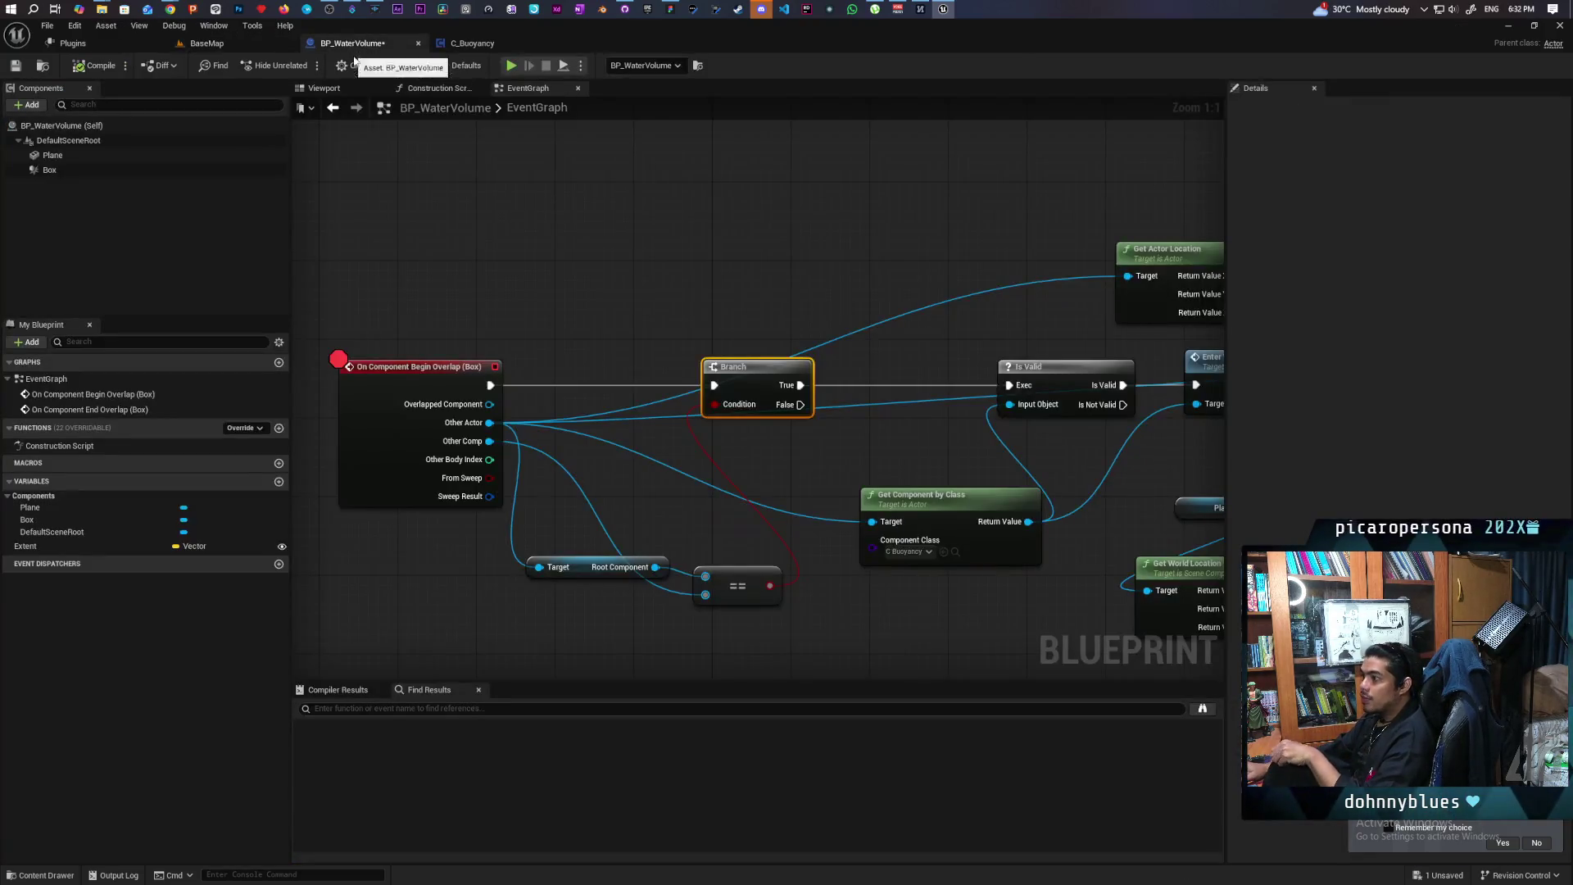
Insert a Print String of Other Comp's display name before the Branch, then launch with Alt+P
mouse_move(583, 323)
mouse_down()
mouse_move(582, 295)
mouse_move(787, 263)
mouse_move(725, 269)
mouse_up()
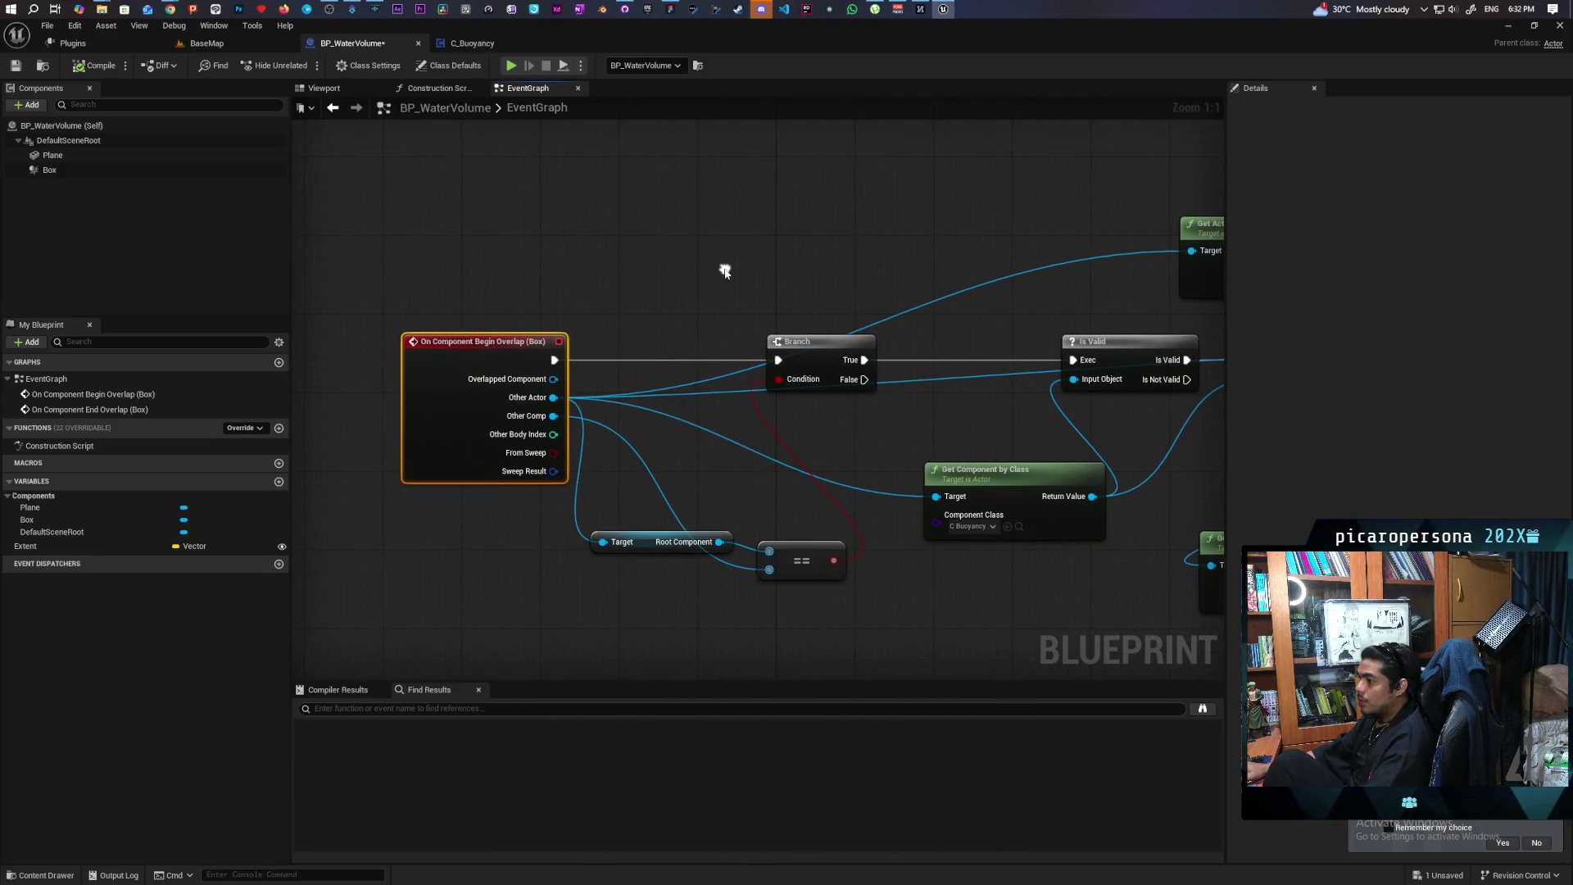
drag(820, 352, 940, 359)
key(ctrl+v)
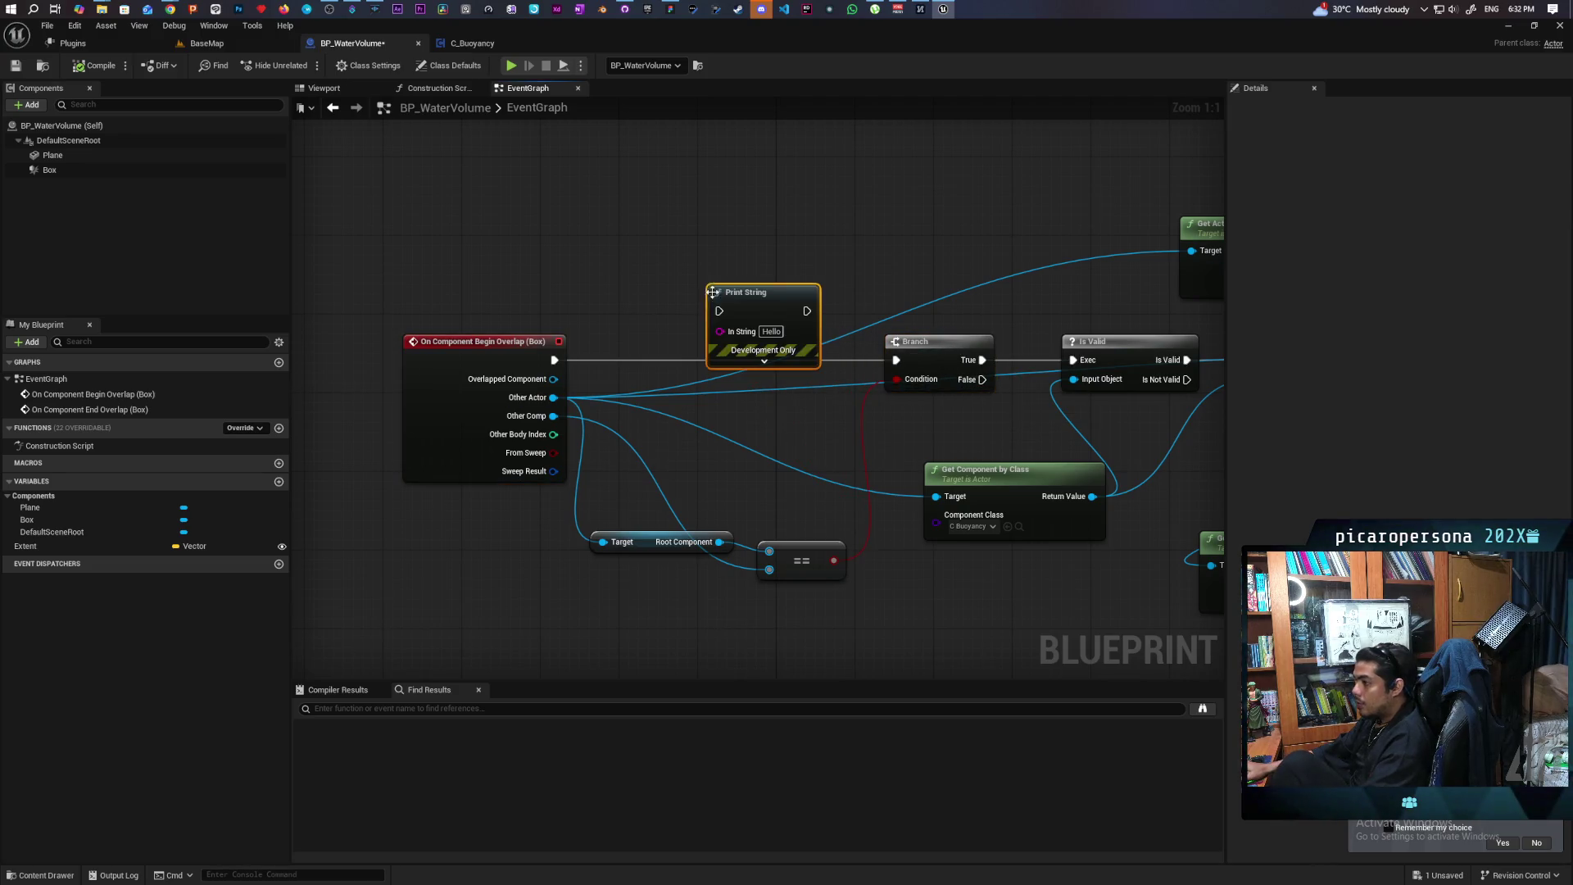
mouse_move(553, 416)
mouse_down()
mouse_move(667, 380)
mouse_move(719, 331)
mouse_up()
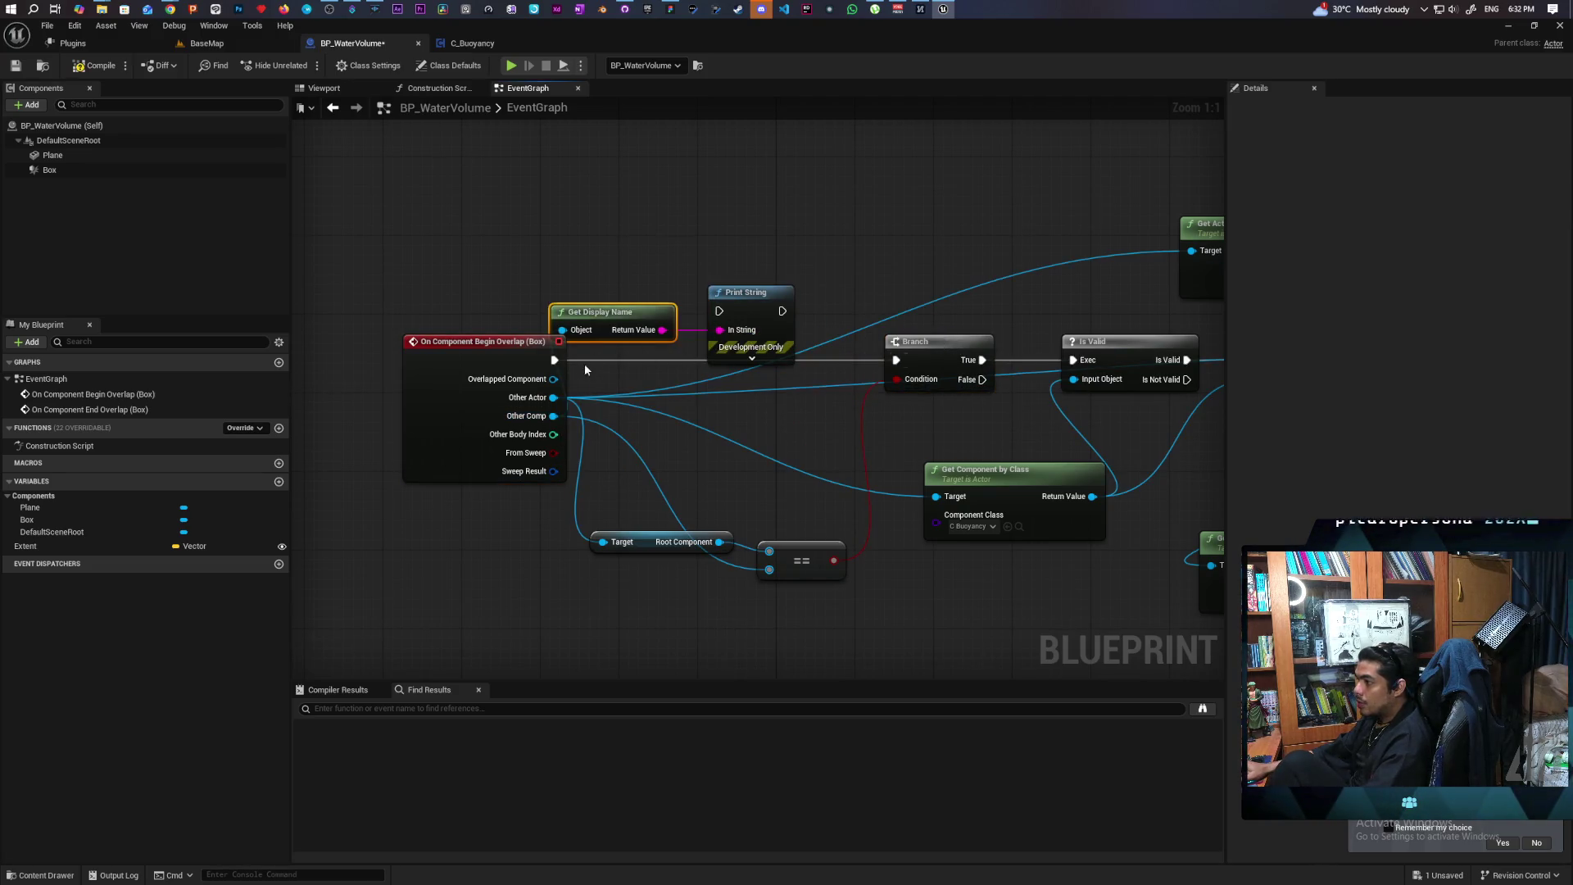
drag(612, 327, 611, 294)
mouse_move(555, 360)
mouse_down()
mouse_move(720, 310)
mouse_move(894, 361)
mouse_up()
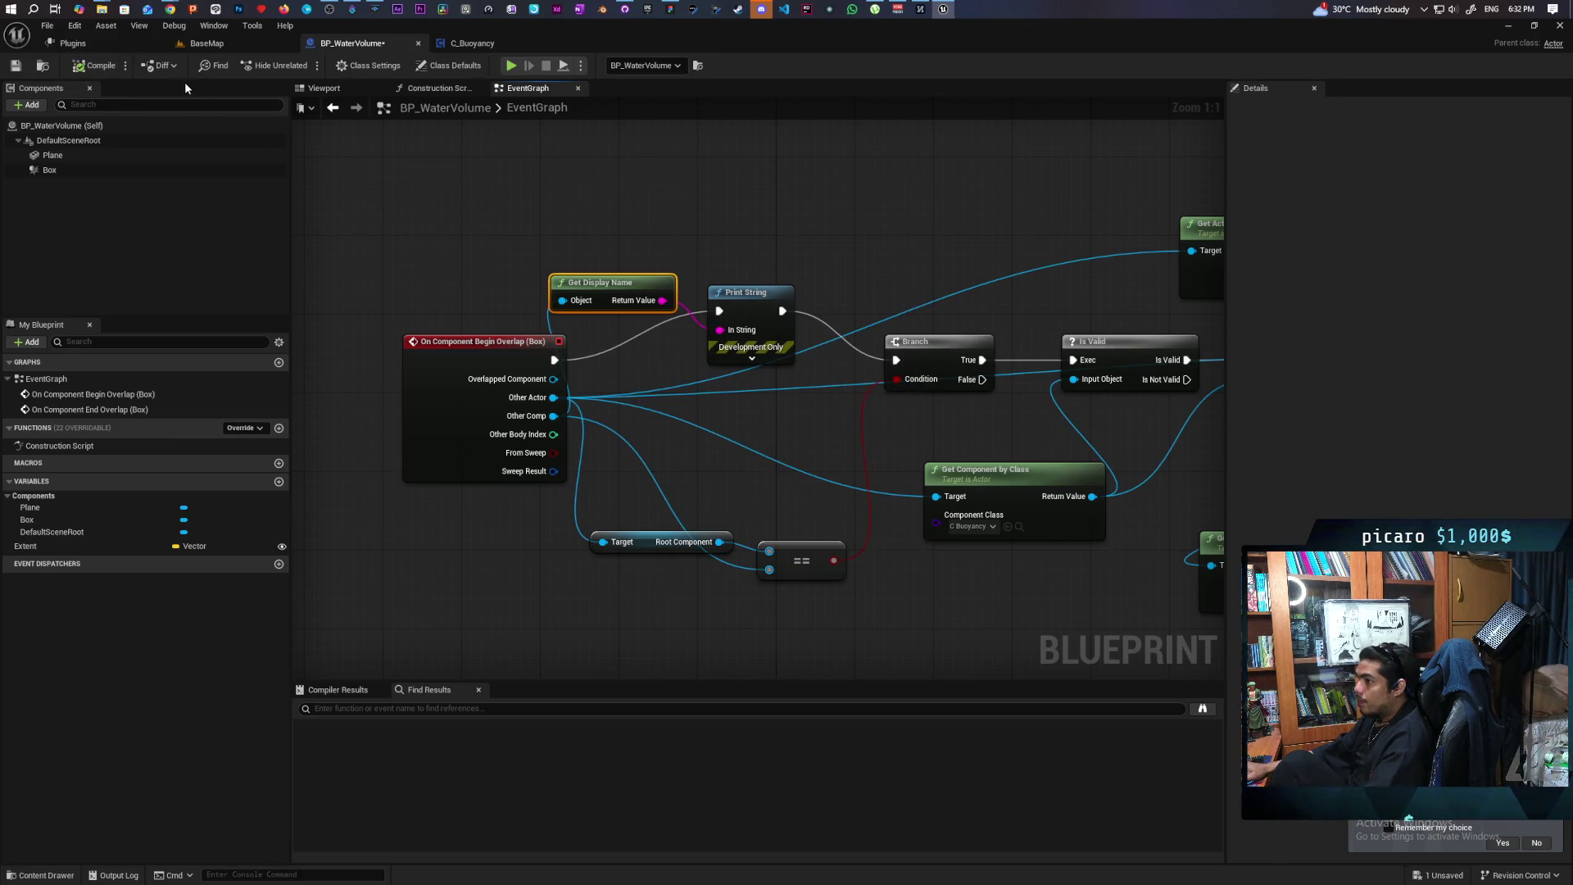
key(alt+p)
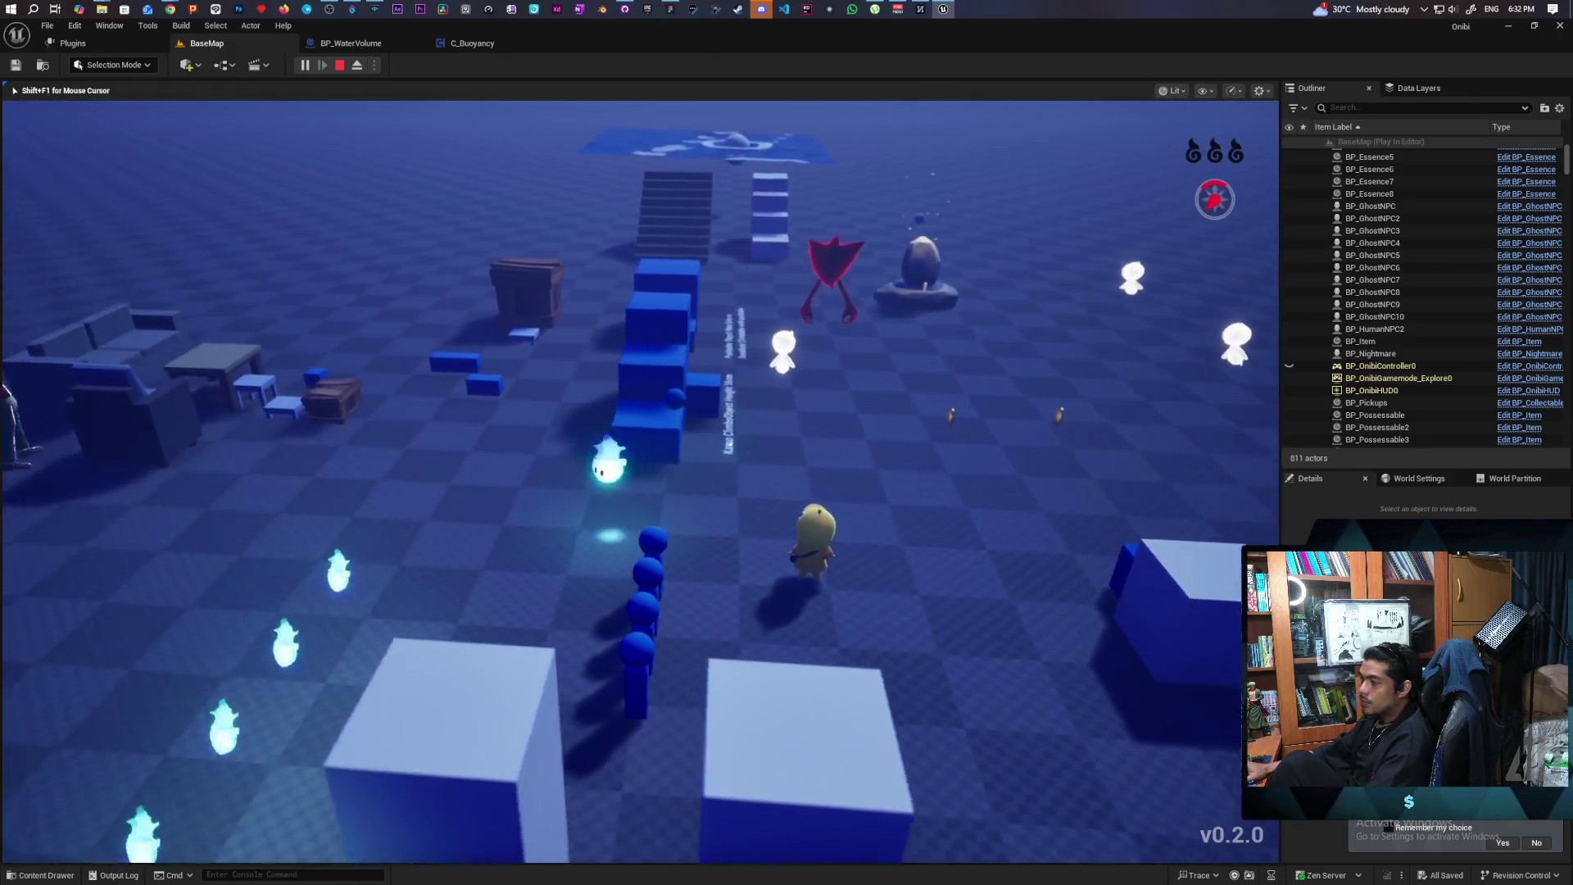
Move the character across the level to the blue ball on top of the stair blocks
key(w)
key(f)
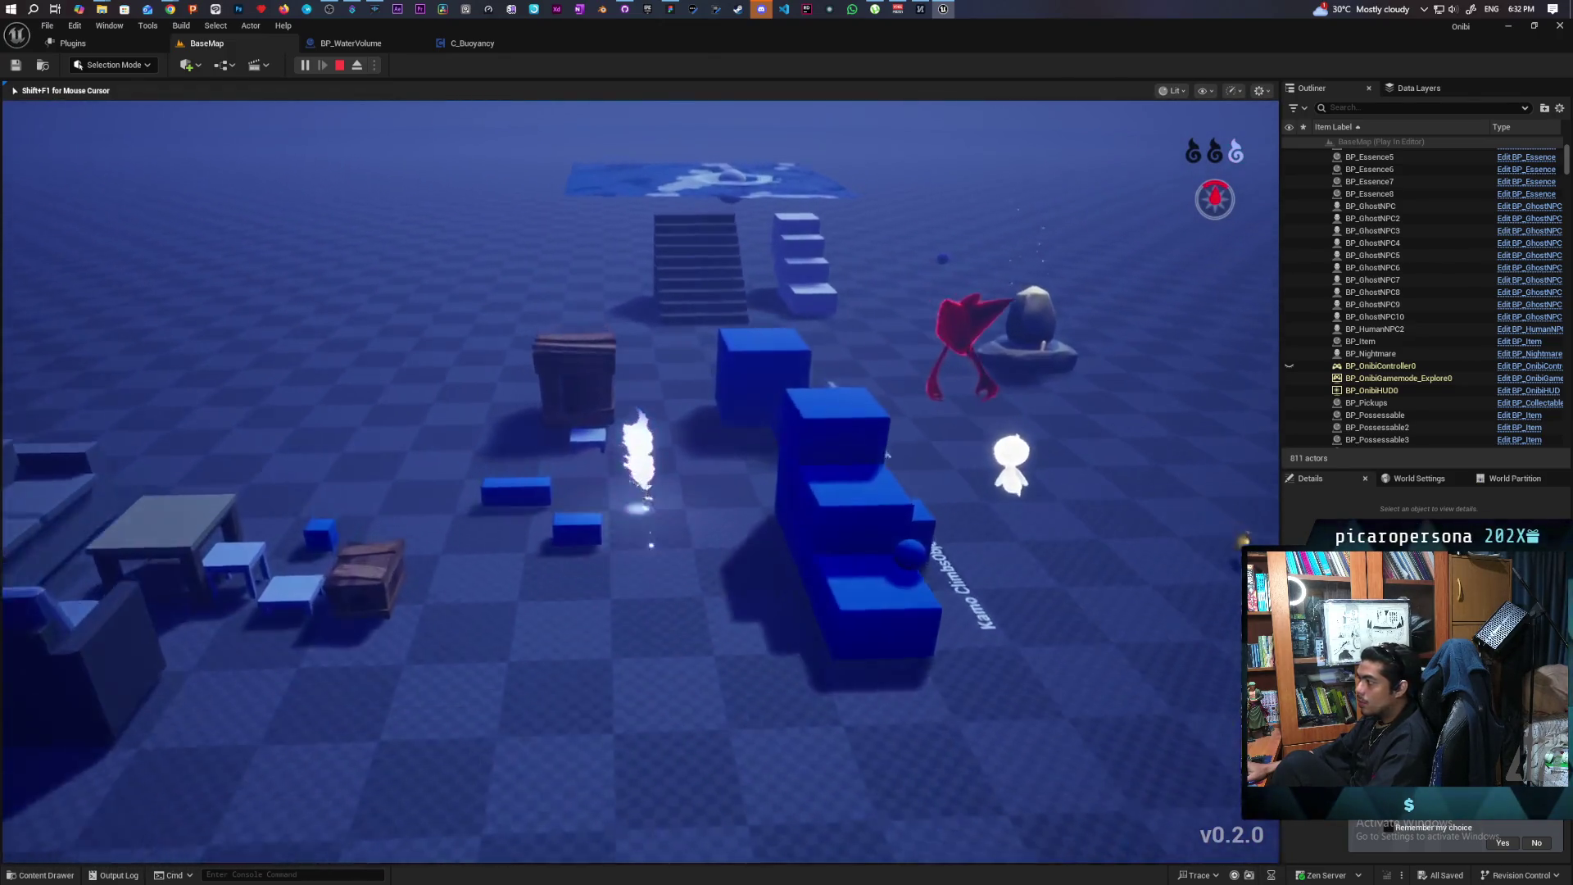
key(w)
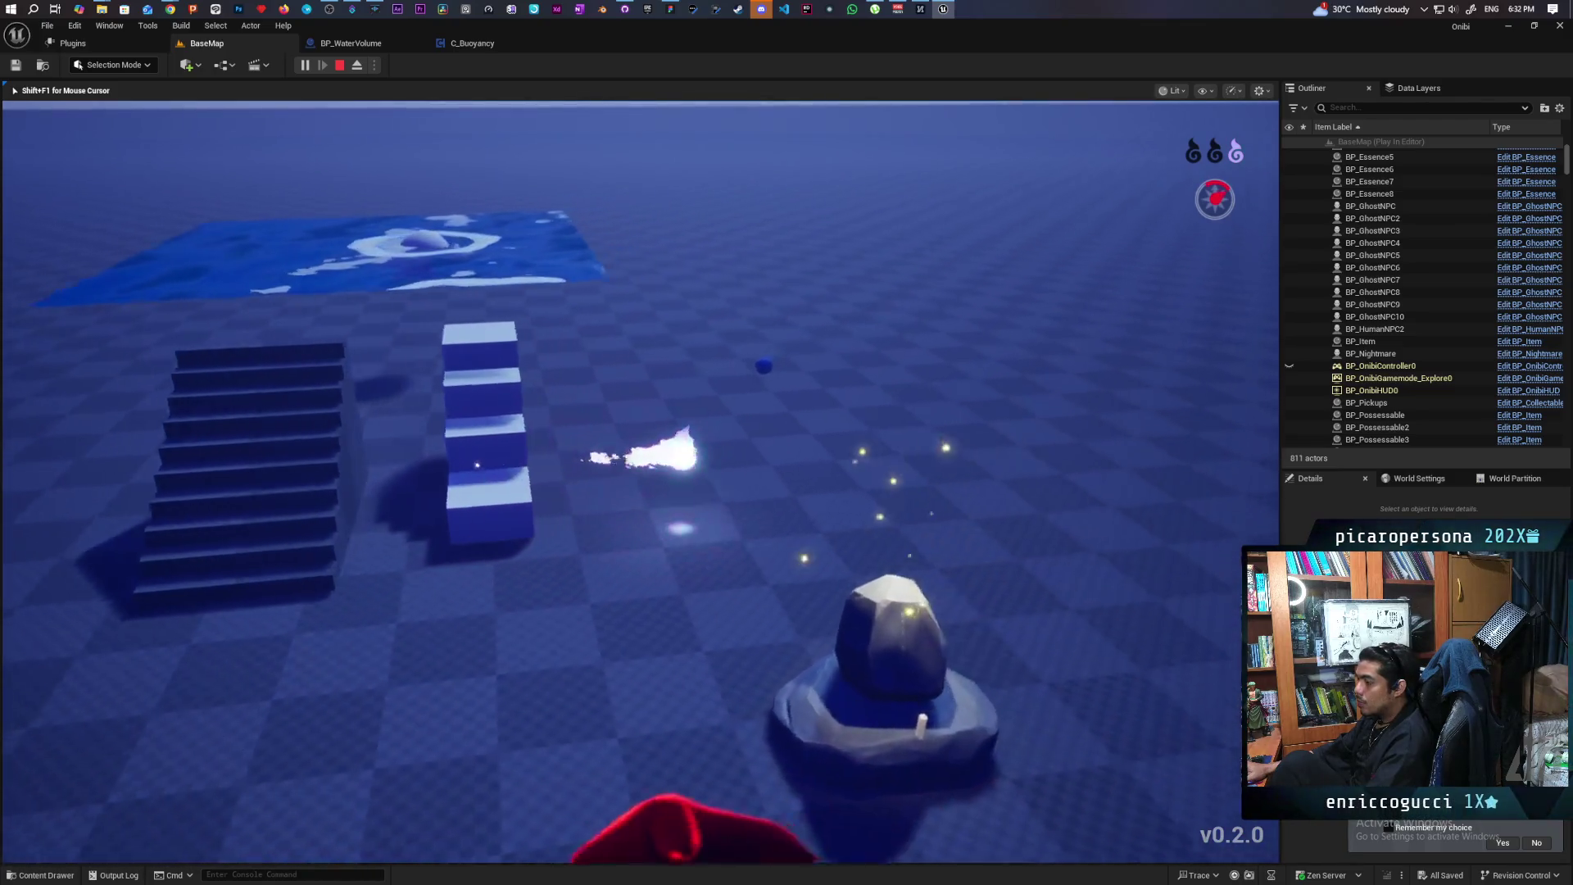
key(w)
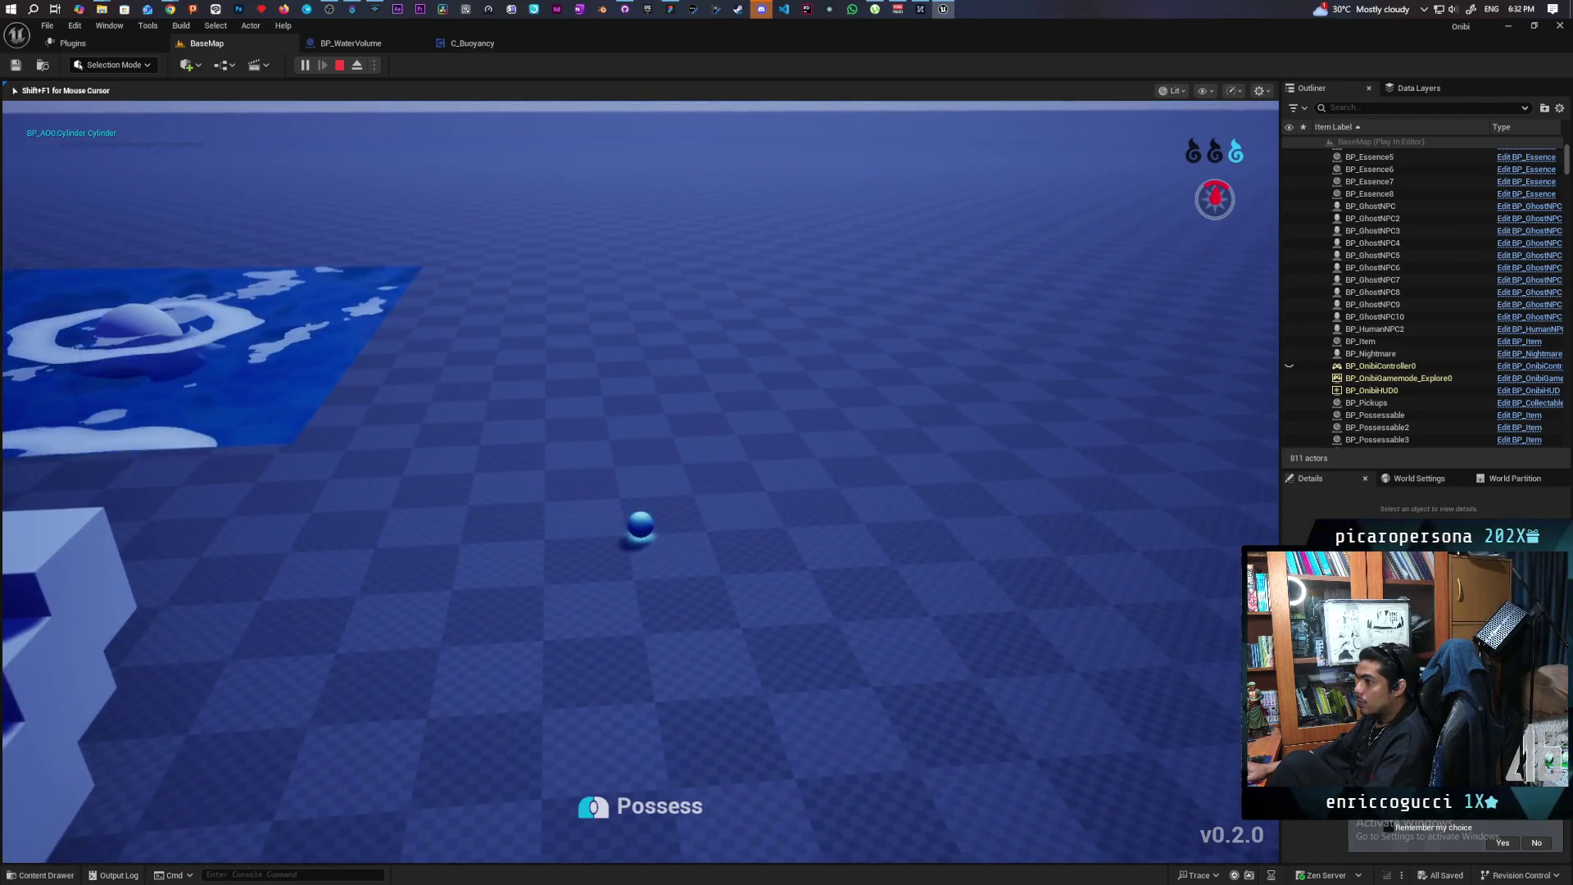
key(s)
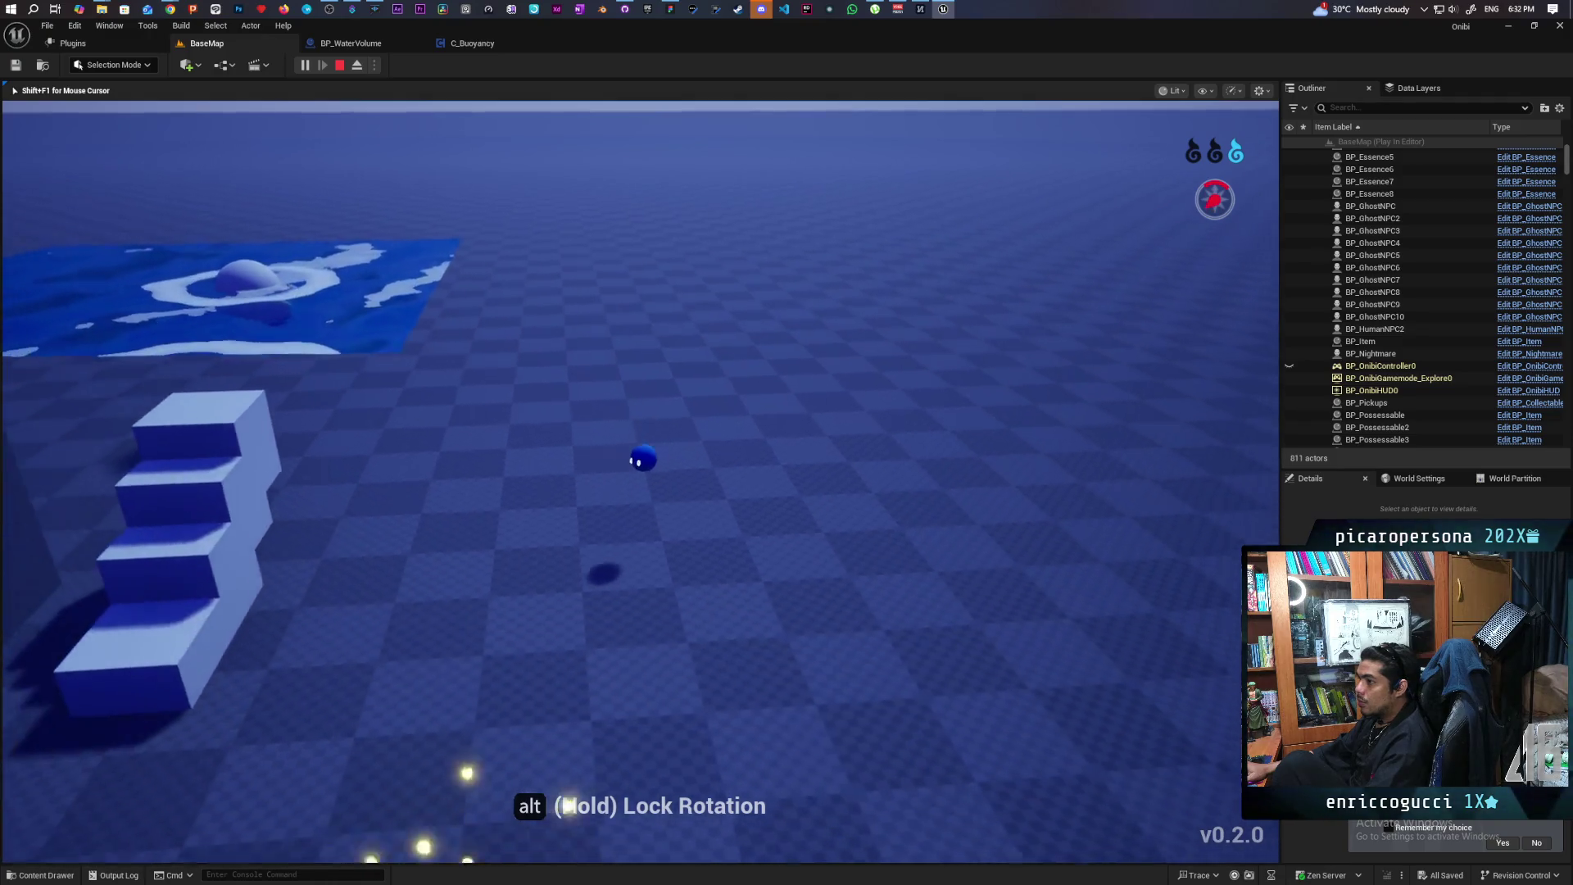
key(s)
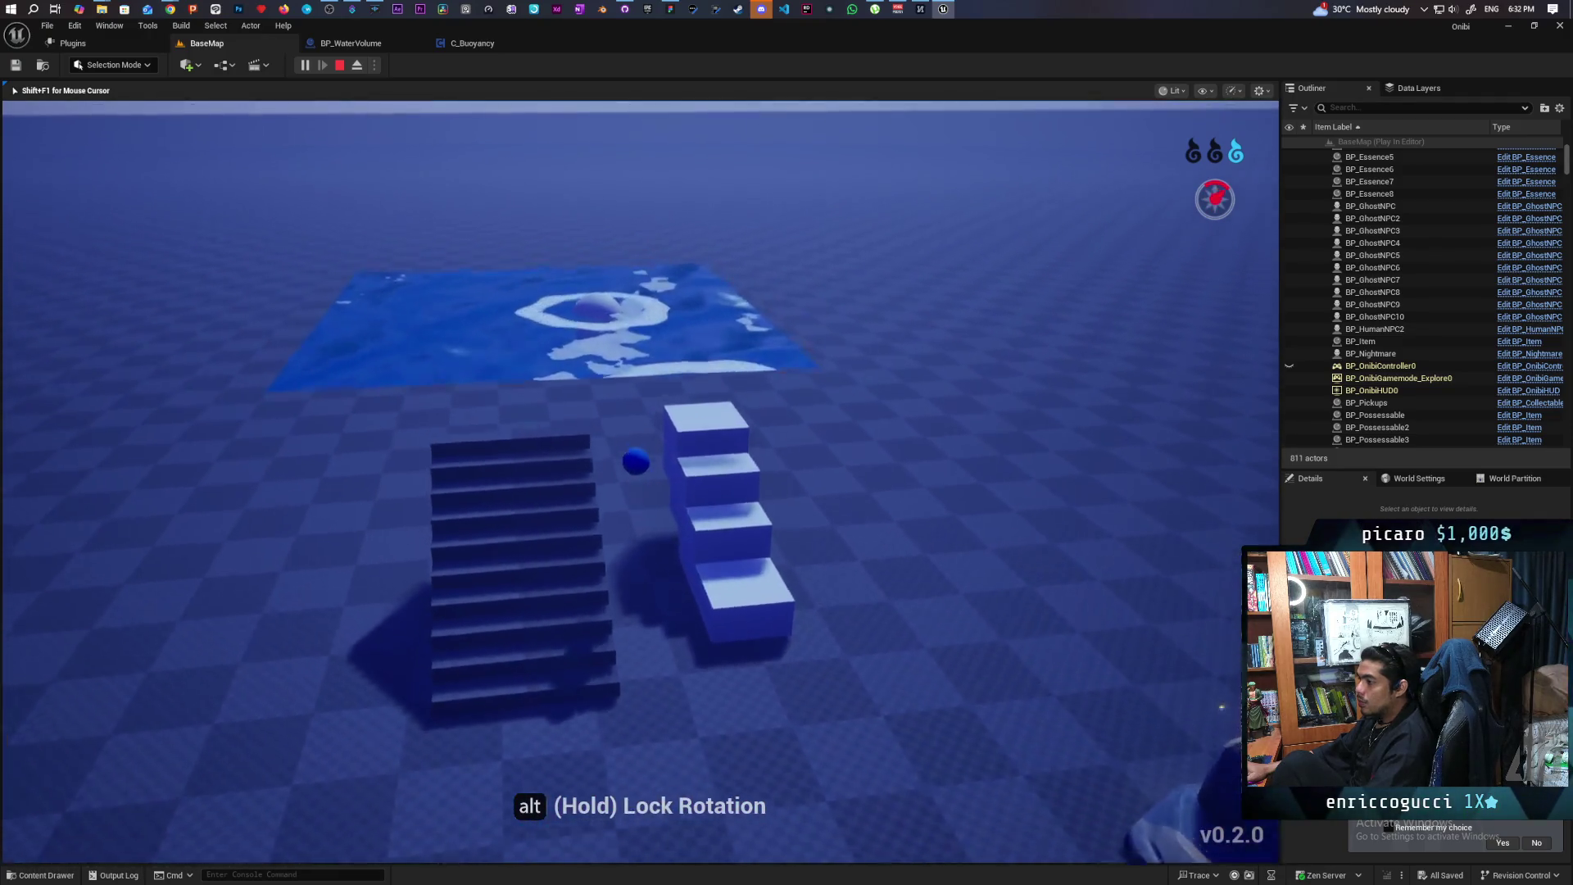
key(w)
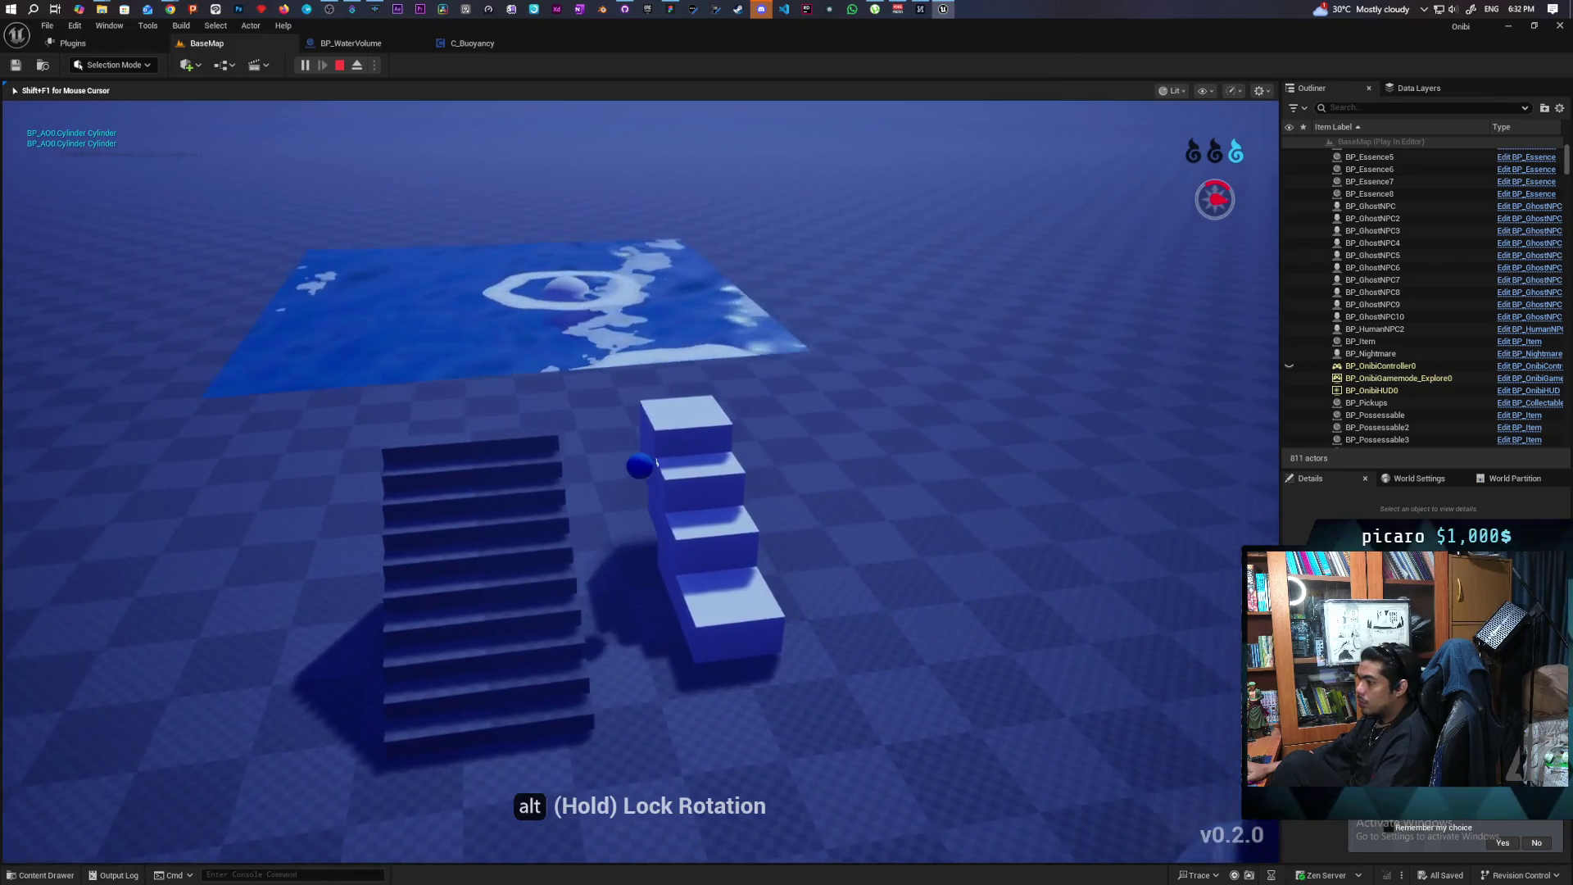
key(s)
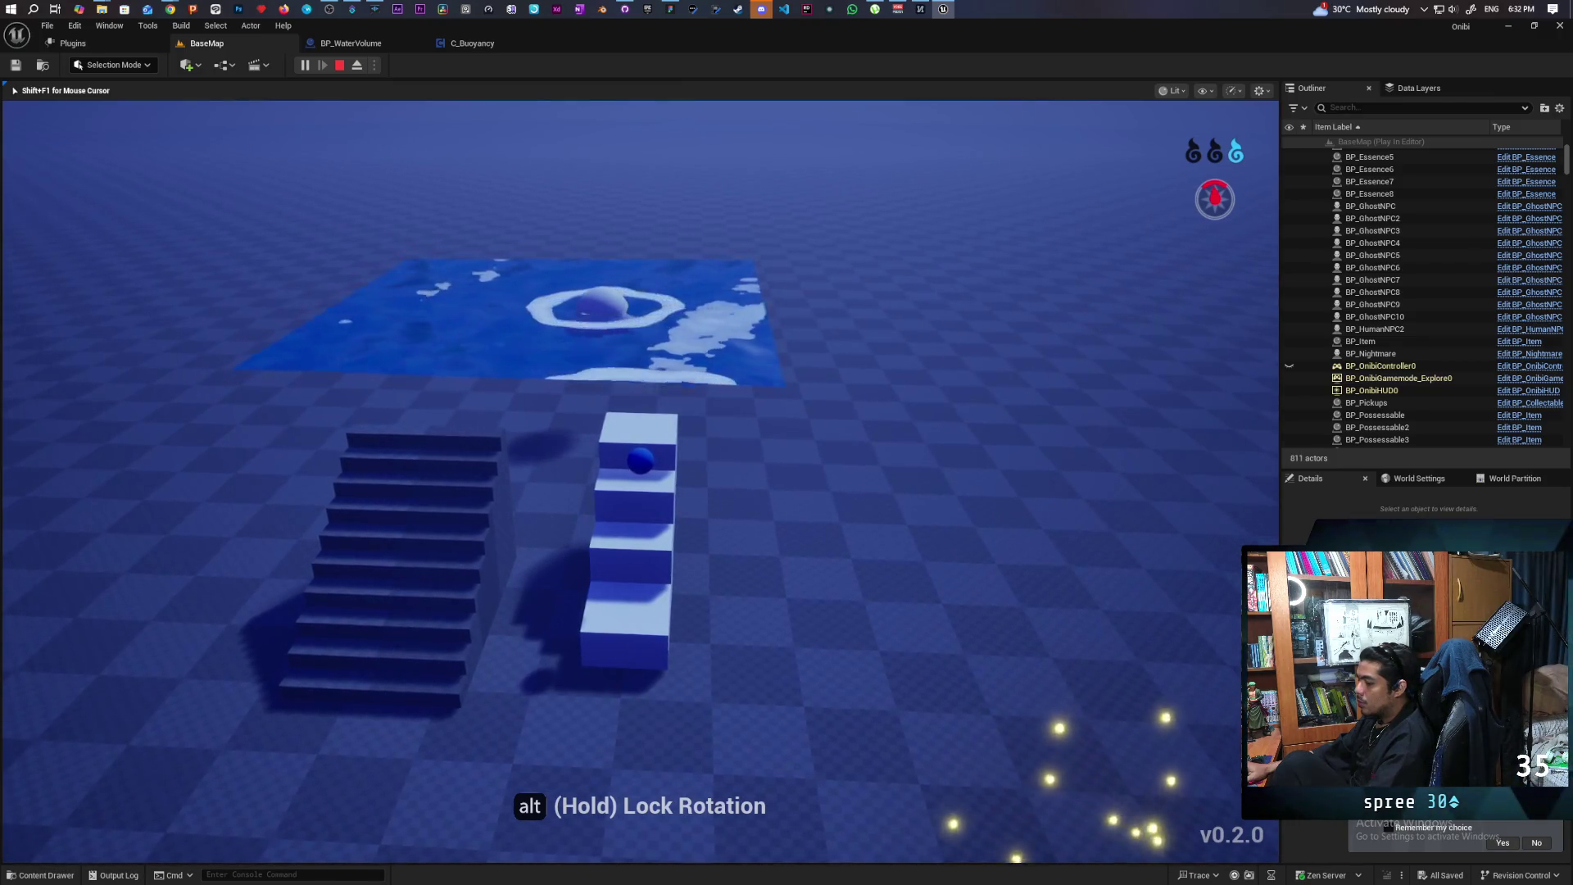
key(w)
key(s)
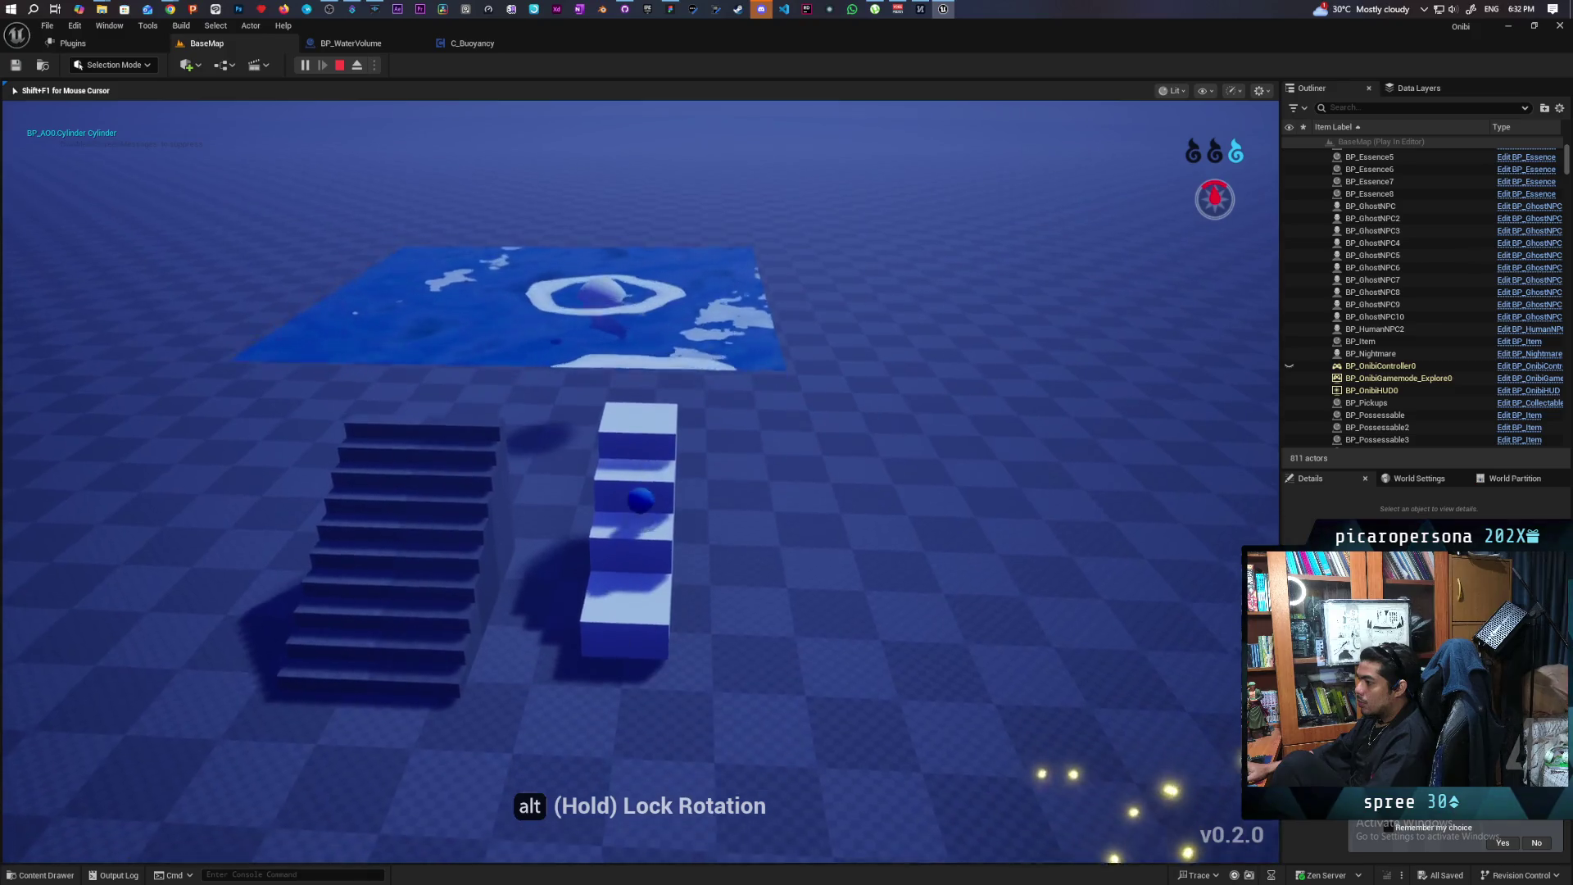
Drive the possessed ball into the water and repeatedly push it against the small floating ball
key(w)
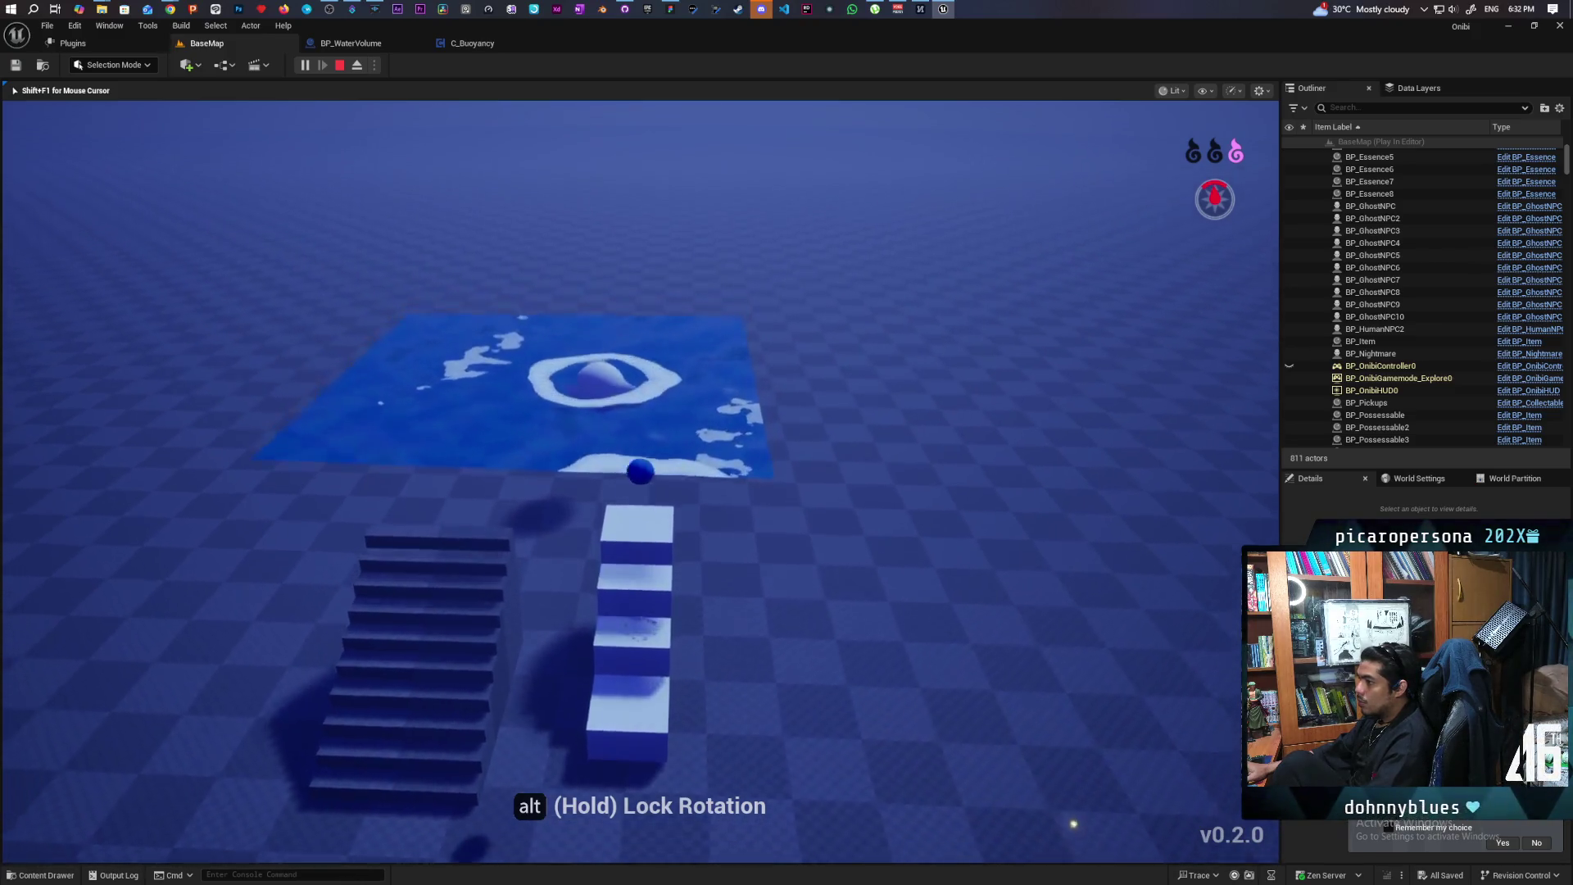
key(w)
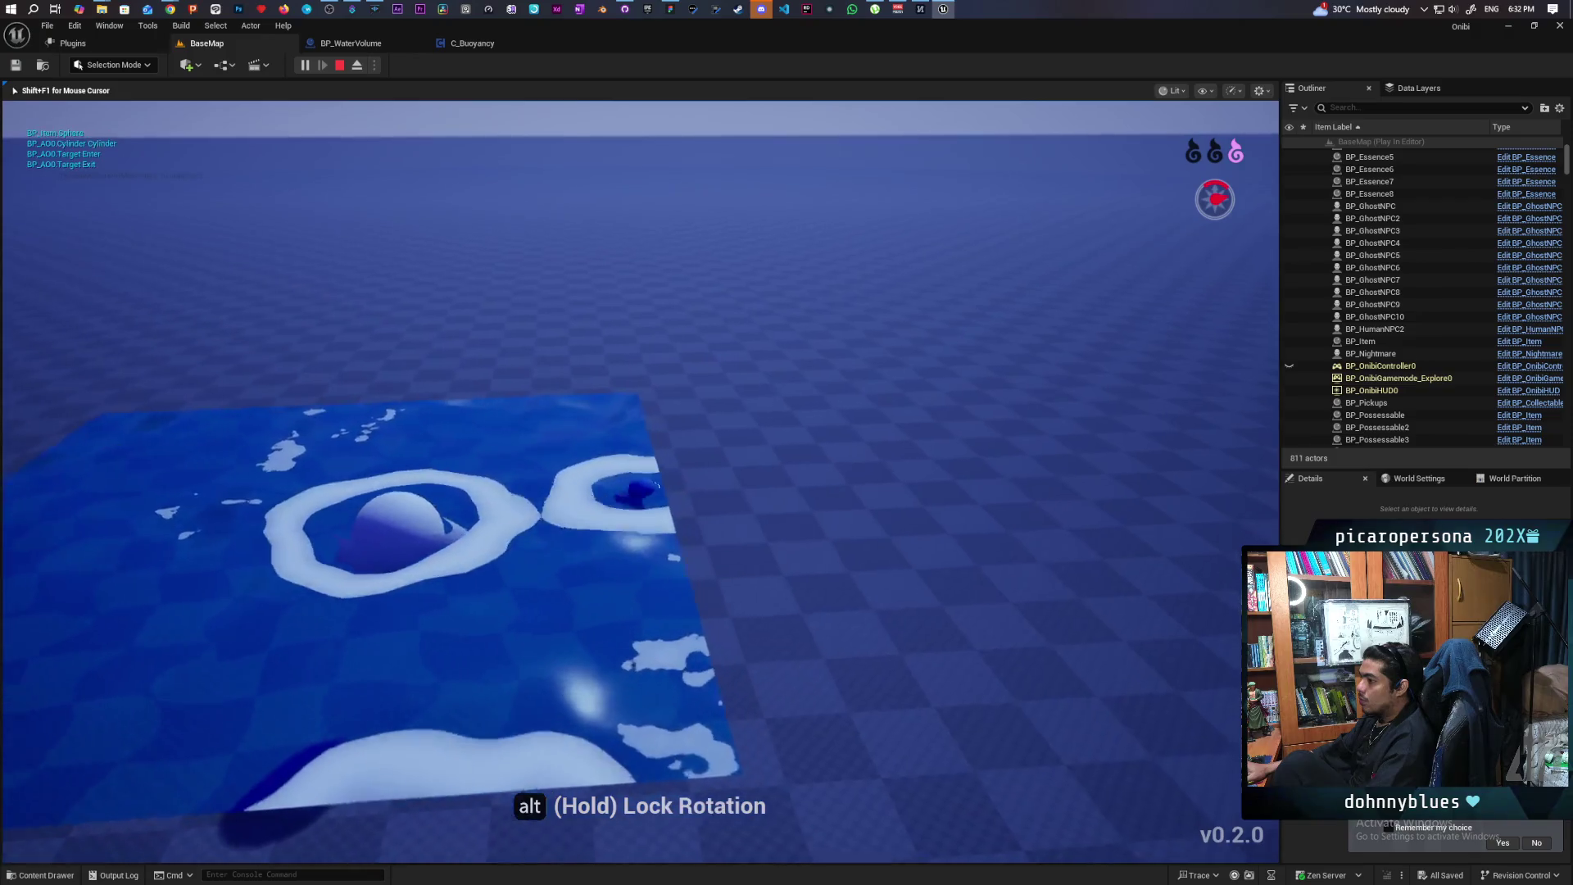
key(d)
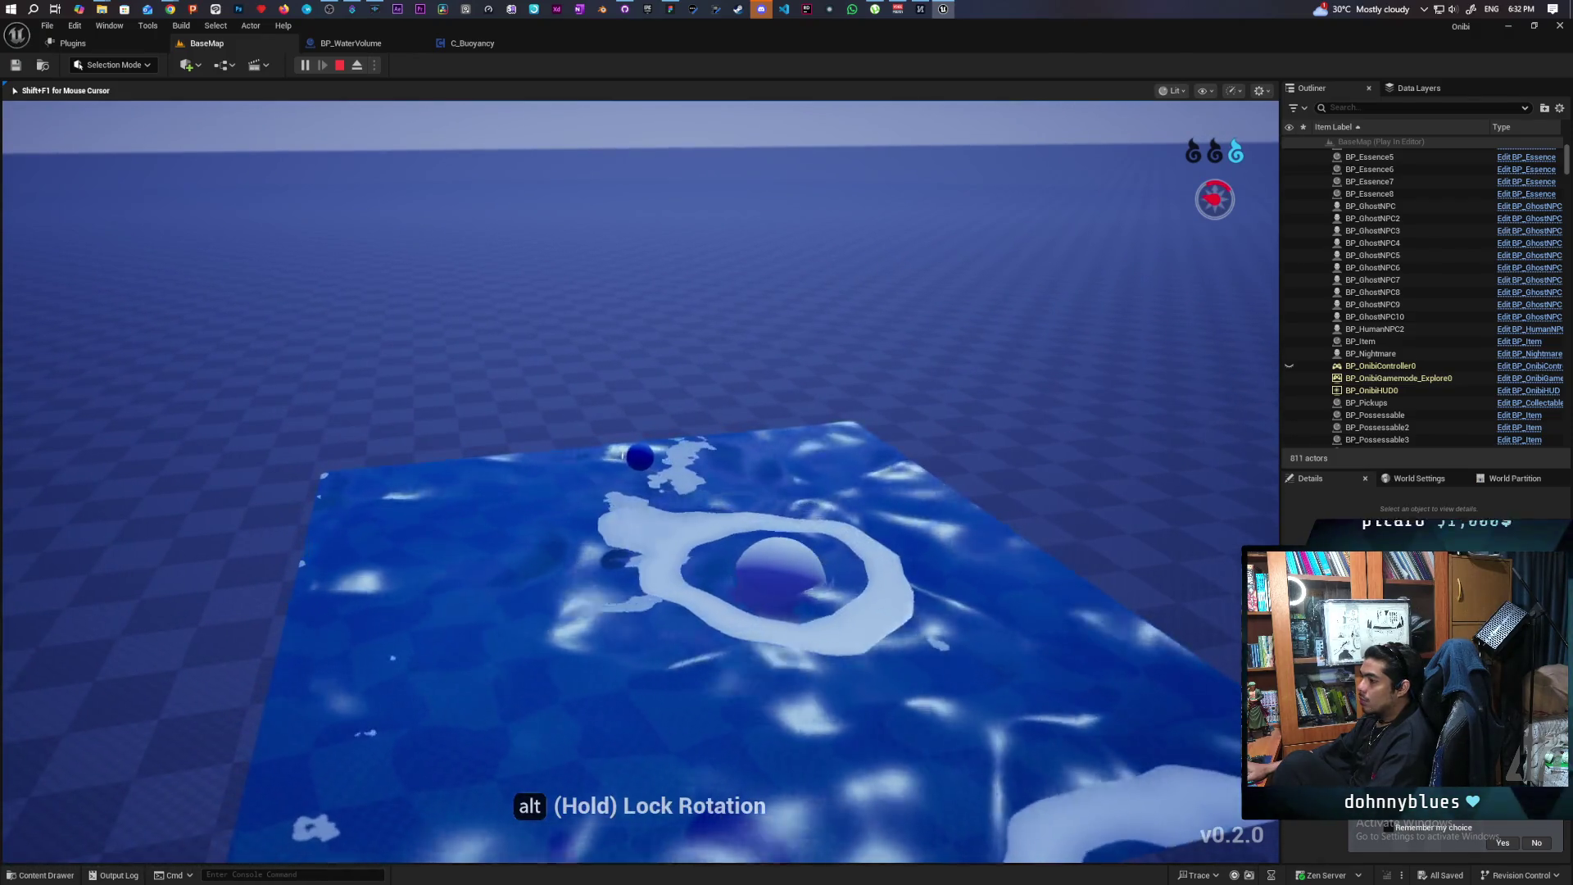
key(w)
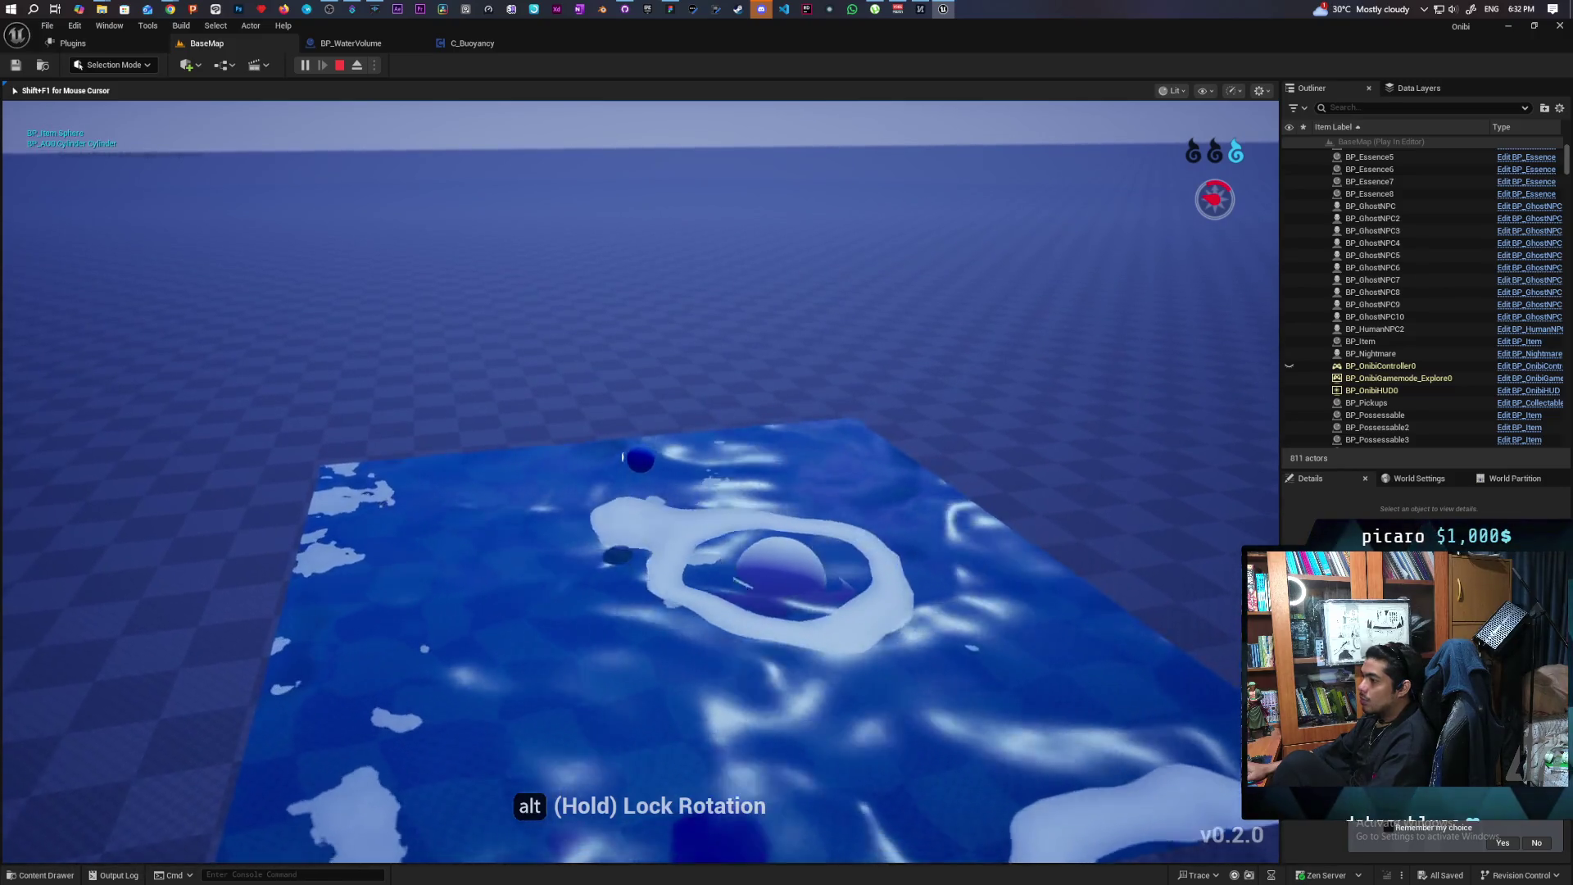
key(s)
key(w)
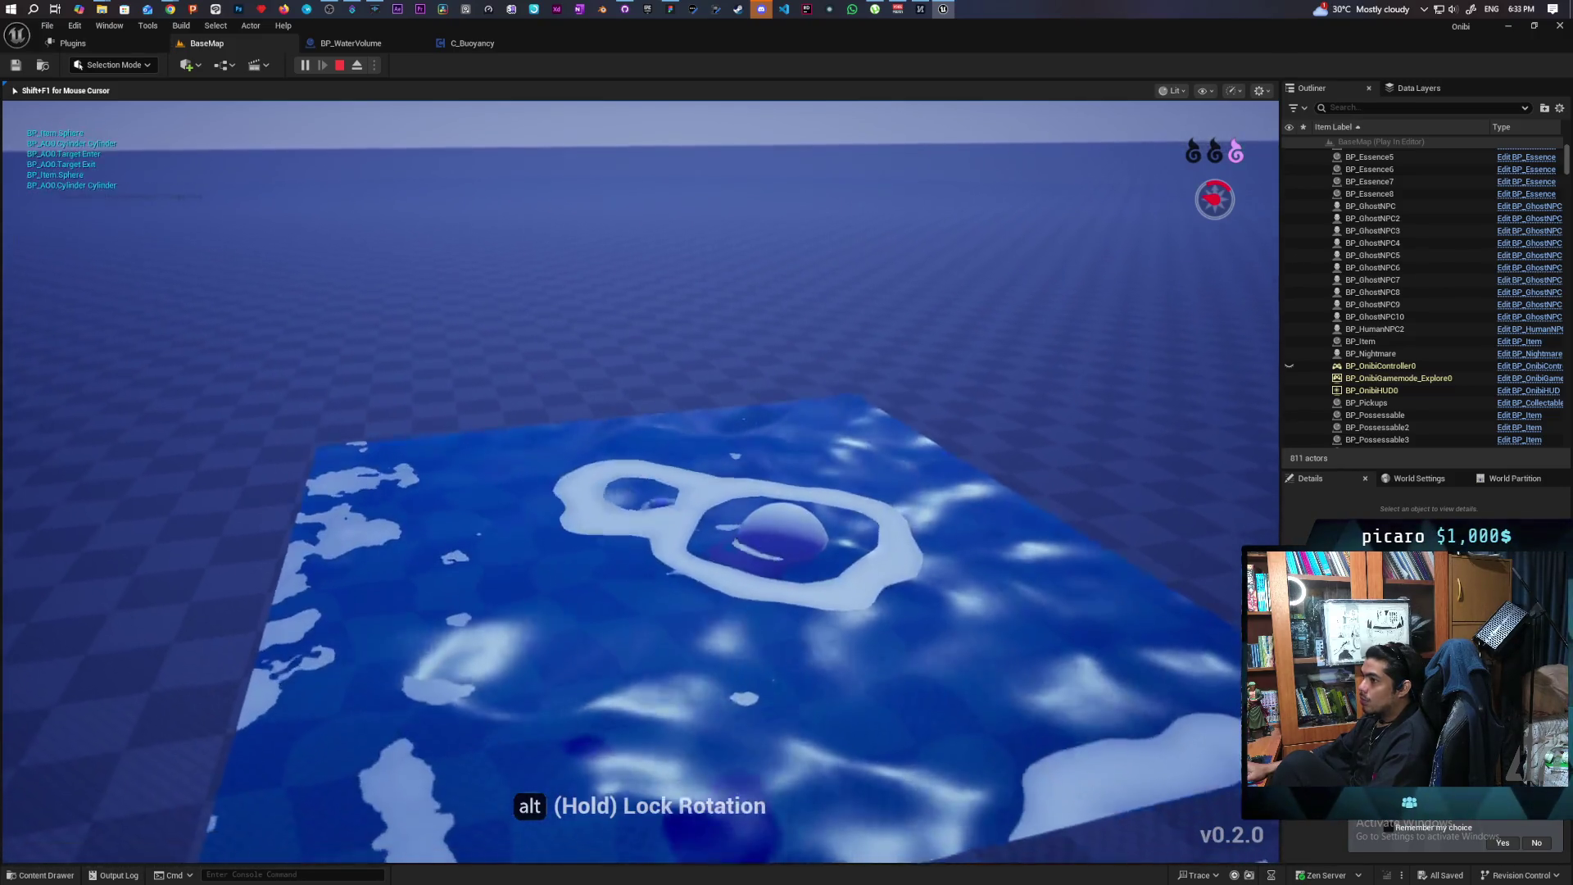
key(w)
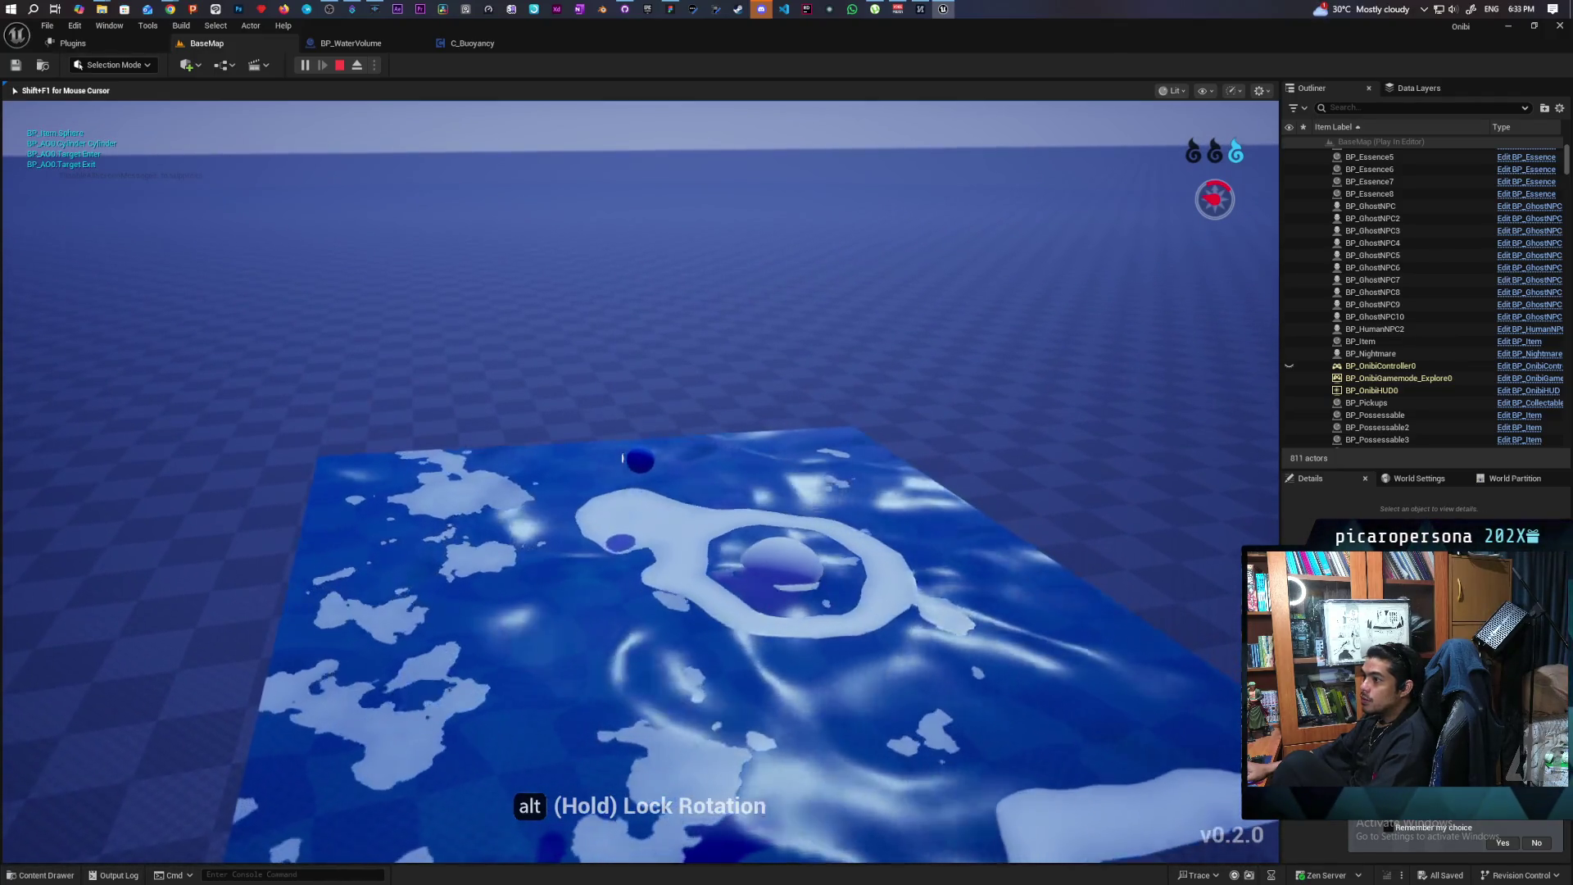
key(w)
key(w)
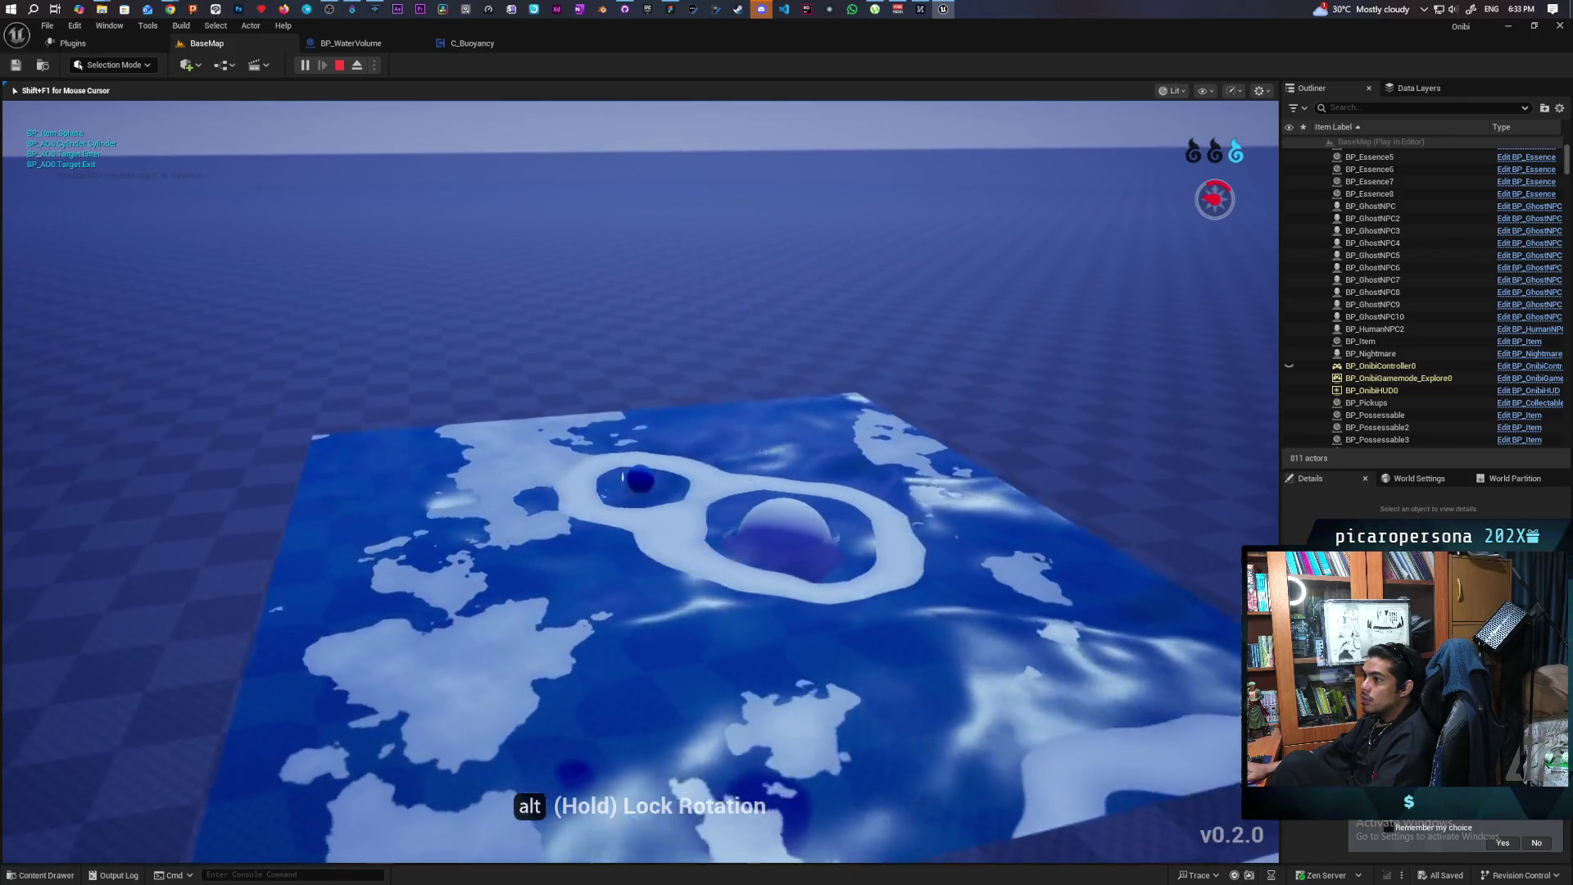
key(s)
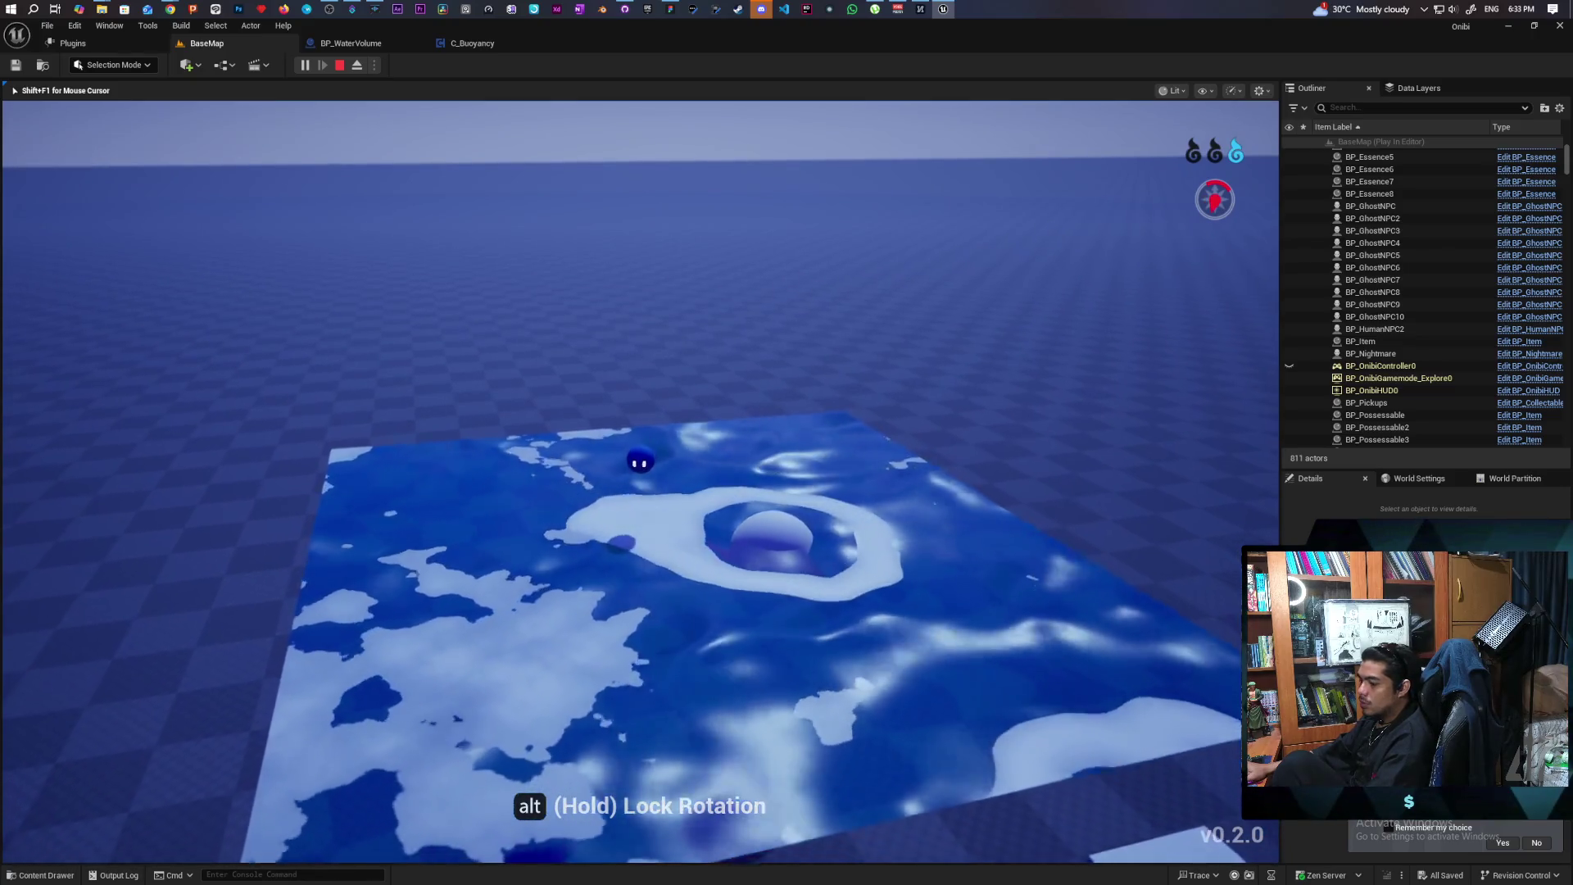
key(s)
Release the mouse with Shift+F1, tilt the camera up, and eject to the free camera with F8
key(shift+F1)
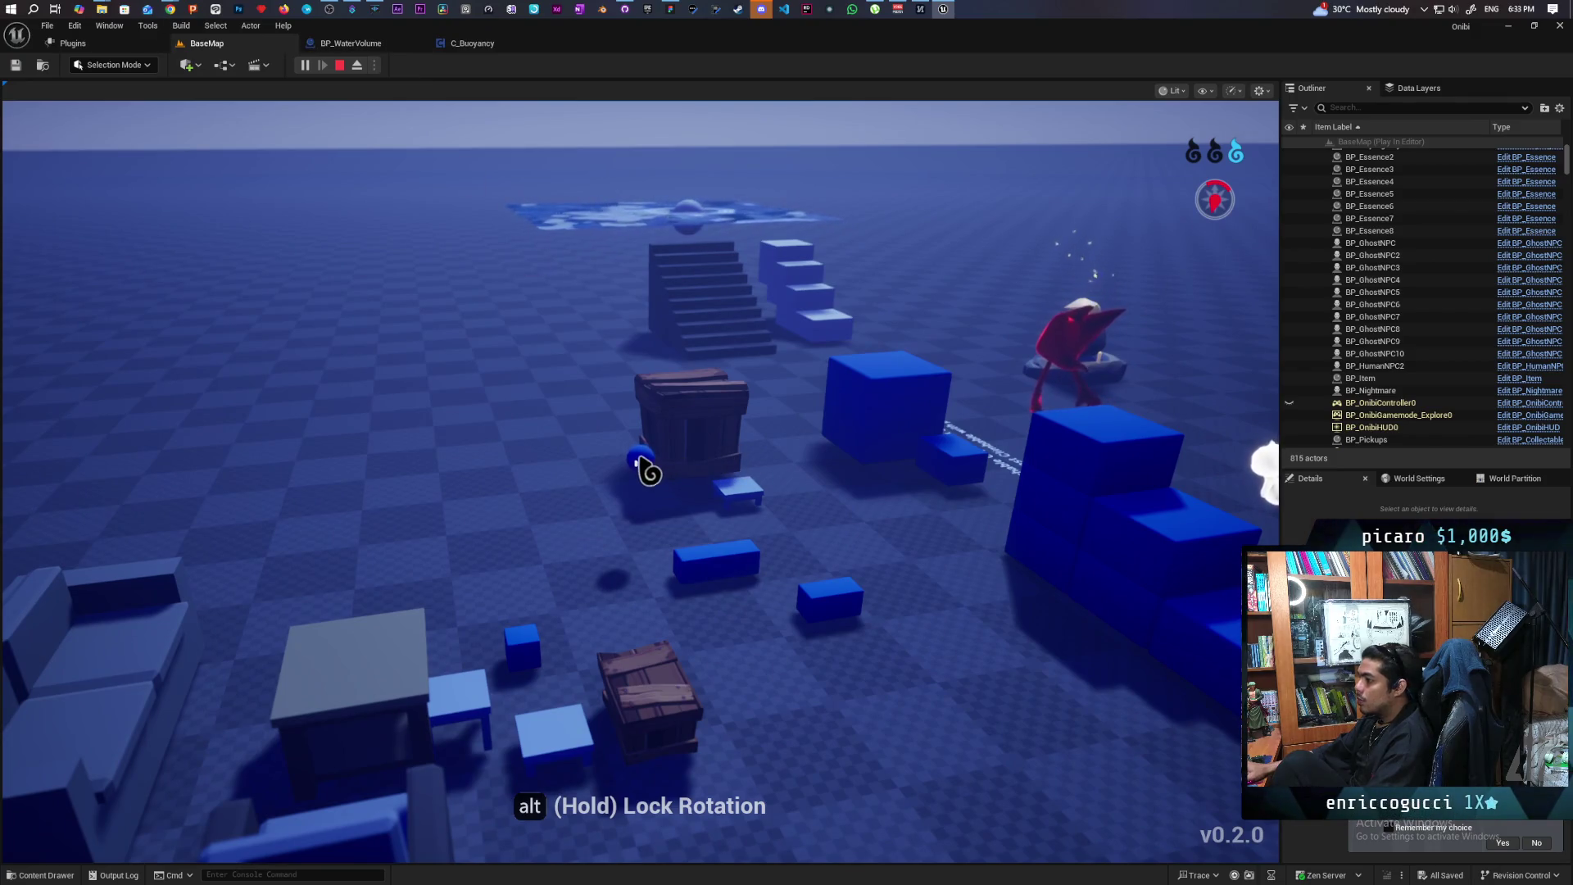
drag(648, 471, 646, 318)
key(F8)
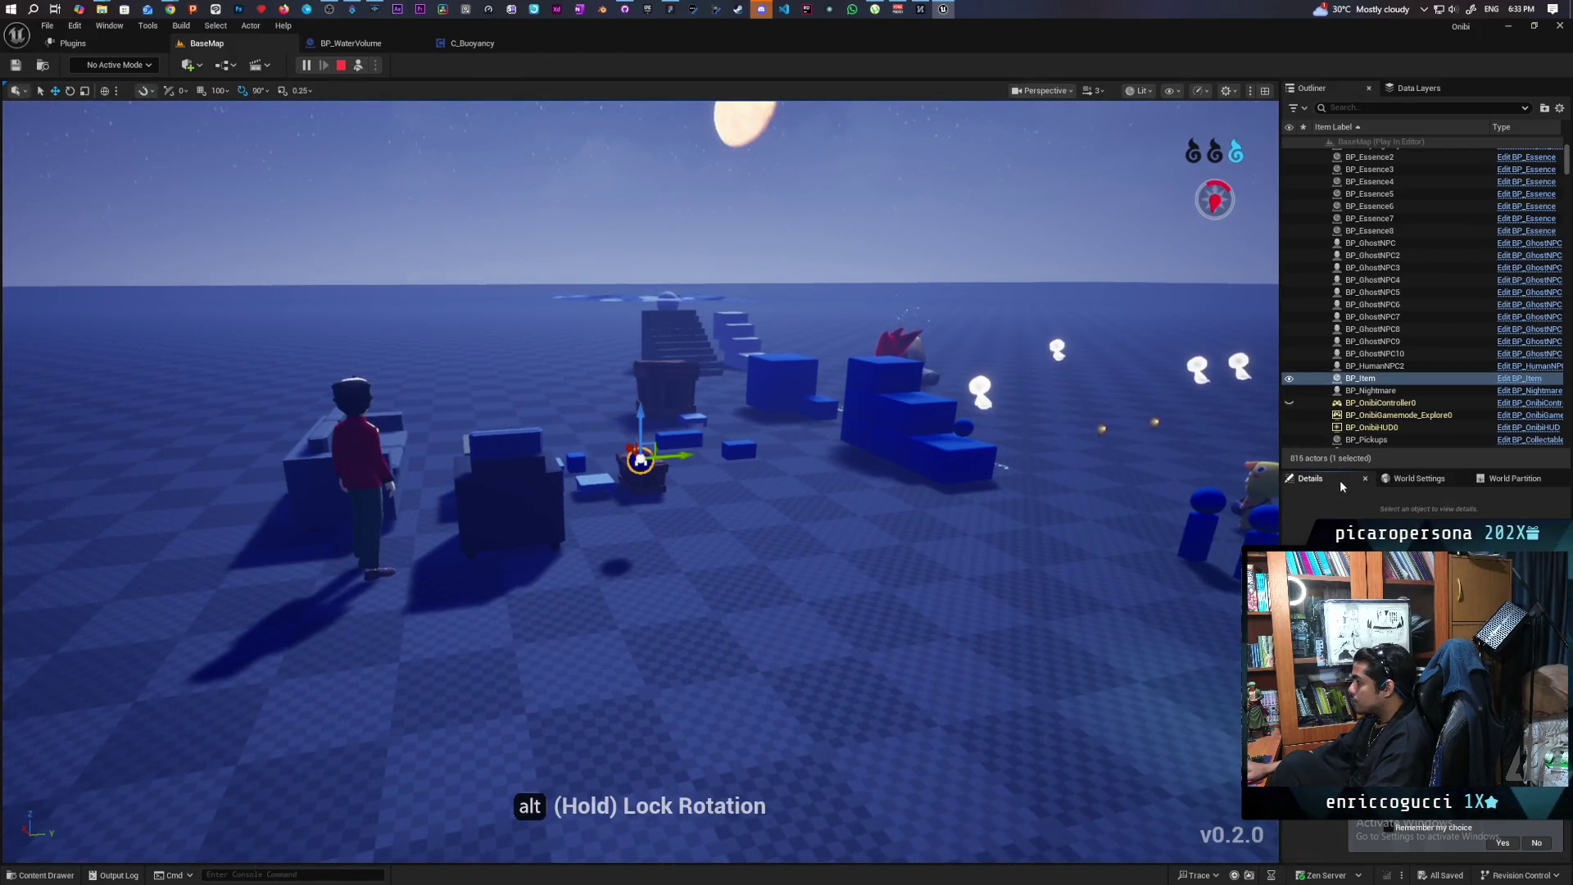
Open BP_Item, then return to BaseMap and repossess the ball in the running game
click(1532, 378)
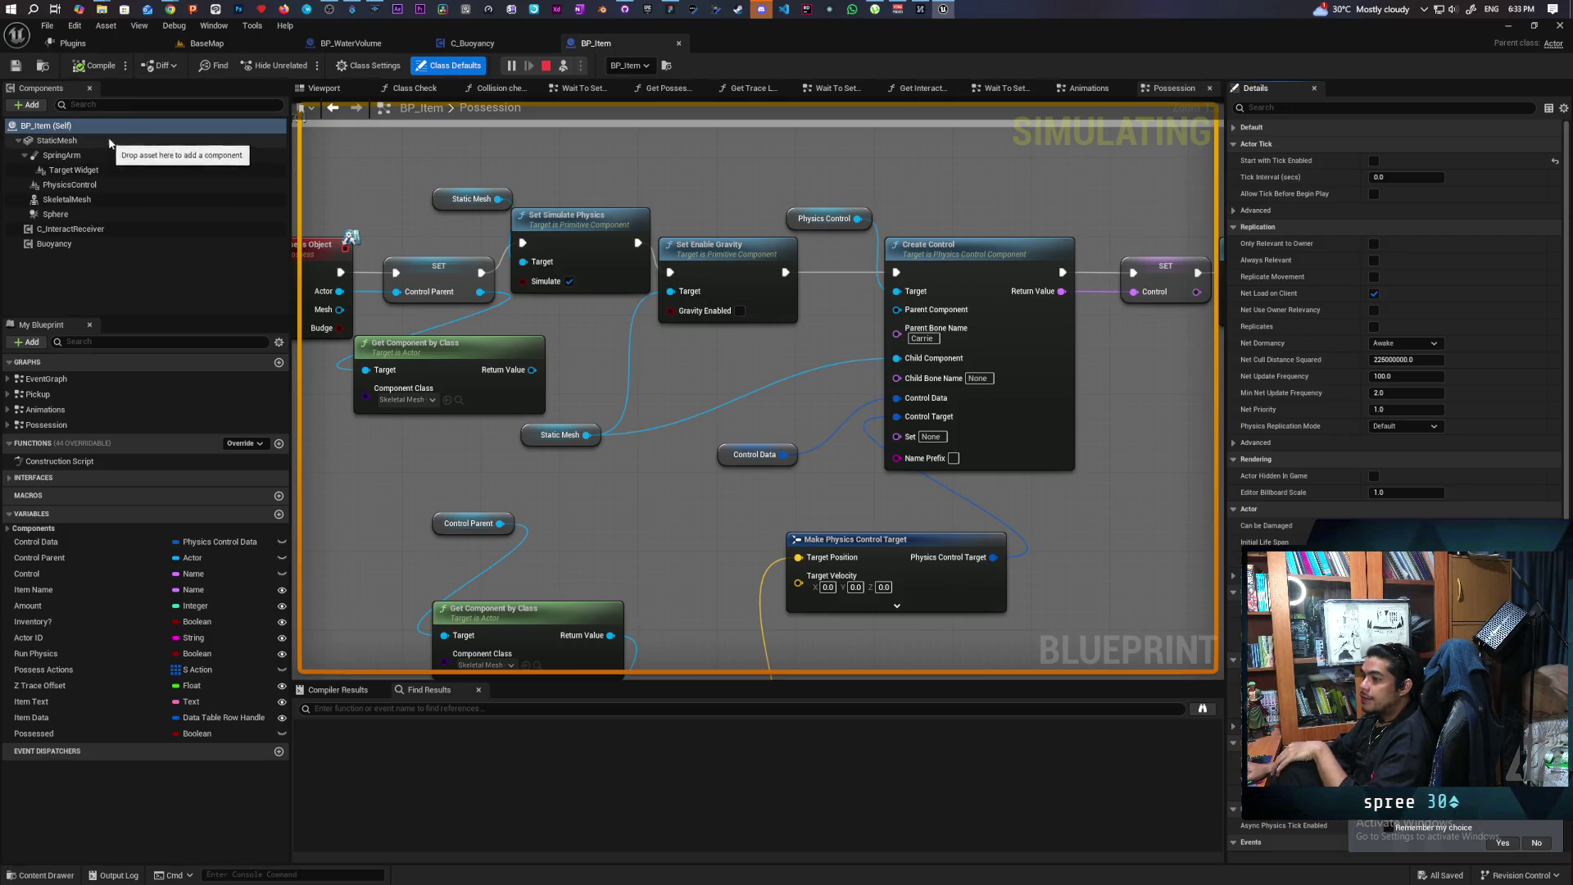
click(231, 45)
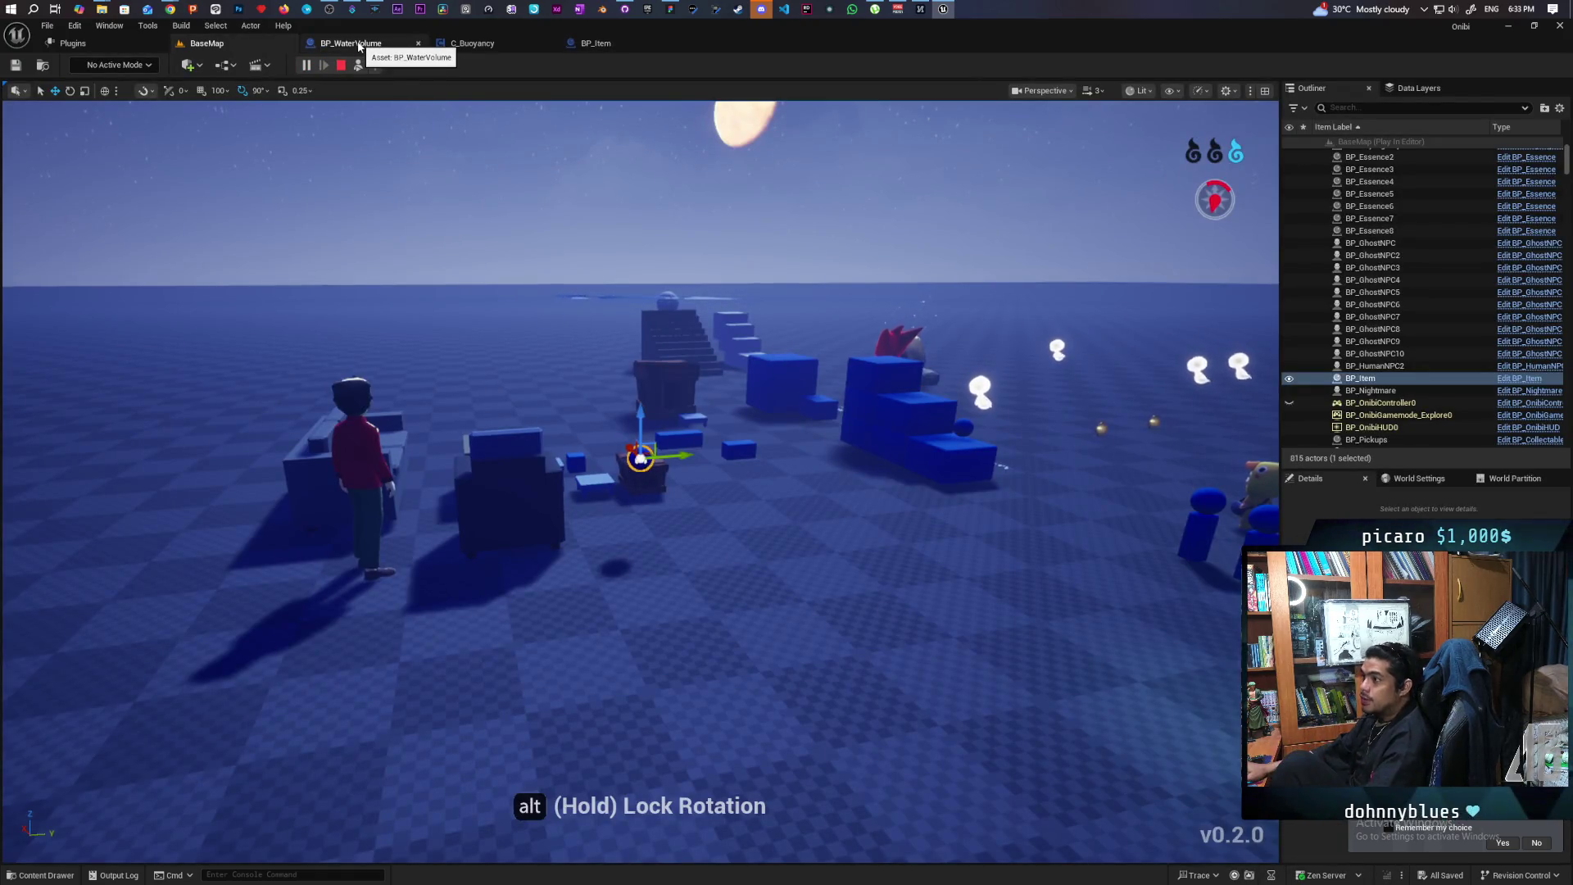
click(359, 65)
click(636, 411)
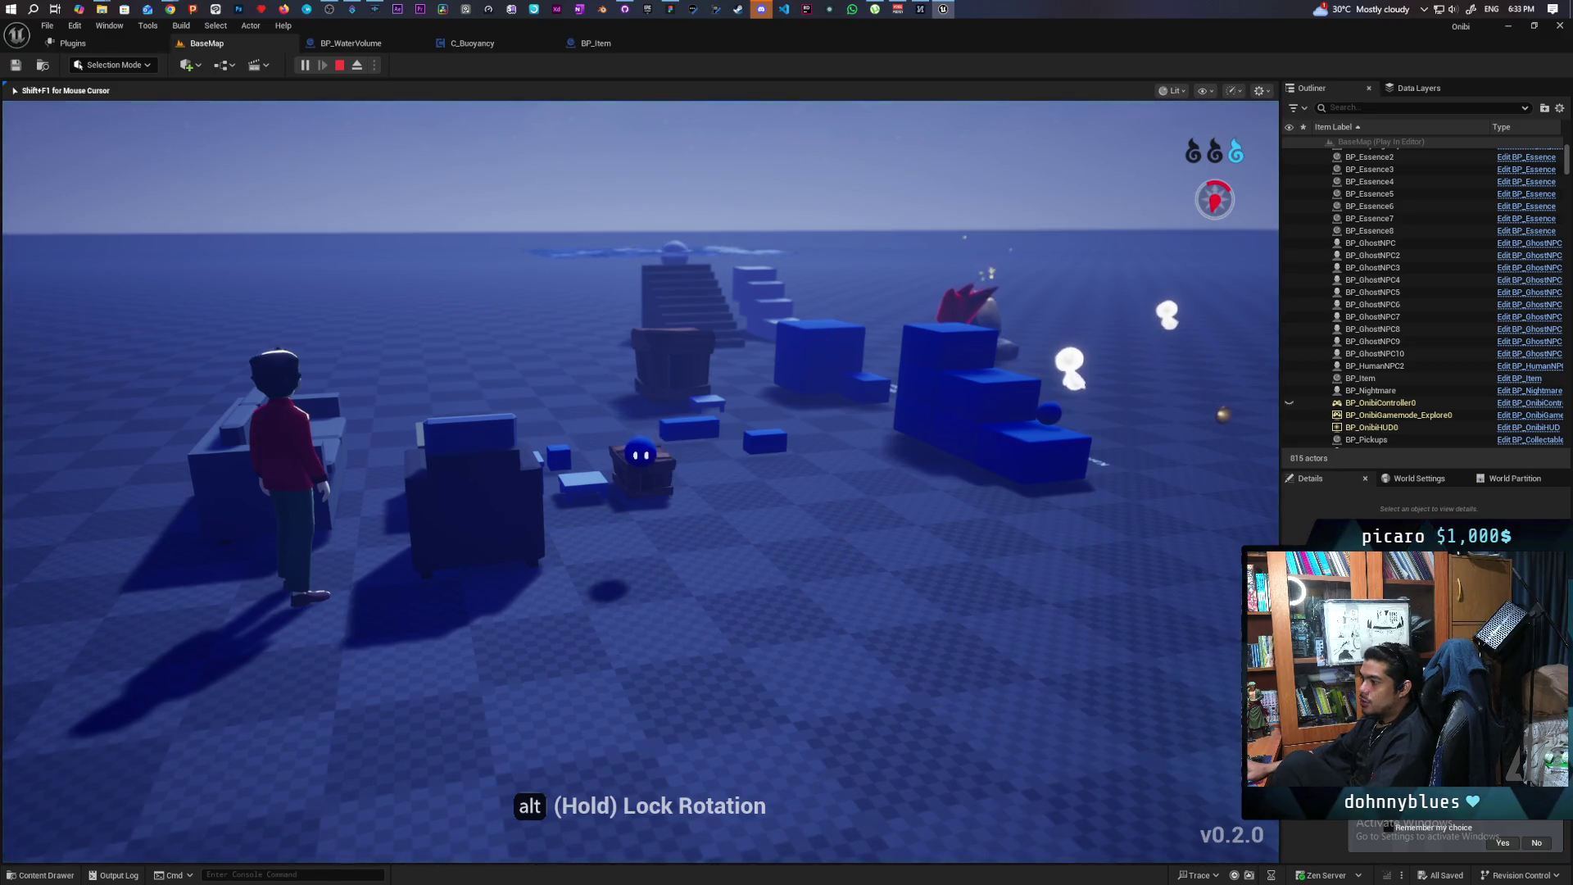
Roll the ball across the water watching the debug text, then stop play with Esc
key(w)
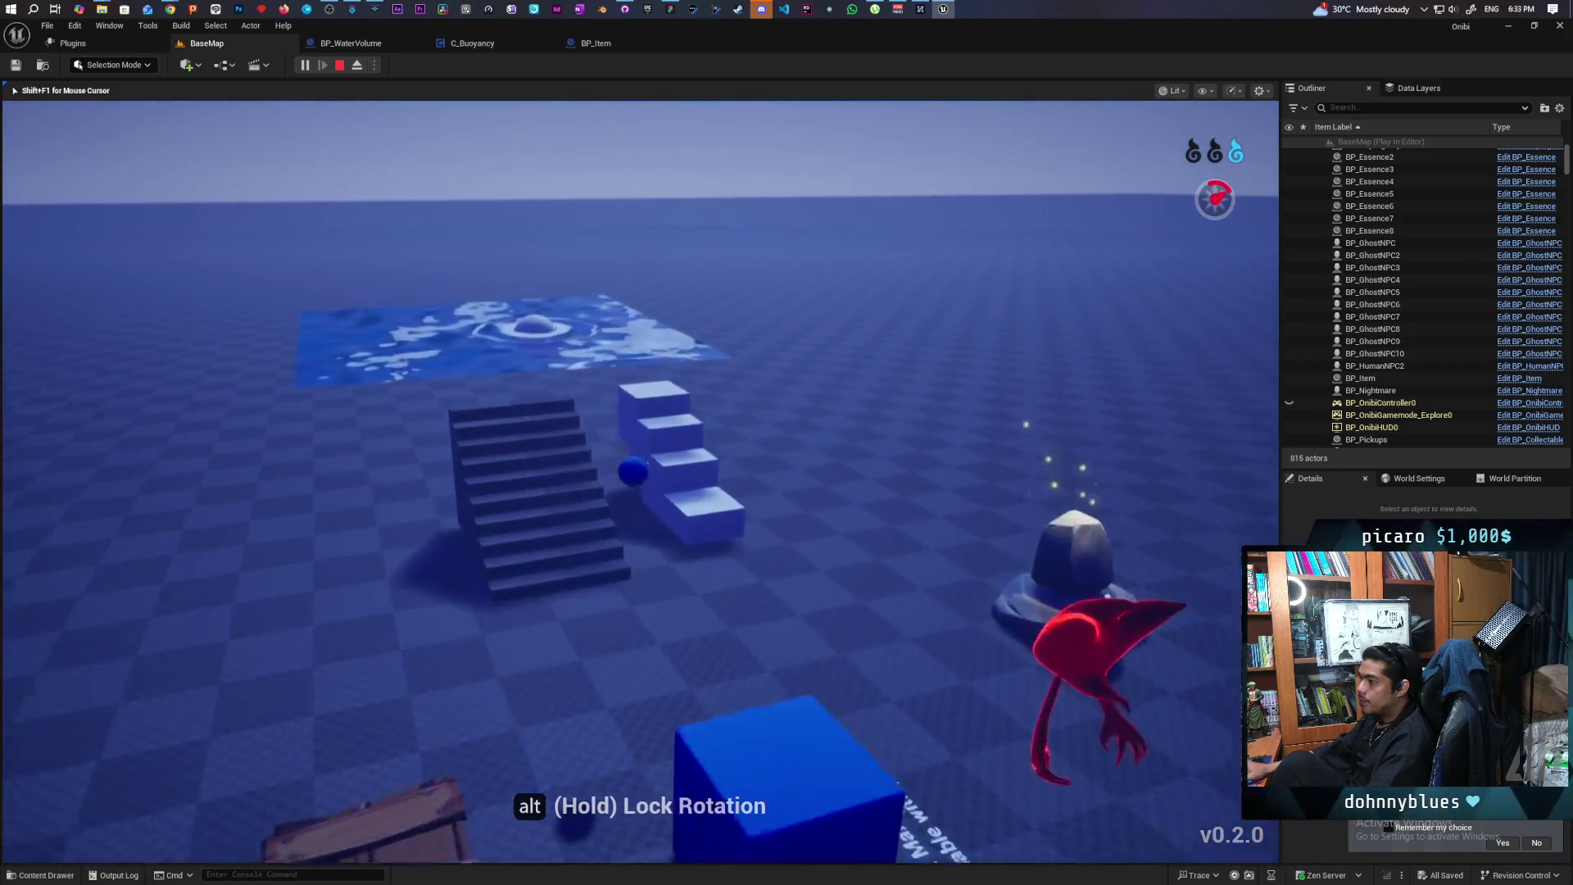
key(w)
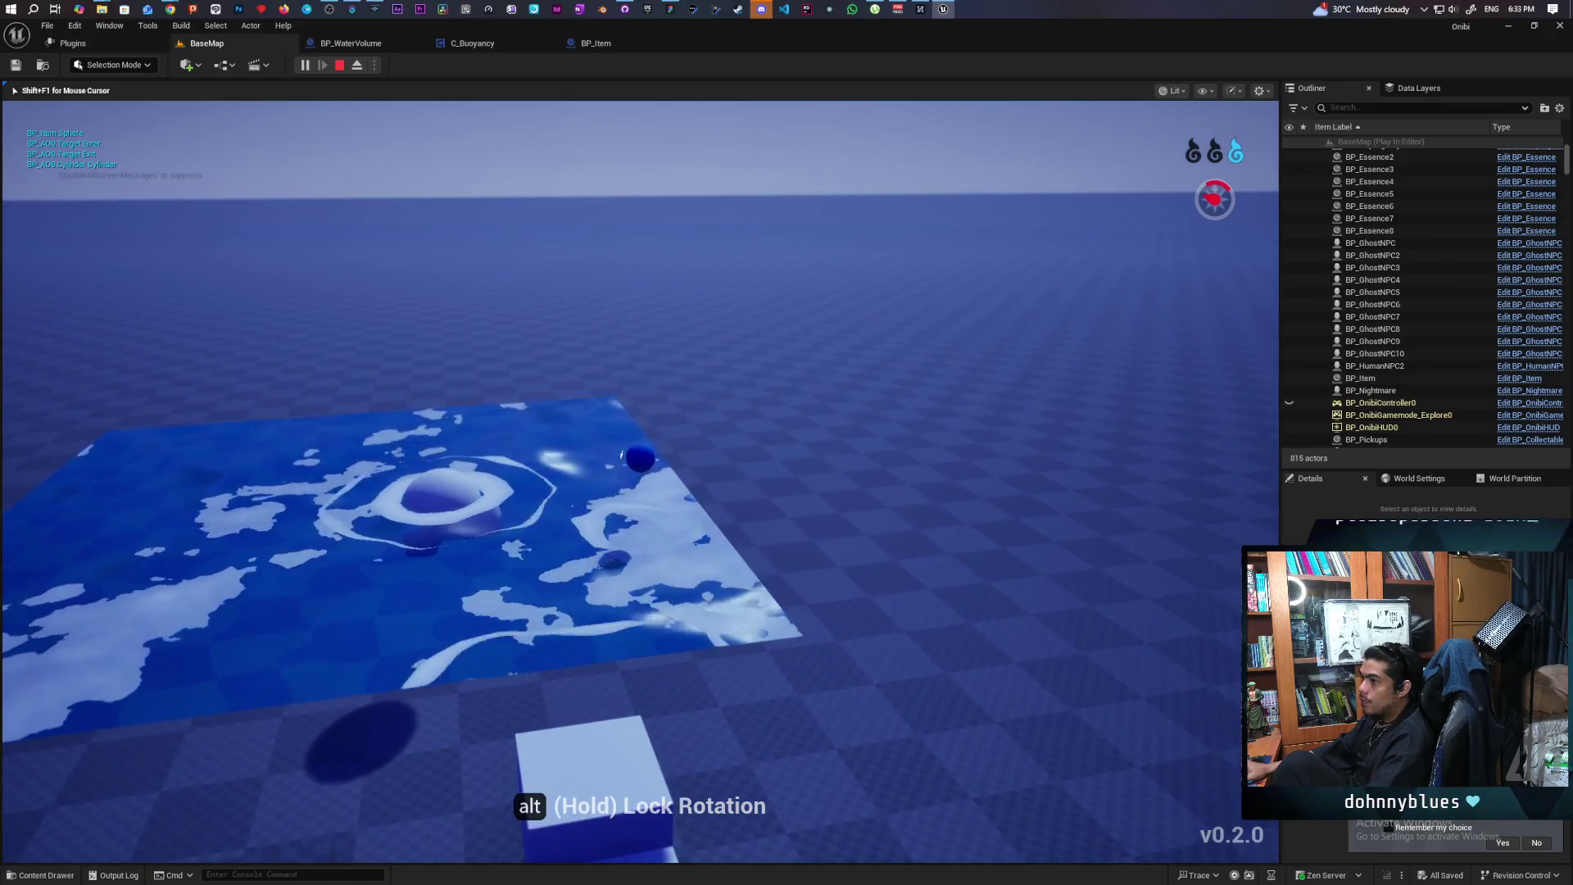
key(w)
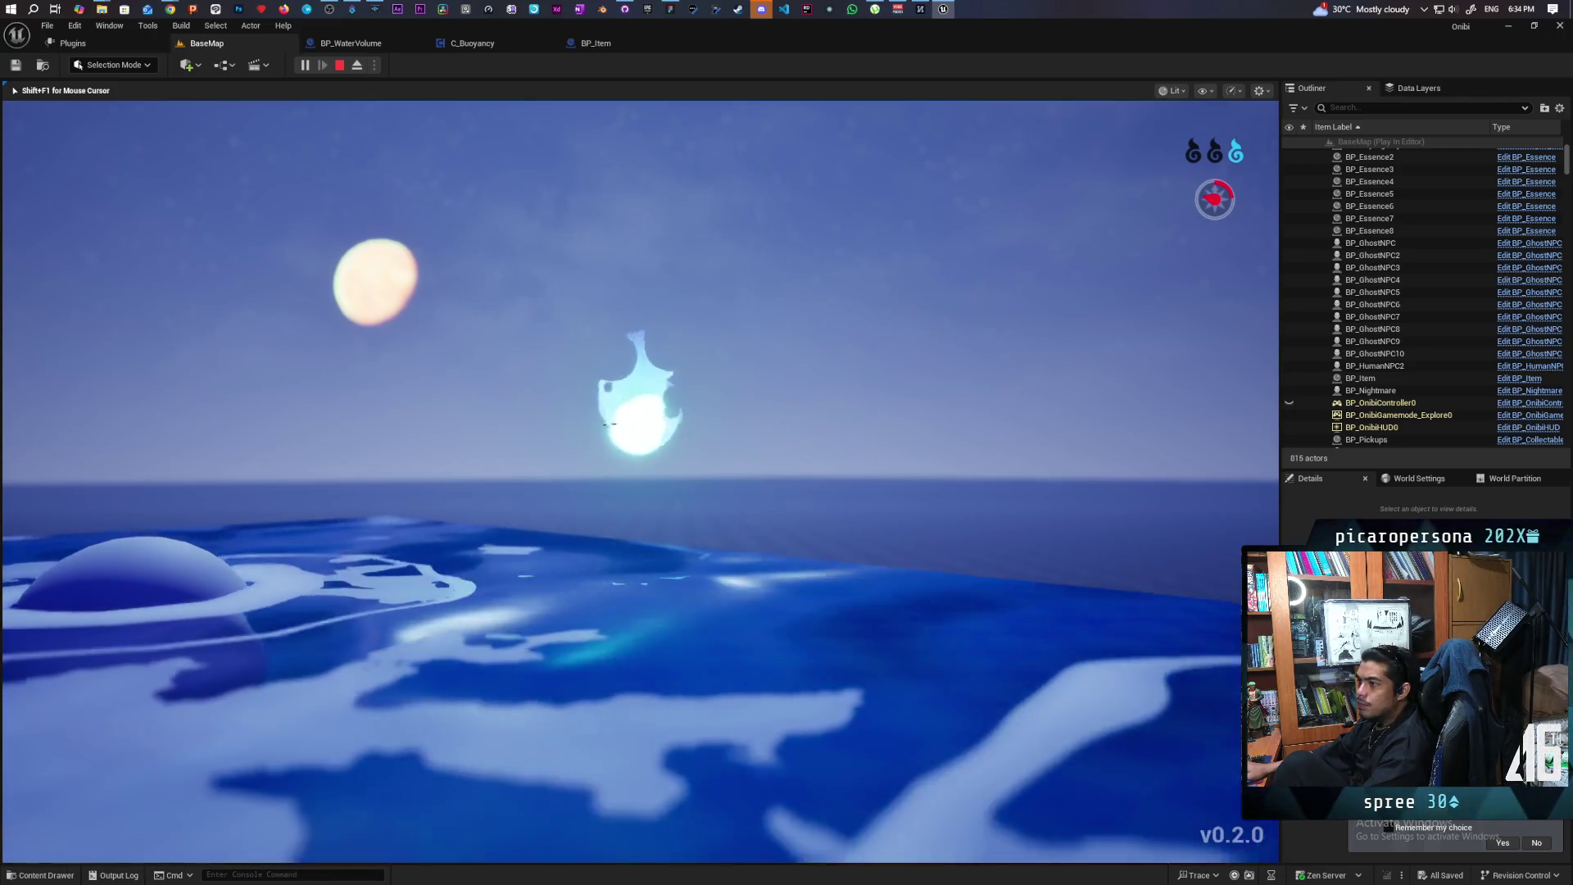
key(Escape)
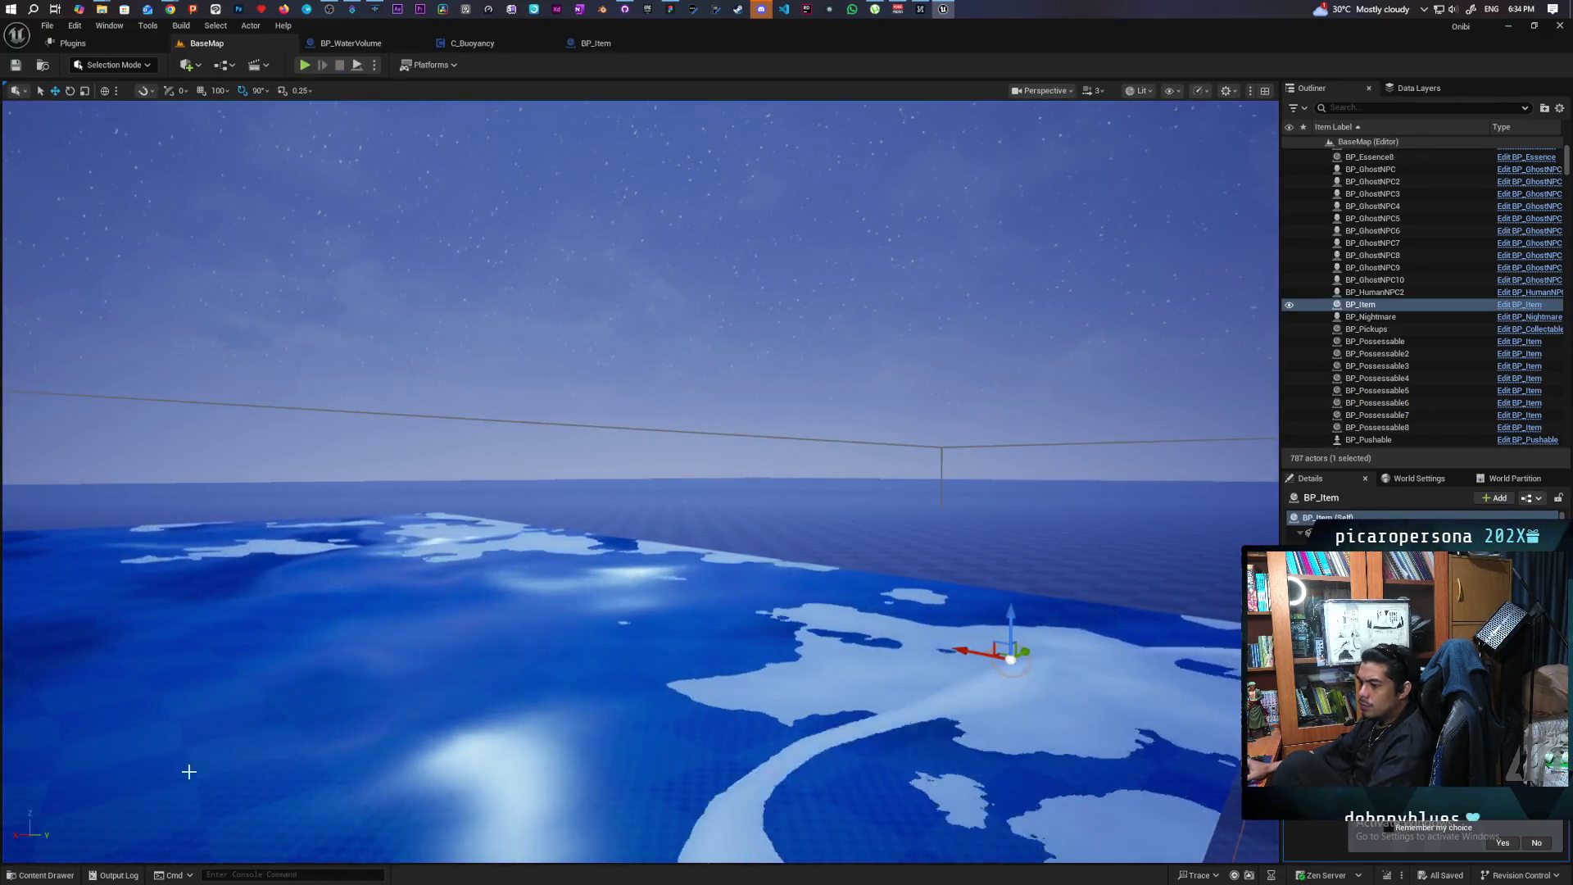
Scroll the Output Log to the newest BlueprintUserMessages lines, then switch to the BP_Item tab
click(120, 878)
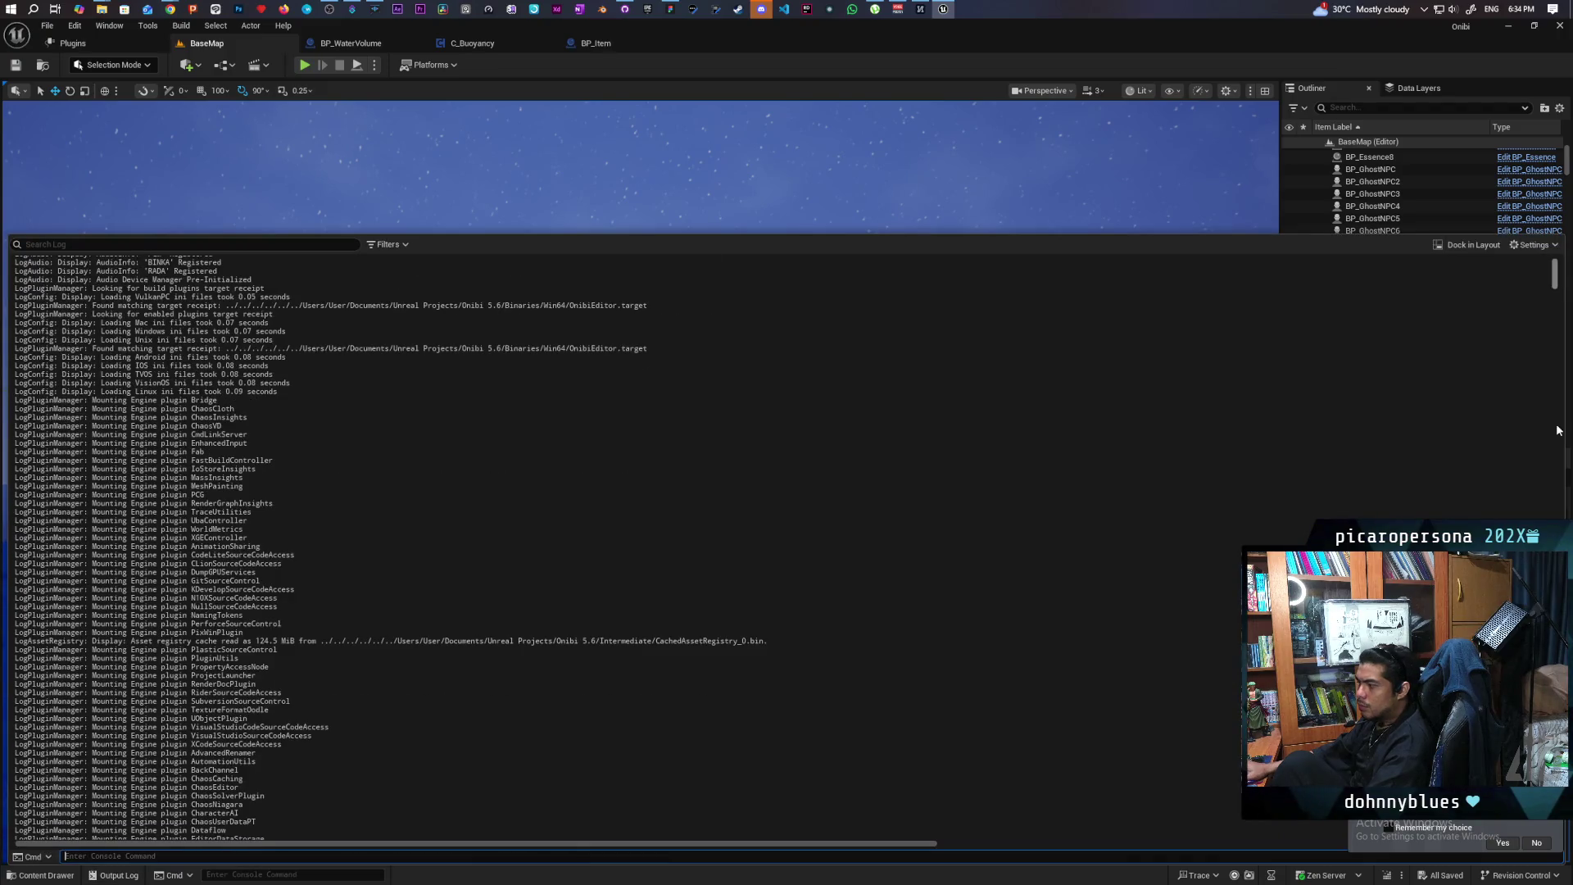
drag(1555, 295, 1563, 425)
scroll(931, 776, down, 15)
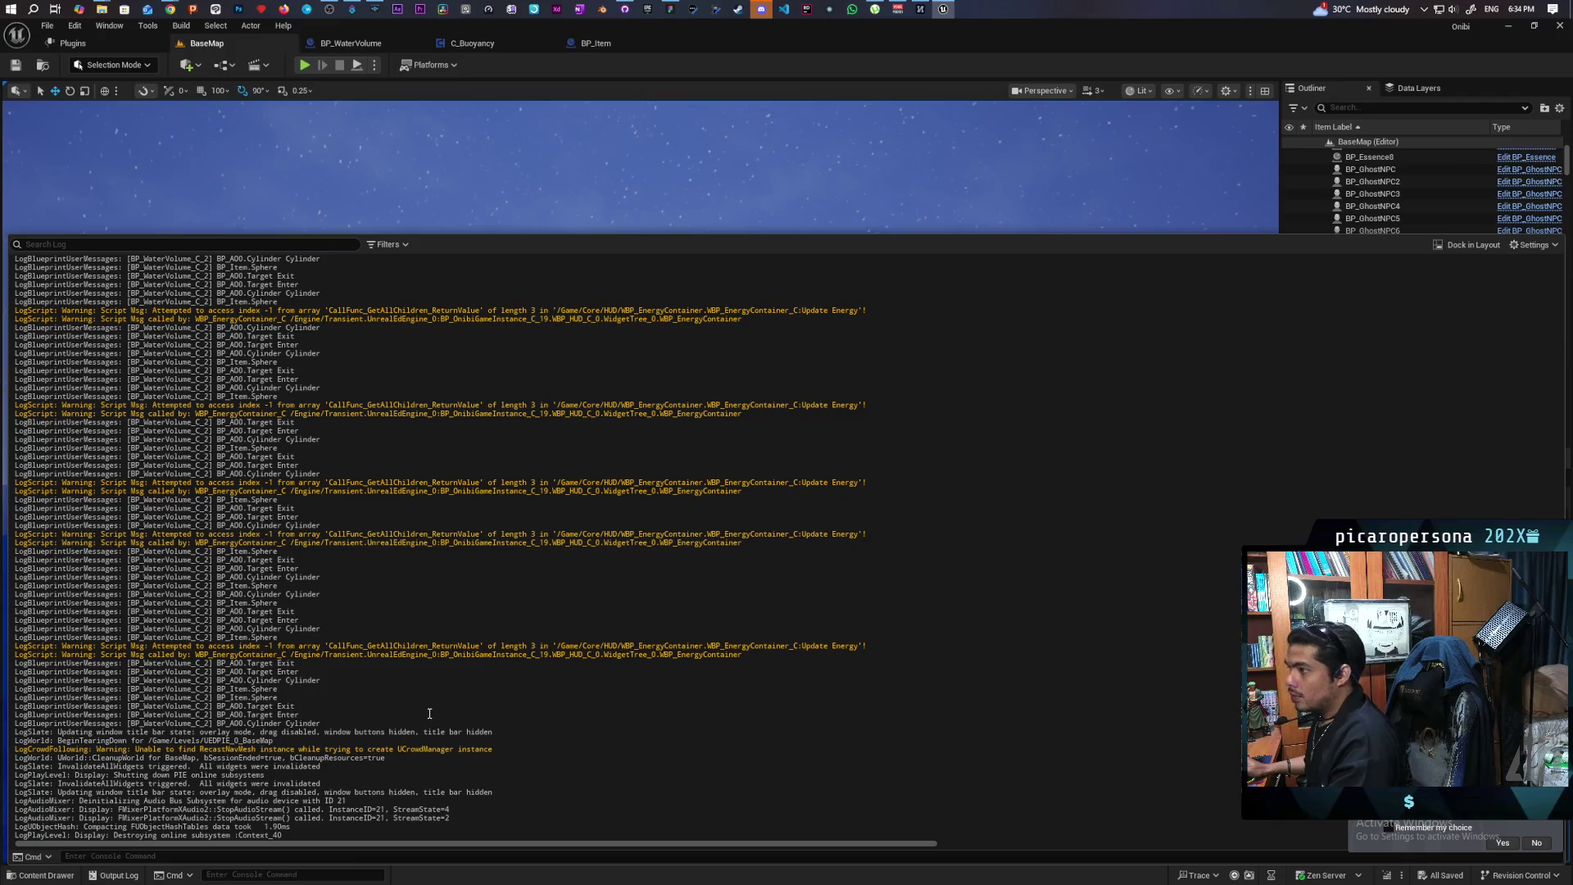
click(596, 44)
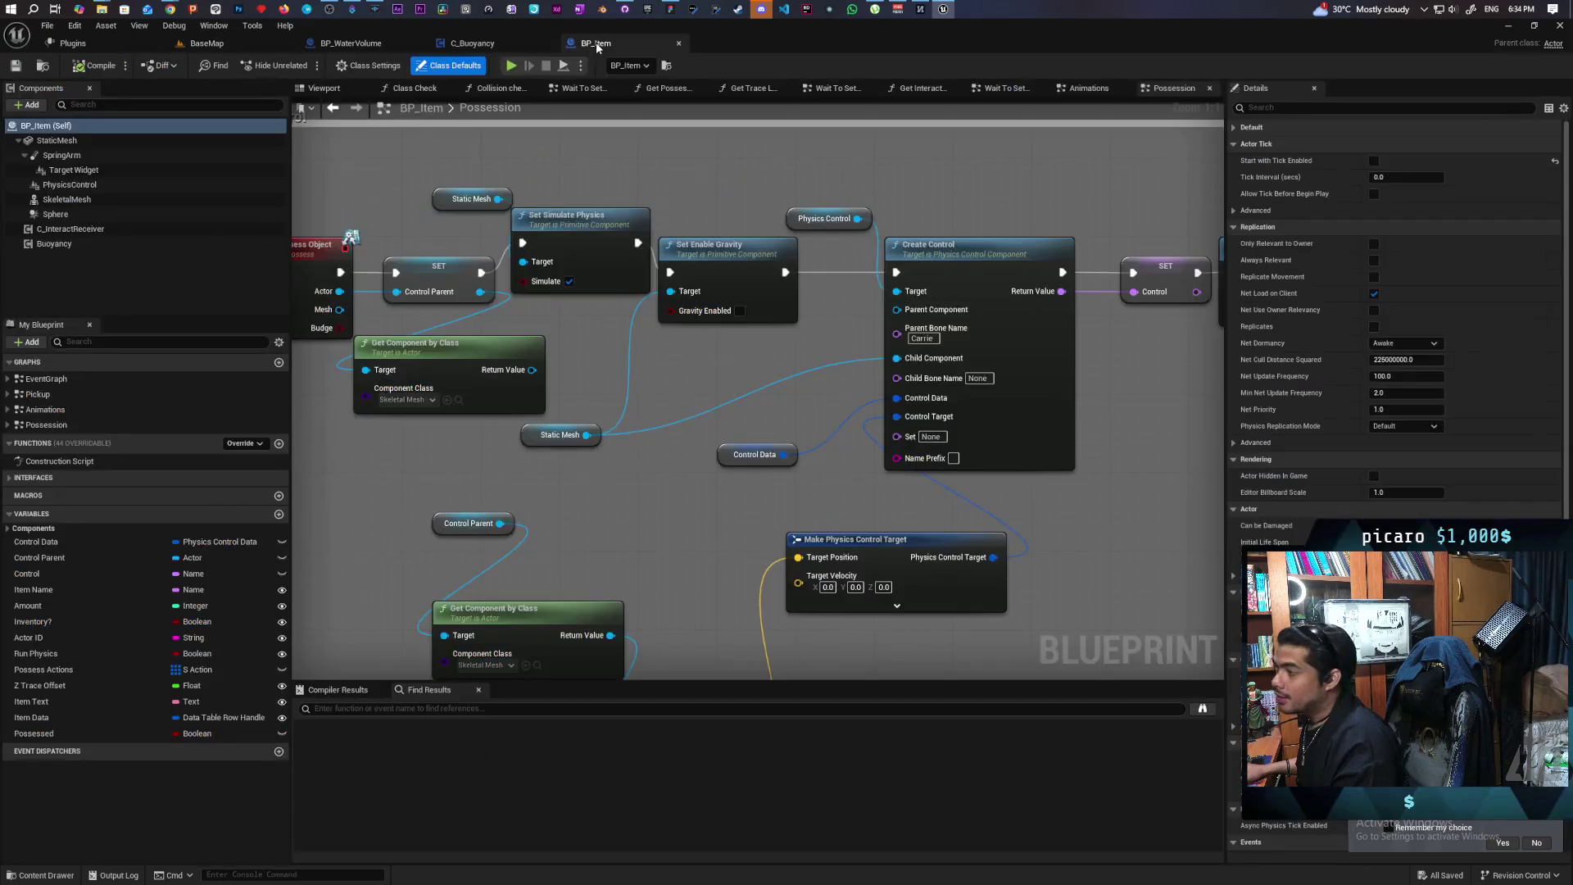
Select the StaticMesh component in BP_Item and start filtering its Details with 'c'
click(126, 141)
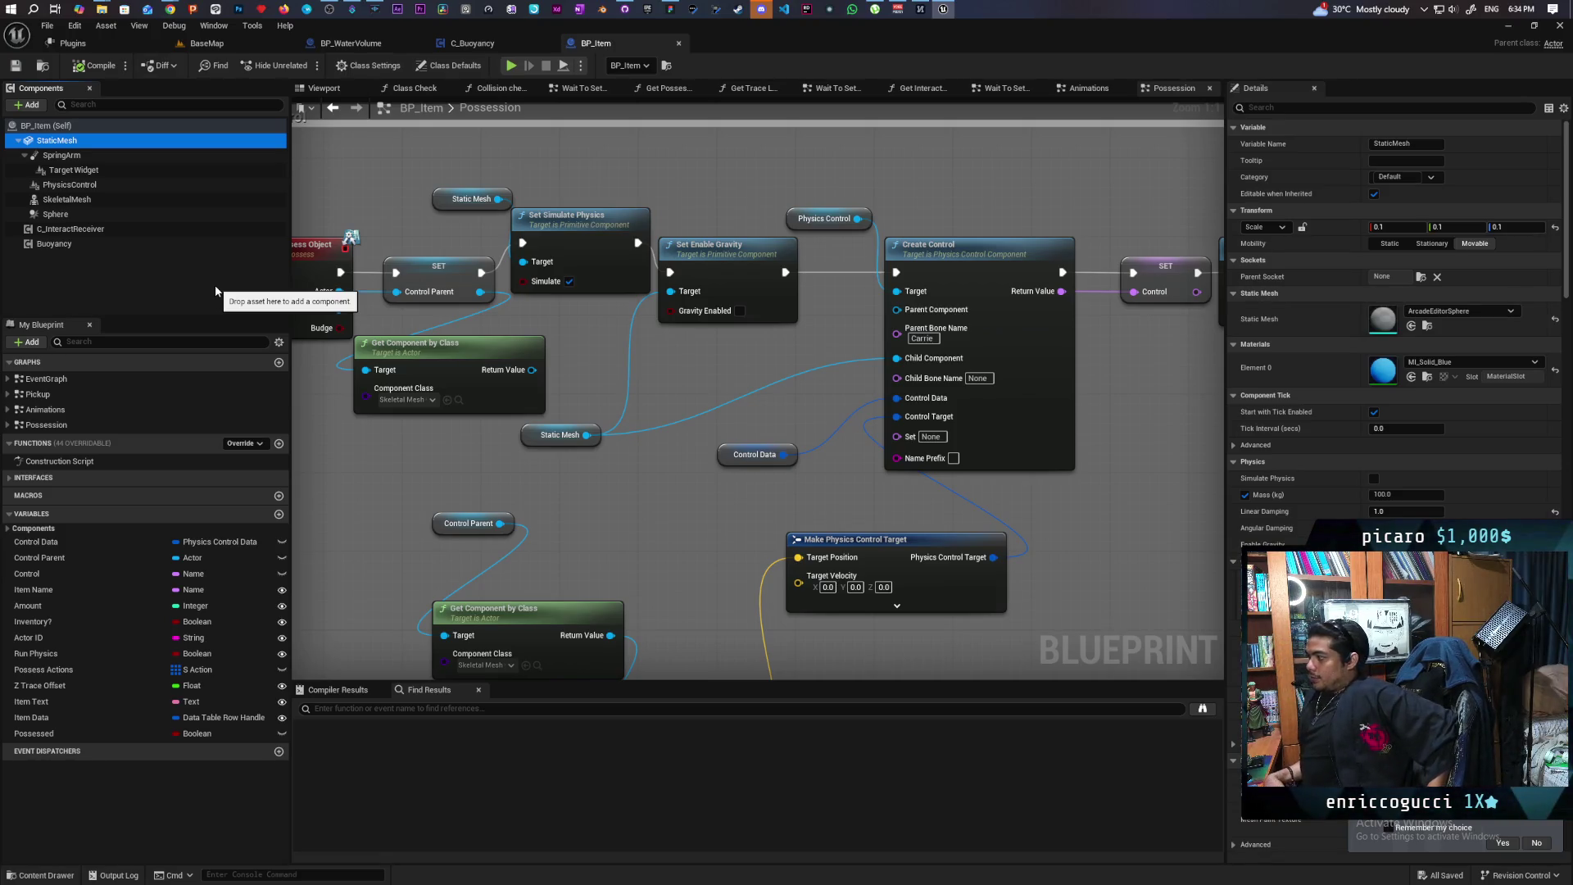
click(1253, 107)
text(colli)
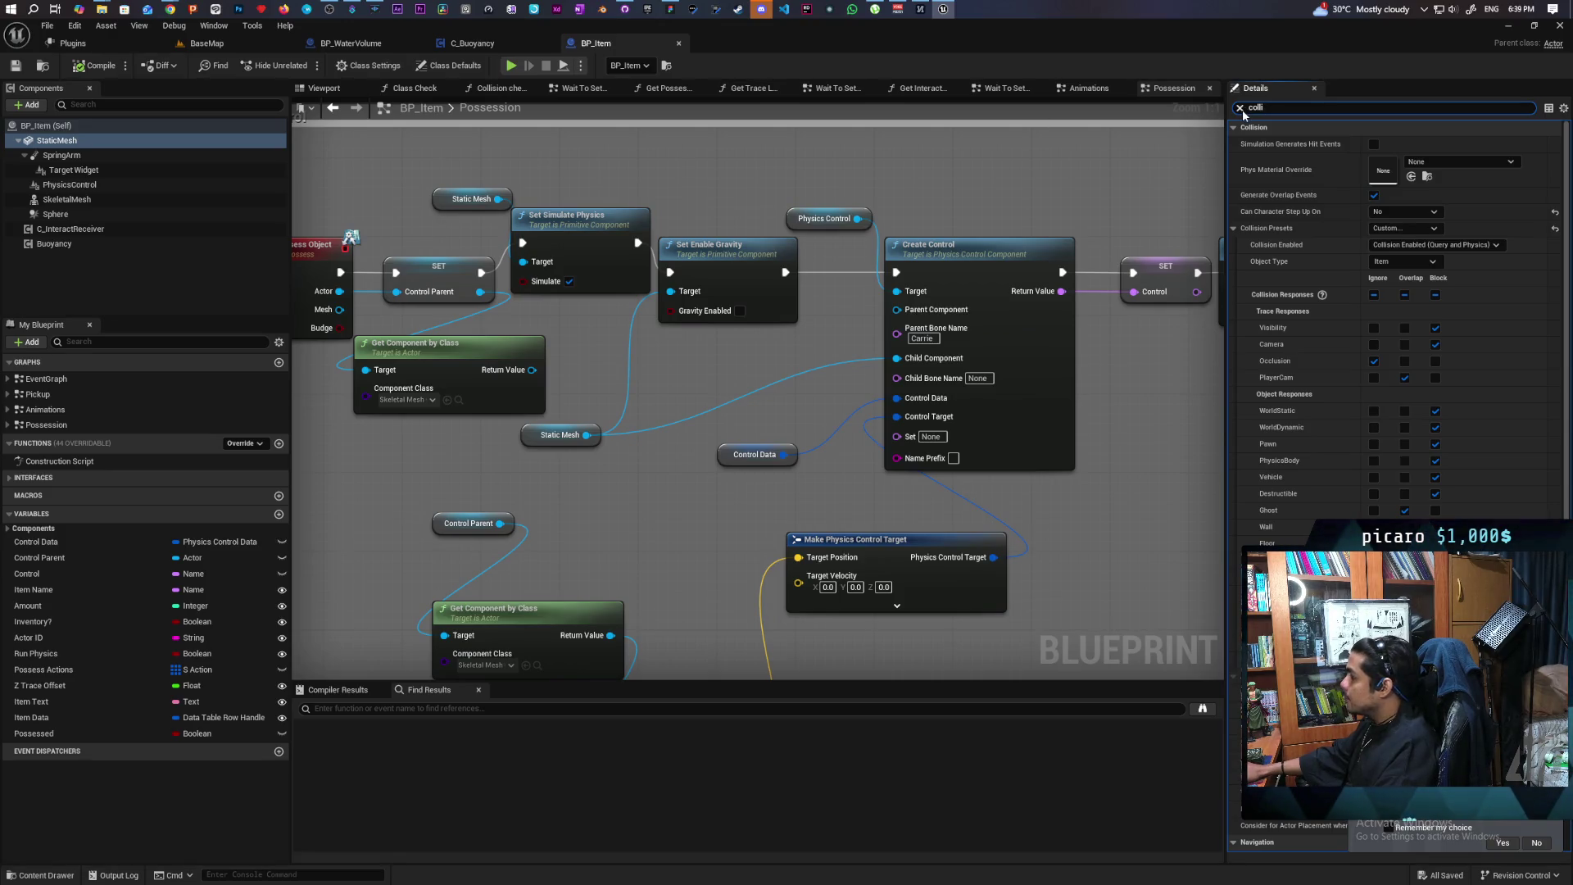
Glance at Discord server options, then return to Unreal's BaseMap level view
click(761, 9)
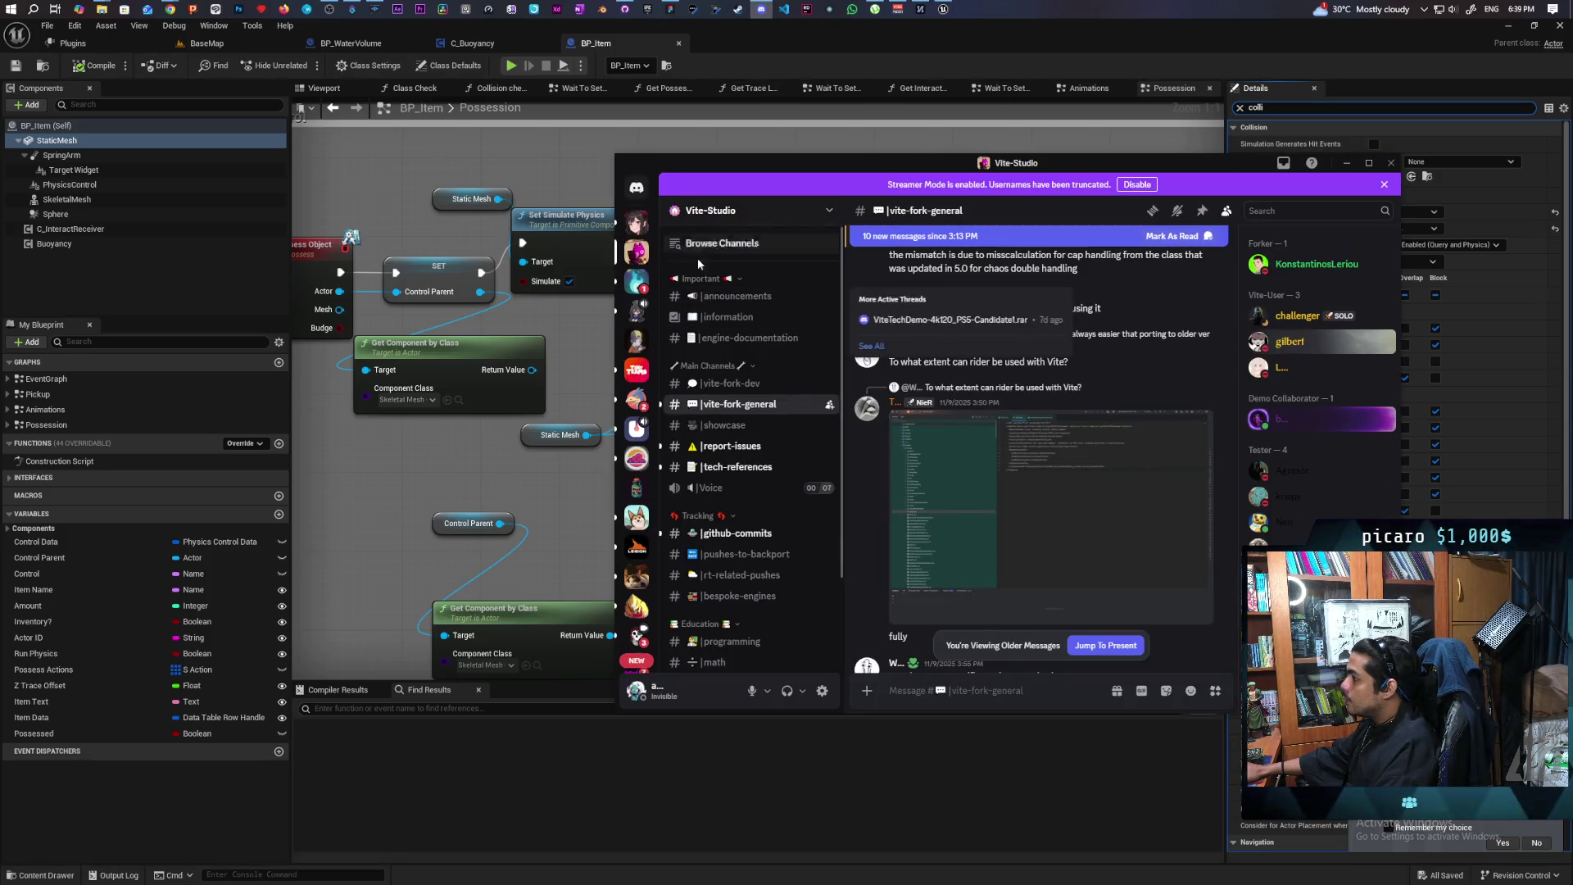
right_click(640, 282)
key(Escape)
click(842, 41)
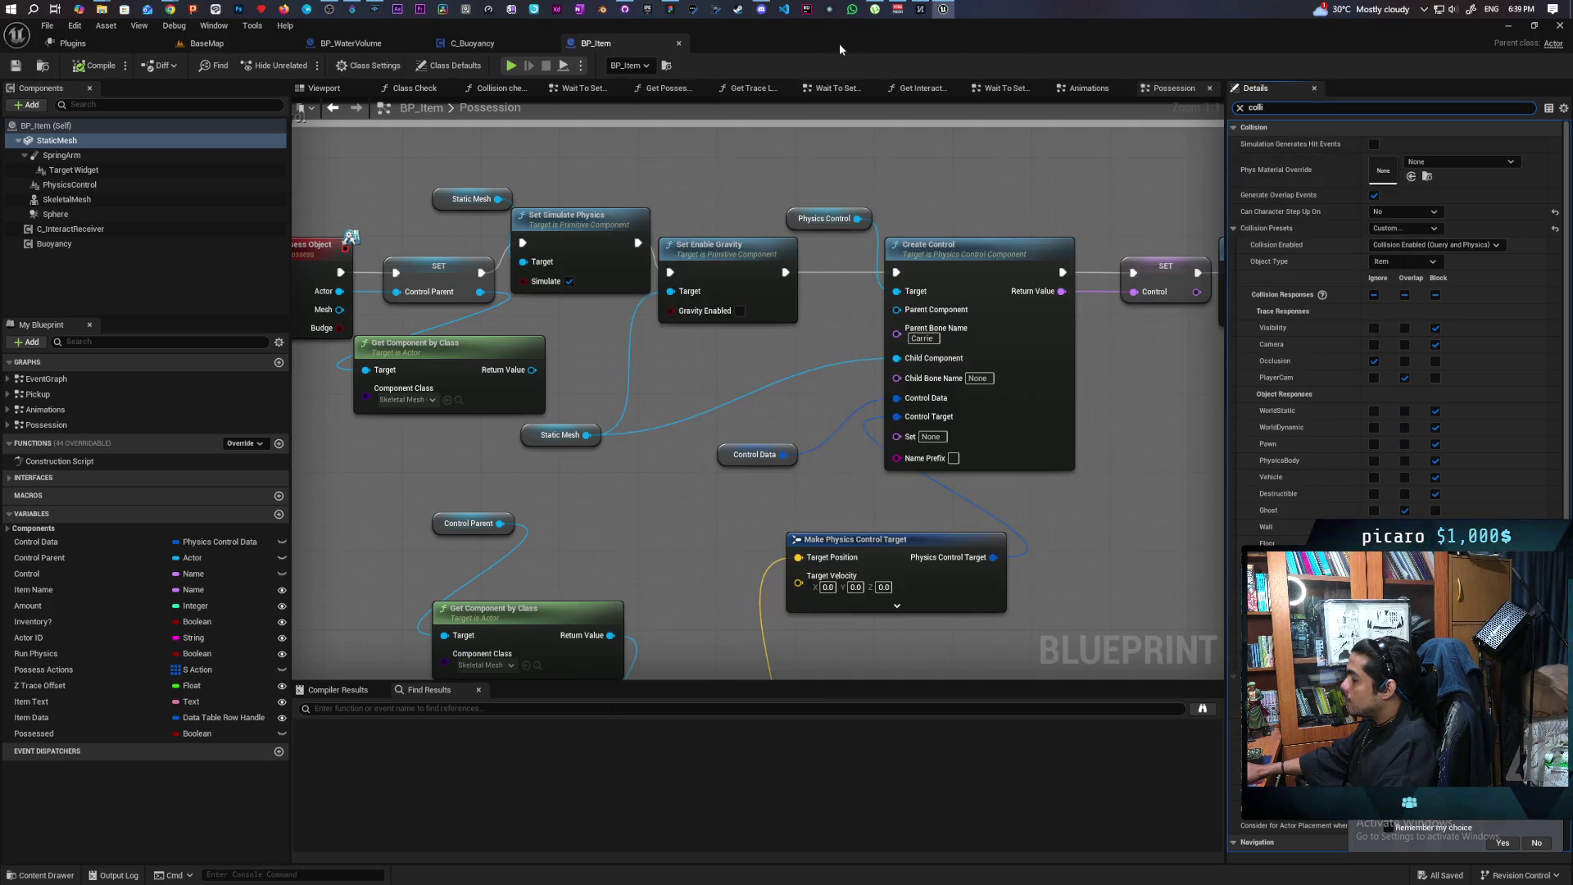
click(207, 43)
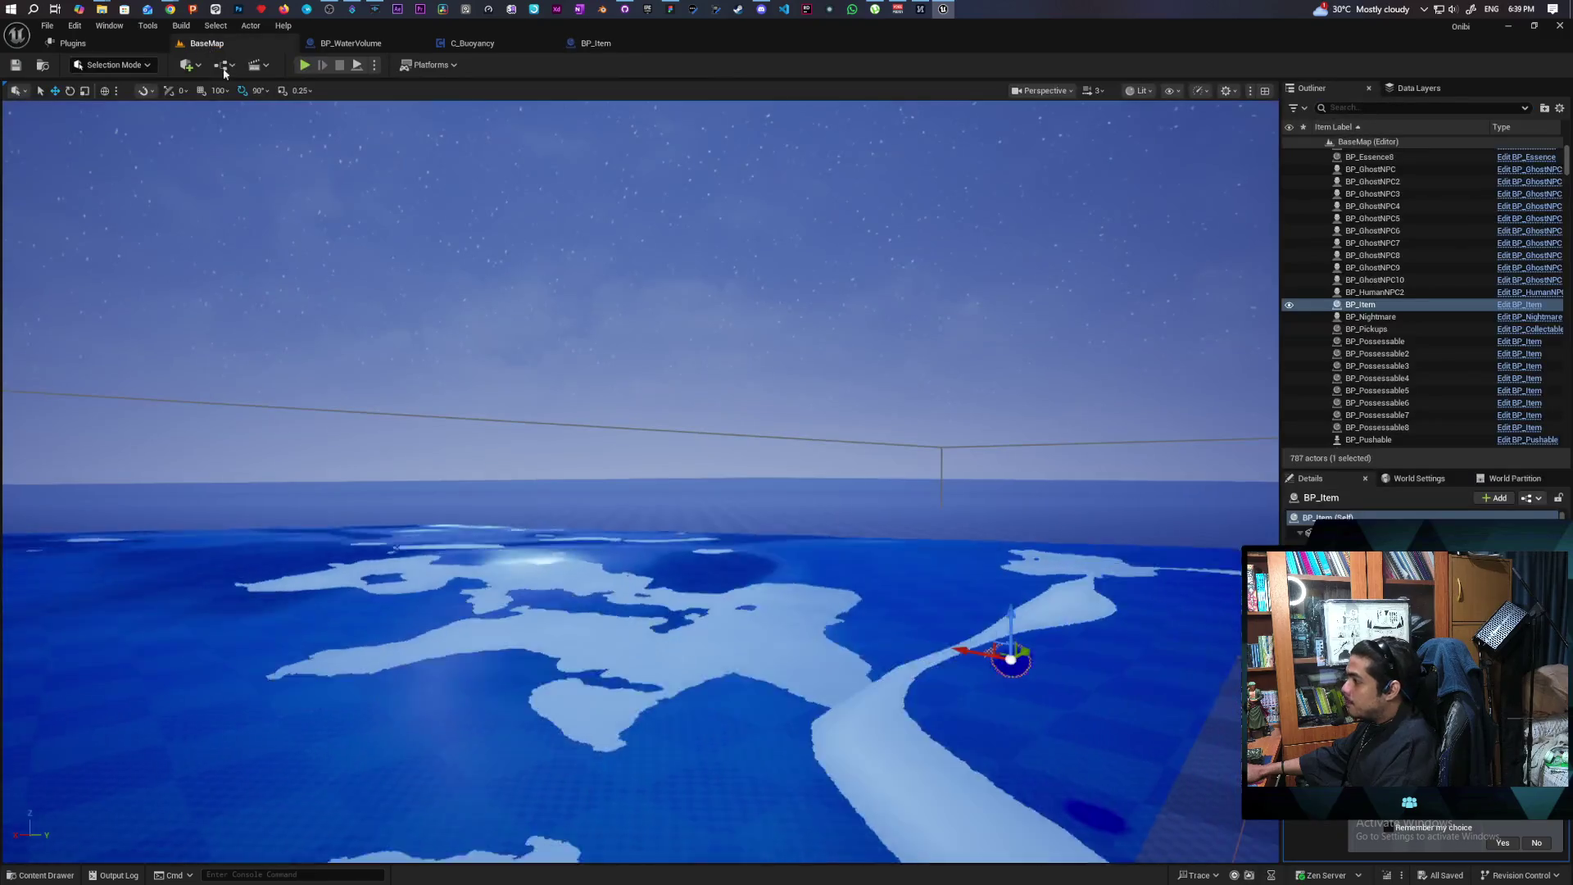
Raise BP_Item from the floor to just above the water plane in the viewport
scroll(639, 484, down, 5)
scroll(640, 484, up, 5)
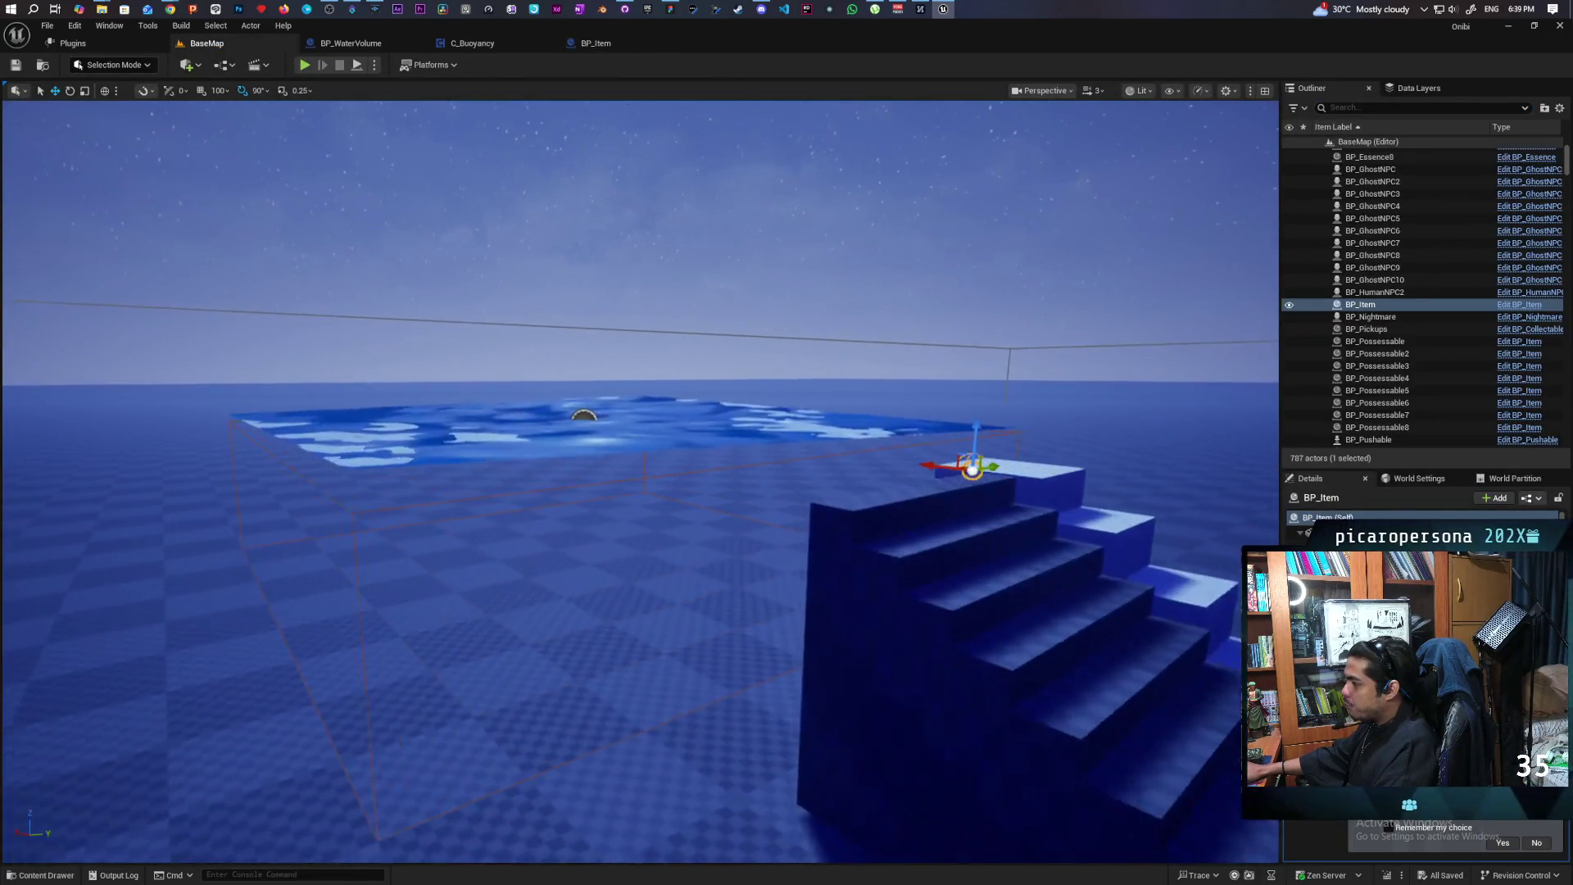
scroll(639, 483, down, 5)
mouse_move(640, 484)
mouse_down()
mouse_move(573, 533)
mouse_move(590, 550)
mouse_move(598, 459)
mouse_move(623, 508)
mouse_up()
mouse_move(756, 504)
mouse_down()
mouse_move(756, 540)
mouse_move(756, 504)
mouse_up()
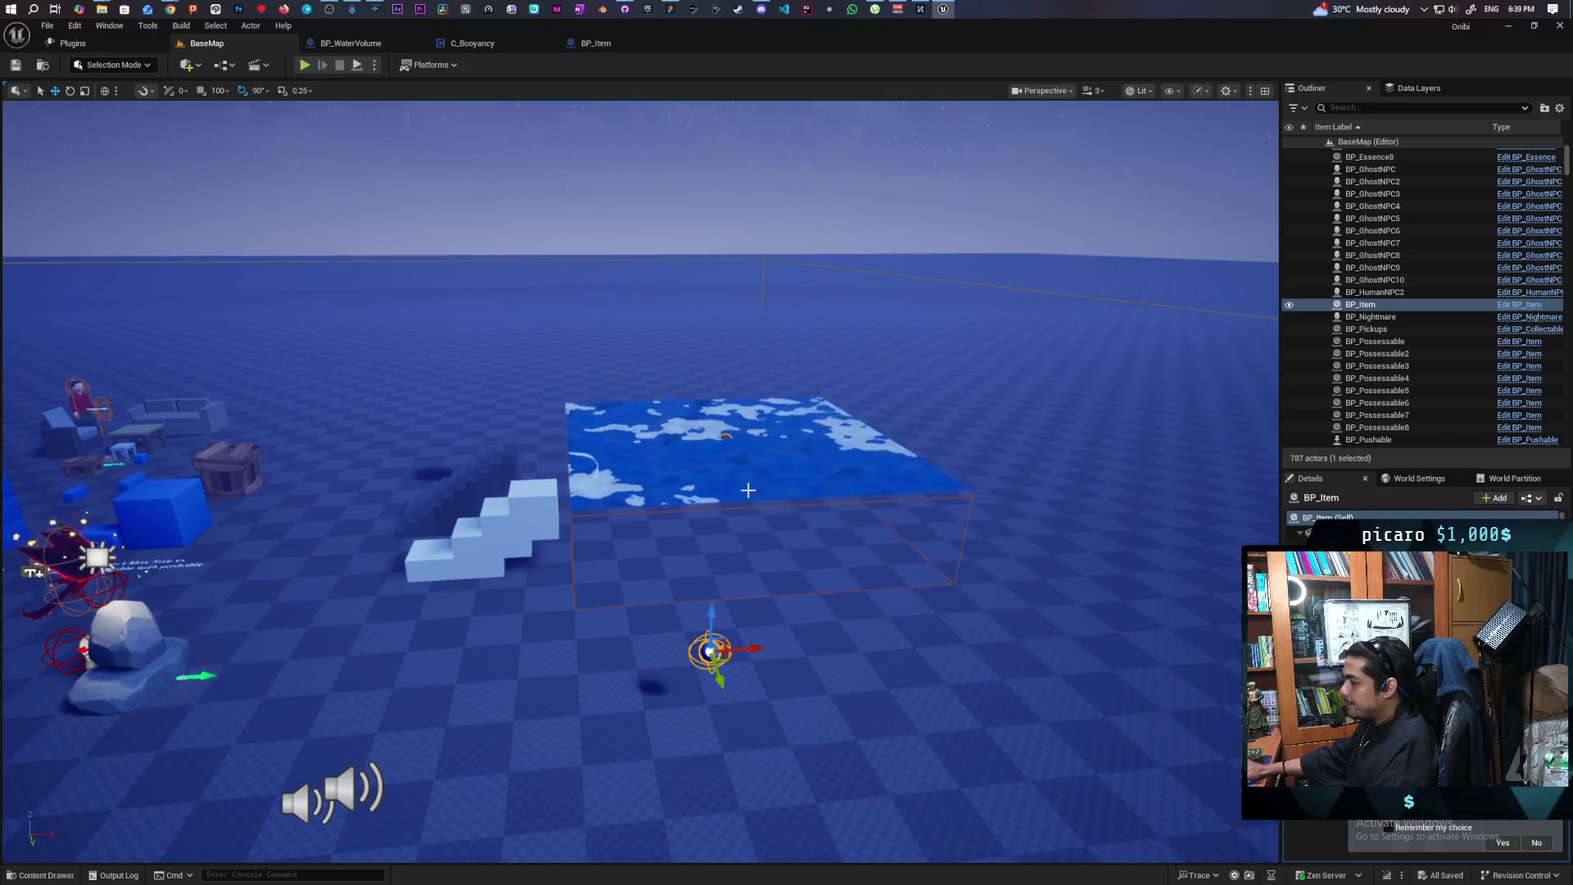
mouse_move(712, 621)
mouse_down()
mouse_move(723, 373)
mouse_move(729, 398)
mouse_move(708, 363)
mouse_move(626, 421)
mouse_up()
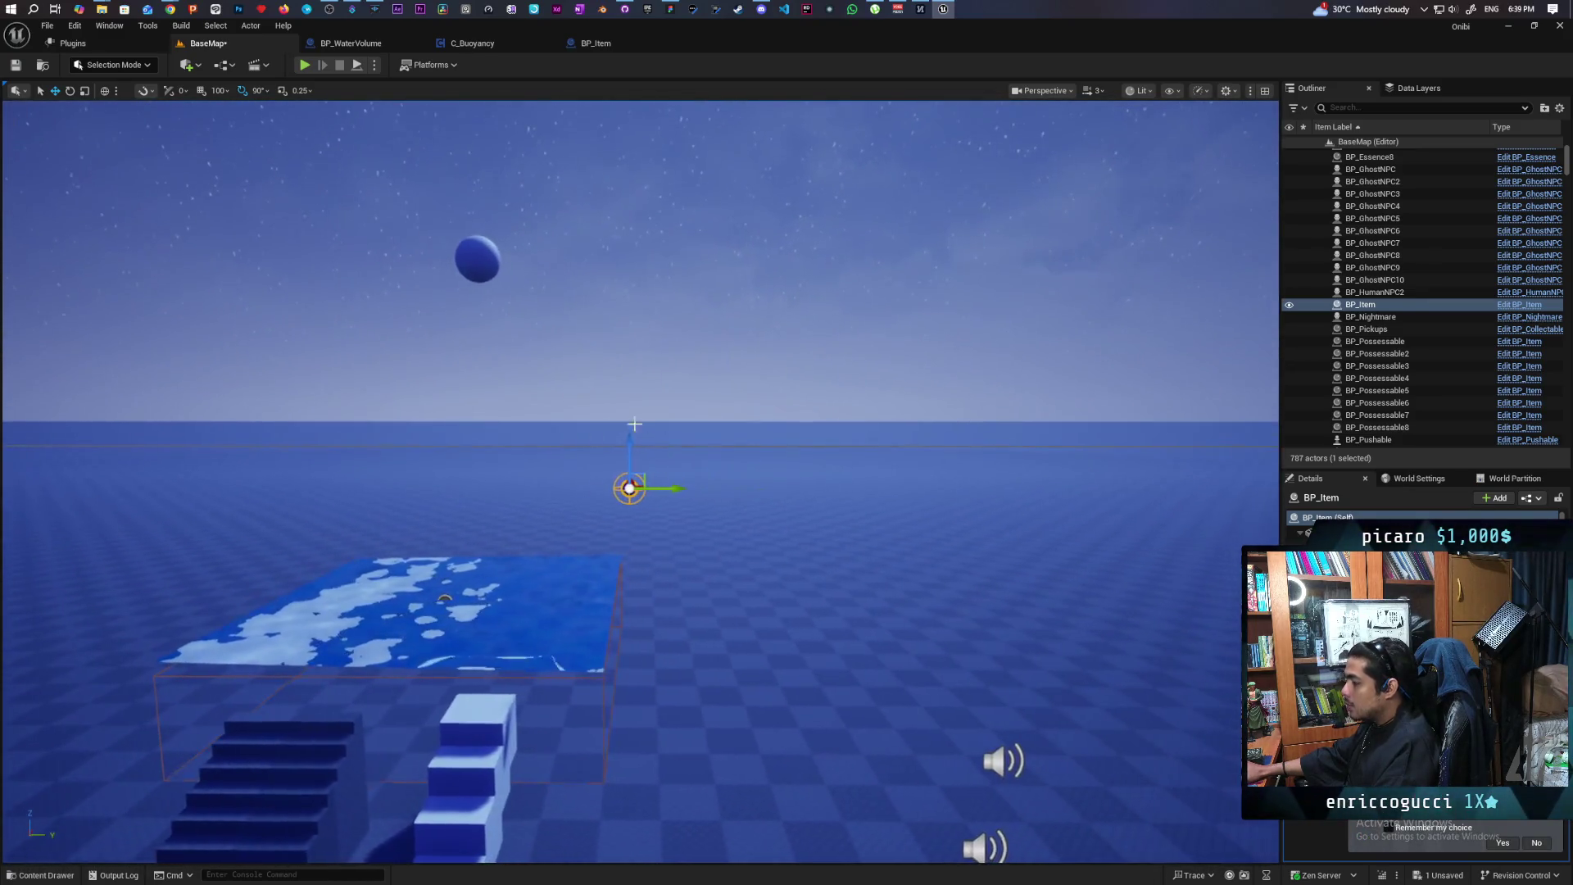
drag(625, 481, 616, 480)
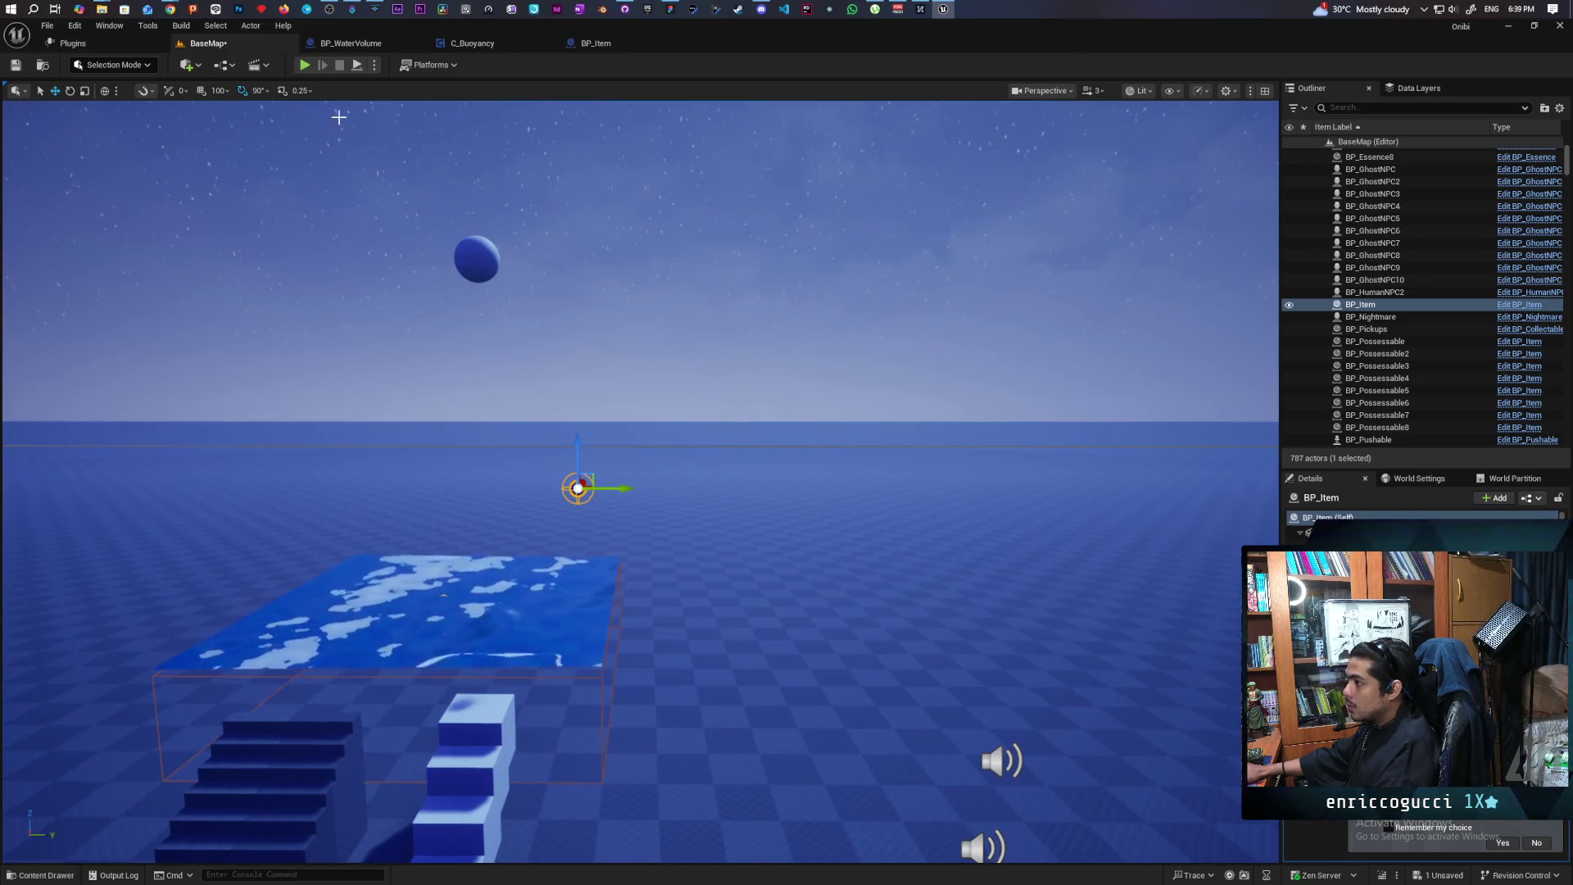
Playtest briefly, stop with Esc, then reopen BP_Item to inspect its StaticMesh collision
click(307, 65)
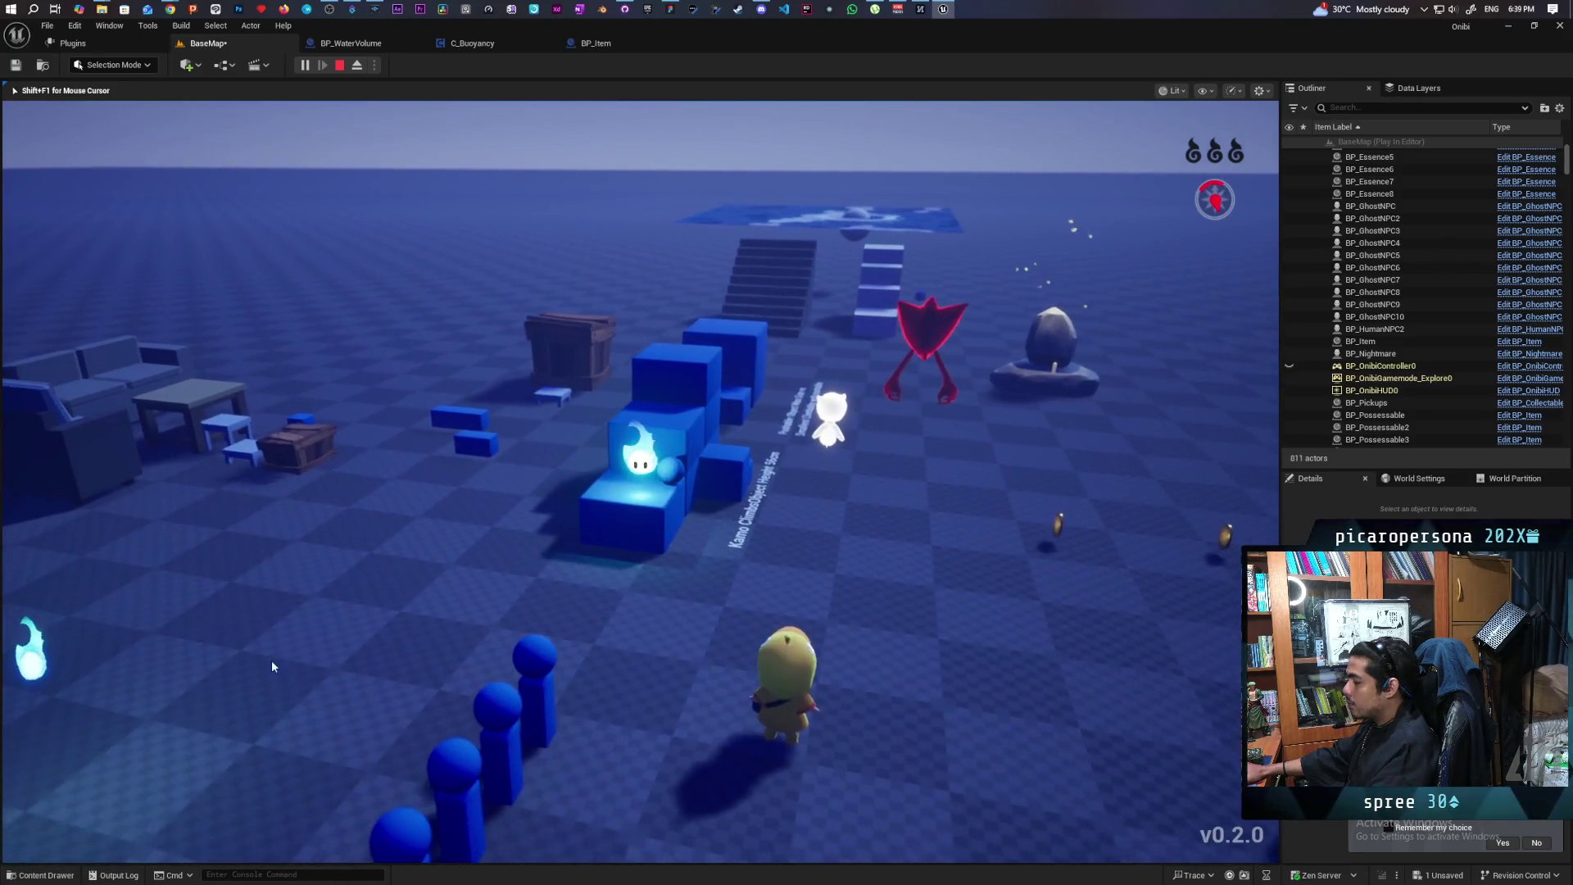
key(Escape)
mouse_move(264, 627)
mouse_down()
mouse_move(312, 615)
mouse_move(344, 484)
mouse_move(843, 502)
mouse_up()
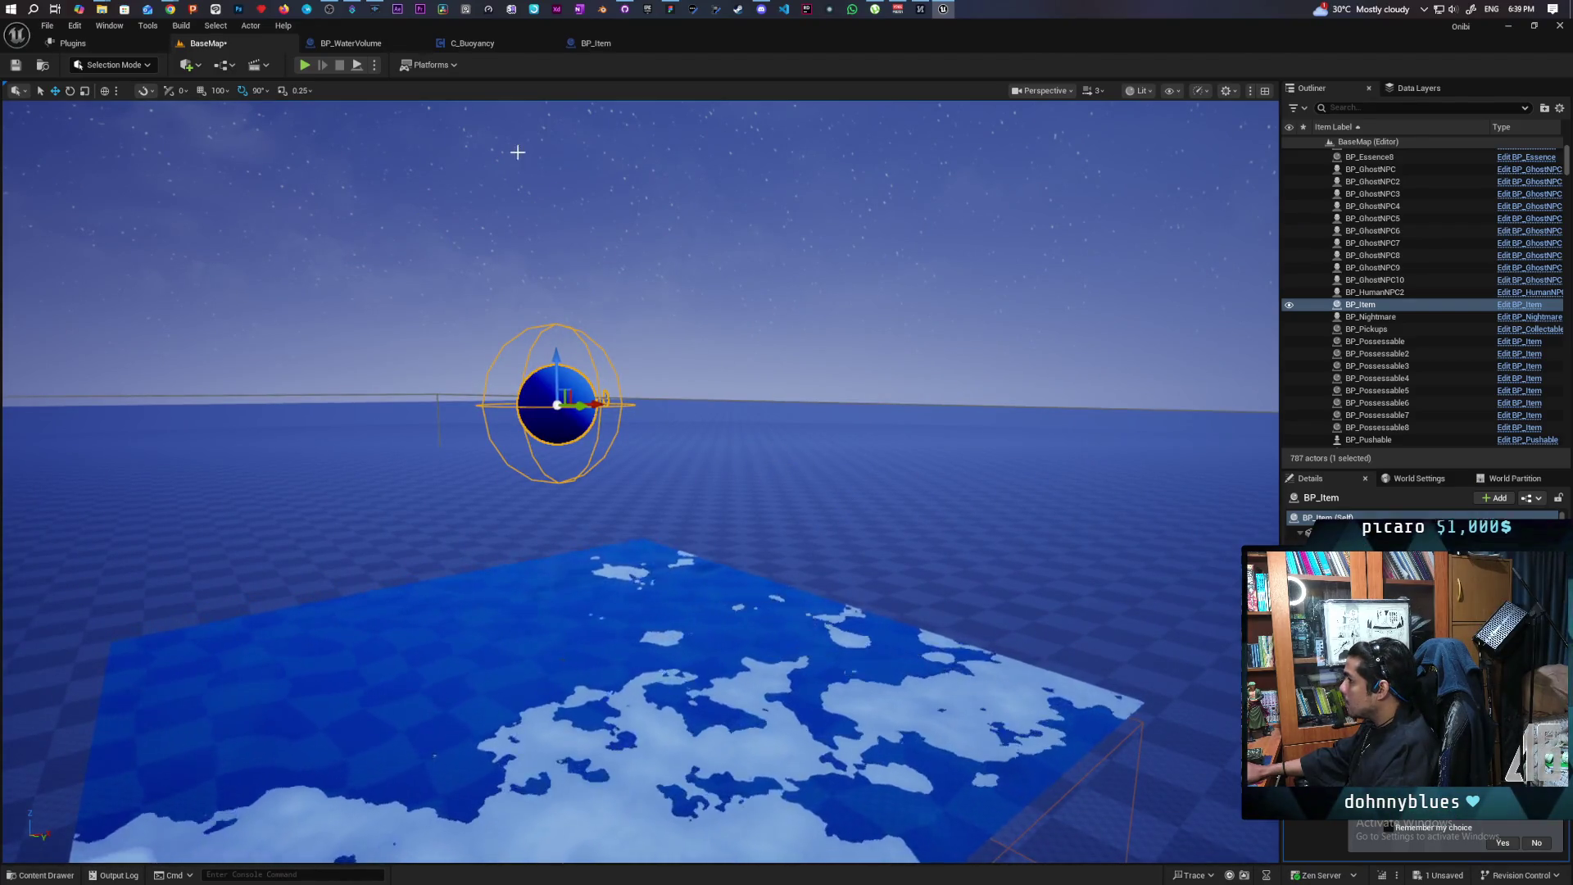
click(599, 45)
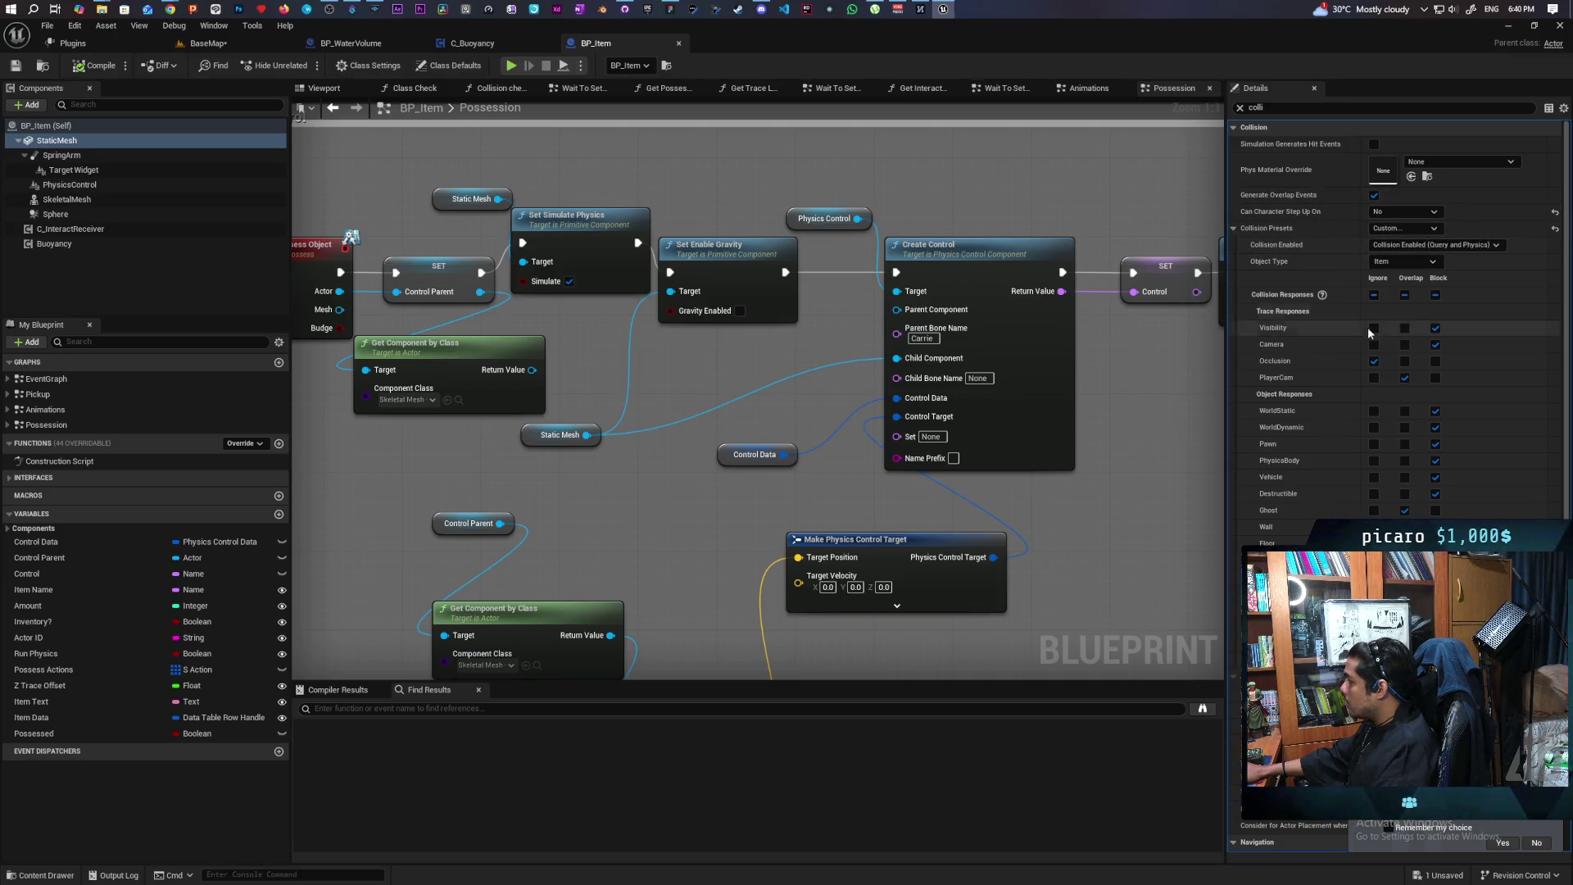
Keep BP_Item's mesh blocking WorldDynamic after trying Overlap, and compile BP_Item
click(1404, 426)
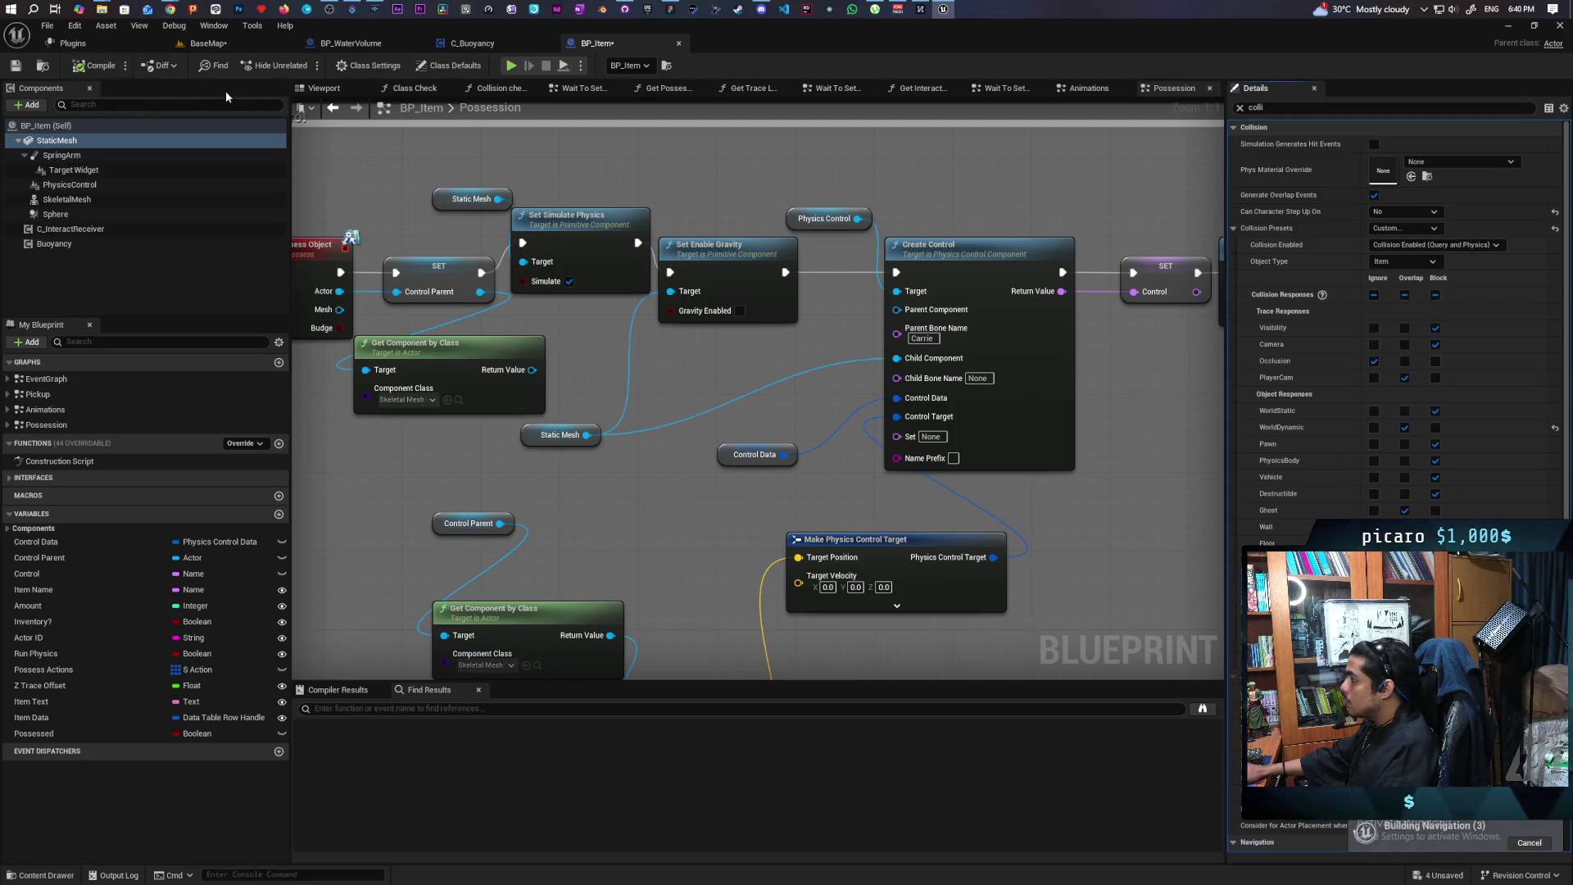
click(1436, 427)
click(93, 65)
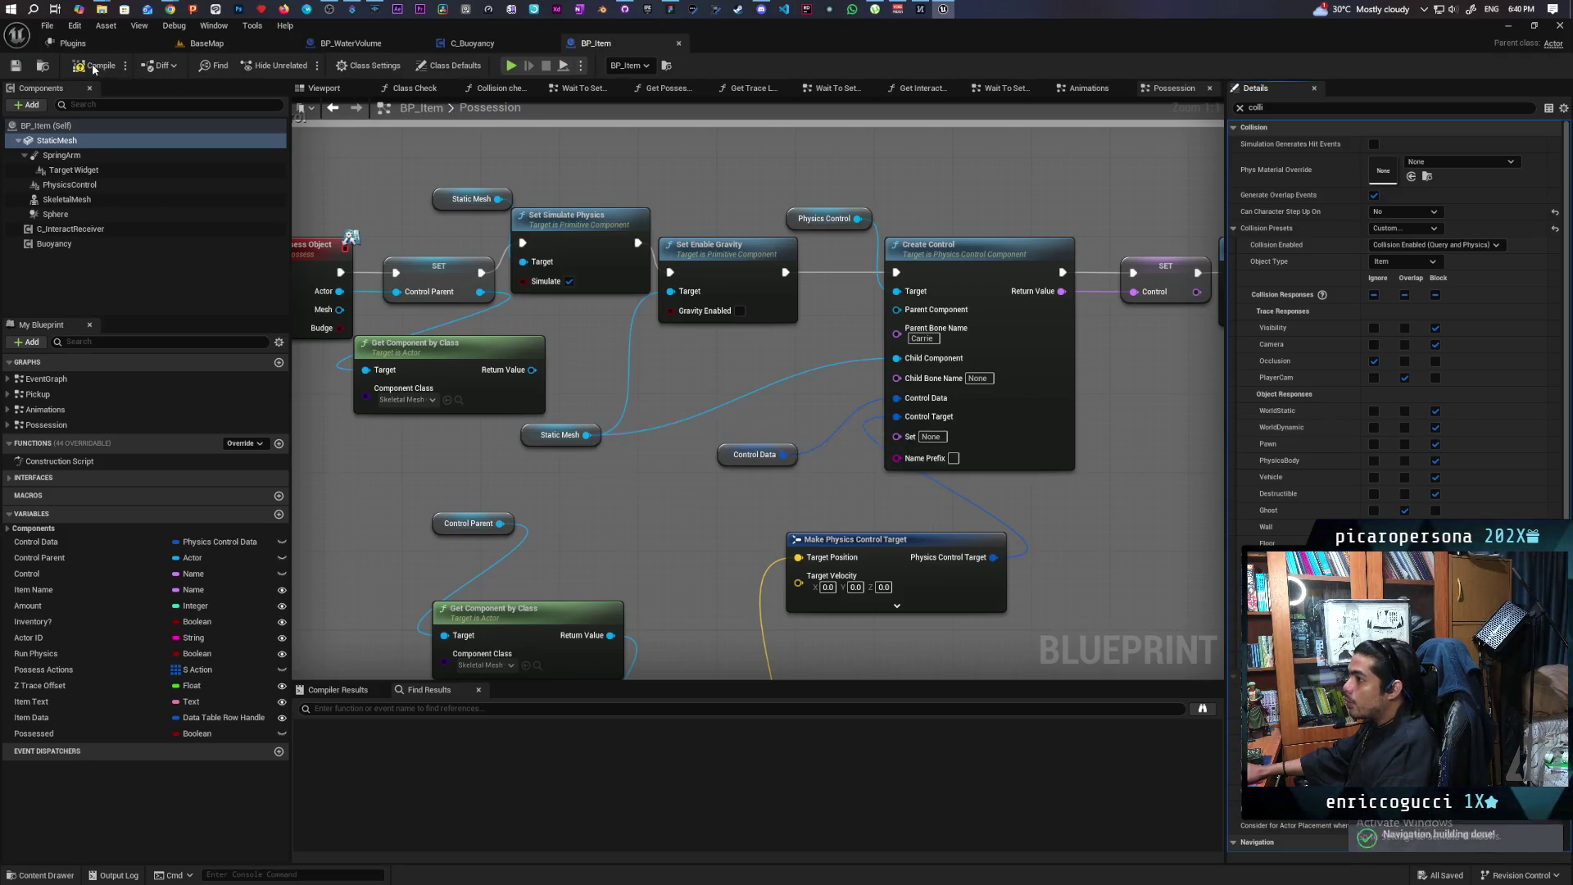
key(ctrl+Tab)
key(ctrl+Tab)
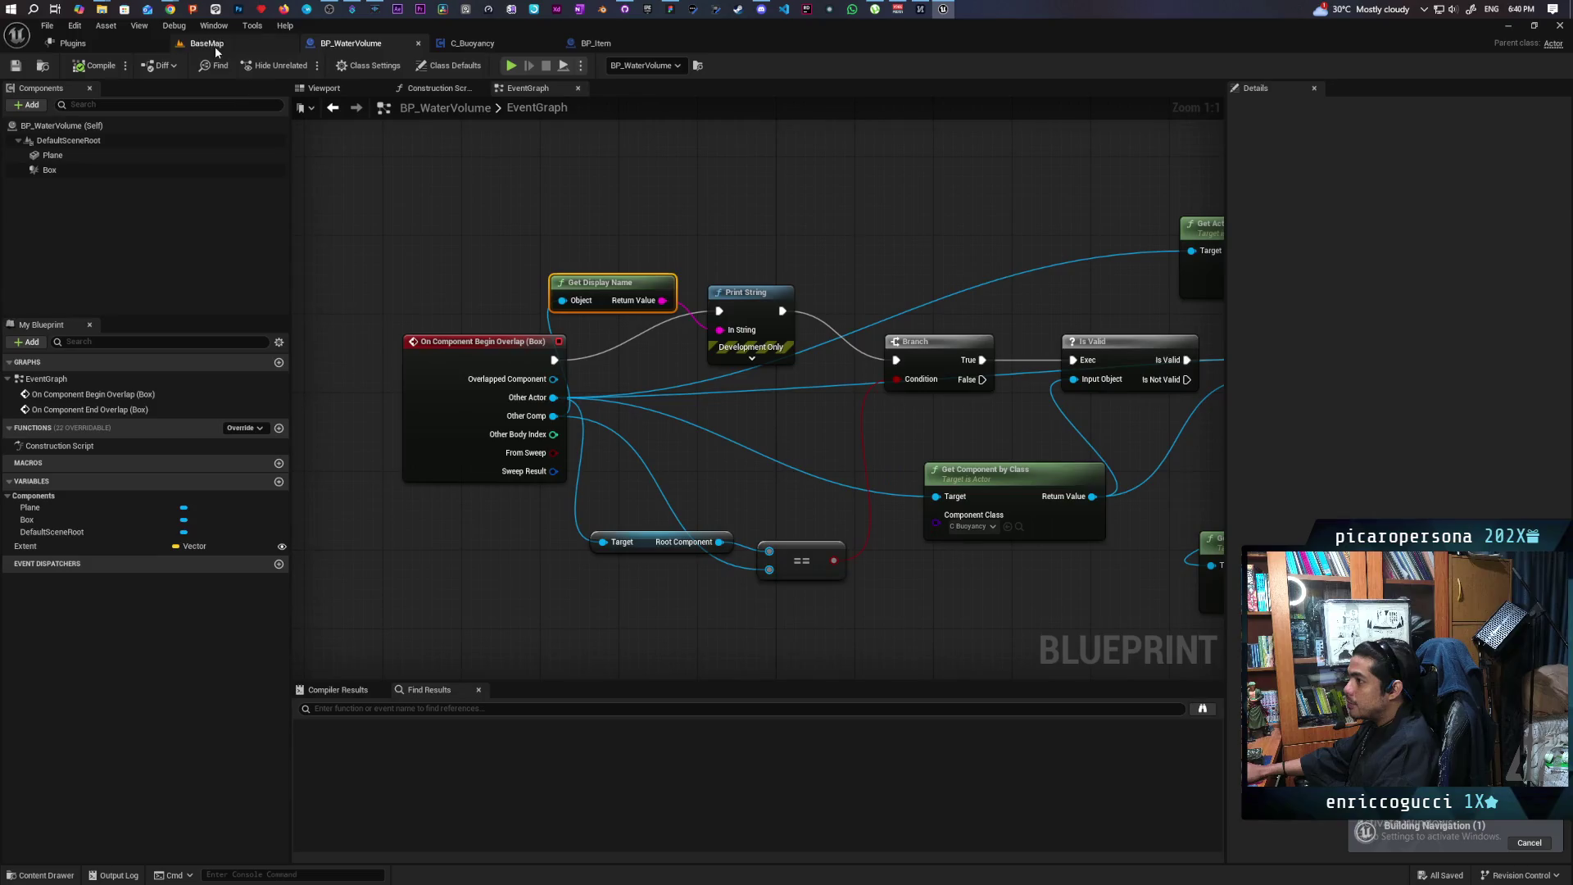
Inspect the Box component's collision settings, then run a quick playtest of BaseMap
click(80, 170)
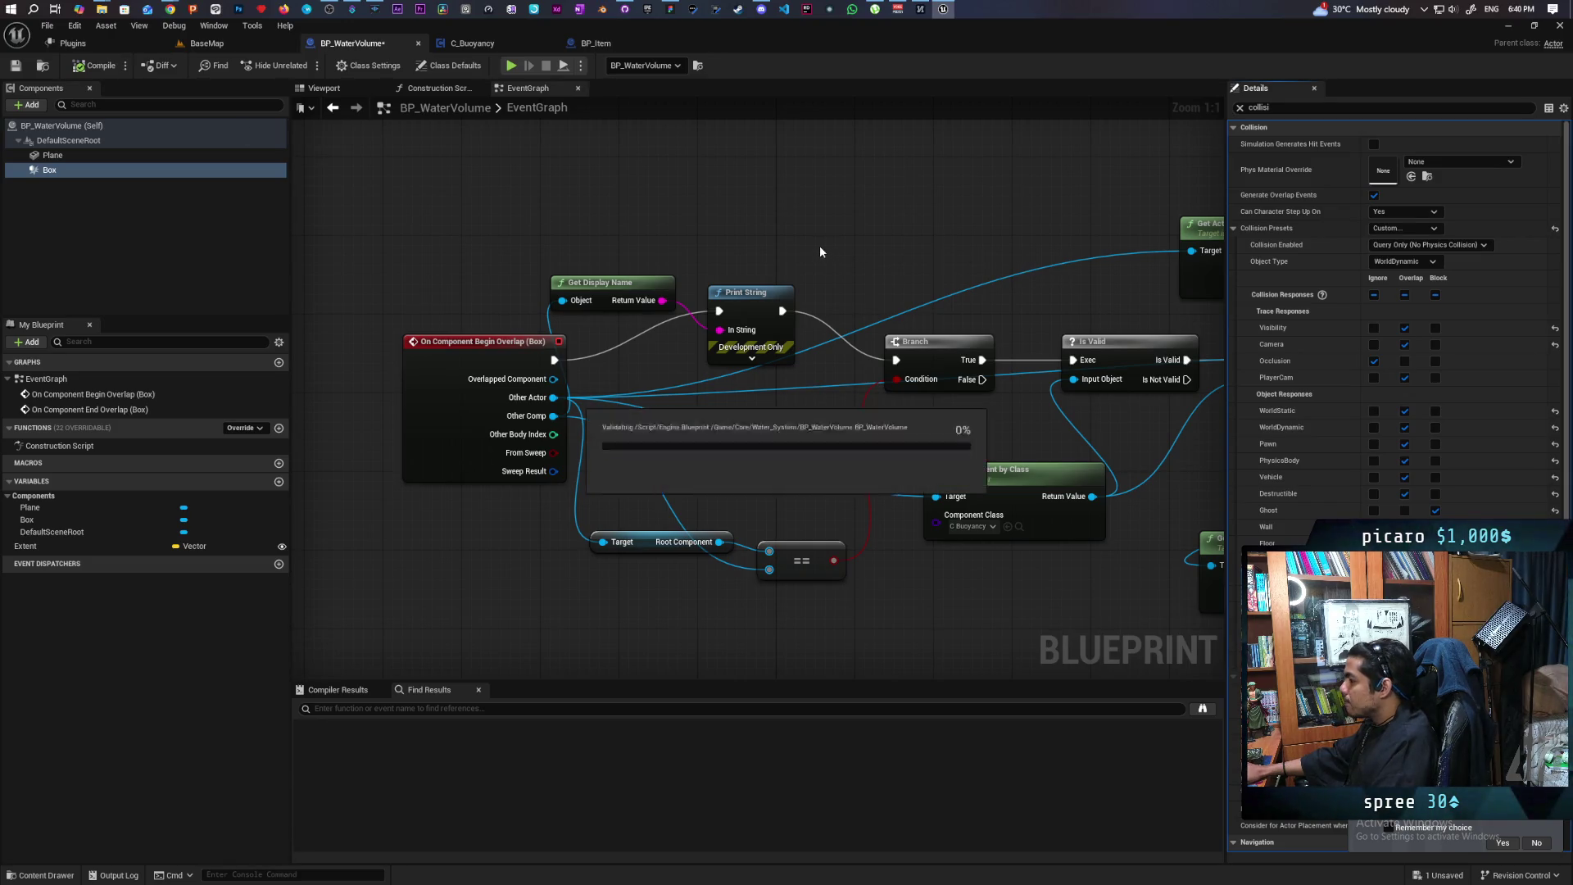
click(200, 45)
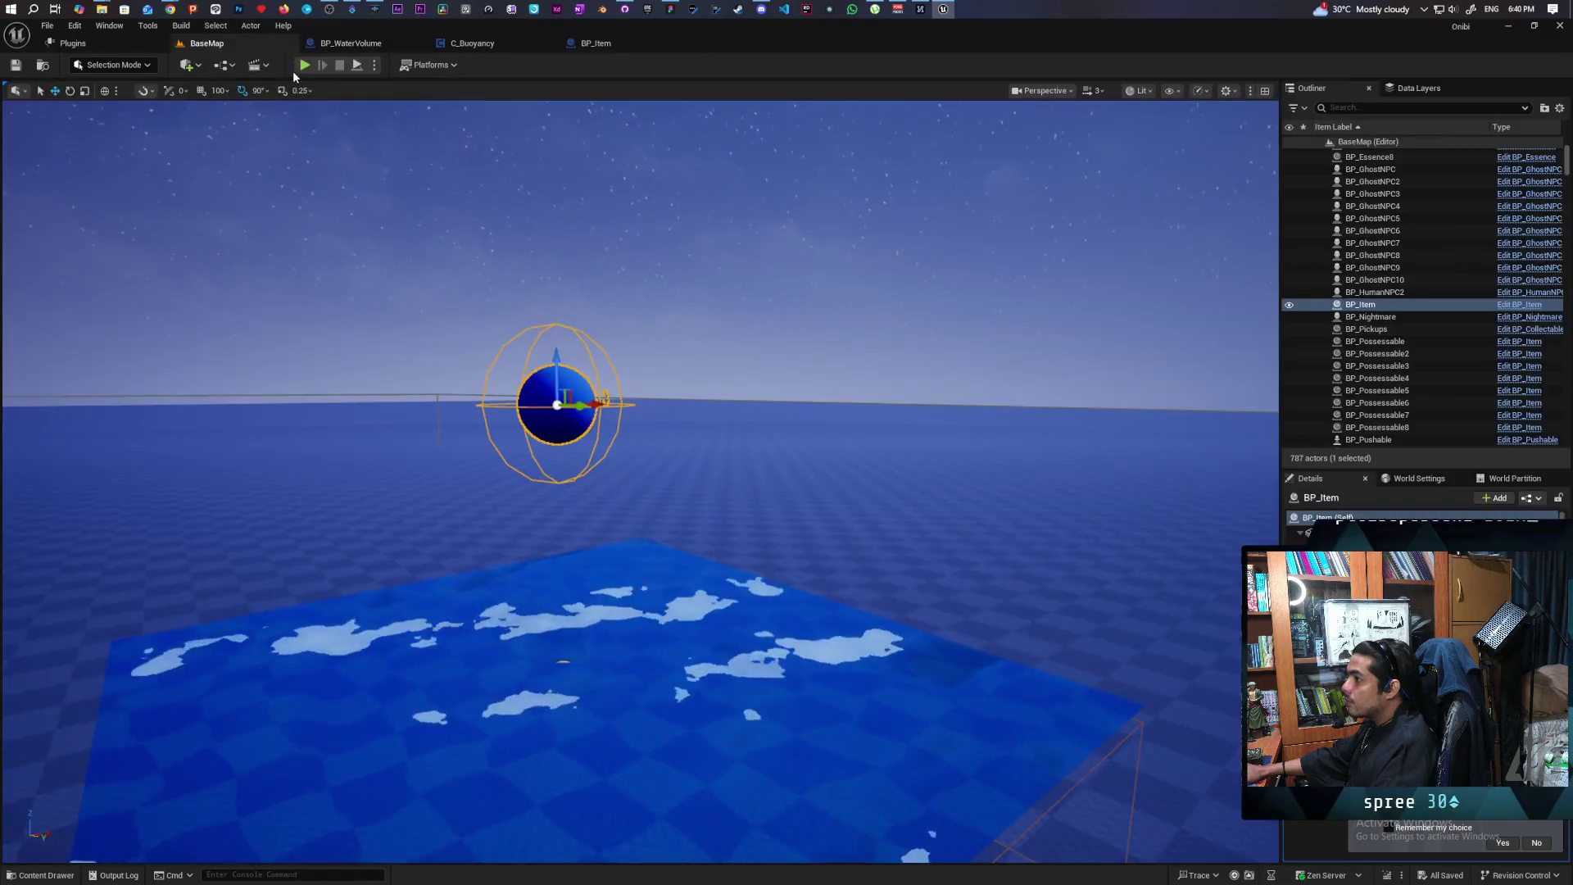
click(303, 65)
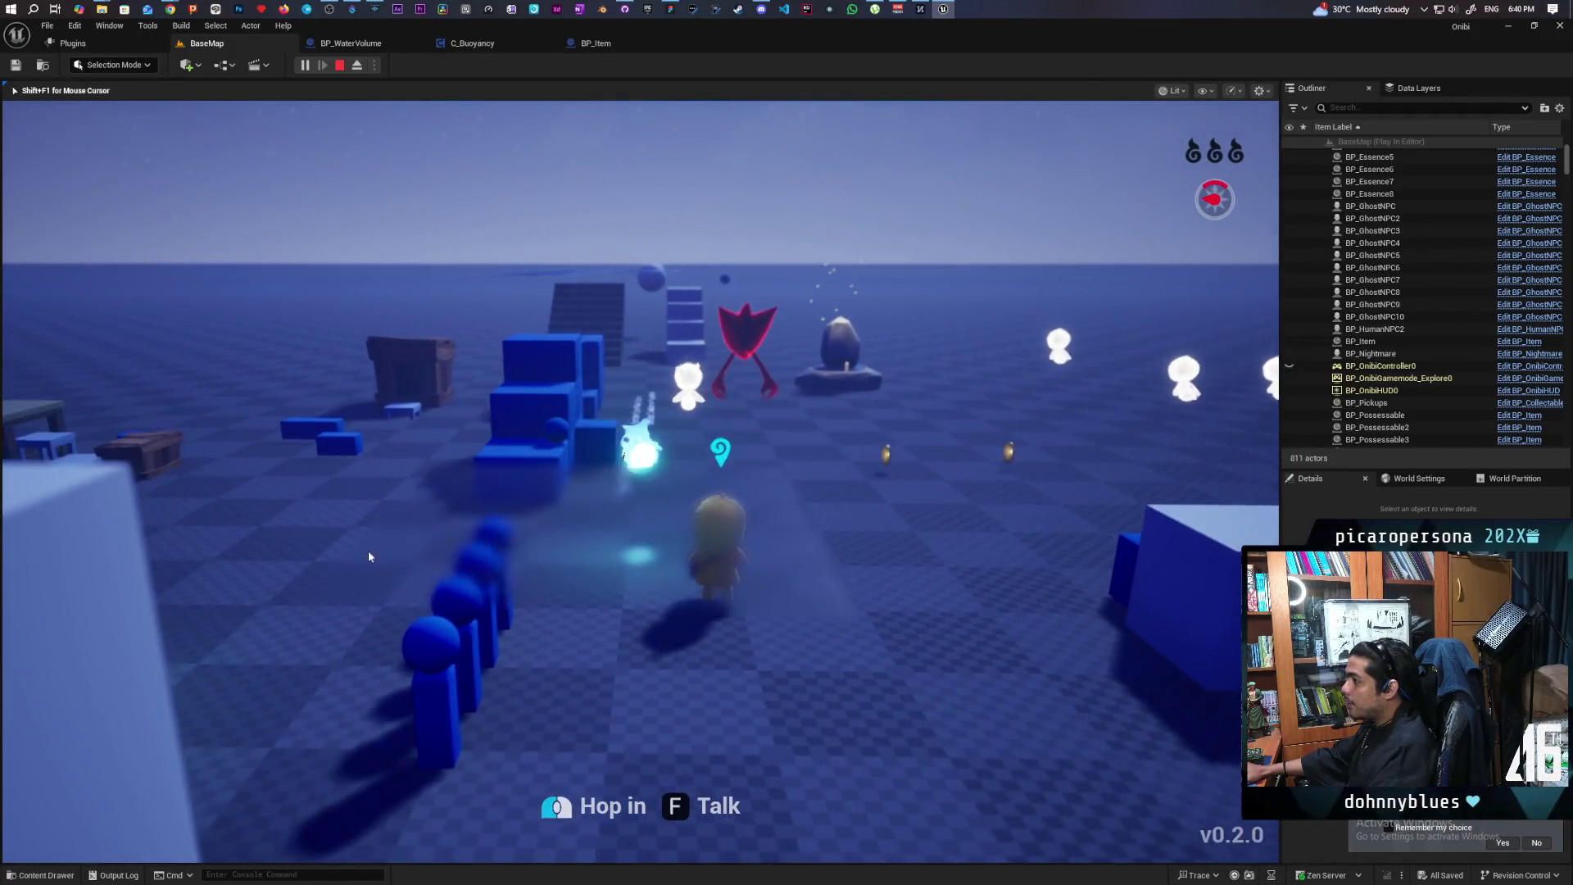
key(Escape)
drag(630, 400, 606, 357)
drag(393, 101, 565, 102)
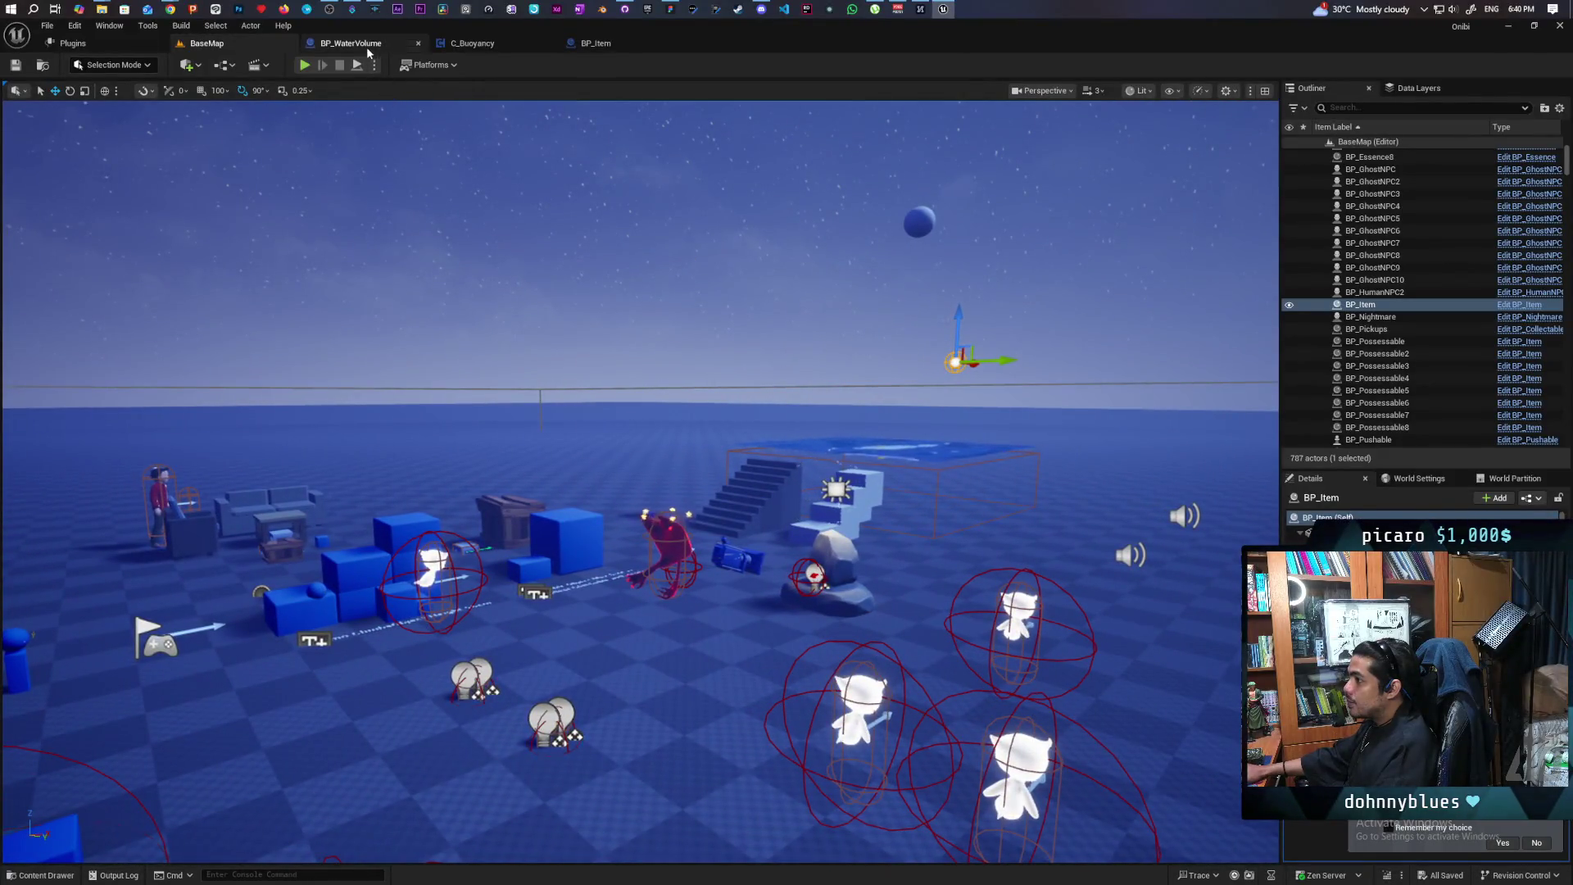
Wire OnComponentBeginOverlap straight to the Branch, removing the Get Display Name and Print String nodes
click(368, 50)
click(473, 44)
click(382, 48)
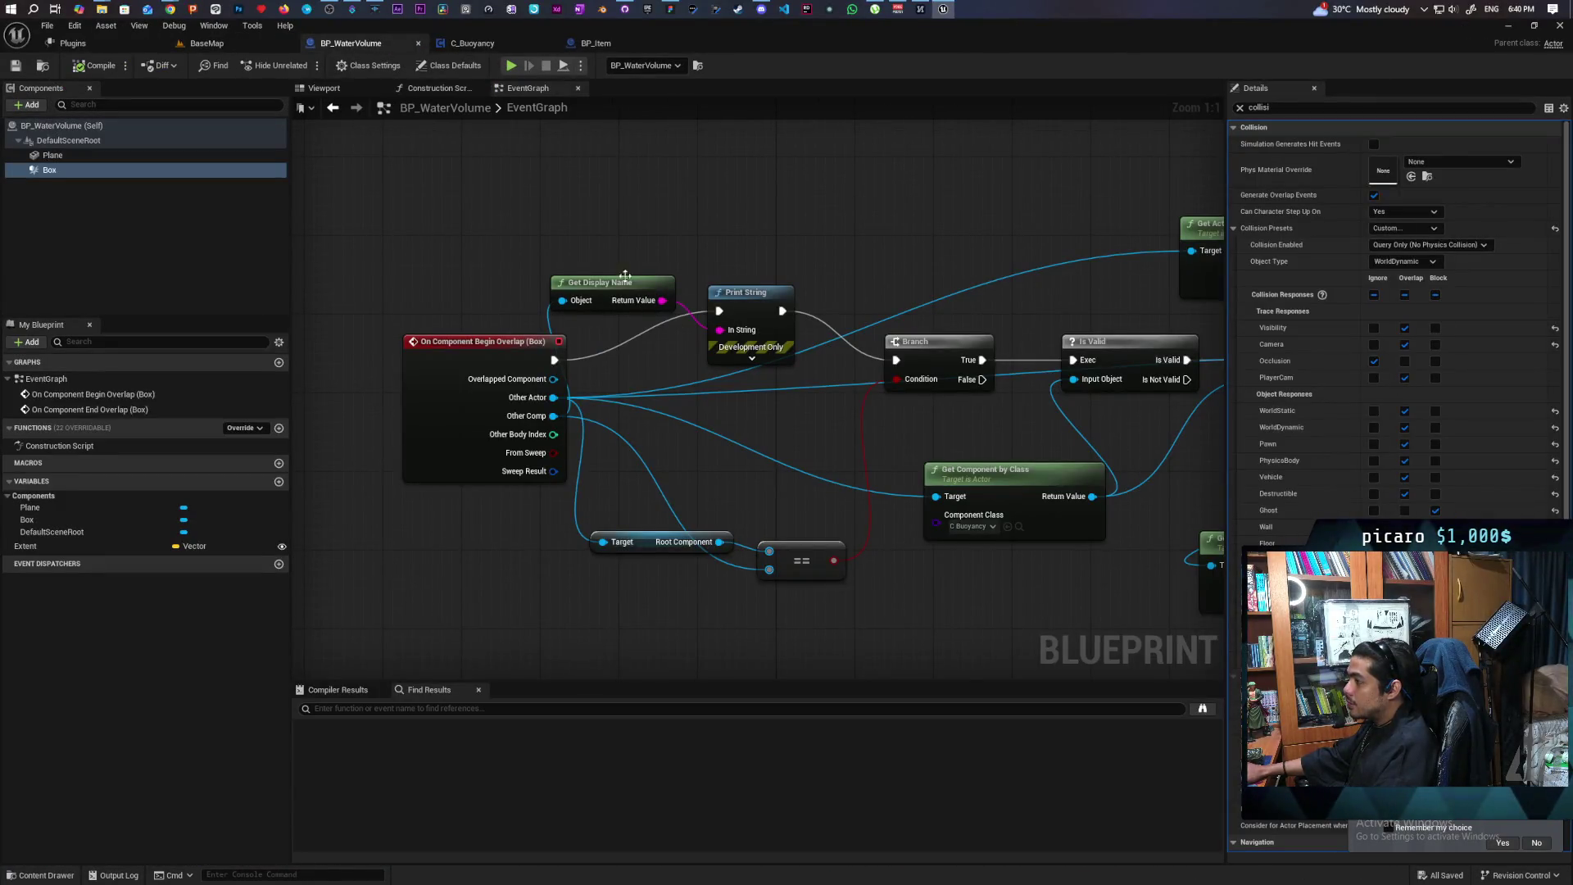
drag(555, 359, 896, 360)
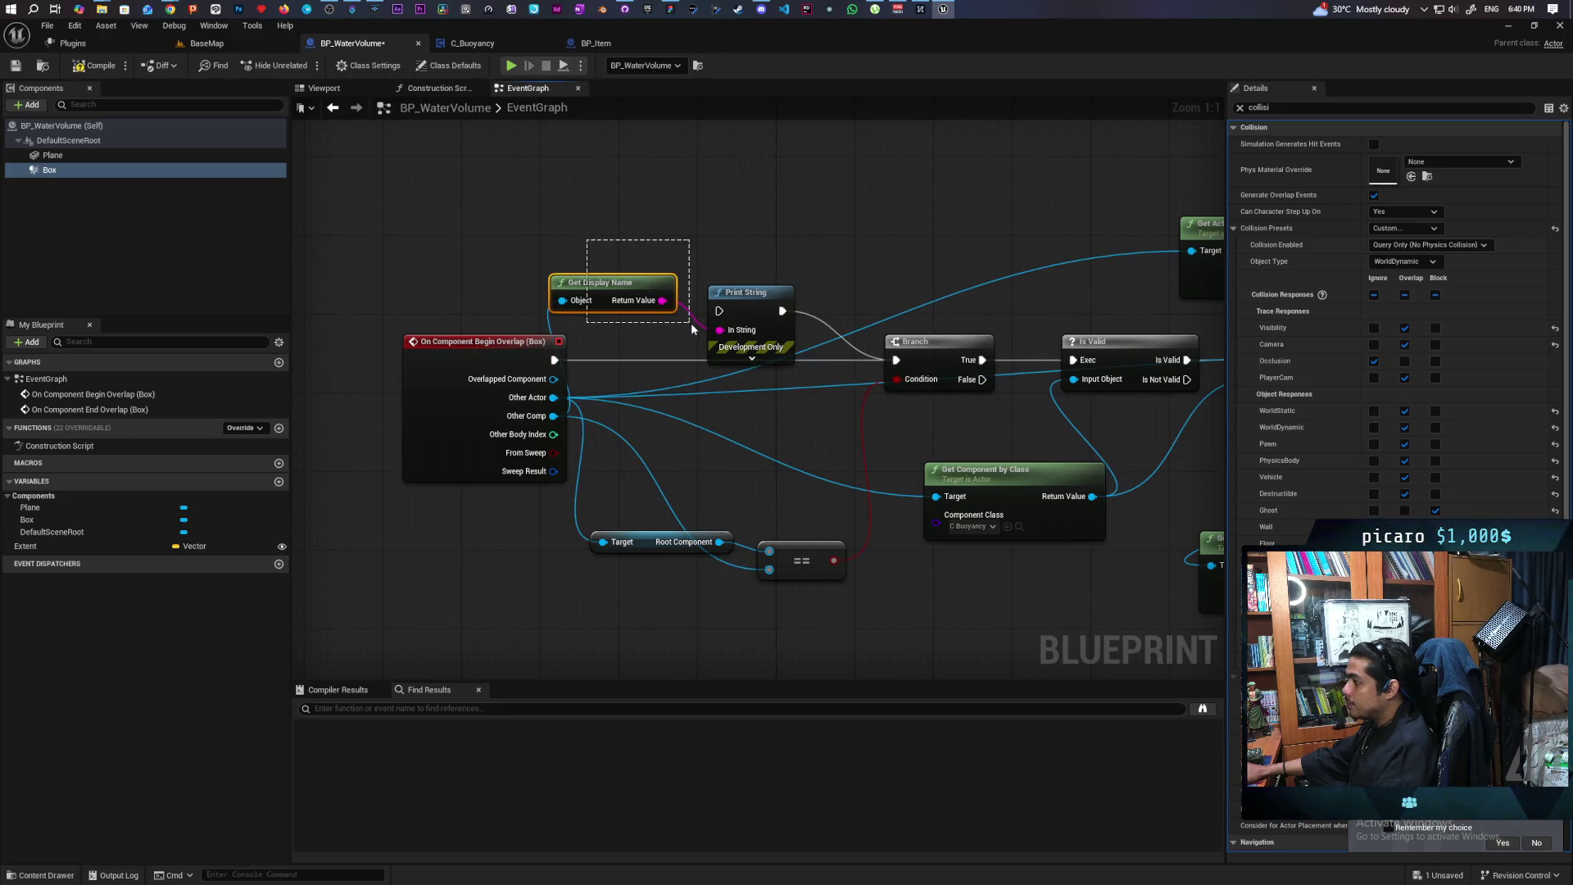
drag(690, 328, 717, 313)
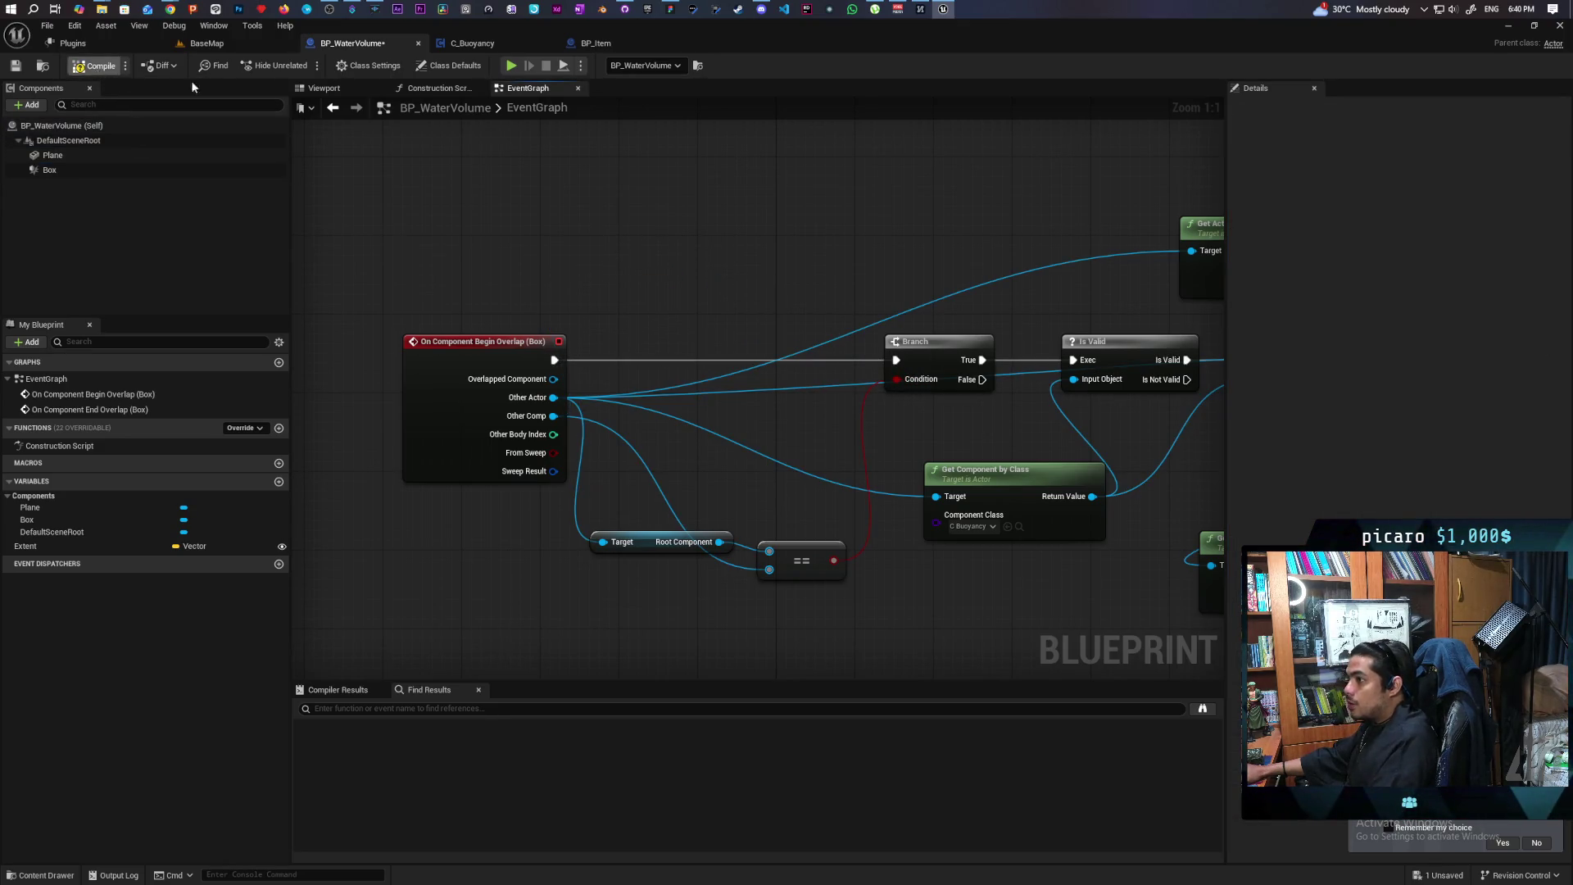
click(232, 47)
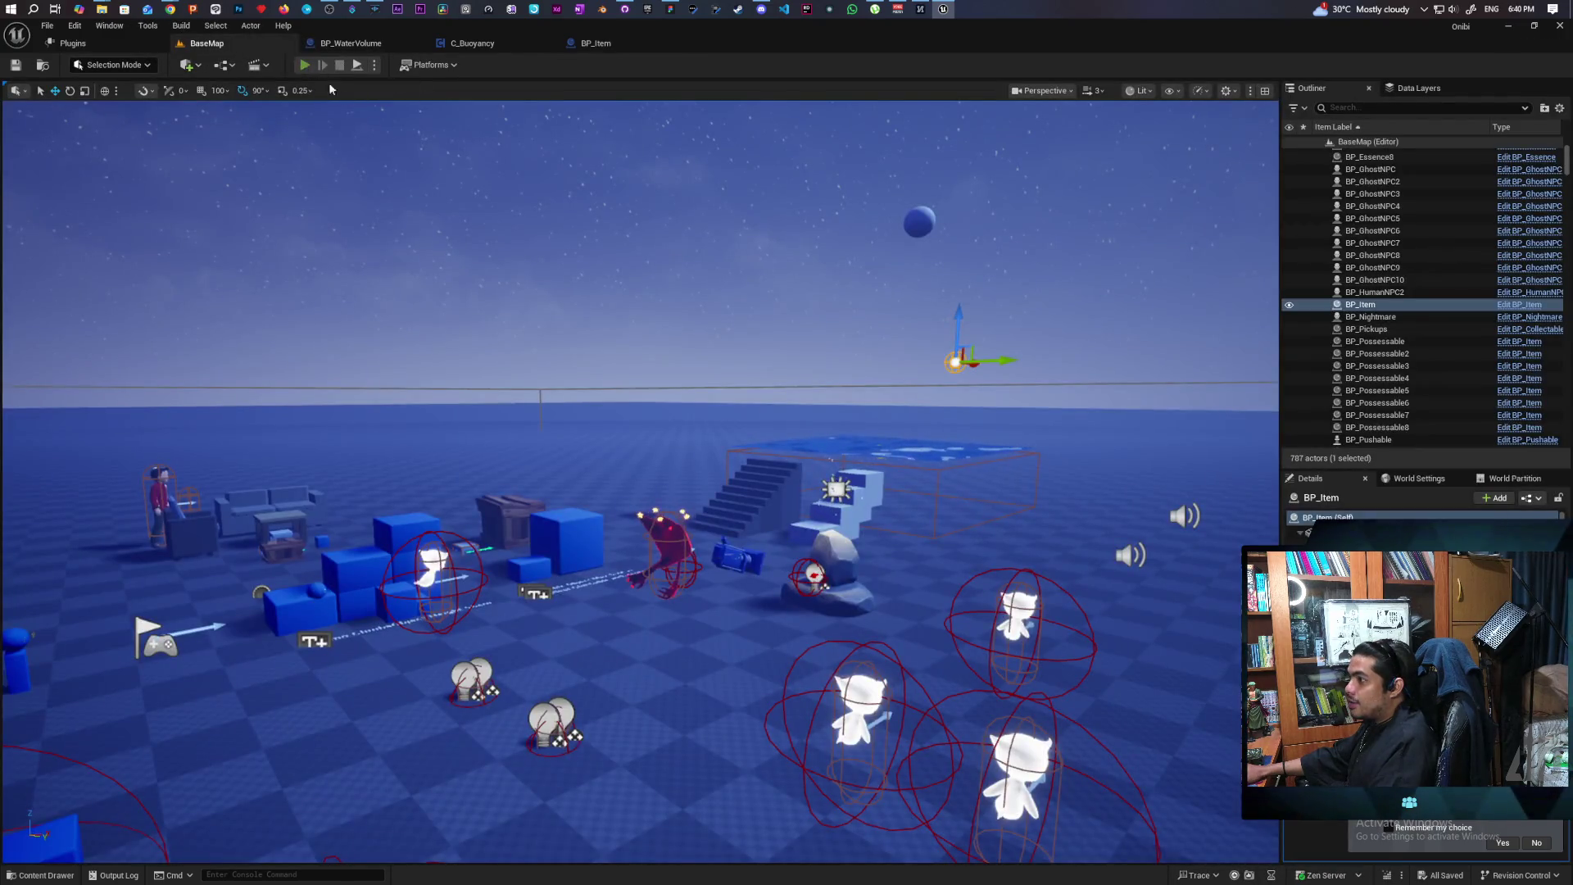
Playtest by consuming essence, possessing the ball floating in the water and steering it around
click(304, 65)
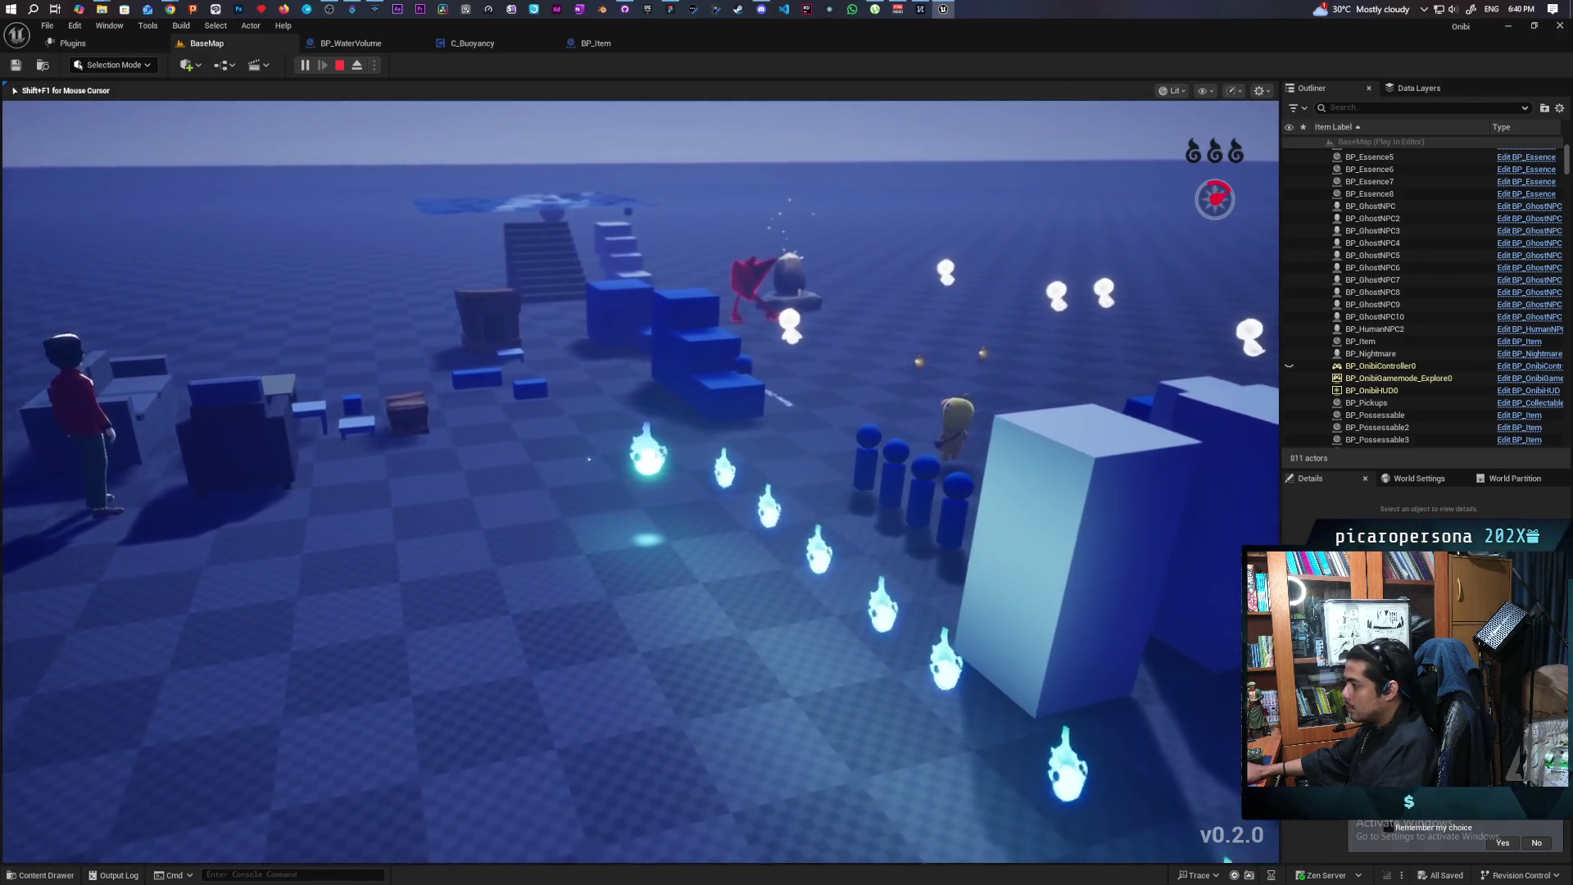
key(f)
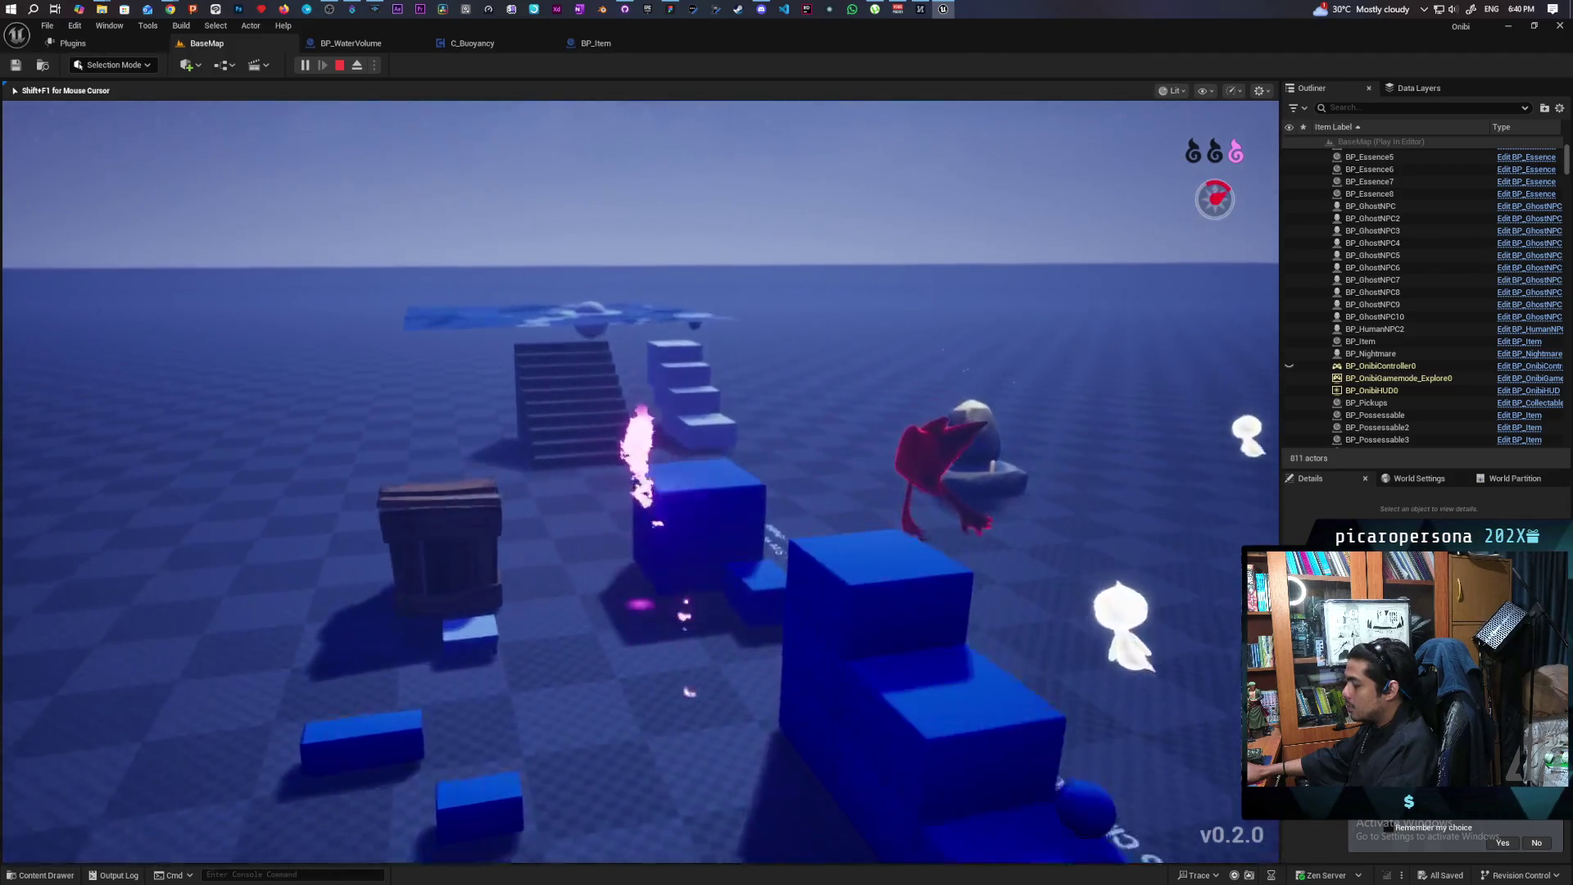
key(w)
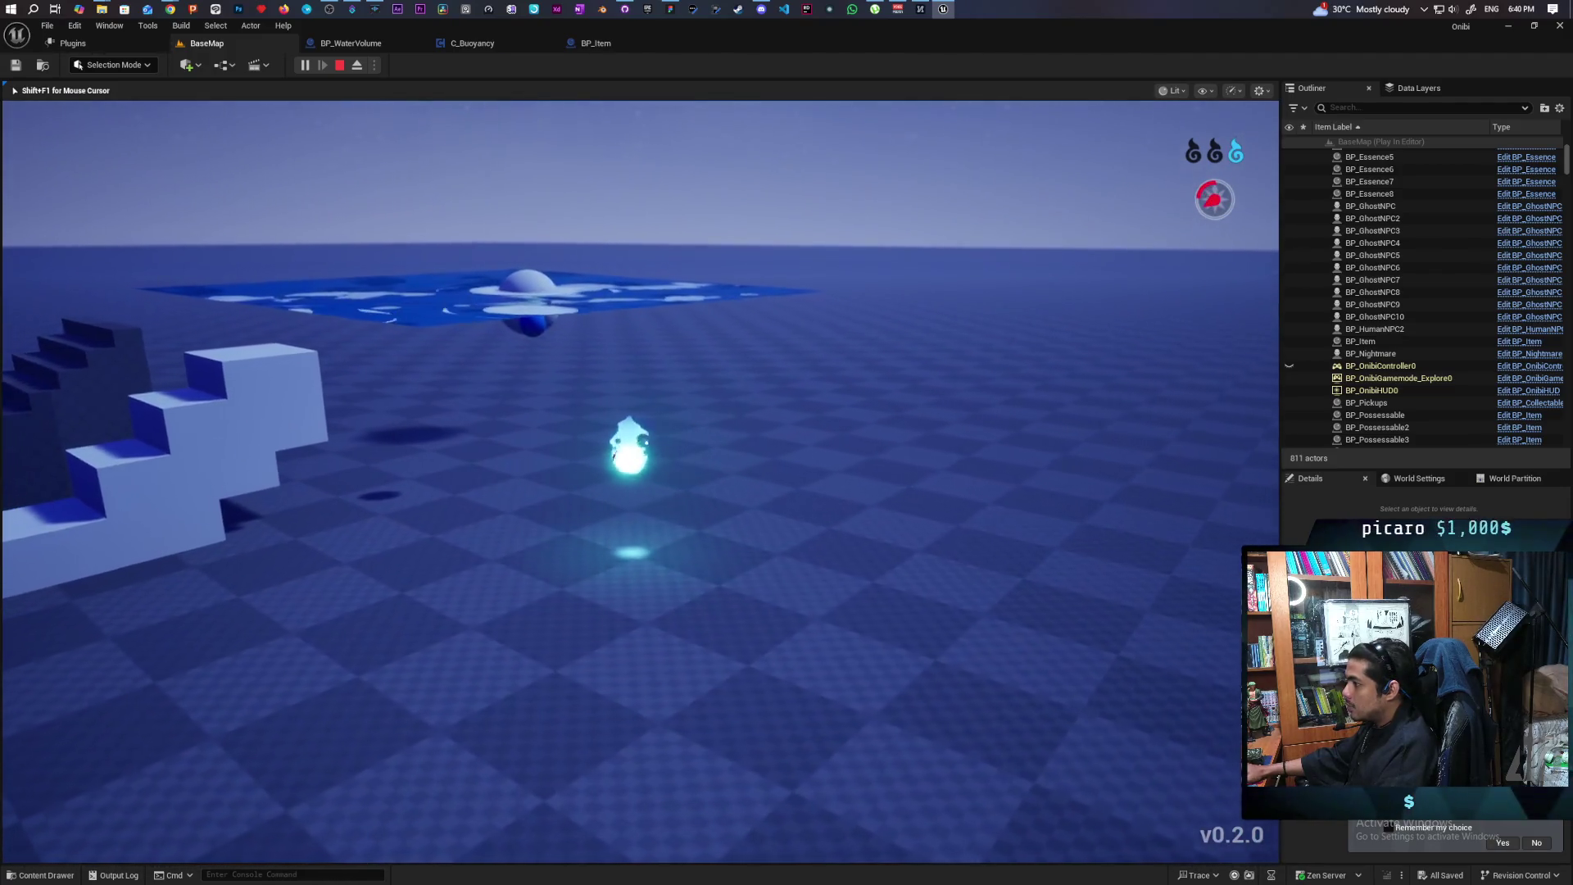
key(w)
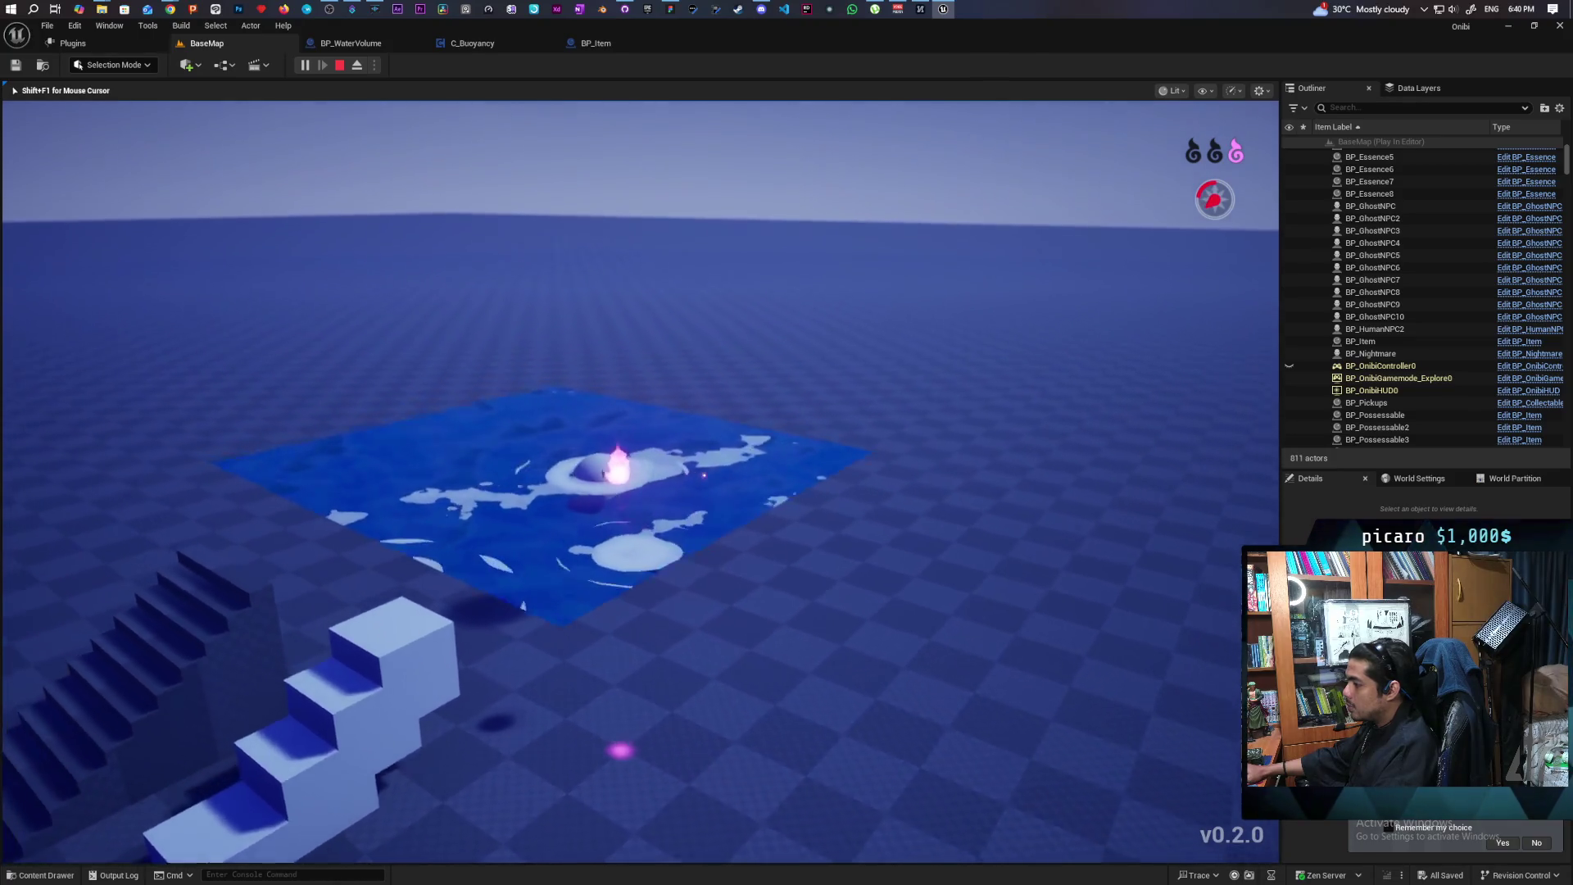
key(w)
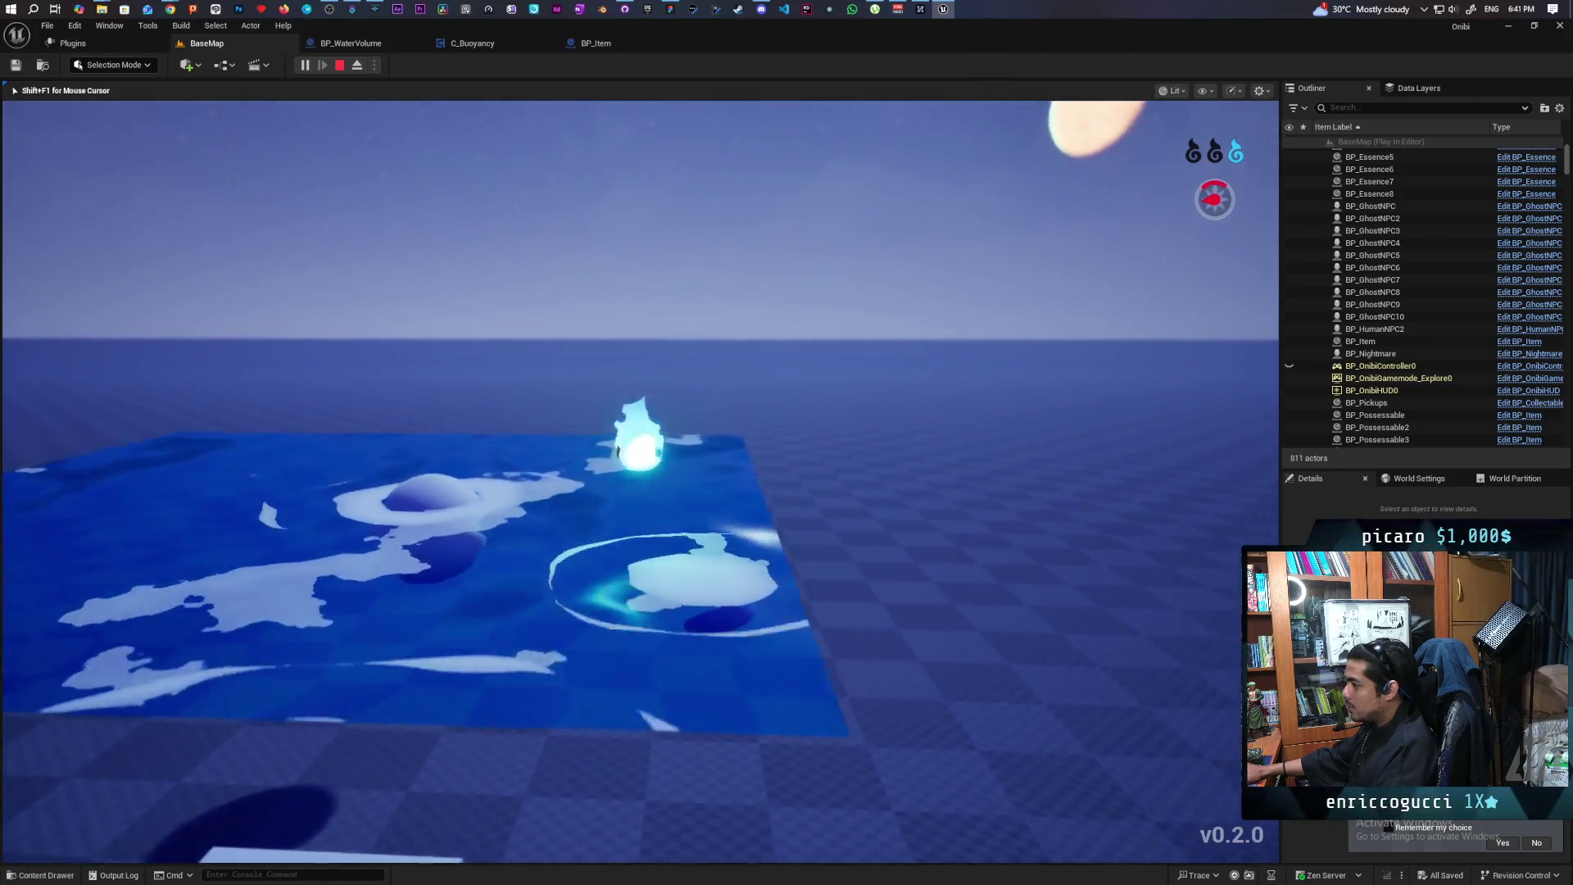
key(w)
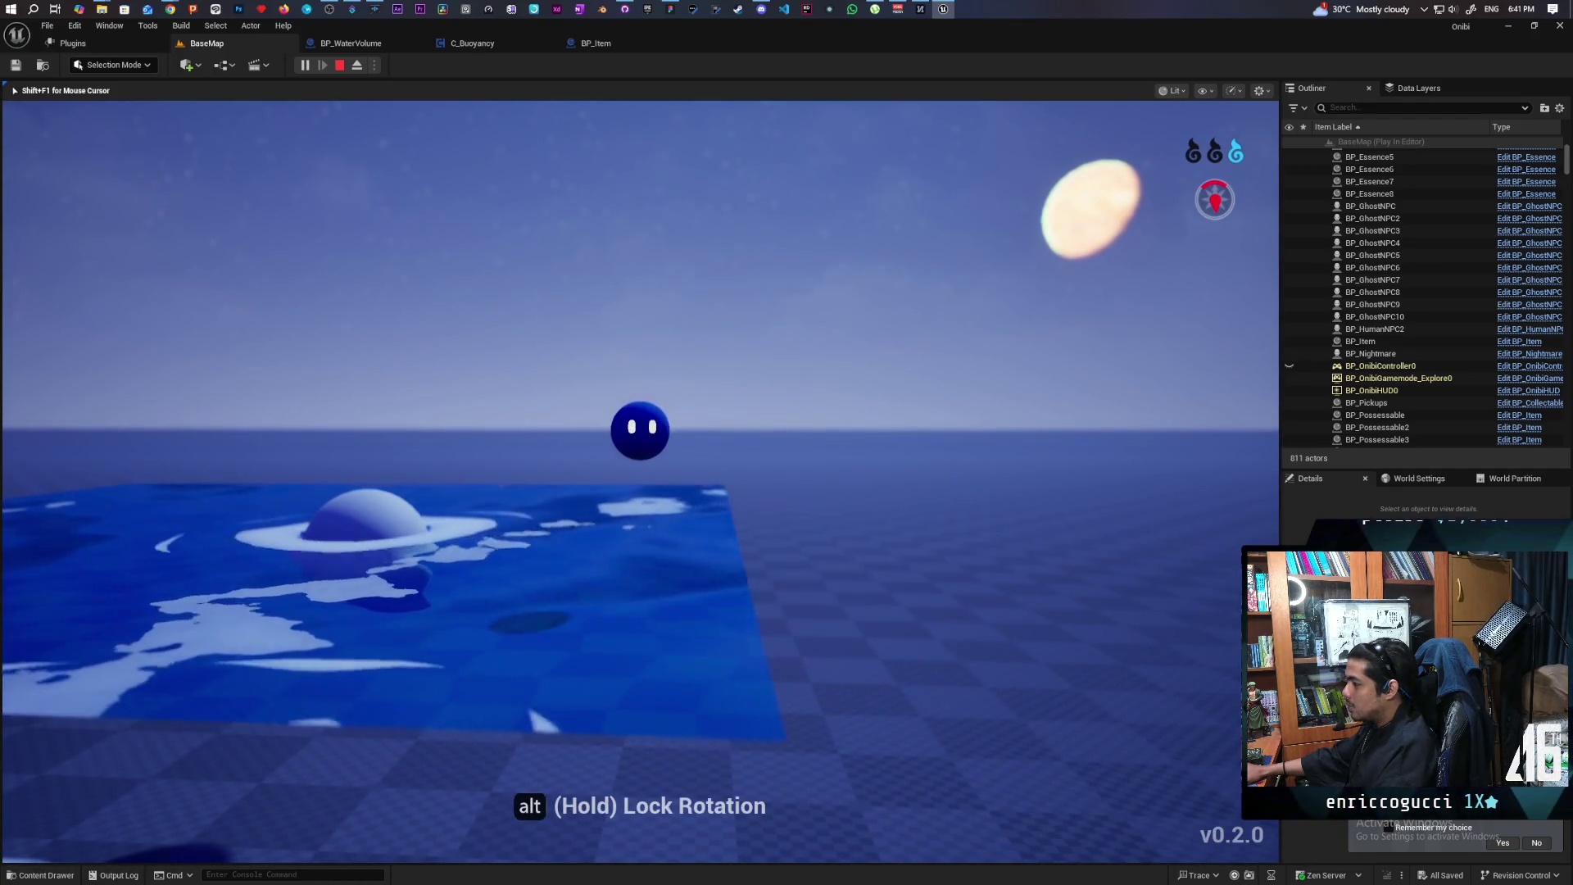
key(s)
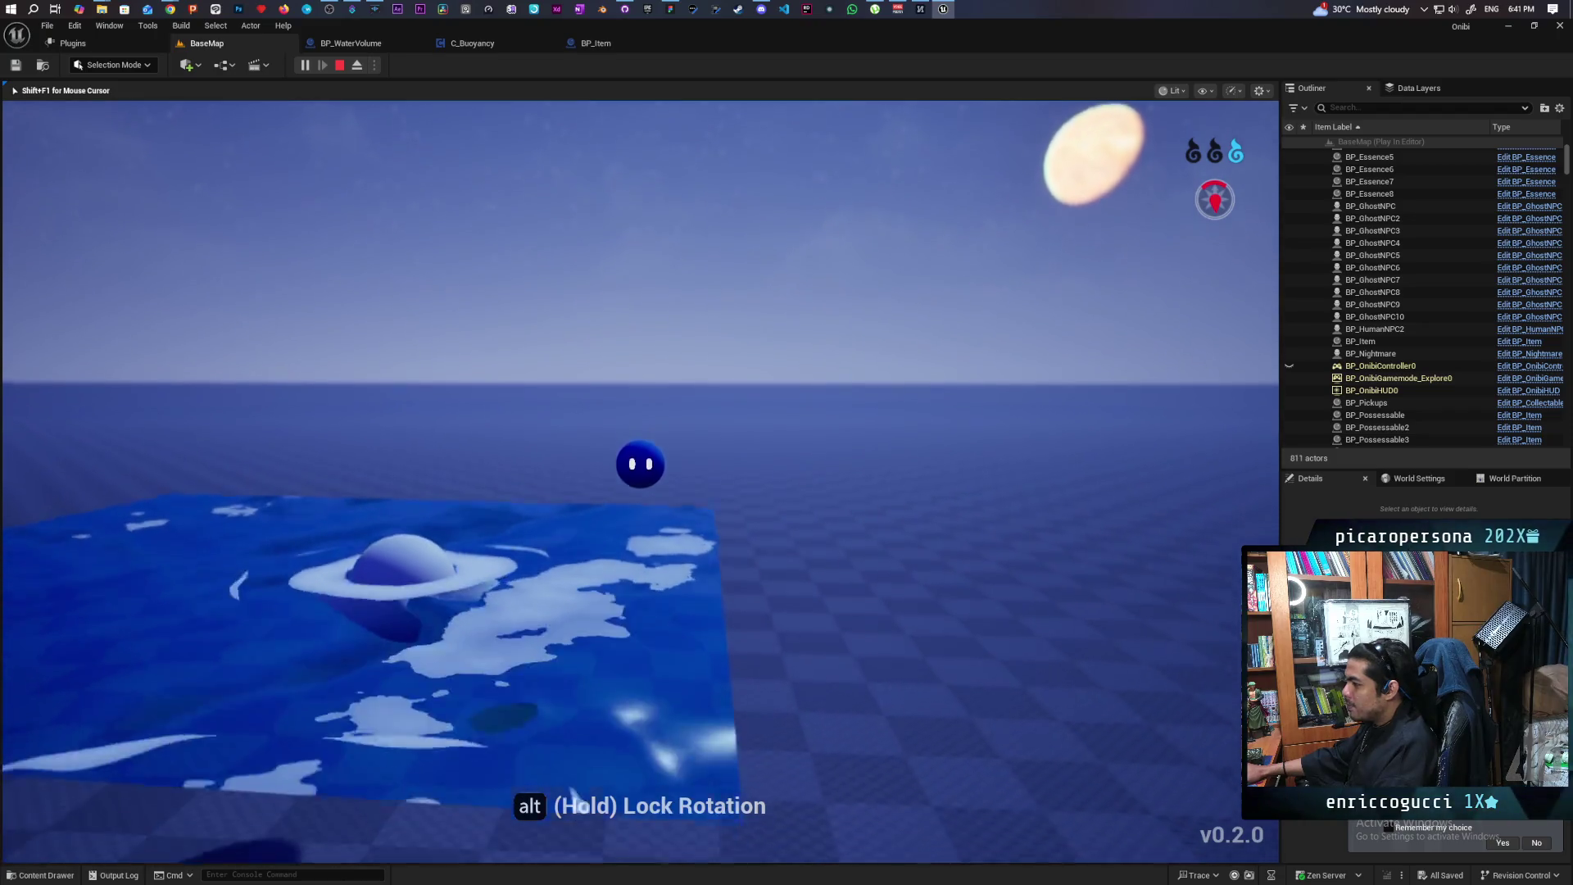
key(d)
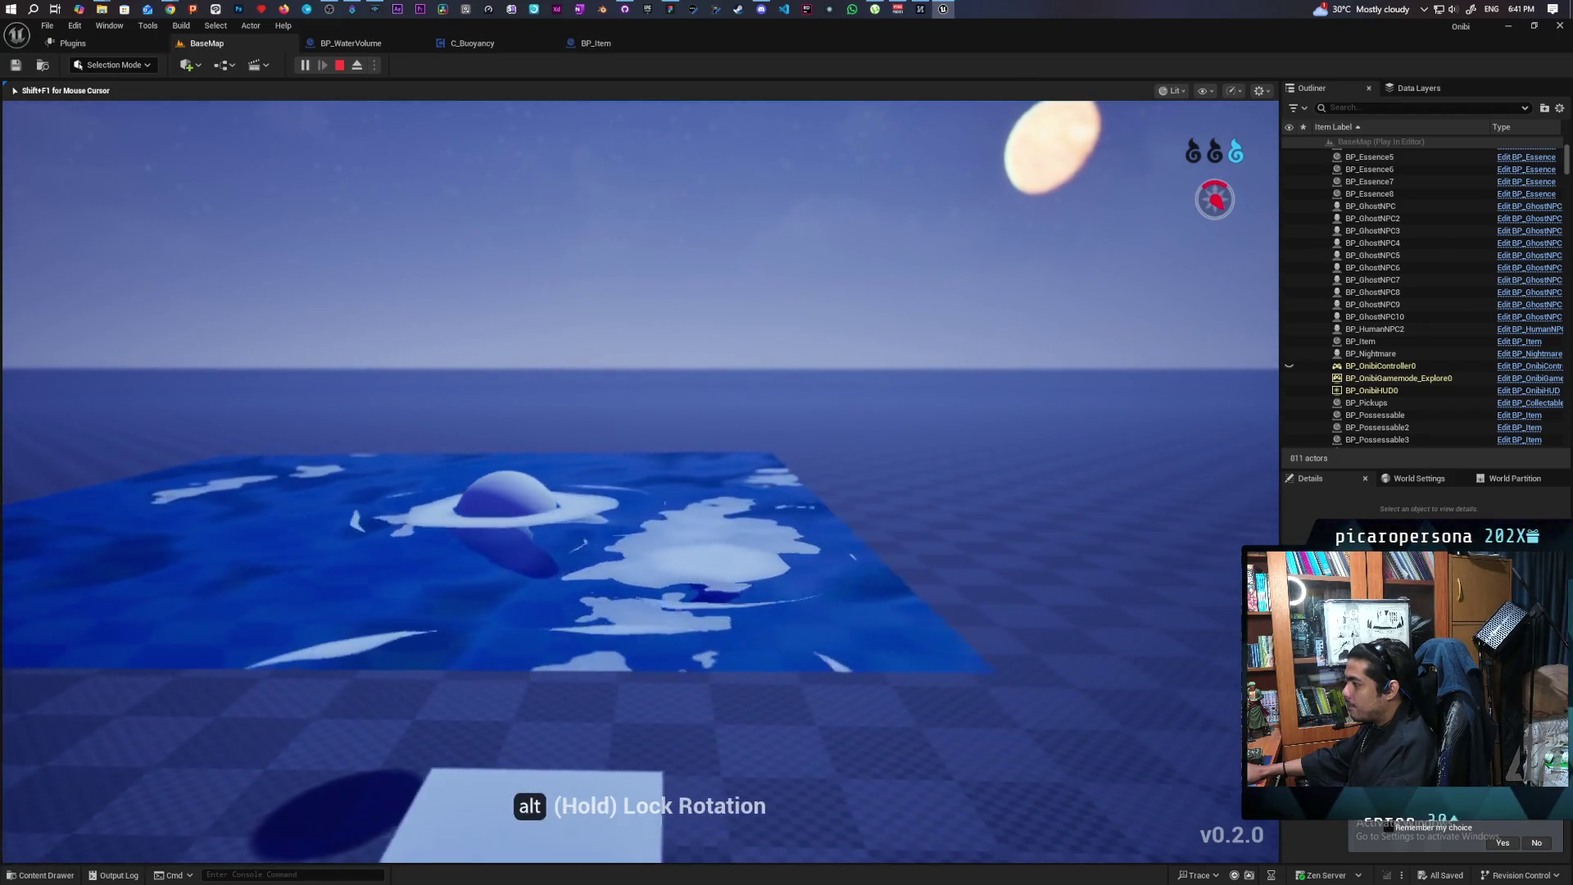
key(a)
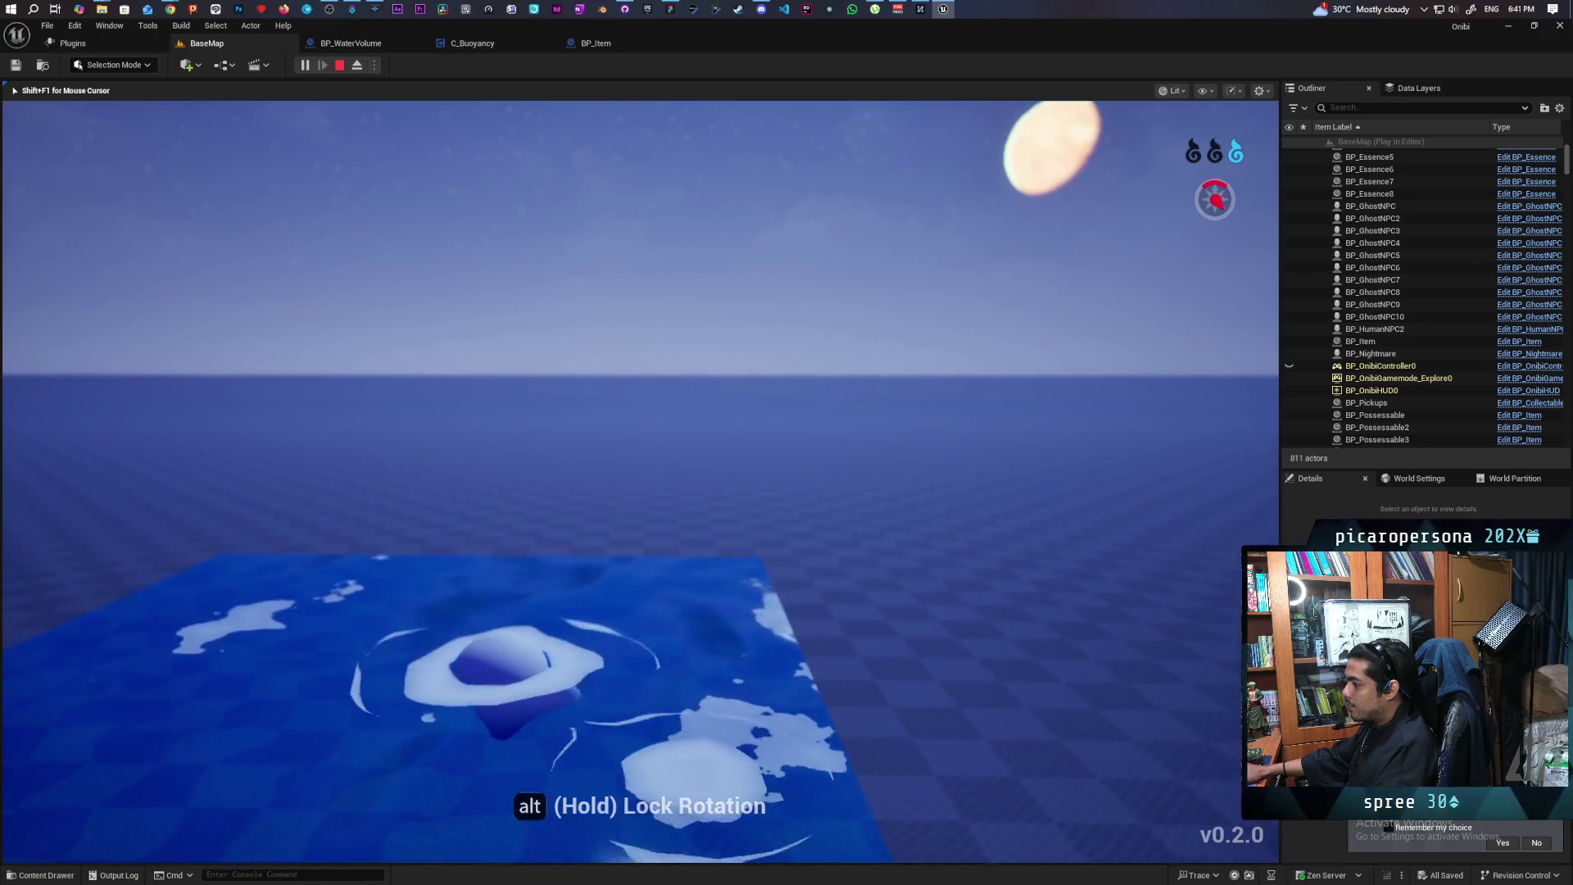
key(a)
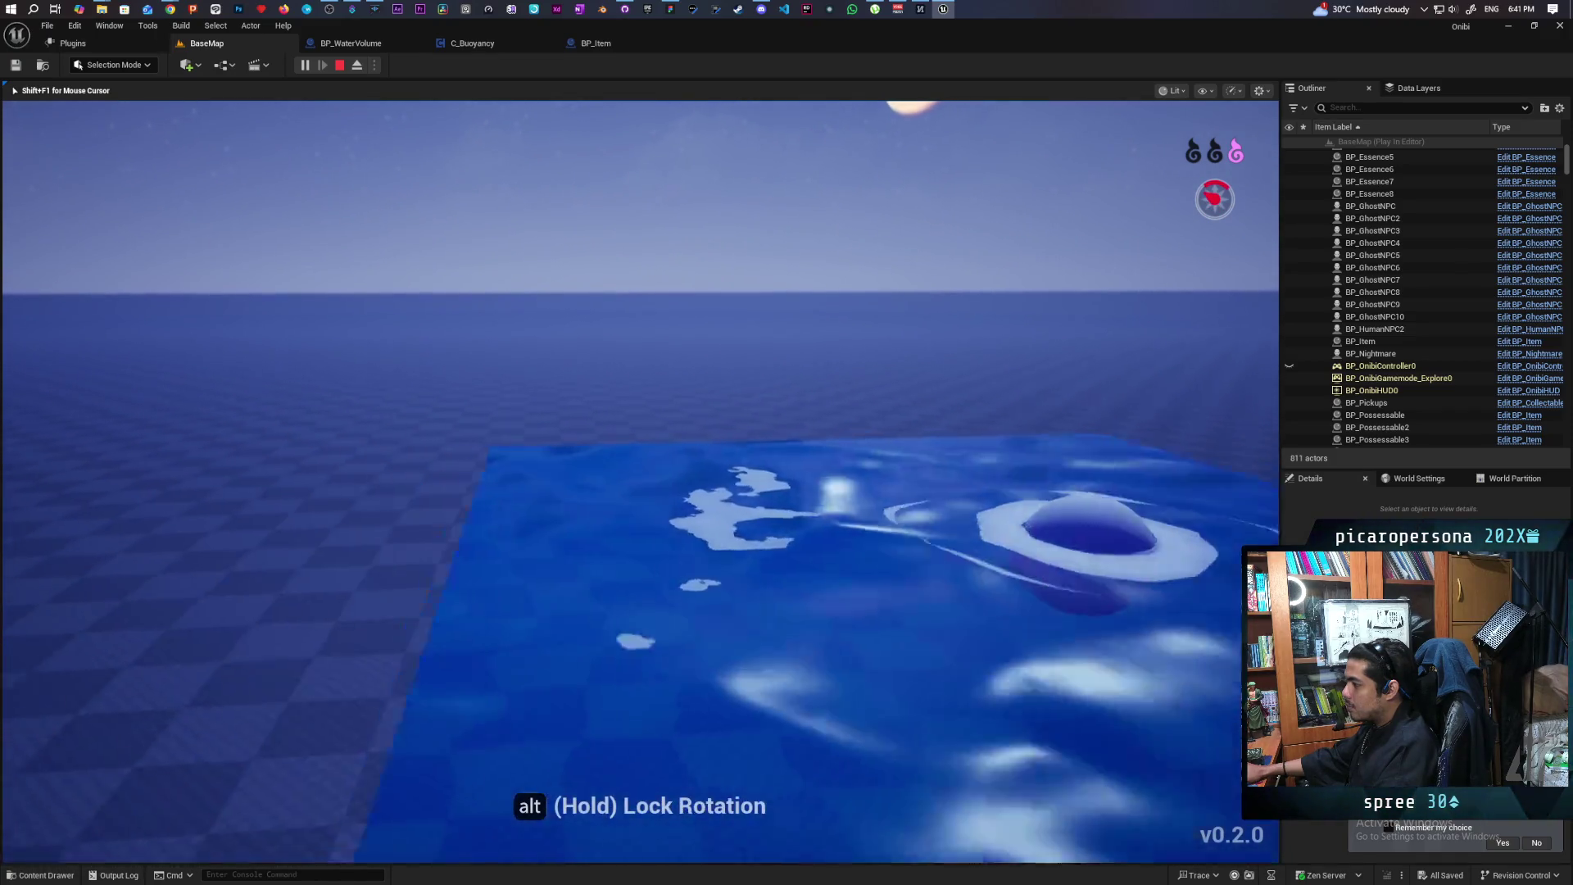
key(Escape)
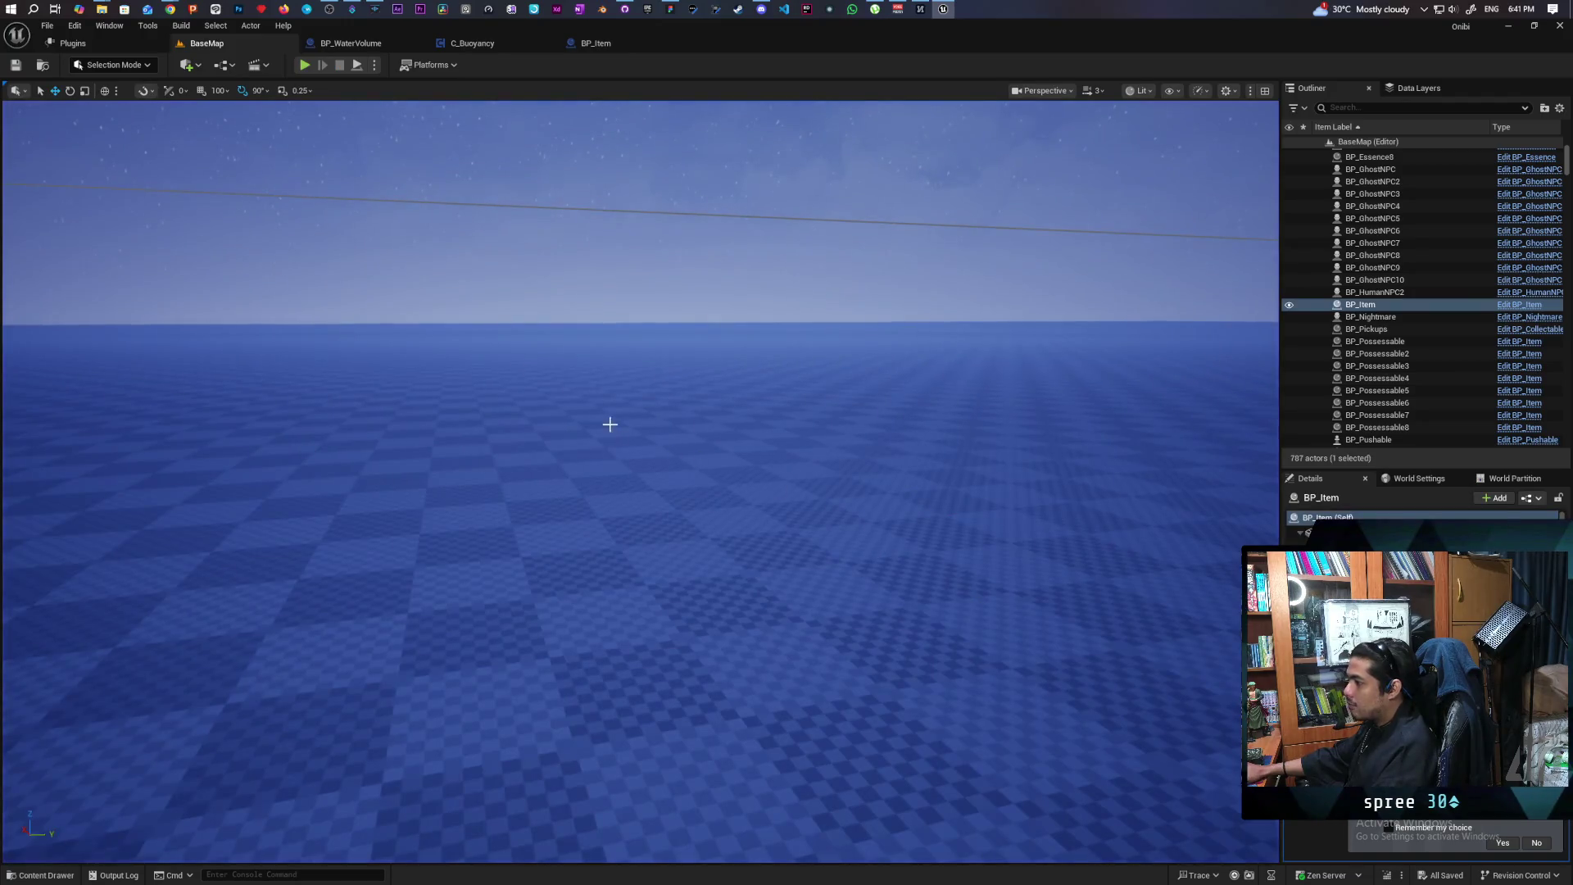
mouse_move(435, 331)
mouse_down()
mouse_move(443, 368)
mouse_move(492, 377)
mouse_move(459, 386)
mouse_move(463, 295)
mouse_move(447, 282)
mouse_move(463, 332)
mouse_up()
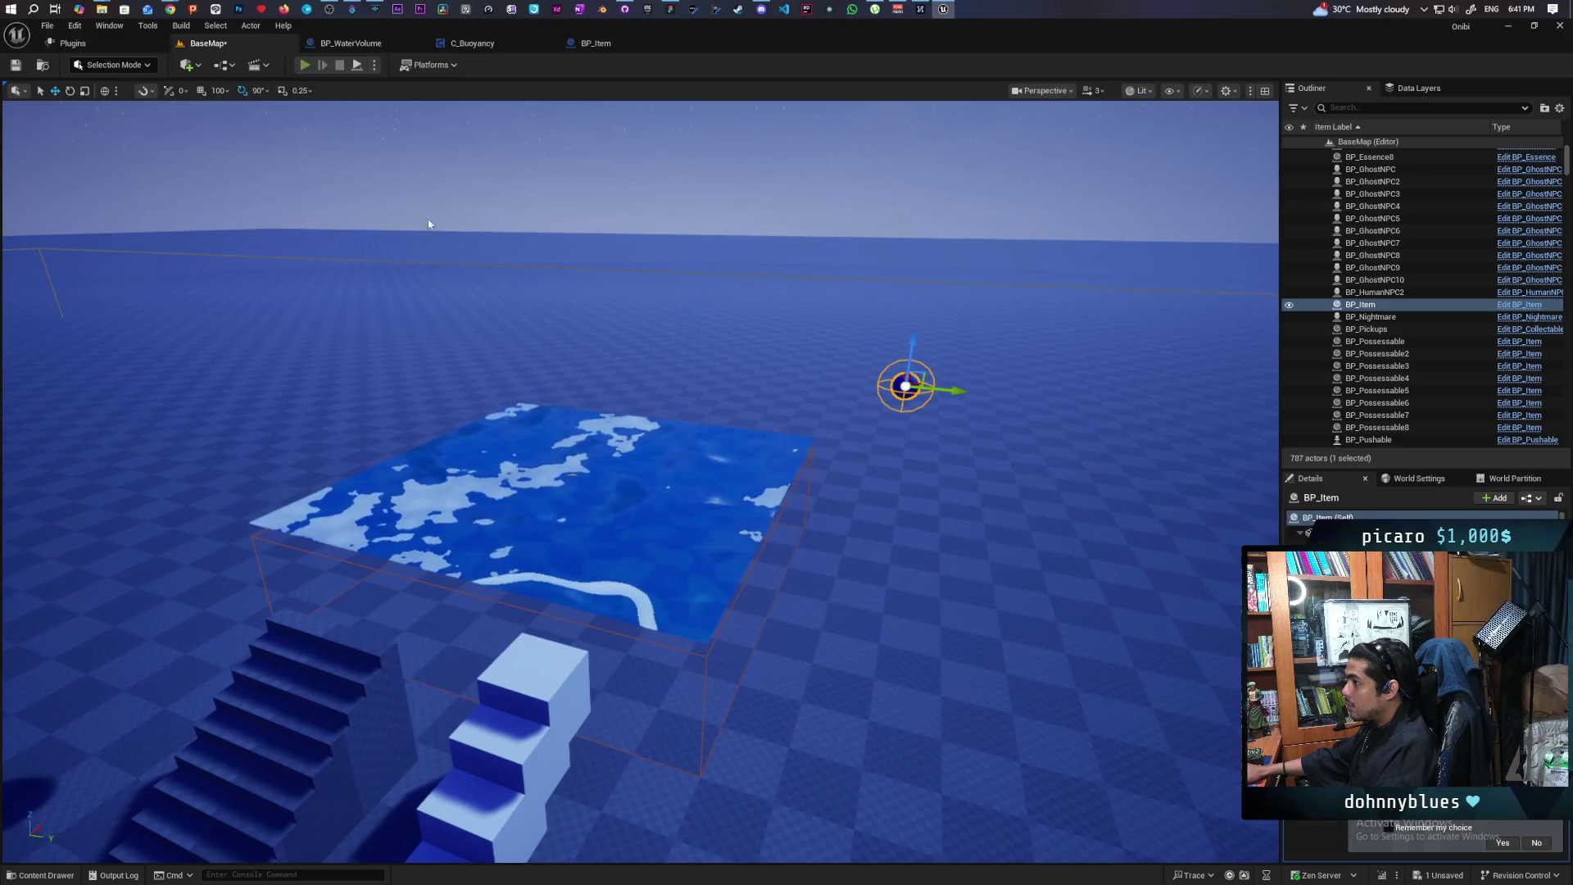
Playtest again, possessing the blue ball near the stairs and making it jump
key(alt+p)
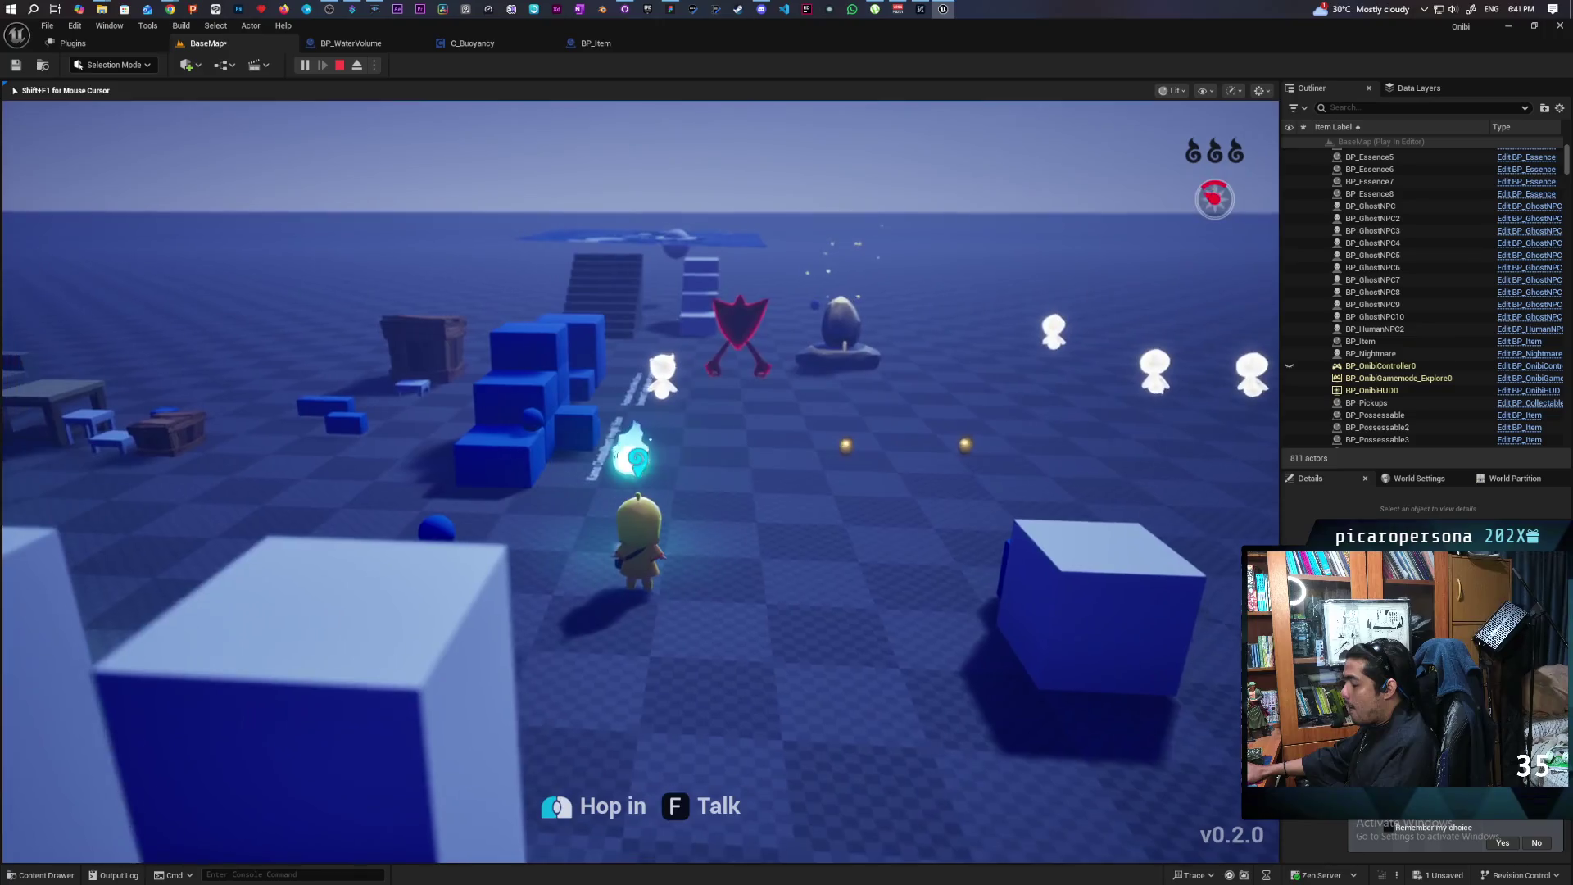
key(w)
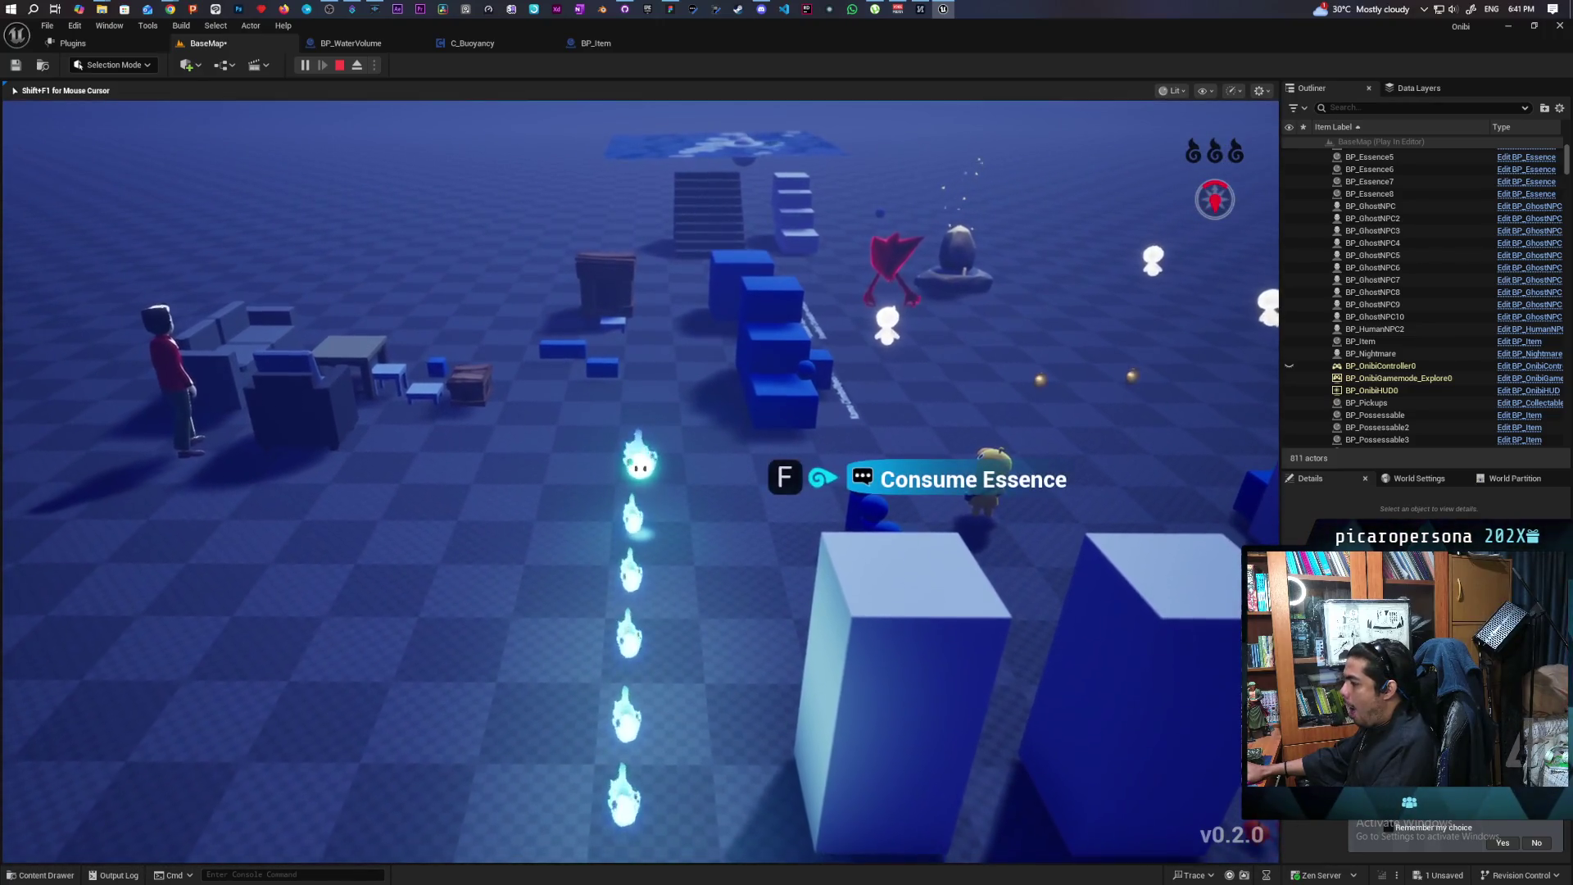
key(w)
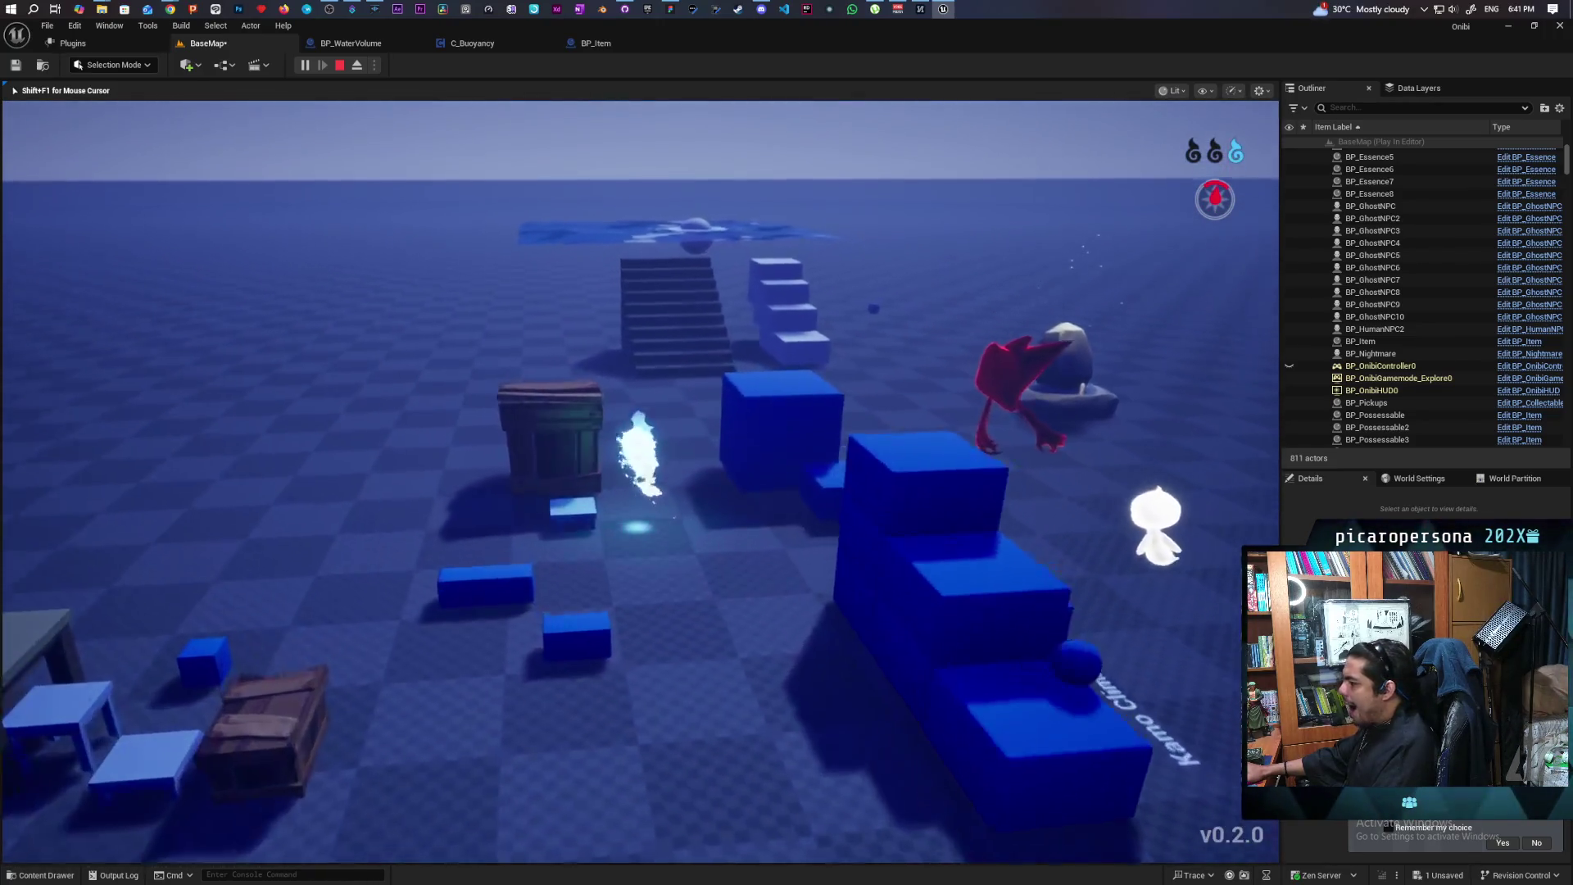
key(w)
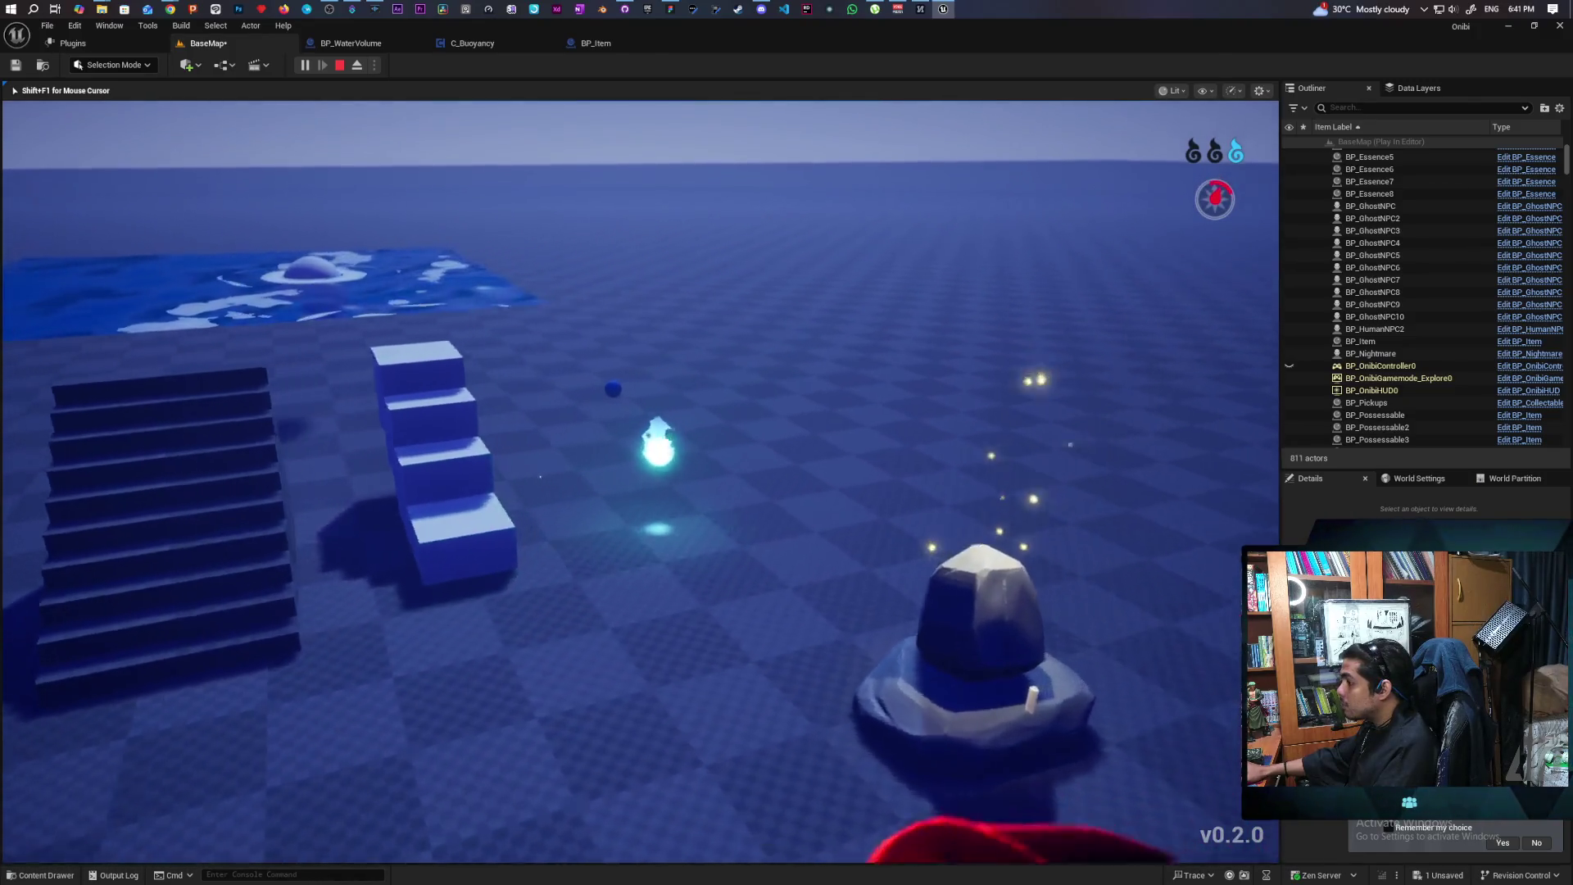
key(w)
key(e)
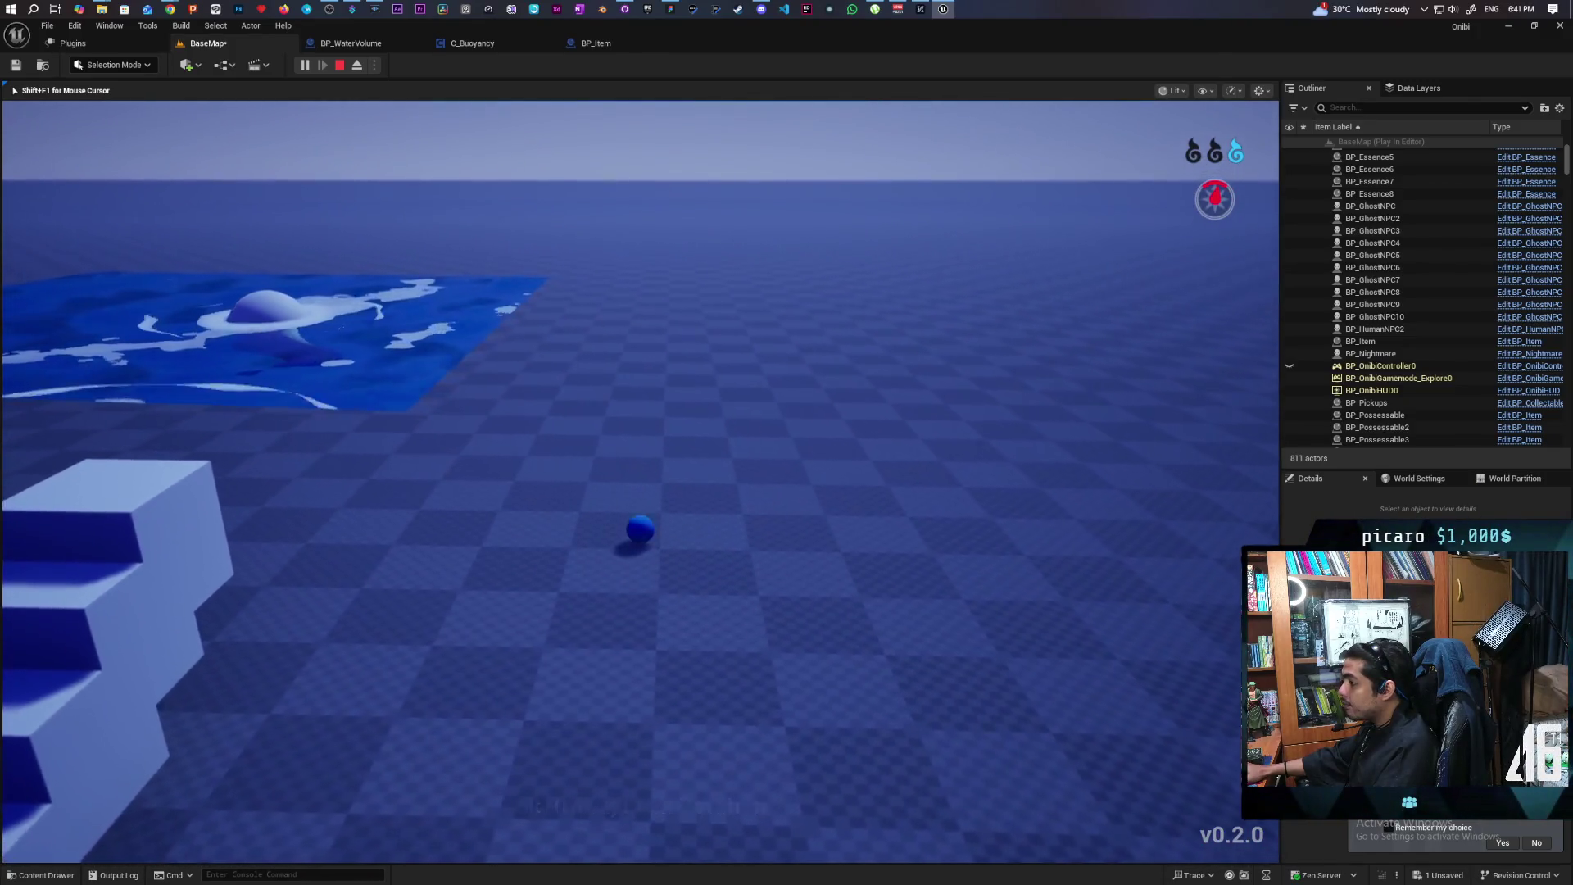
key(space)
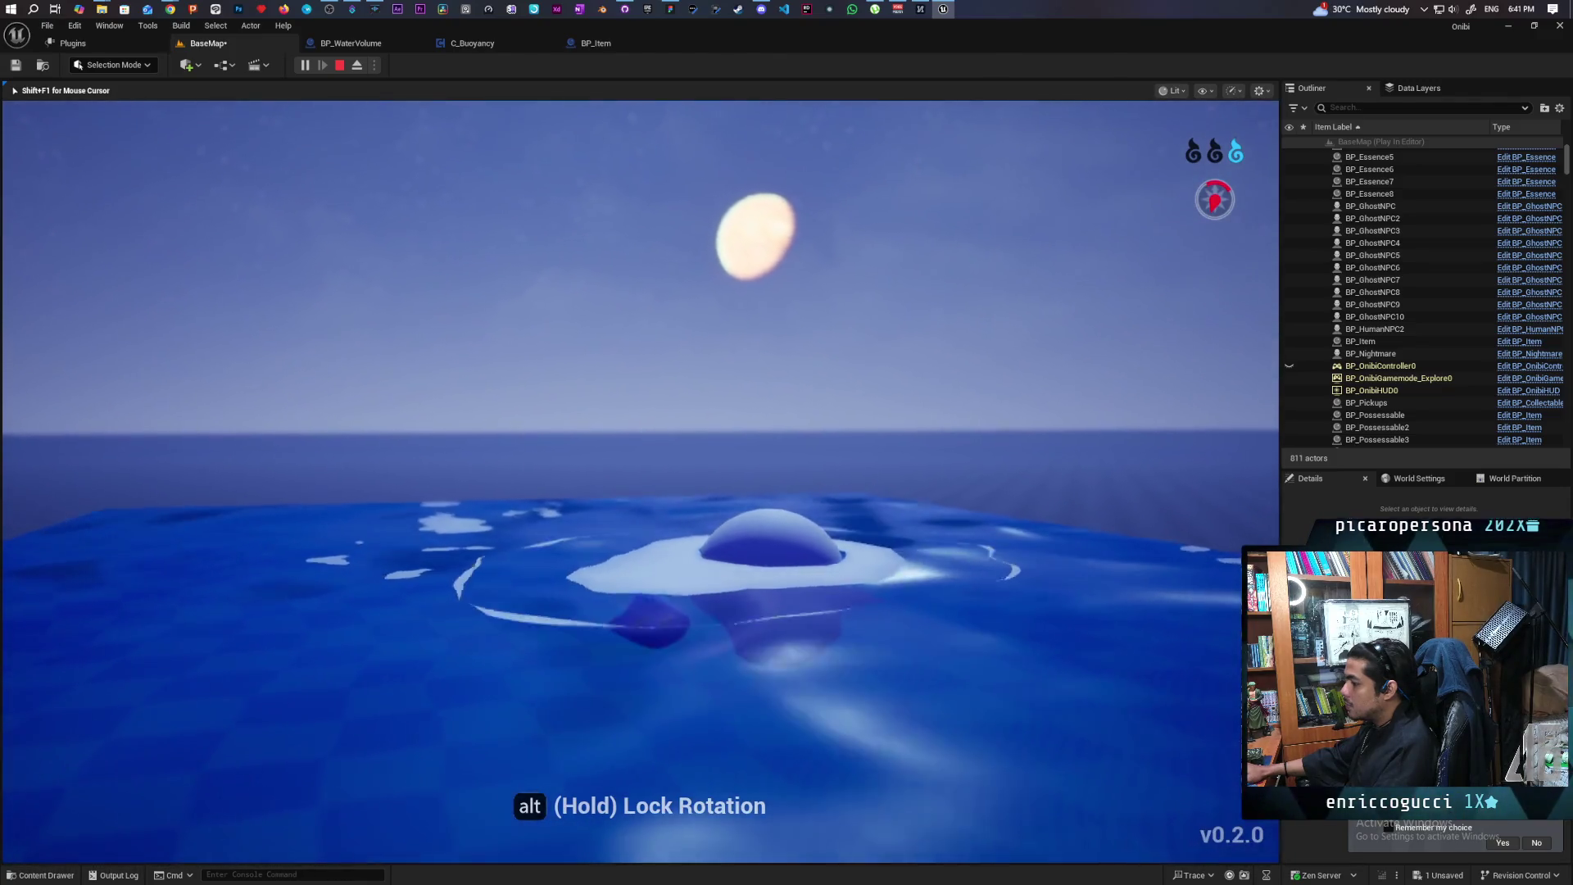
key(Escape)
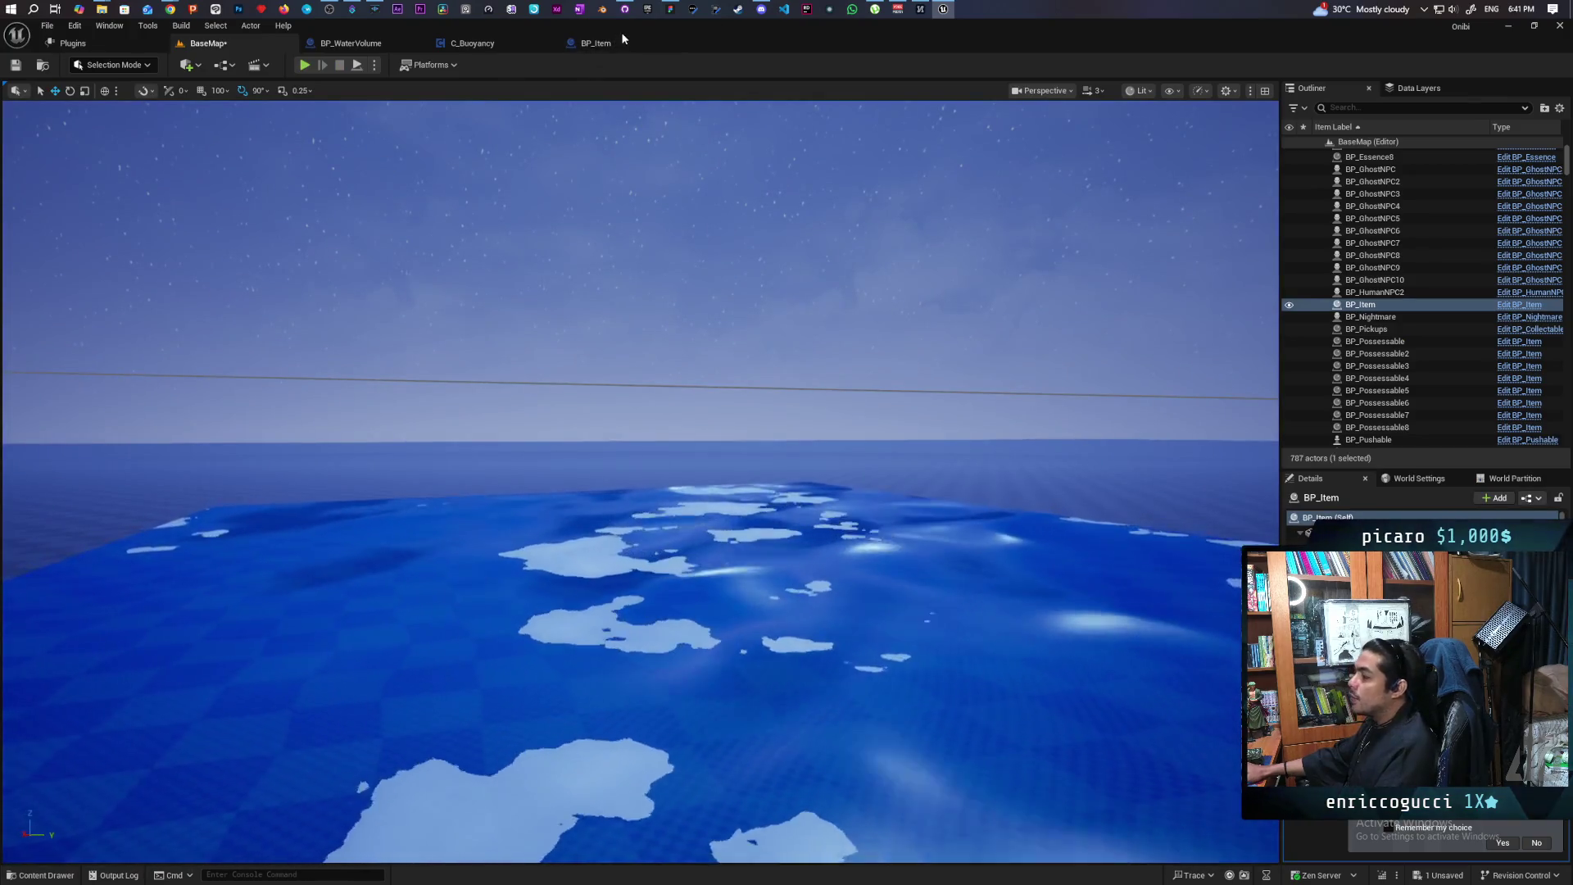
Add an AND node fed by the Root Component == result in BP_WaterVolume's overlap logic
click(600, 43)
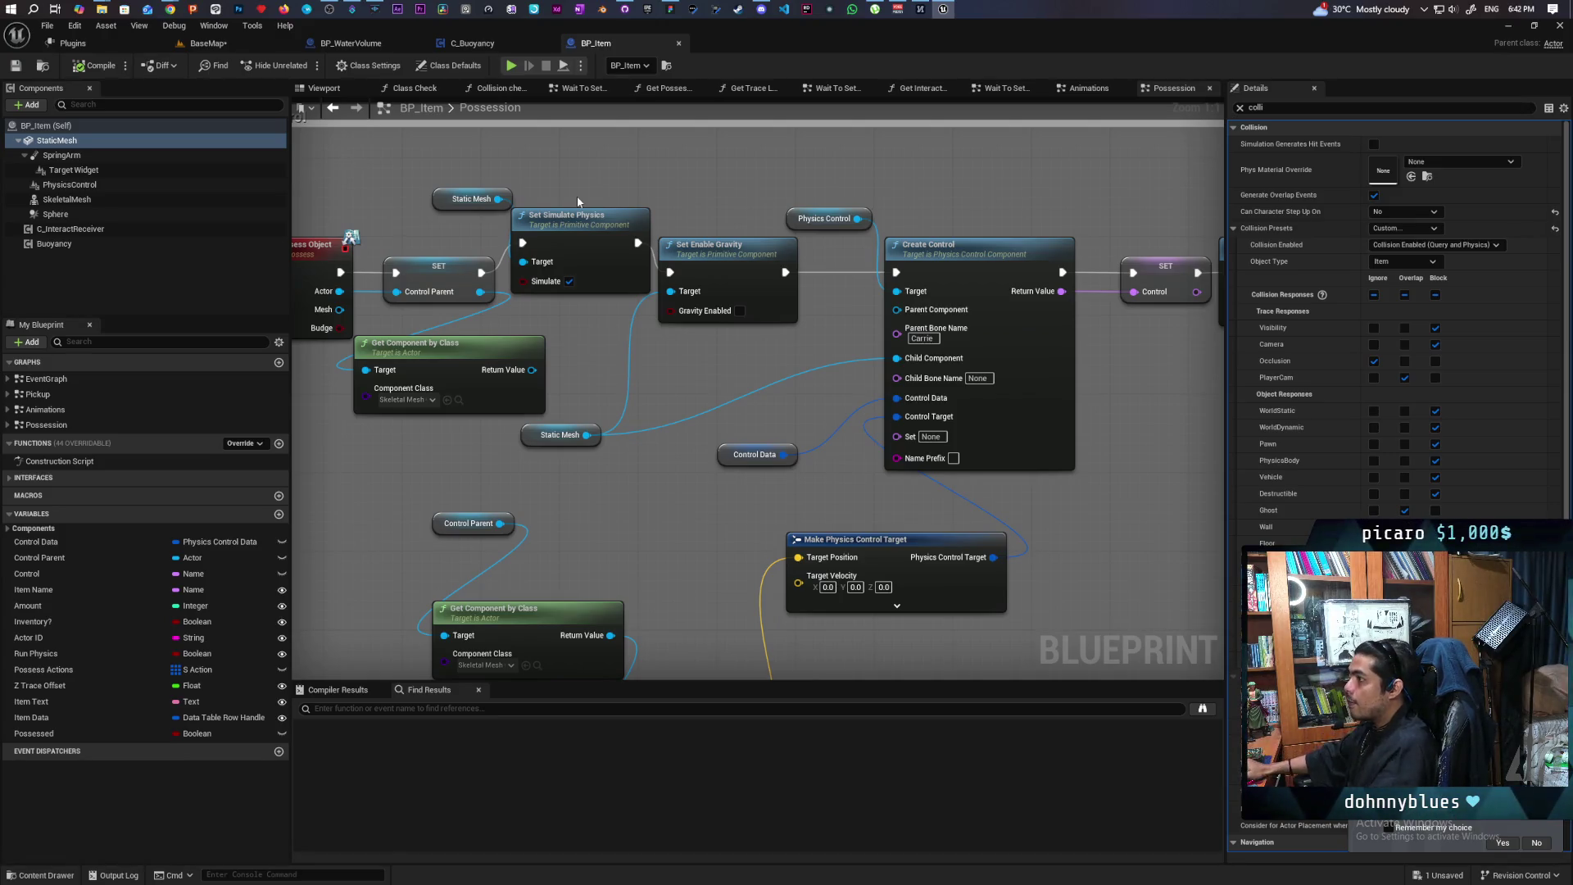
click(461, 41)
click(368, 43)
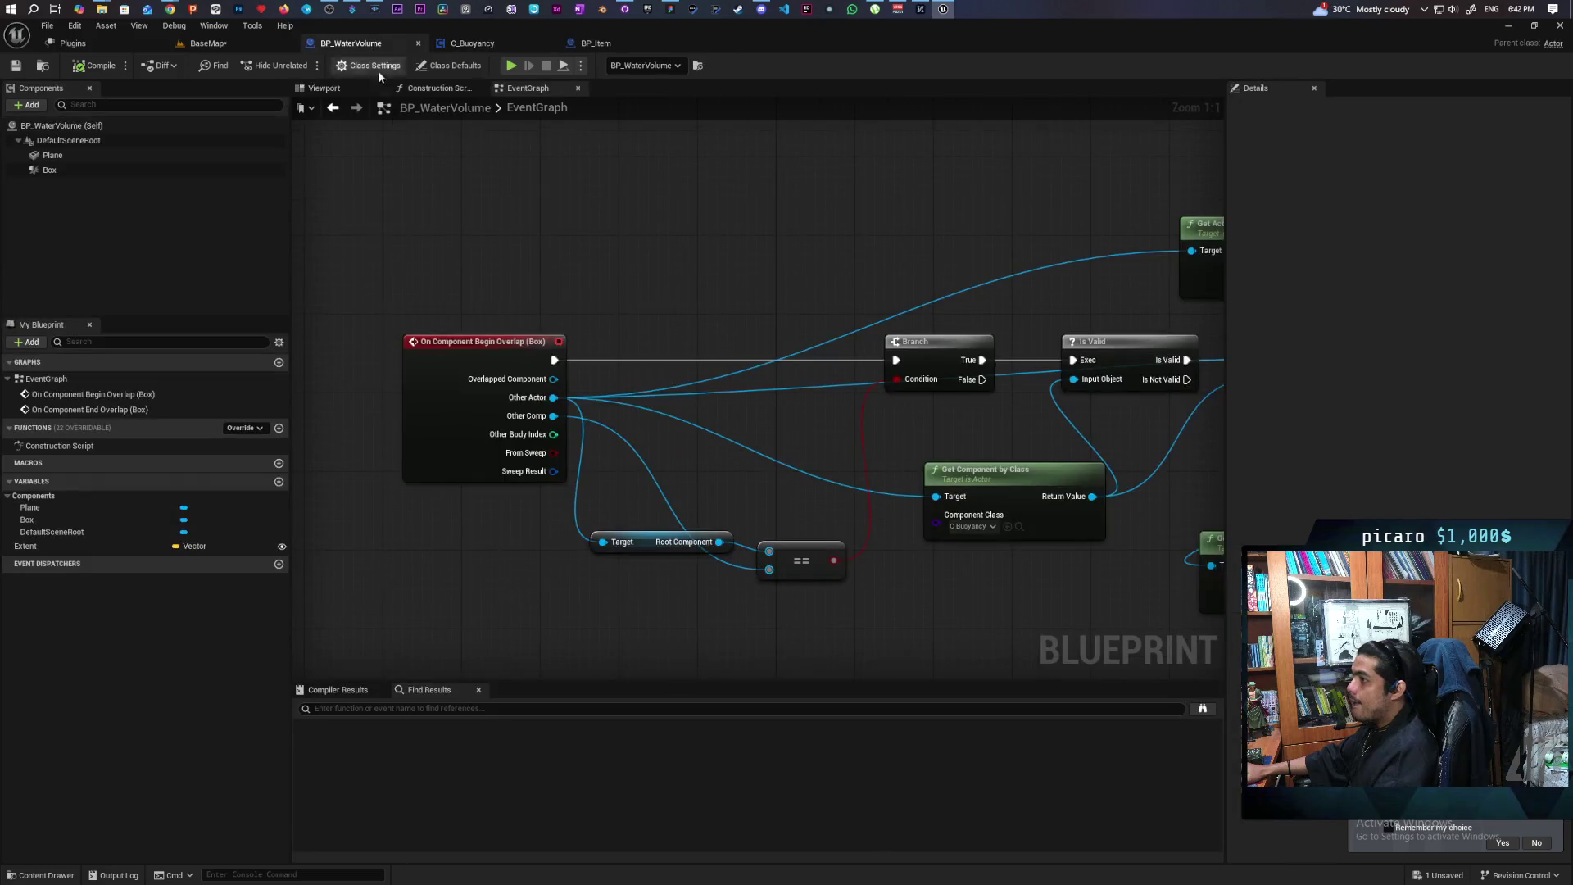
mouse_move(618, 302)
mouse_down()
mouse_move(537, 175)
mouse_move(738, 344)
mouse_up()
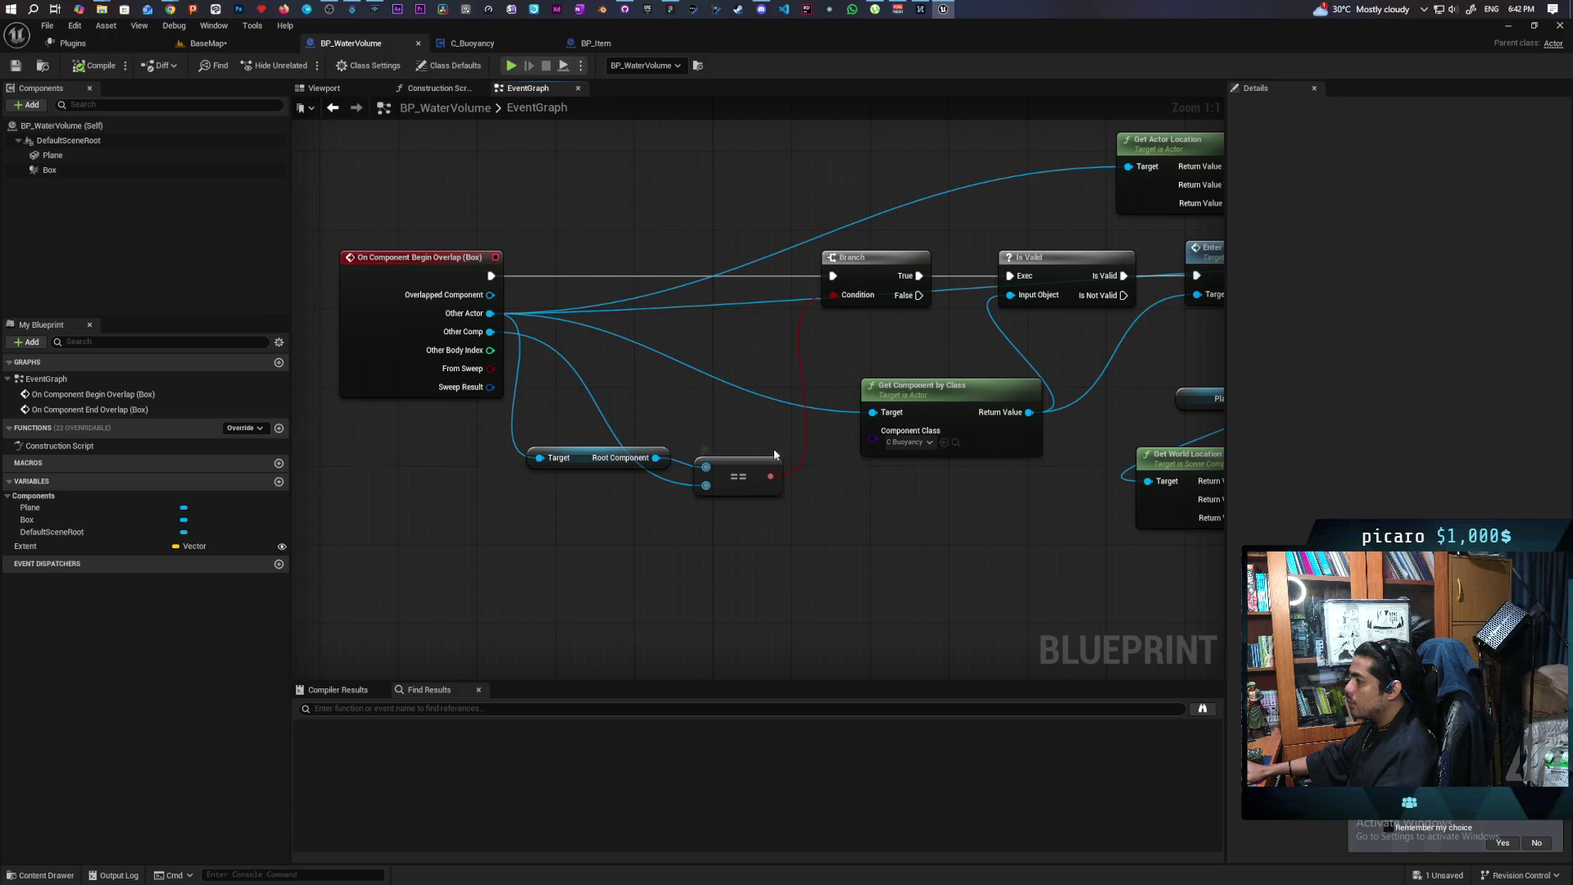
drag(576, 537, 598, 474)
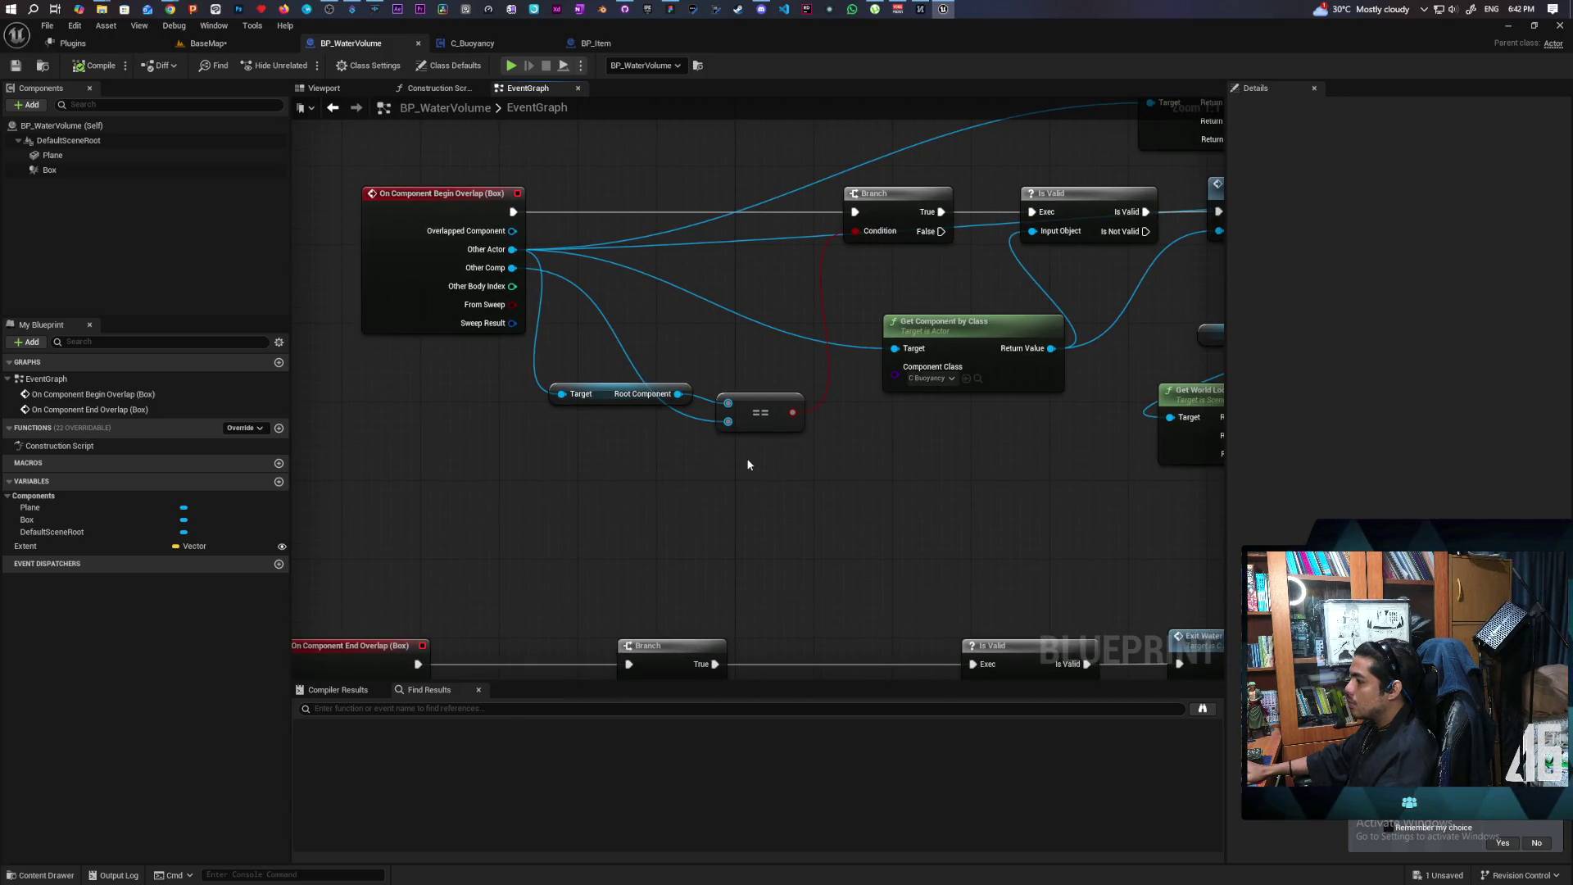
mouse_move(779, 432)
mouse_down()
mouse_move(639, 385)
mouse_move(730, 387)
mouse_move(643, 407)
mouse_move(756, 420)
mouse_up()
text(not)
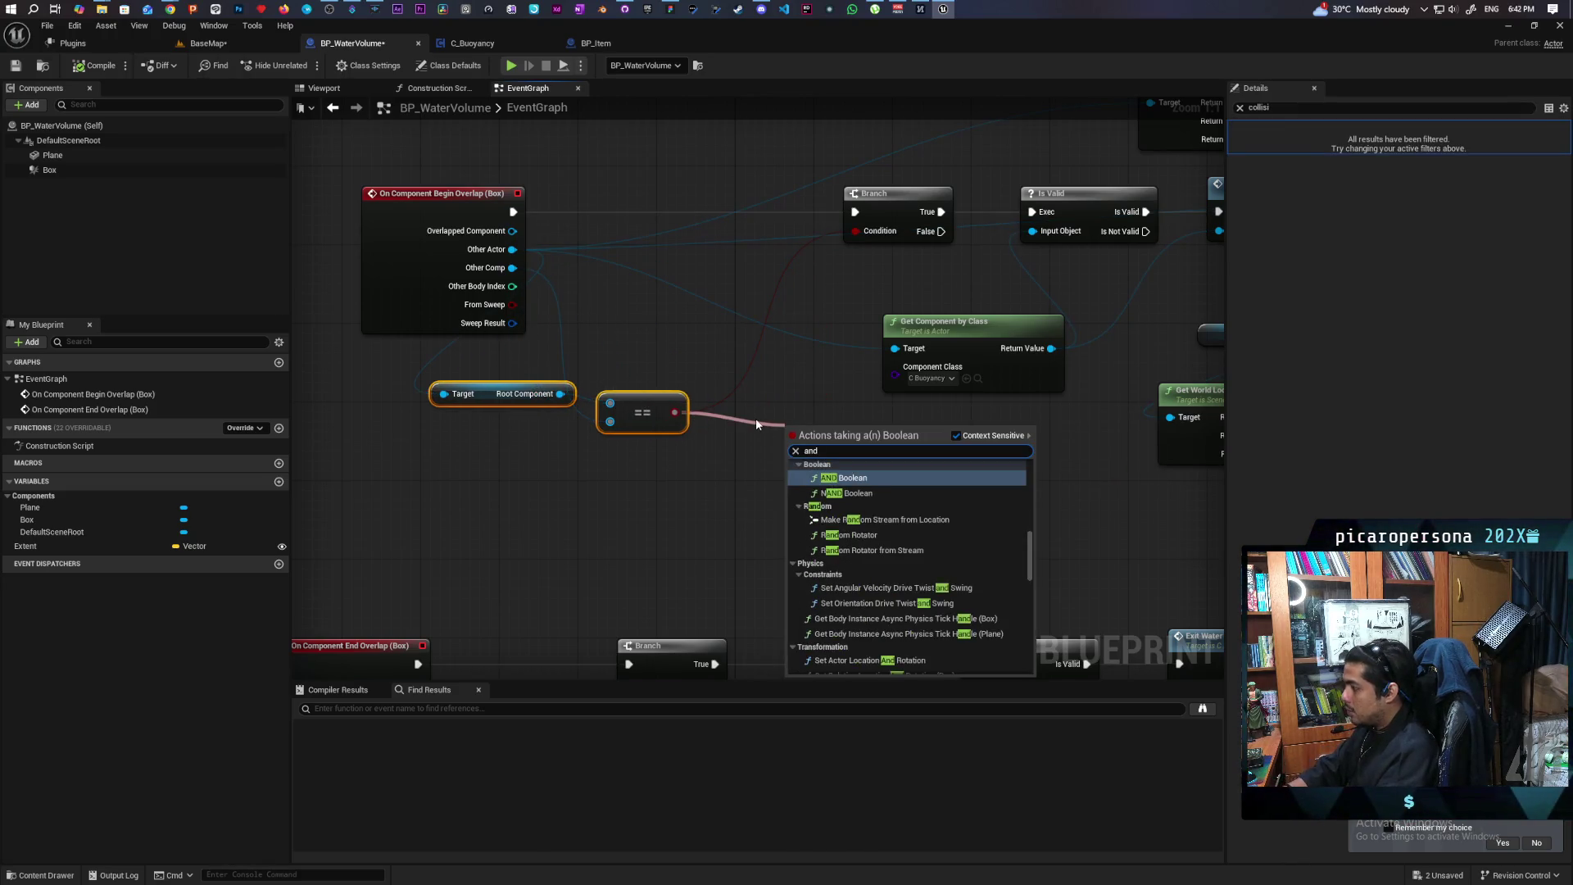
drag(886, 432, 853, 233)
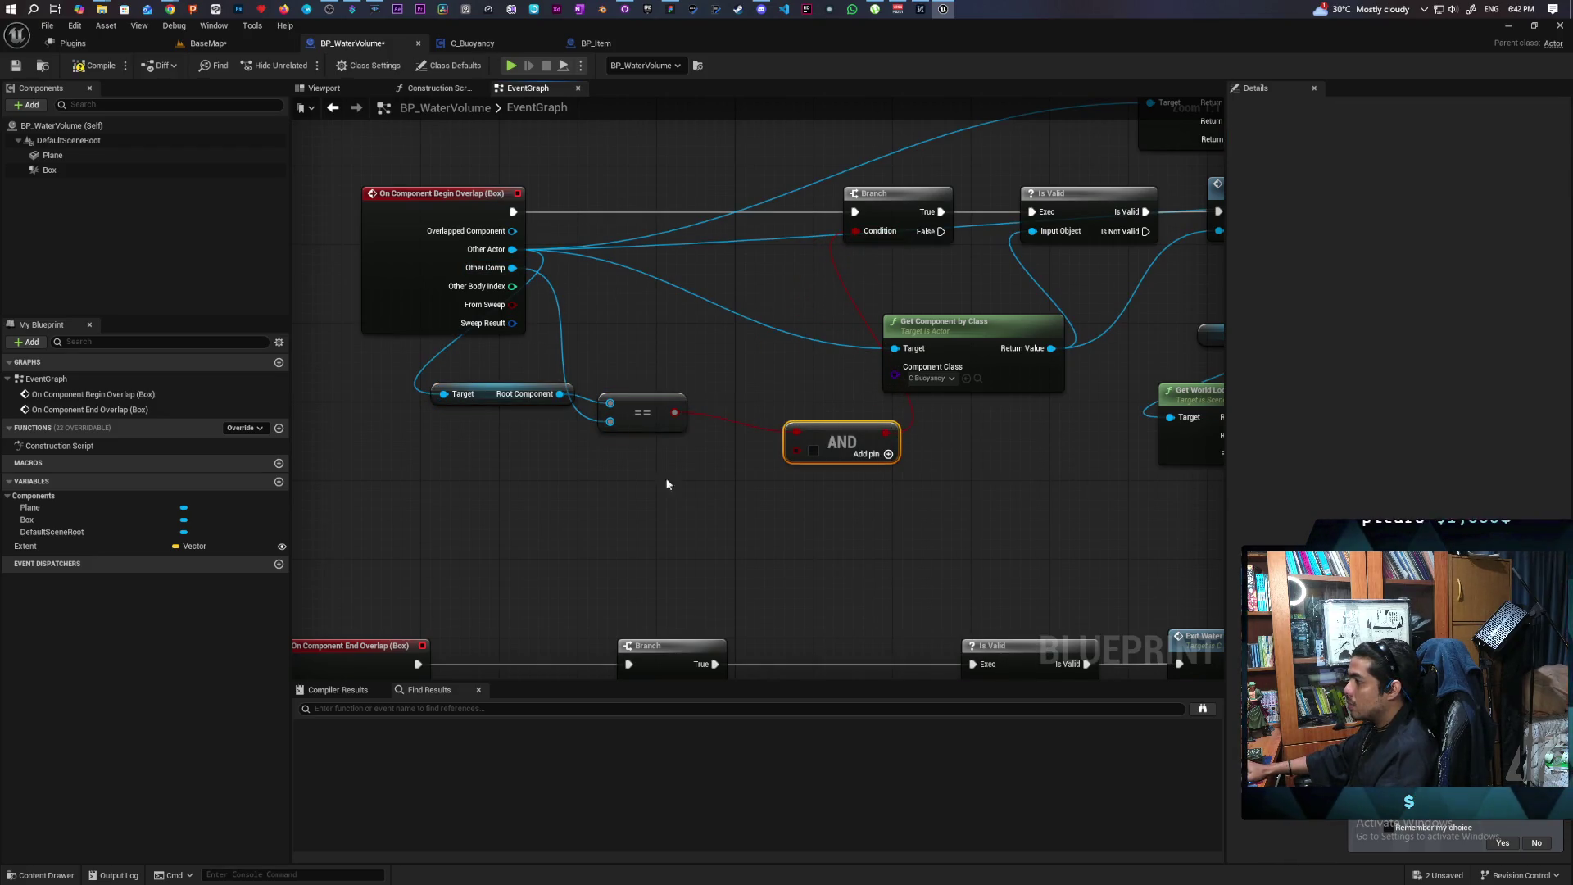
Compare Other Actor against Get Player Character with a Not Equal node, and save
mouse_move(511, 269)
mouse_down()
mouse_move(550, 442)
mouse_move(574, 448)
mouse_up()
text(not e)
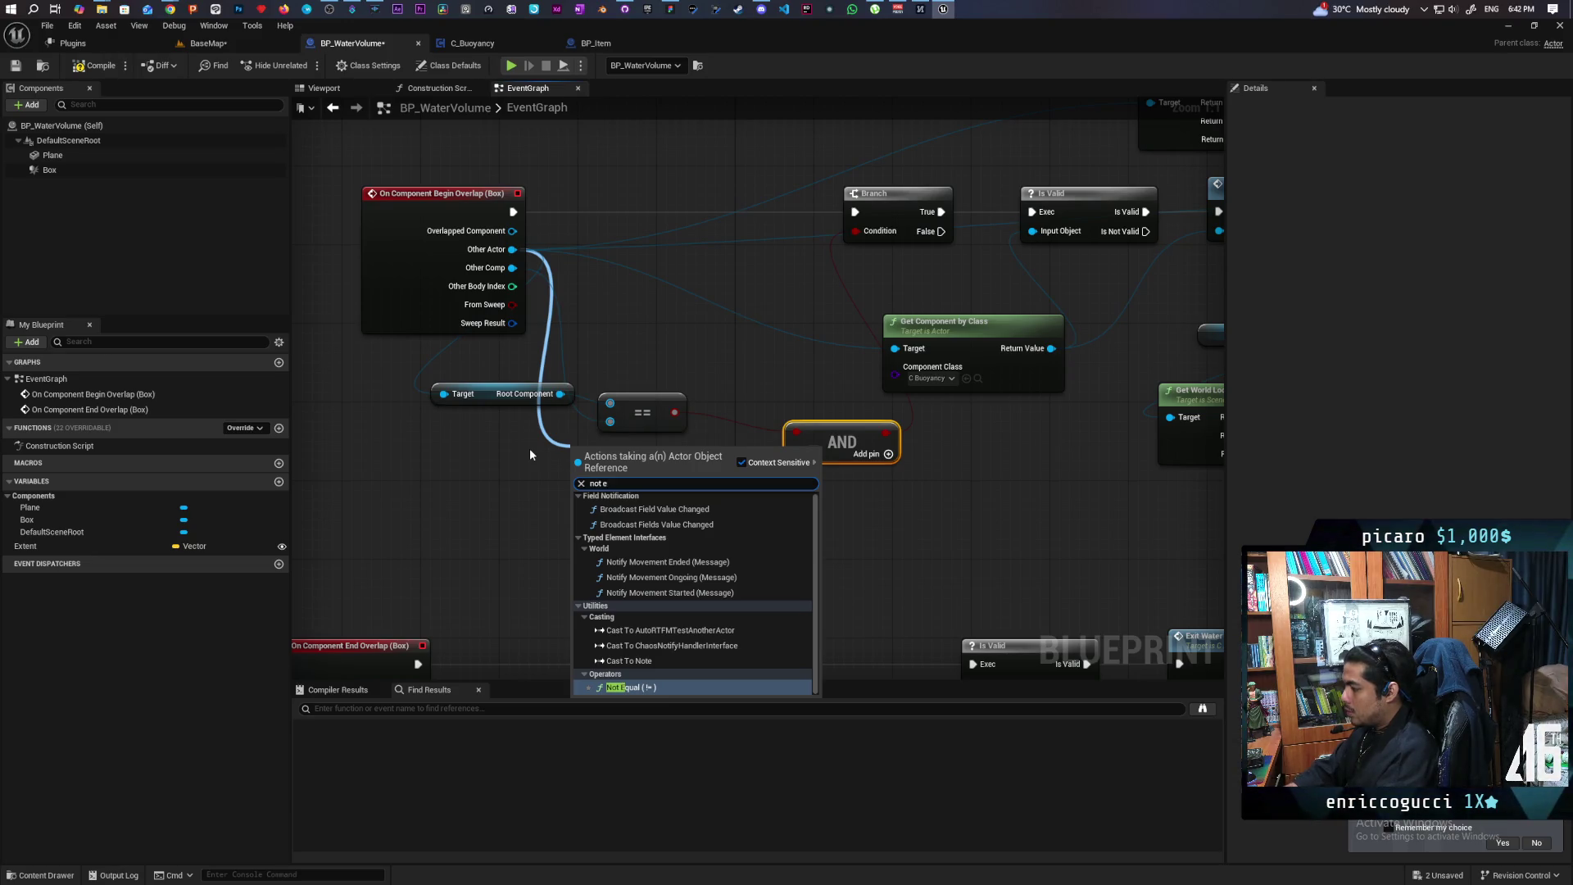
text(qual)
key(Return)
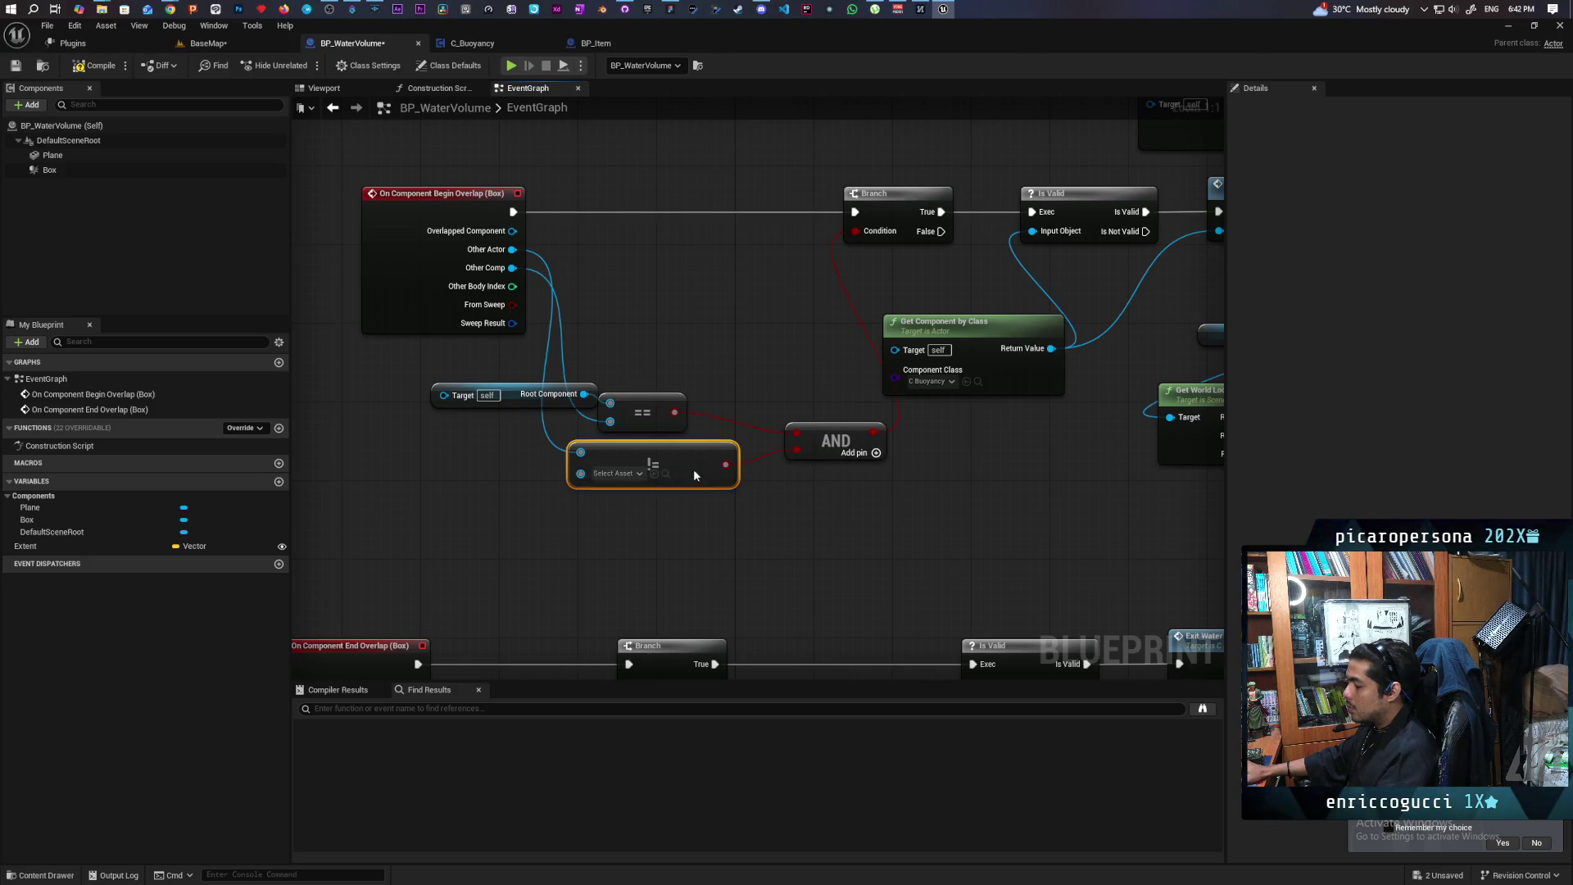
drag(699, 479, 728, 500)
drag(610, 496, 514, 539)
text(get)
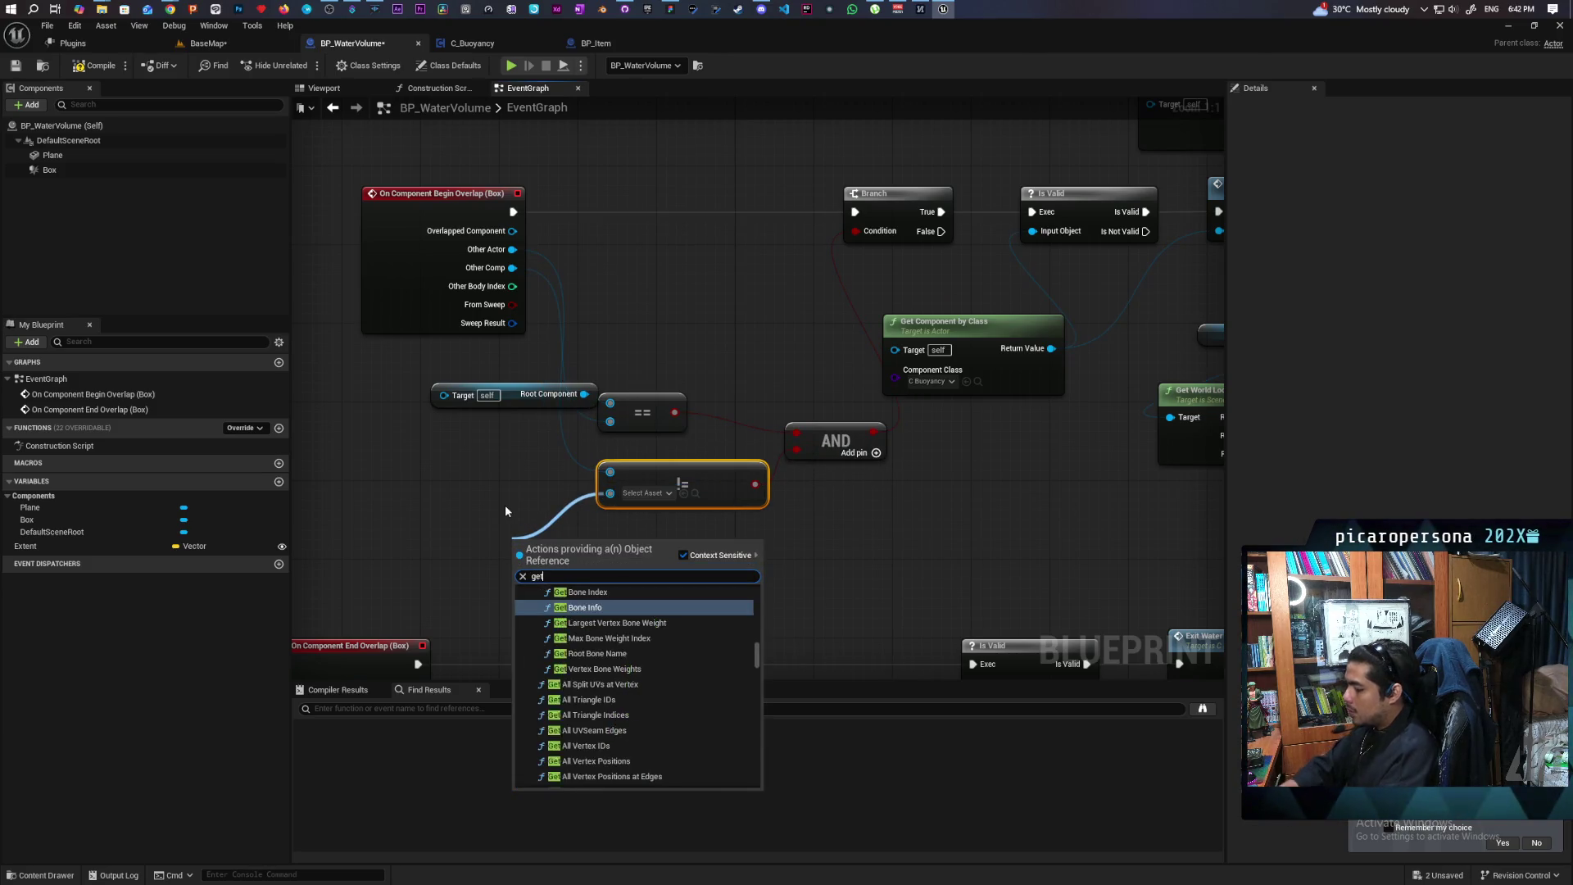
text( player cha)
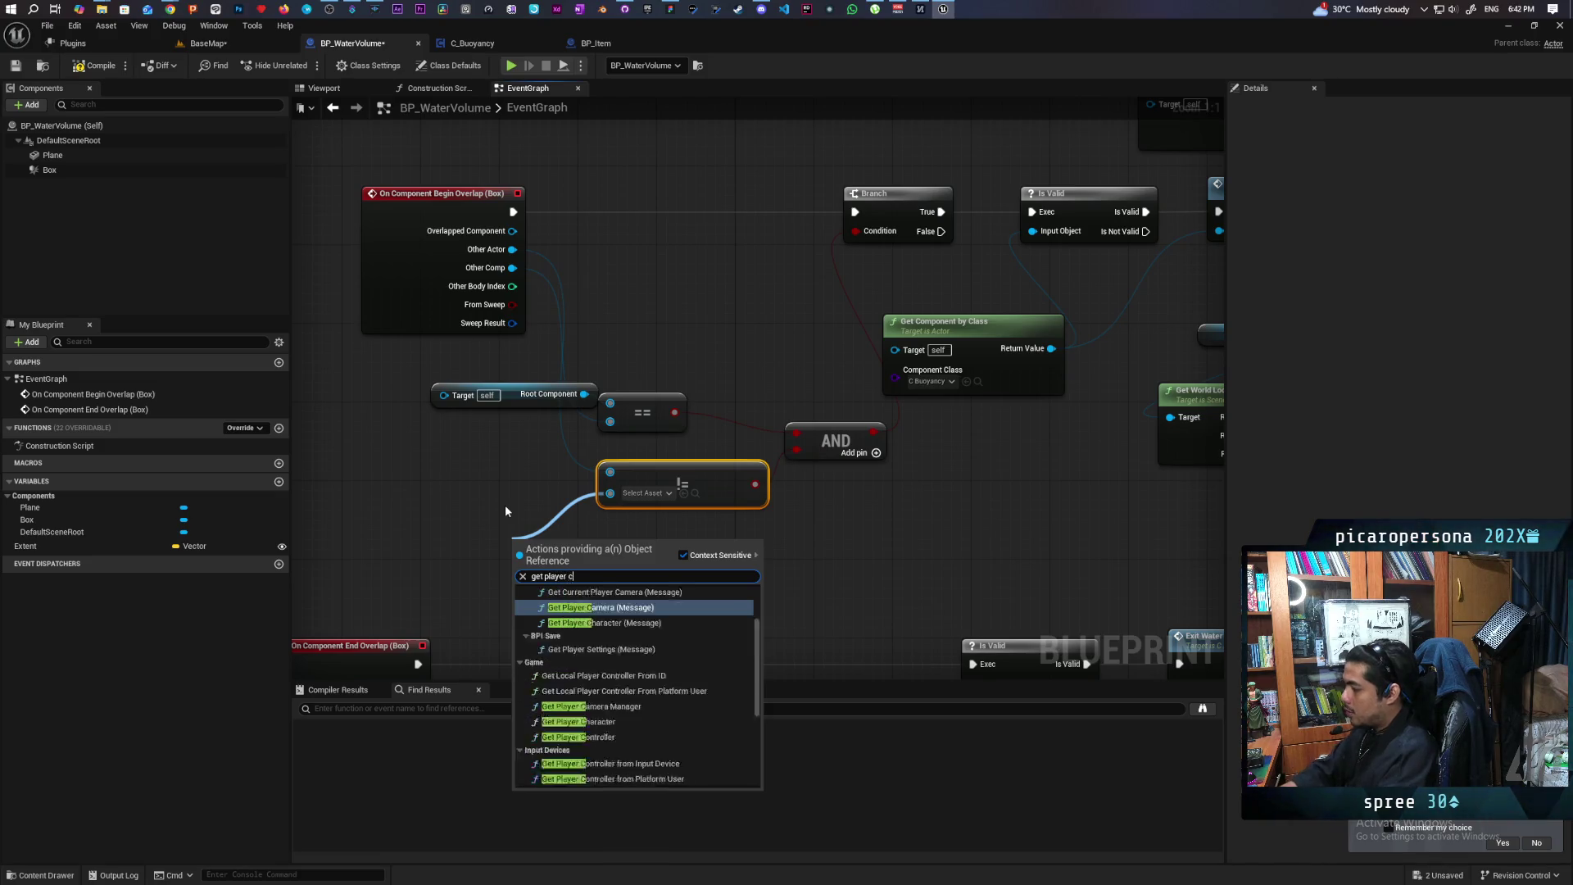
key(Down)
key(Return)
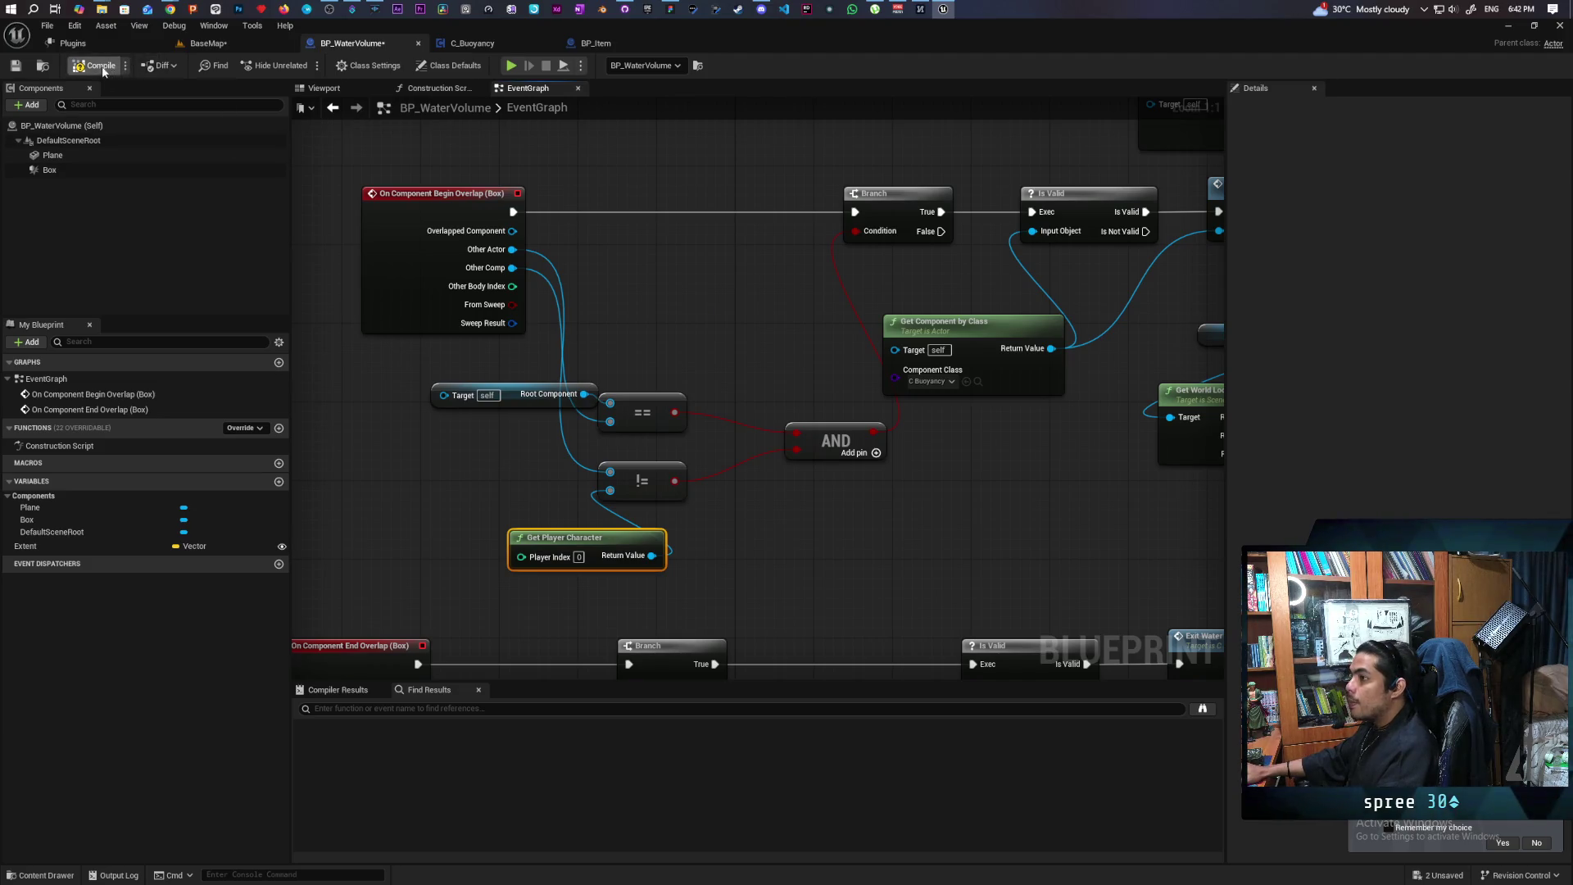
key(ctrl+s)
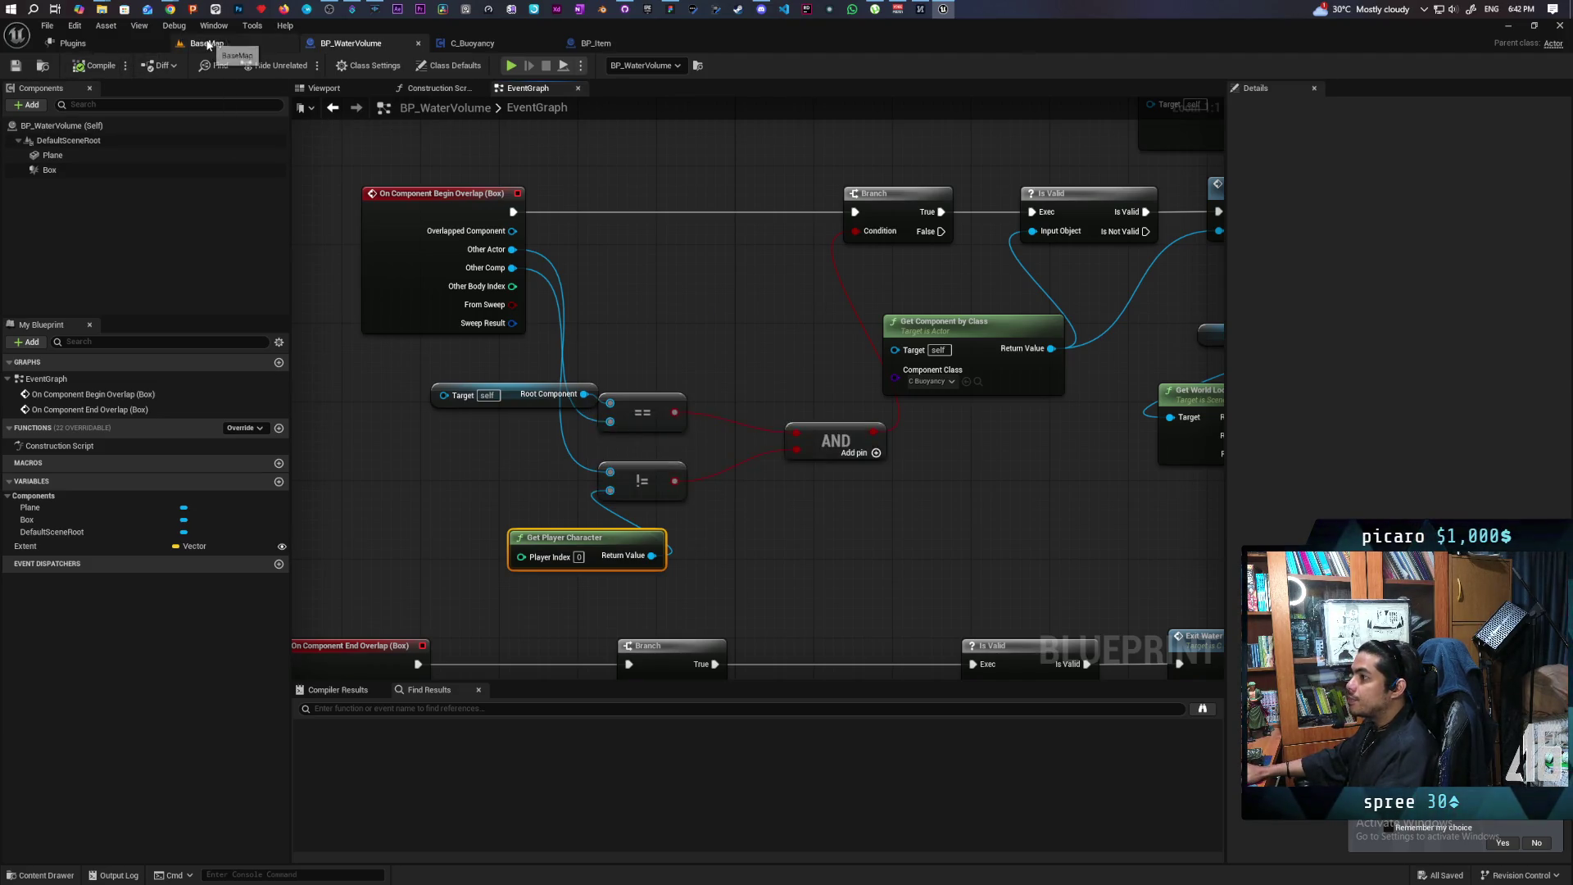
click(187, 41)
Start a playtest, consume a wisp's essence and possess the small blue ball
click(312, 65)
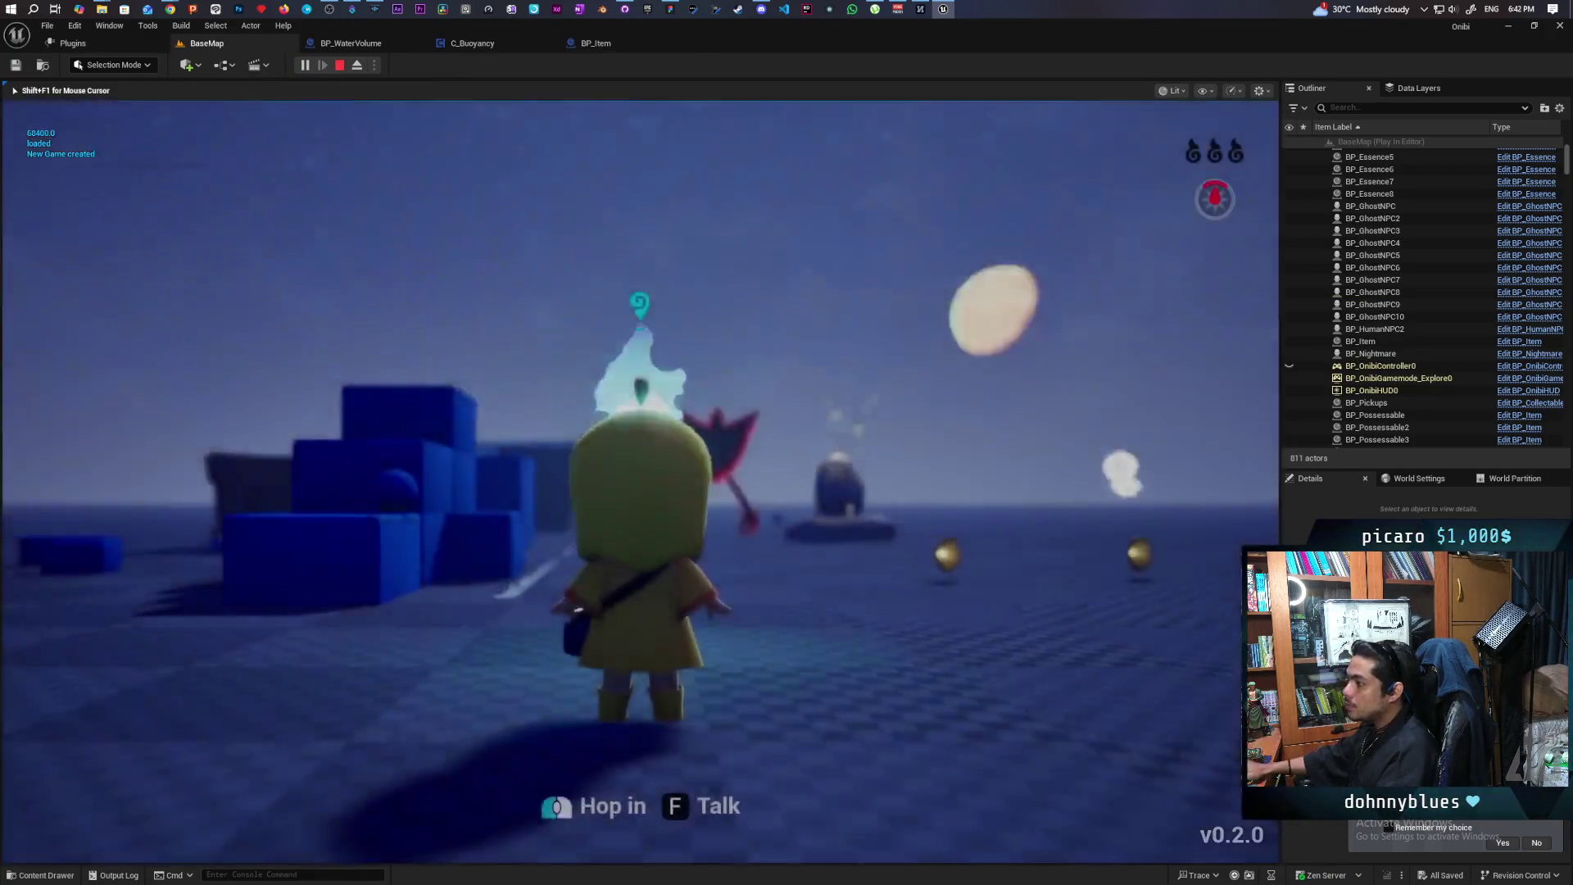
key(w)
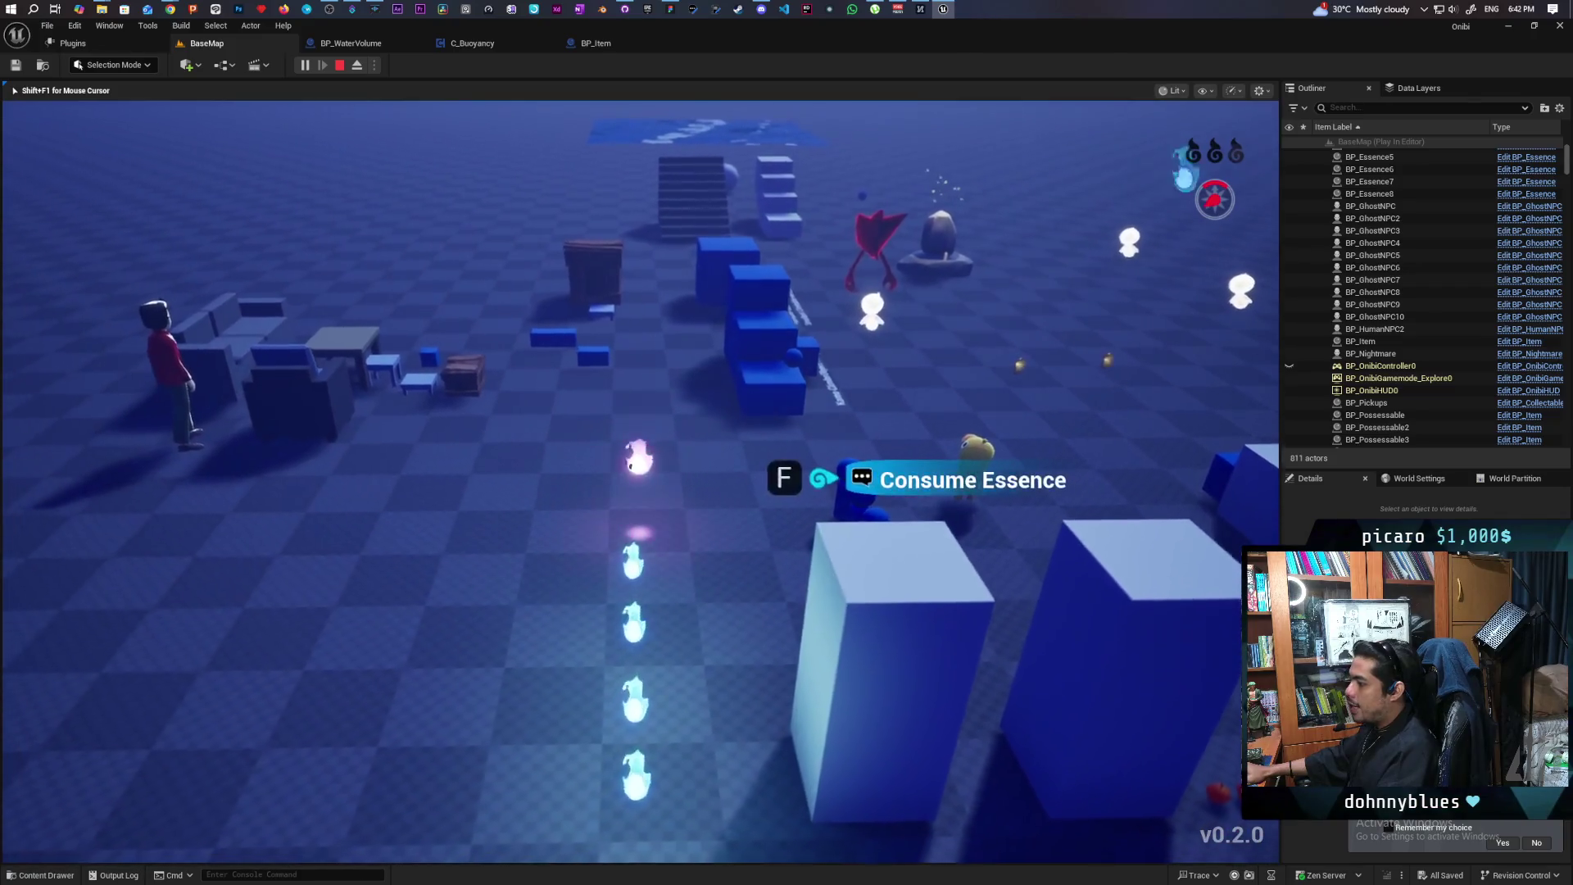
key(f)
key(w)
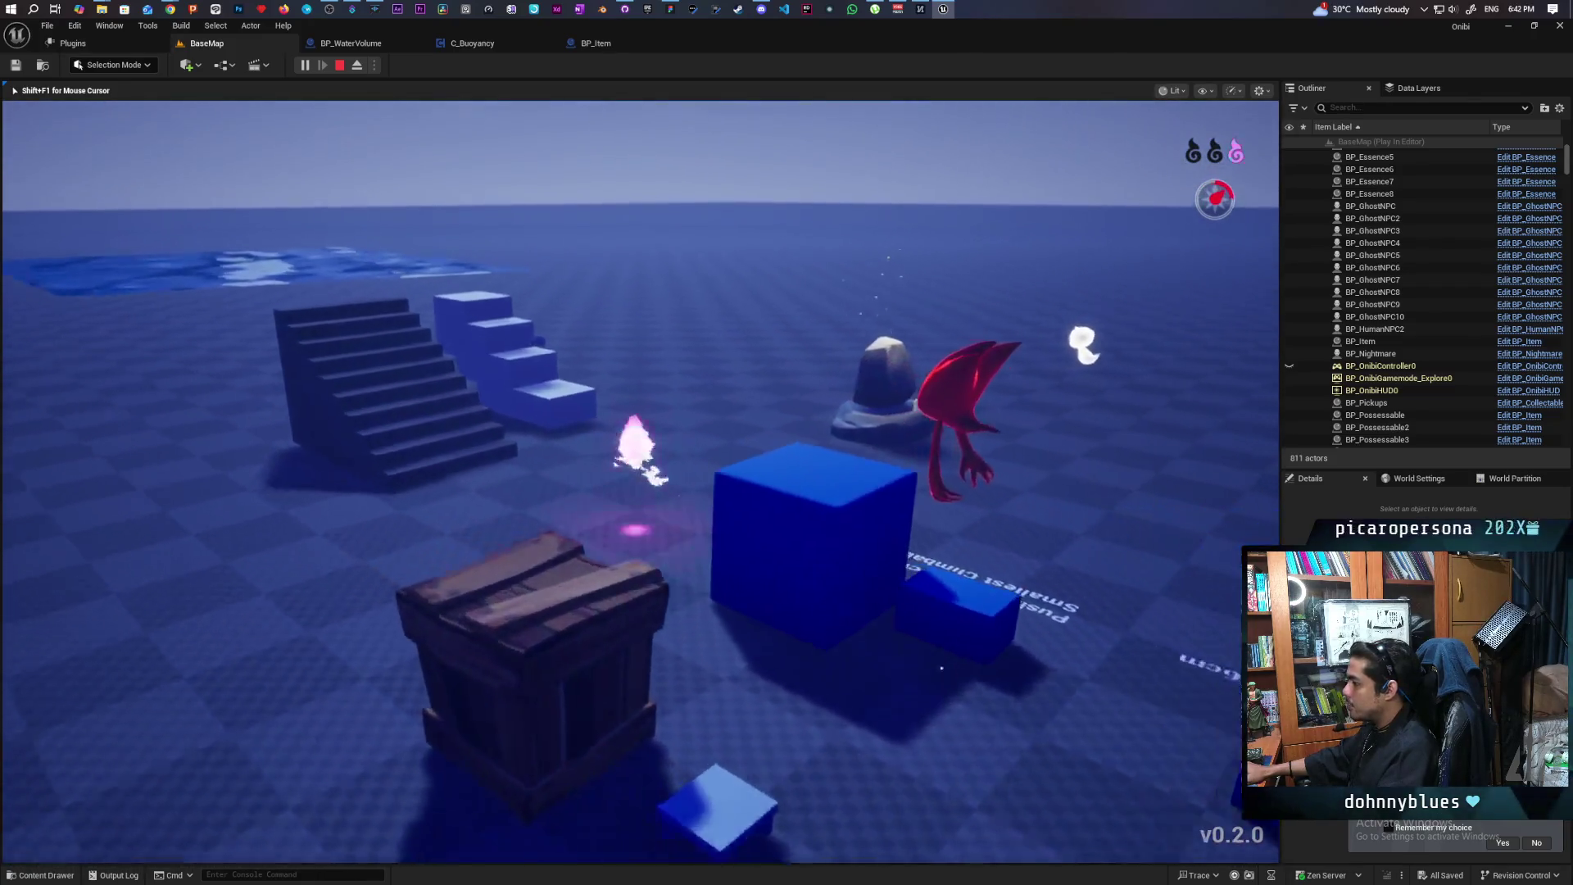
key(w)
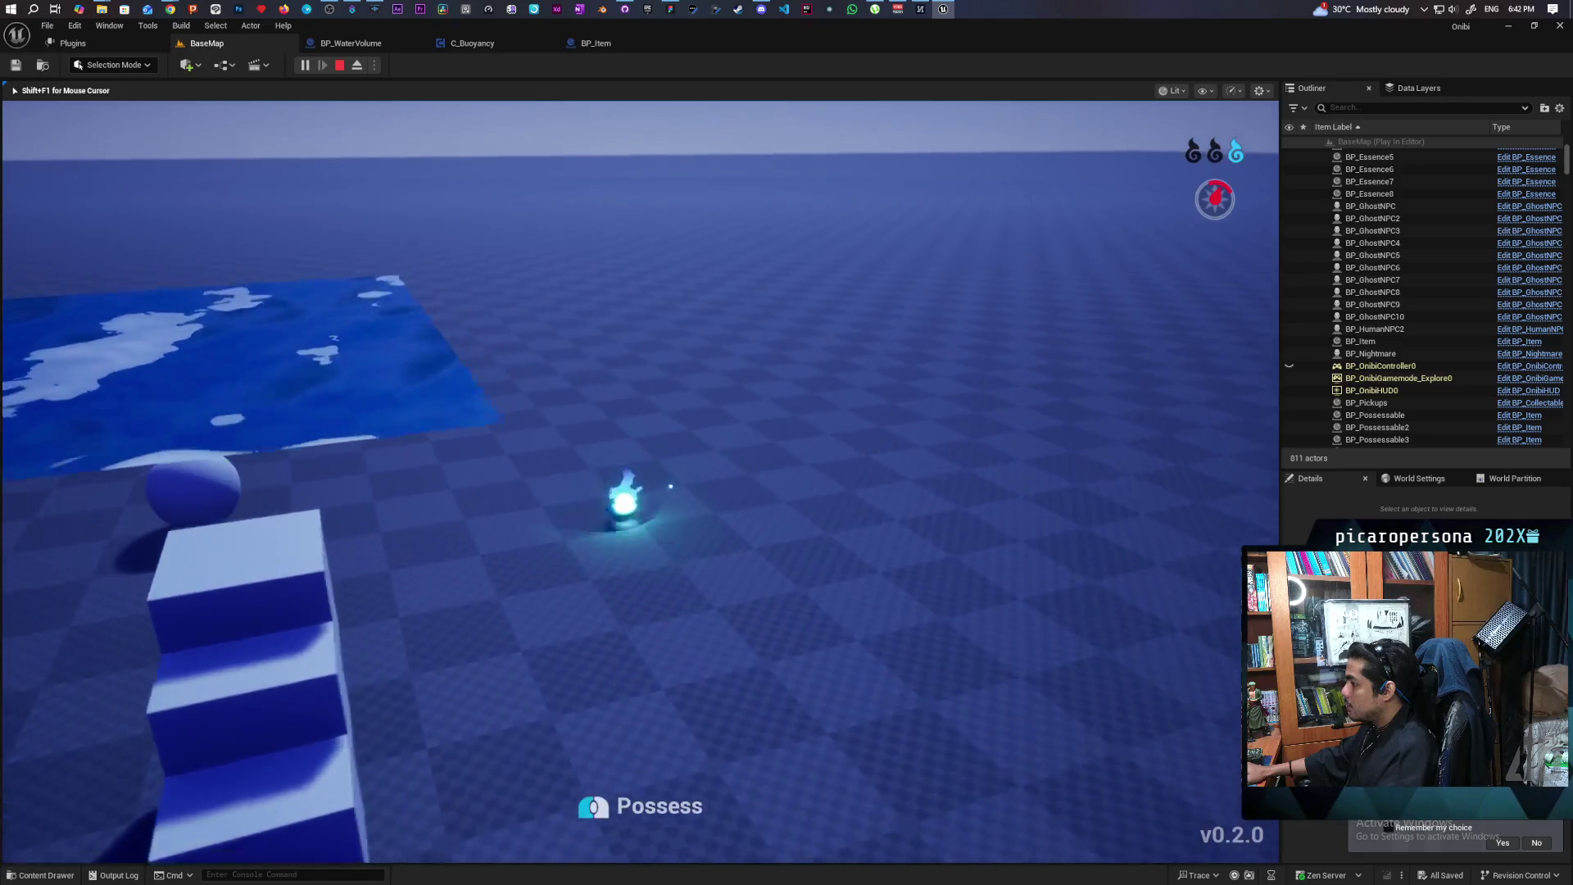
key(f)
Roll the ball toward the stairs, move the ghost over the water, then stop playing
key(w)
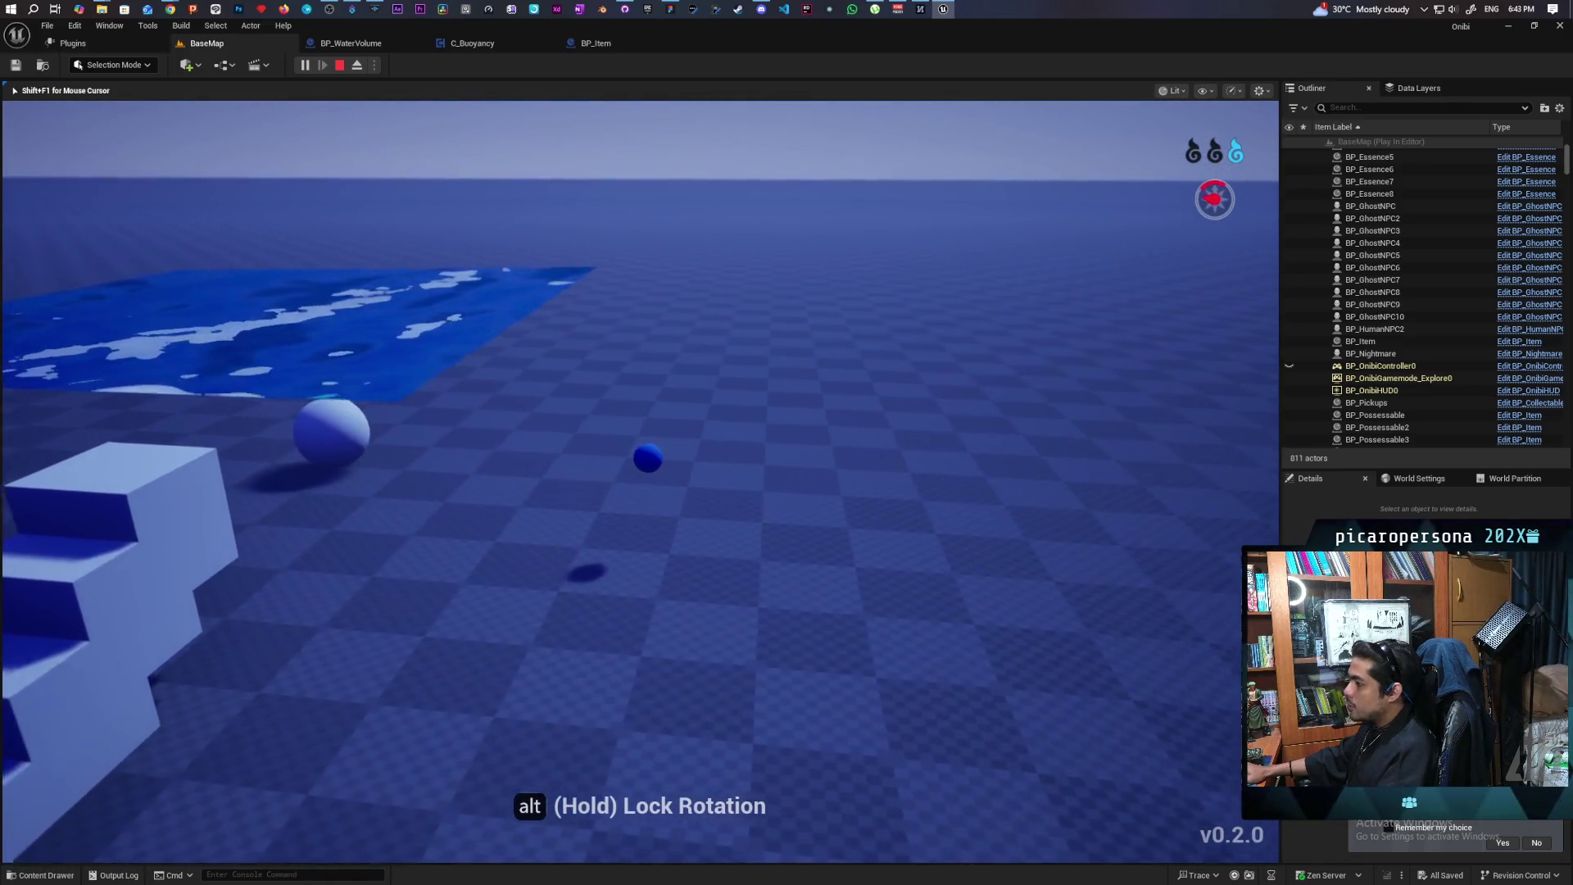
mouse_move(787, 443)
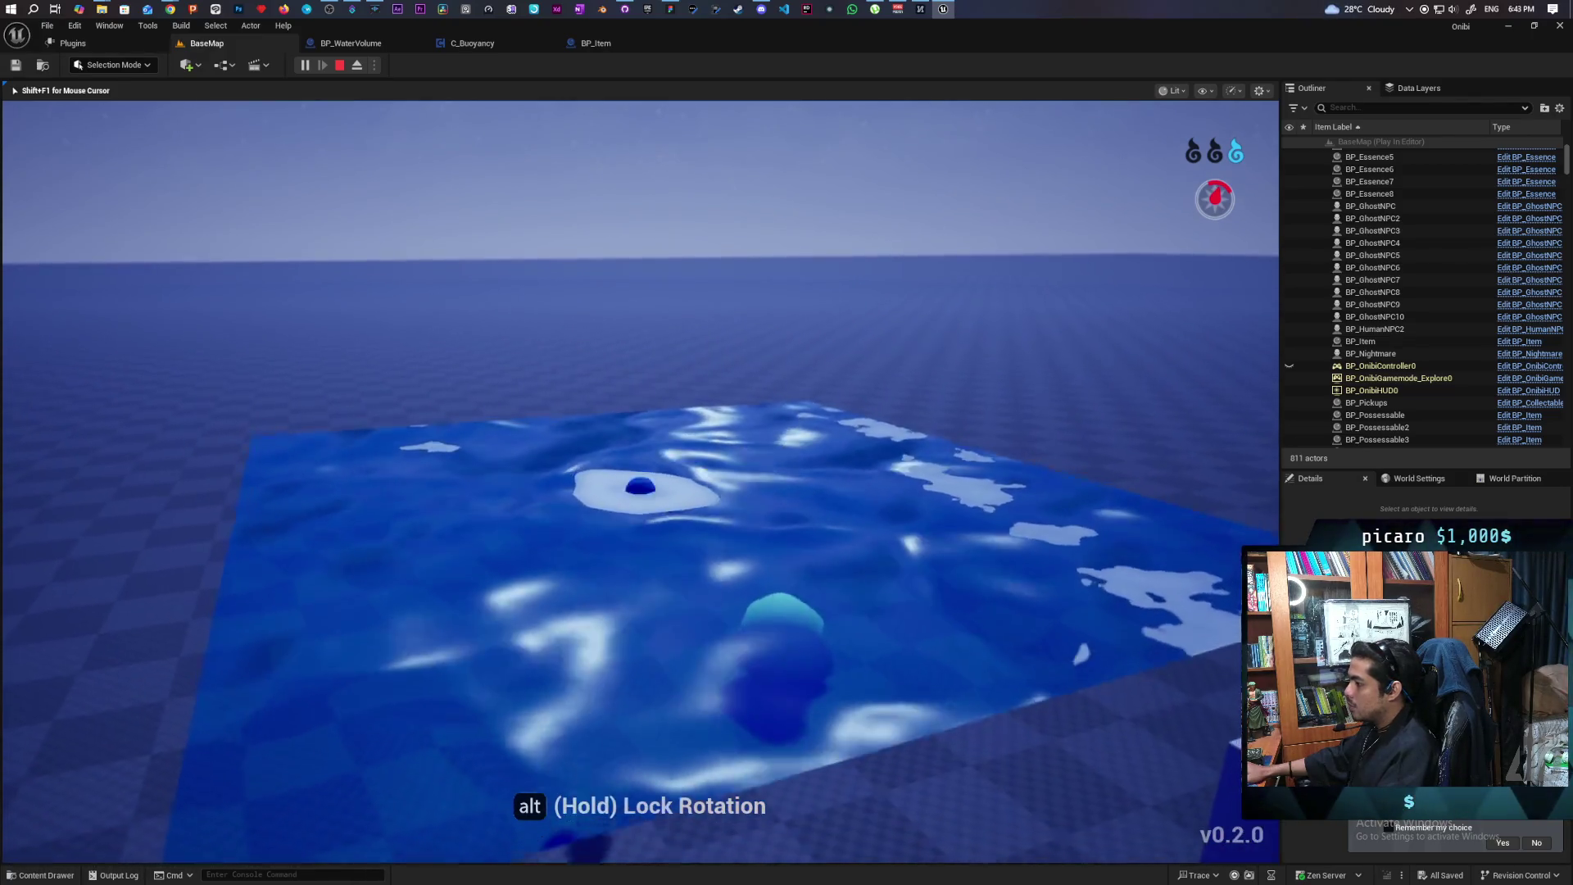
key(w)
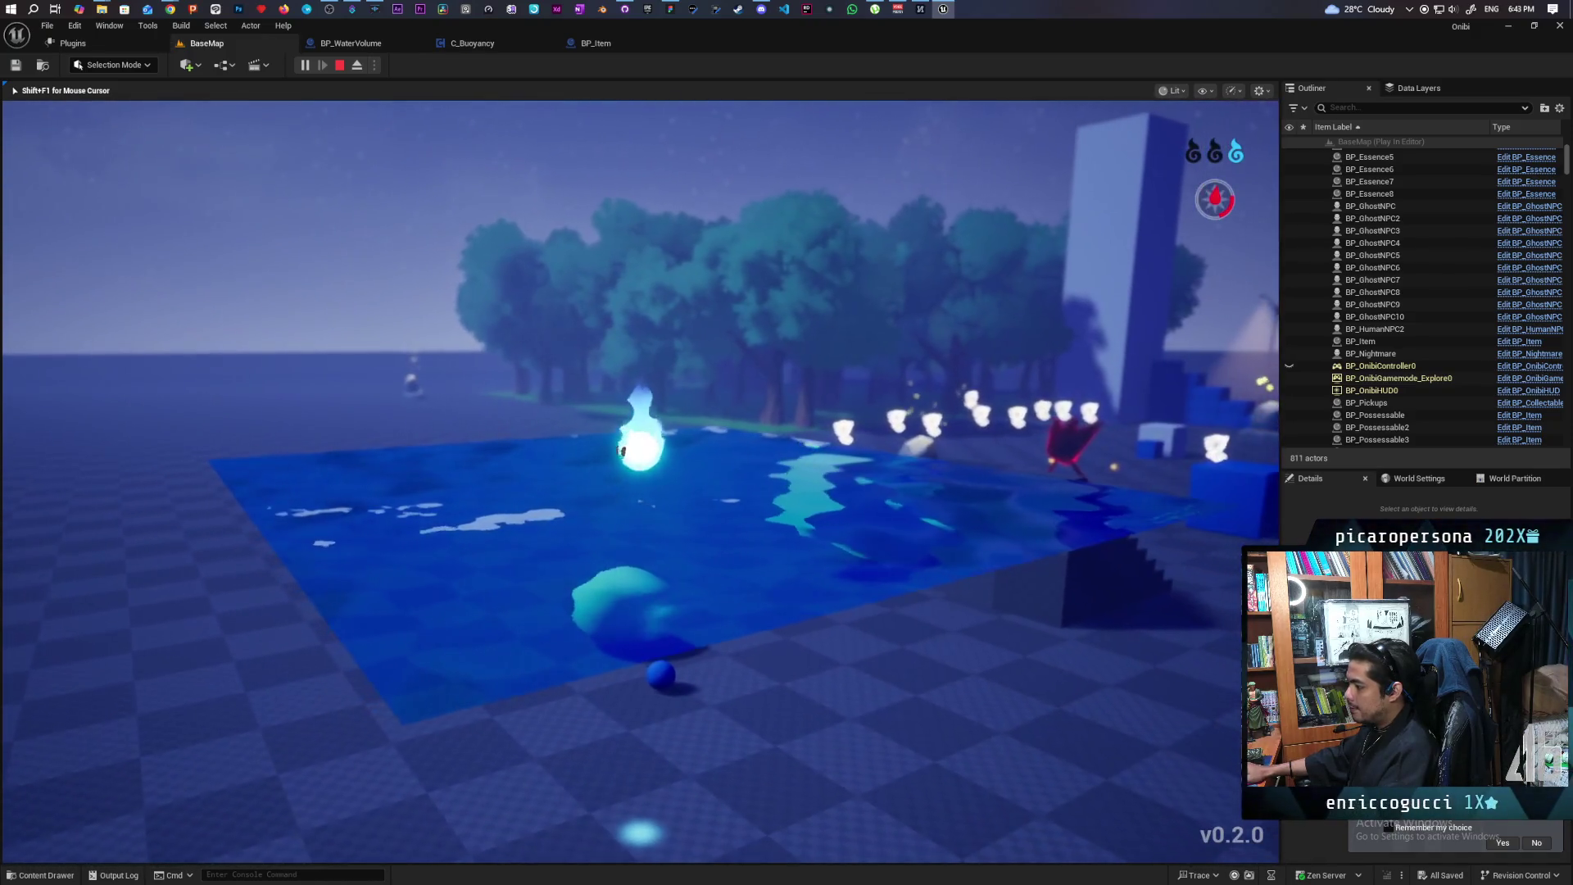
key(shift)
key(w)
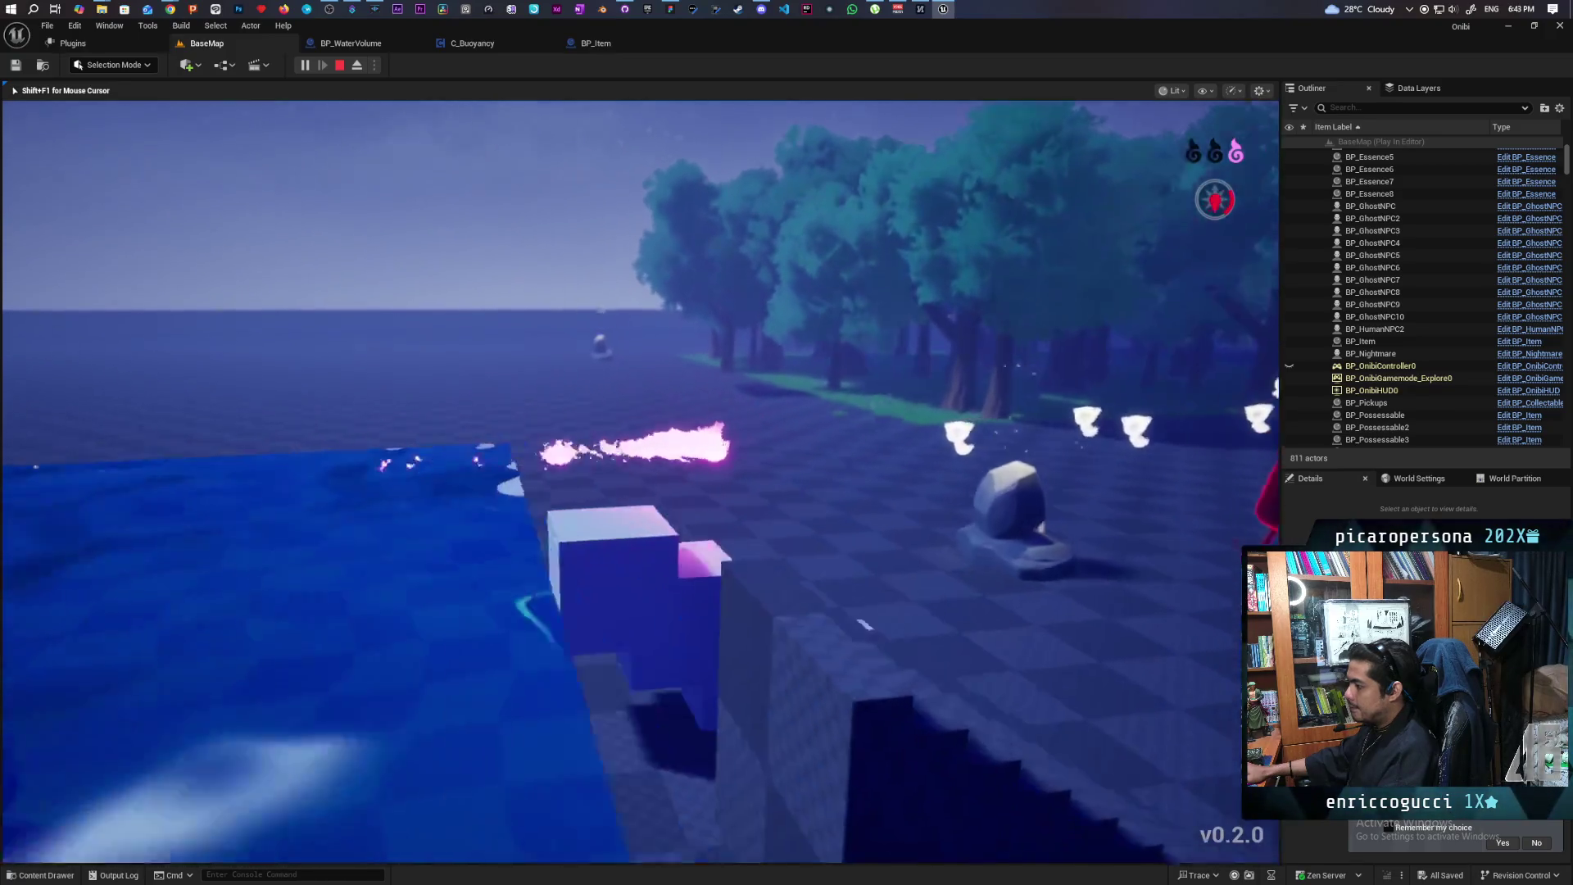
key(Escape)
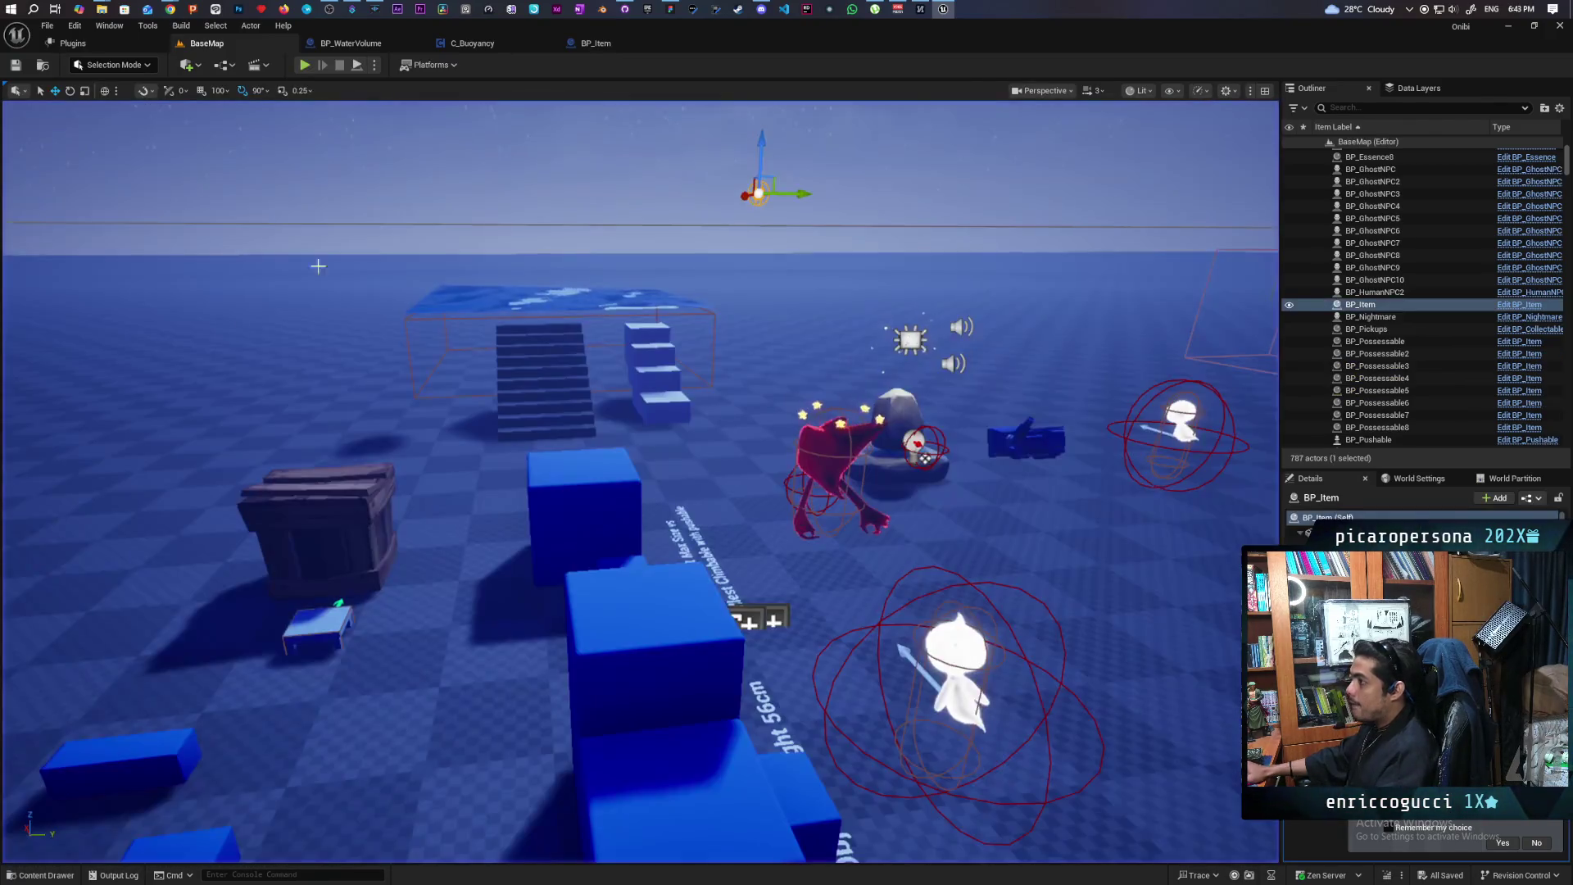
click(607, 46)
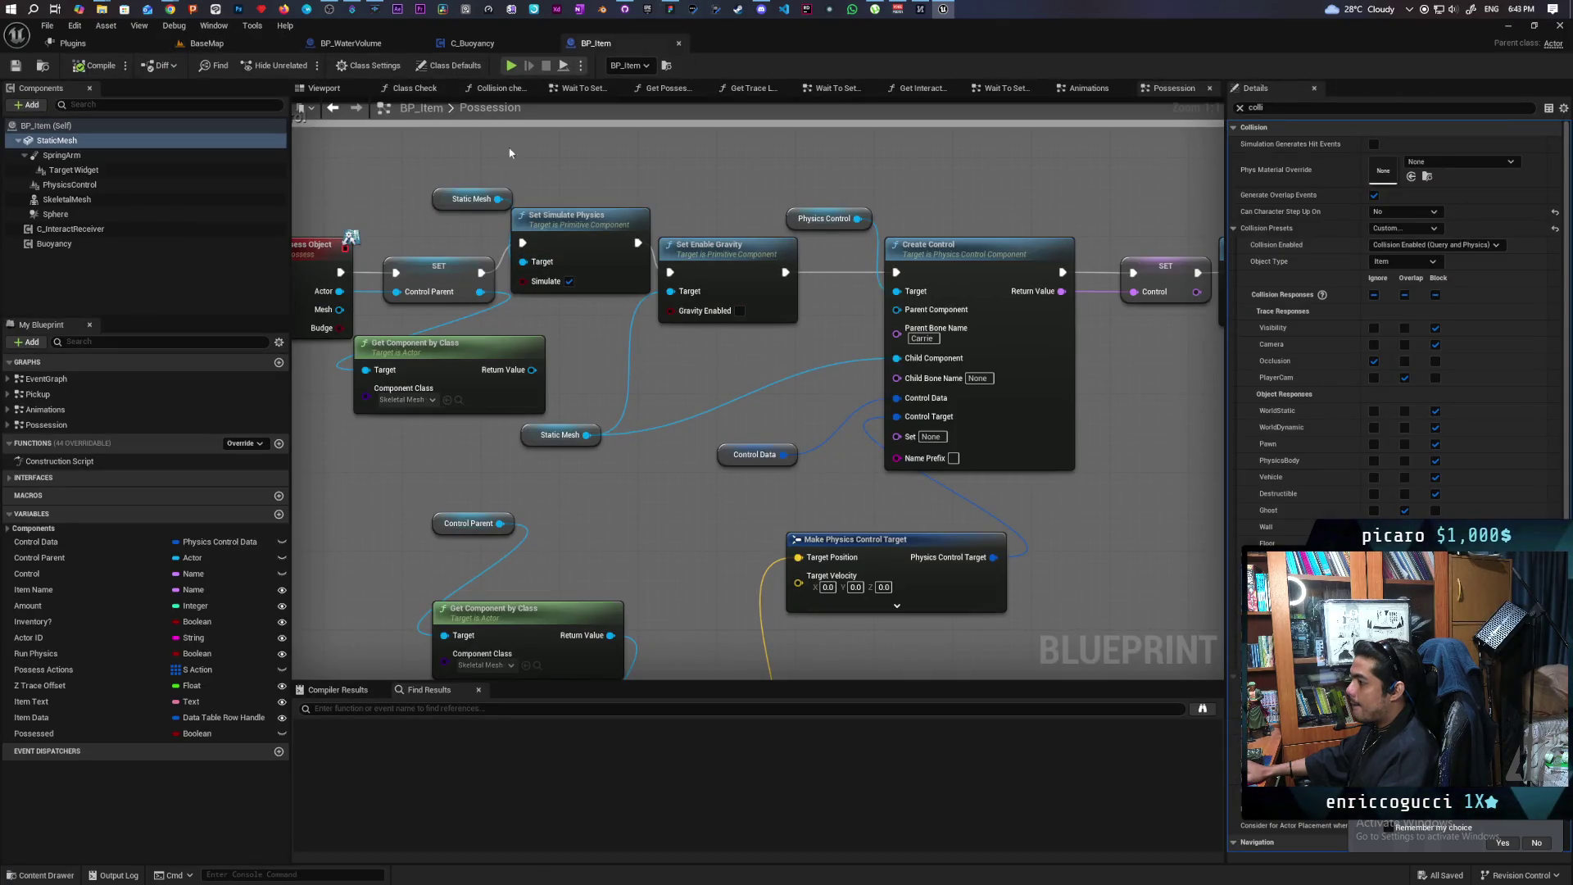
Feed == into the Branch, chain a duplicate Branch, and print 'player' on its False path
click(482, 46)
click(357, 43)
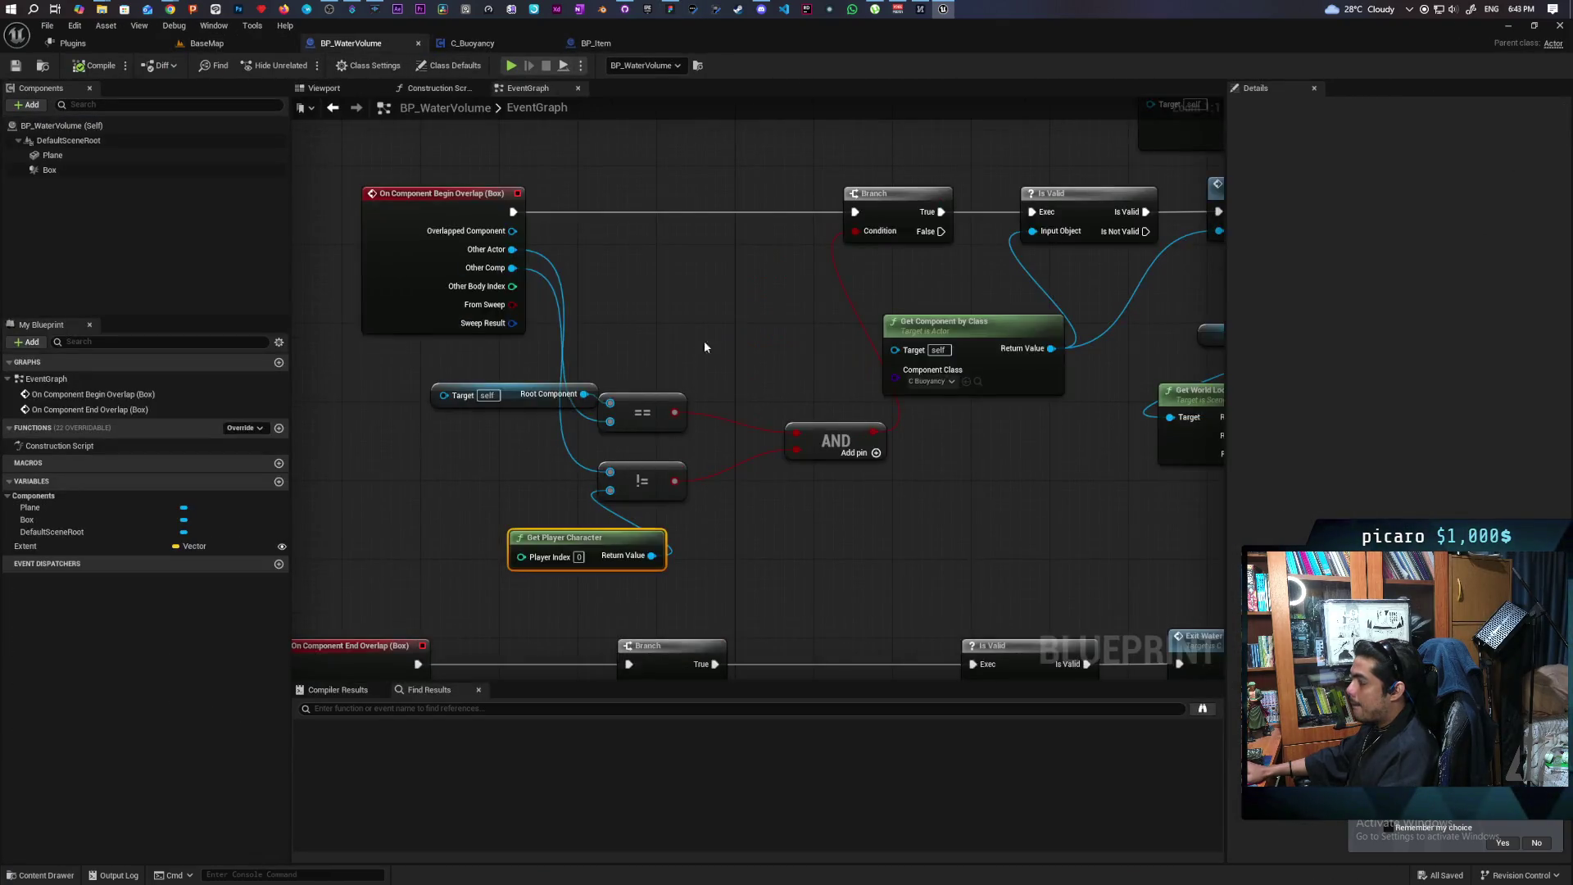
drag(898, 314, 839, 298)
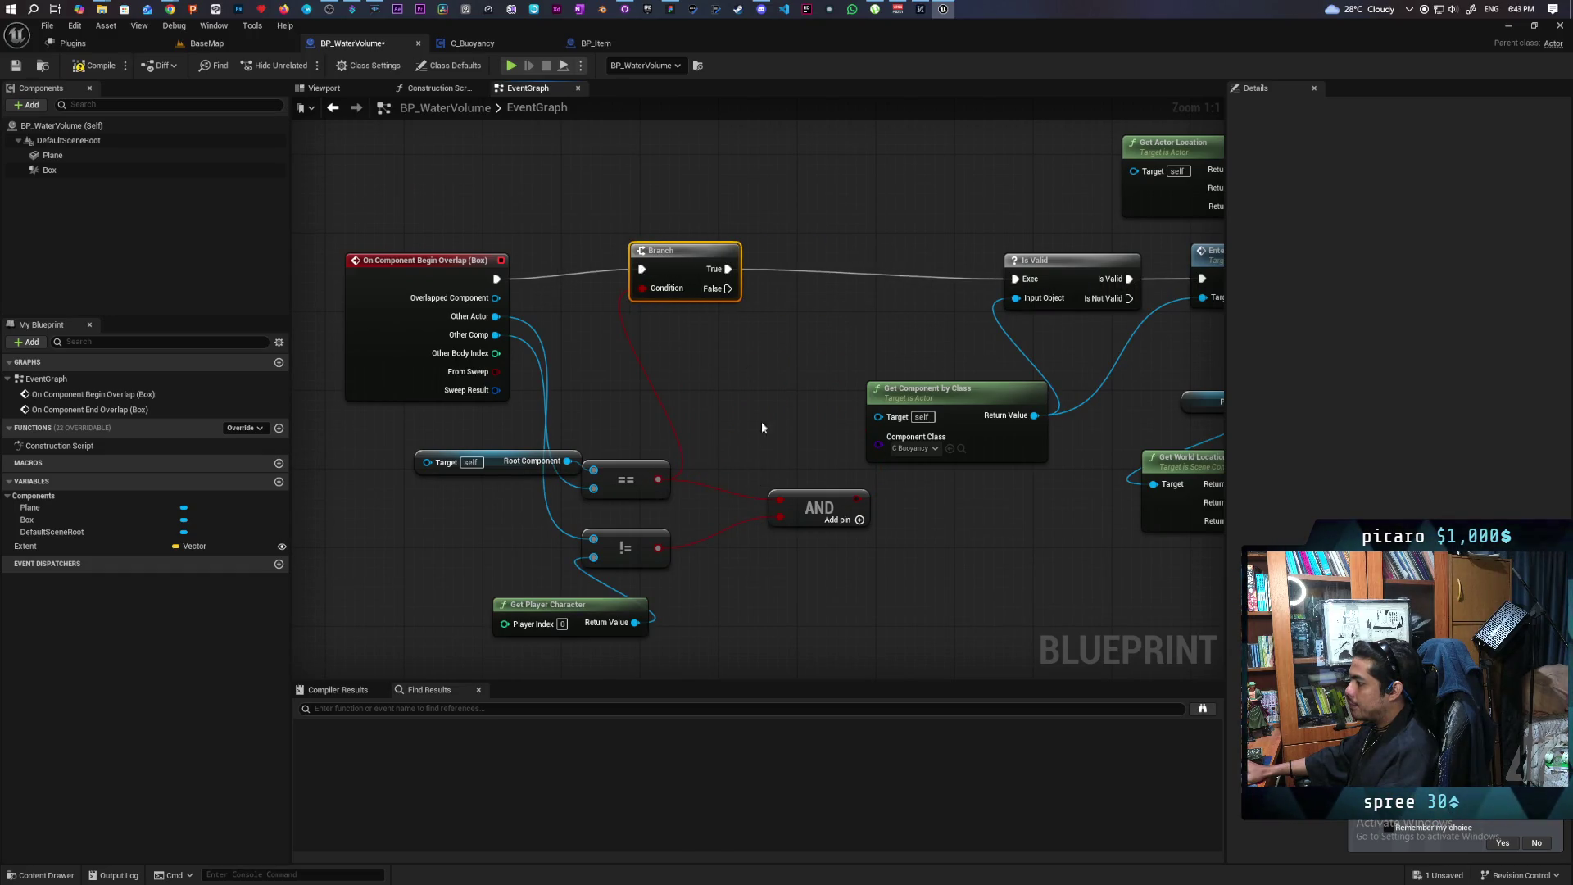
key(ctrl+d)
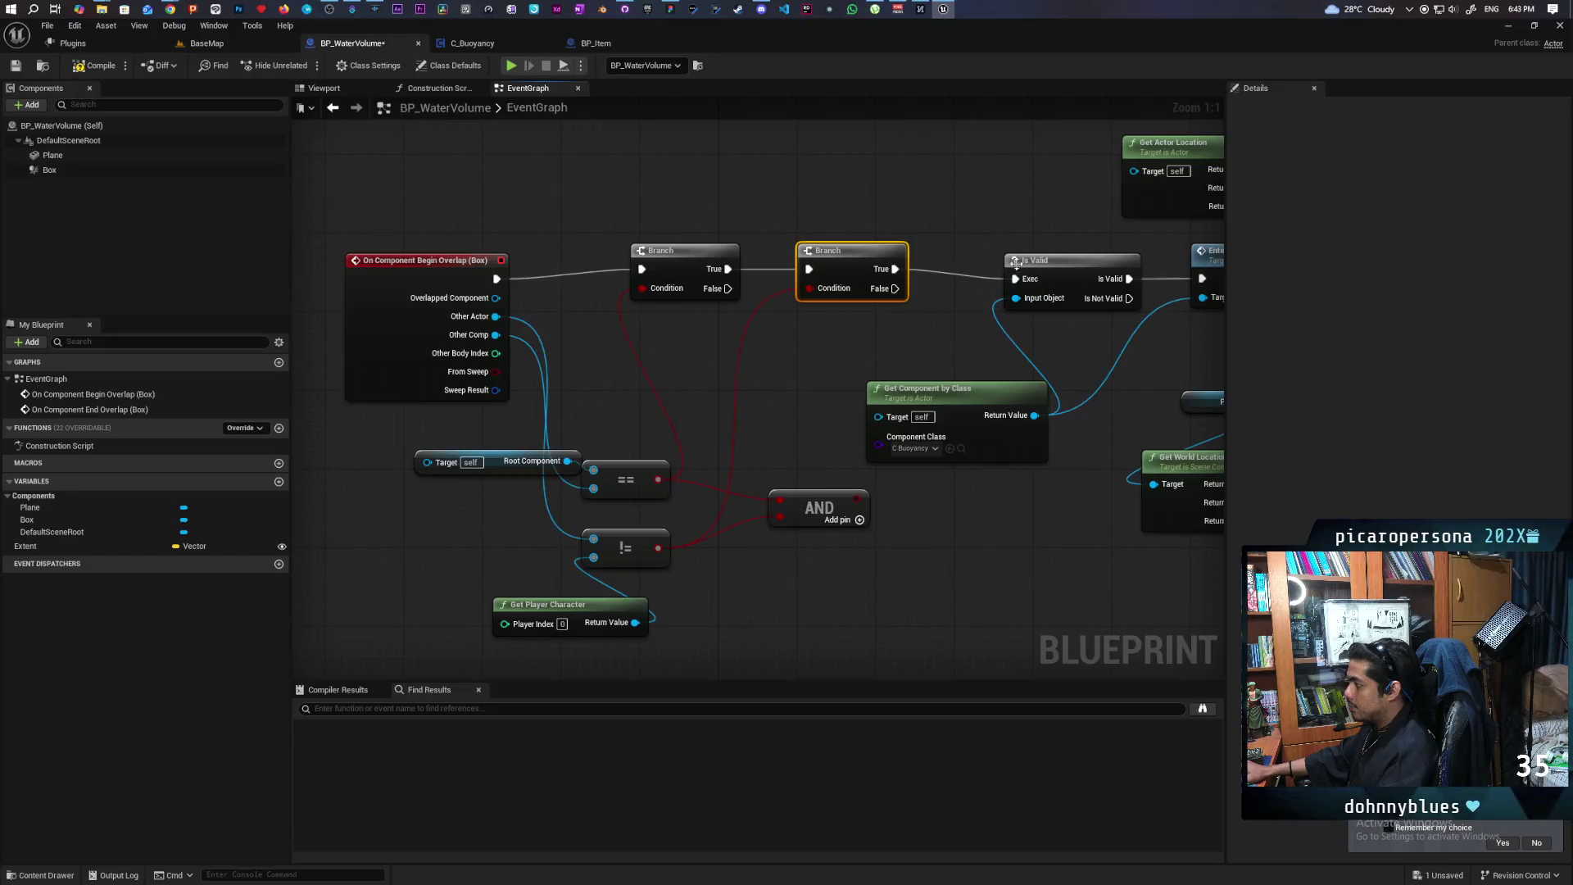
key(ctrl+v)
mouse_move(701, 352)
mouse_down()
mouse_move(744, 239)
mouse_move(759, 241)
mouse_up()
click(714, 299)
drag(700, 352, 762, 244)
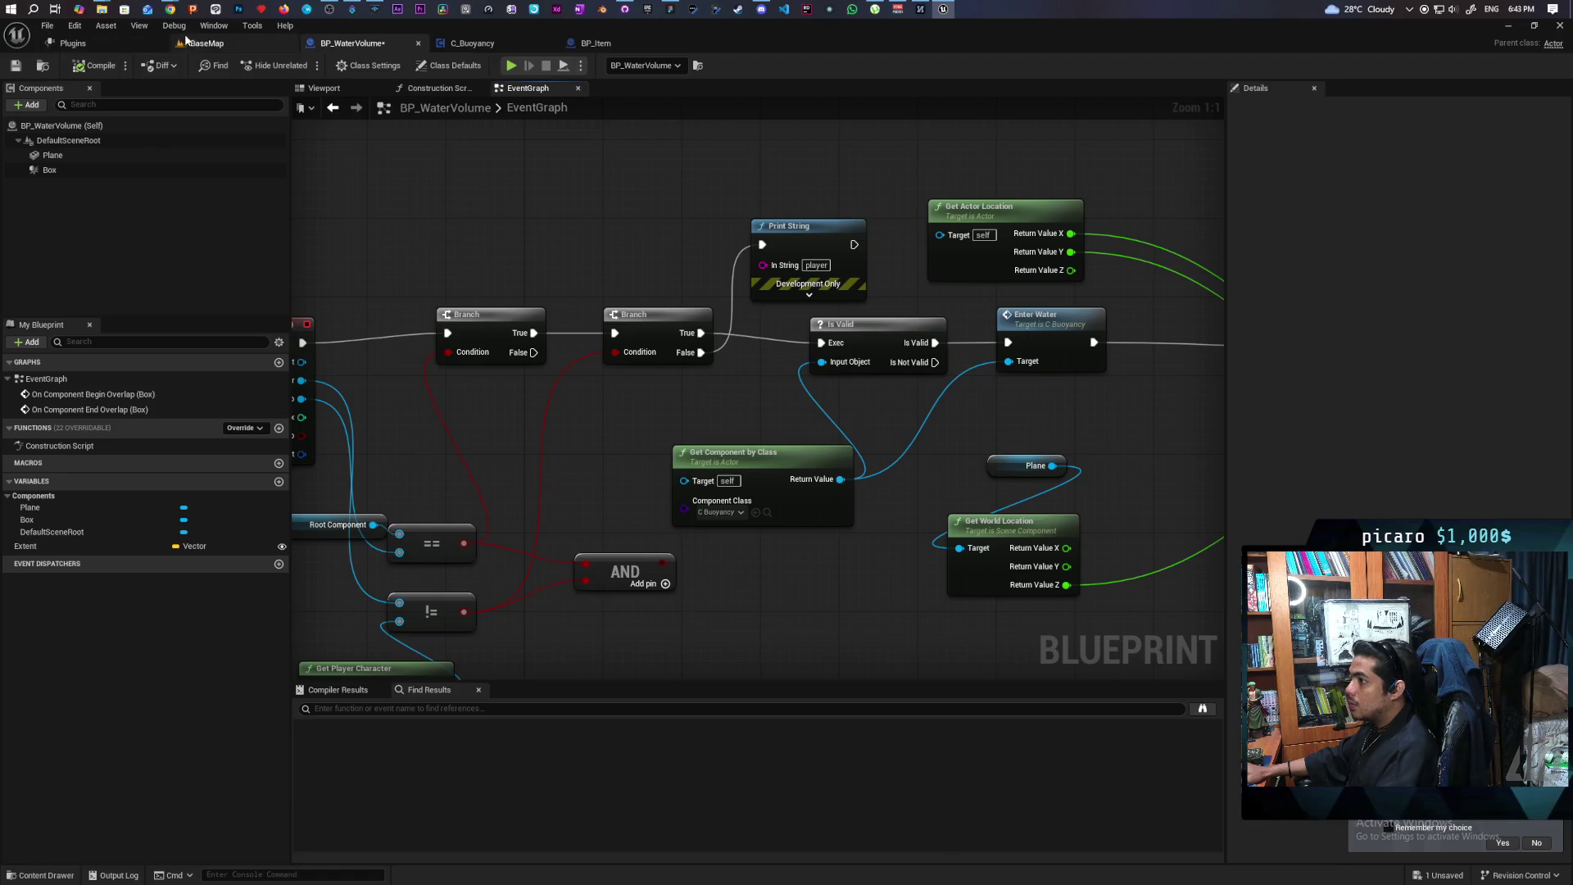
click(218, 45)
key(alt+p)
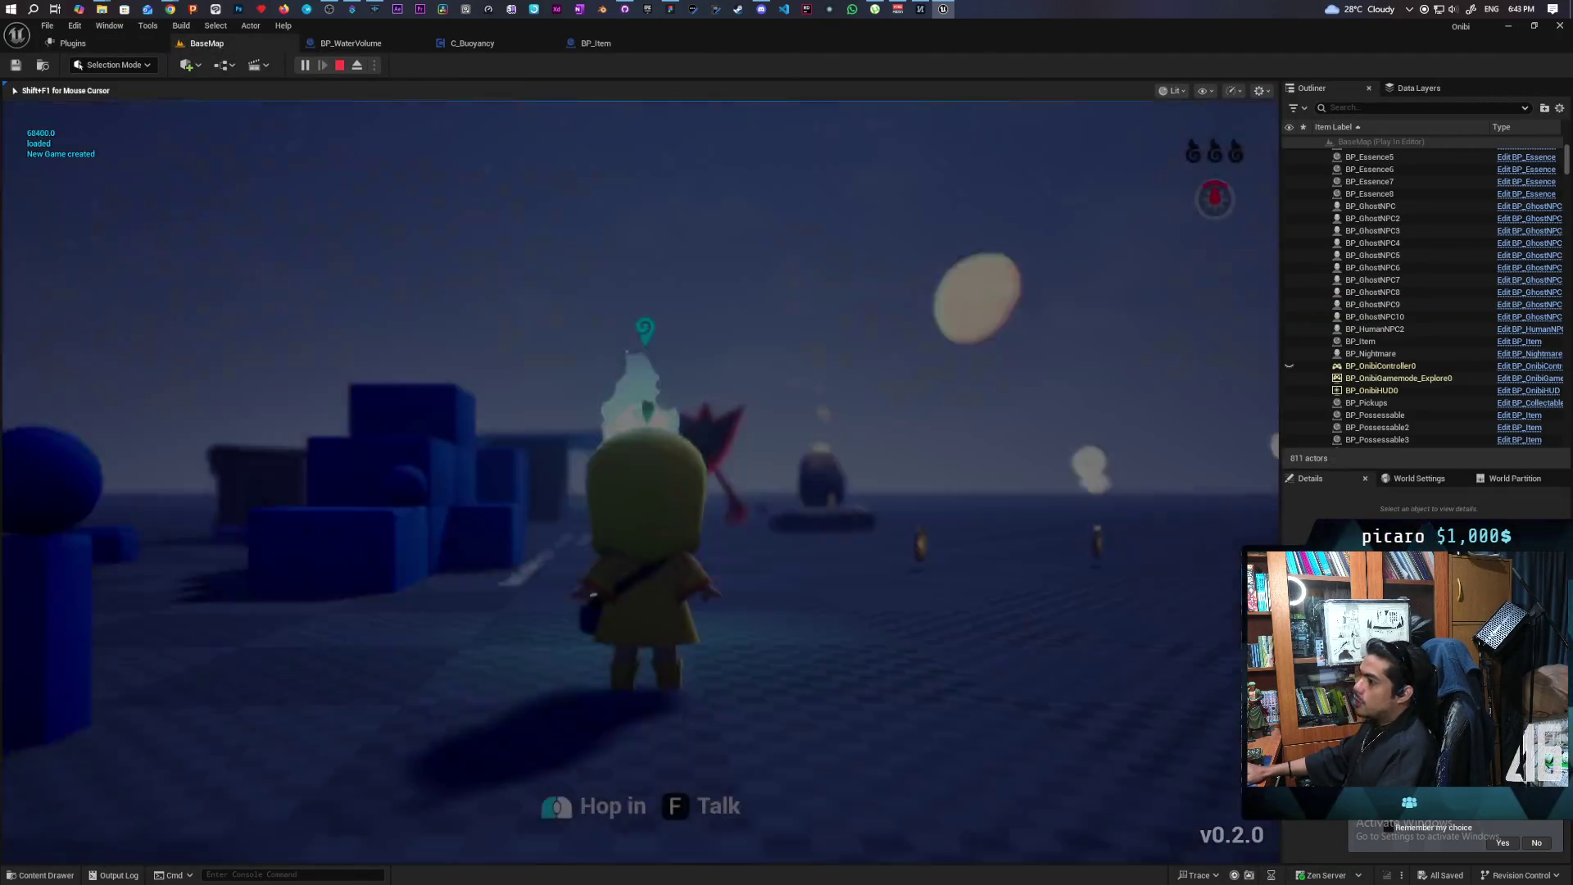
Consume essence, possess the blue ball, float it on the water, then release the ghost and stop
key(w)
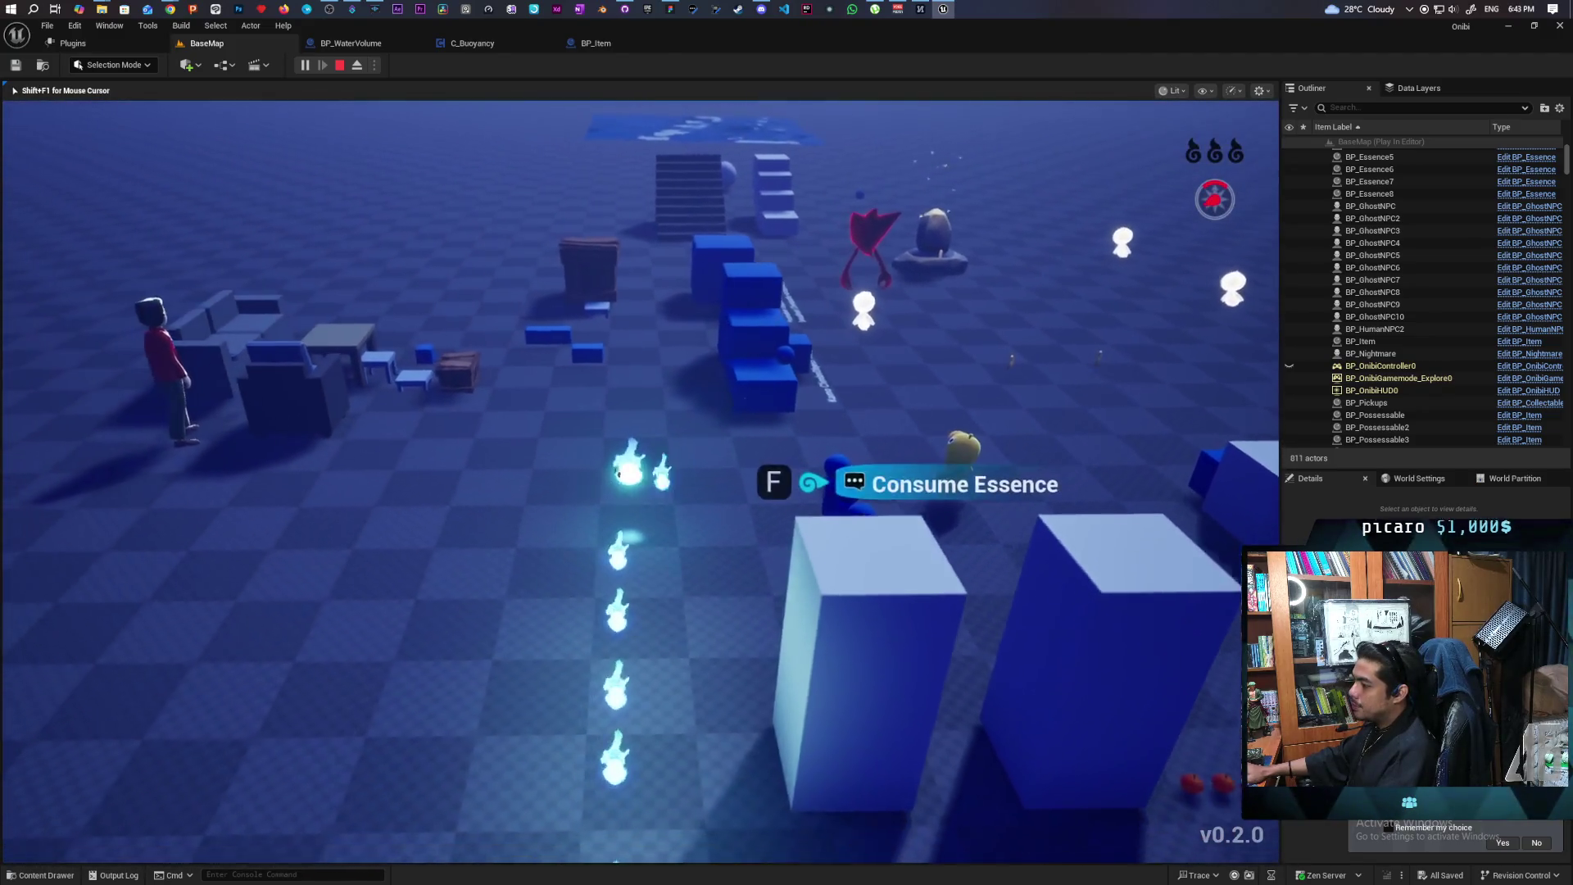
key(f)
key(w)
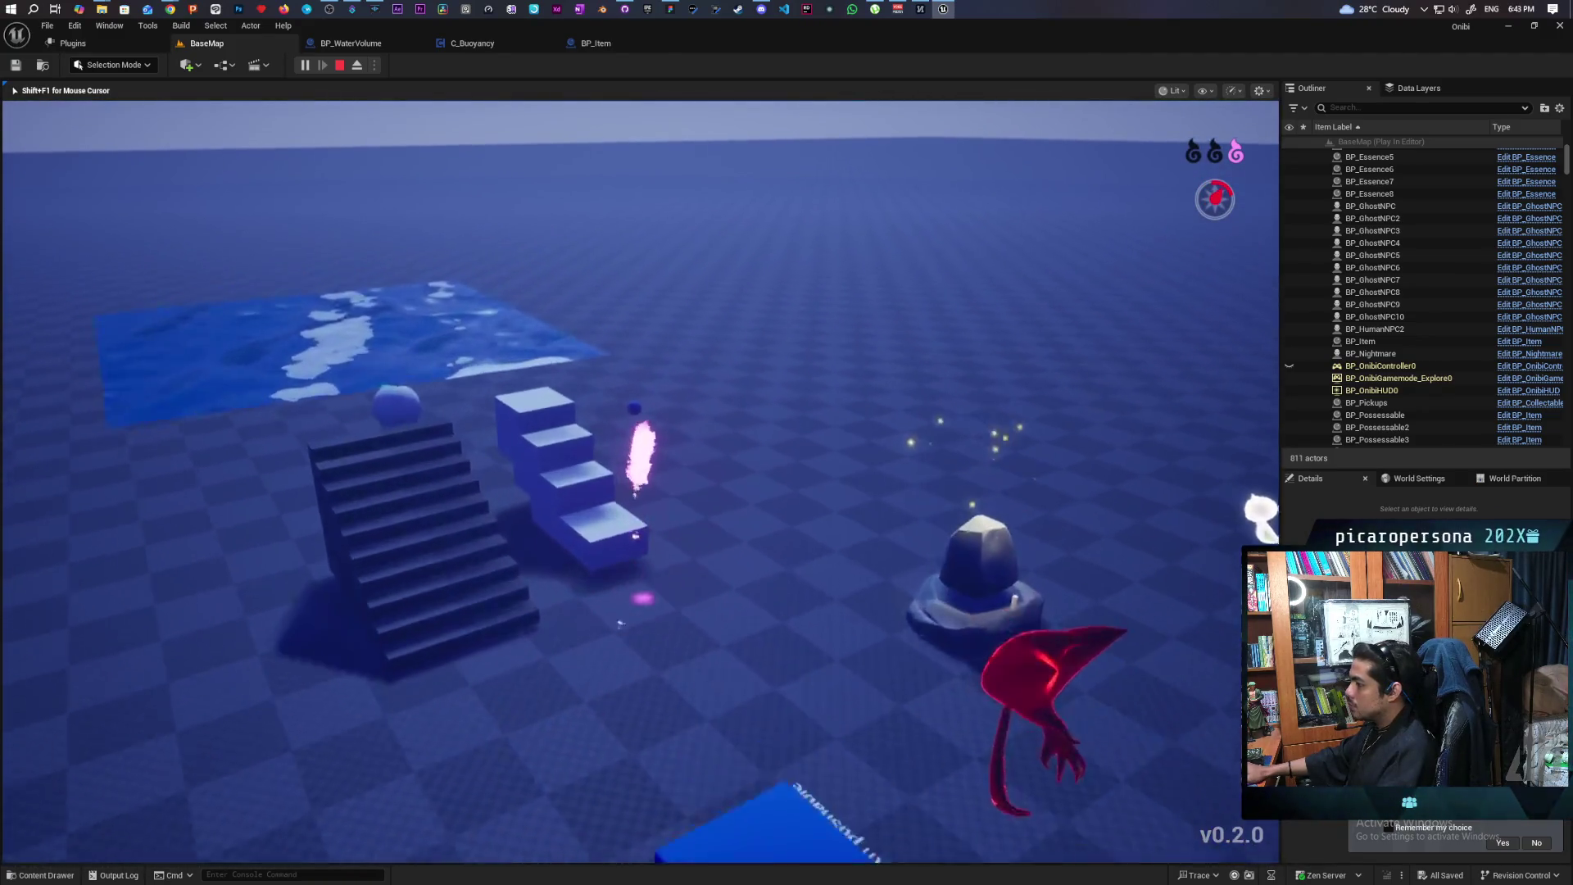
key(e)
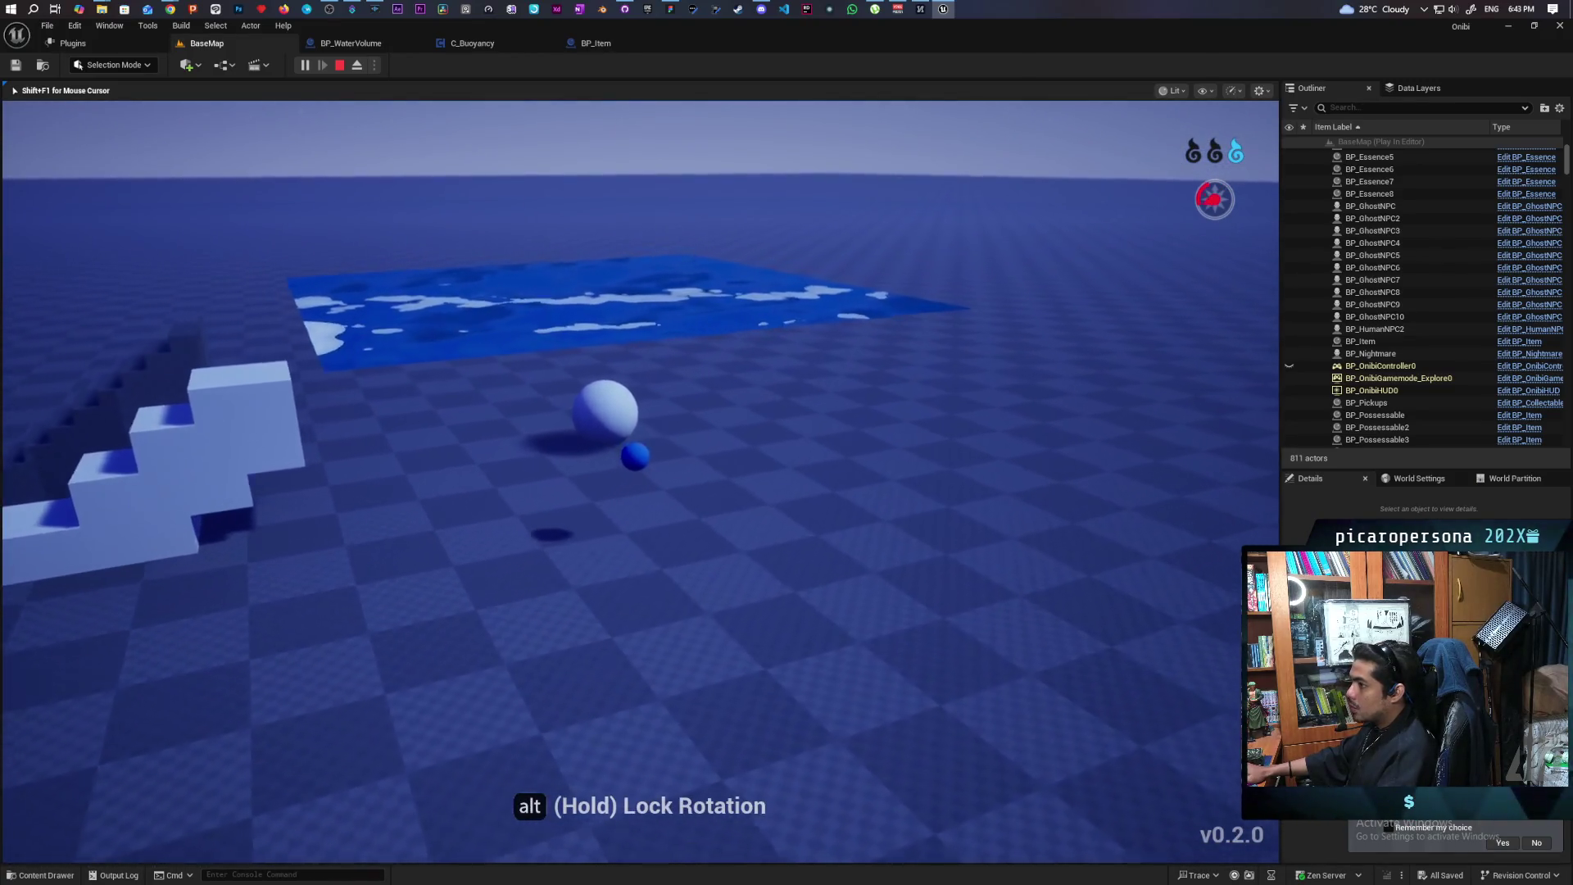
key(w)
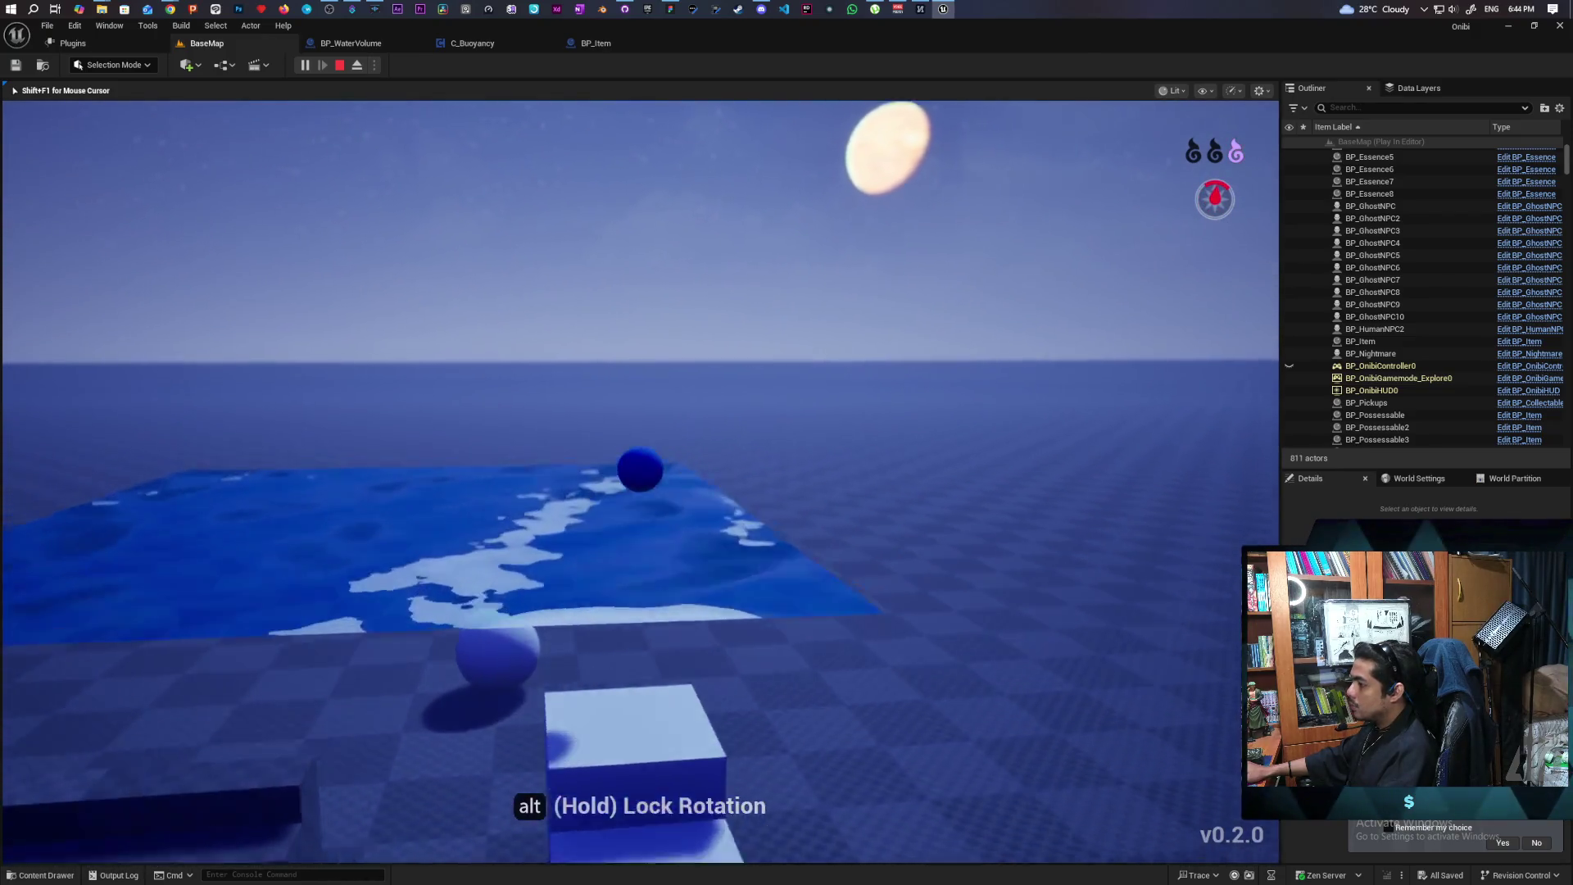
key(w)
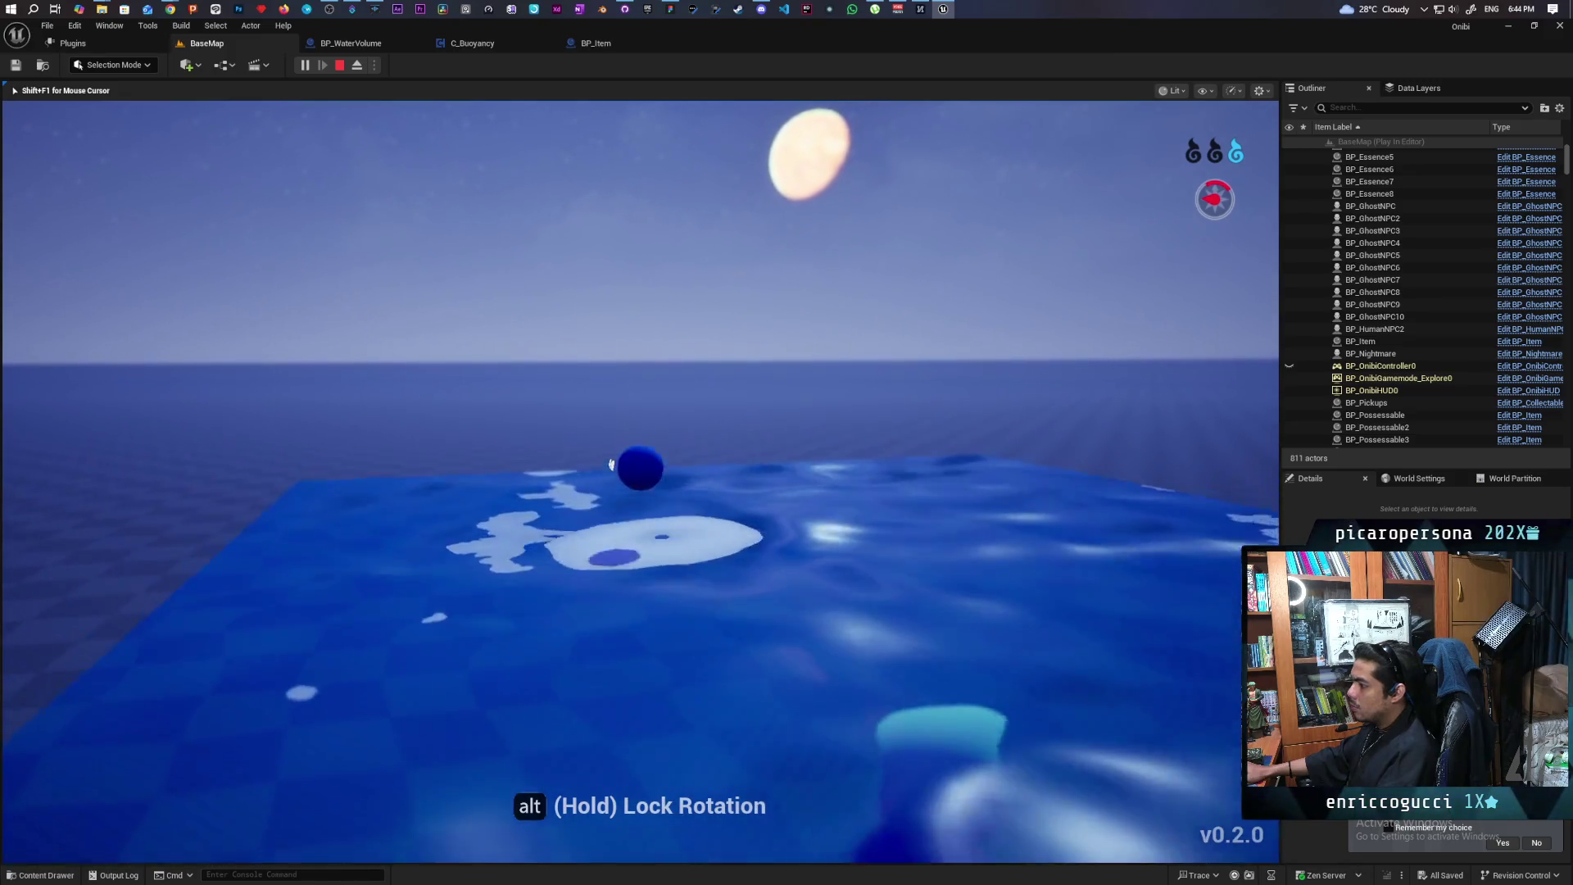
key(e)
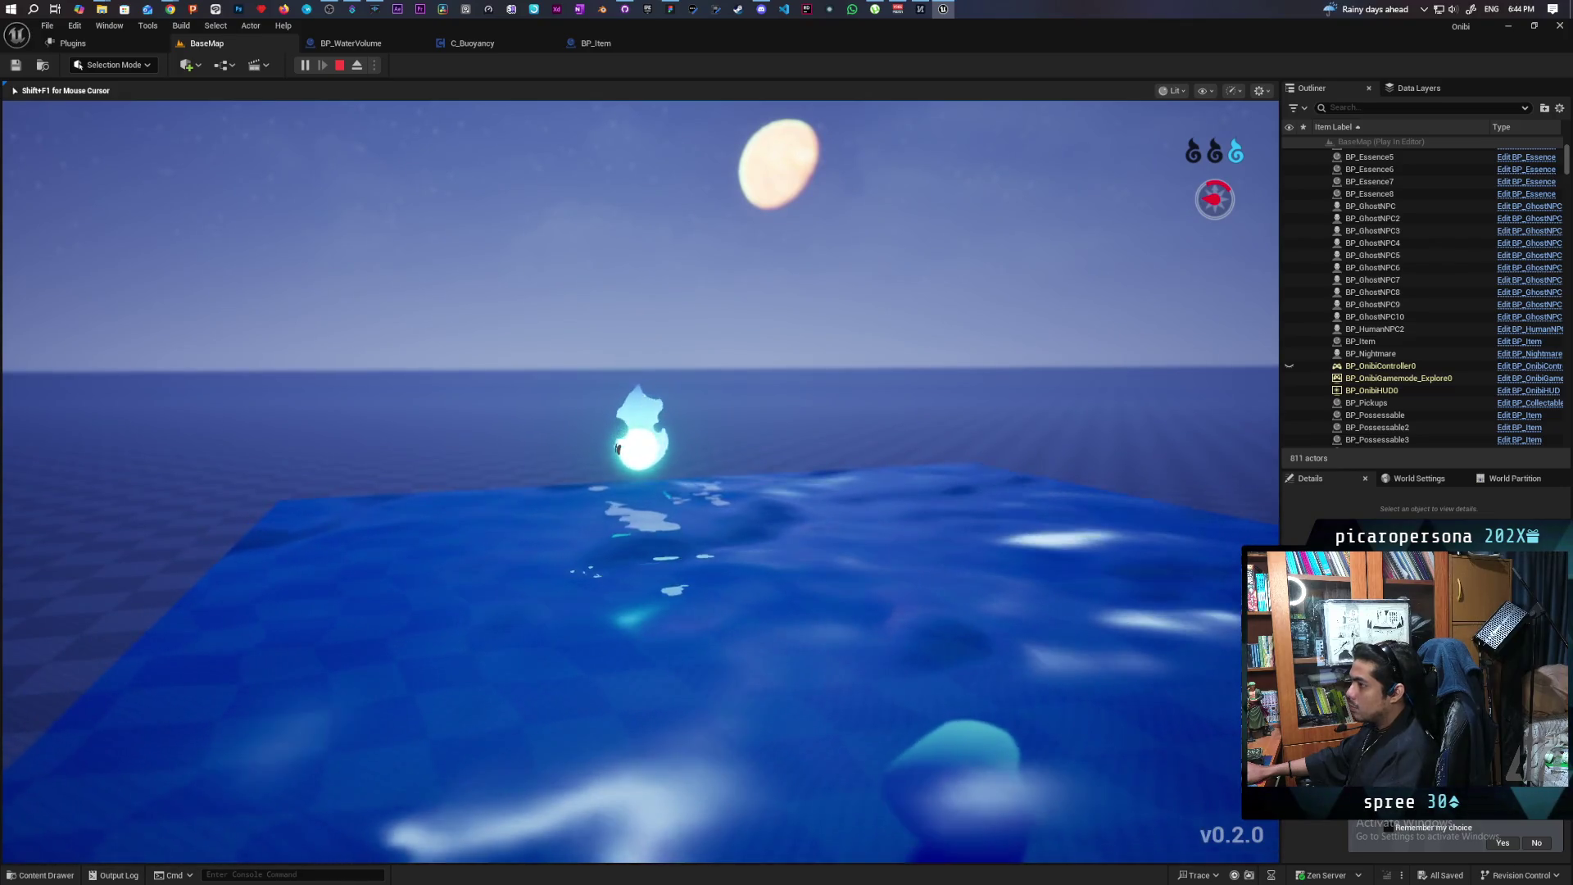
key(Escape)
Connect the overlap's Other Comp into the Root Component node's Target pin, then playtest BaseMap
click(346, 46)
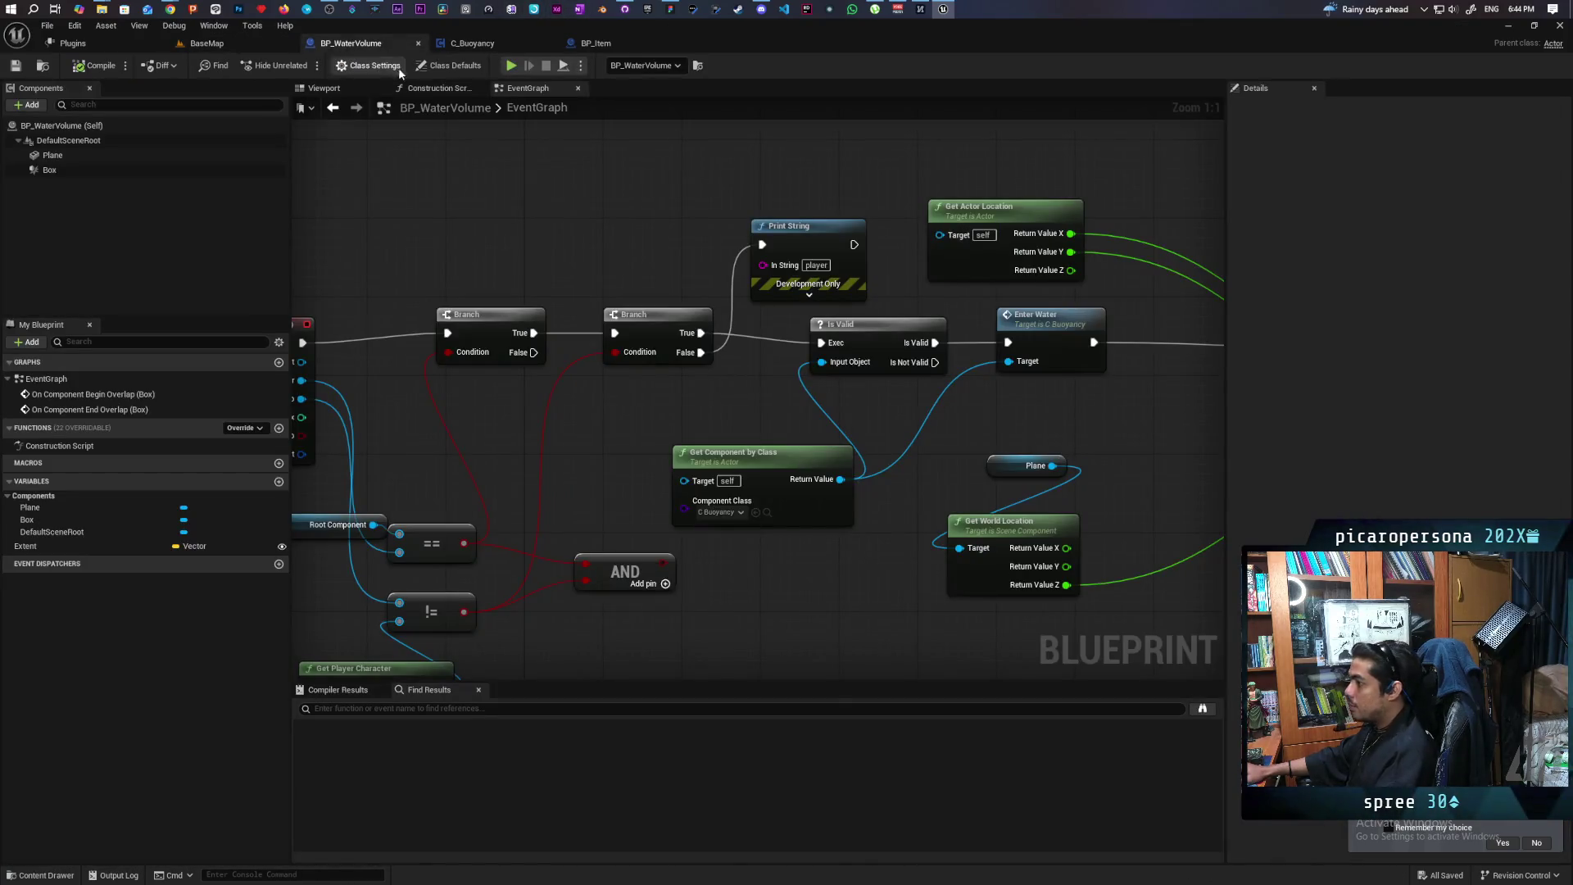
click(472, 46)
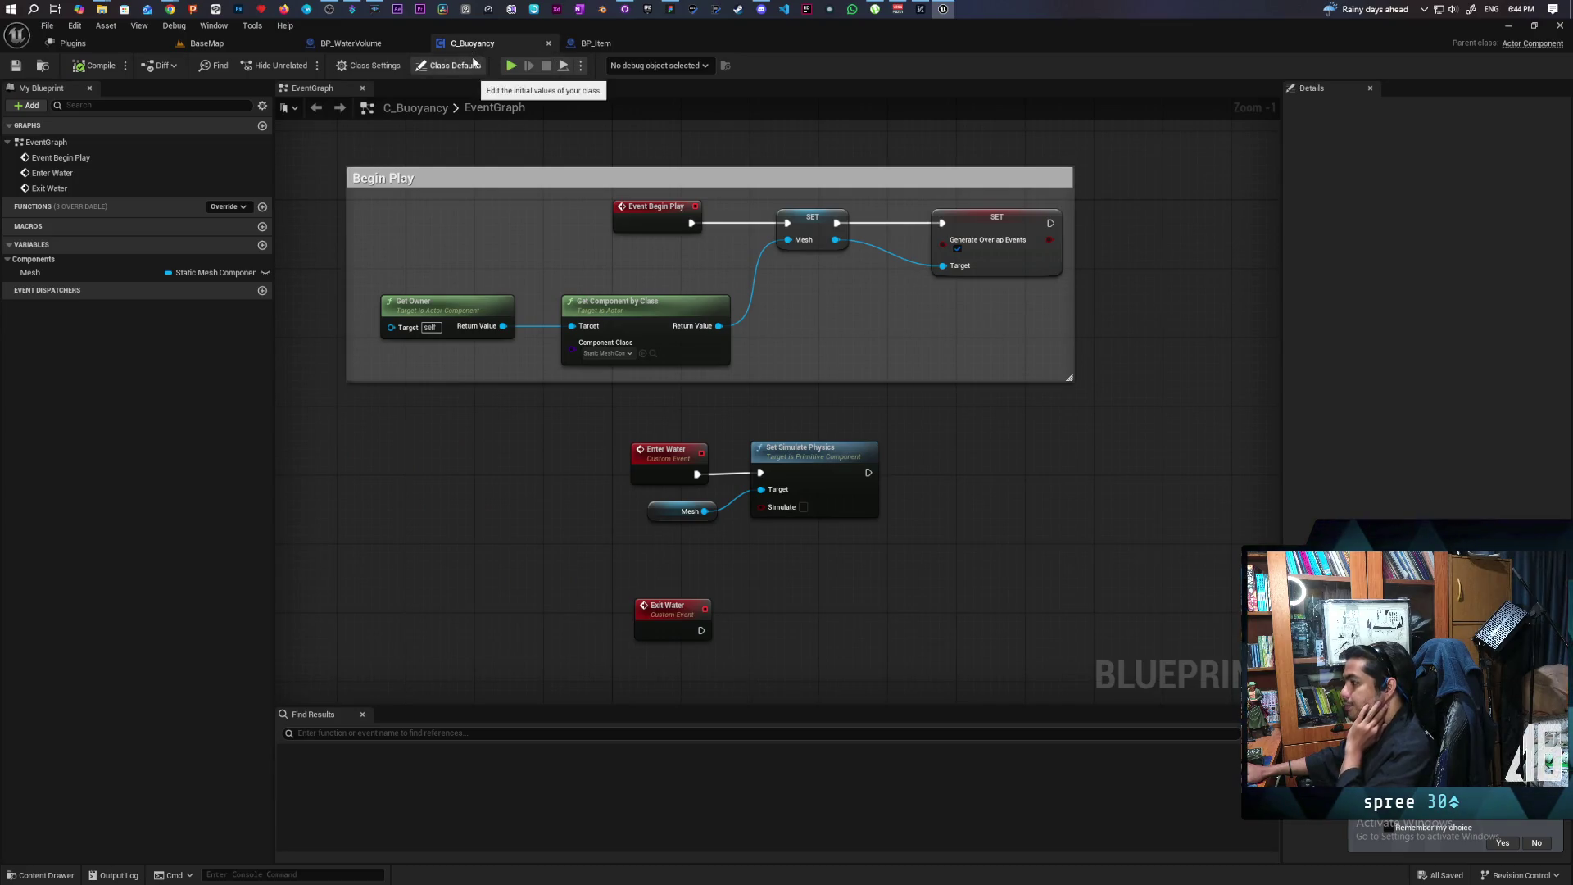
click(354, 46)
drag(598, 420, 785, 334)
drag(702, 383, 646, 403)
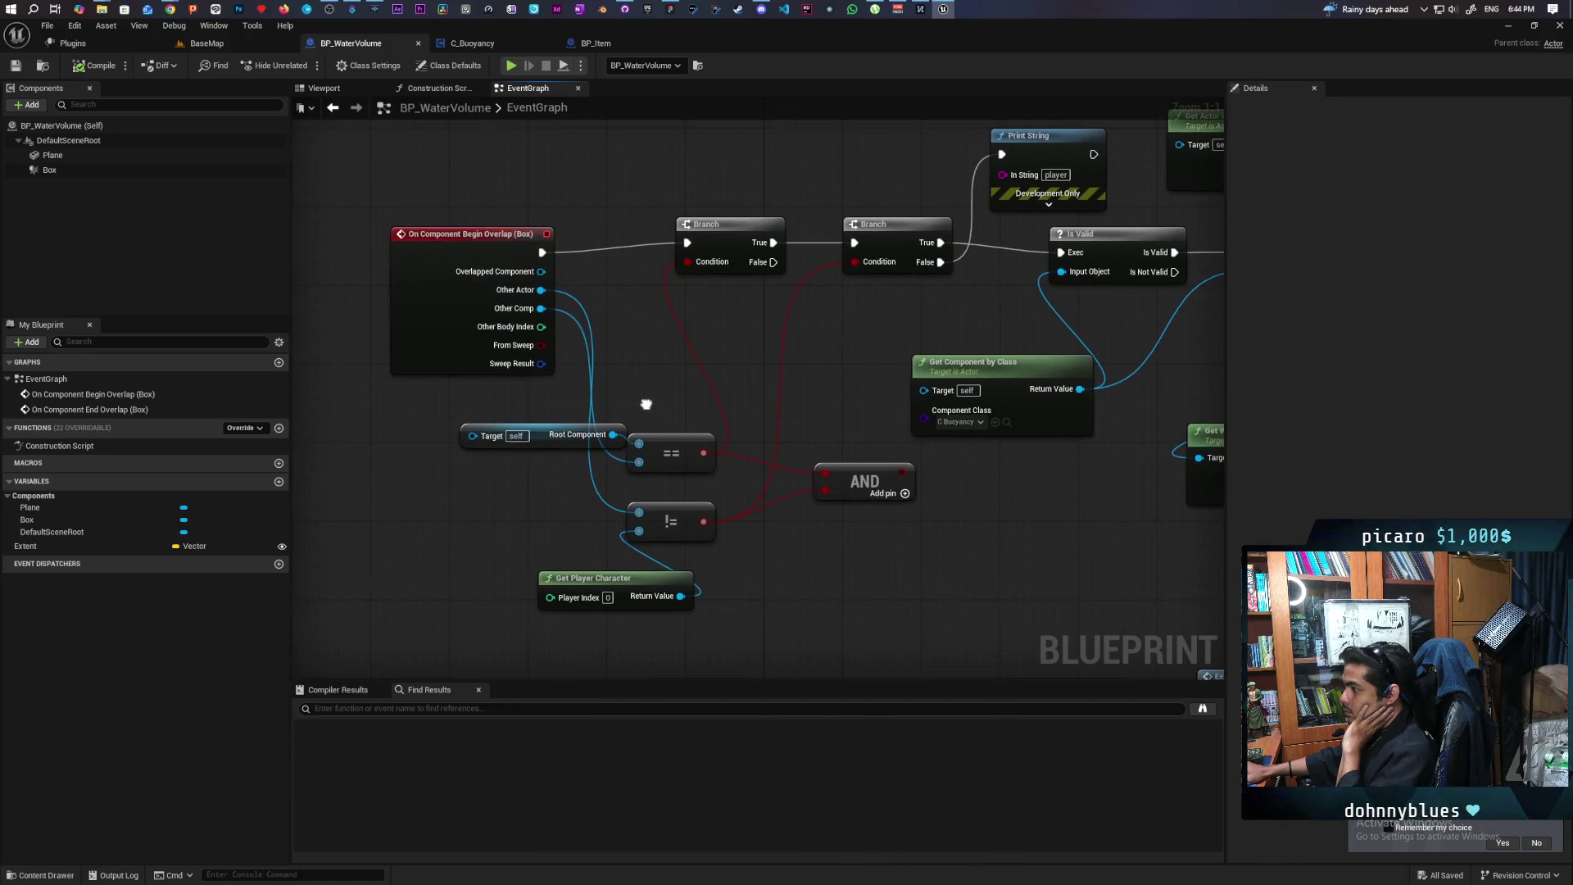
mouse_move(541, 308)
mouse_down()
mouse_move(519, 442)
mouse_move(491, 447)
mouse_up()
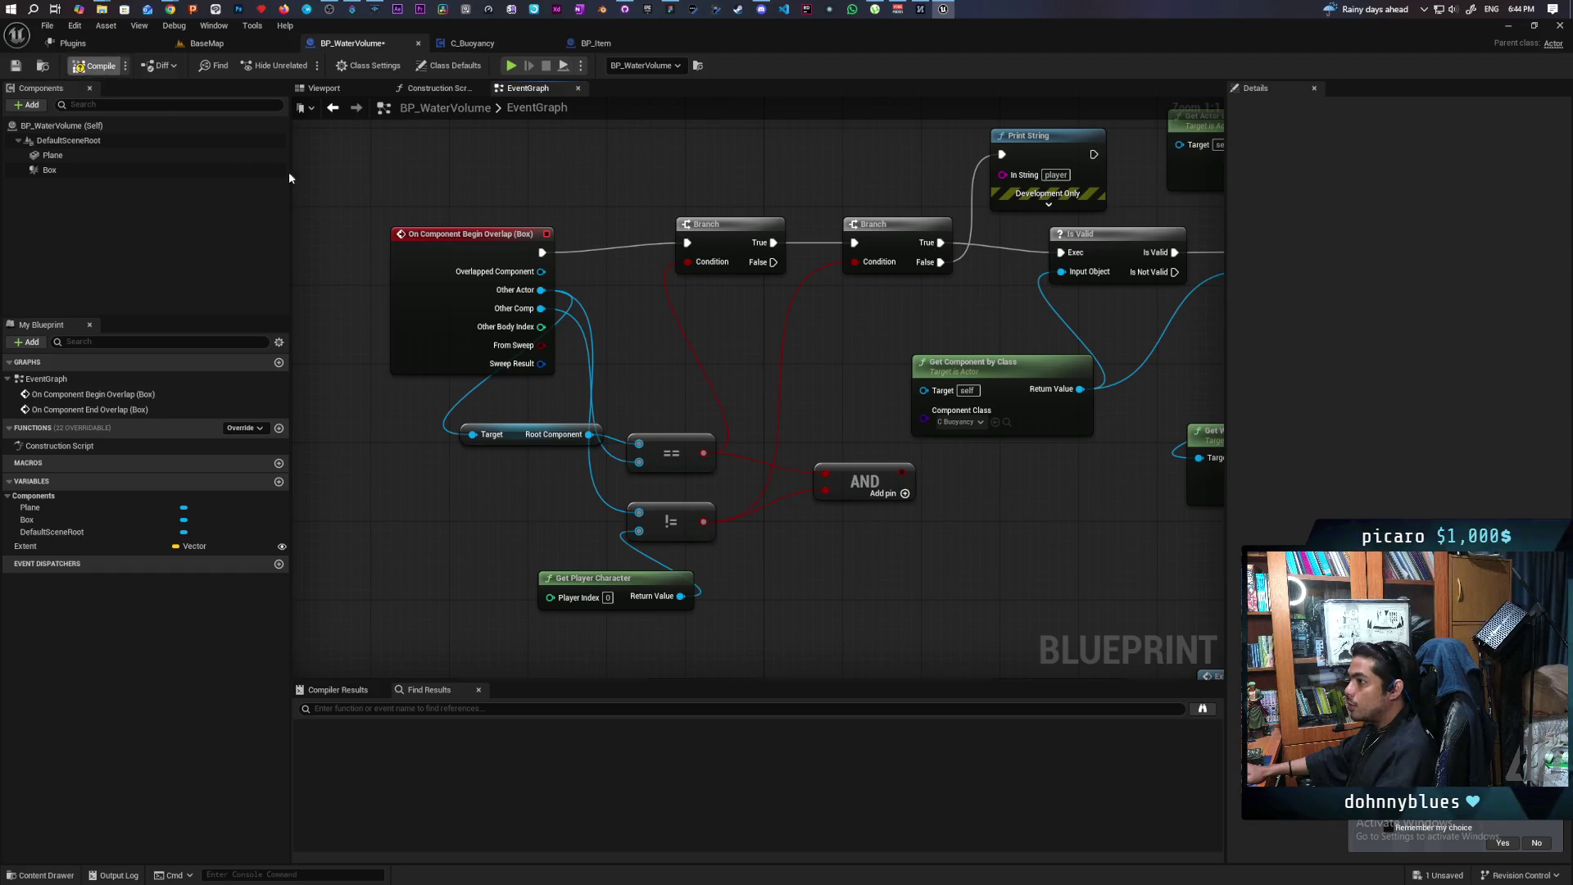
click(215, 47)
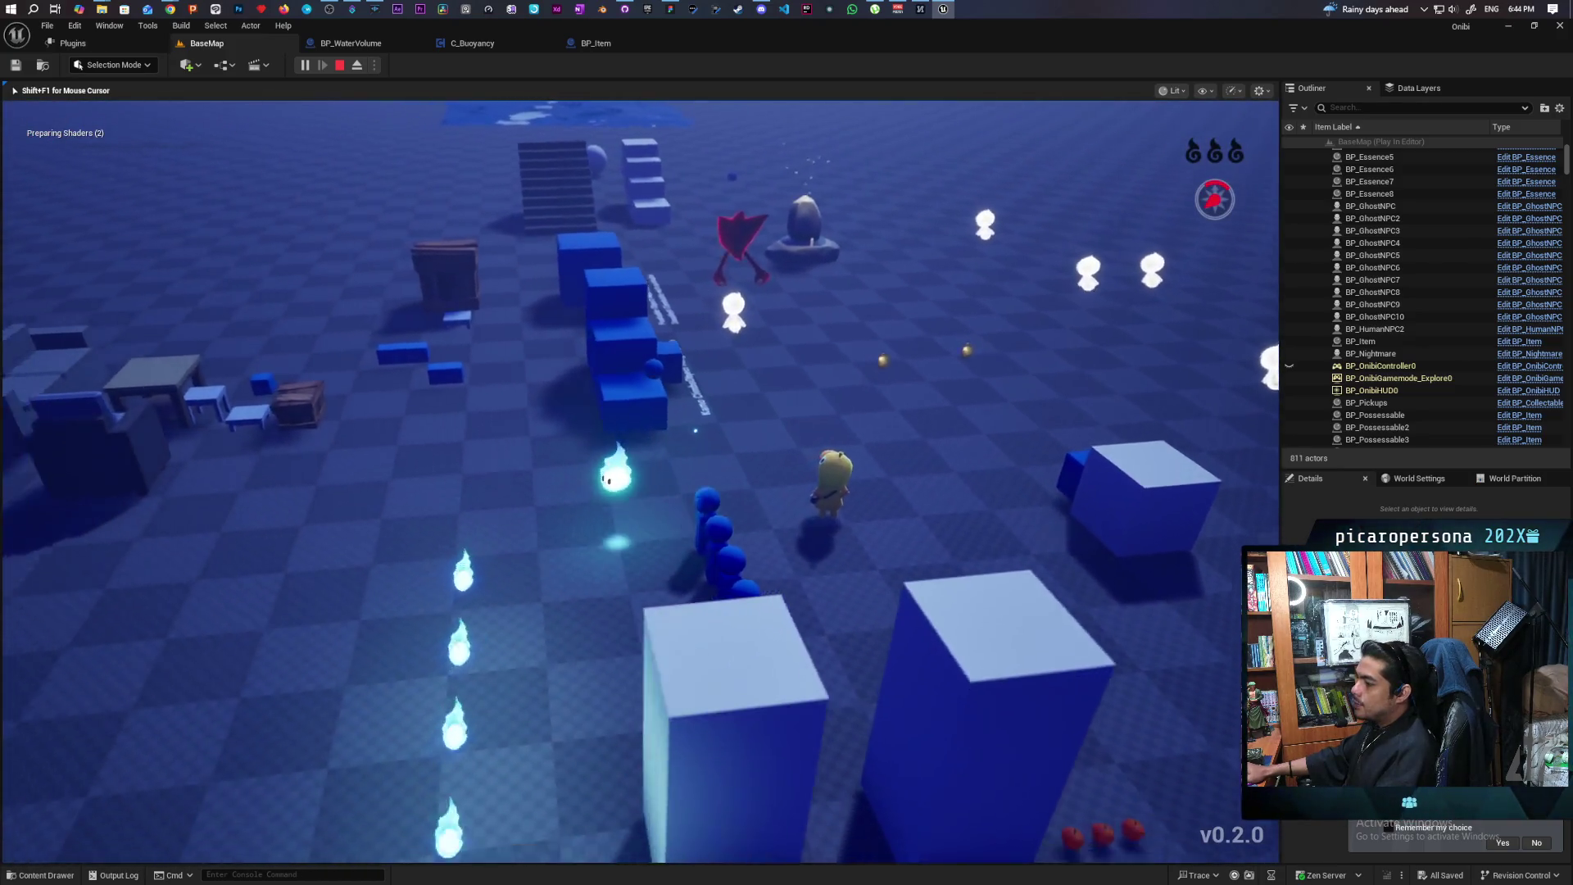
Consume essence, possess the blue ball, drive it across the water, release it and stop playing
key(f)
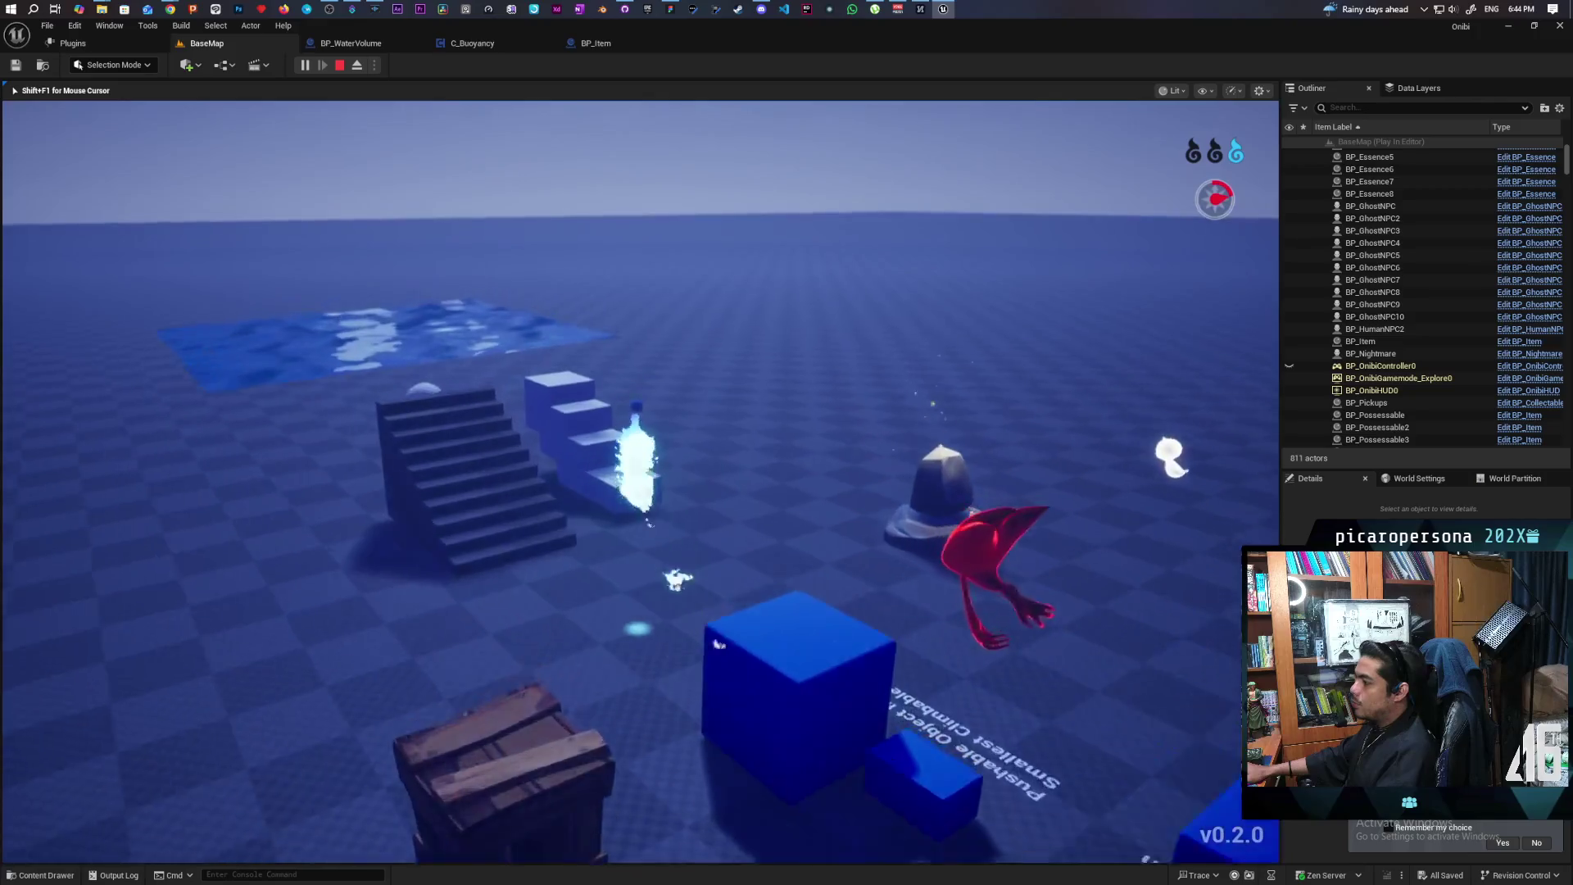
key(w)
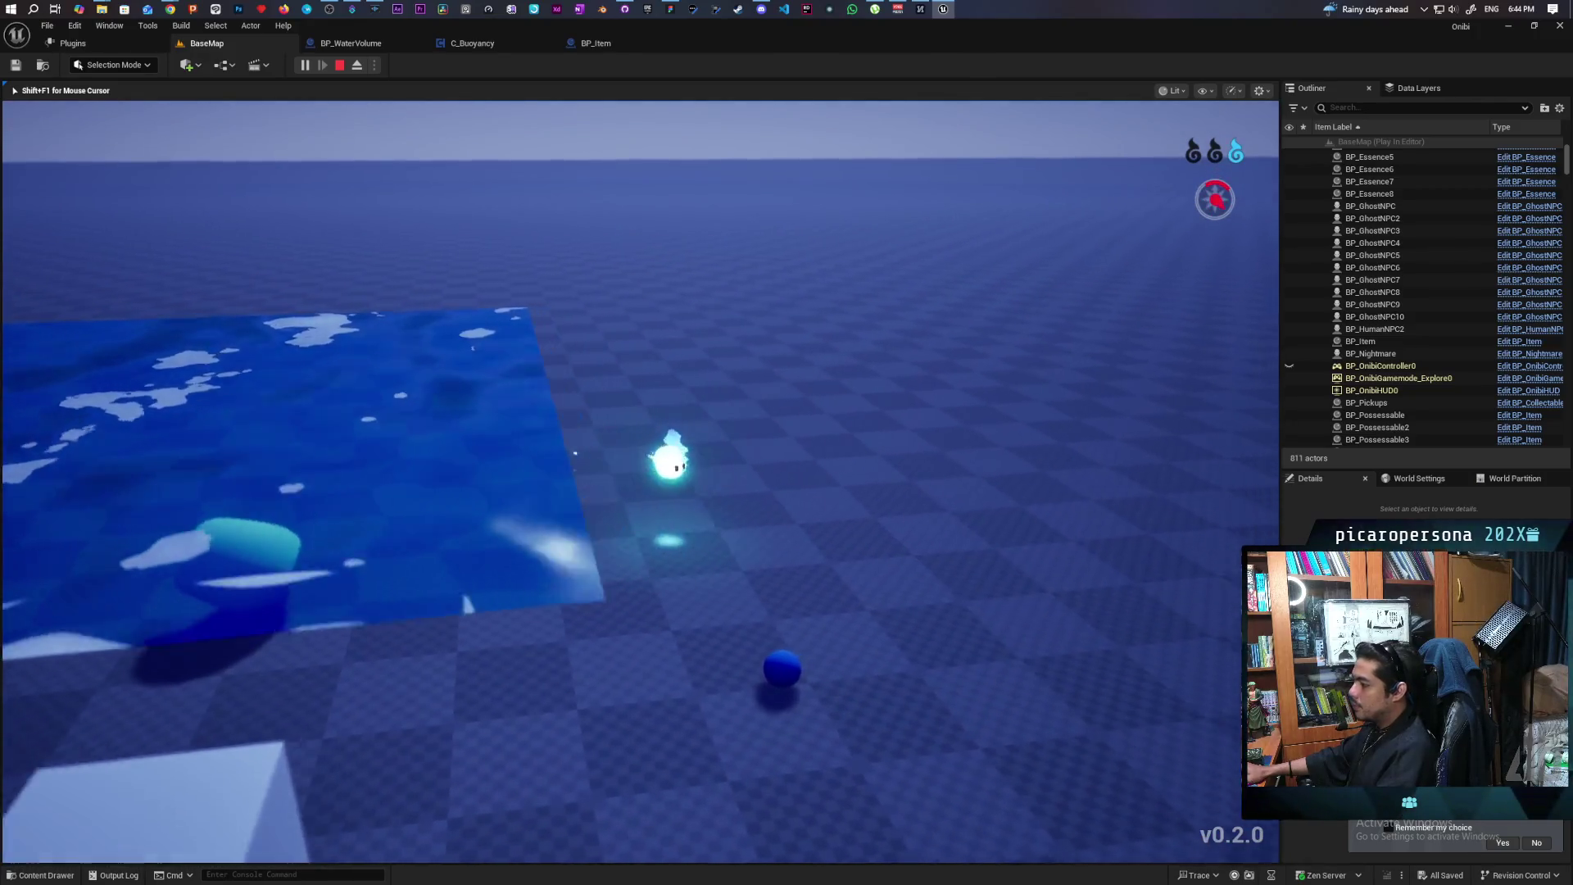
key(w)
click(640, 455)
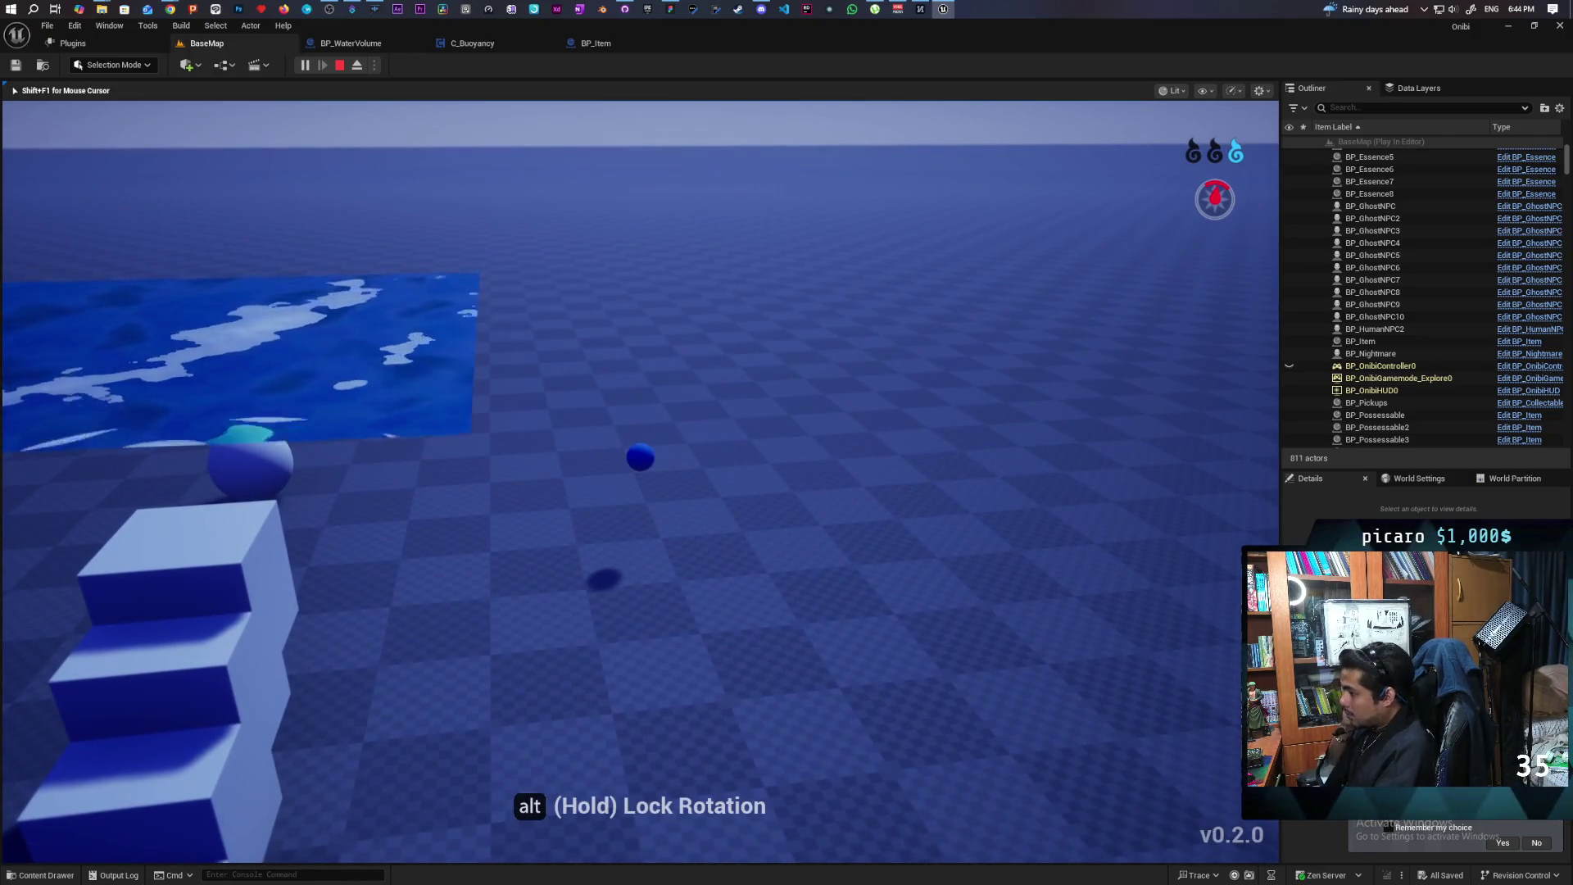
key(w)
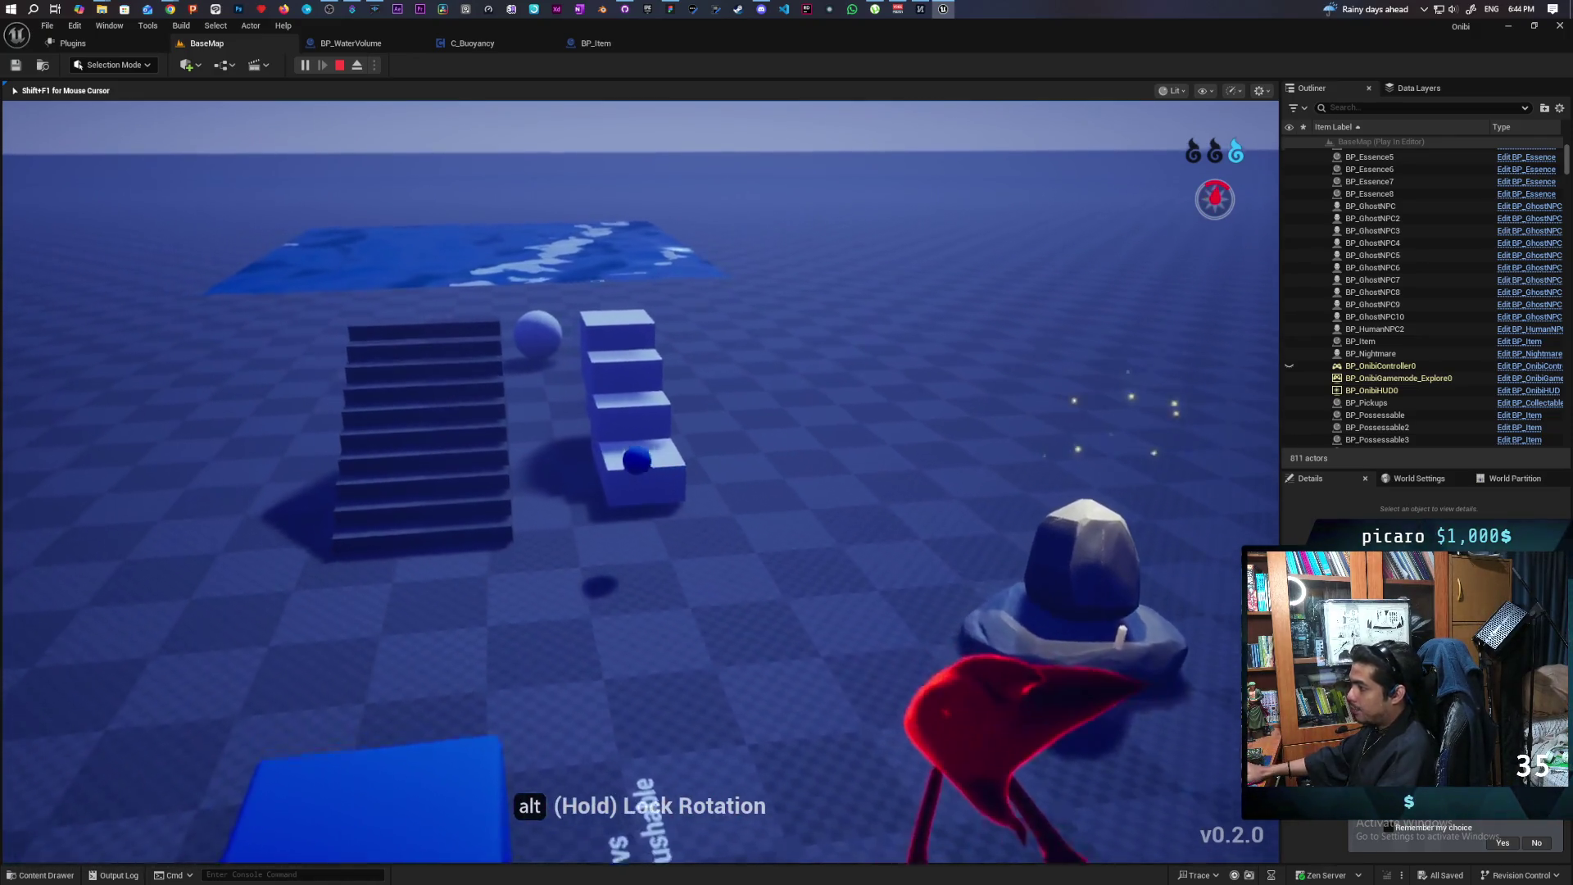
key(w)
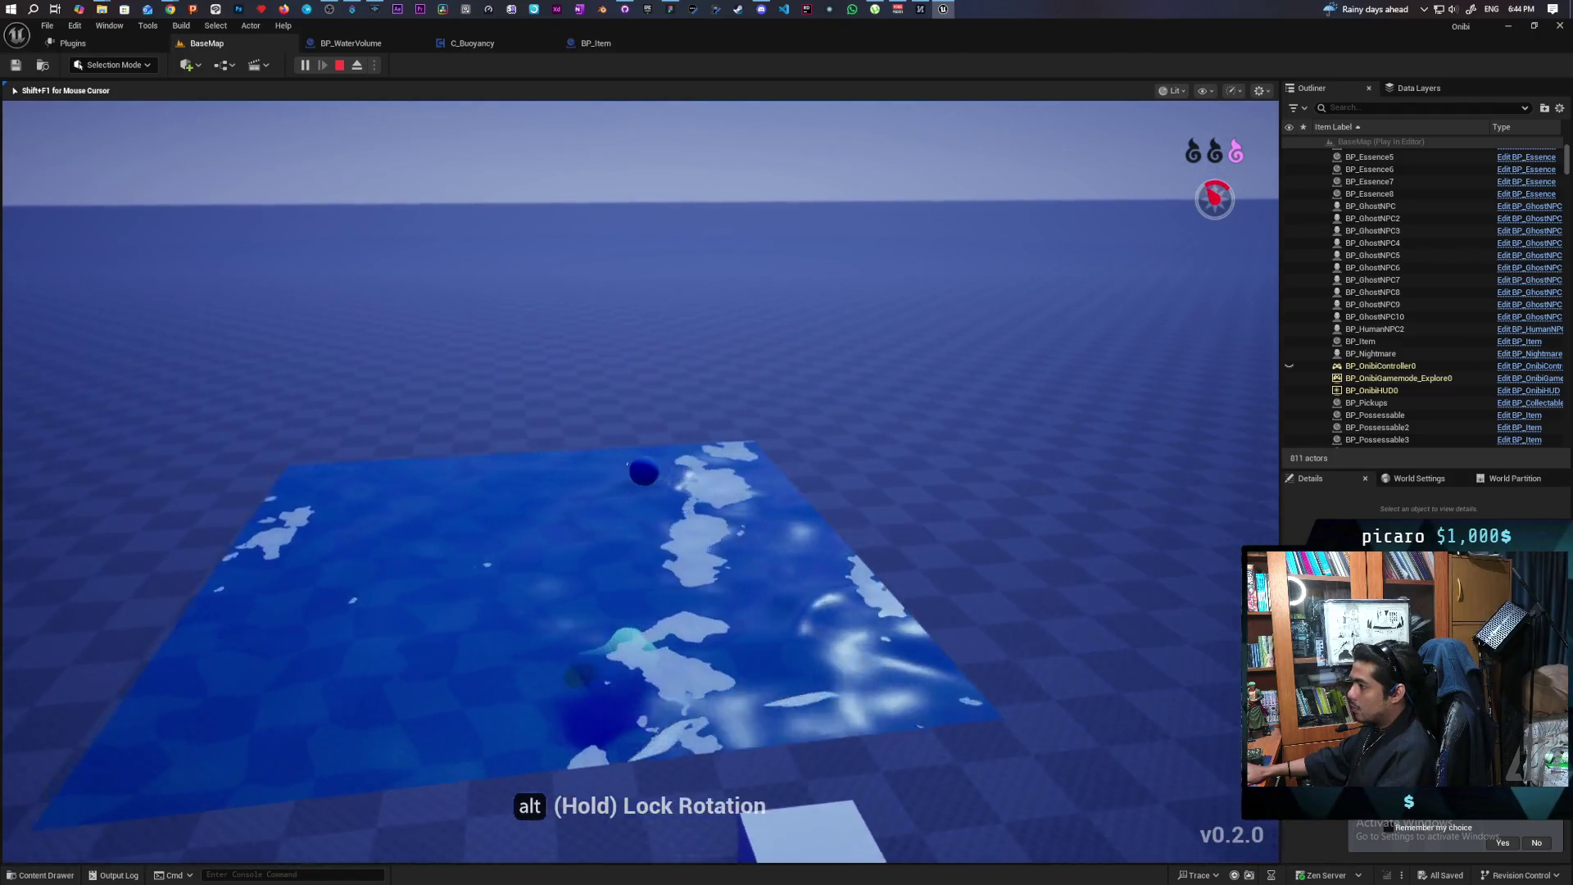
key(w)
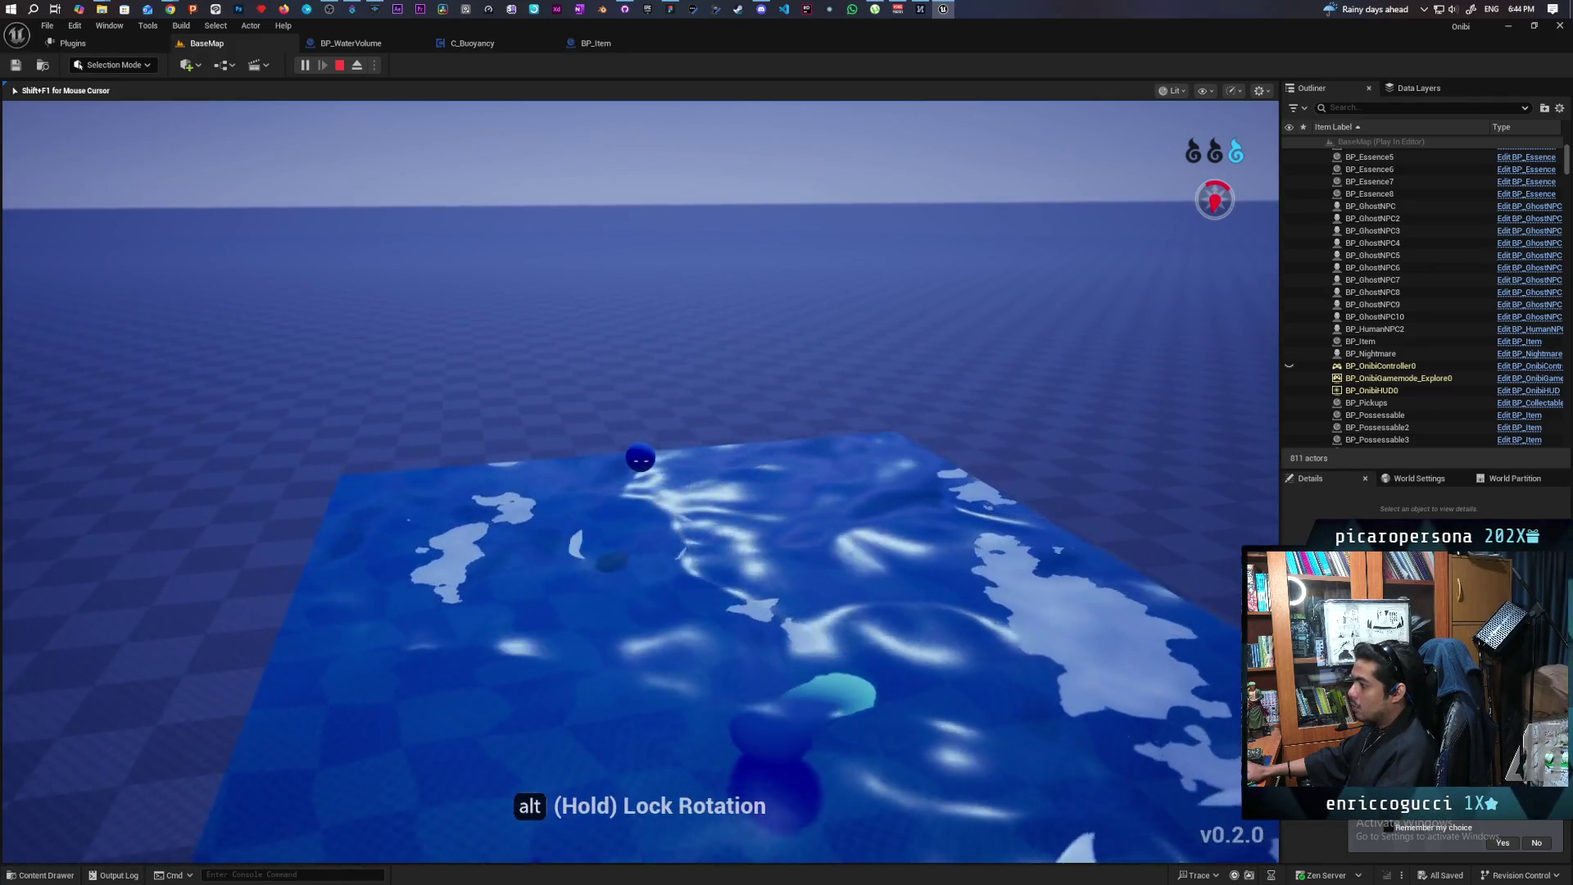
key(e)
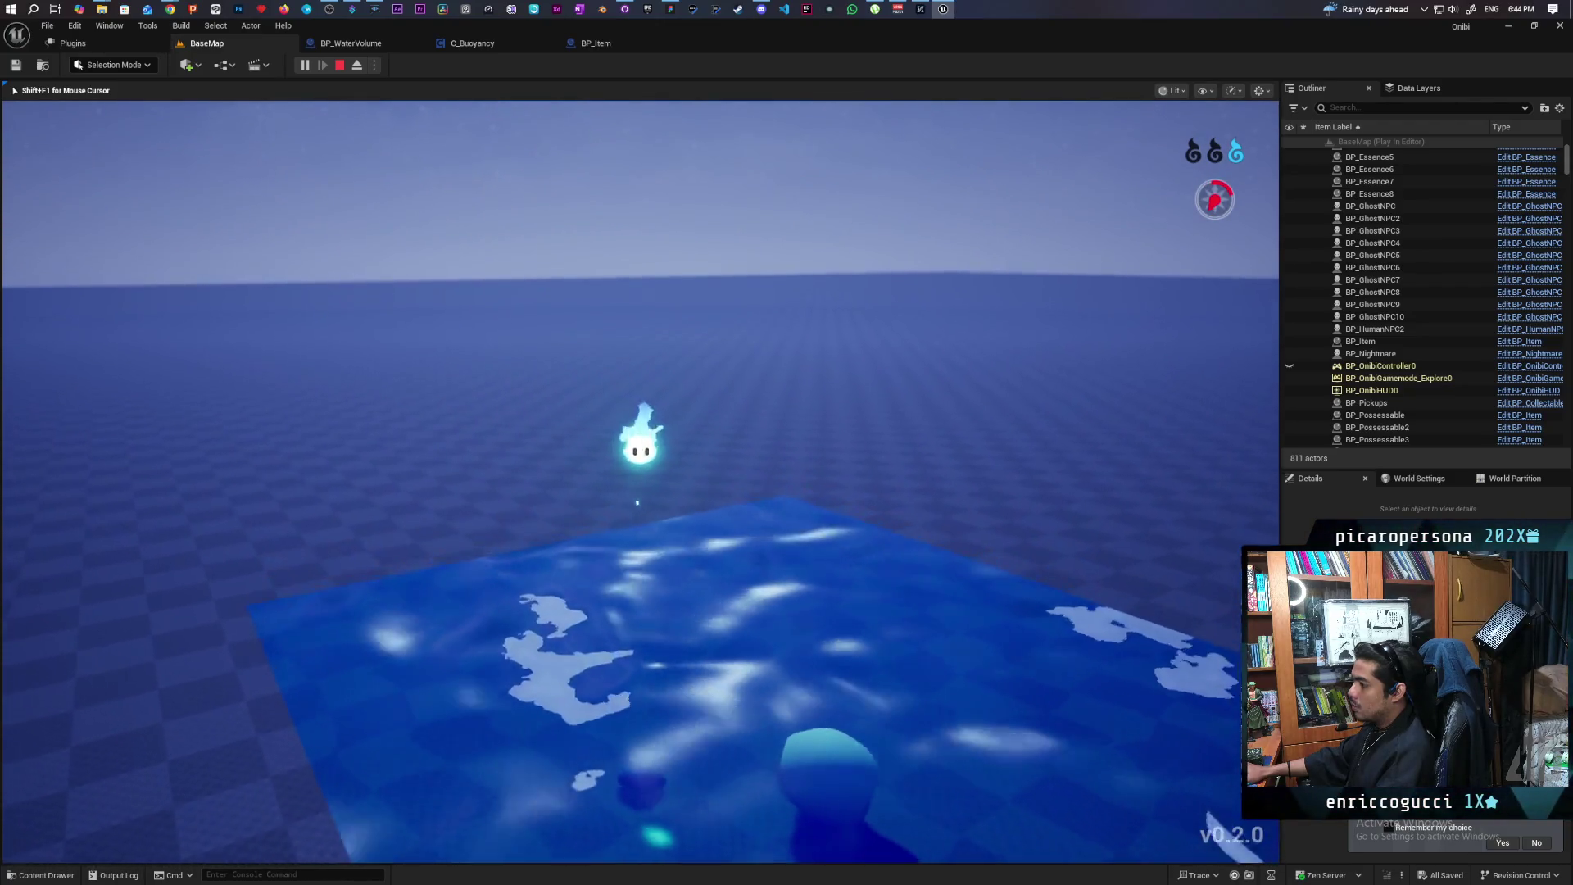
key(Escape)
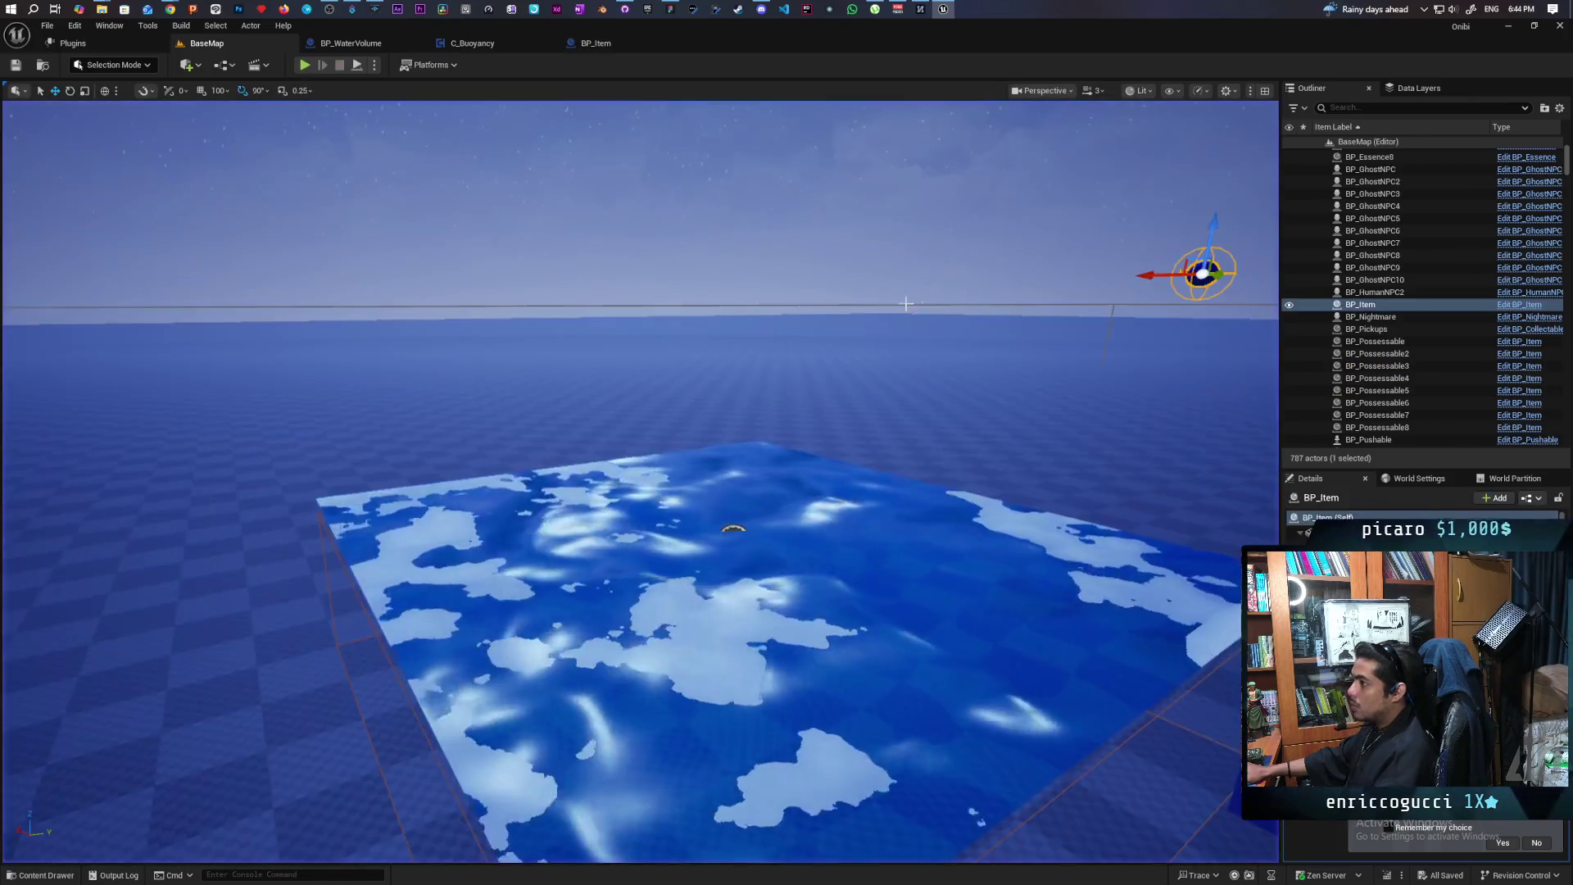
click(592, 42)
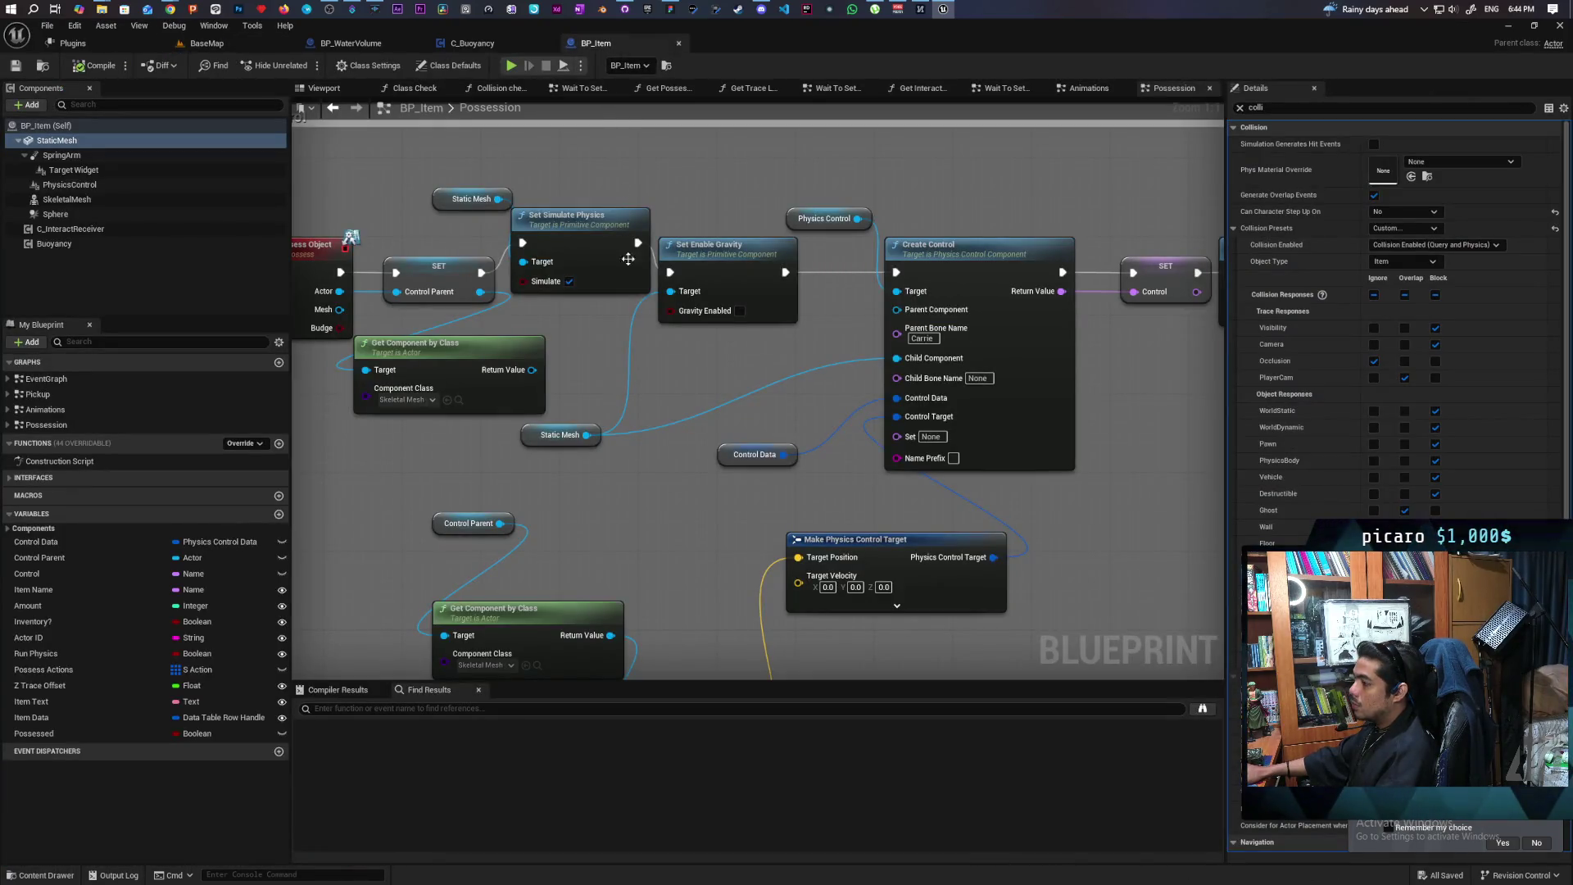
Rearrange the Root Component, == and != nodes beside the overlap event in BP_WaterVolume
click(373, 46)
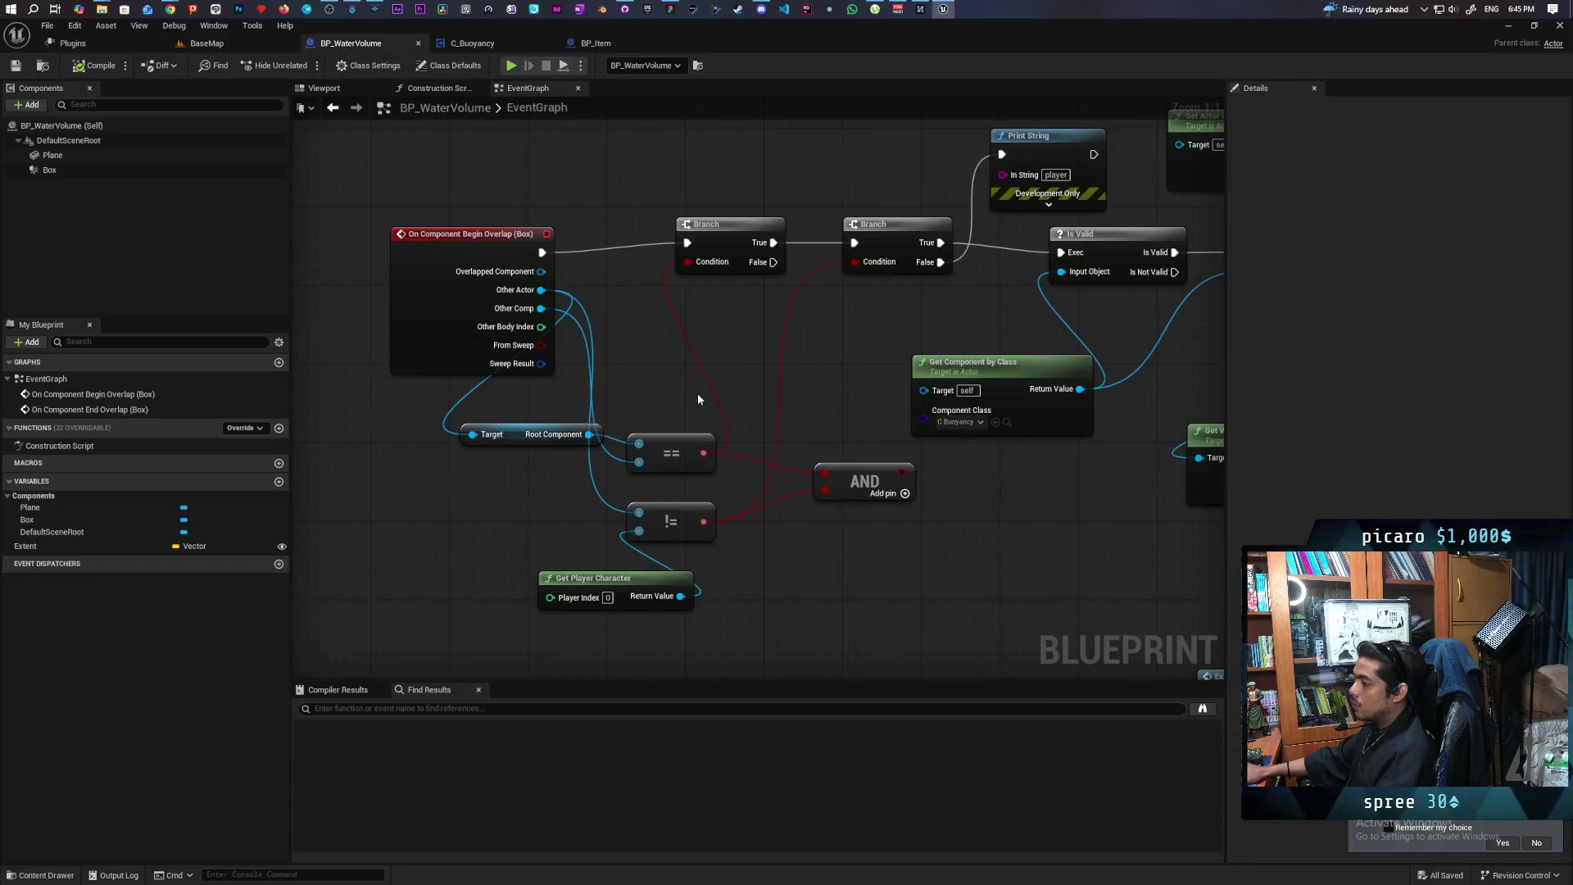
drag(512, 435, 600, 384)
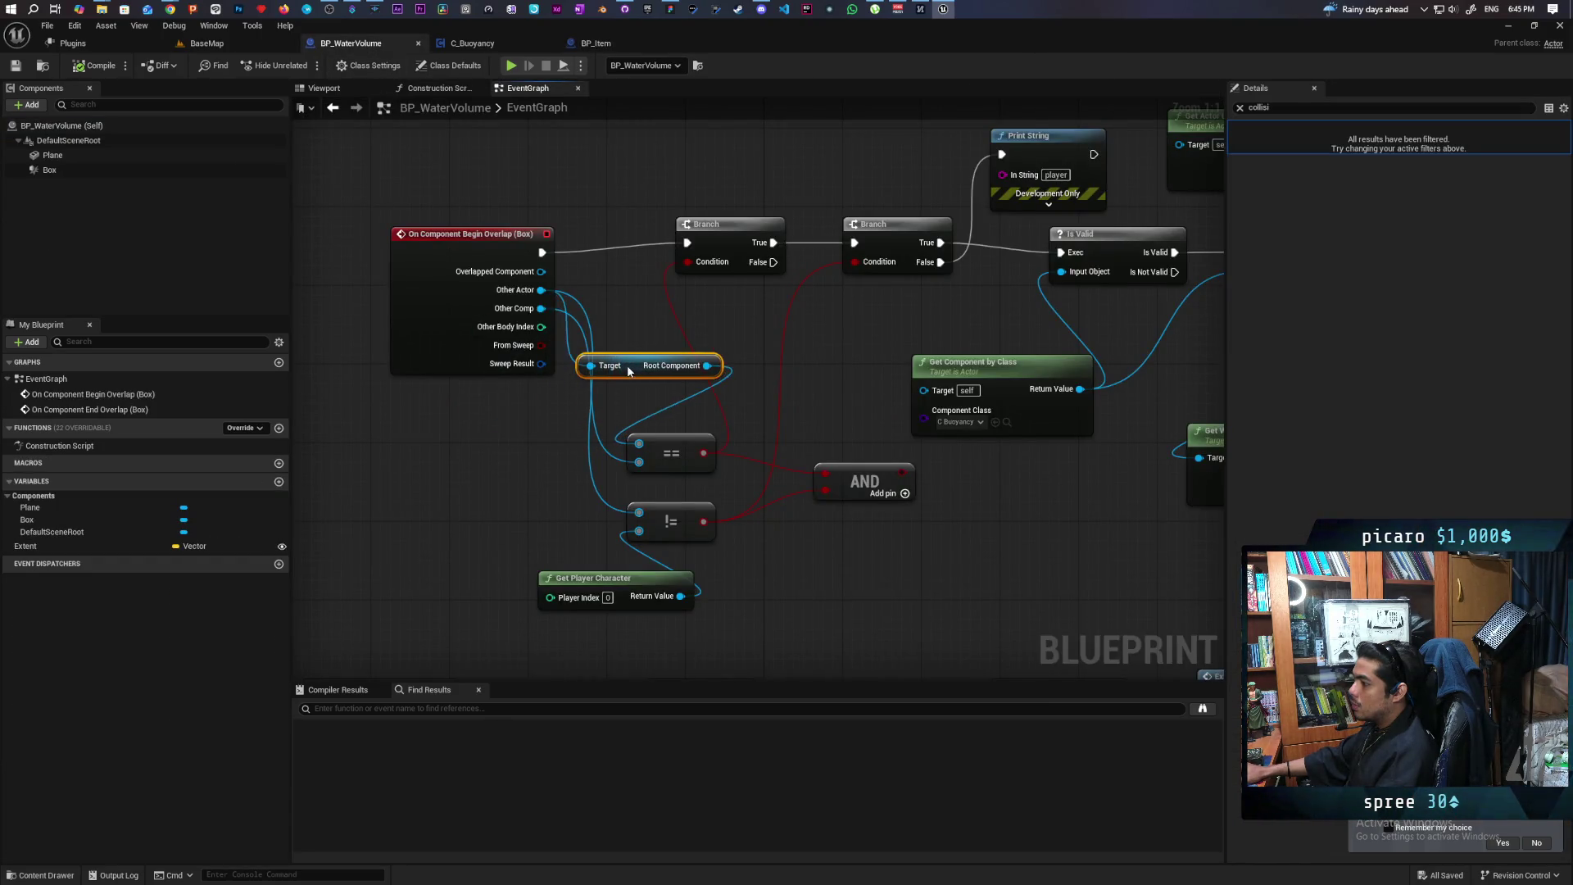
drag(699, 350, 679, 343)
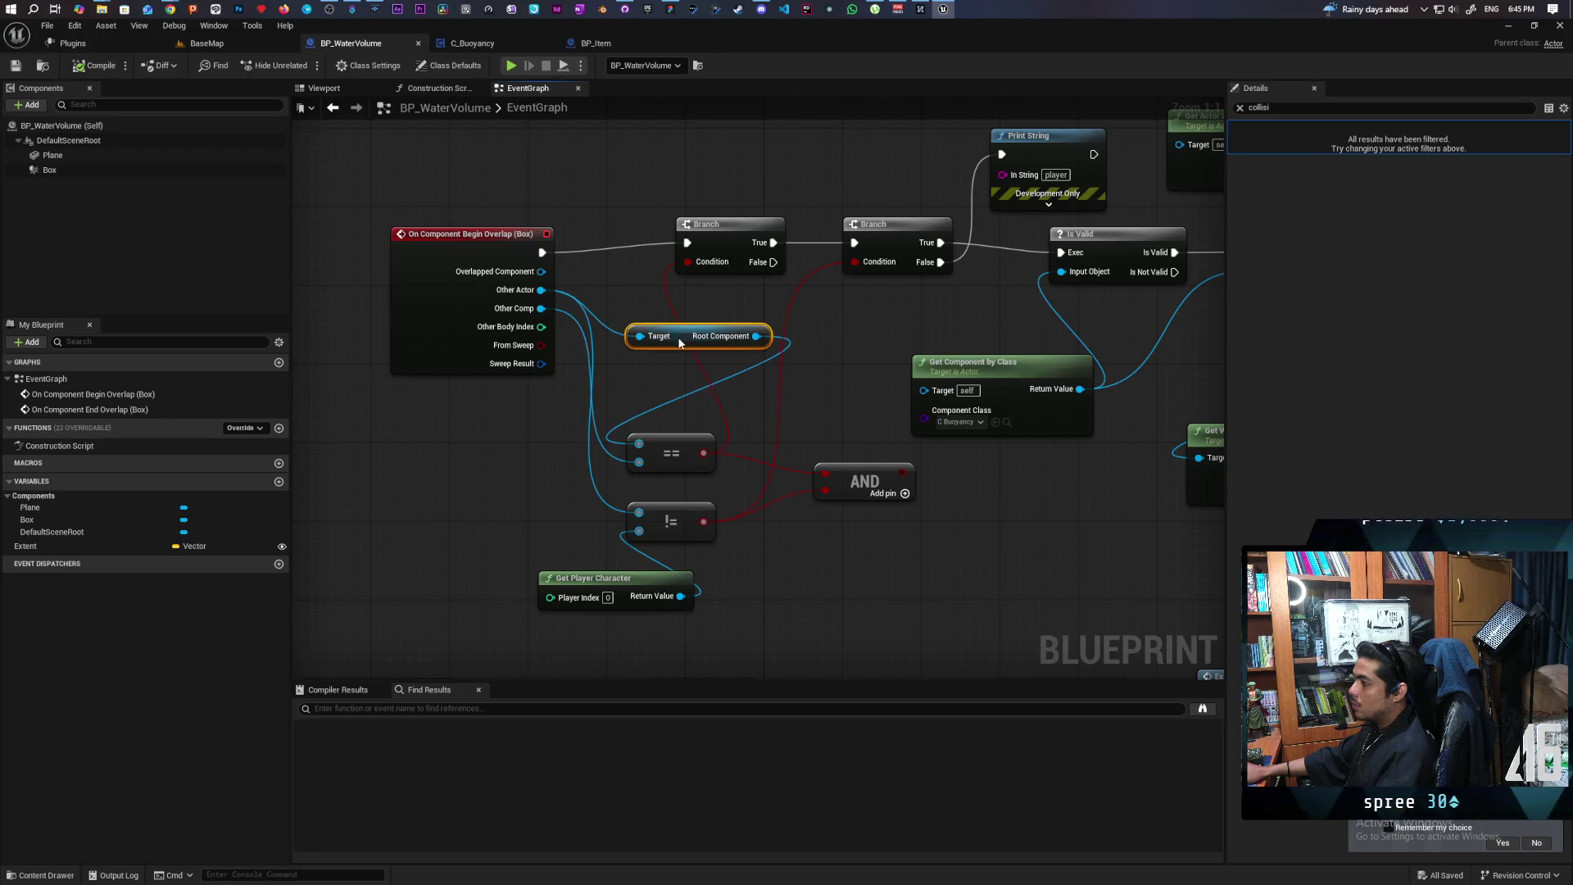
drag(677, 459, 684, 438)
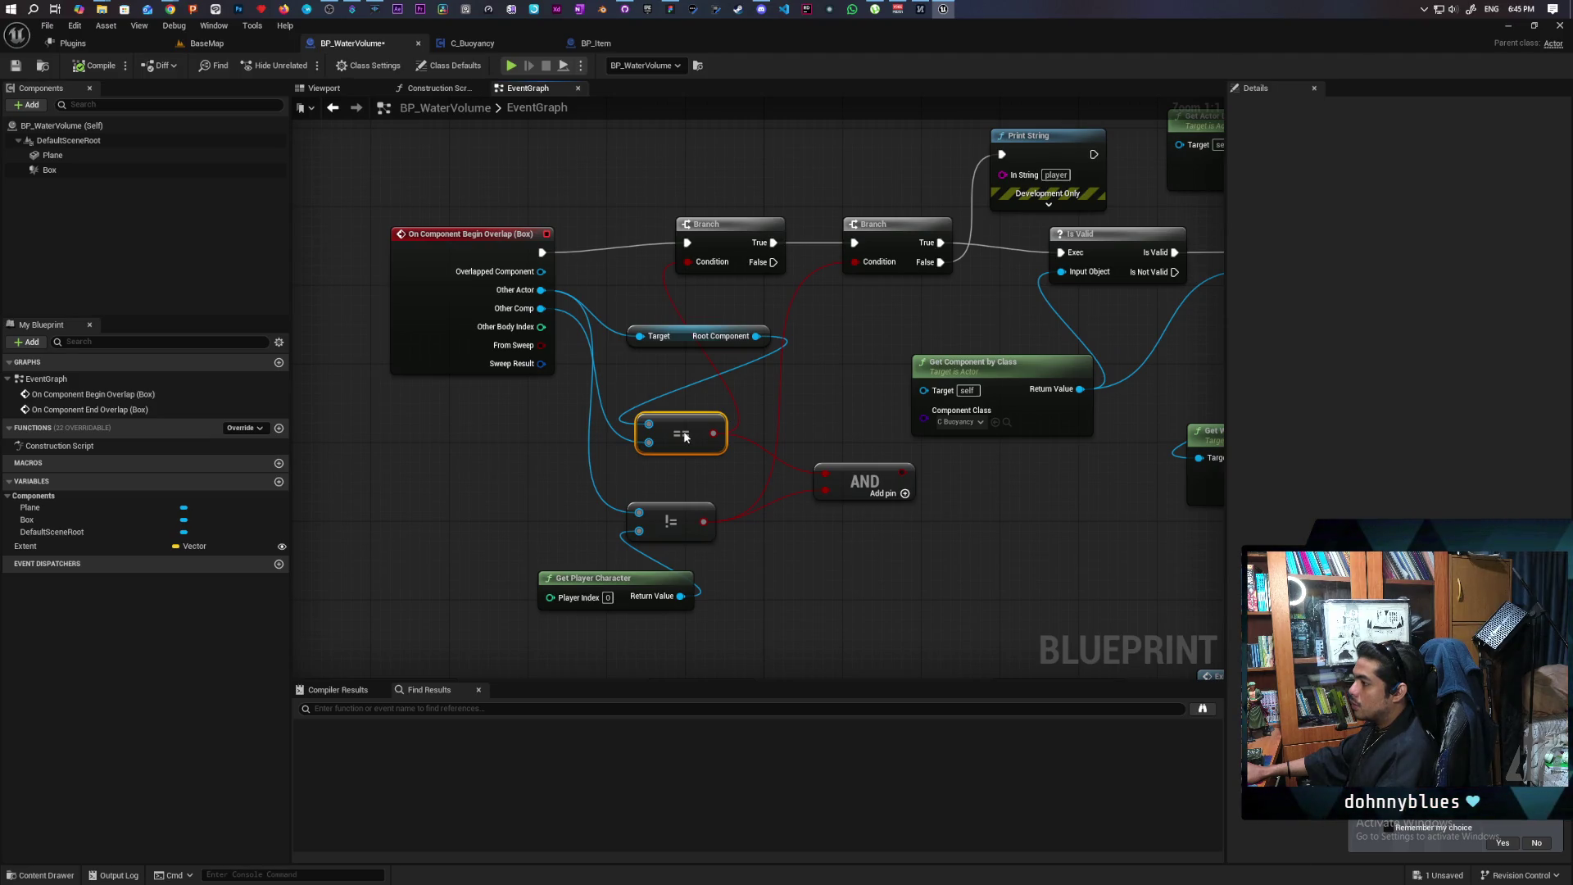
drag(645, 504, 699, 503)
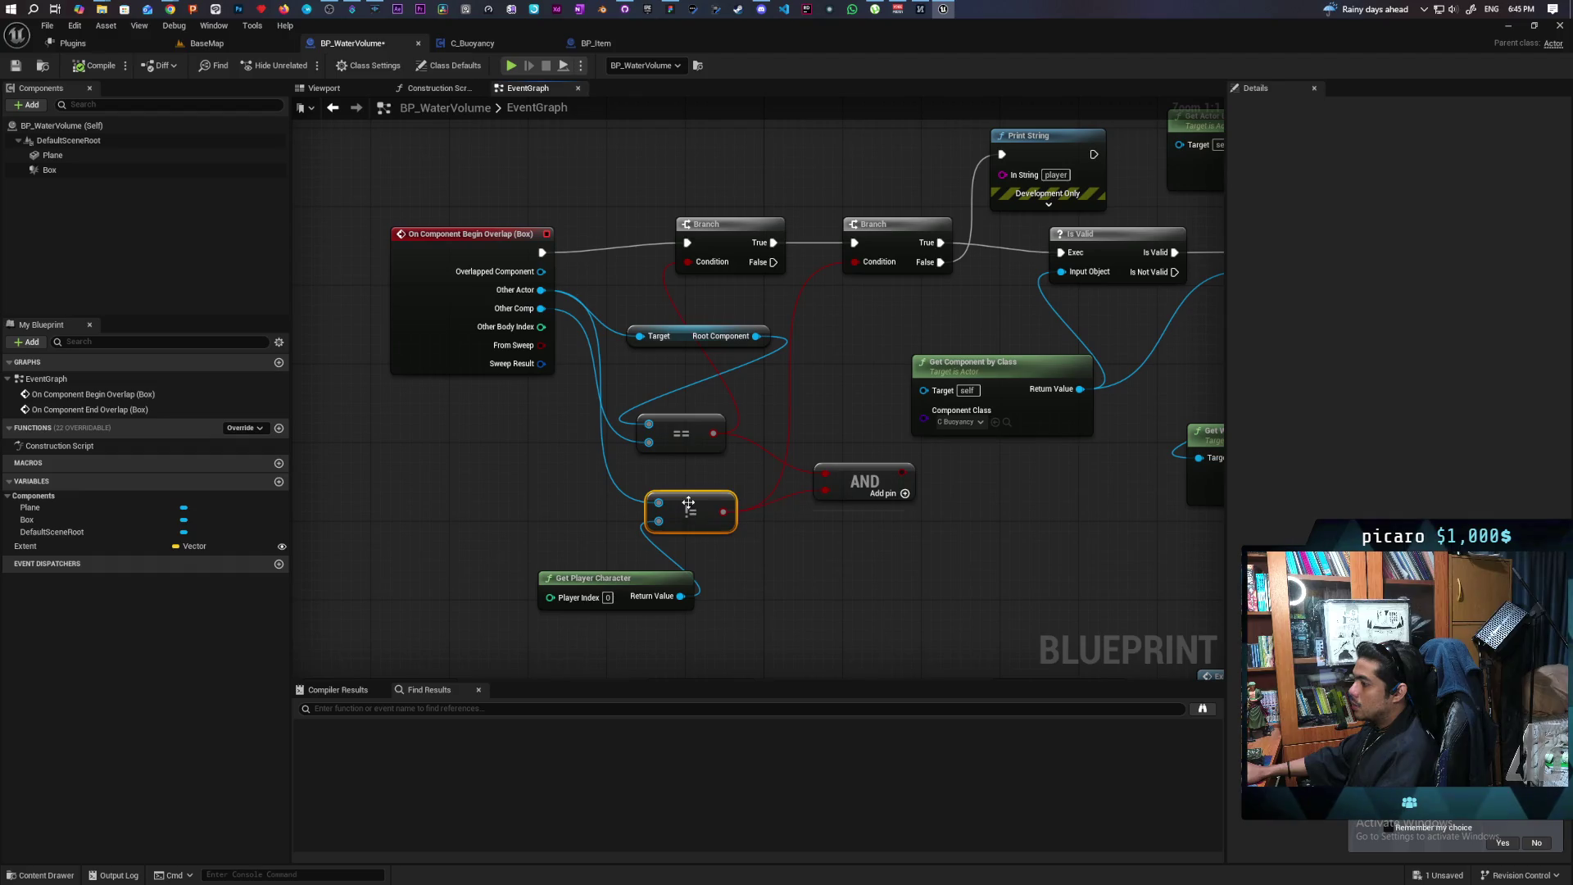
mouse_move(695, 448)
mouse_down()
mouse_move(537, 512)
mouse_move(665, 484)
mouse_up()
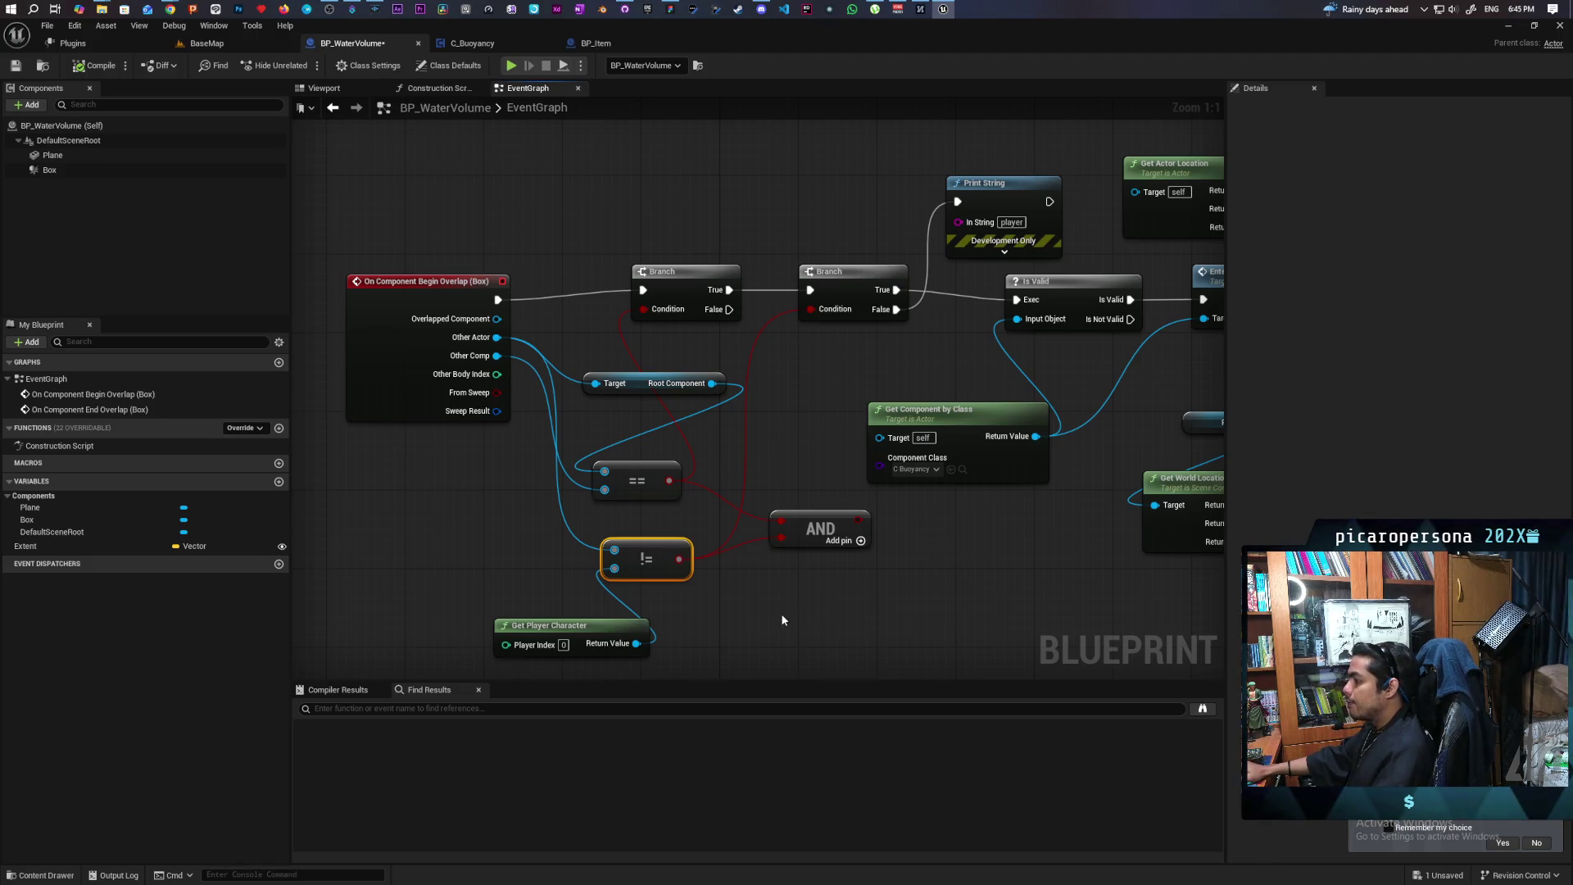
scroll(770, 537, down, 2)
scroll(768, 533, up, 2)
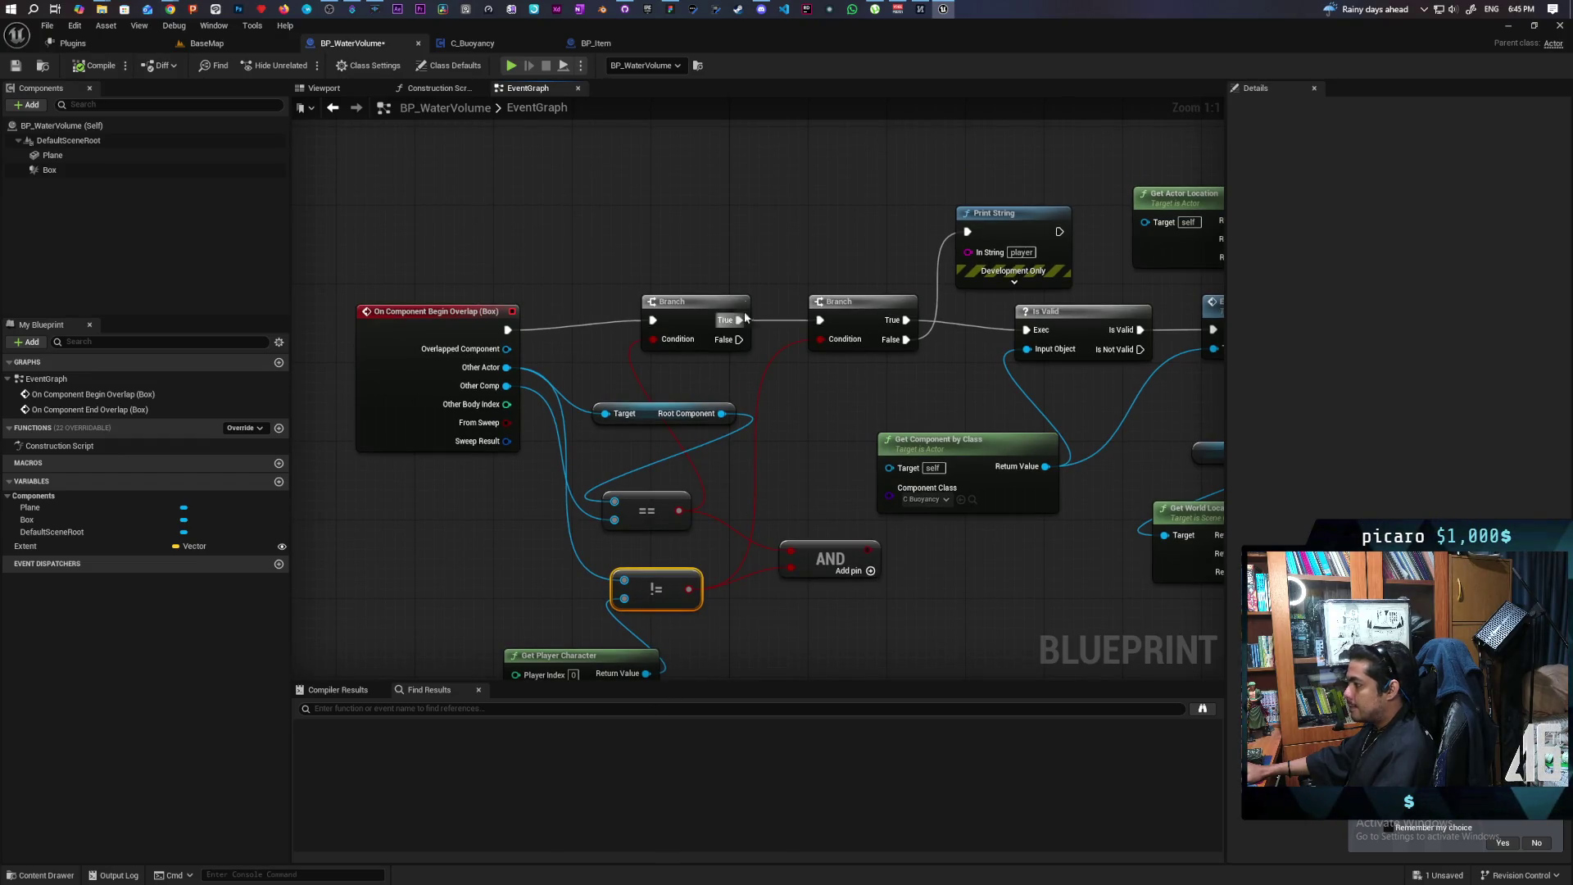
Print 'not root' from the first Branch's False output
key(ctrl+v)
drag(739, 339, 801, 215)
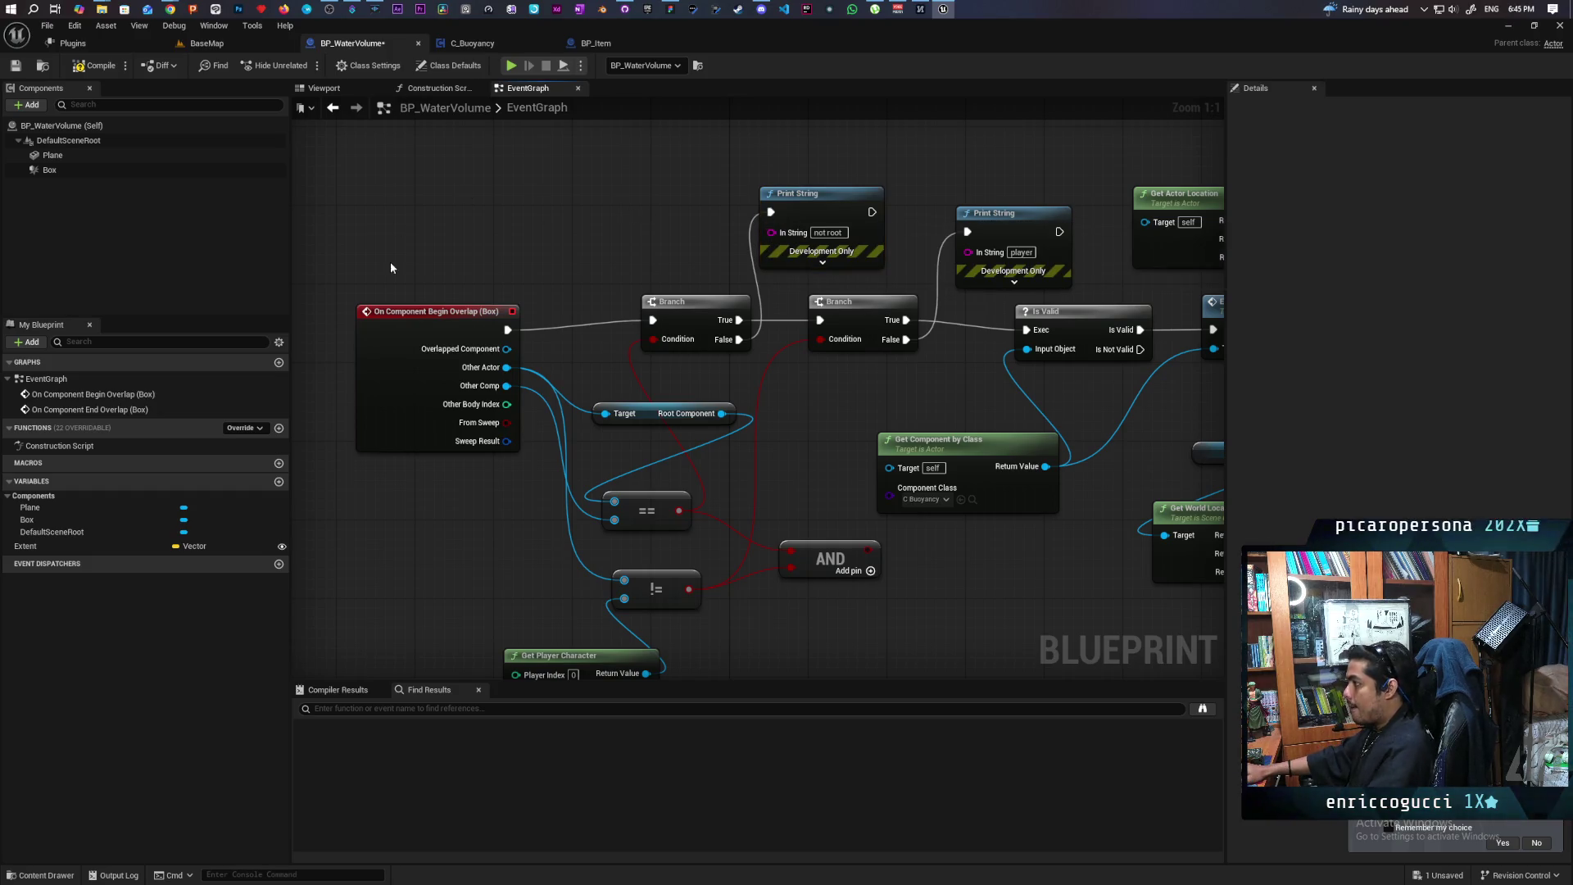
click(206, 44)
Start a Play-in-Editor session, absorb the shrine's essence, and possess the blue ball
click(322, 57)
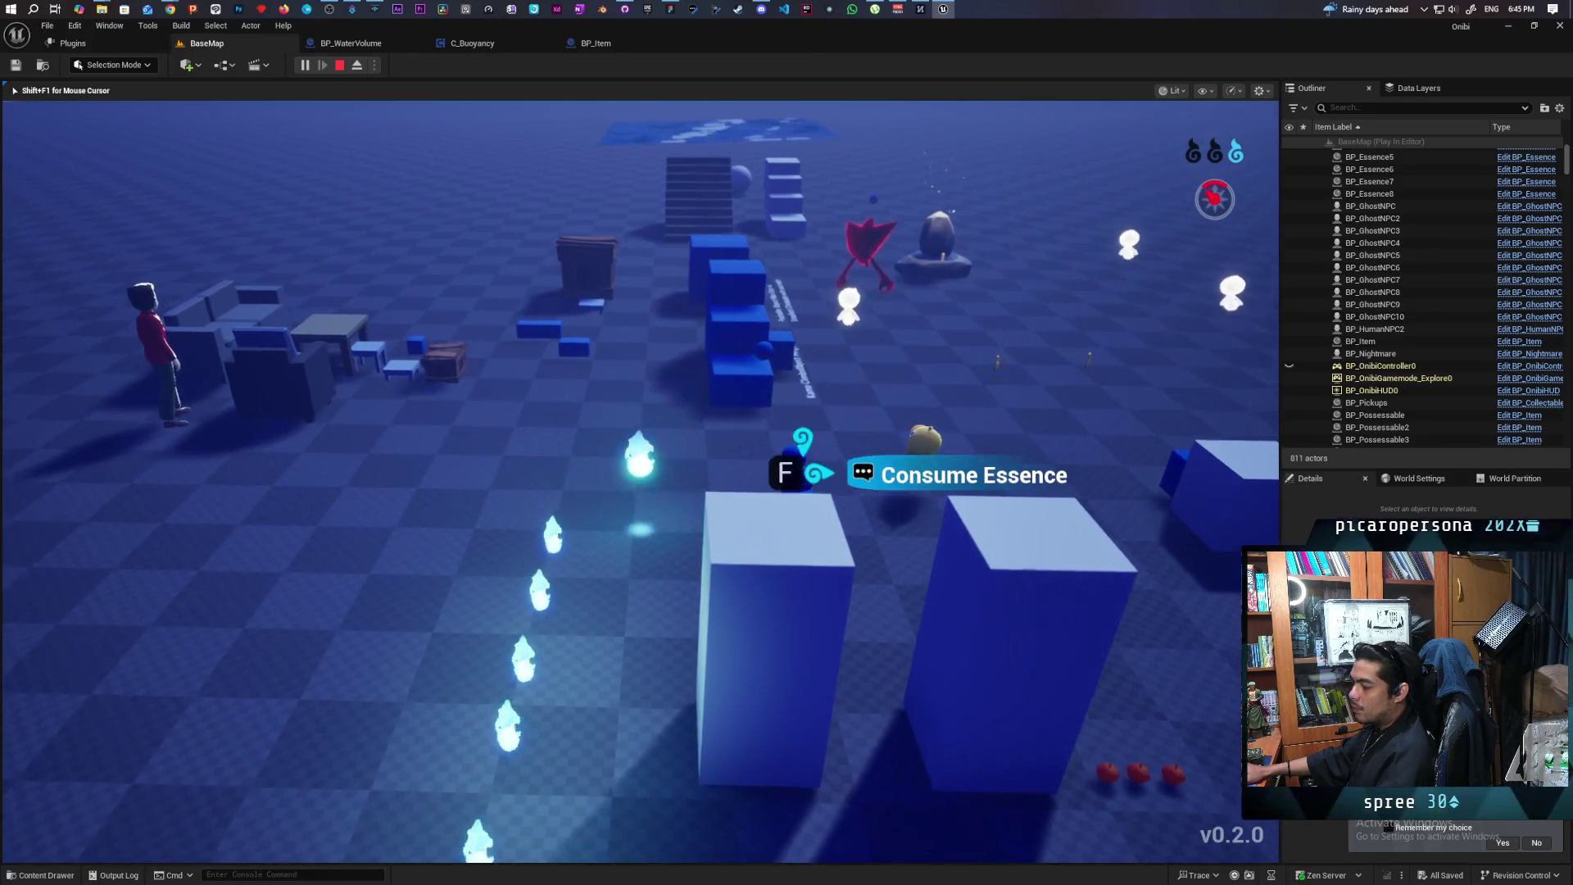
key(f)
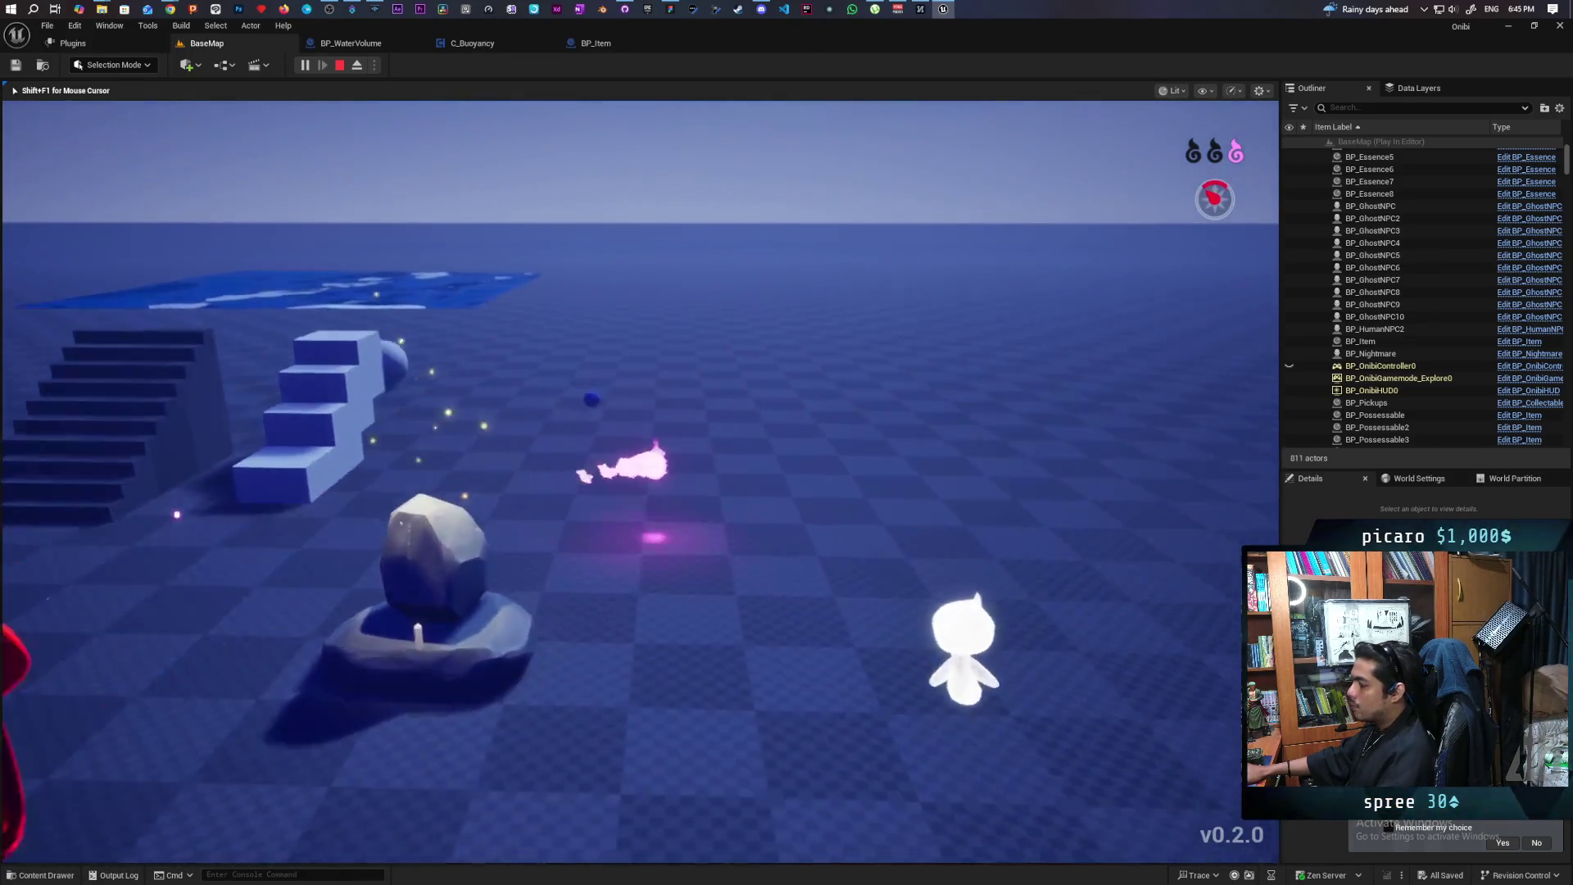
click(640, 481)
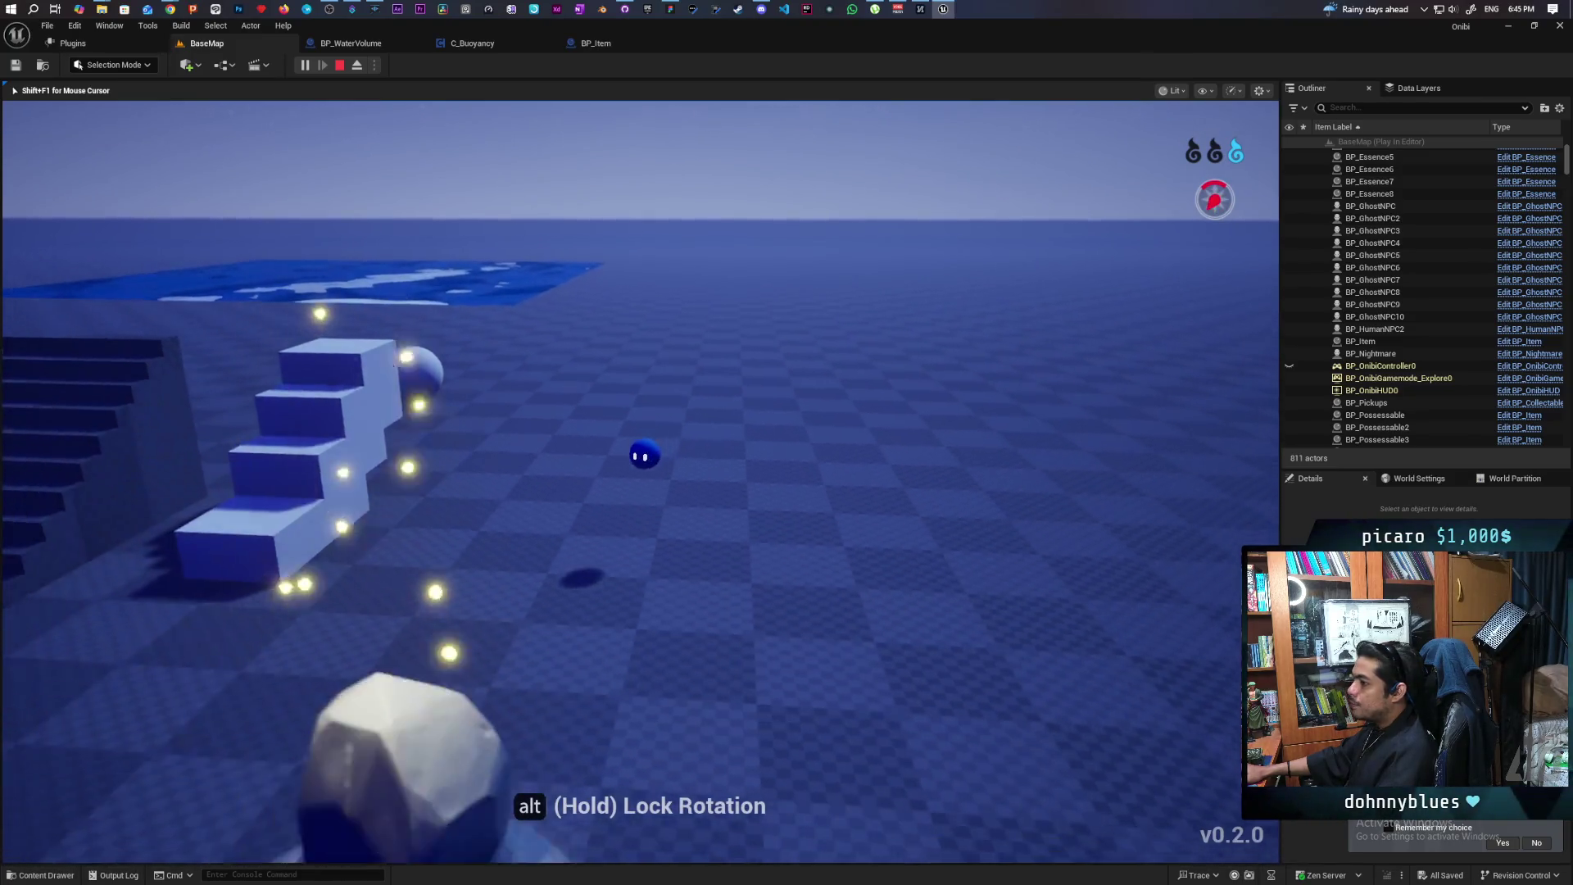
Move the possessed ball onto the water and jump, then release the ghost and stop playing
key(w)
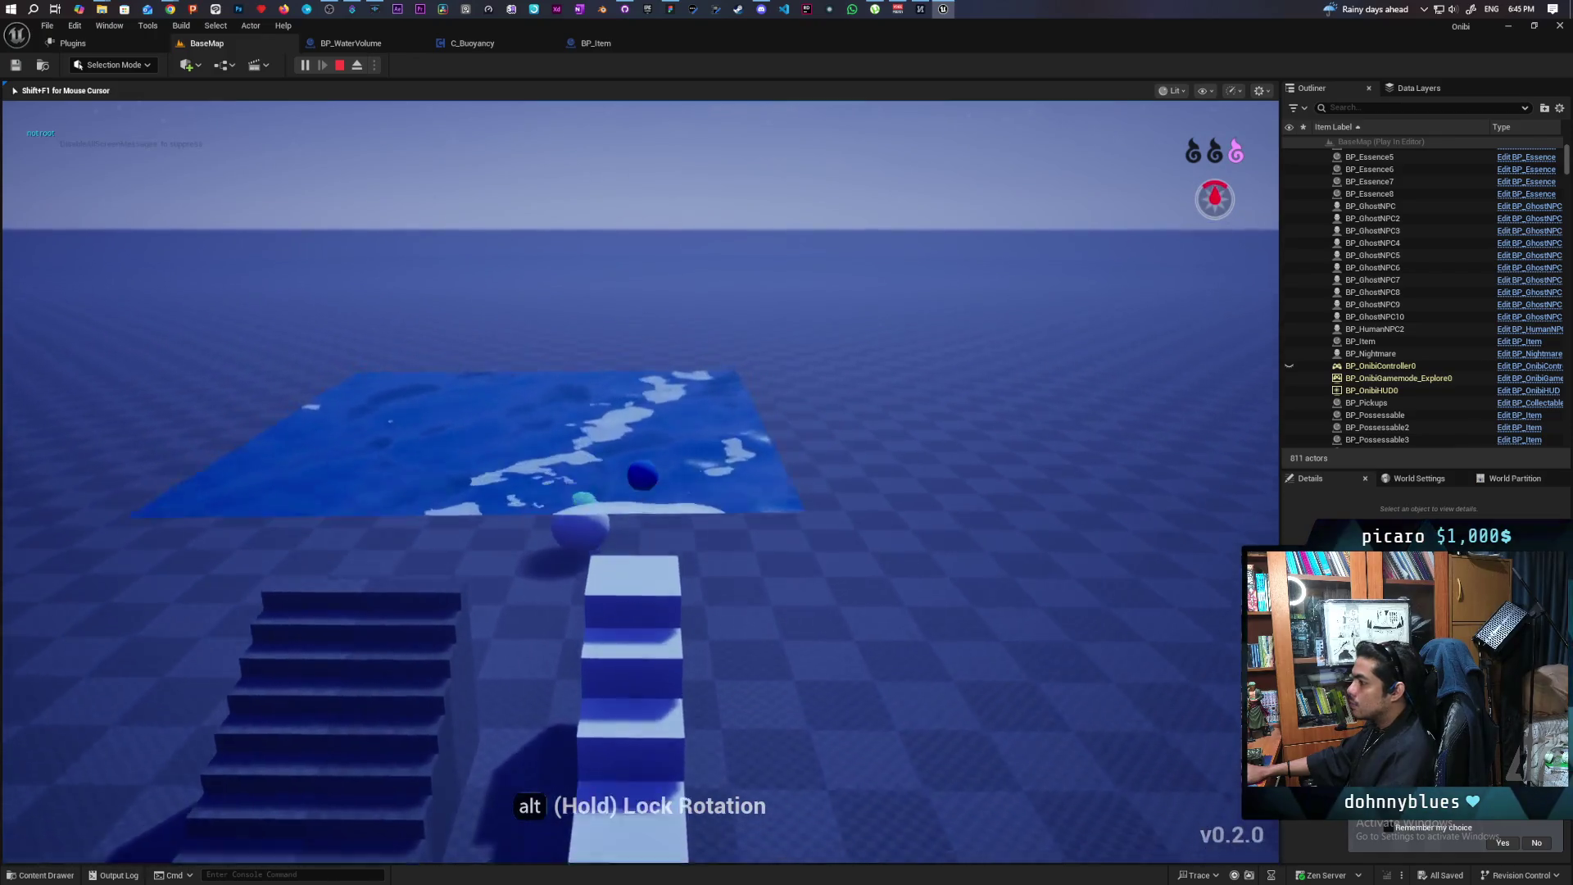
key(space)
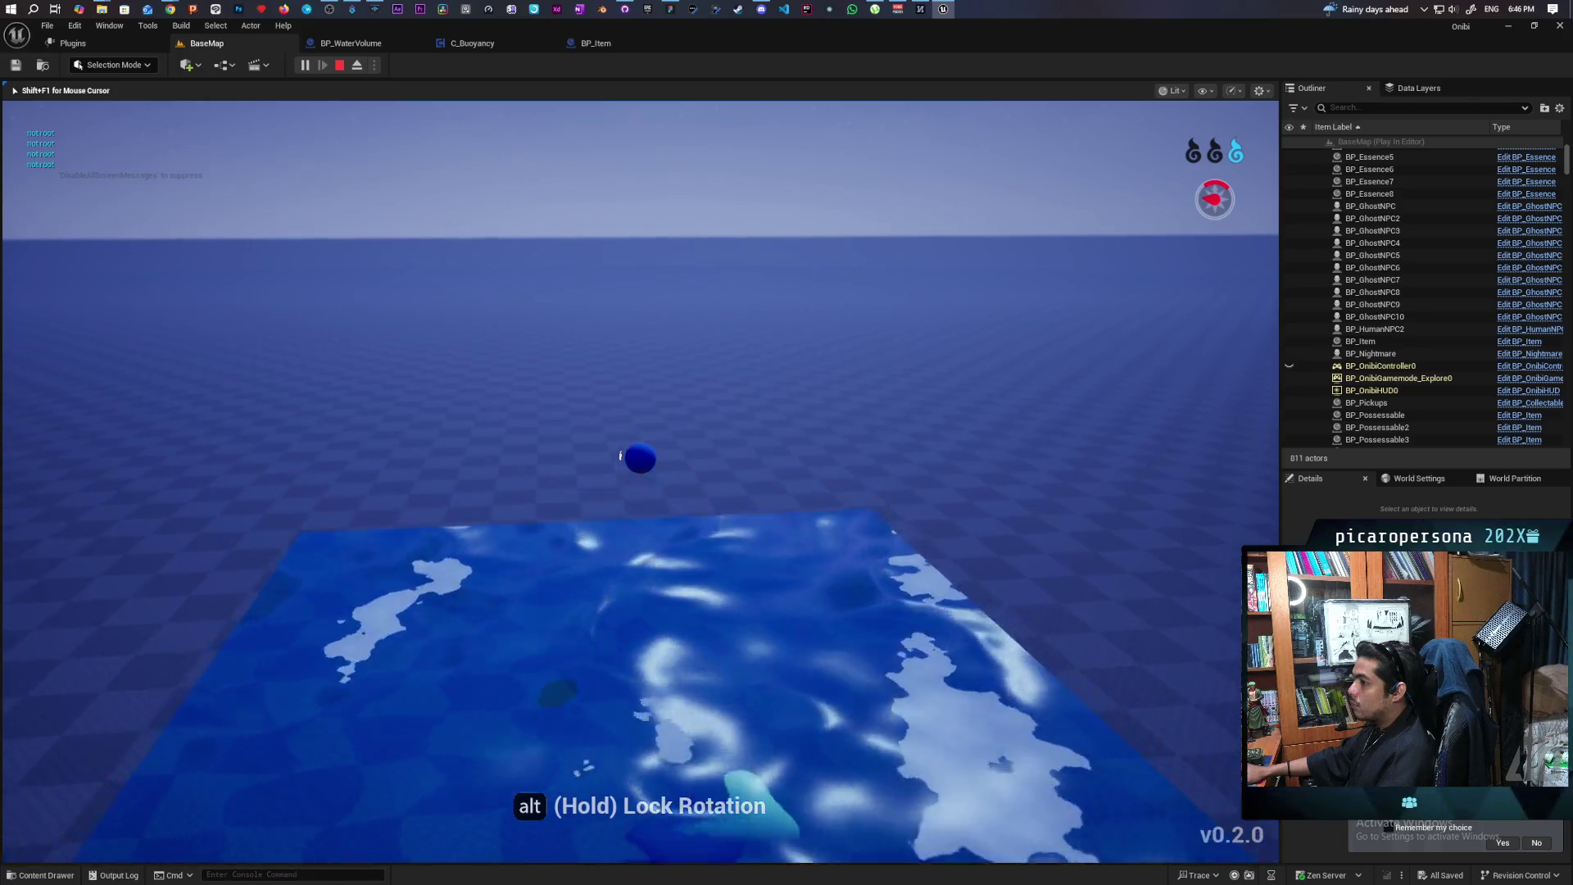
key(e)
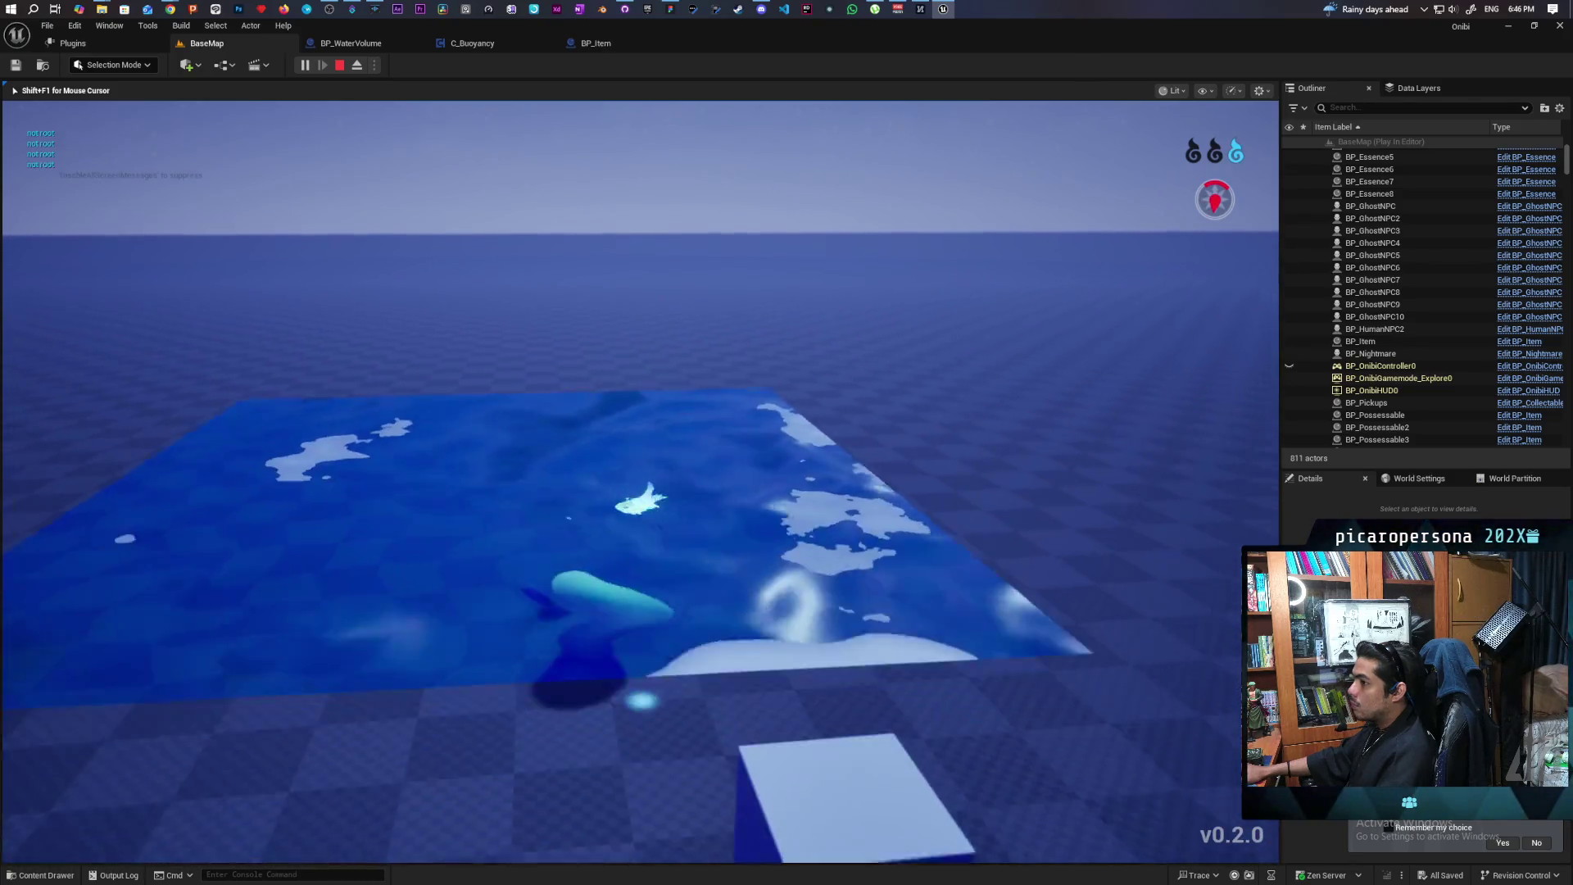
key(Escape)
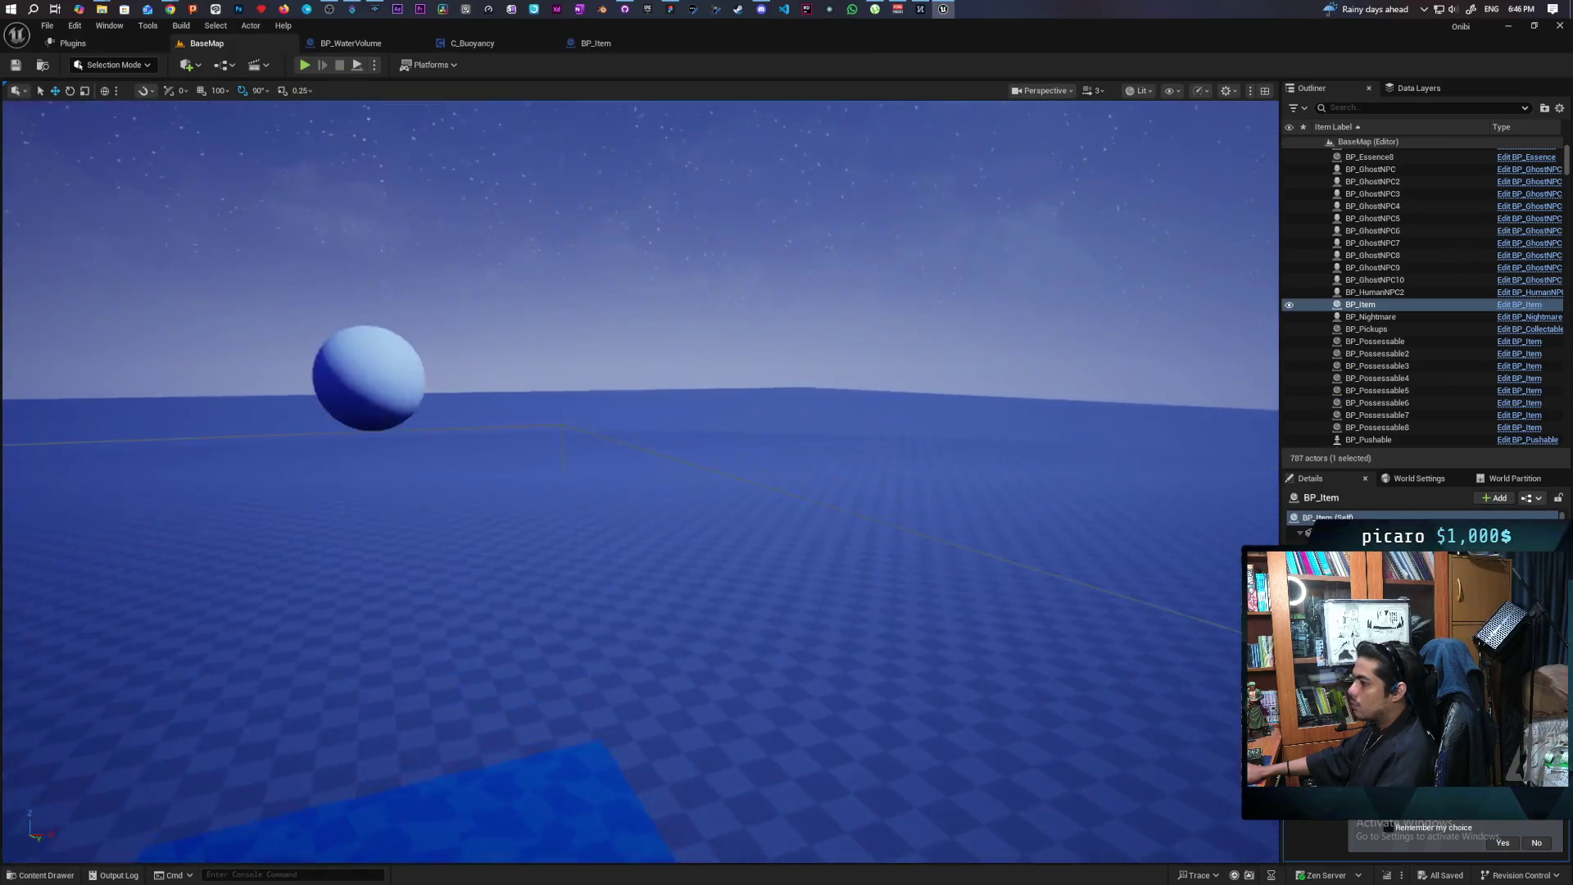
Select the floating sphere, then return to the BP_WaterVolume Event Graph by way of BP_Item
click(719, 387)
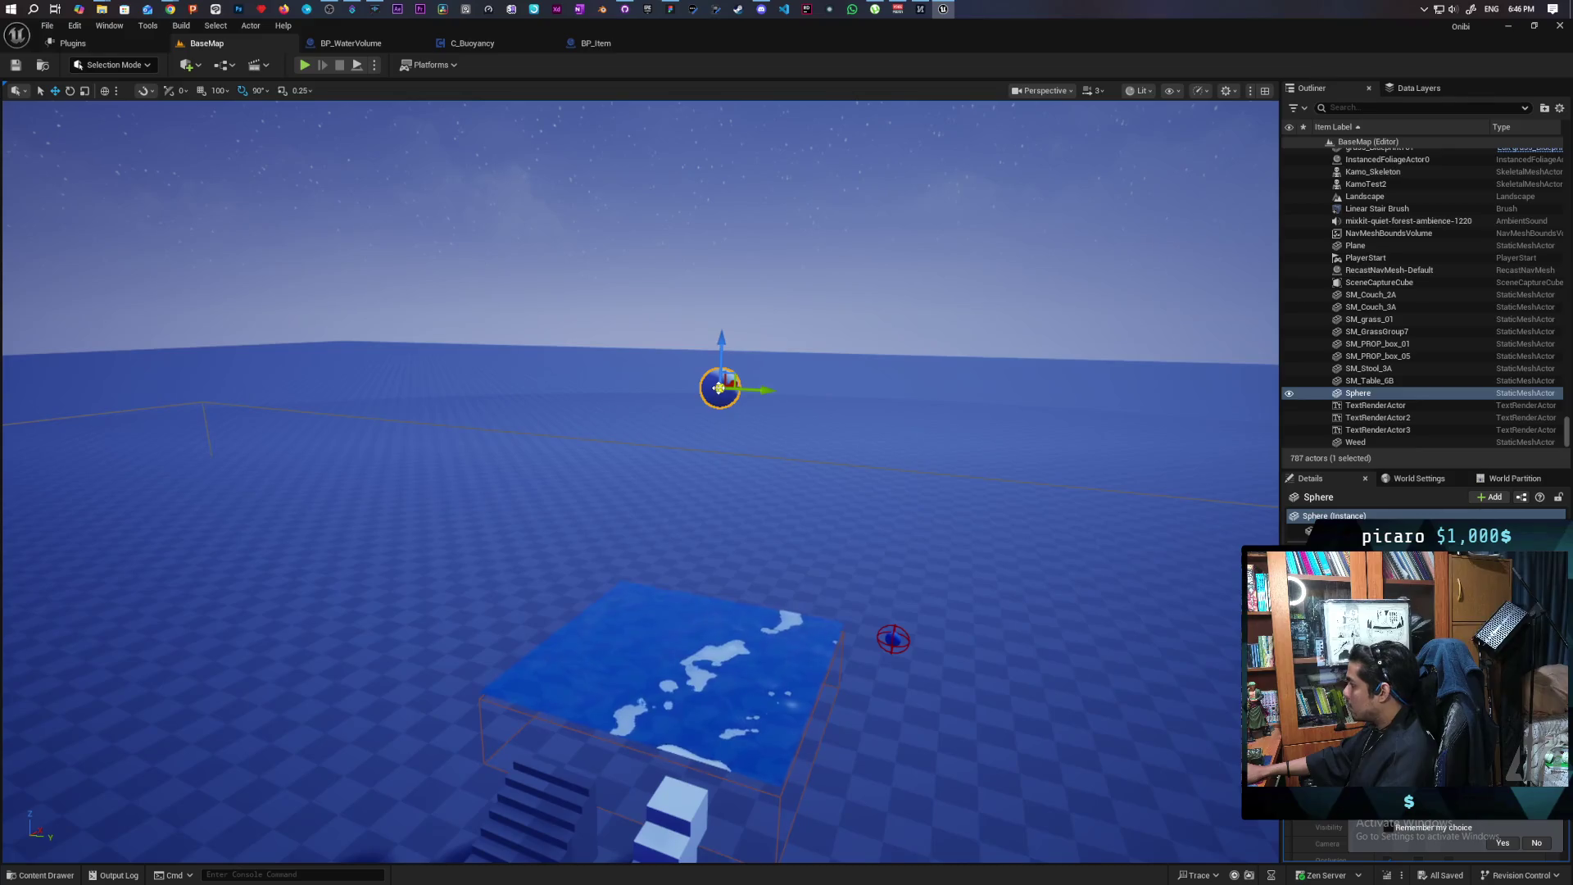
click(571, 40)
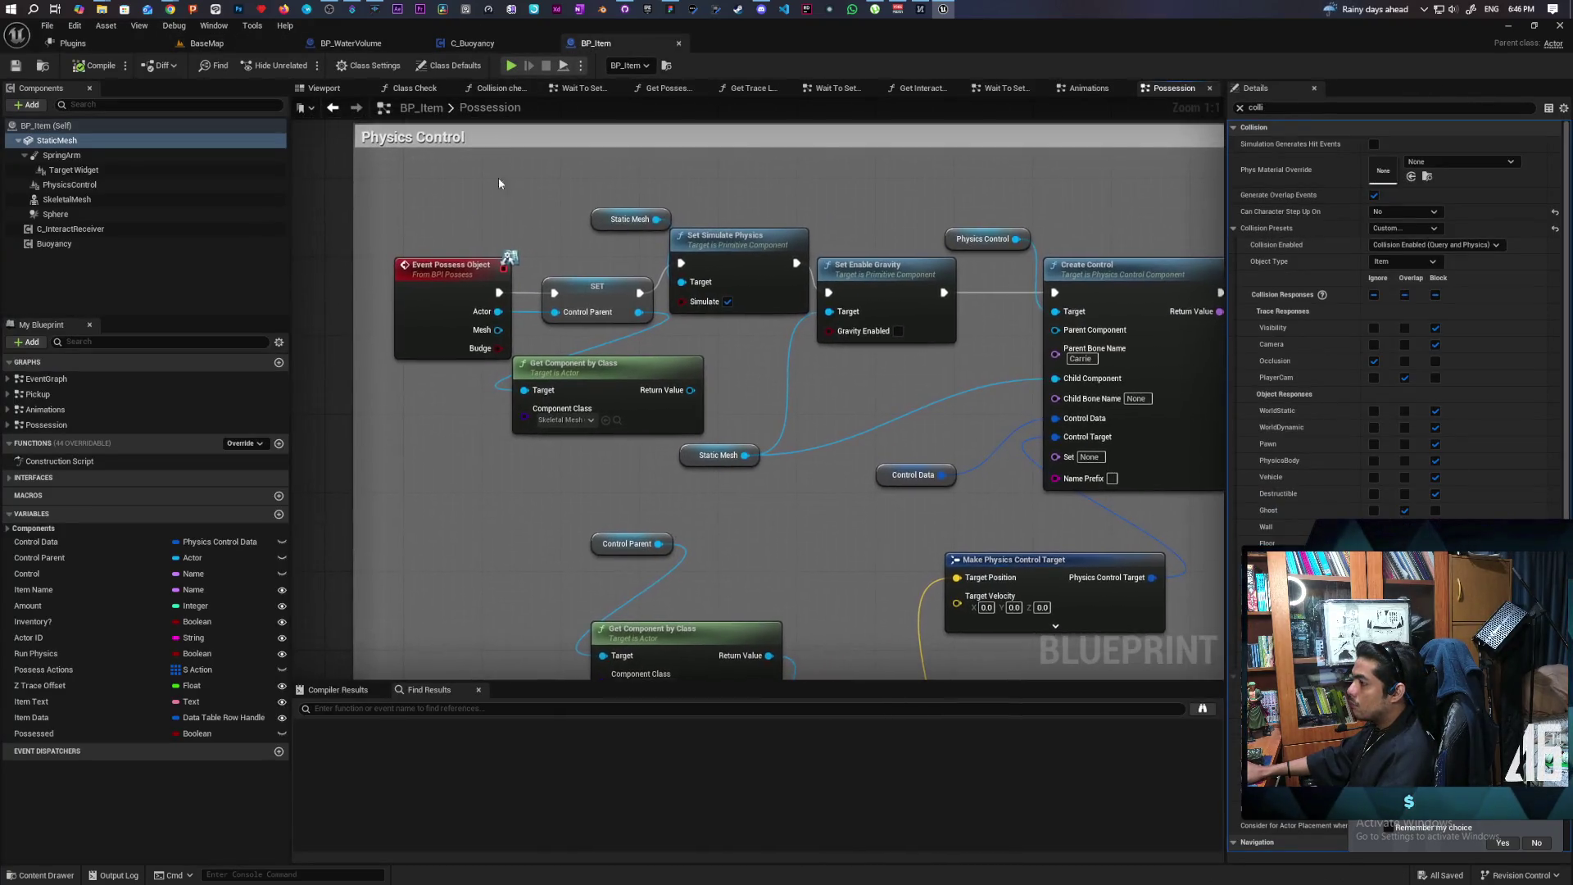
click(336, 44)
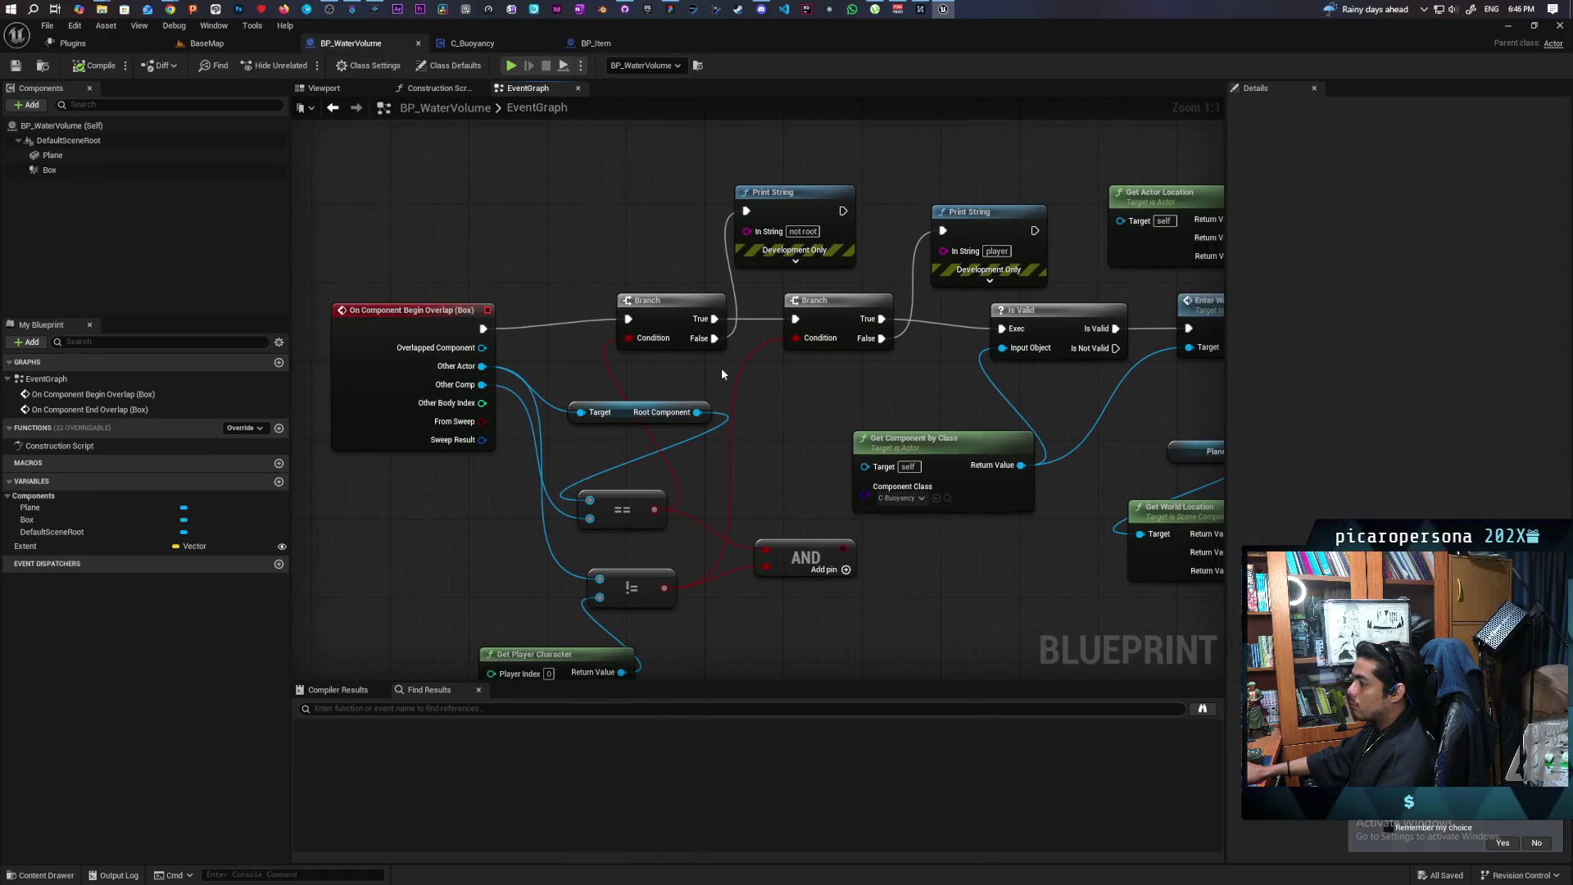
Spread out the Root Component, == and overlap event nodes to make room in the graph
mouse_move(625, 411)
mouse_down()
mouse_move(483, 243)
mouse_move(546, 245)
mouse_up()
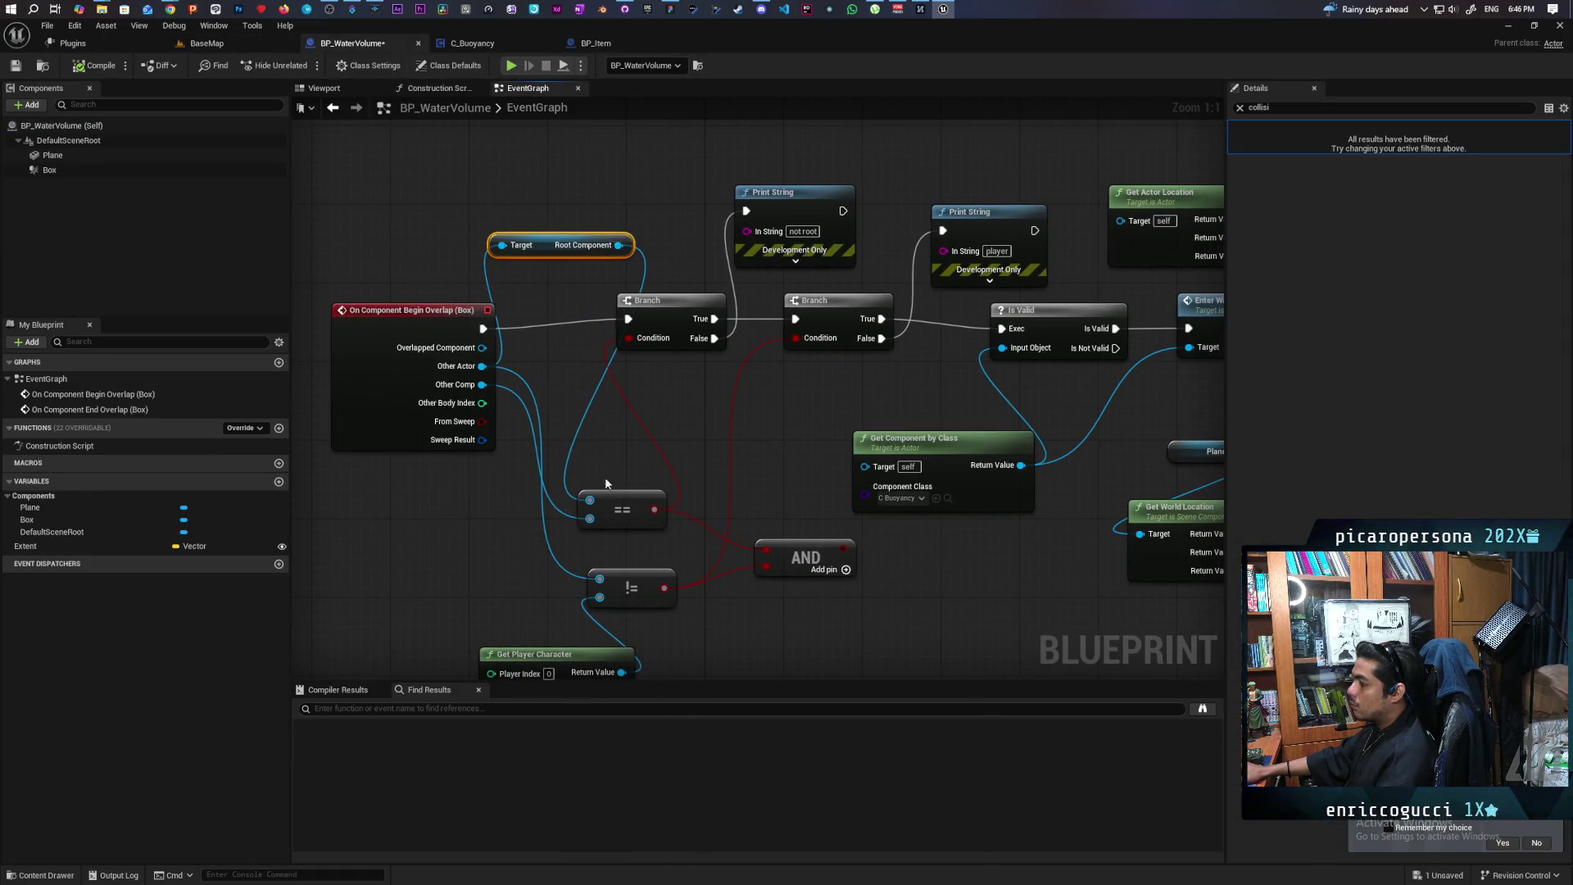
drag(632, 493, 651, 472)
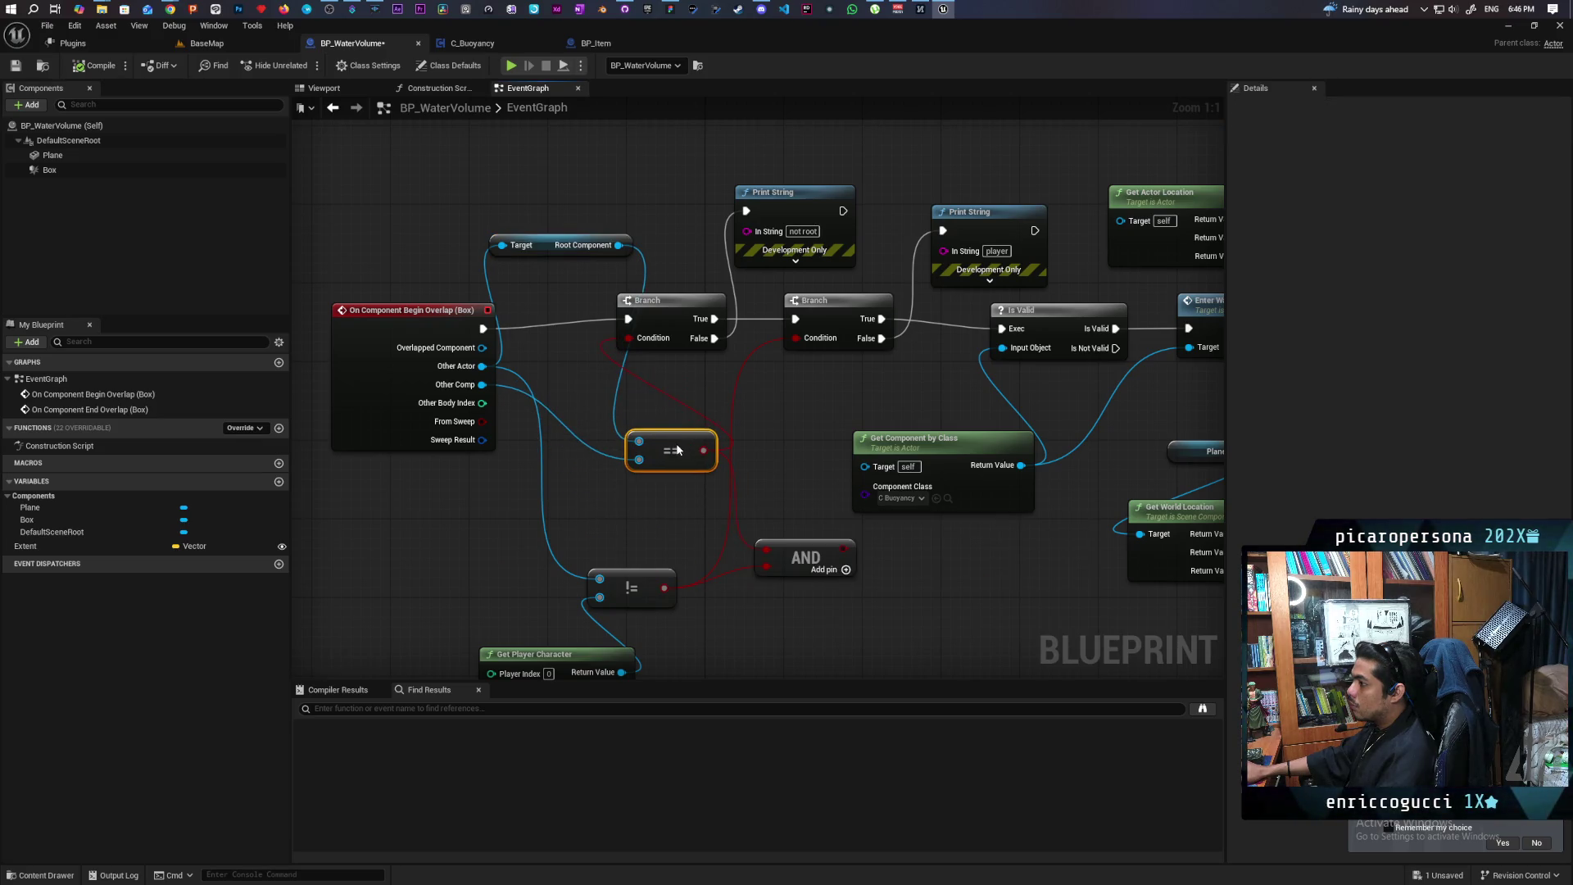
drag(672, 451, 642, 446)
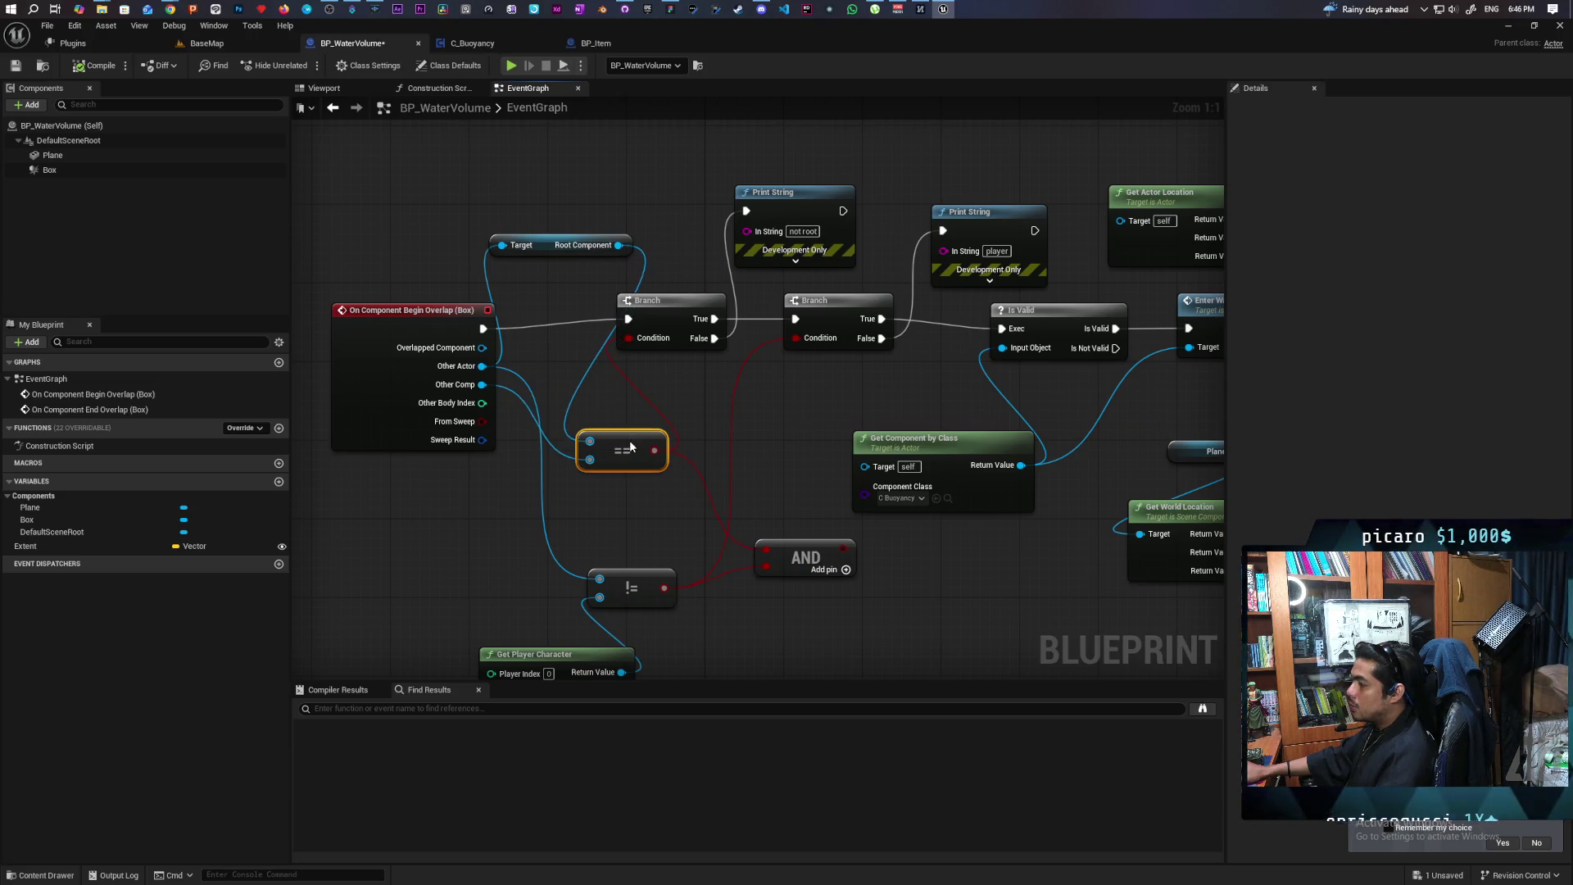
drag(373, 378, 299, 373)
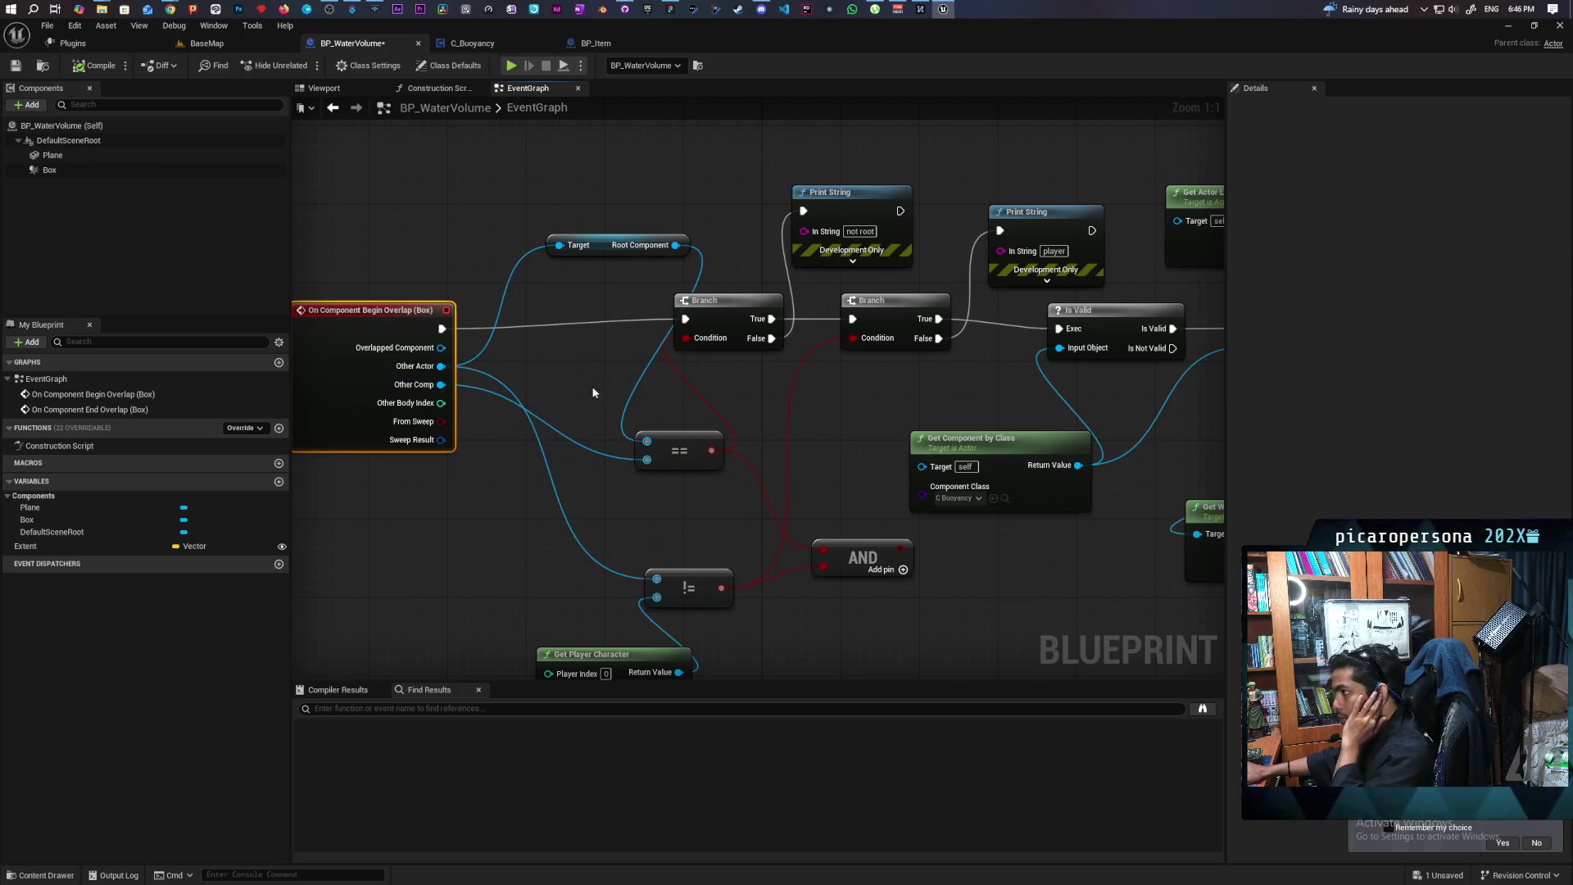
Delete the old Get Root Component node and disconnect the != result from the AND node
click(601, 246)
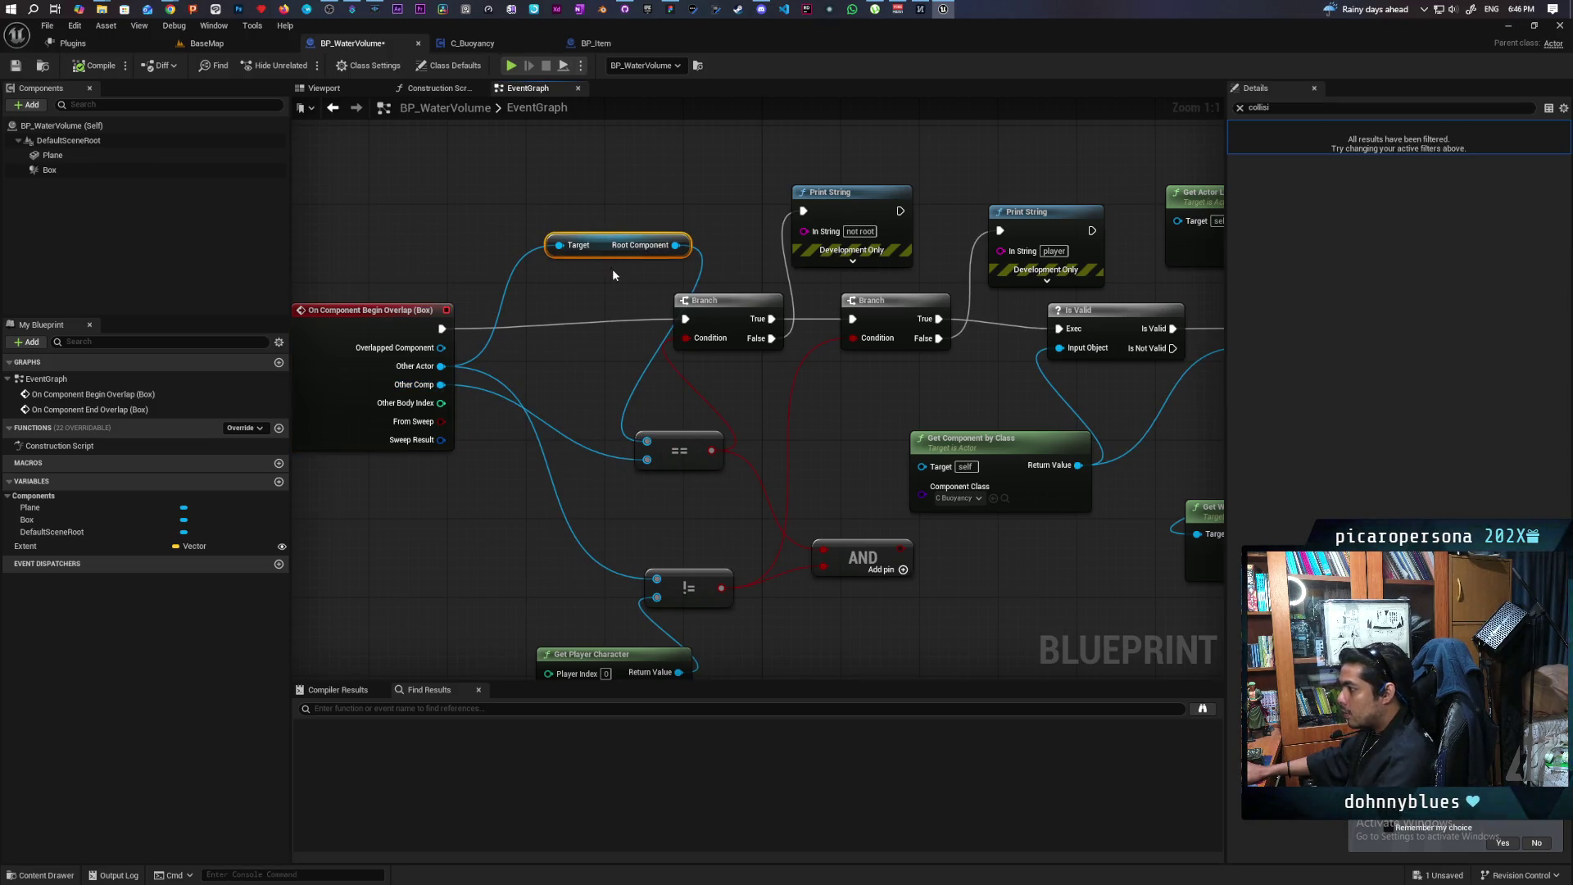
key(Delete)
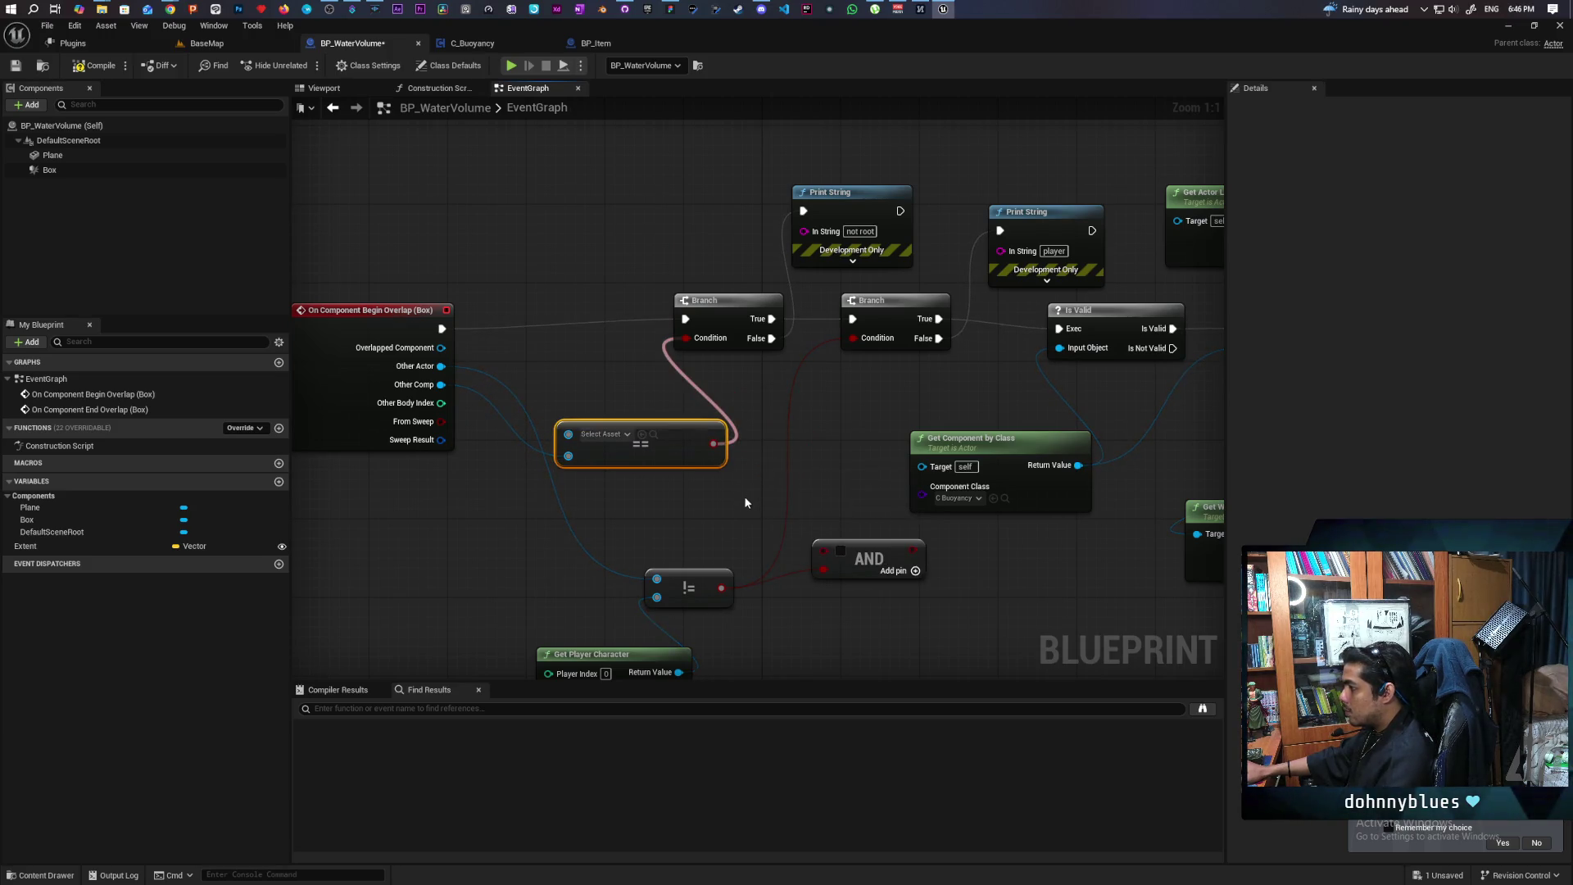
alt+click(789, 570)
drag(678, 519, 760, 524)
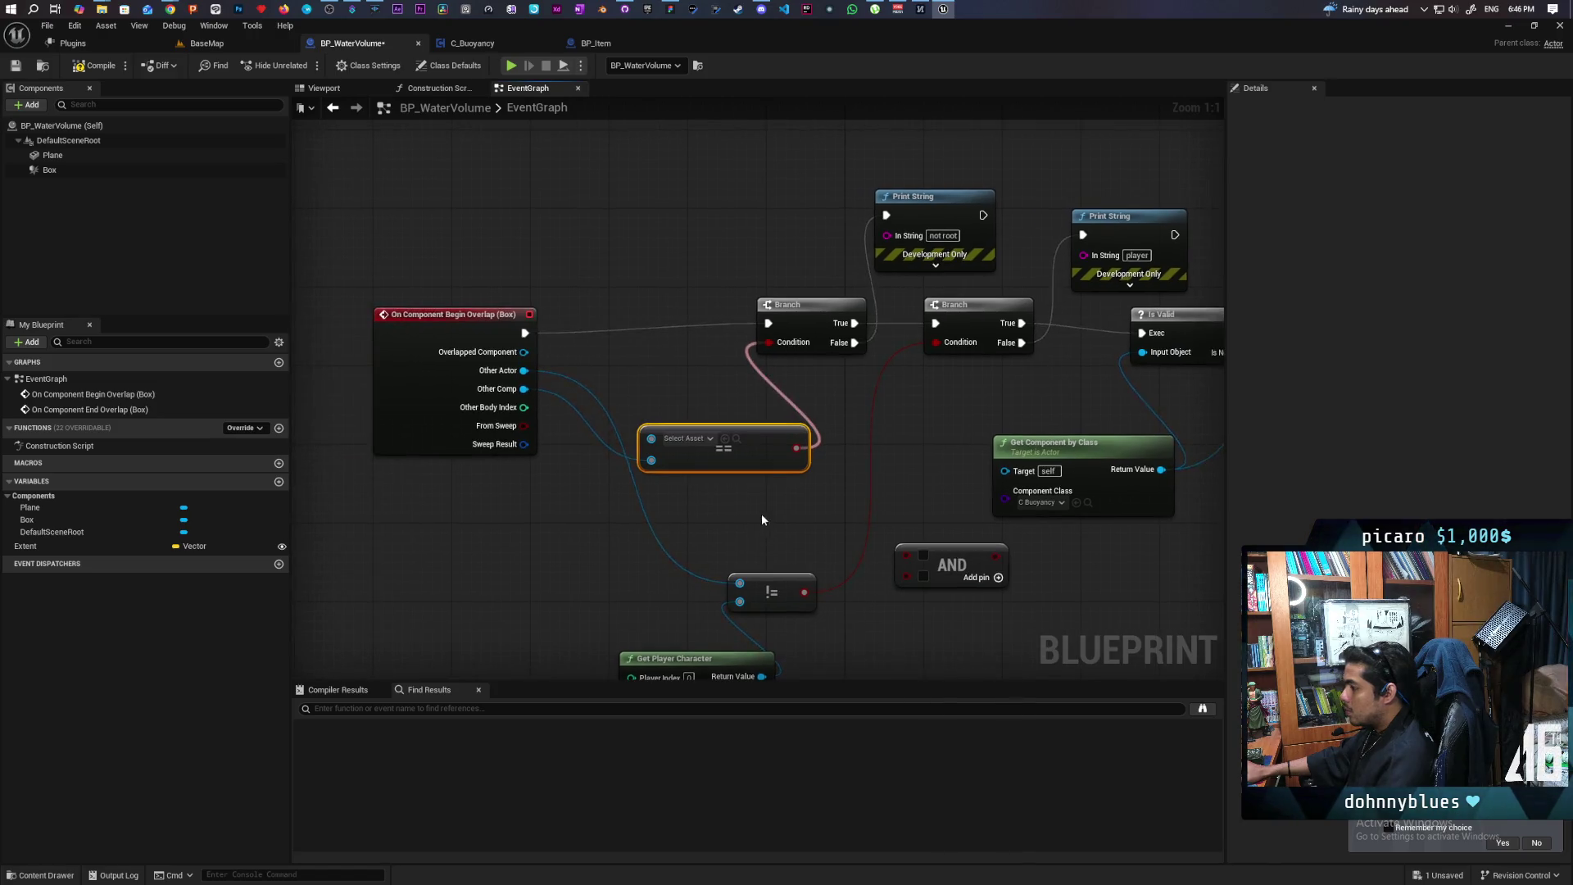
mouse_move(786, 445)
mouse_down()
mouse_move(811, 463)
mouse_move(797, 494)
mouse_up()
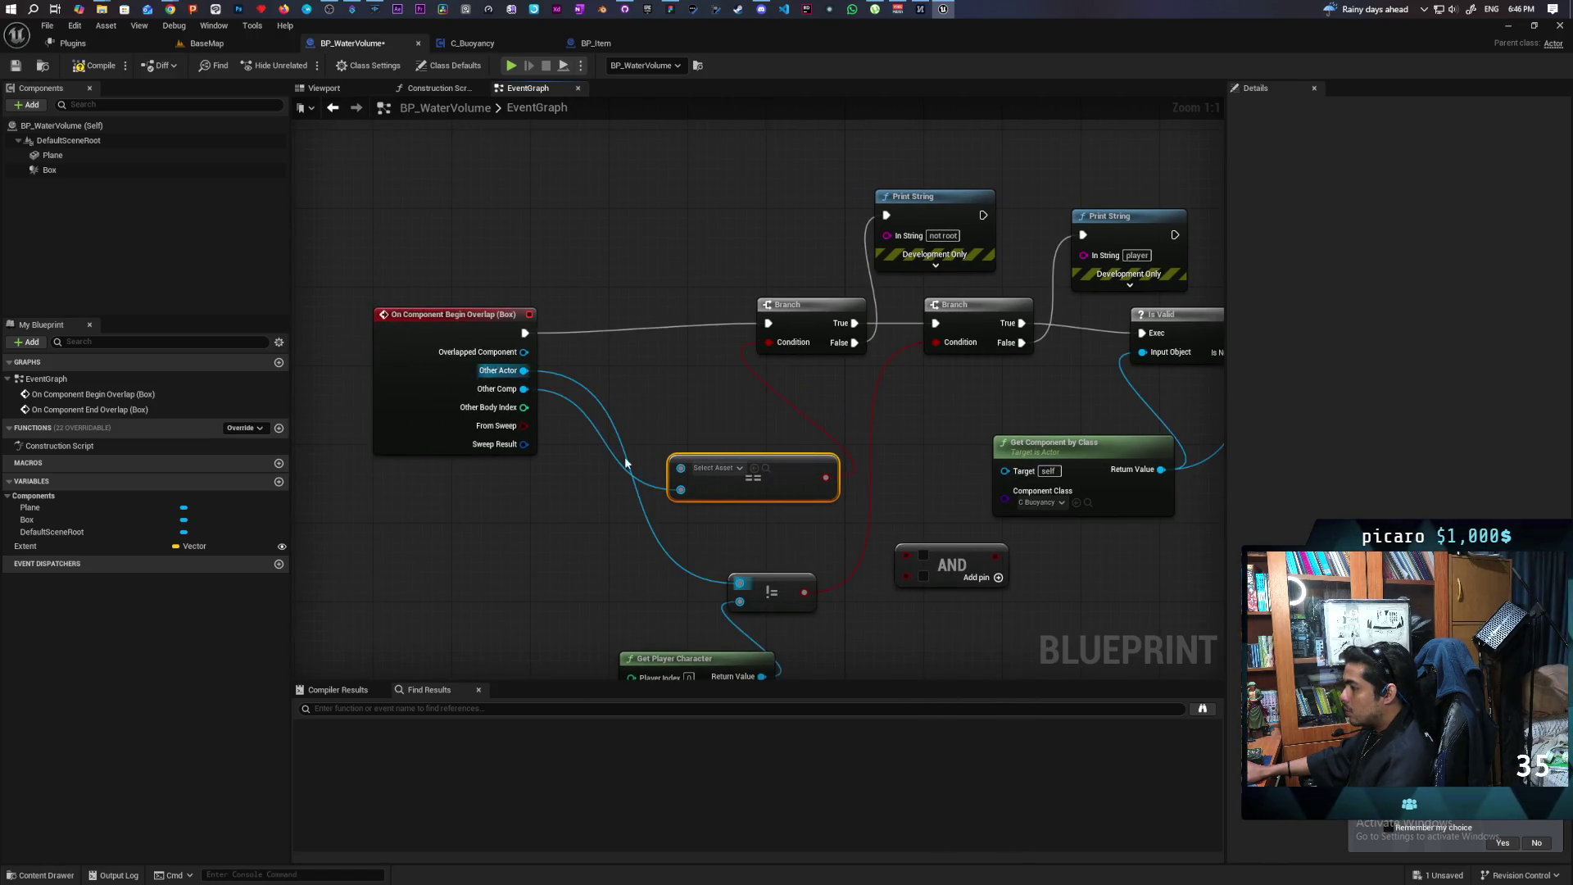
Add a Get Root Component node from Other Actor and wire its output into the == node
drag(617, 286, 617, 285)
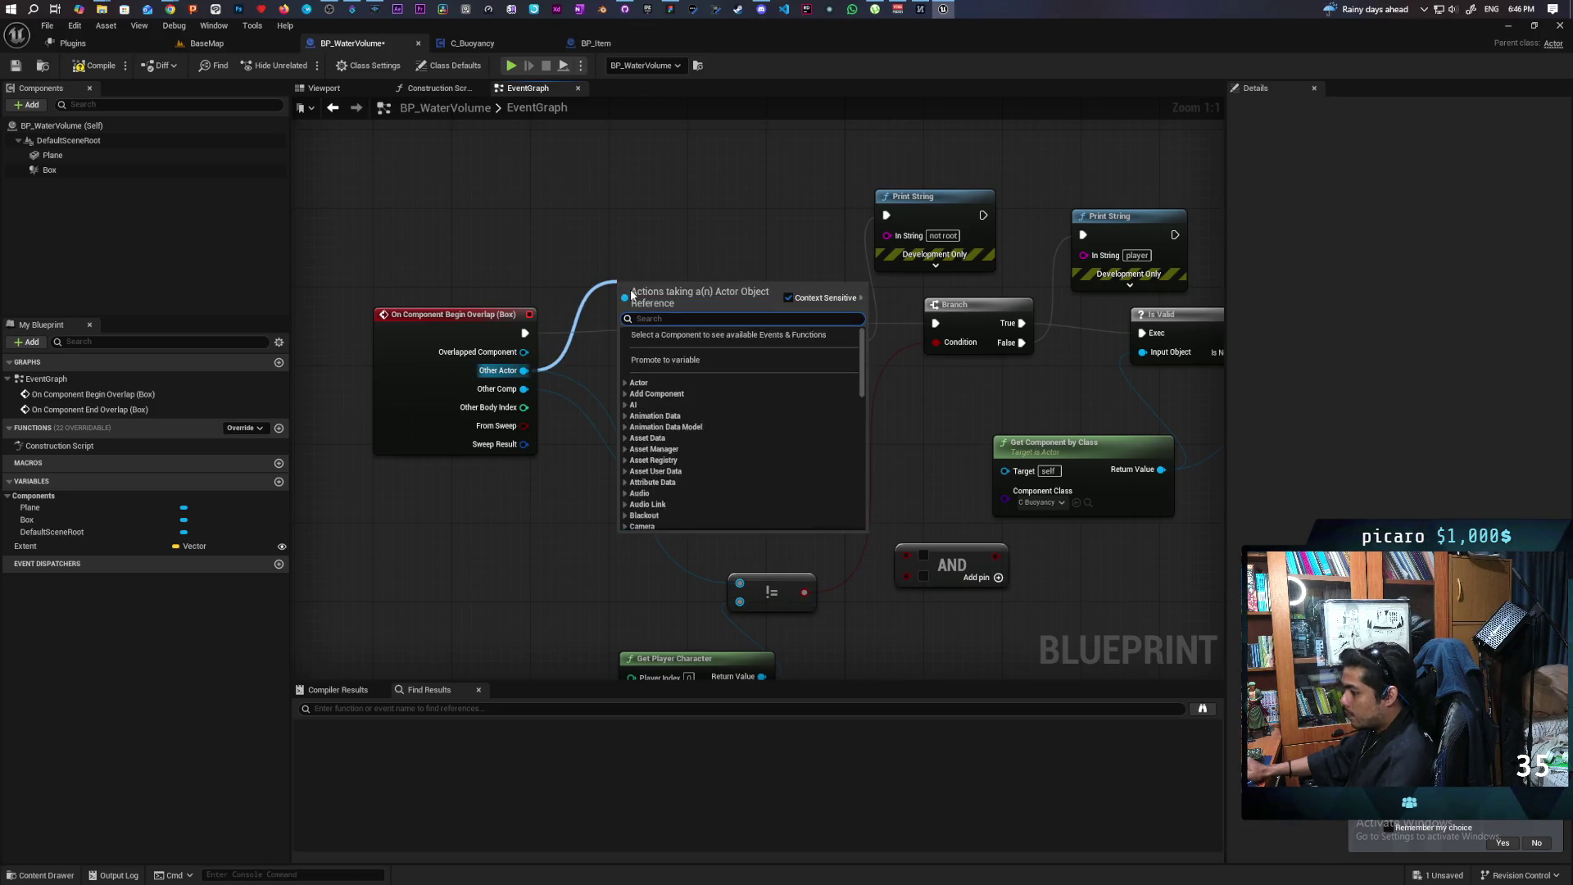
text(root comp)
key(Return)
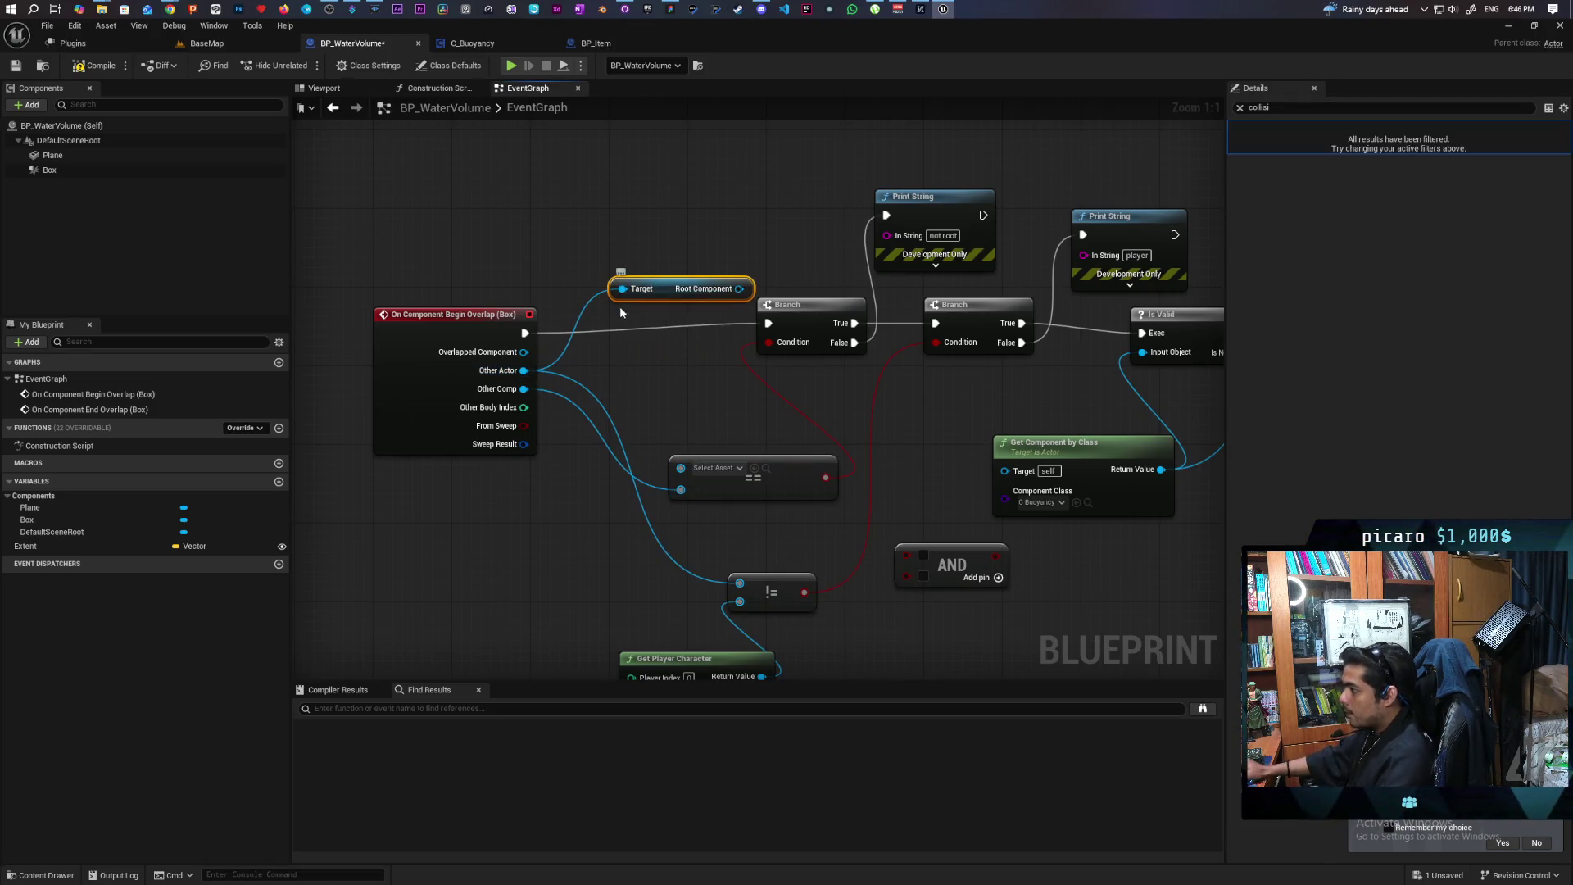
drag(740, 289, 683, 465)
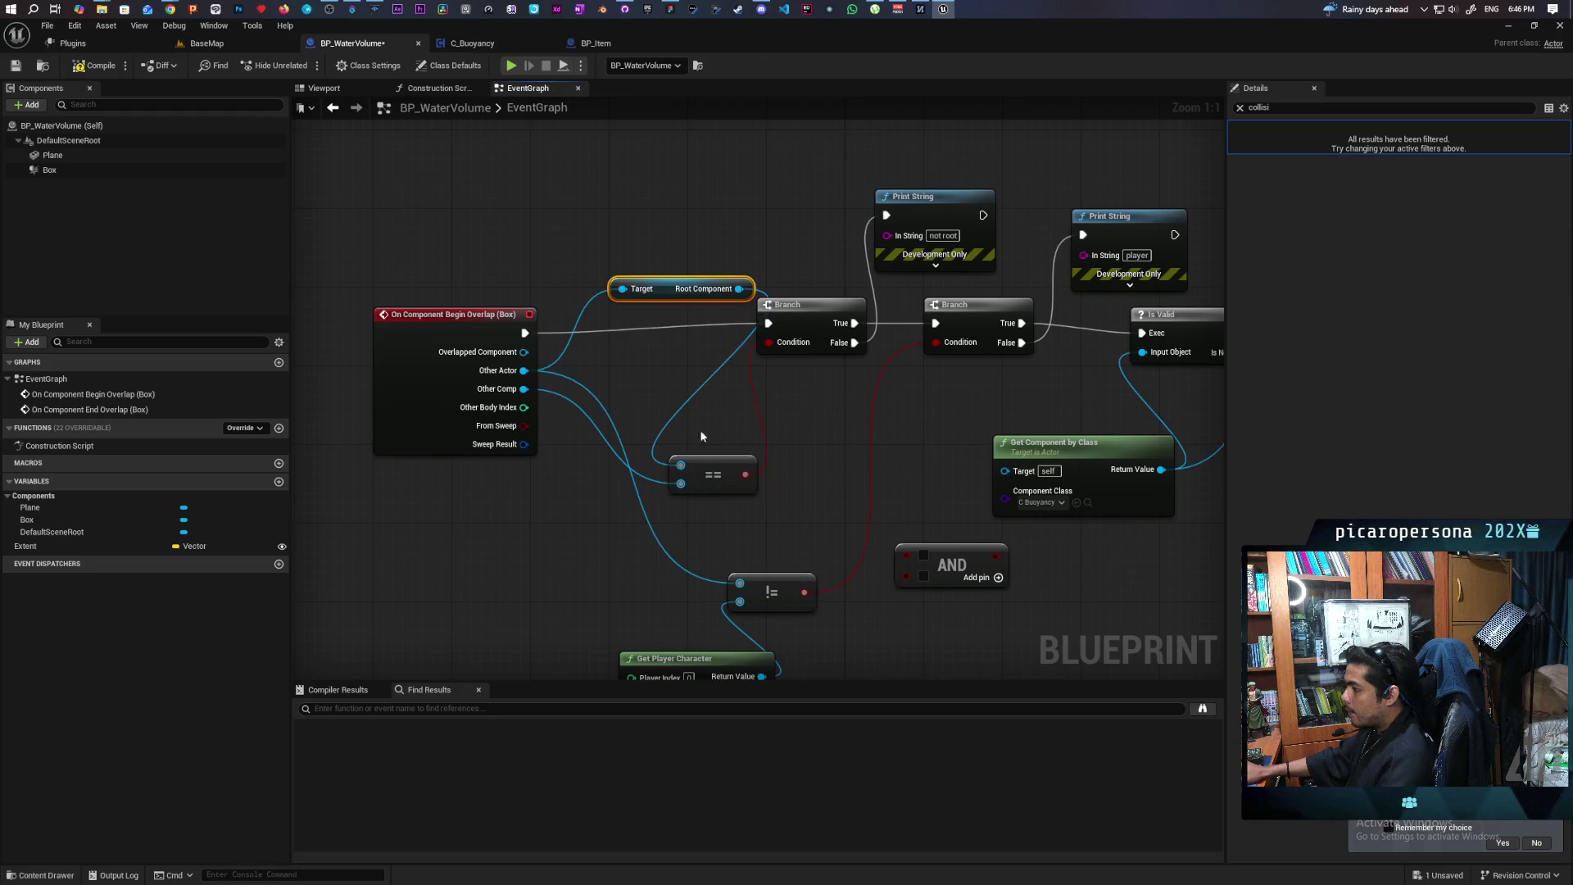
drag(680, 282, 630, 272)
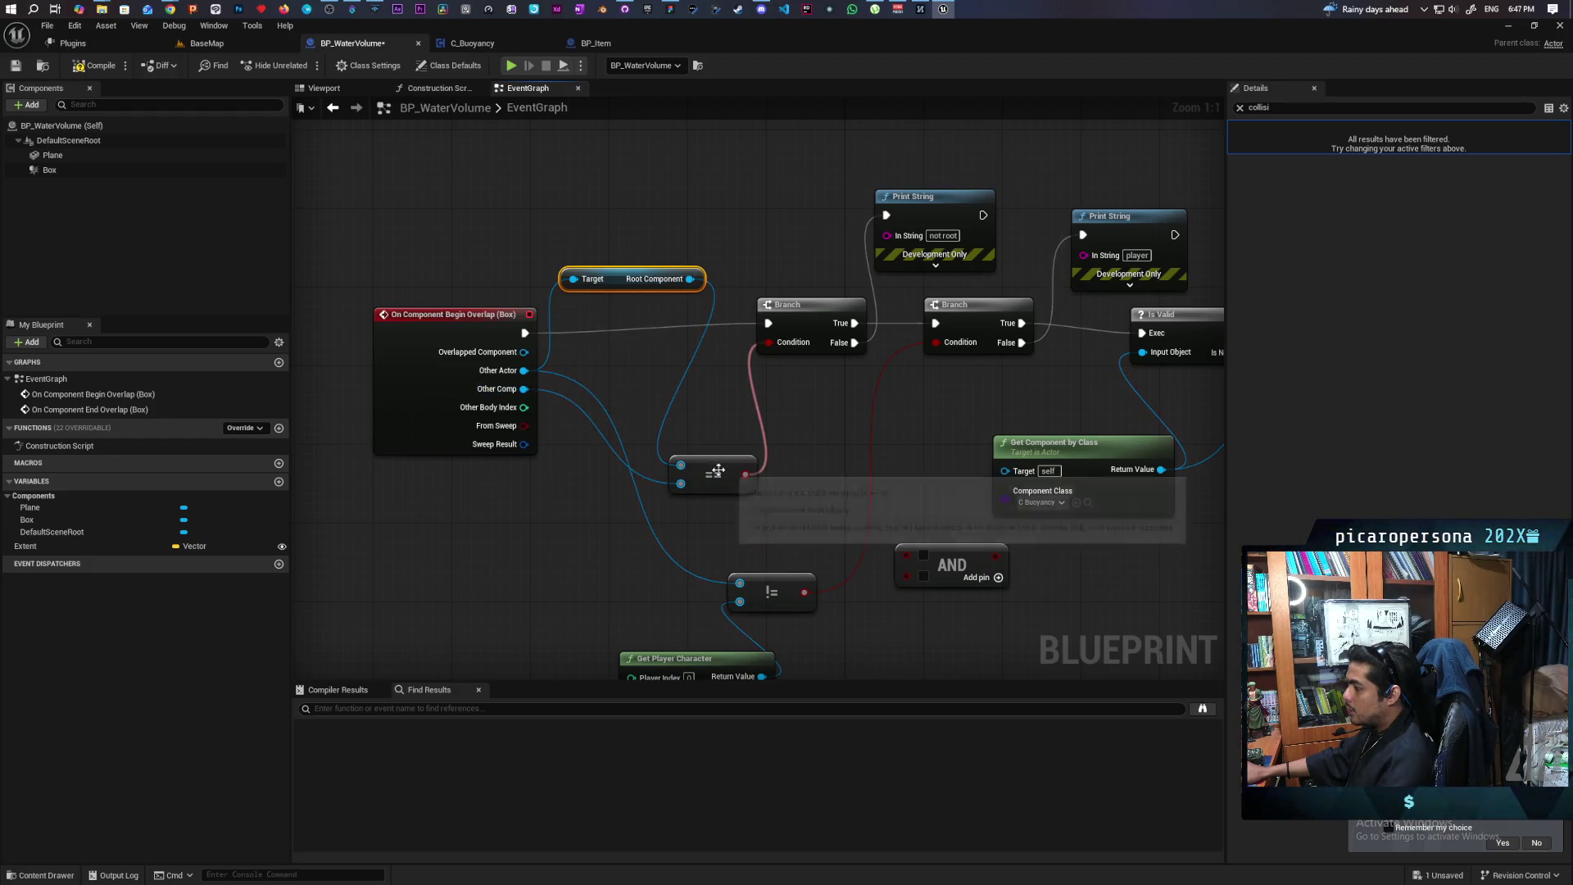
drag(712, 474, 713, 454)
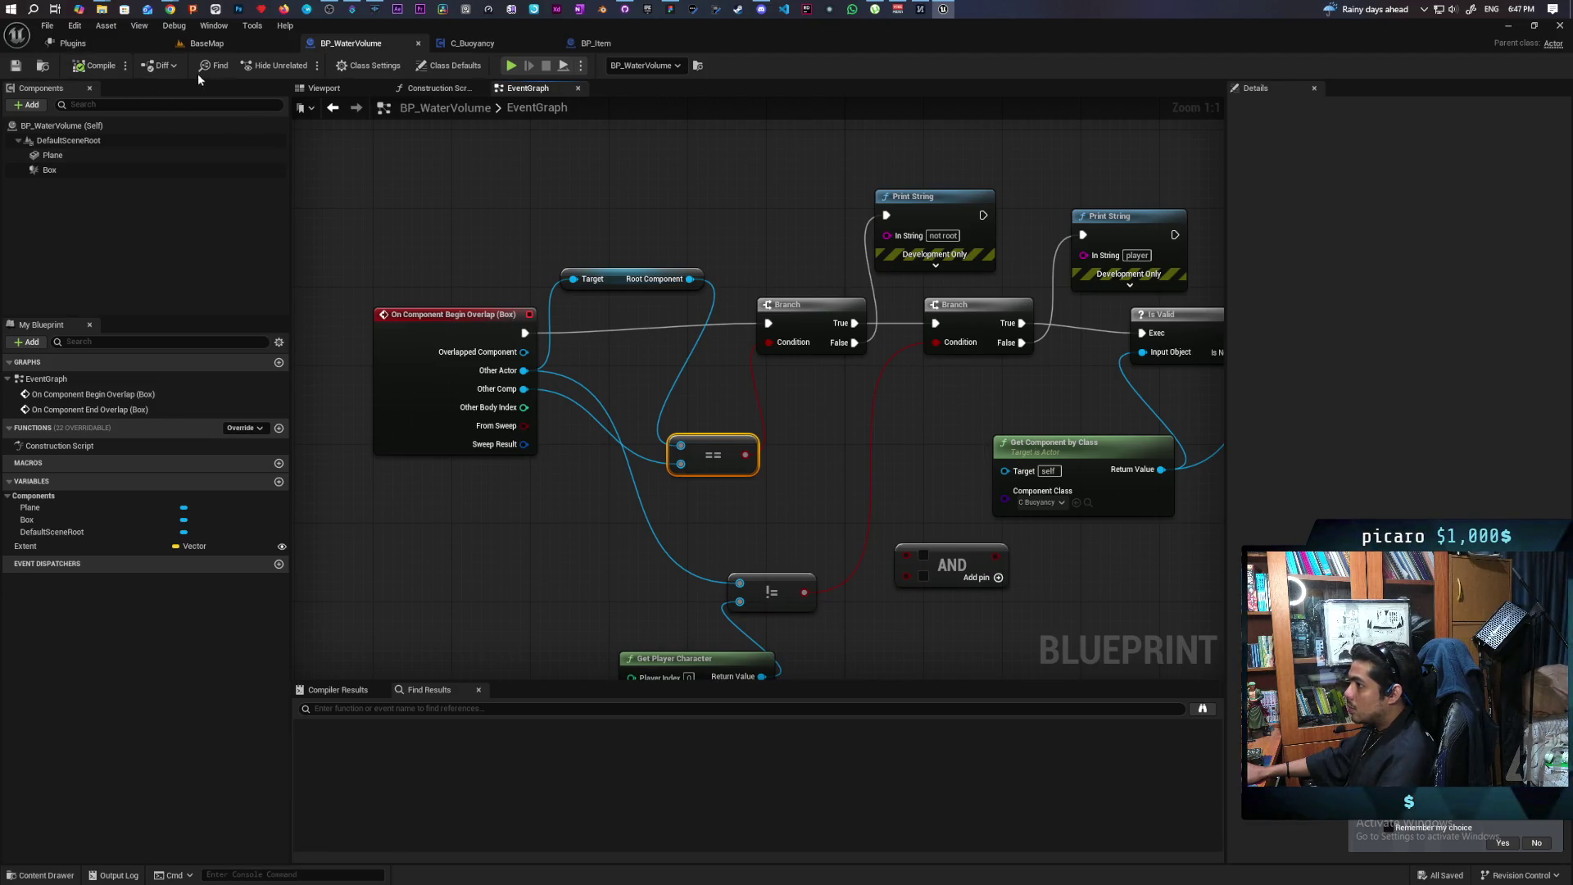
click(206, 43)
Playtest the level twice, stopping each run with Esc
click(305, 64)
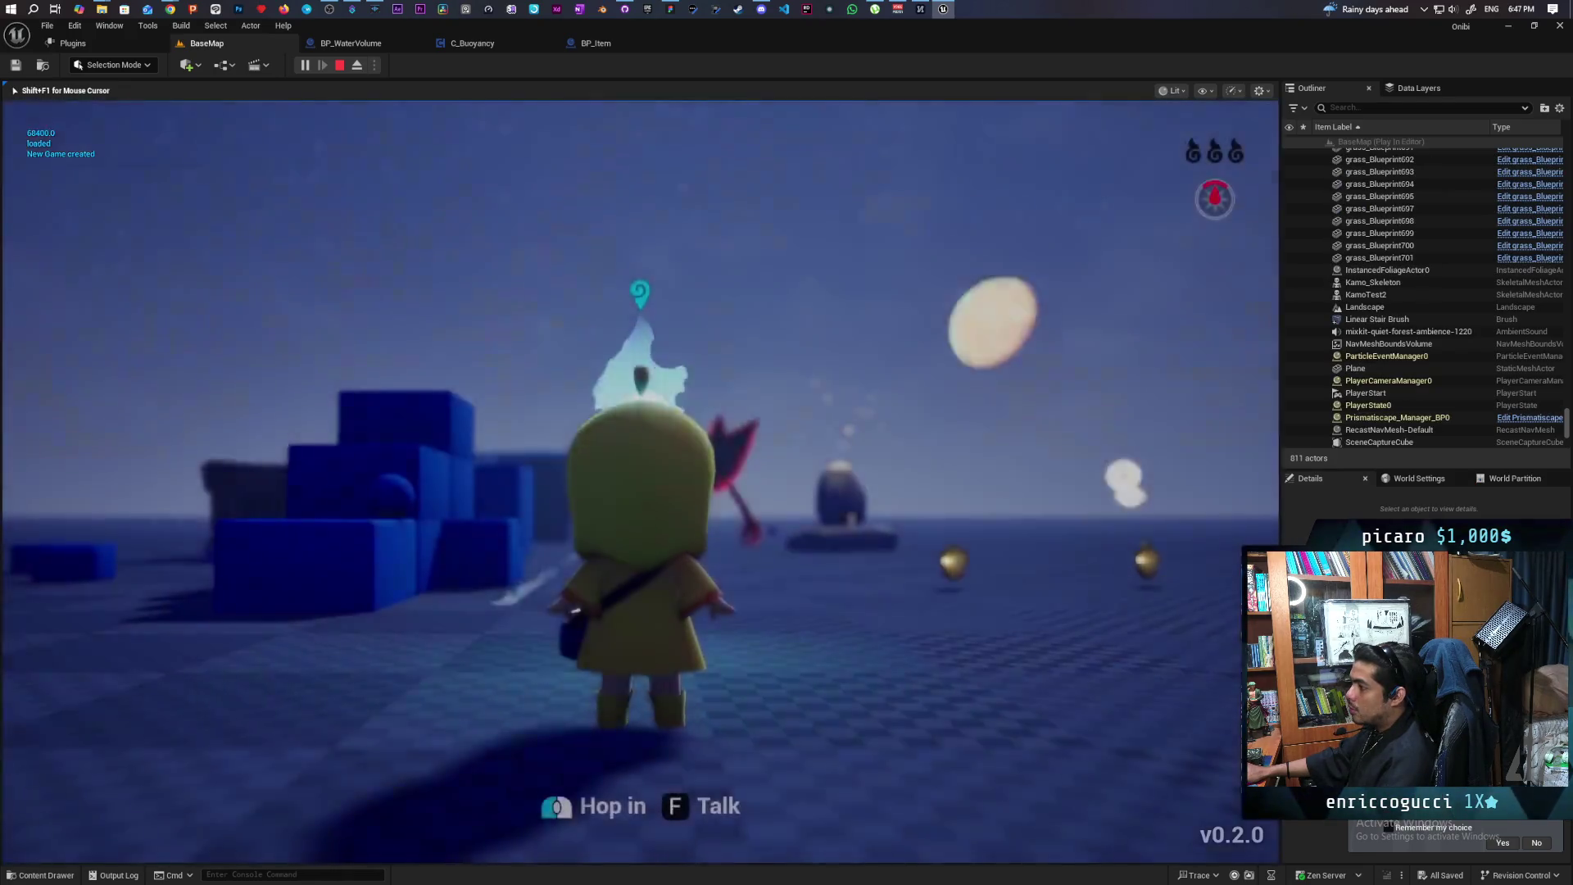
key(Escape)
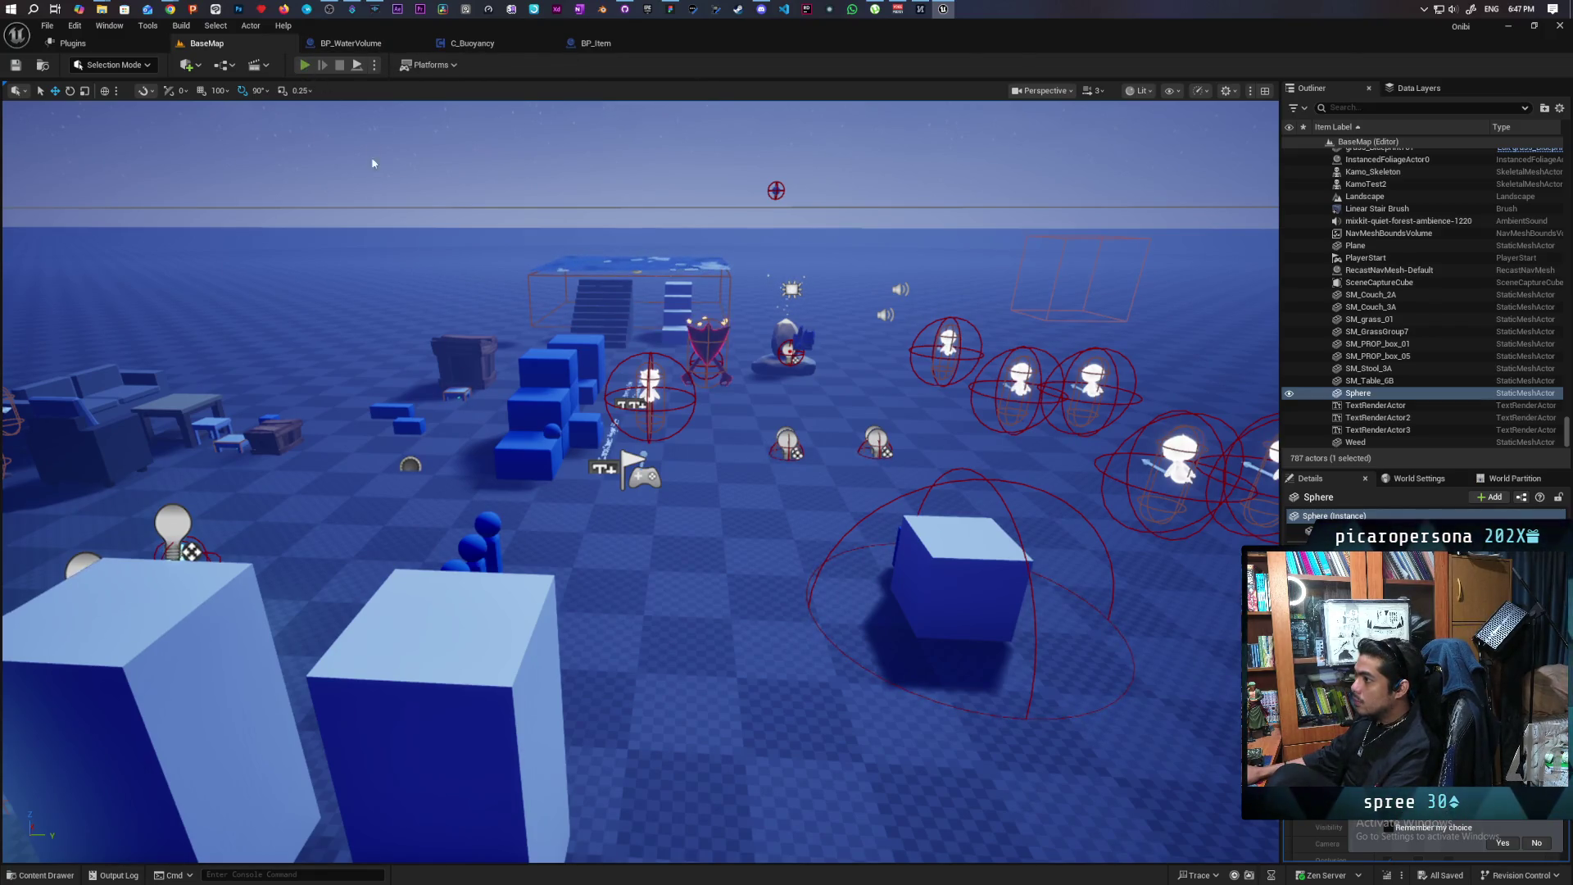
key(alt+p)
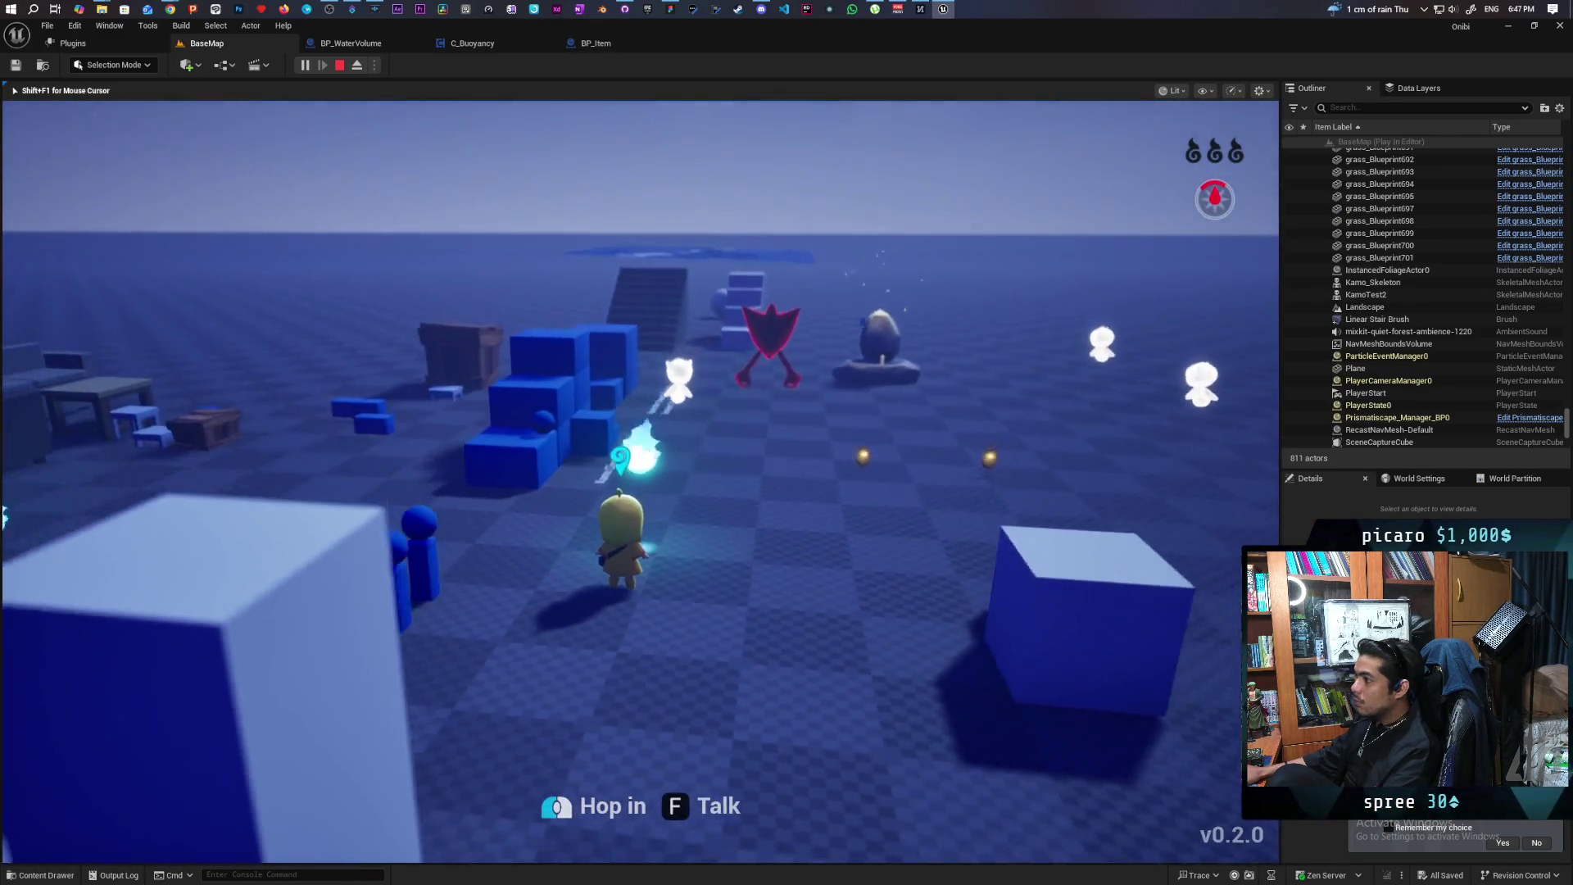
key(Escape)
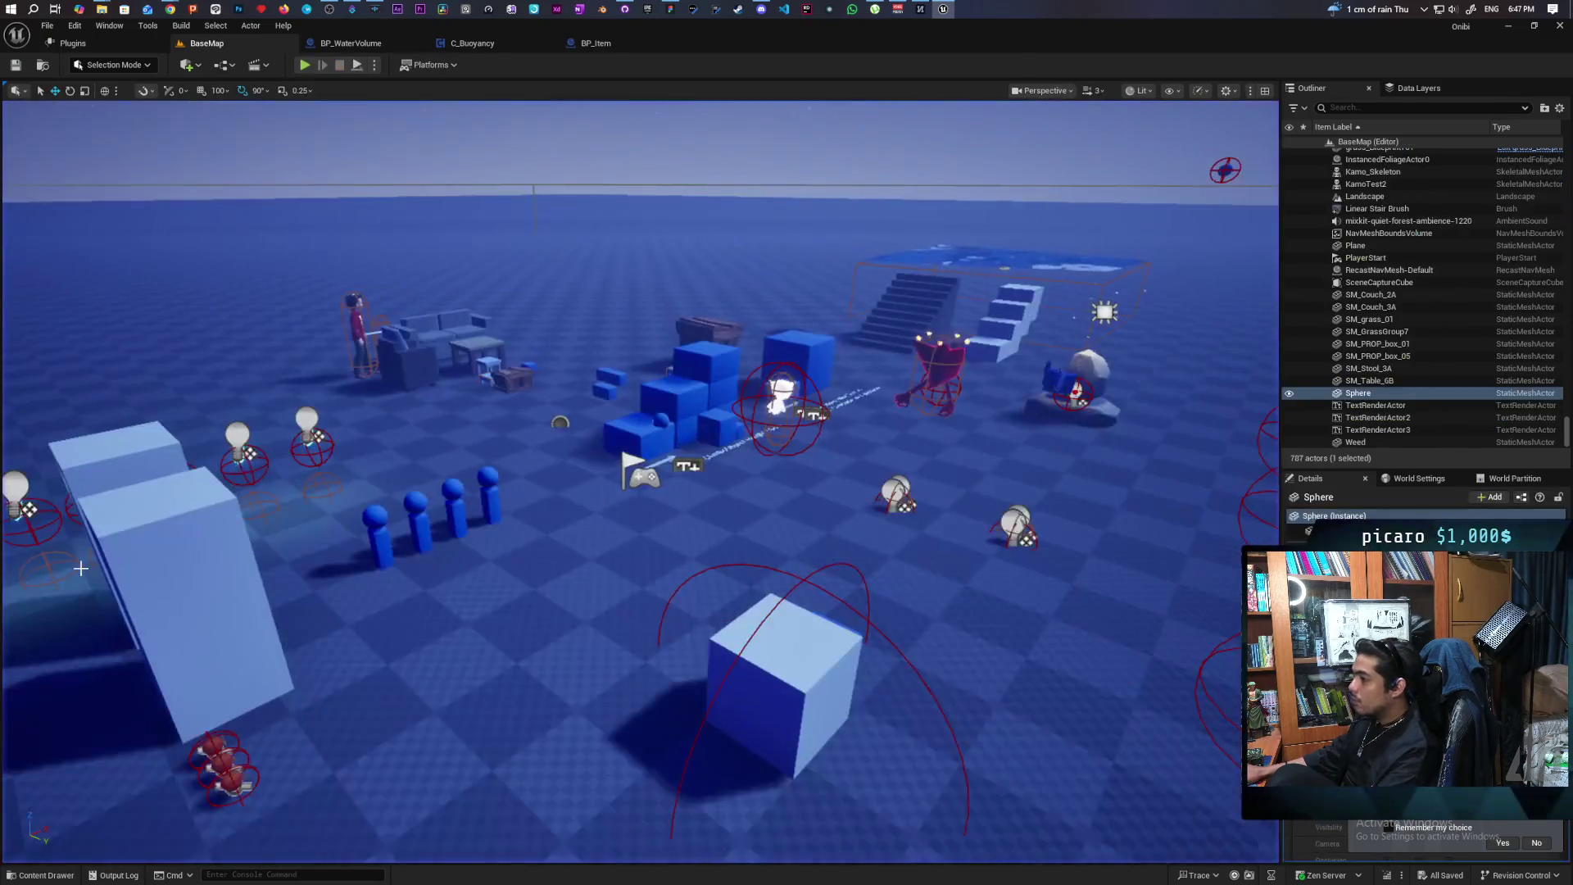
Back in BP_WaterVolume, select the Box component to view its collision settings
drag(672, 367, 693, 274)
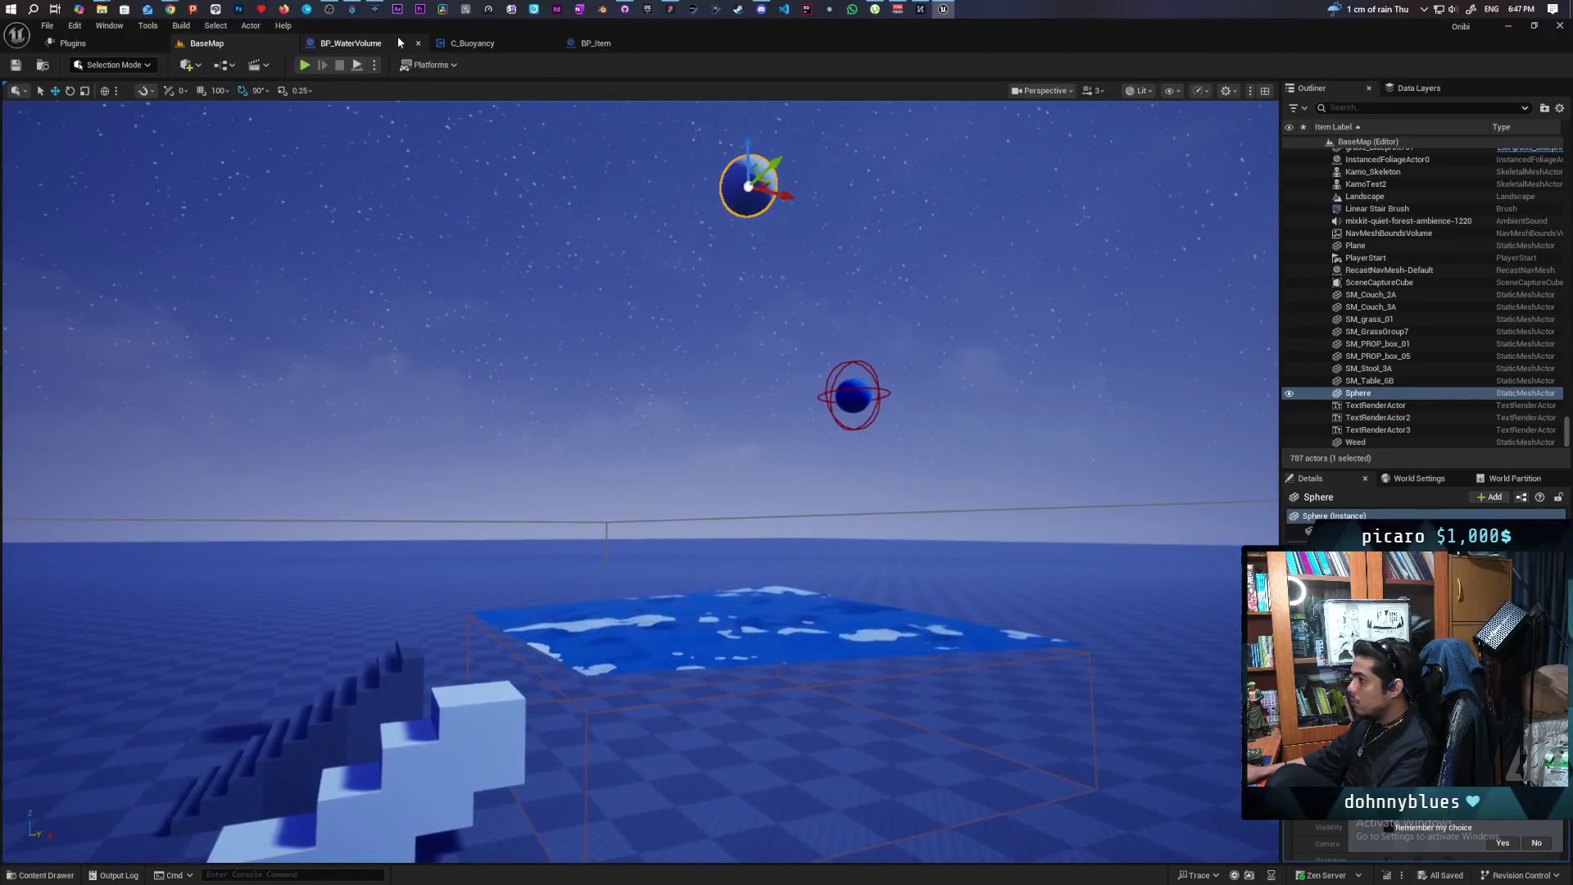
click(400, 41)
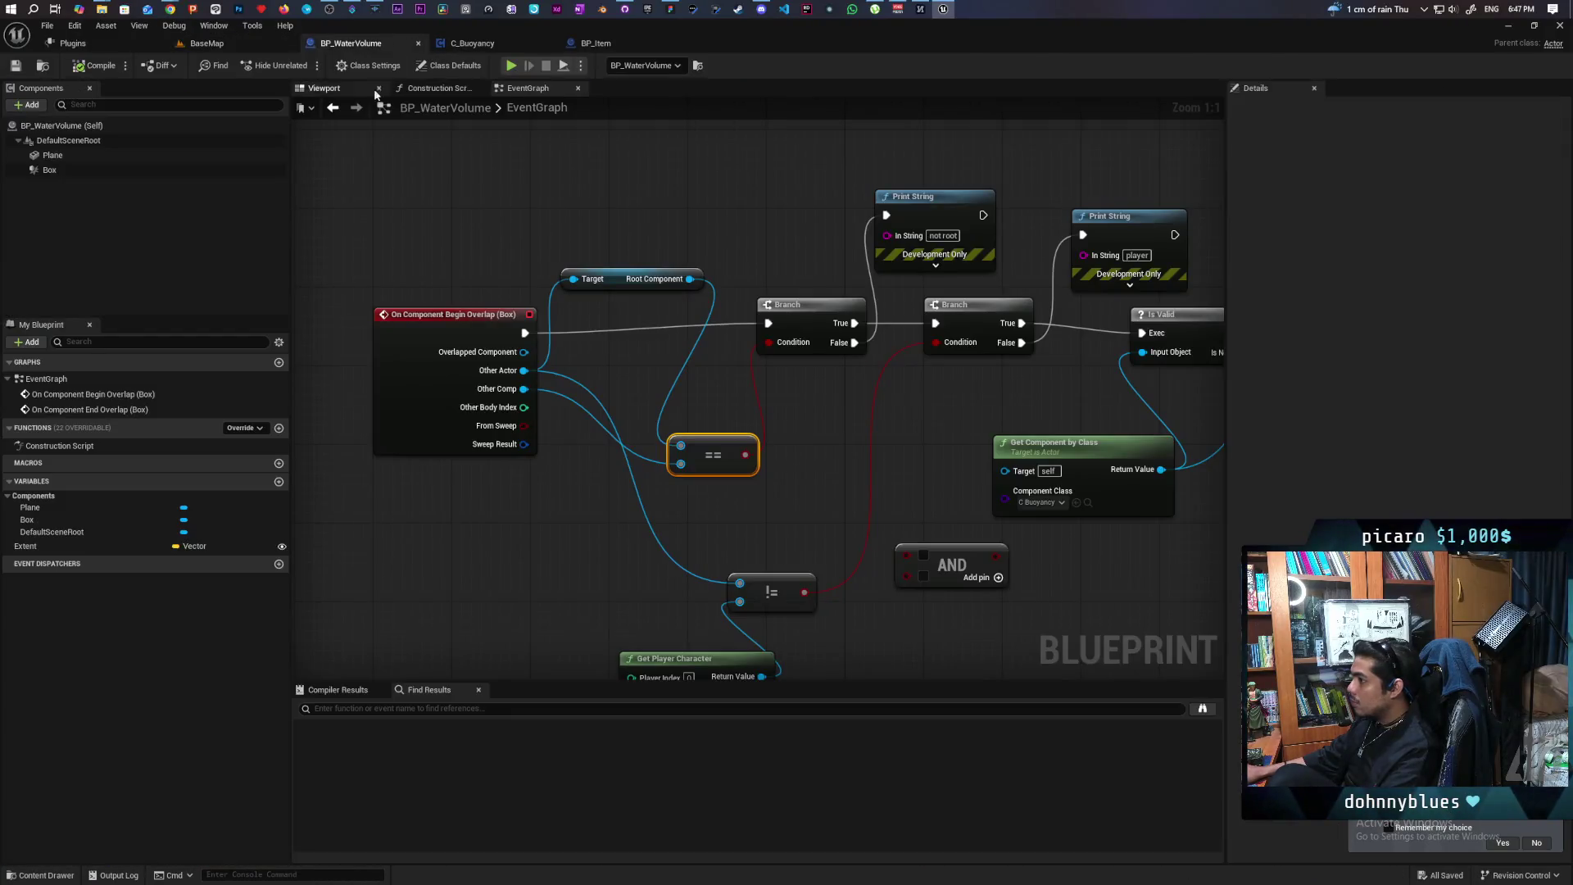
click(51, 170)
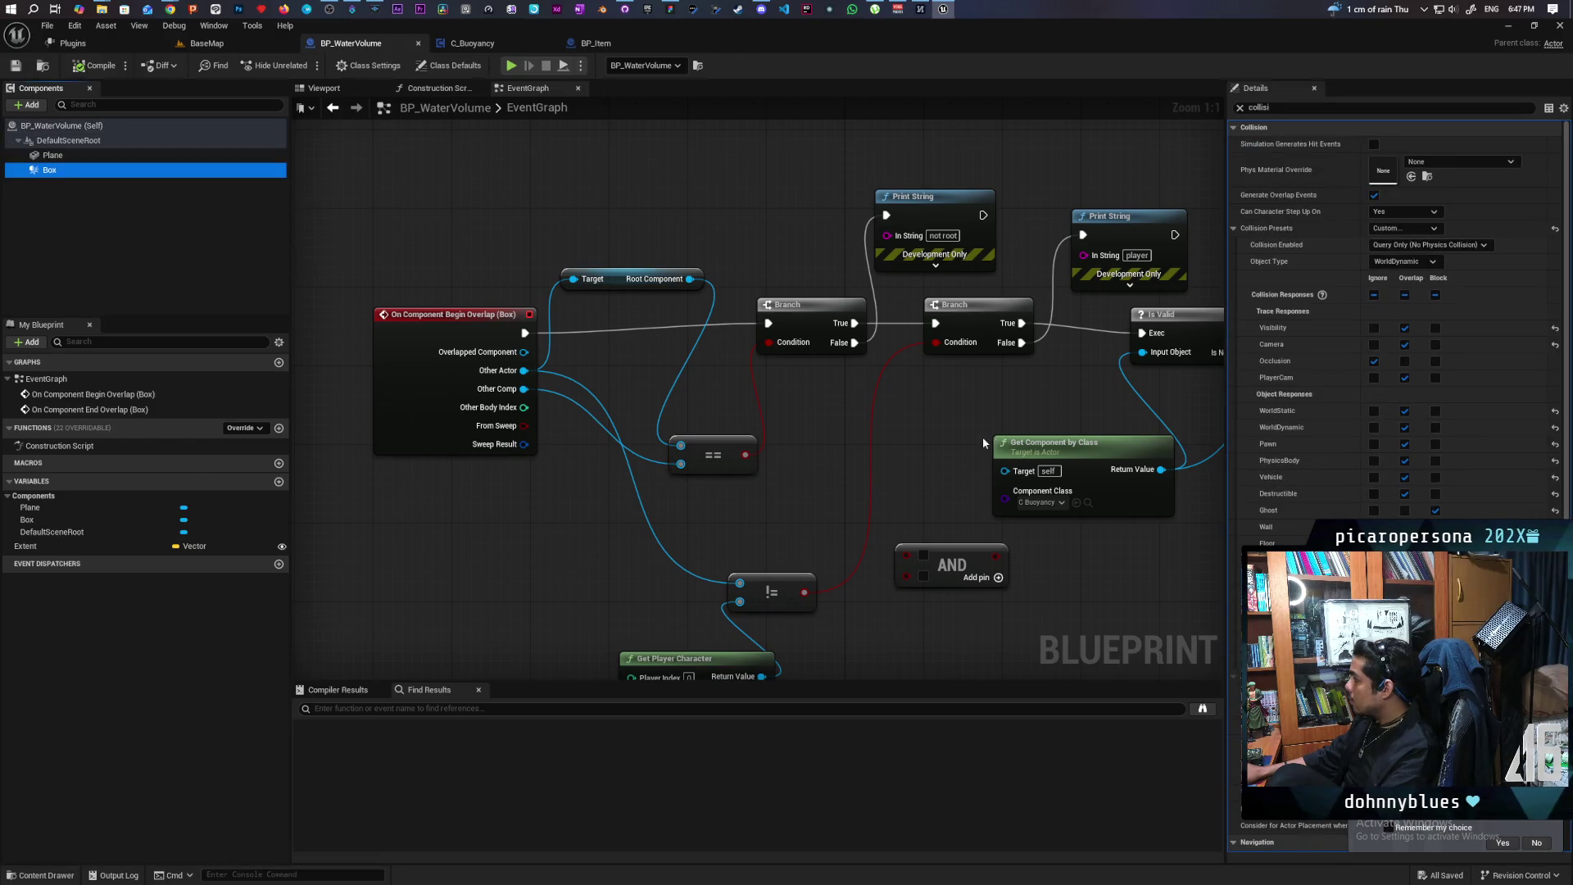
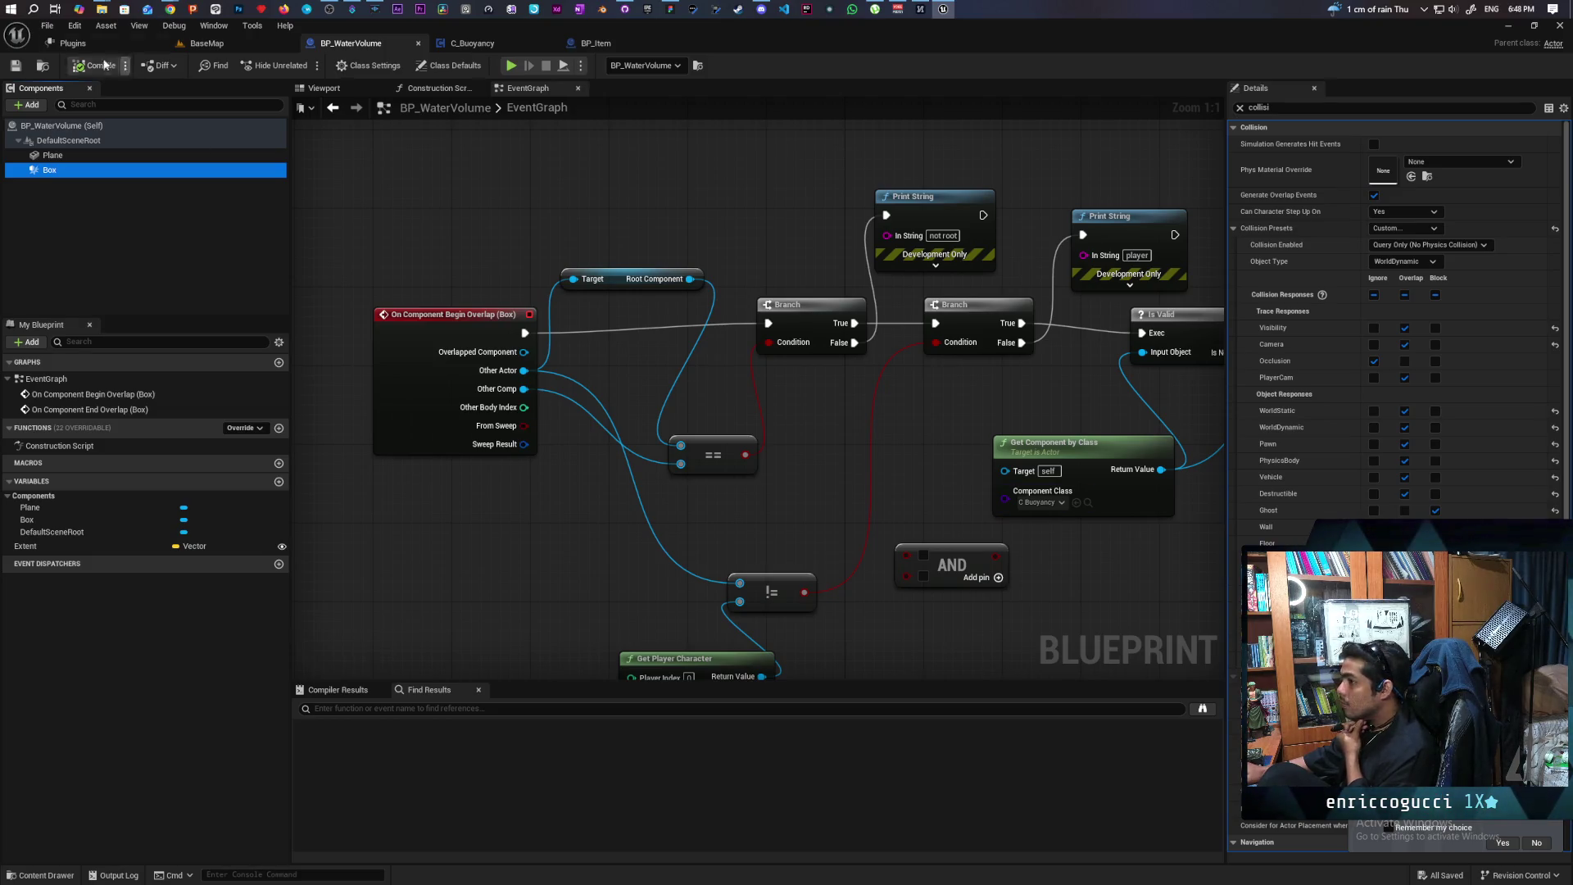
Lay out the two Branch nodes of BP_WaterVolume's overlap graph side by side
click(425, 161)
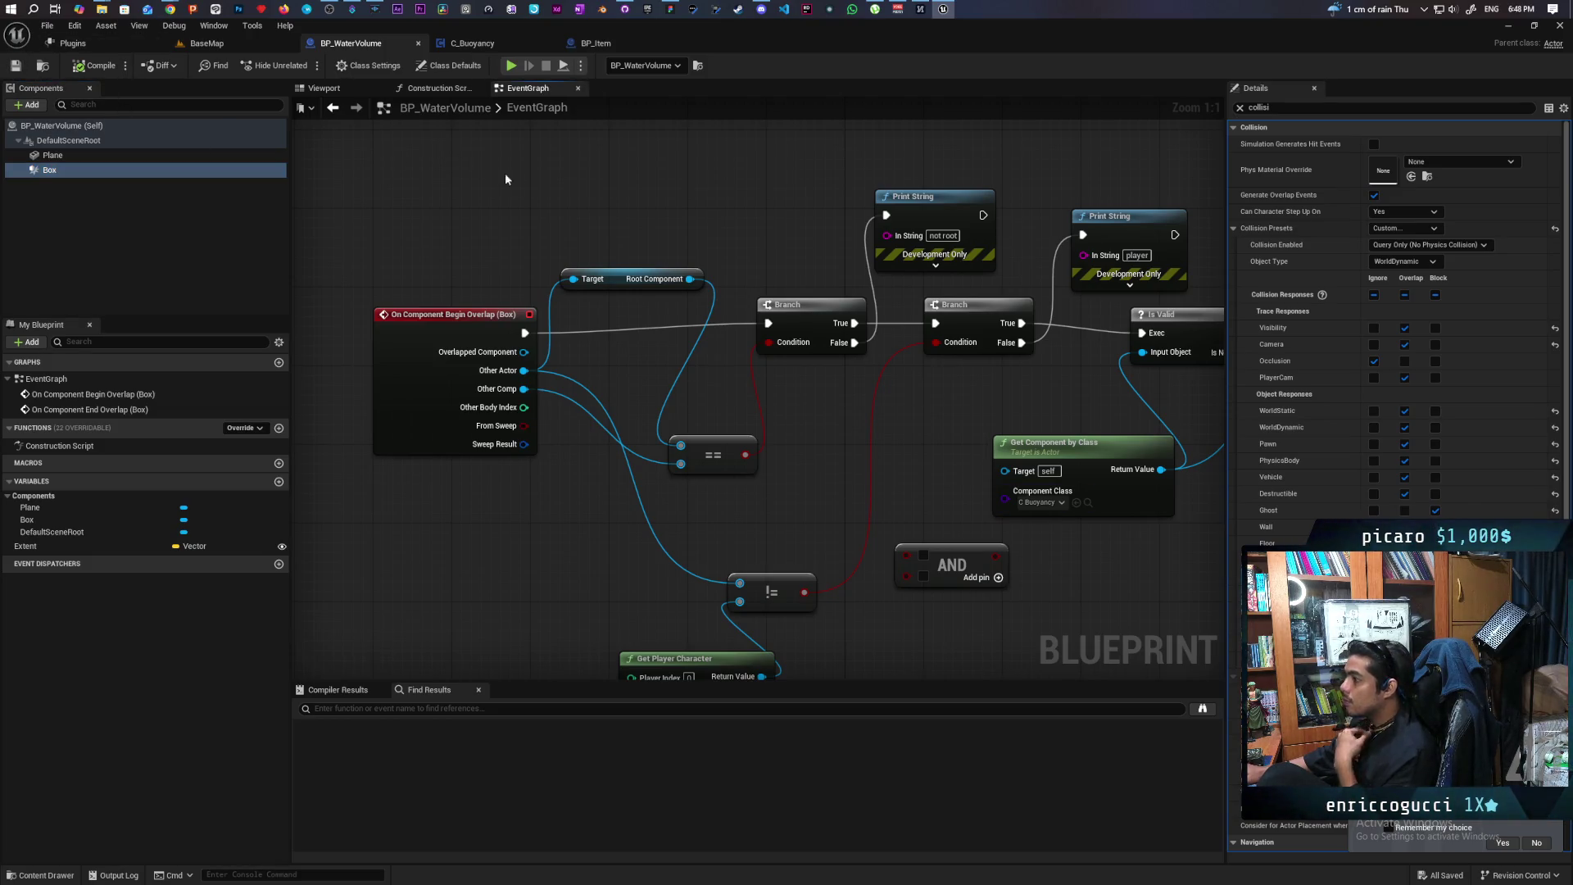
drag(492, 169, 400, 172)
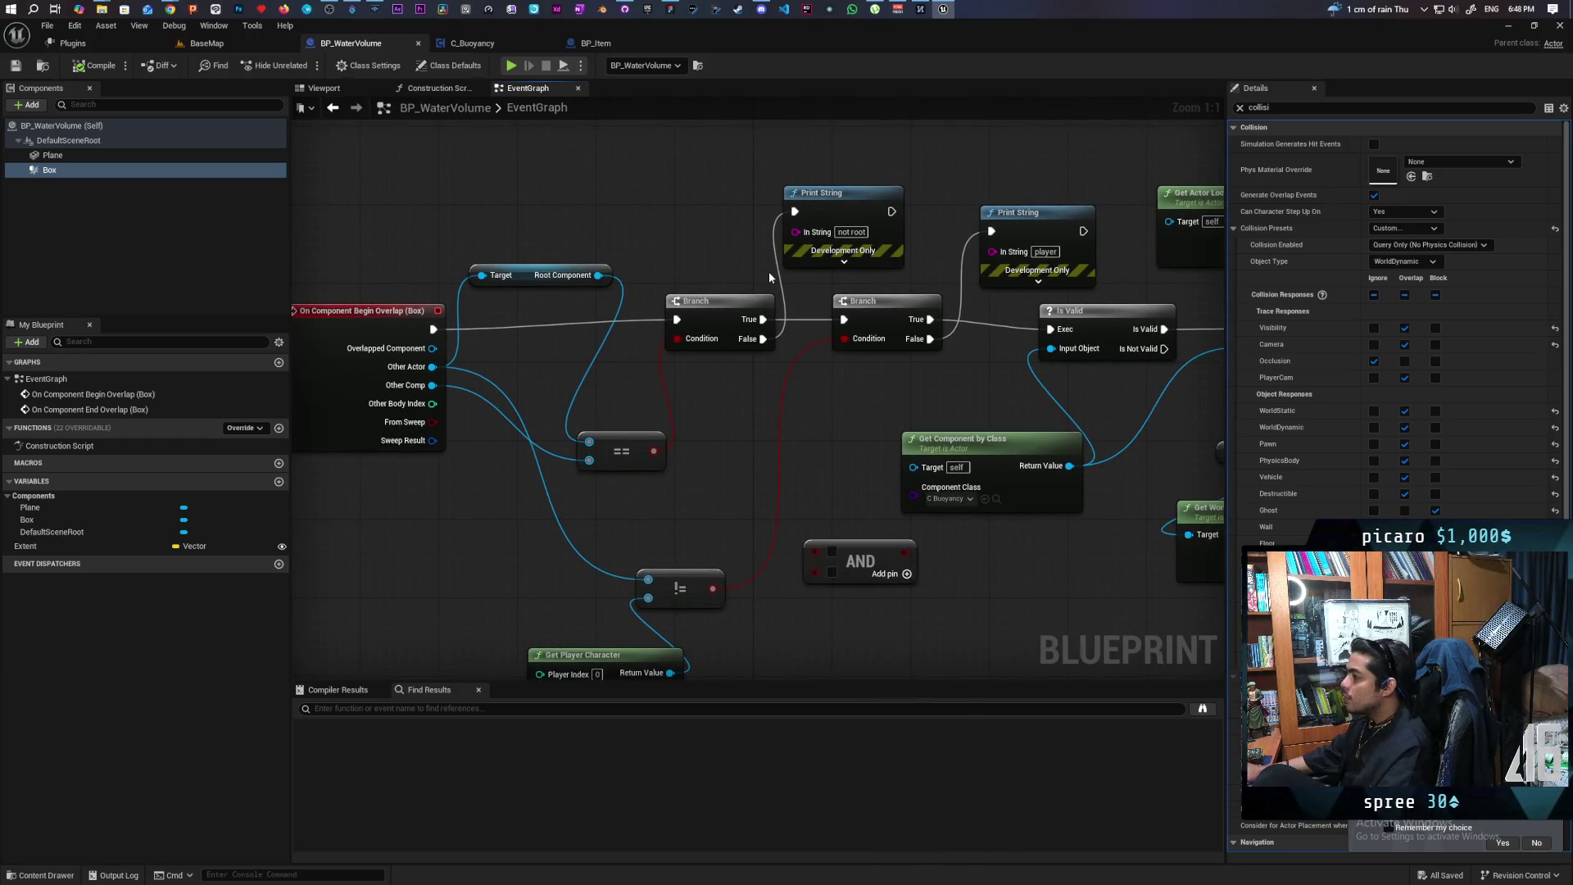
mouse_move(715, 376)
mouse_down()
mouse_move(688, 379)
mouse_move(576, 323)
mouse_move(596, 307)
mouse_up()
mouse_move(721, 237)
mouse_down()
mouse_move(670, 346)
mouse_move(731, 287)
mouse_up()
drag(577, 382, 799, 331)
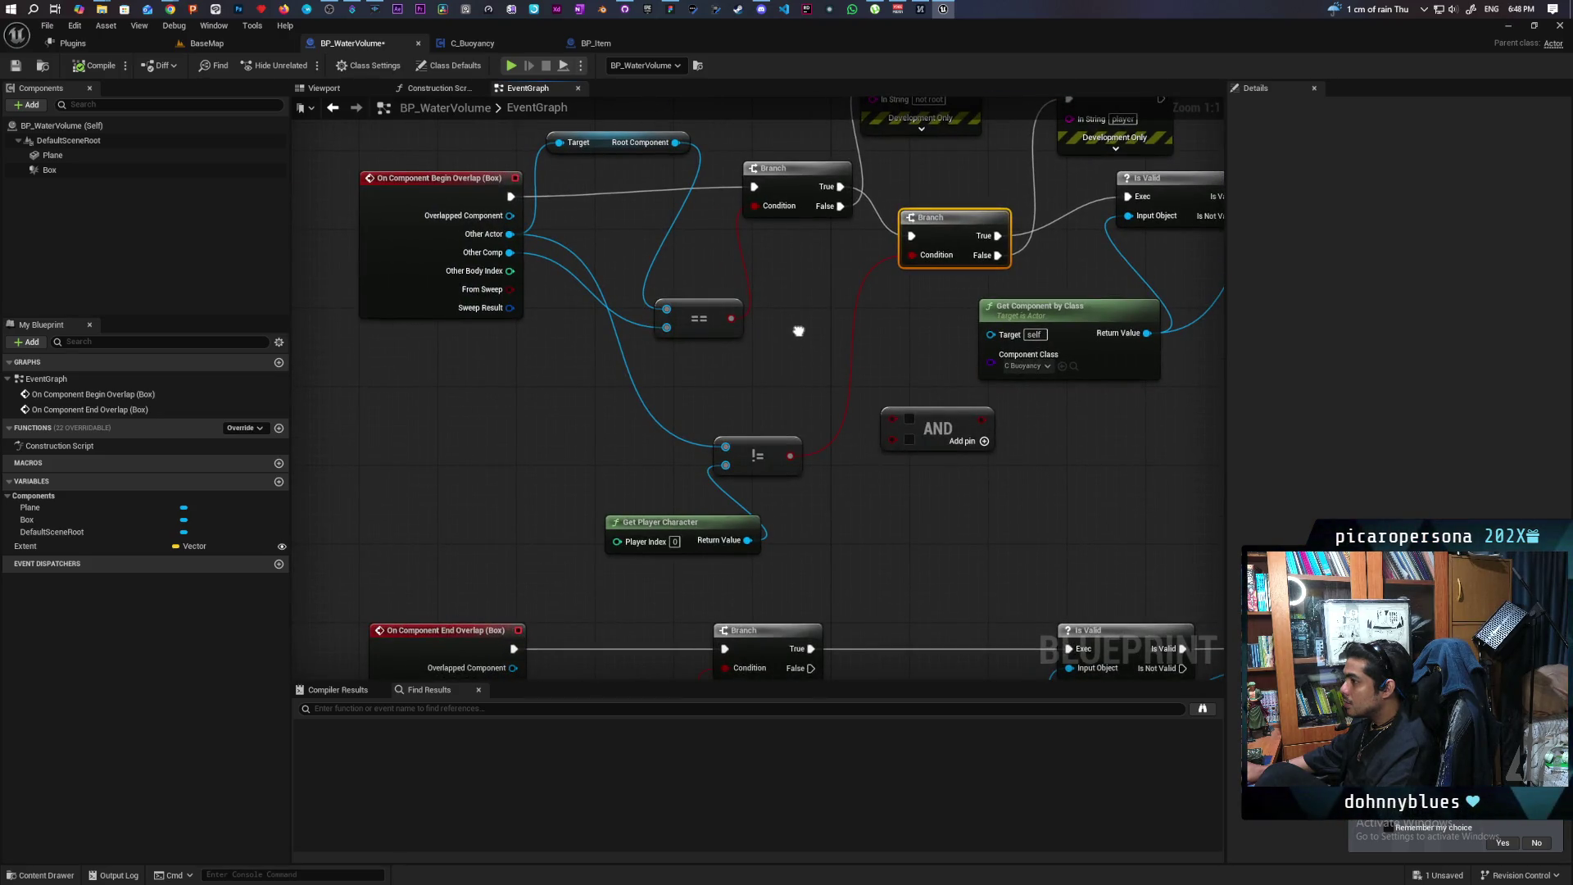
drag(799, 331, 656, 367)
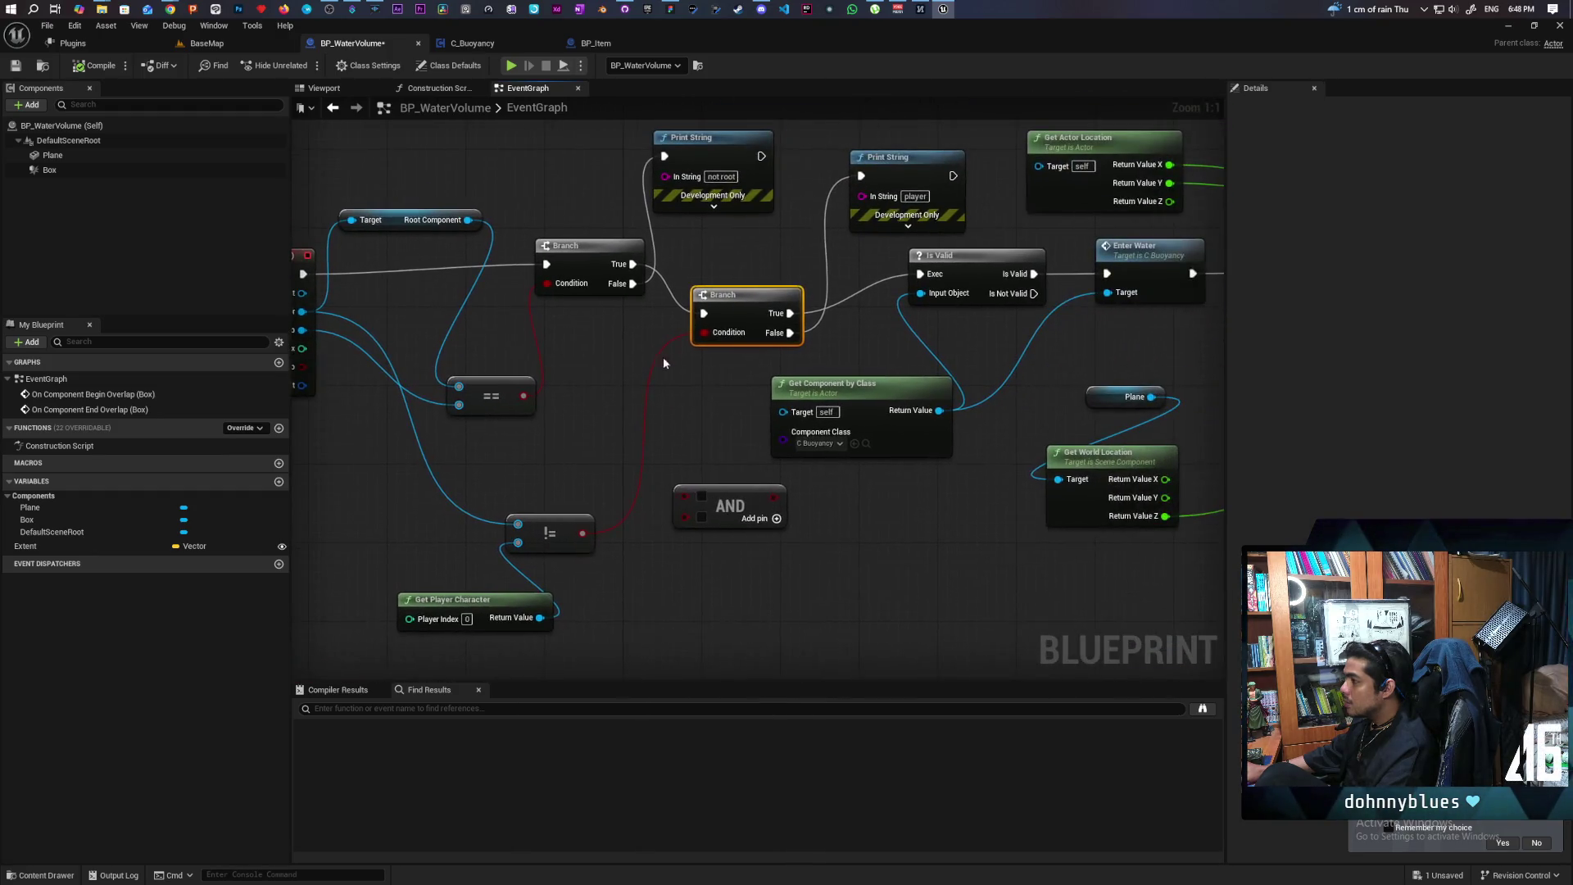
Chain the first Branch's True output into the second Branch and start a play test
mouse_move(633, 264)
mouse_down()
mouse_move(725, 278)
mouse_move(703, 313)
mouse_move(823, 283)
mouse_up()
mouse_move(421, 280)
mouse_down()
mouse_move(580, 355)
mouse_move(905, 381)
mouse_up()
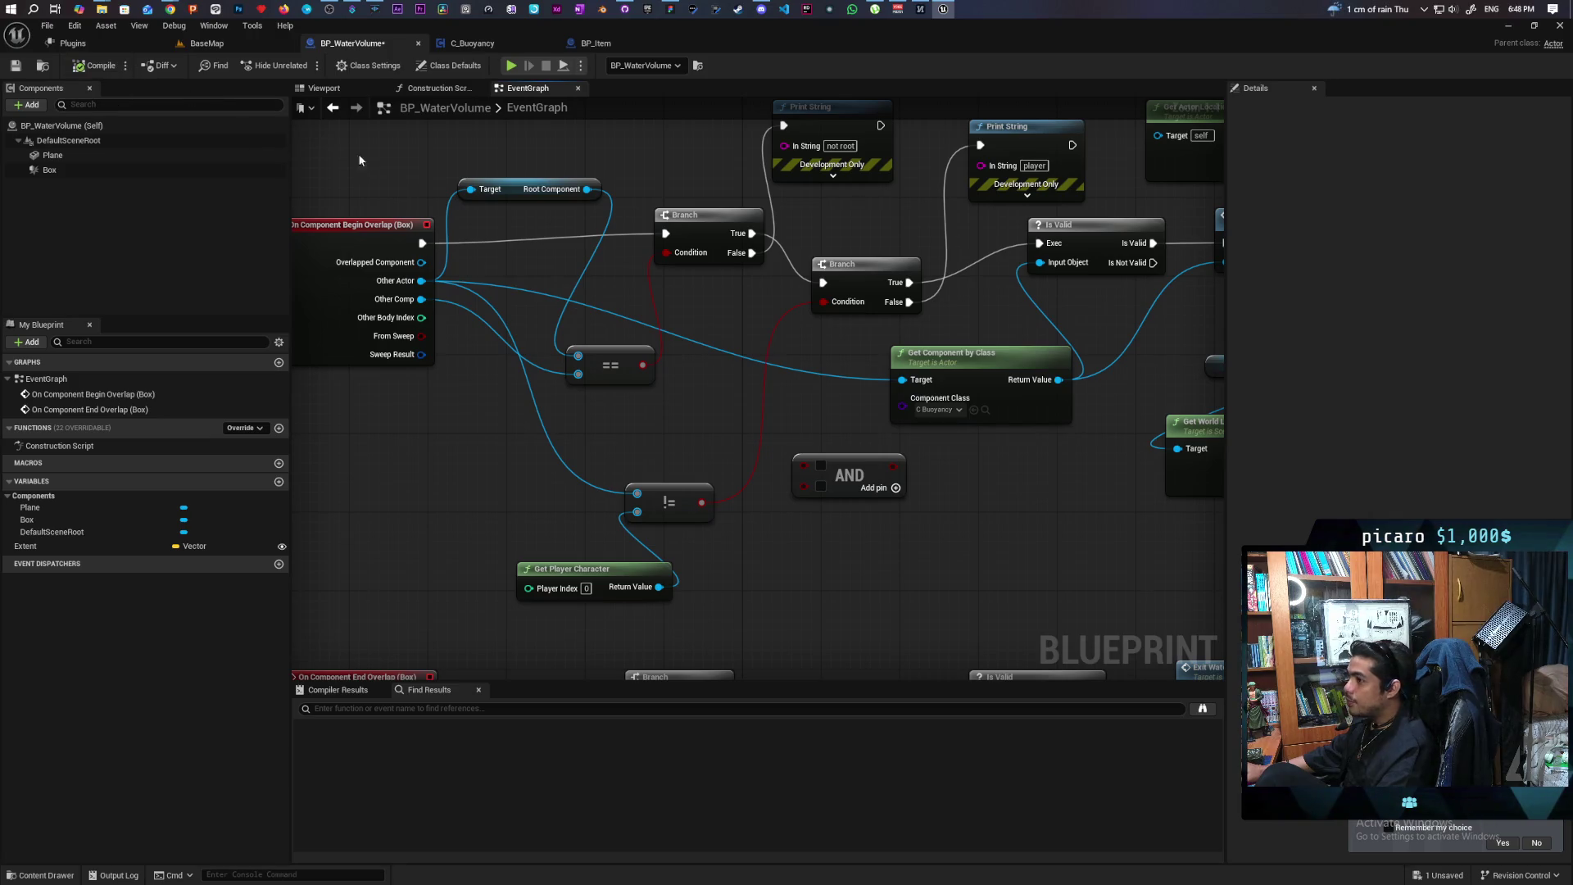
click(207, 45)
click(305, 65)
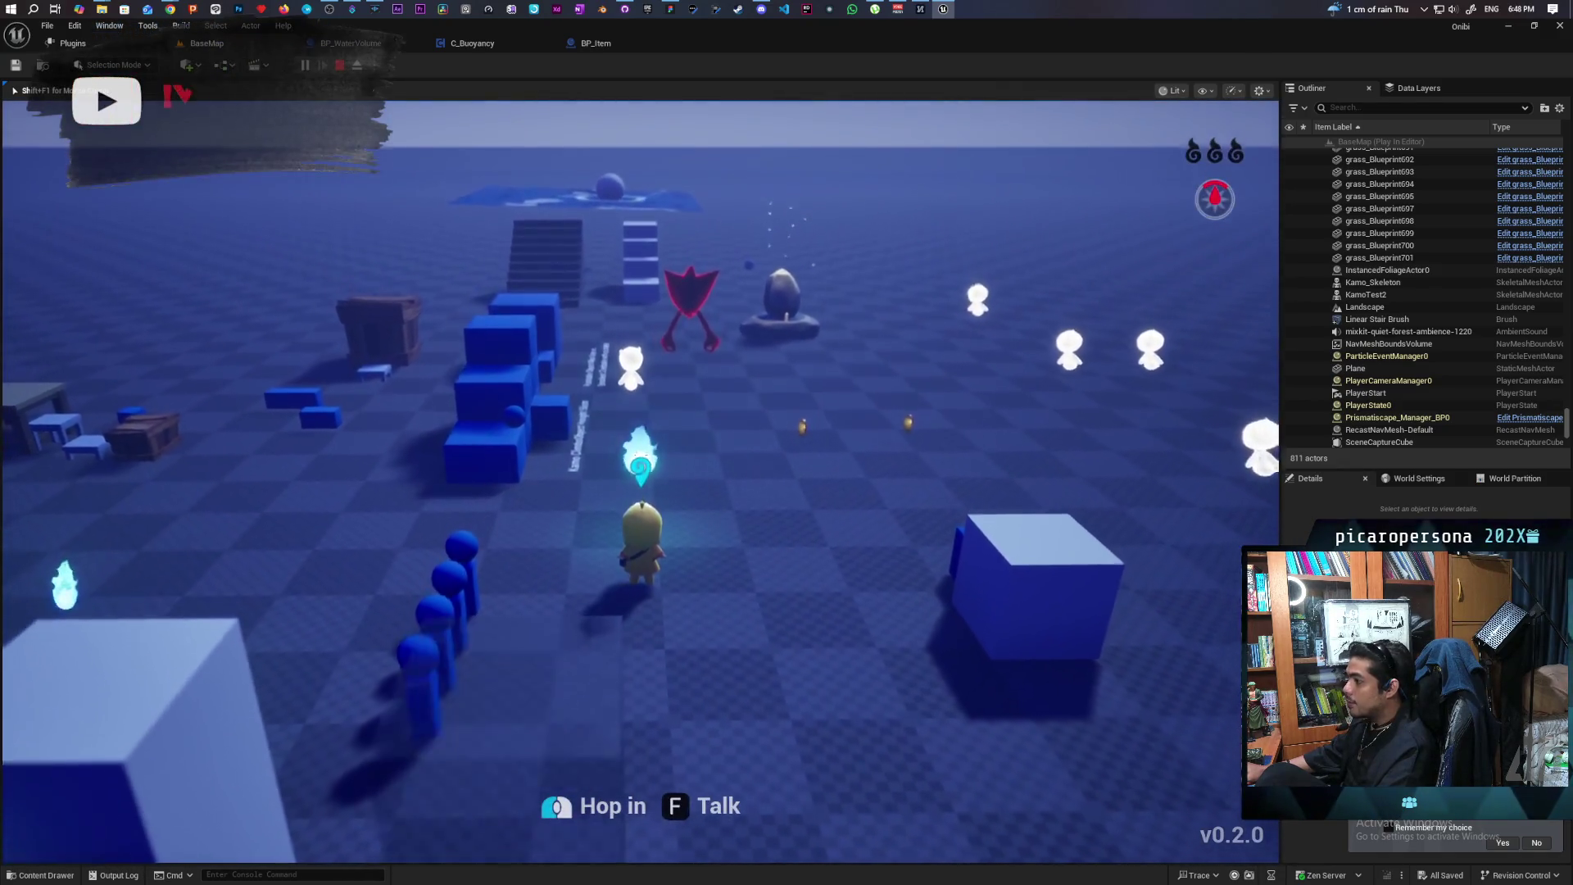
Walk forward, absorb the nearby essence, check the floating sphere, then stop the play session
key(w)
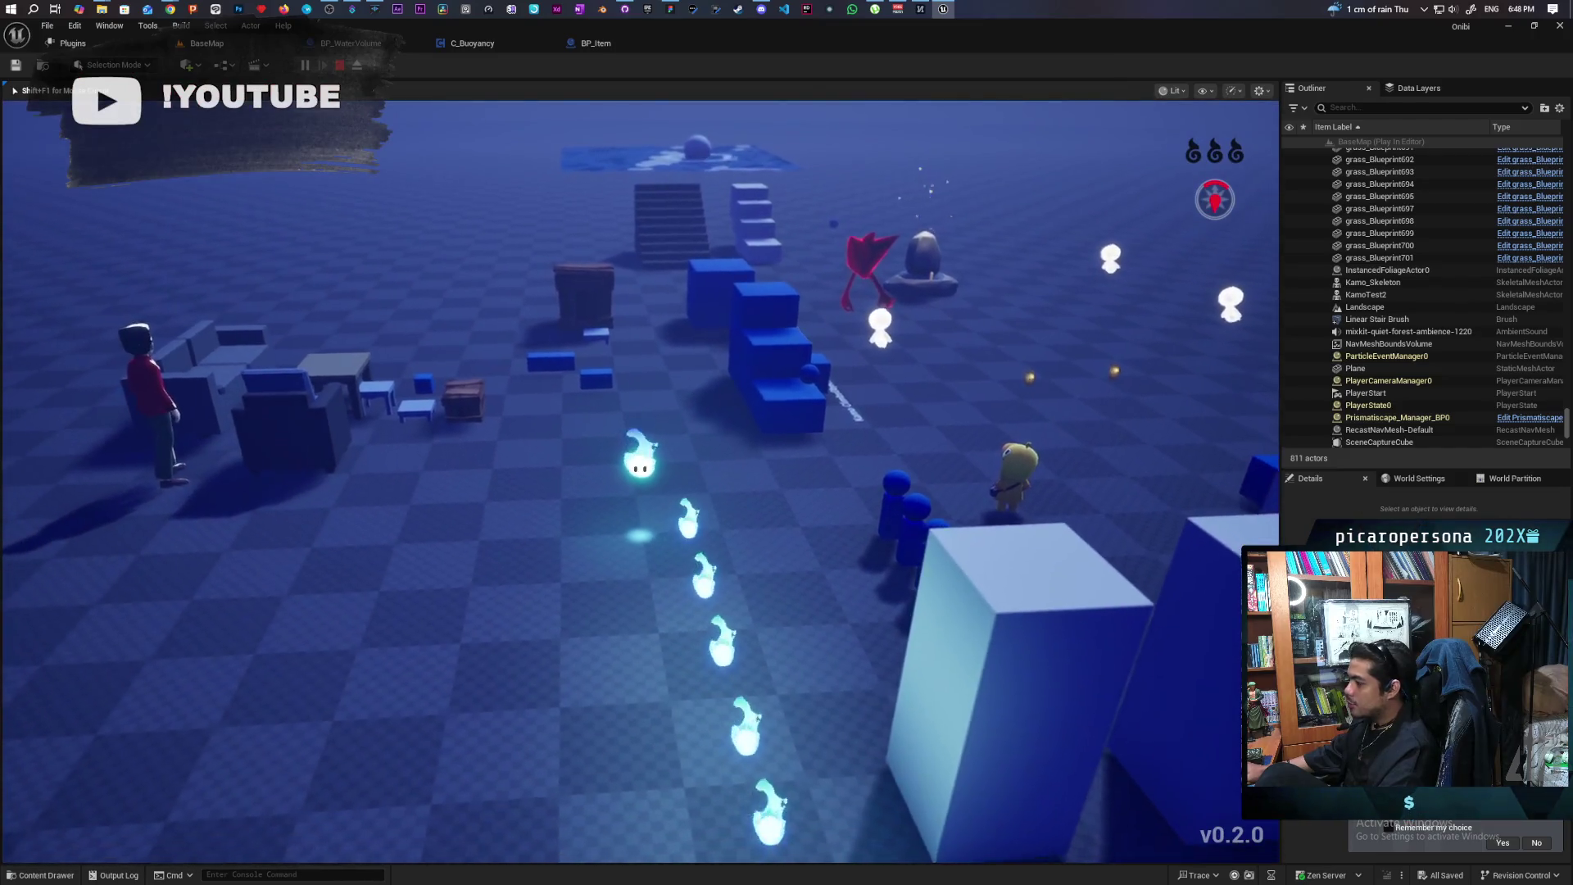
key(f)
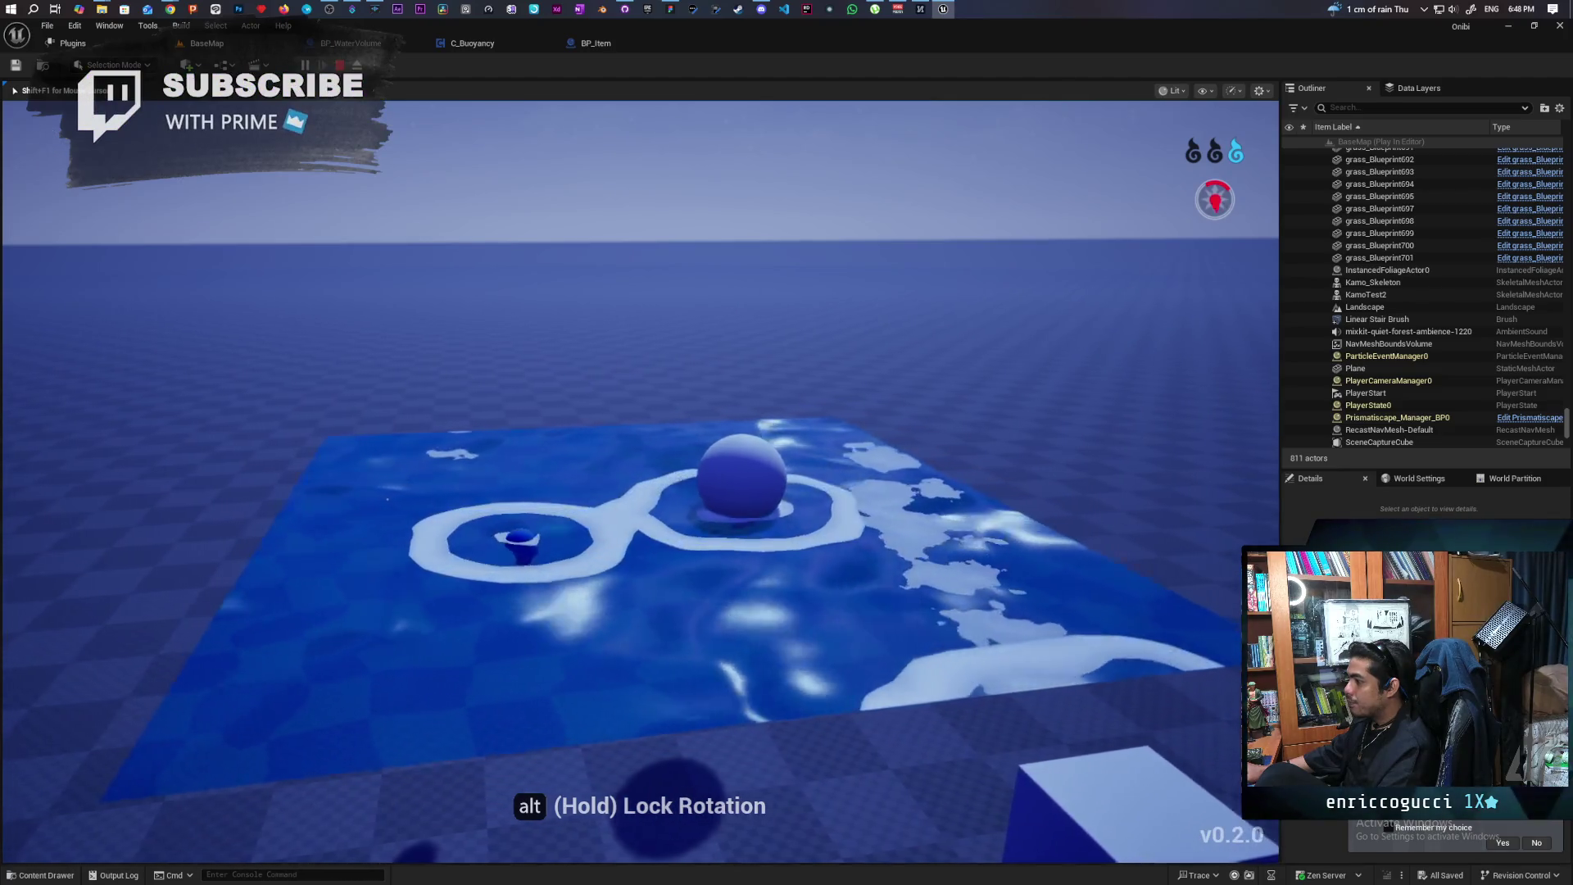
key(Escape)
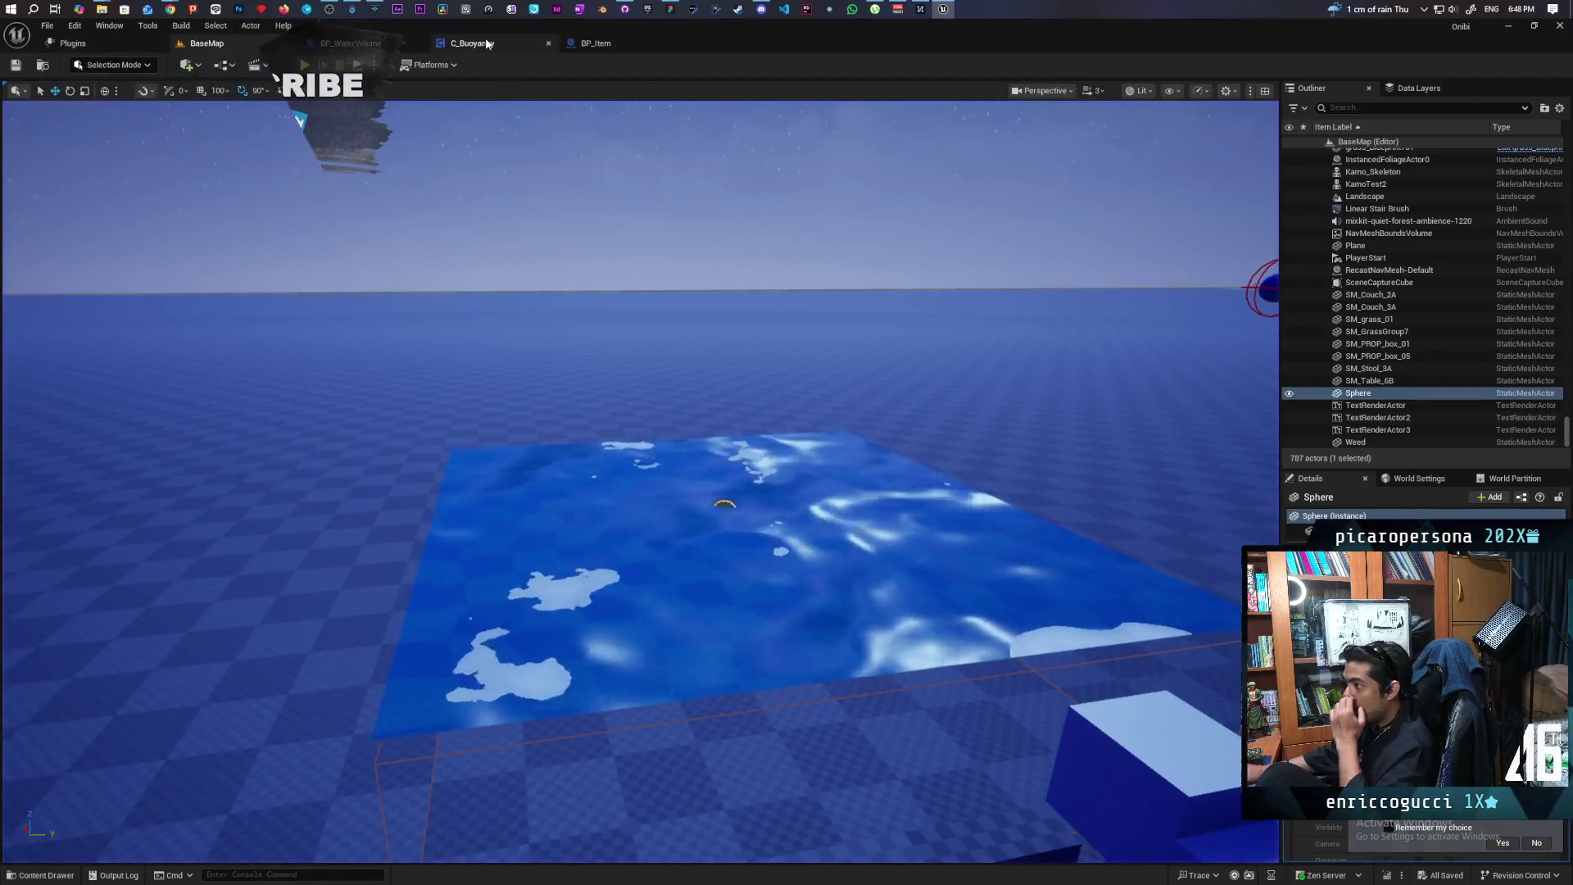
Line up the second Branch node beside the first in BP_WaterVolume, then return to BaseMap
click(484, 45)
click(387, 46)
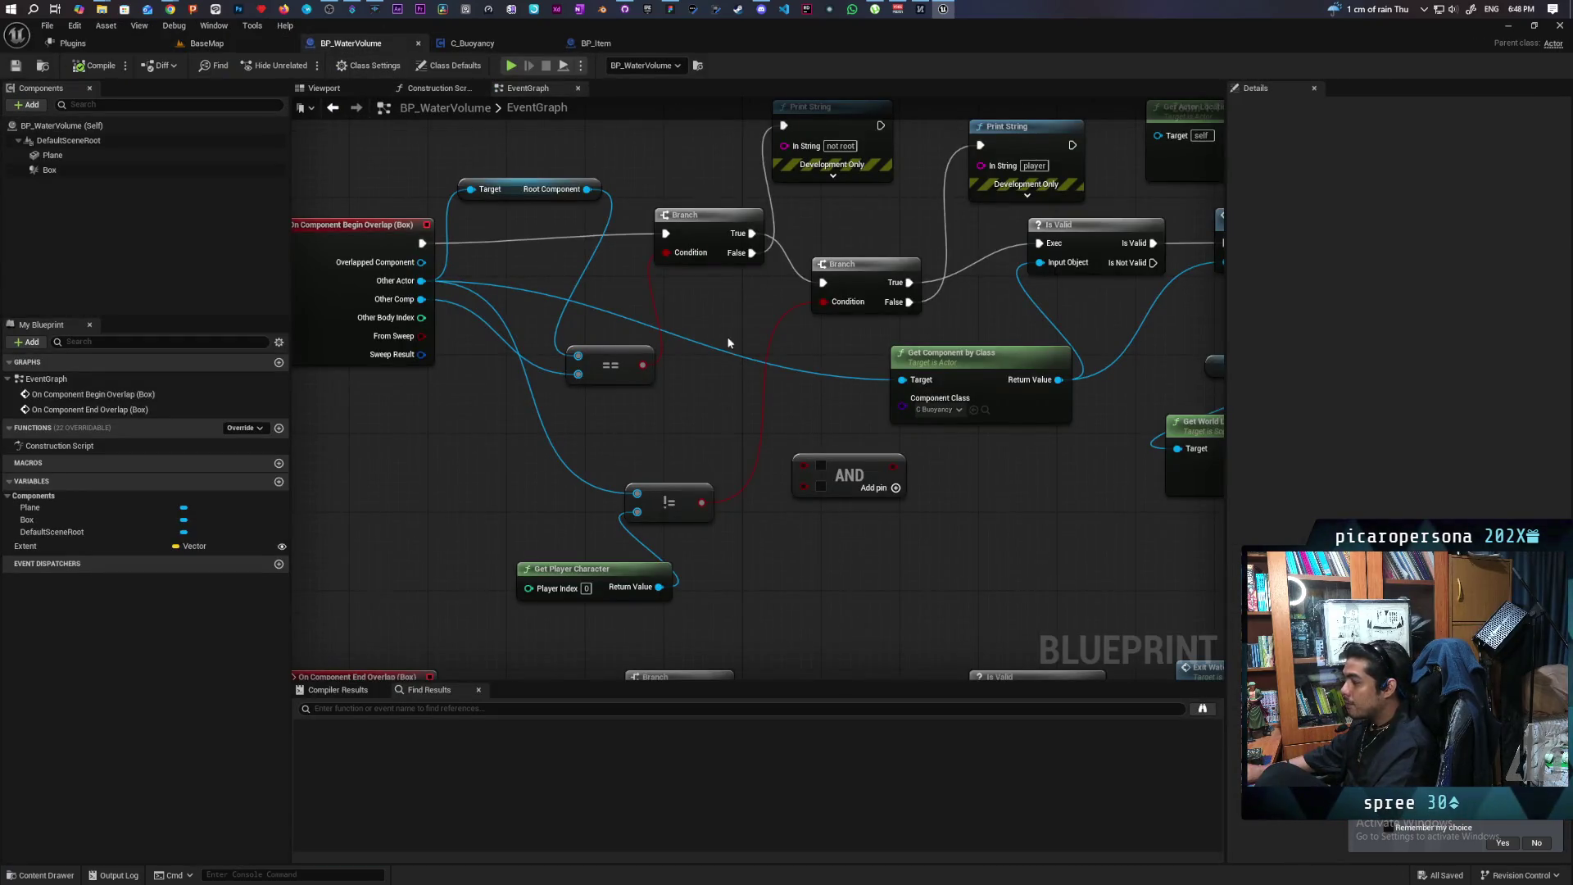
drag(758, 359, 791, 302)
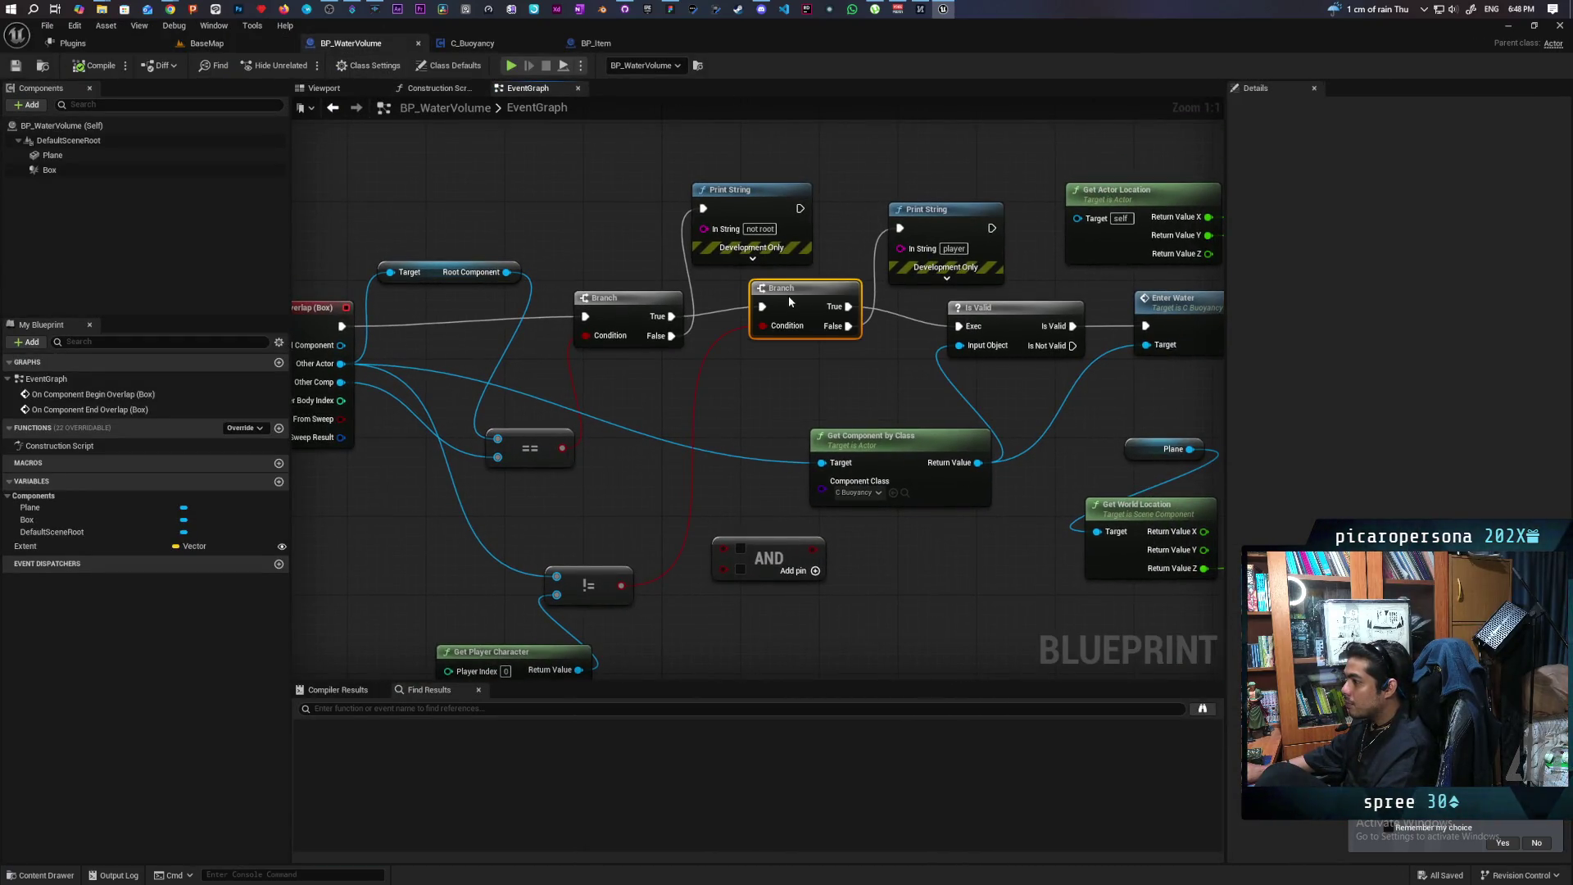
drag(735, 365, 831, 368)
drag(907, 295, 906, 304)
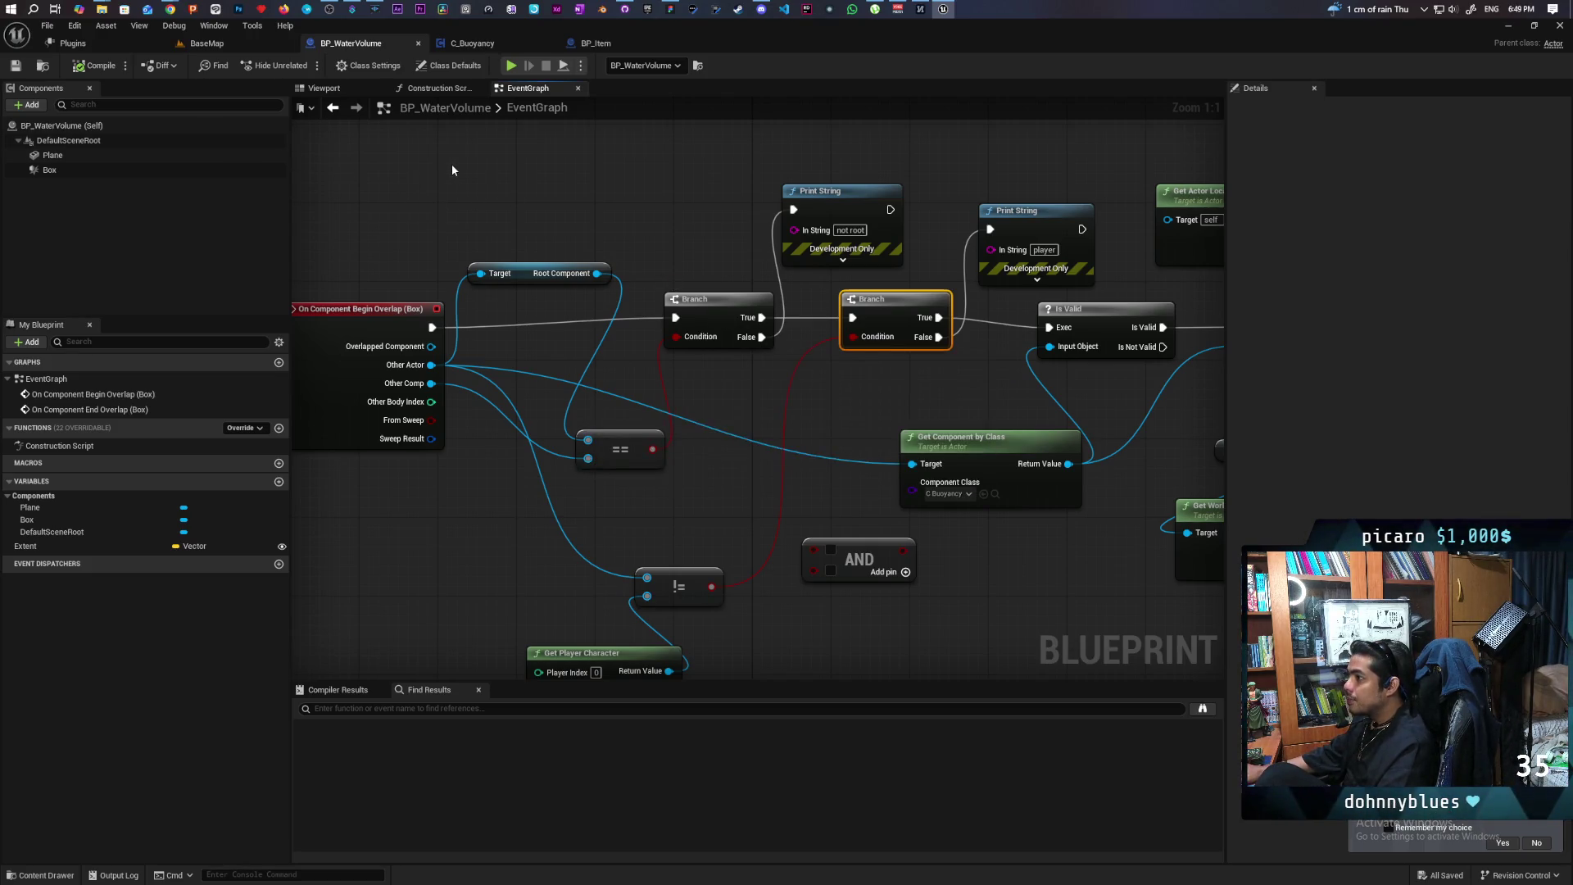
click(206, 43)
click(356, 45)
mouse_move(943, 369)
mouse_down()
mouse_move(581, 314)
mouse_move(429, 314)
mouse_move(1057, 316)
mouse_up()
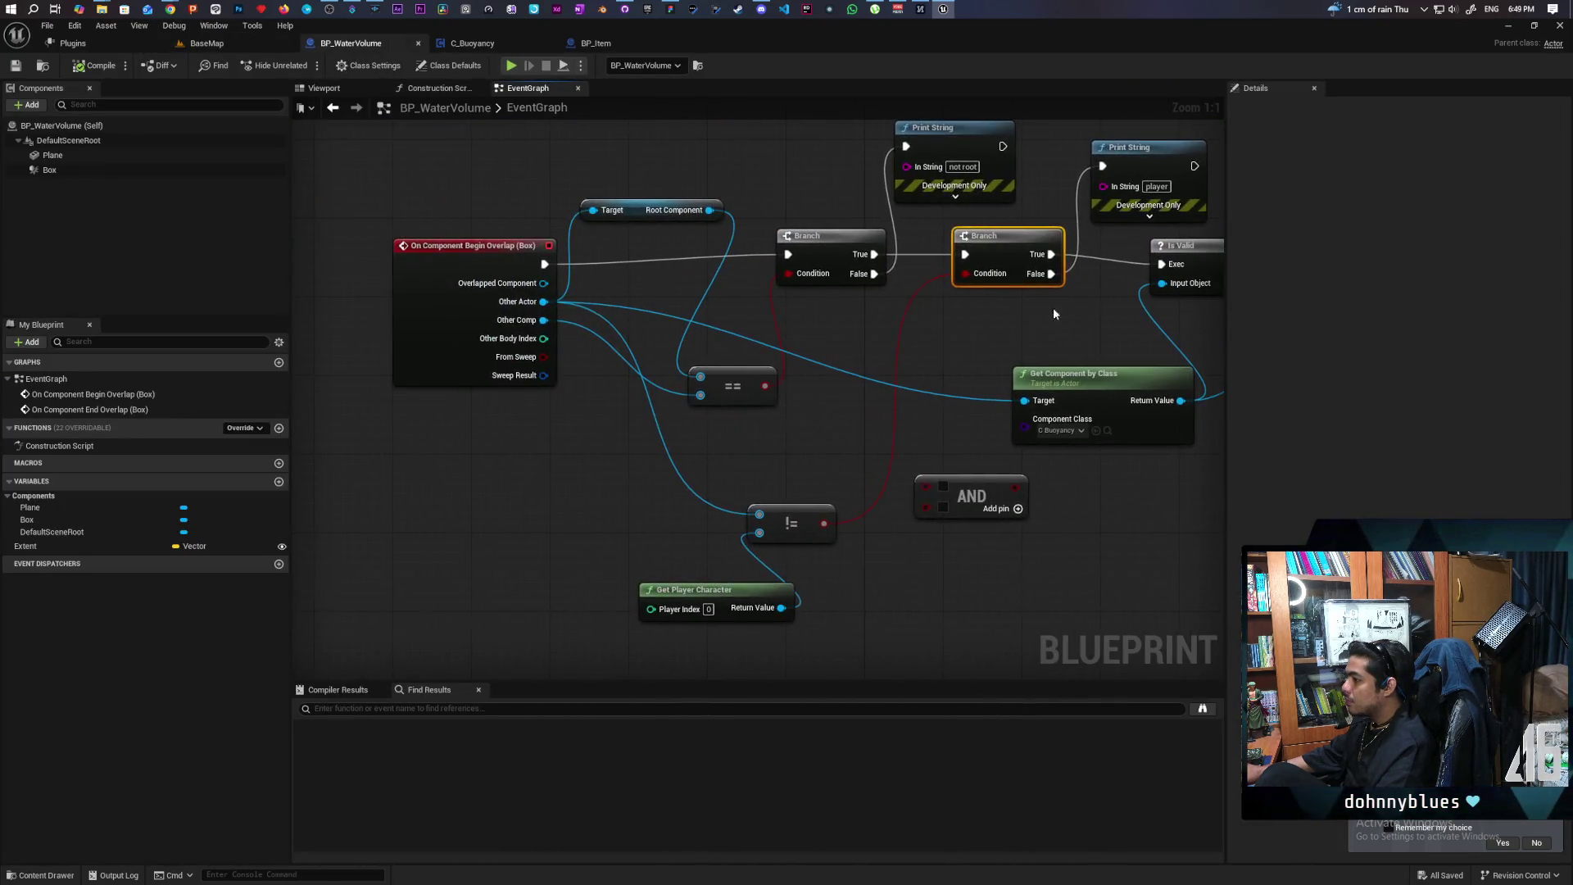
click(240, 44)
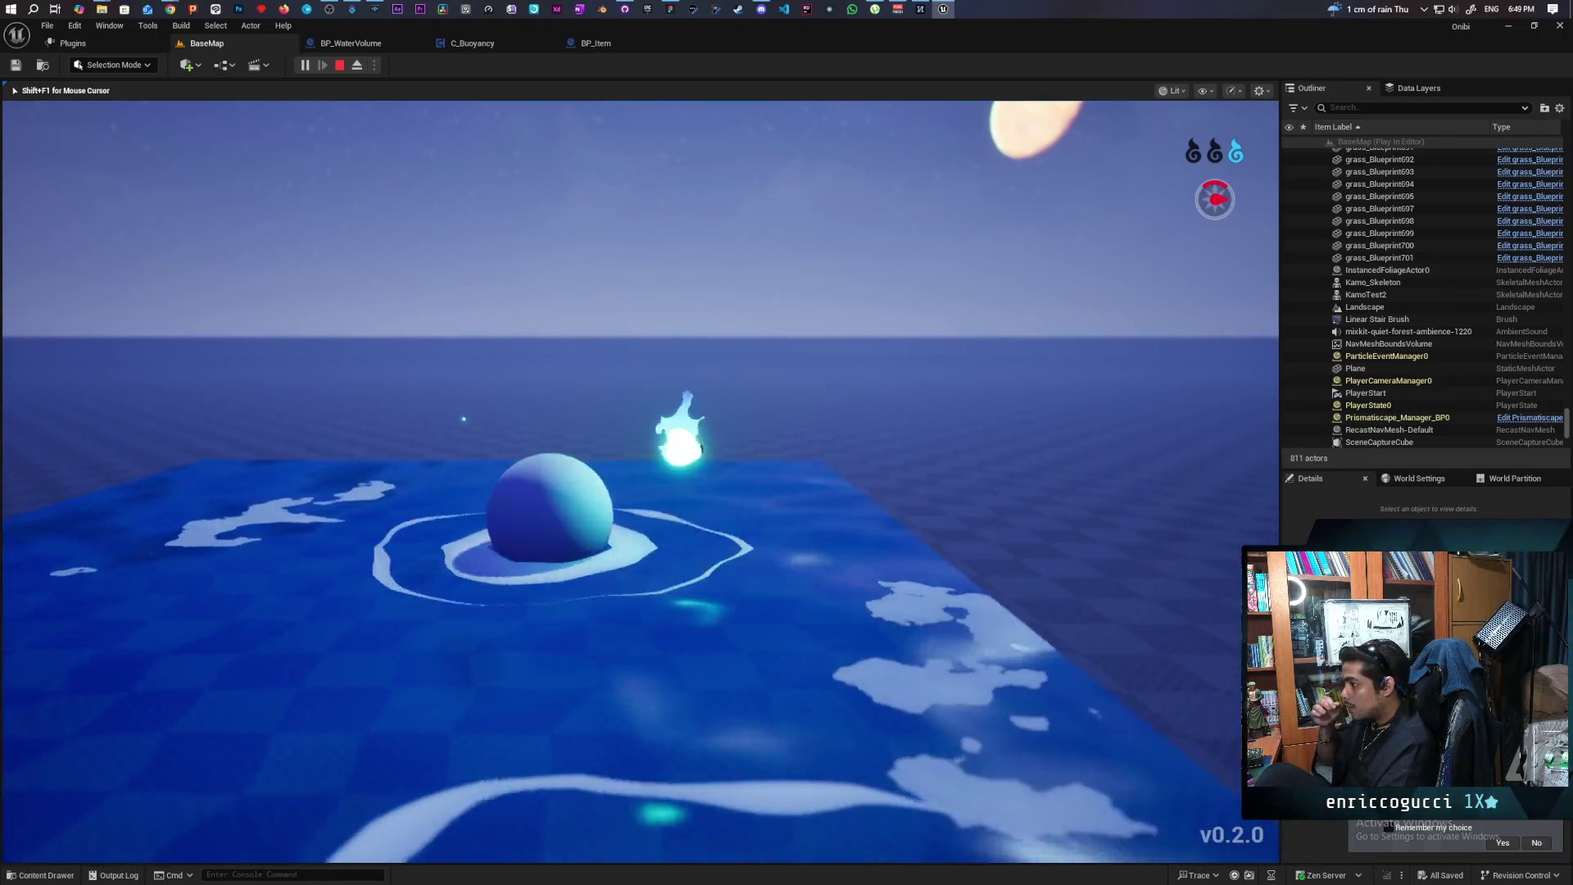
Possess the small blue ball, roll it into the water to check ripples, then stop playing
key(s)
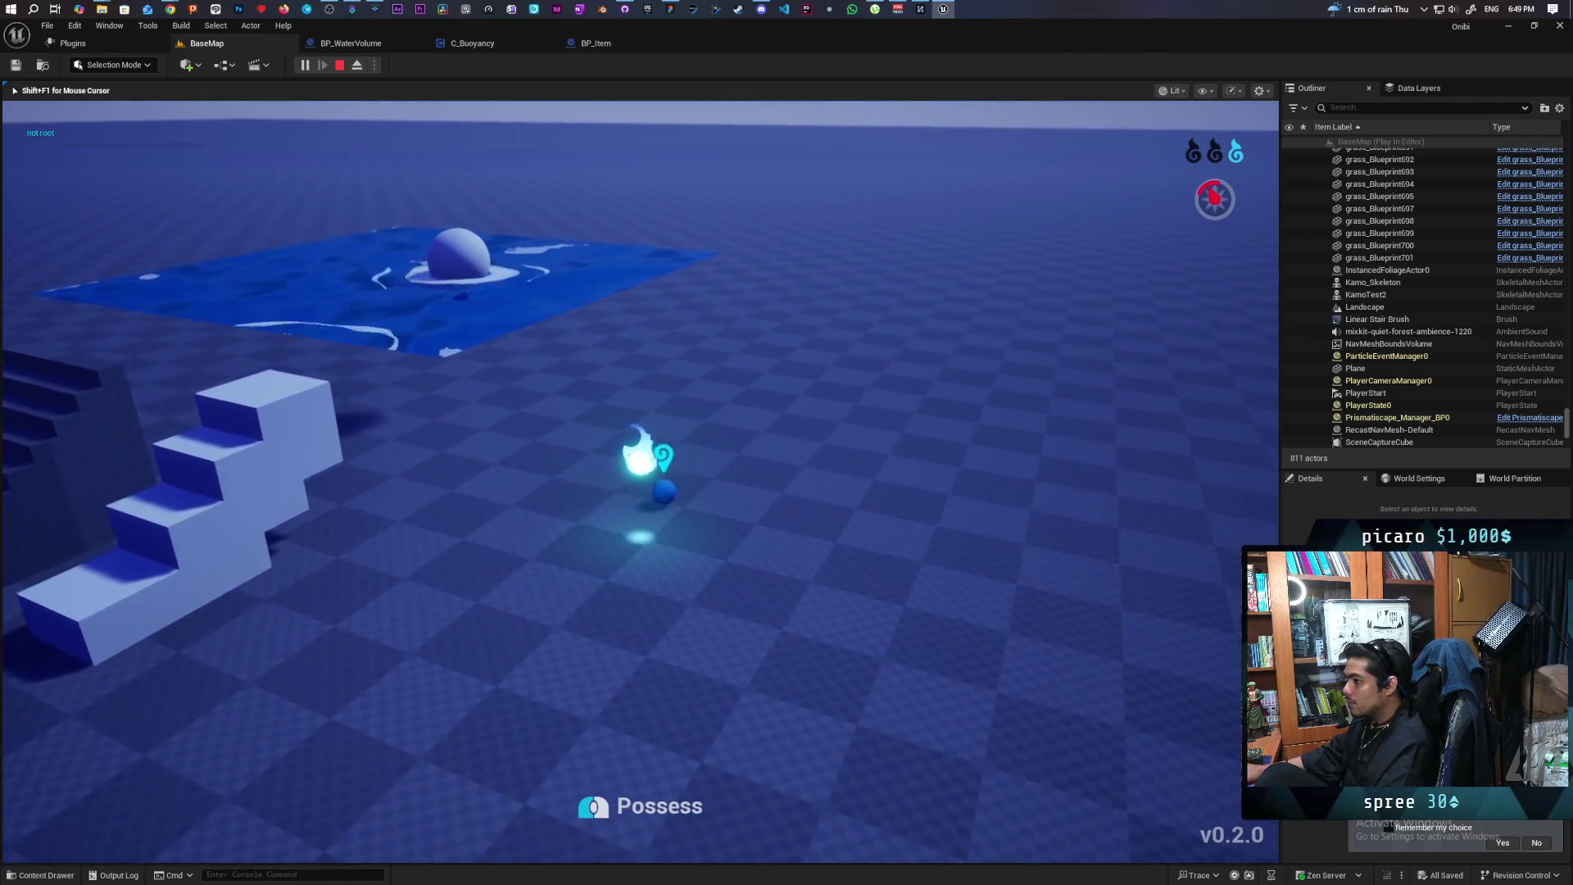
click(641, 482)
key(w)
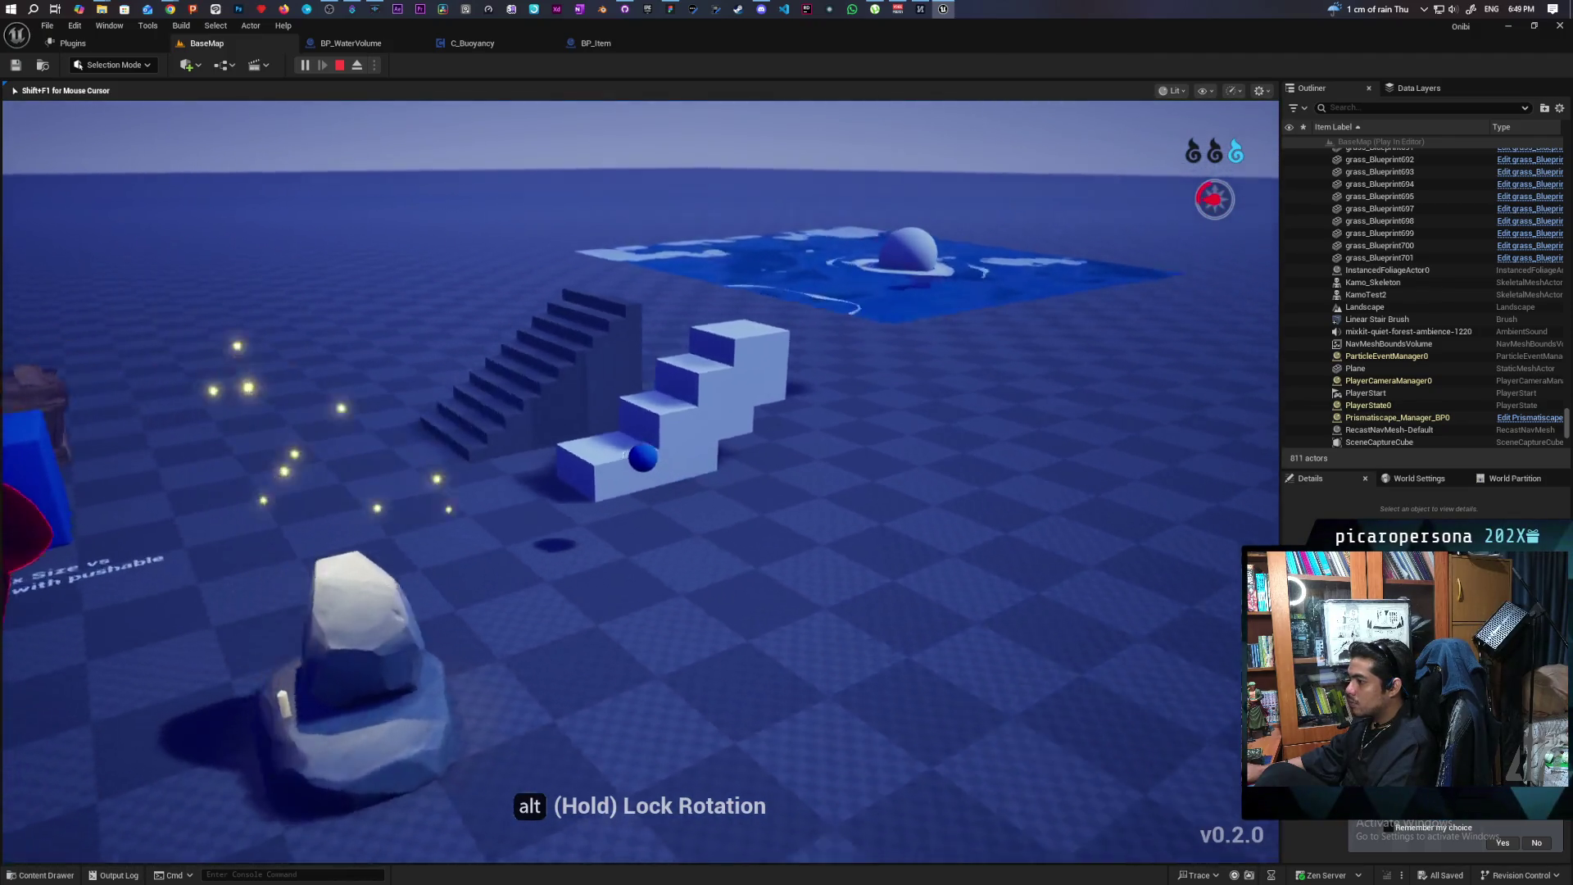
key(w)
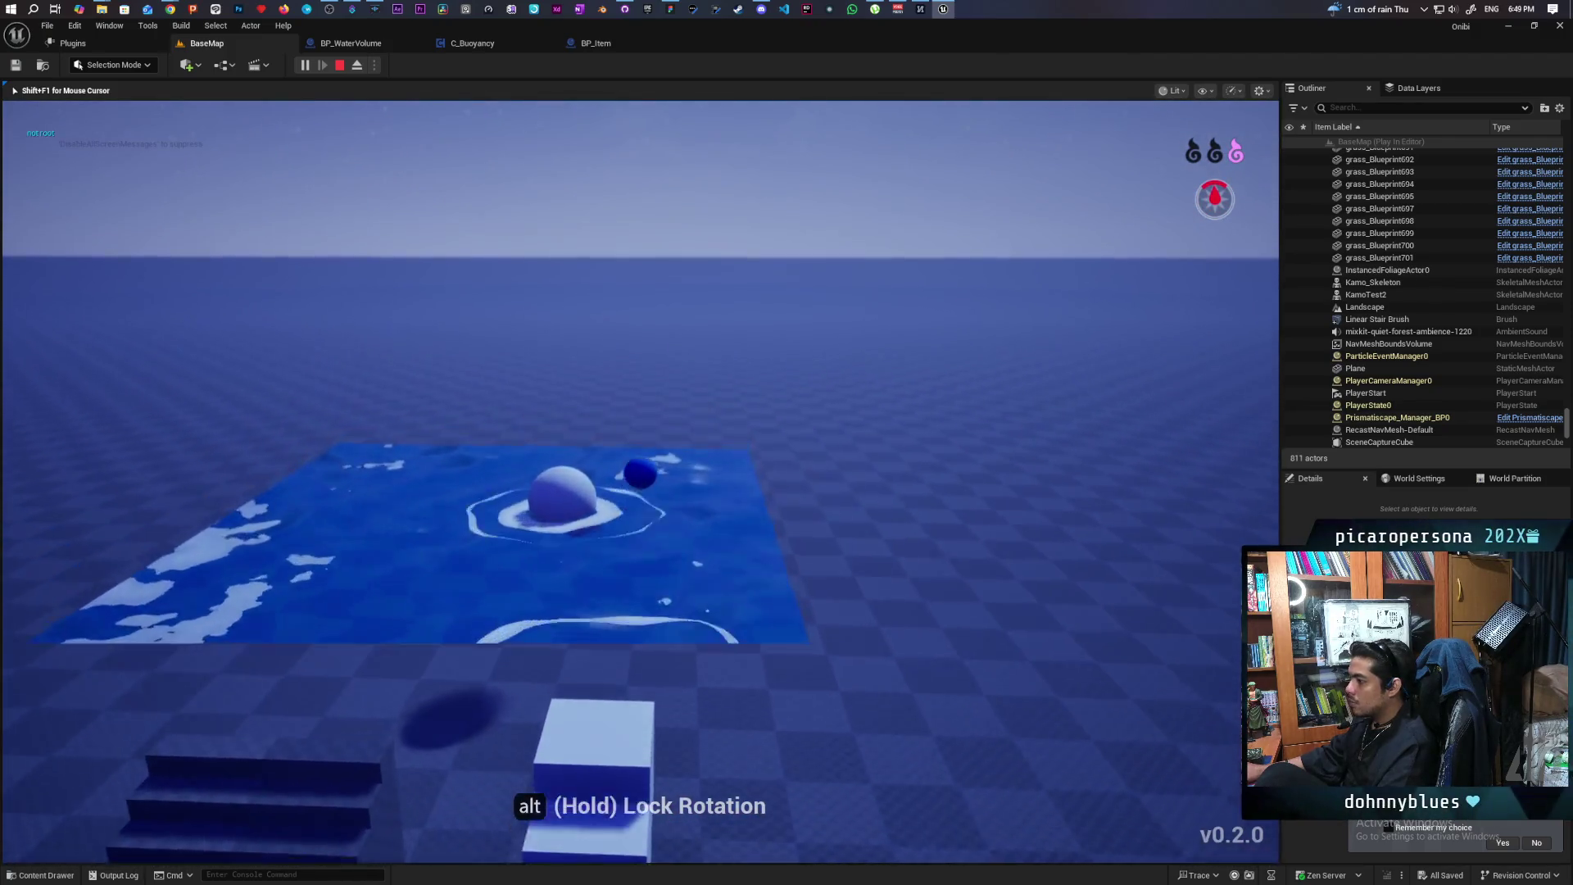
key(w)
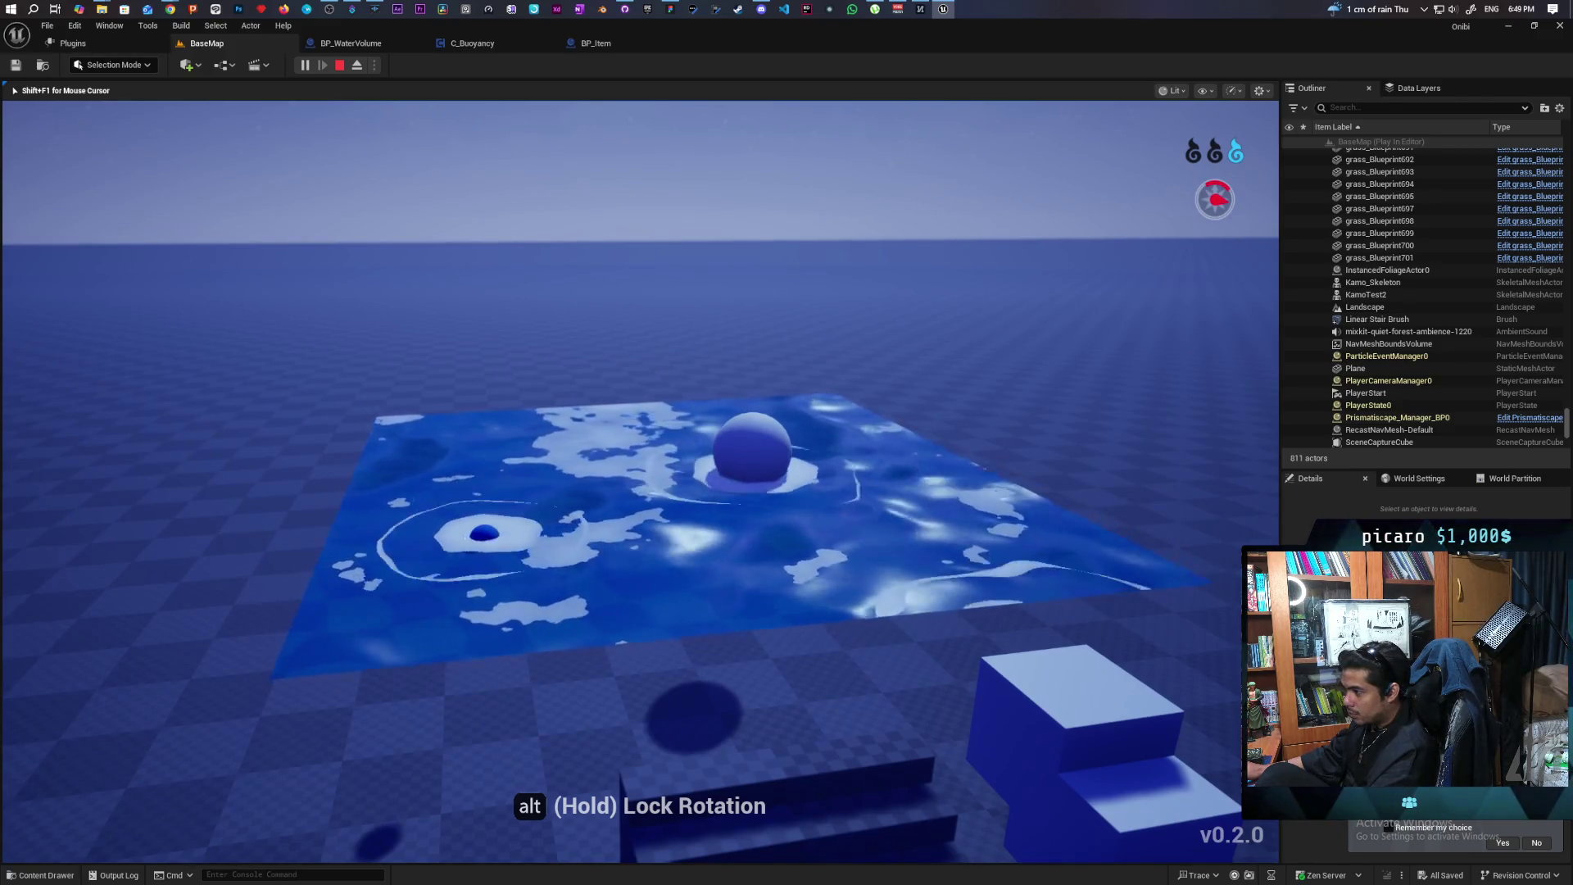
key(Escape)
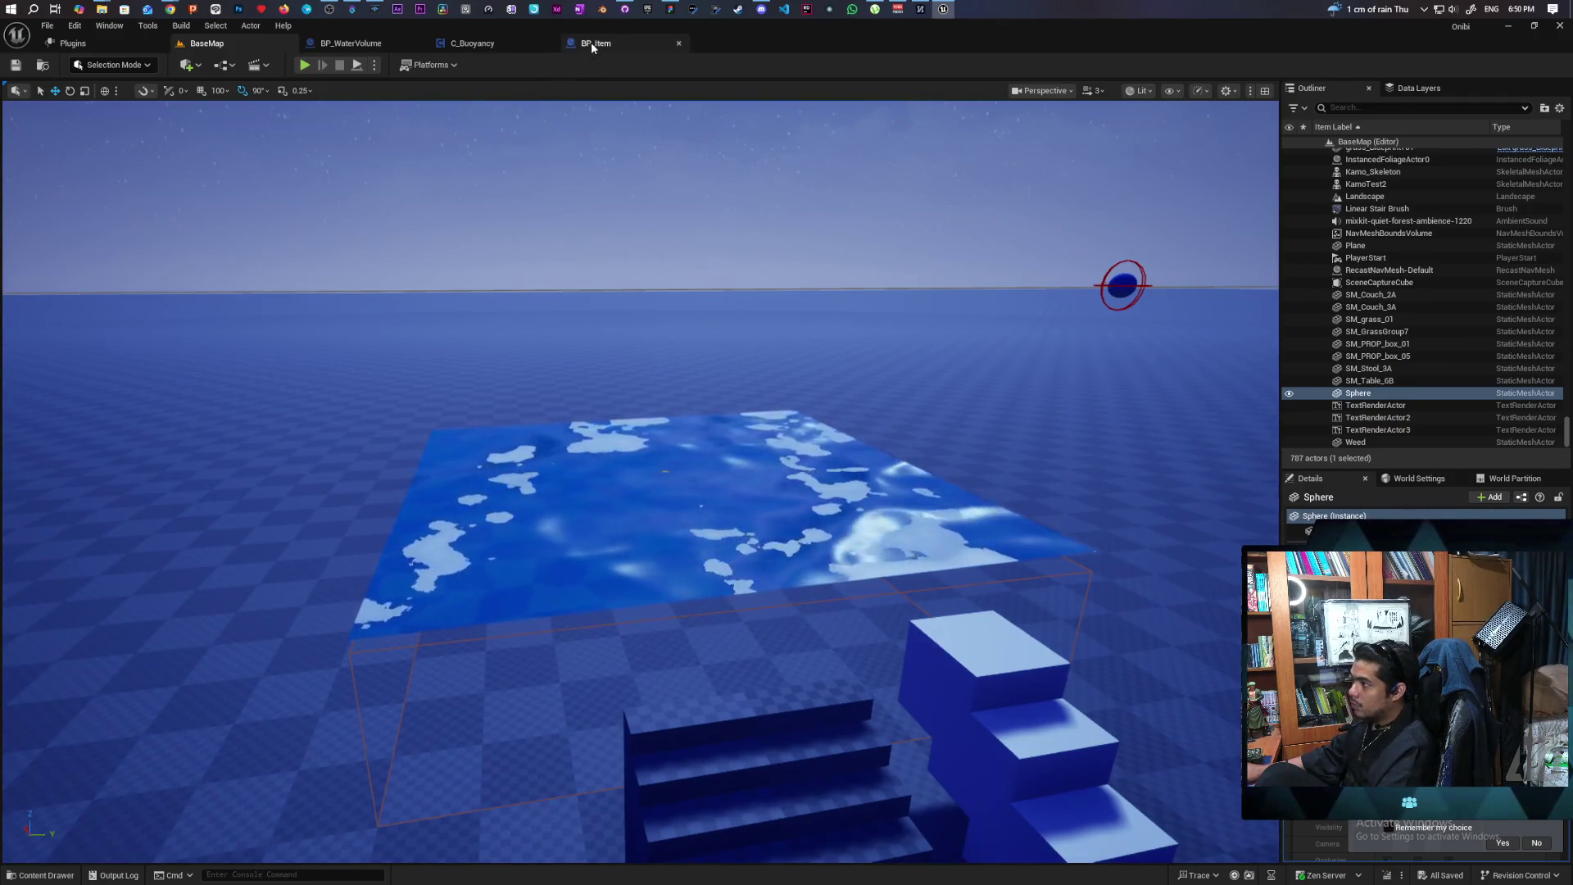
Look over BP_Item and fly the level camera around the water area
click(592, 42)
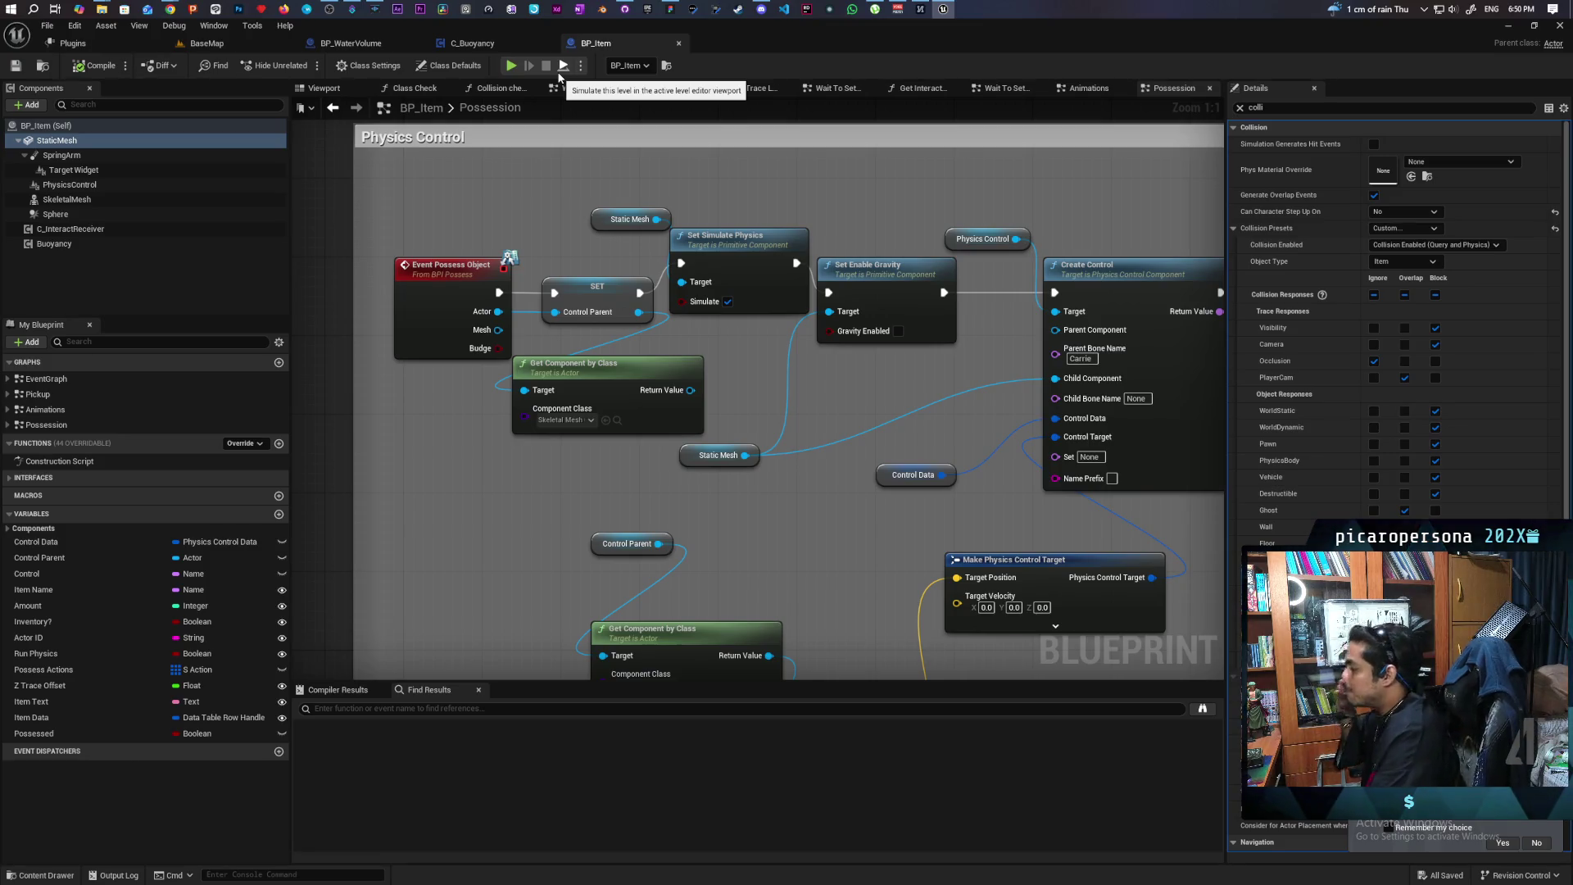
click(352, 42)
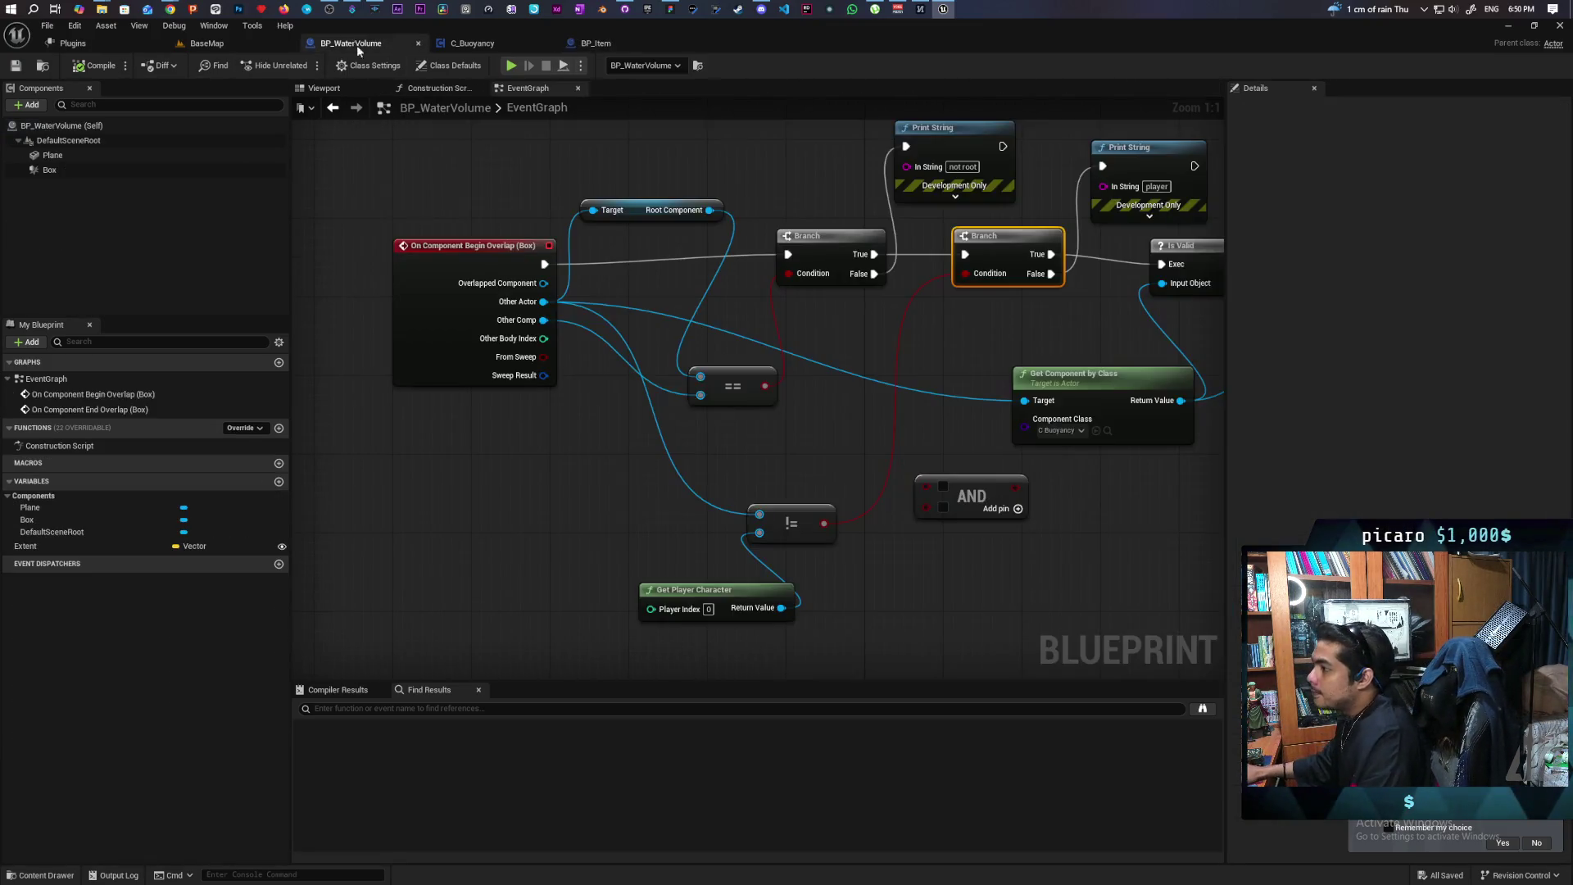
click(206, 43)
drag(771, 381, 811, 369)
Wire Other Actor into the Set Actor Location node's Target and save BP_WaterVolume
click(414, 46)
mouse_move(691, 445)
mouse_down()
mouse_move(492, 453)
mouse_move(551, 473)
mouse_up()
mouse_move(730, 399)
mouse_down()
mouse_move(975, 338)
mouse_move(642, 391)
mouse_up()
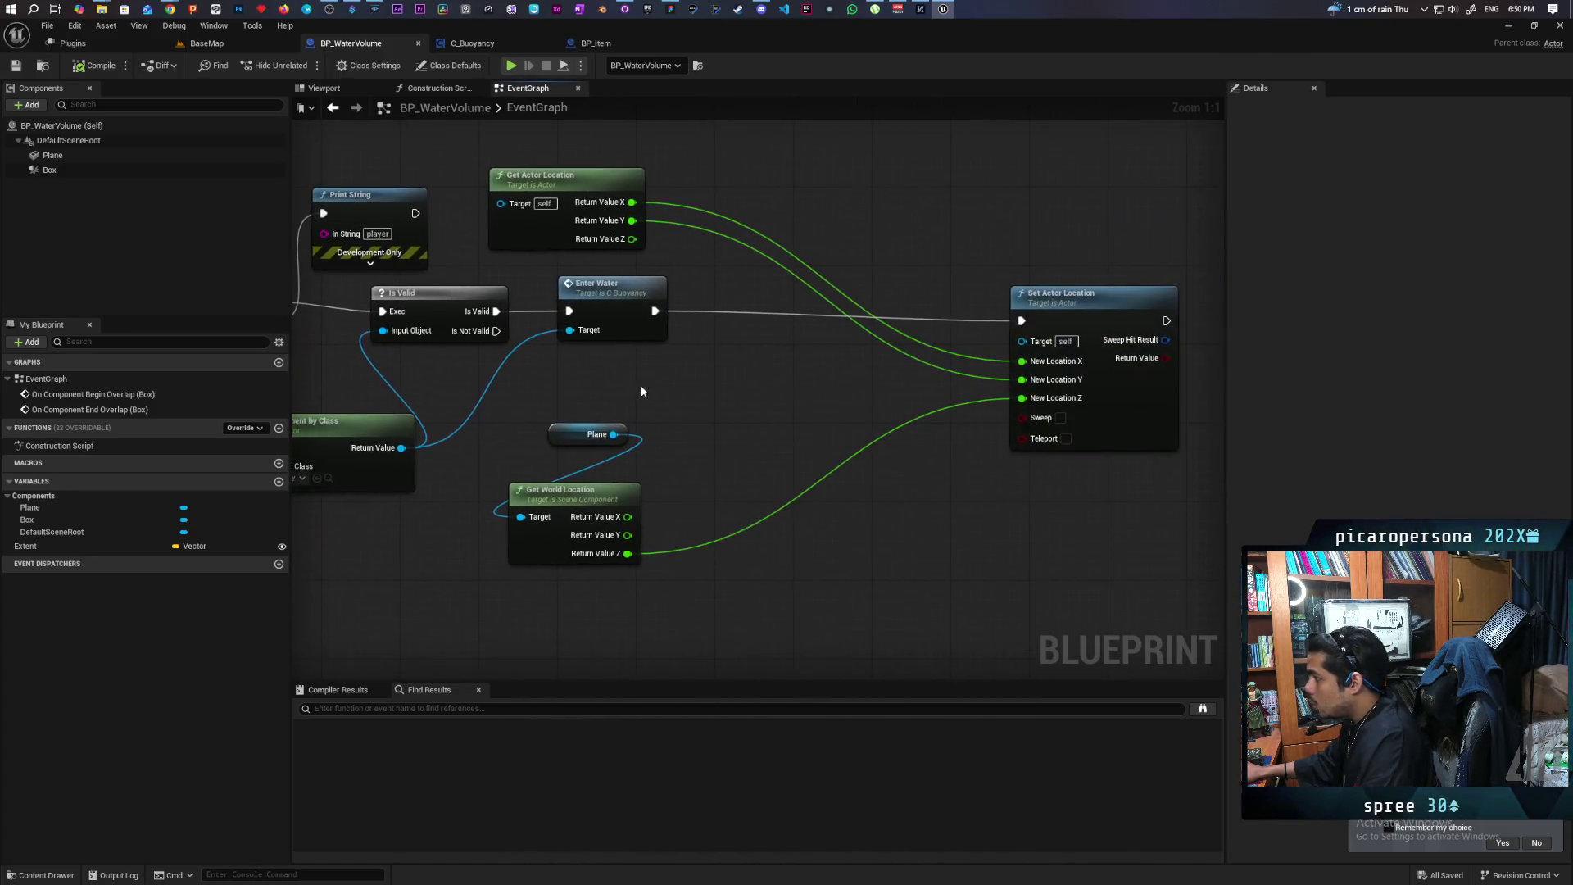
scroll(713, 393, down, 4)
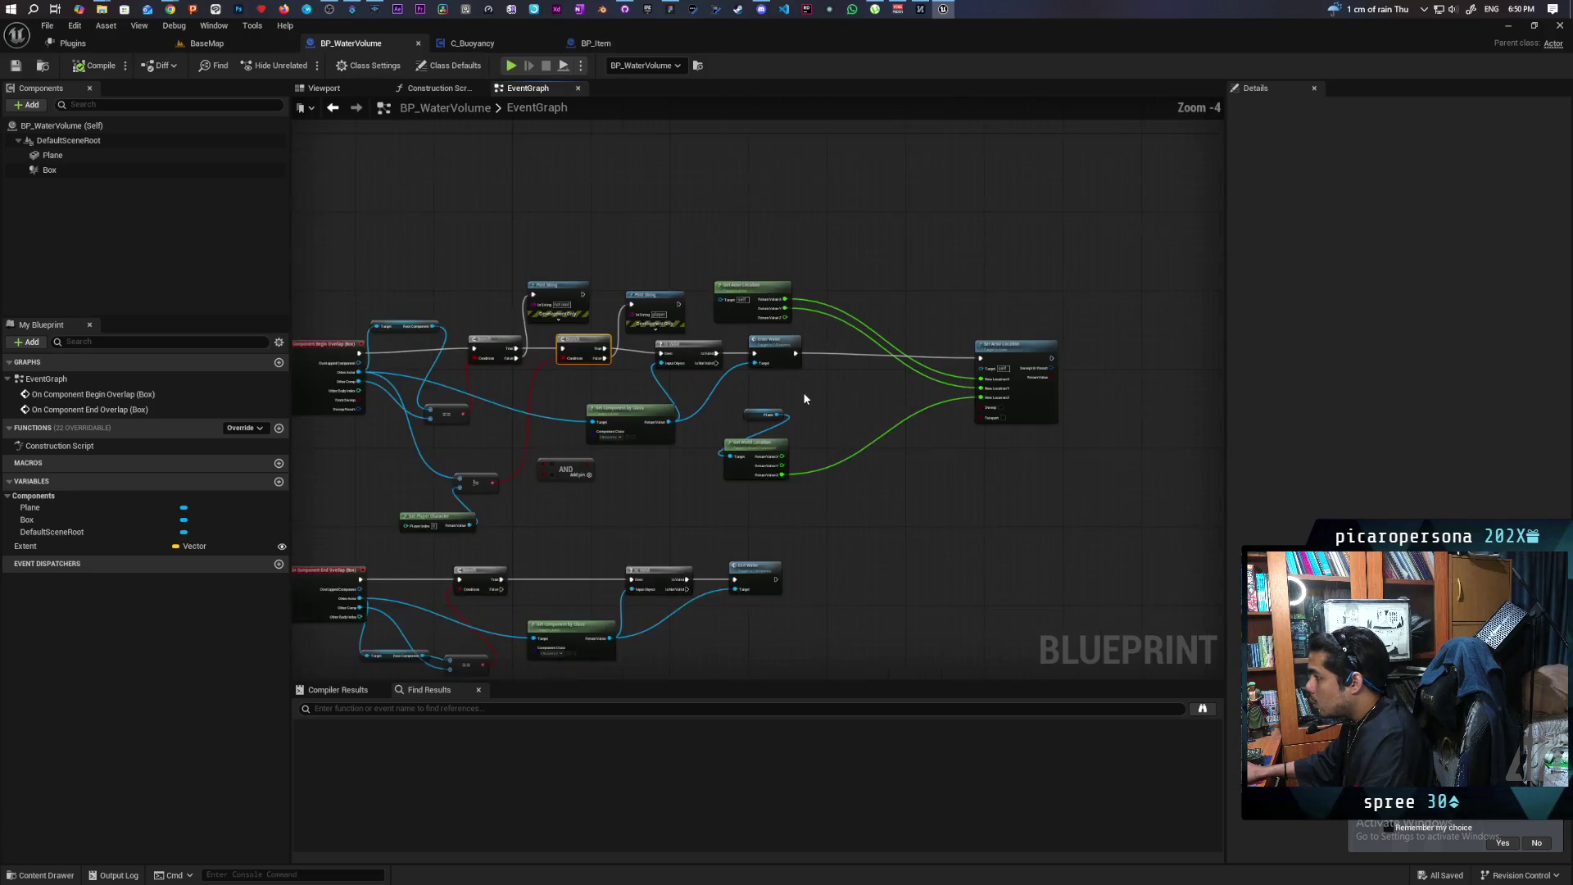
drag(803, 392, 936, 379)
mouse_move(490, 357)
mouse_down()
mouse_move(1052, 367)
mouse_move(1113, 351)
mouse_up()
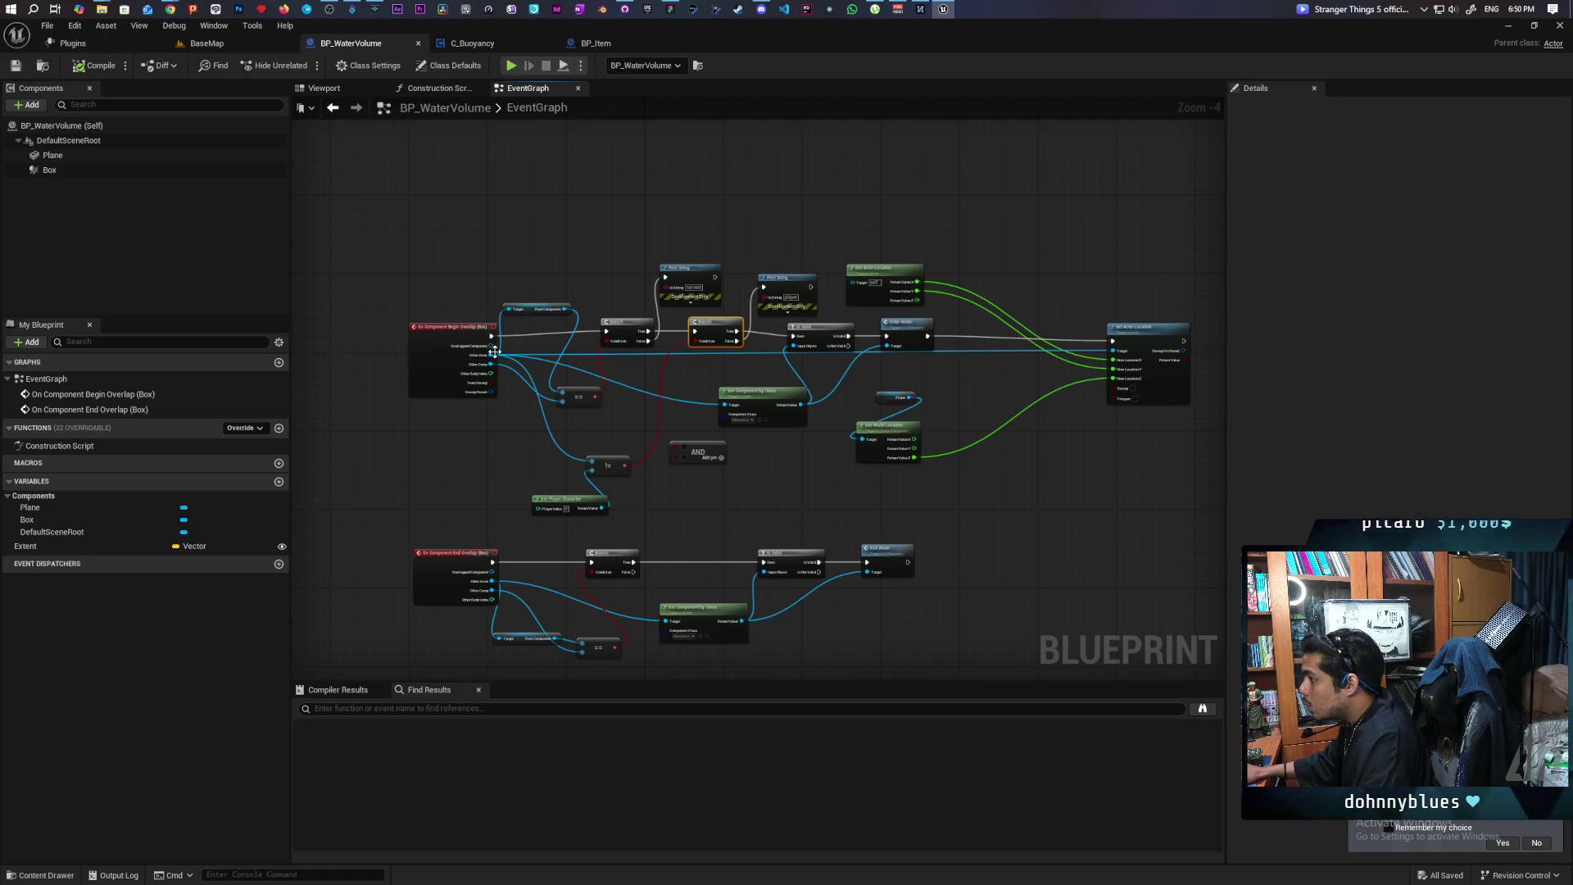
mouse_move(493, 353)
mouse_down()
mouse_move(896, 308)
mouse_move(863, 285)
mouse_up()
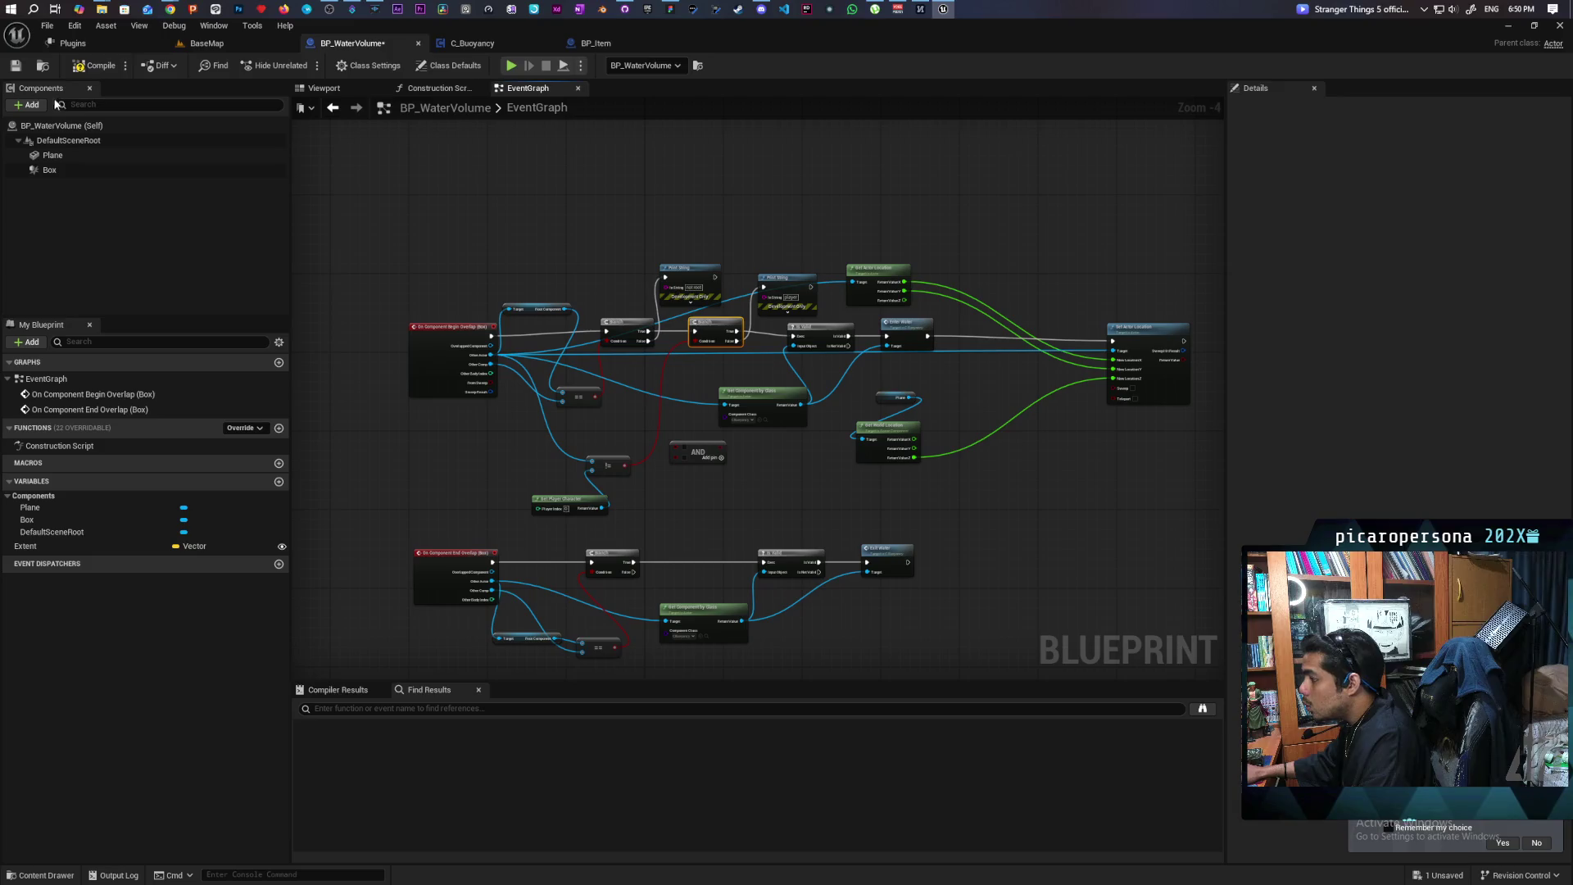
key(ctrl+s)
click(206, 43)
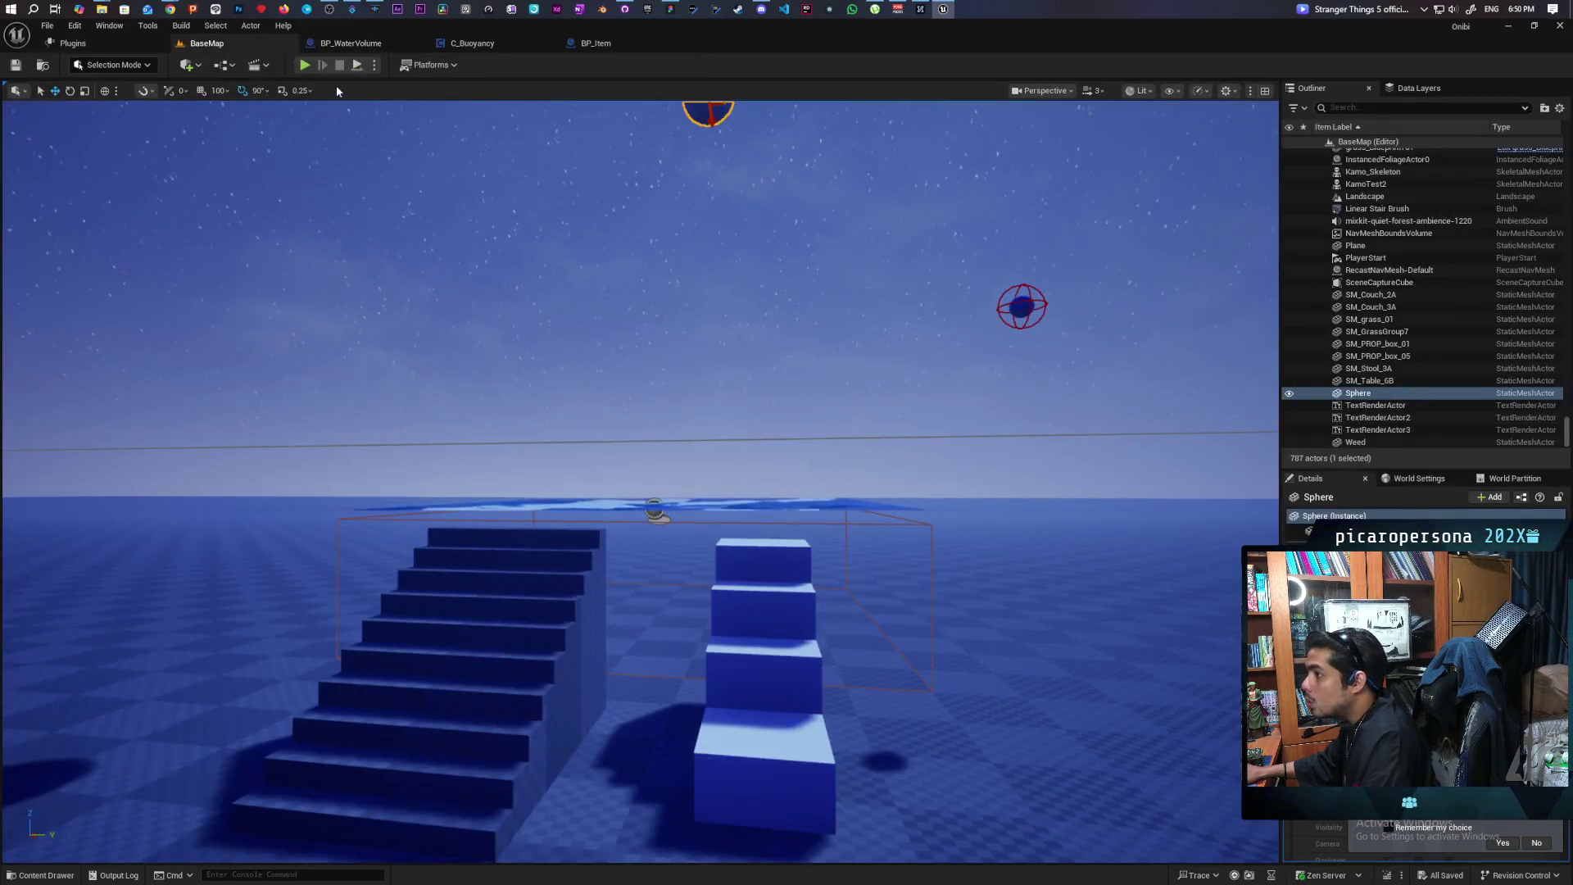
Play BaseMap, absorb the essence, possess the blue ball and roll it onto the water, then stop
key(alt+p)
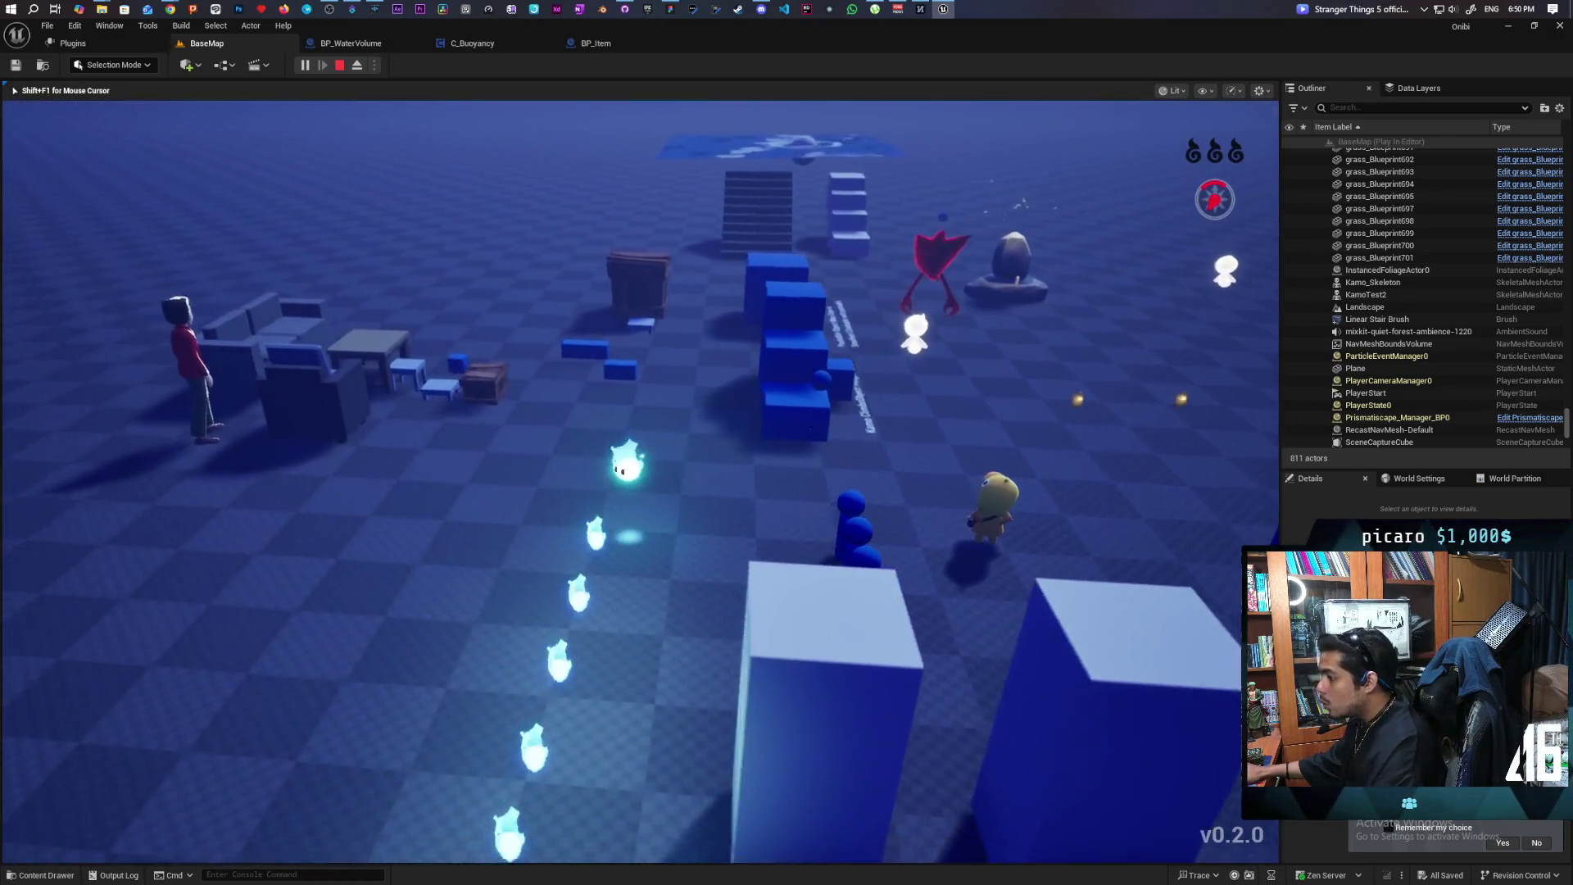
key(f)
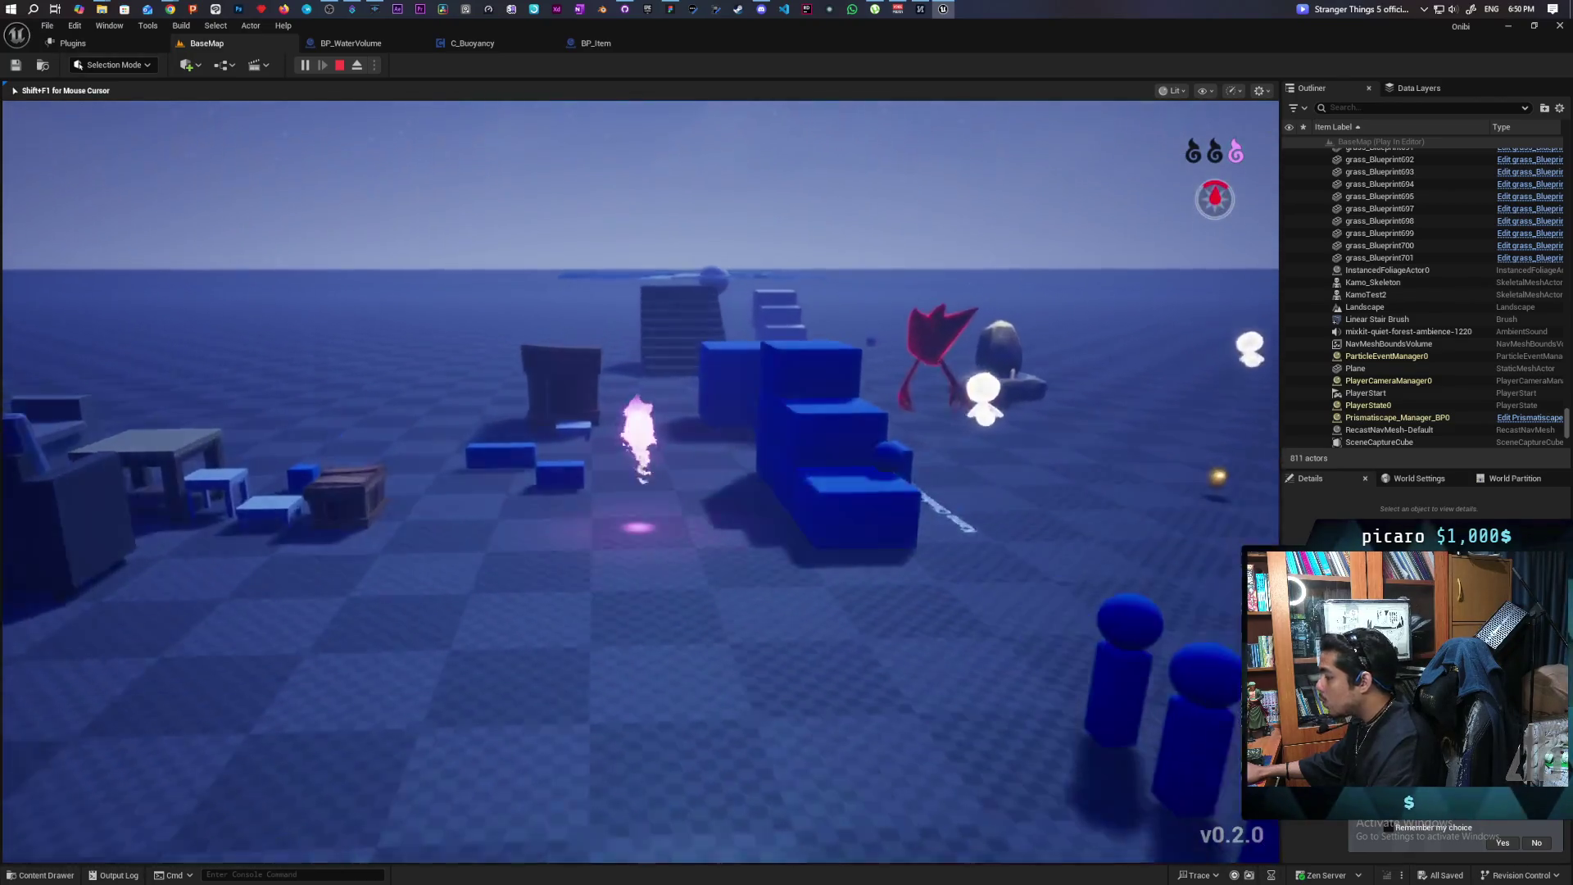
key(w)
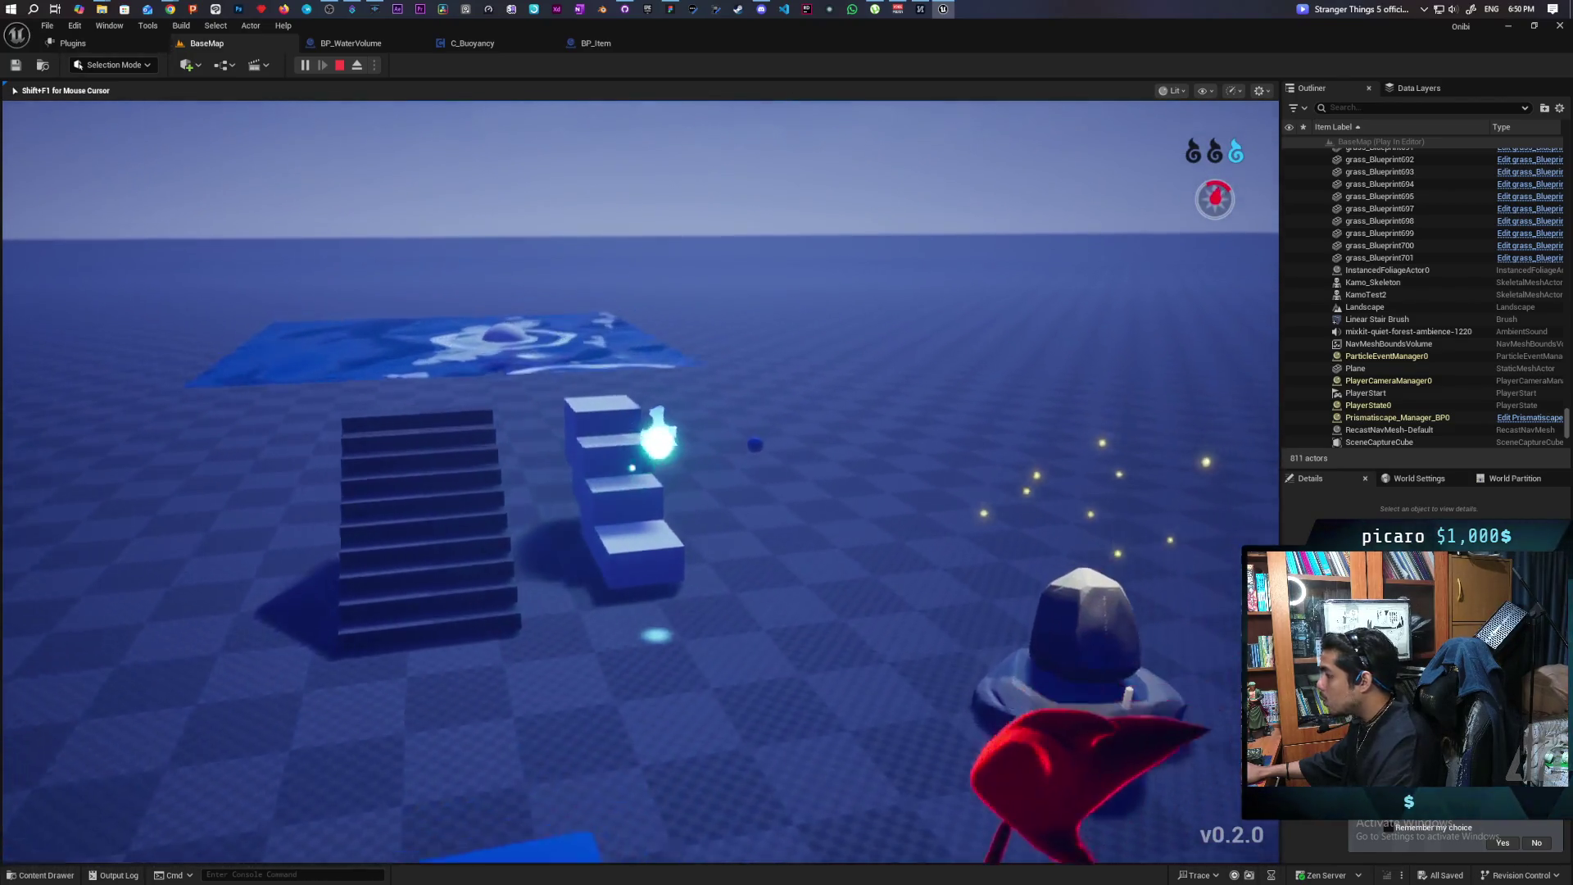
key(w)
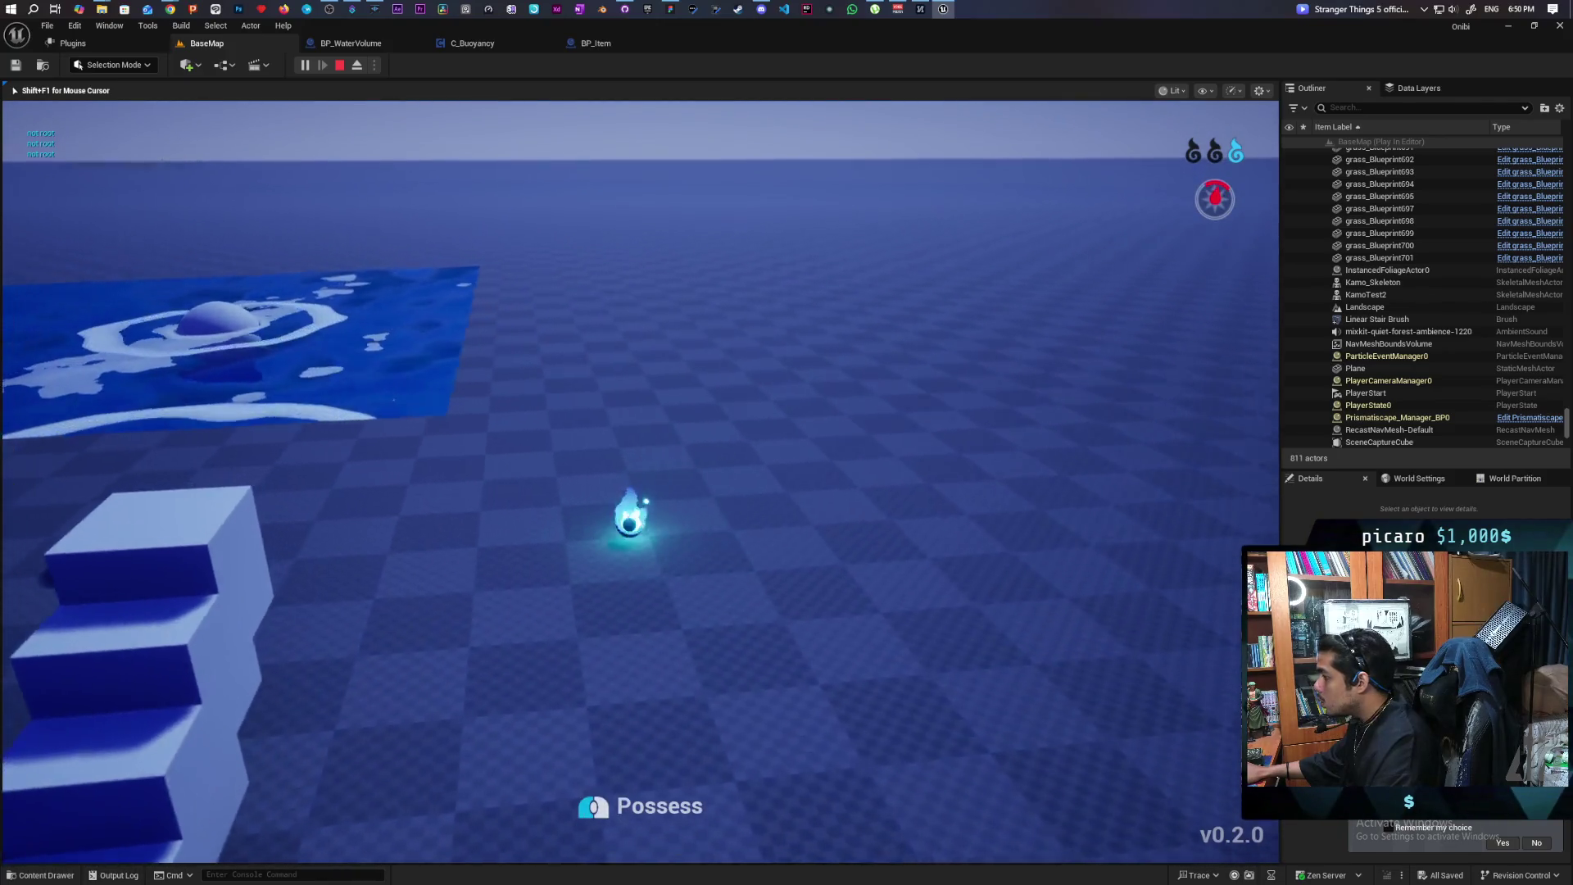
click(641, 482)
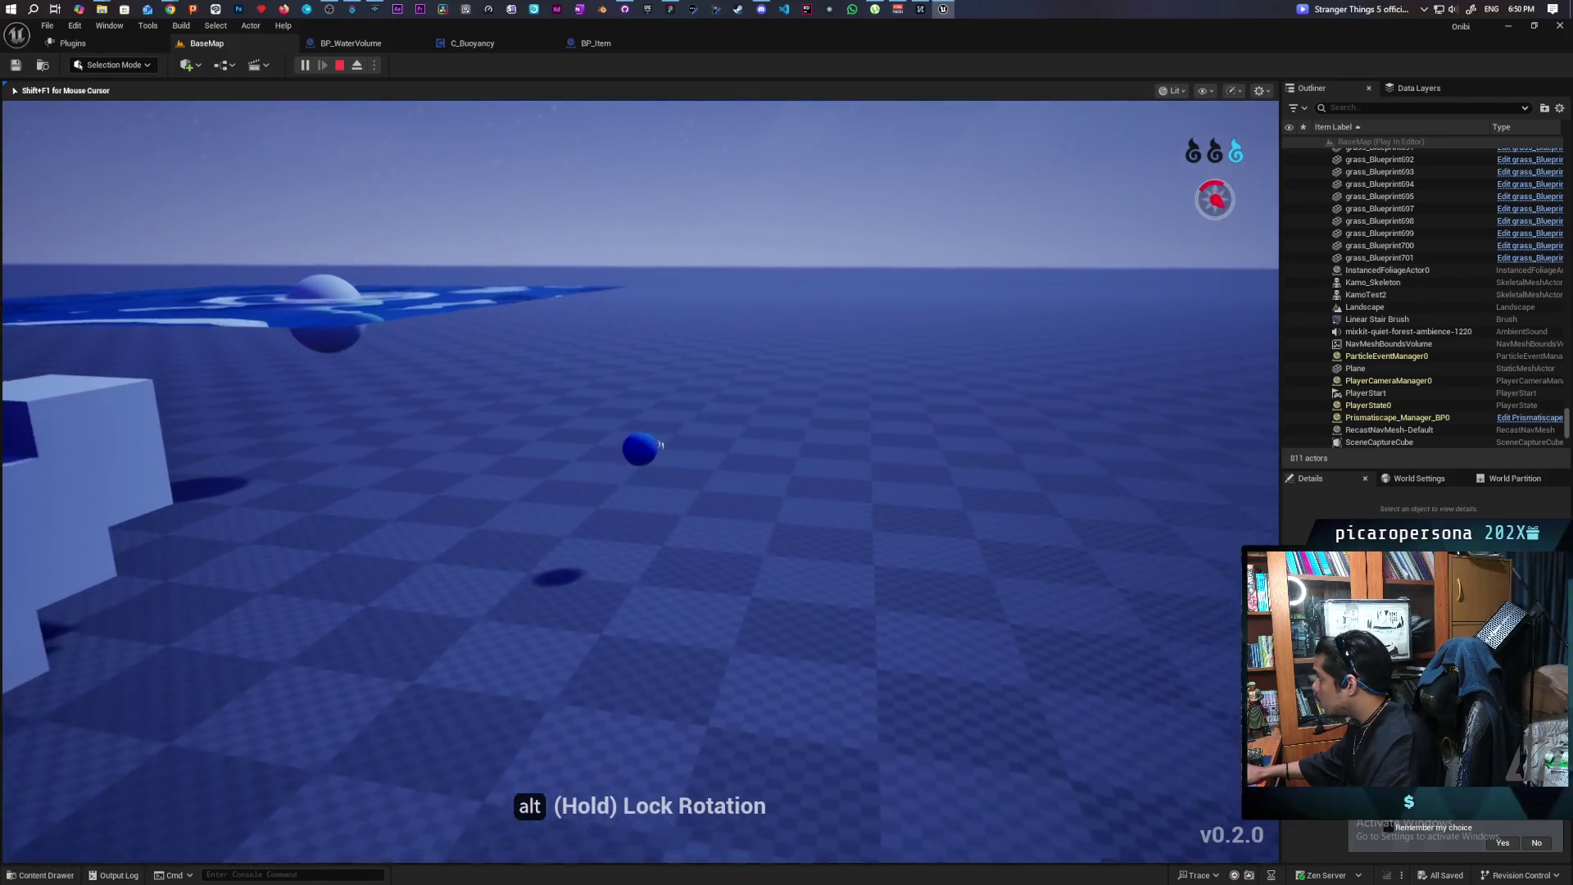
key(w)
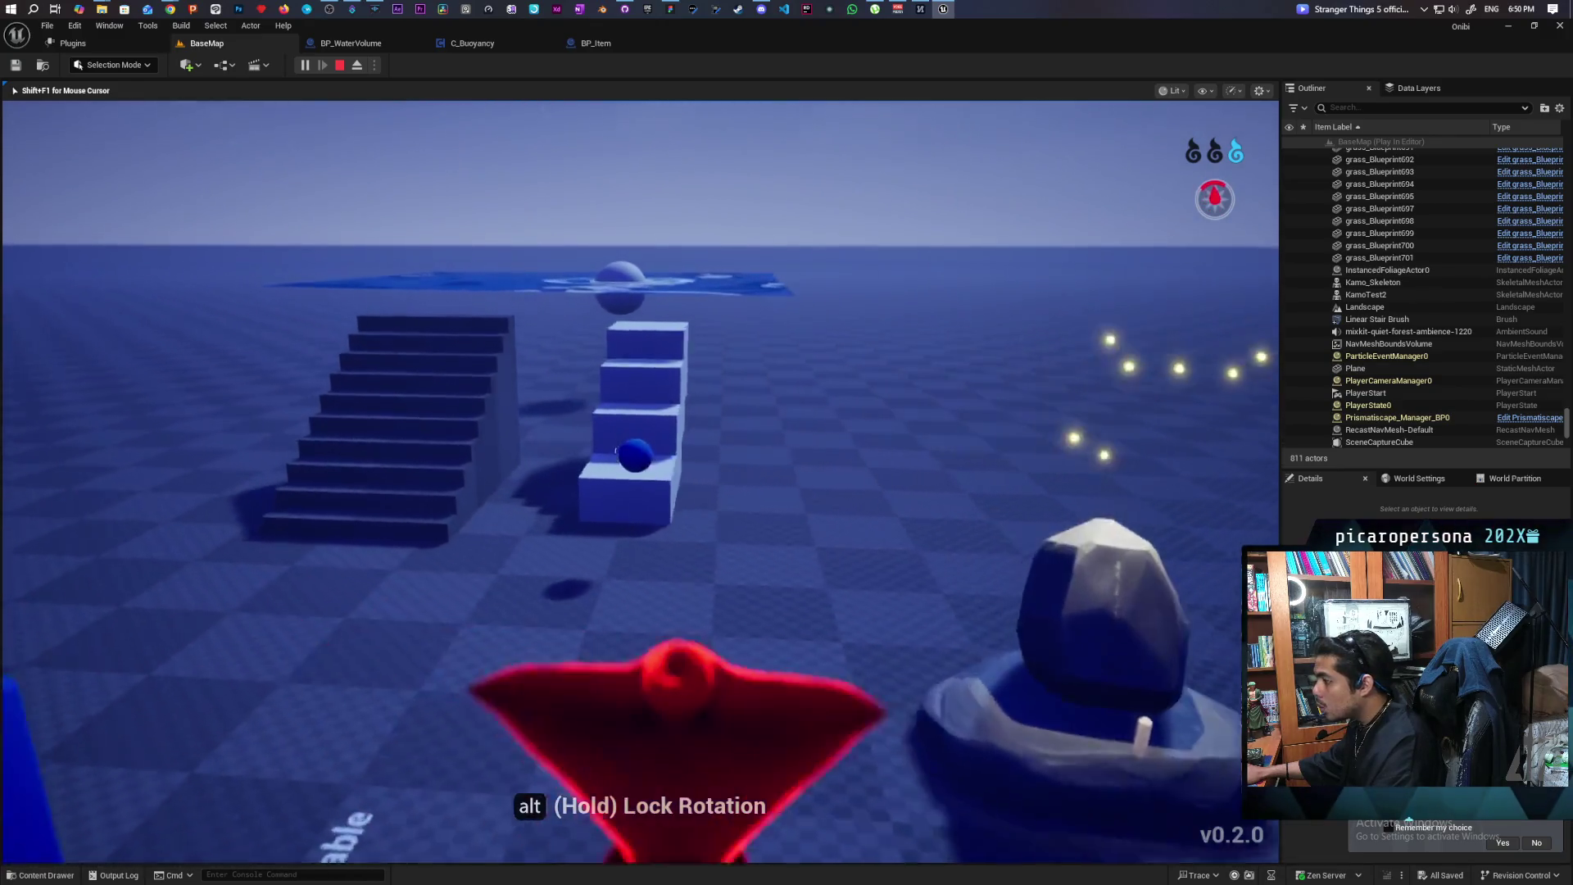
key(w)
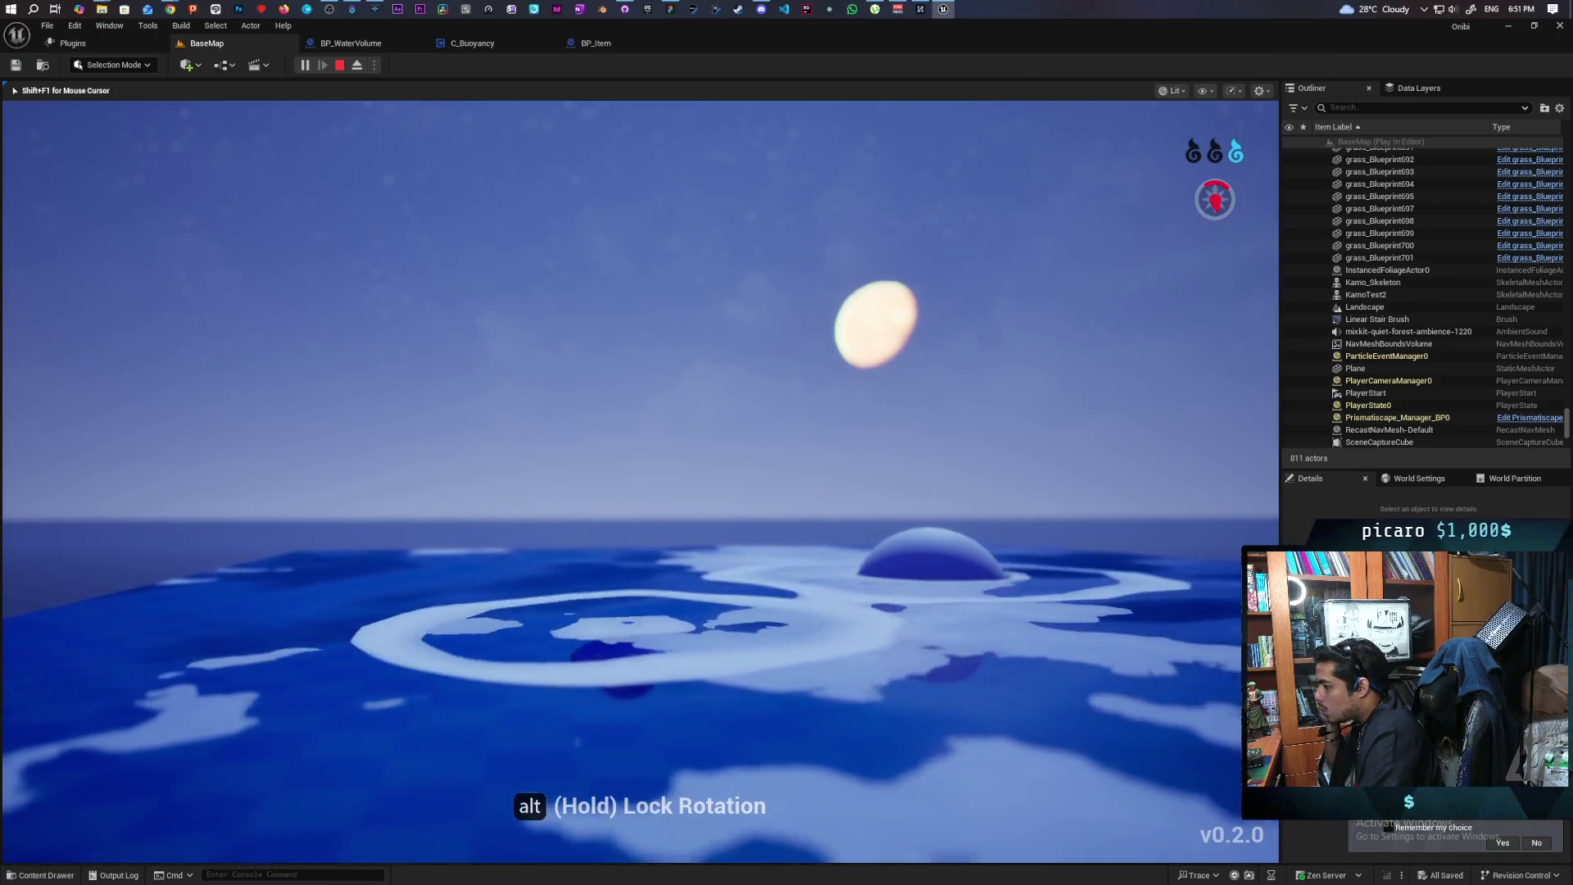
key(shift+F1)
key(Escape)
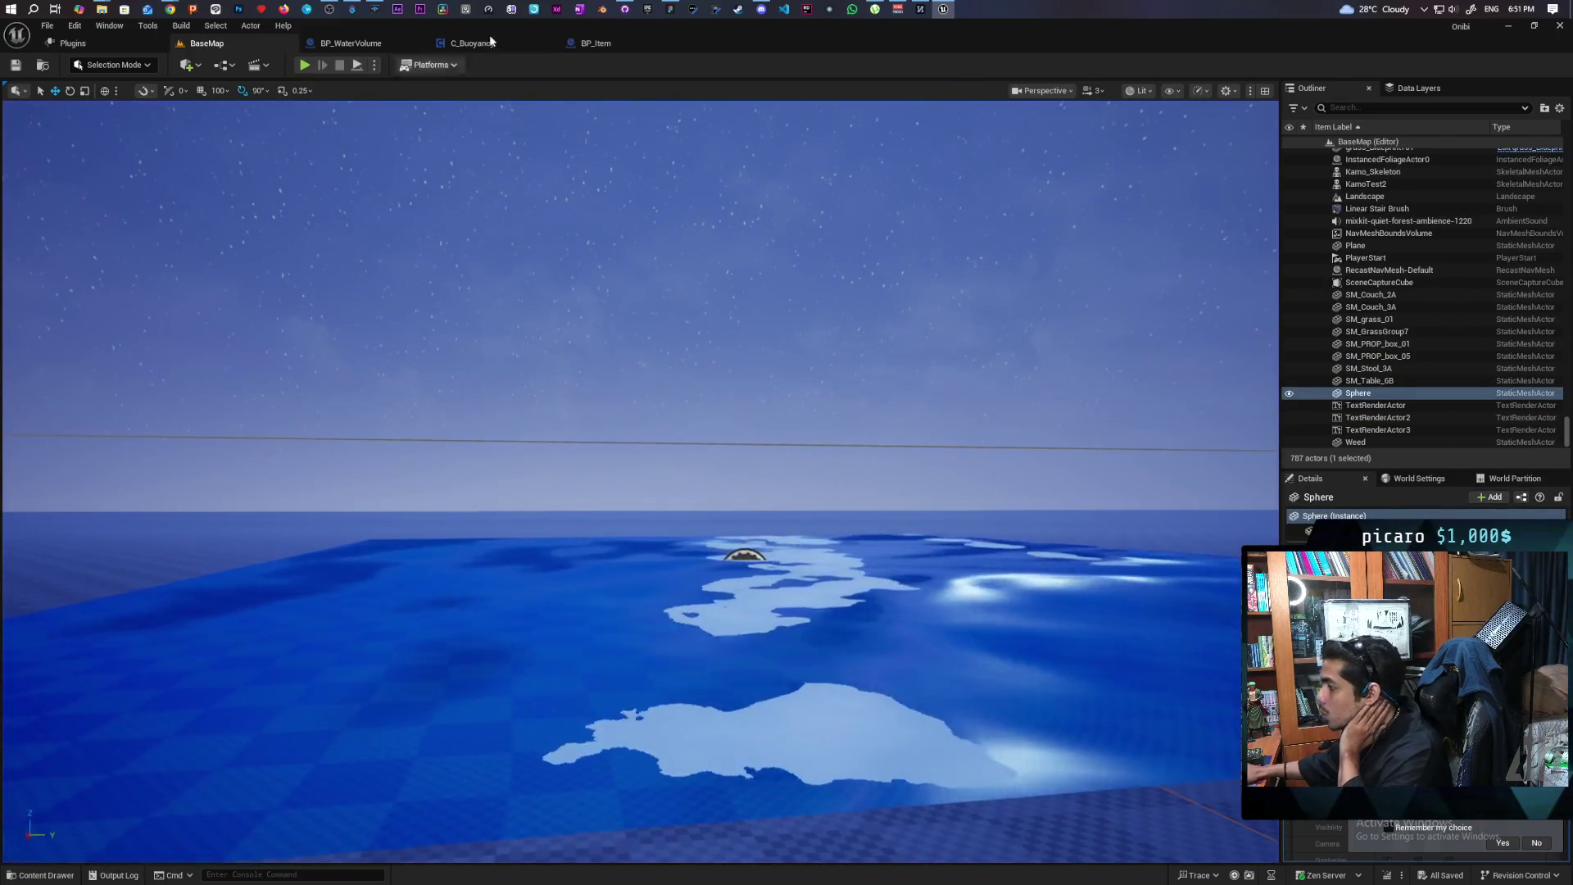
click(361, 45)
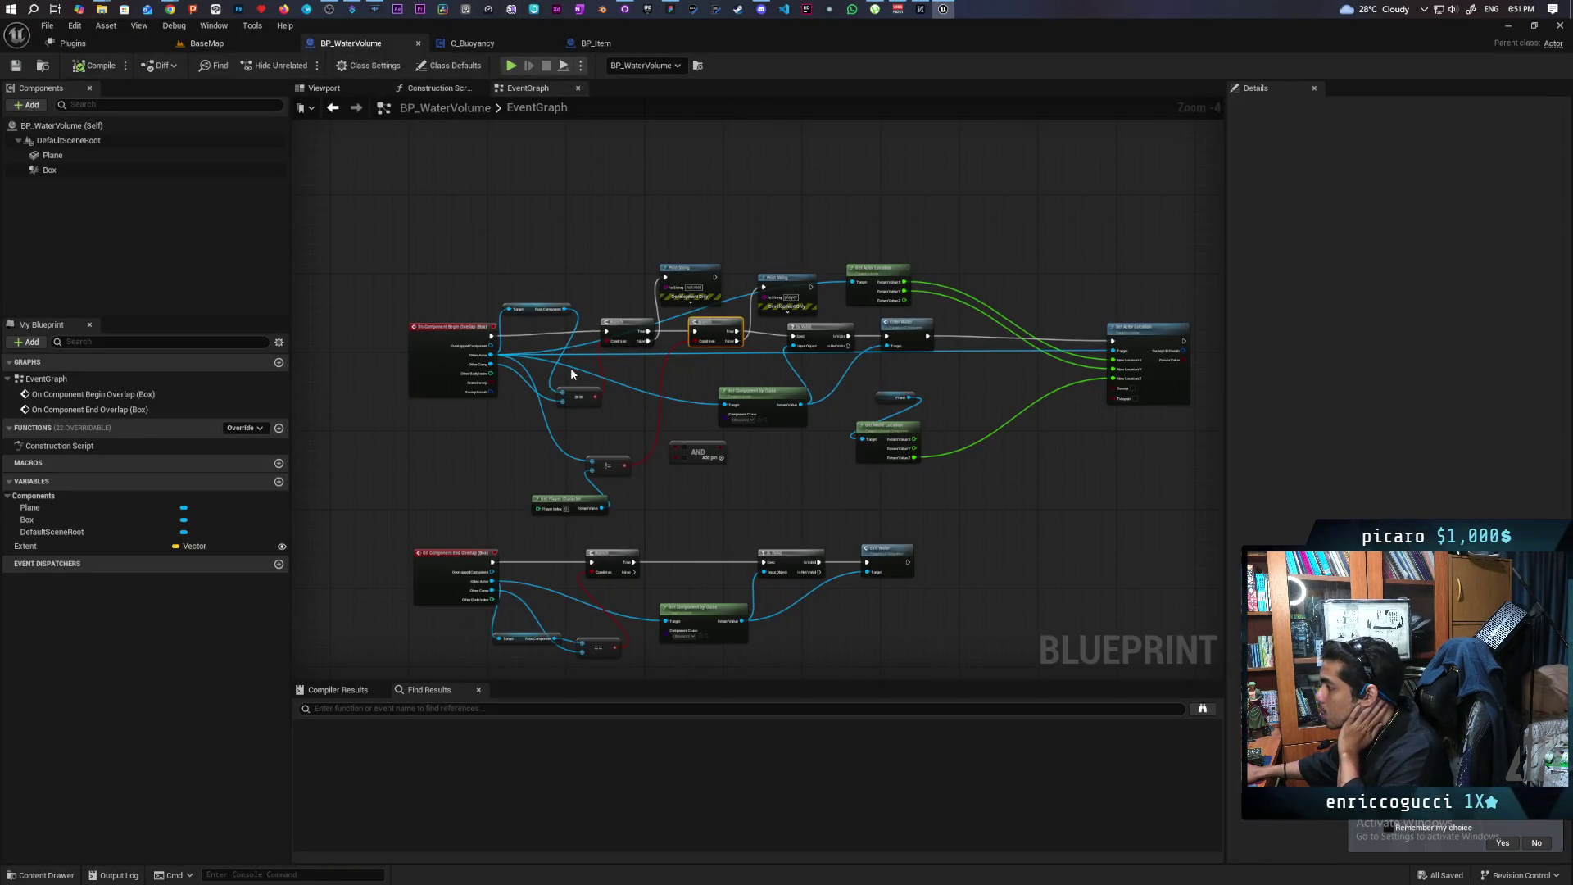
Arrange the != and Get Player Character nodes near the begin-overlap event
scroll(616, 385, up, 2)
scroll(590, 426, up, 2)
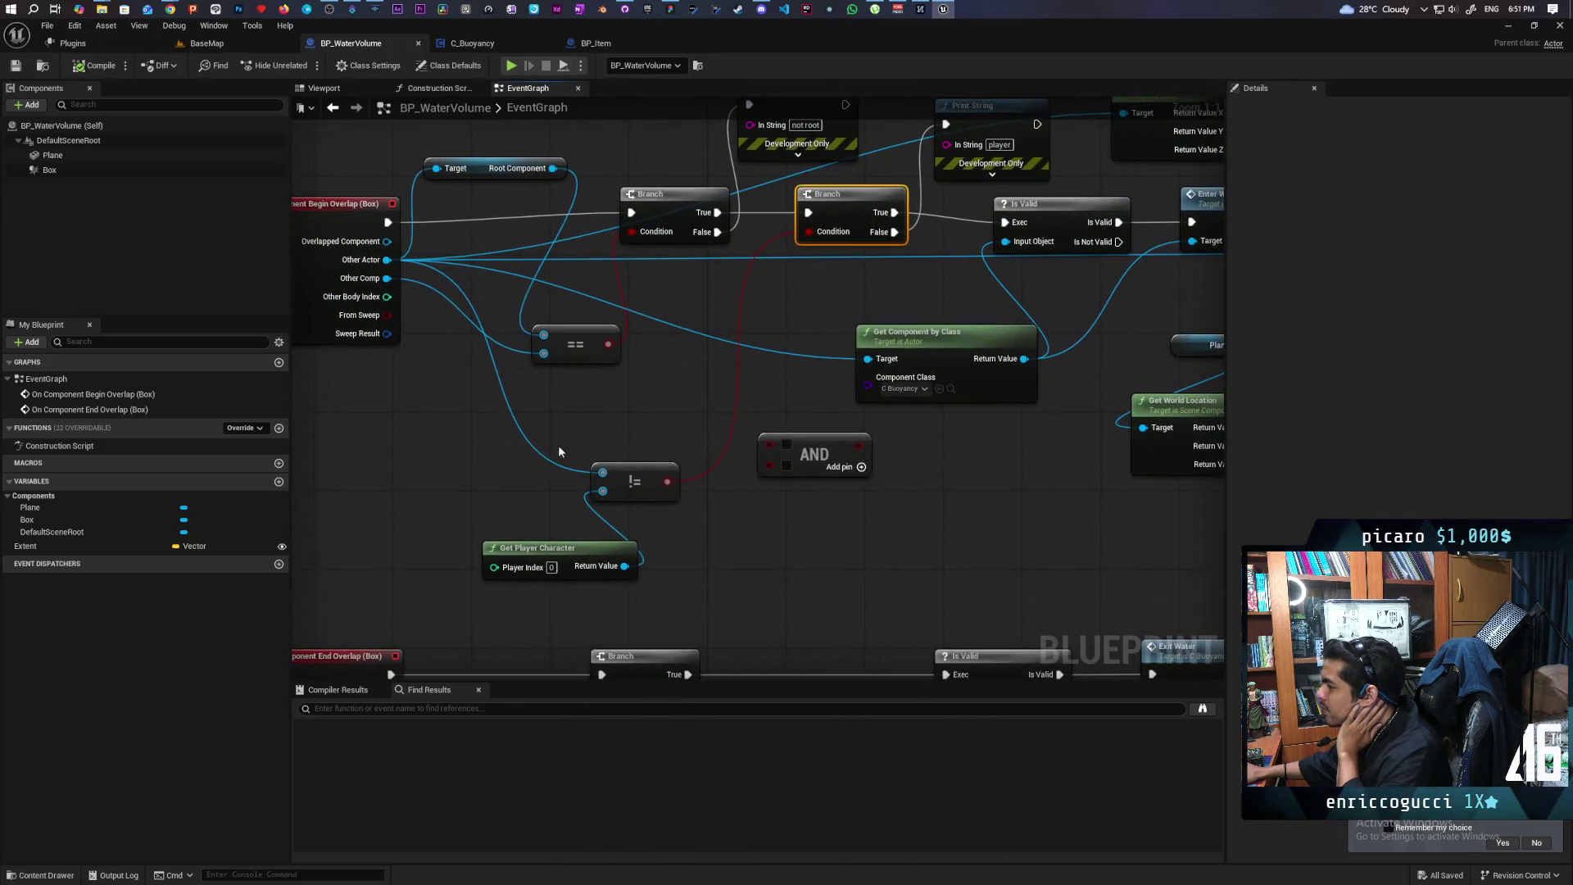
drag(451, 436, 662, 565)
drag(447, 467, 624, 393)
click(626, 391)
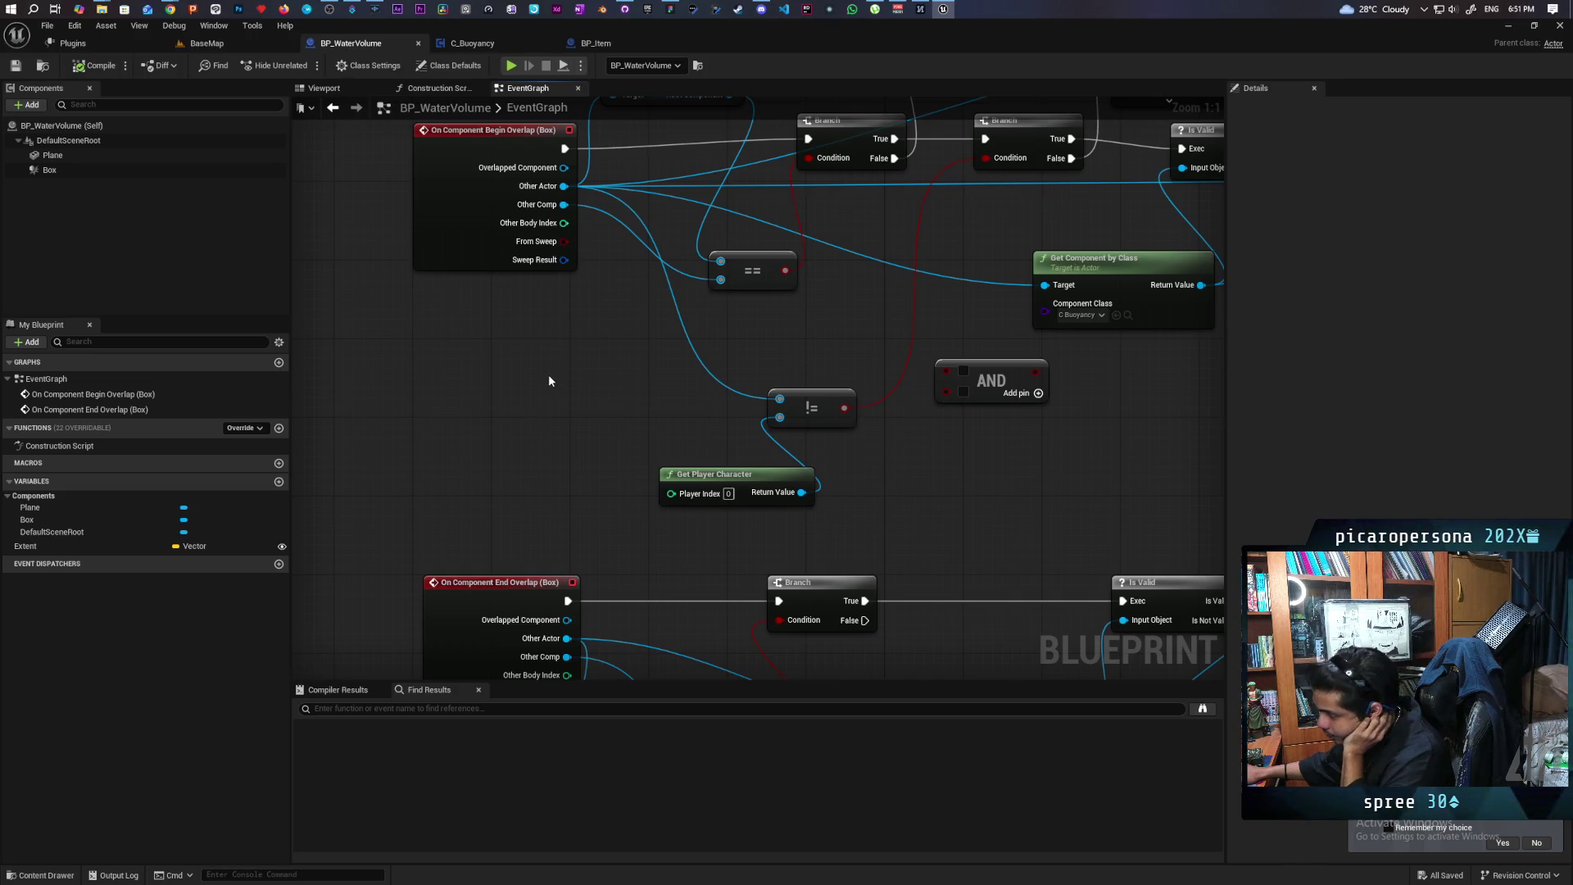
Insert Get Owner between Other Actor and the != check, then save the blueprint
drag(566, 193, 602, 326)
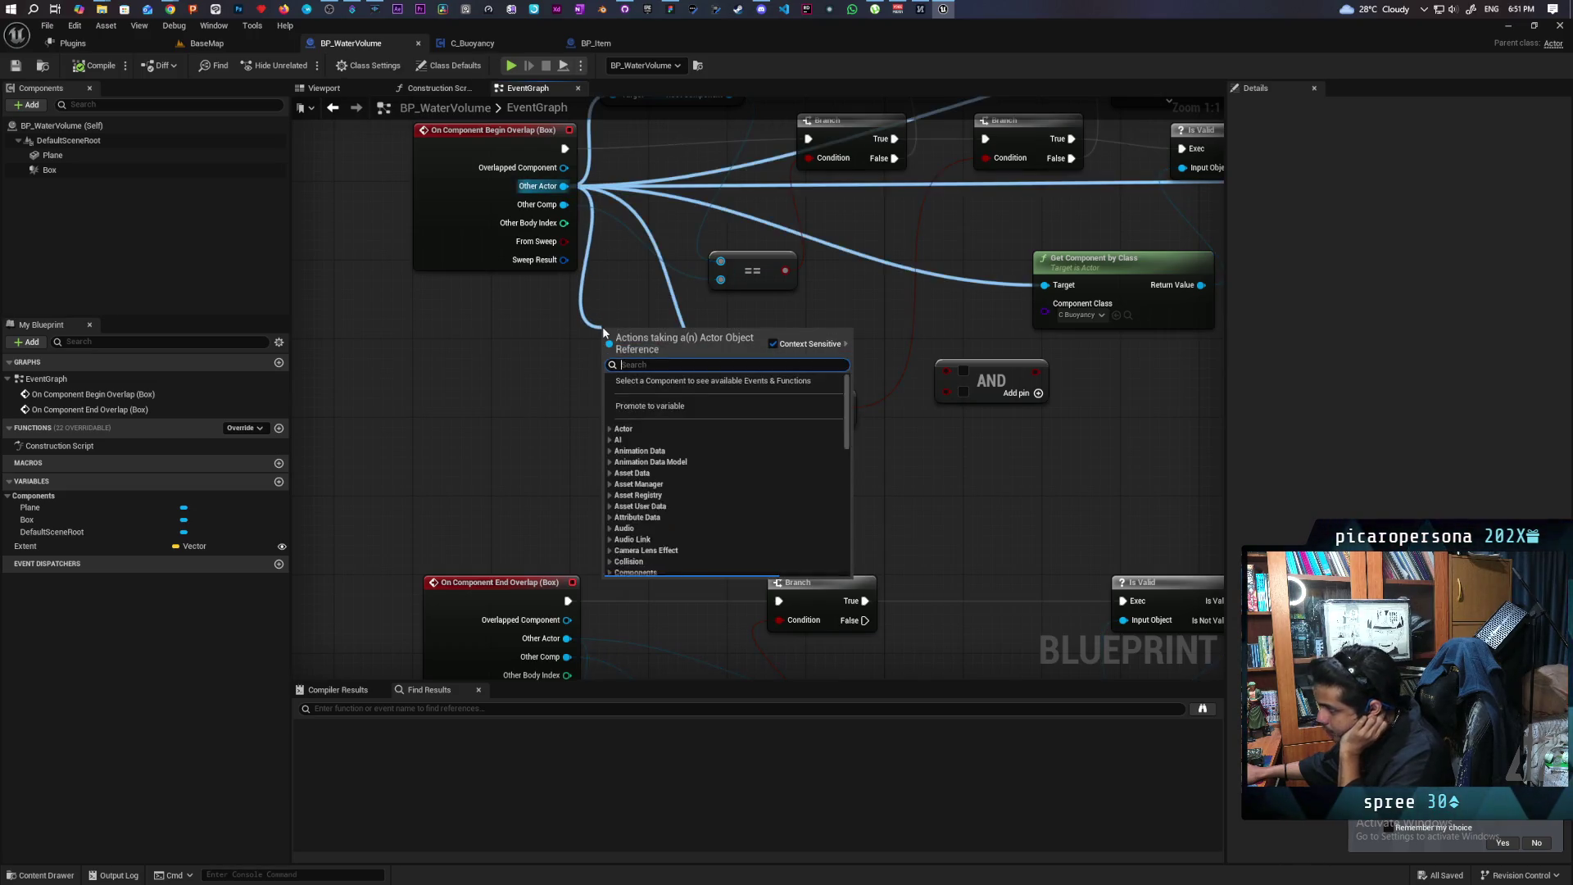
text(get owner)
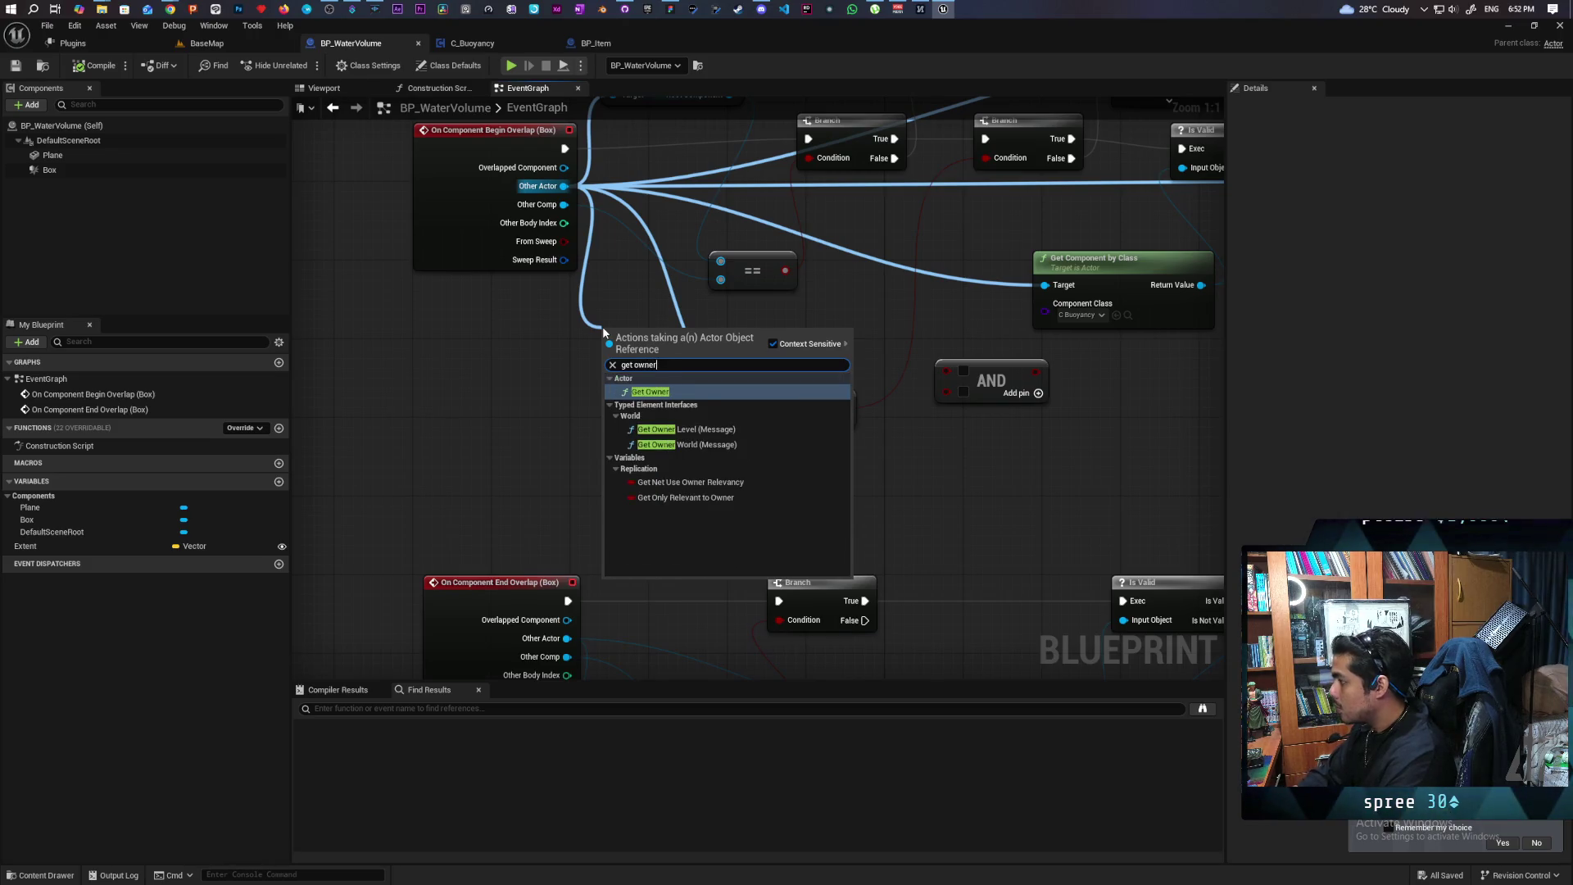
key(Return)
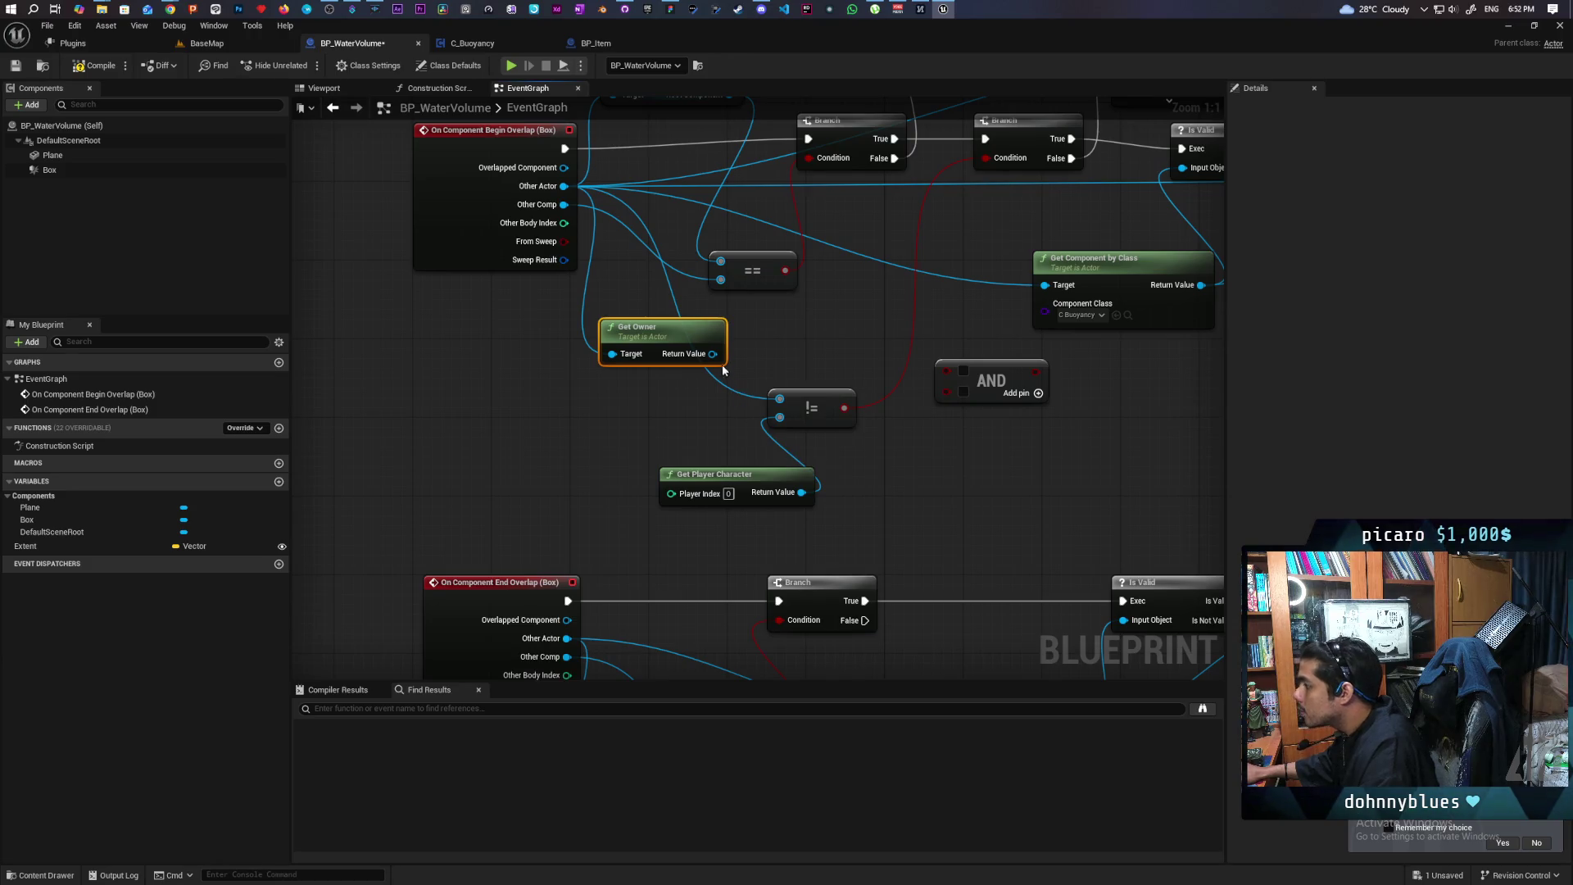
drag(713, 353, 779, 399)
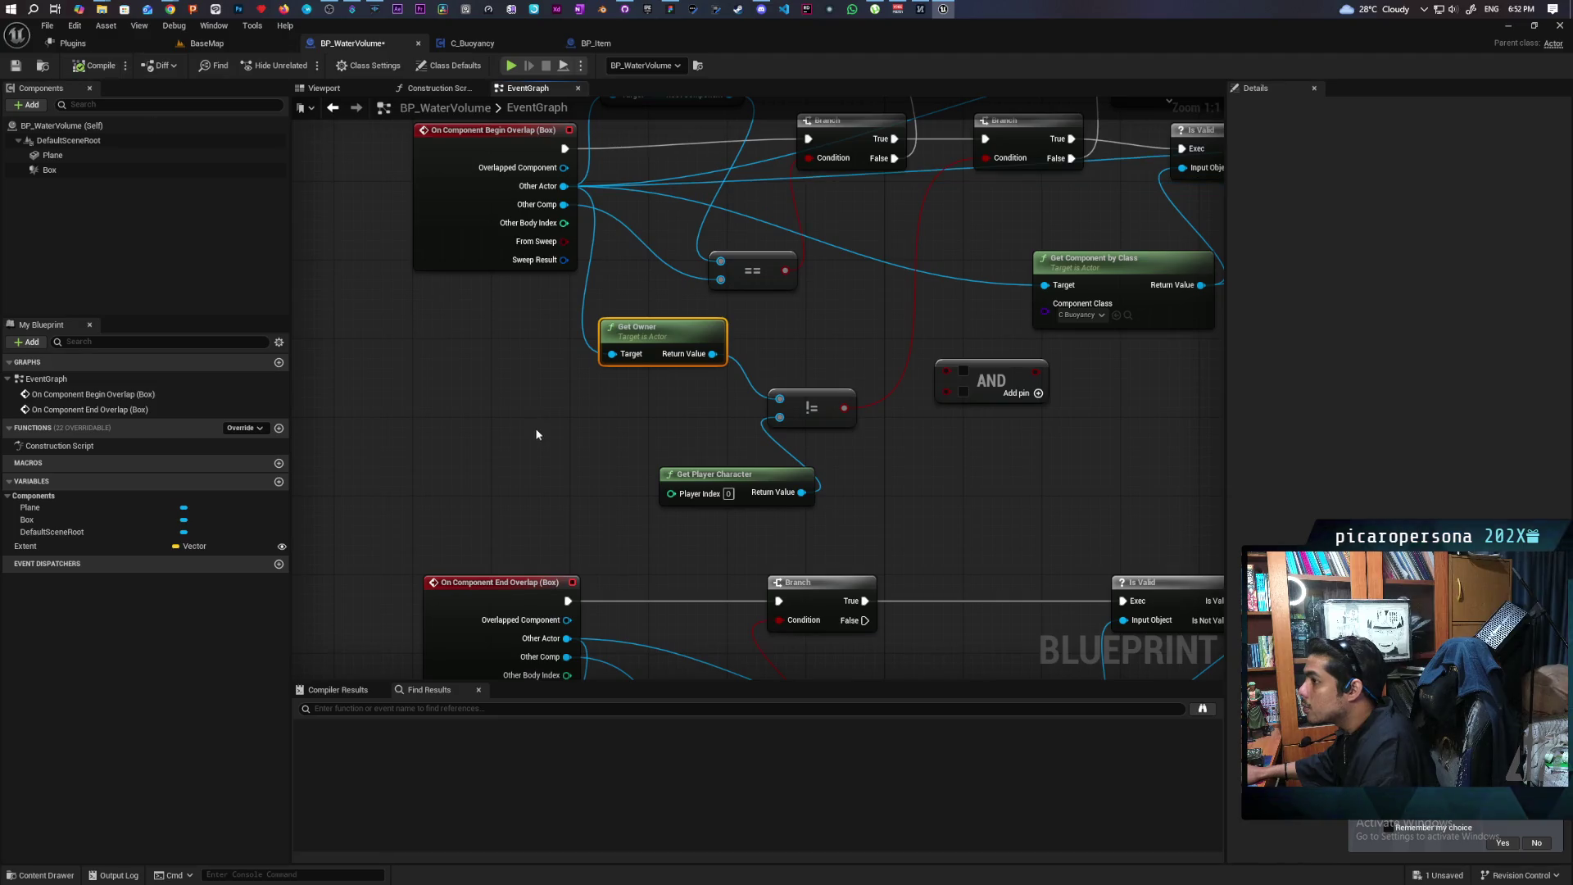
drag(592, 353, 612, 353)
key(ctrl+s)
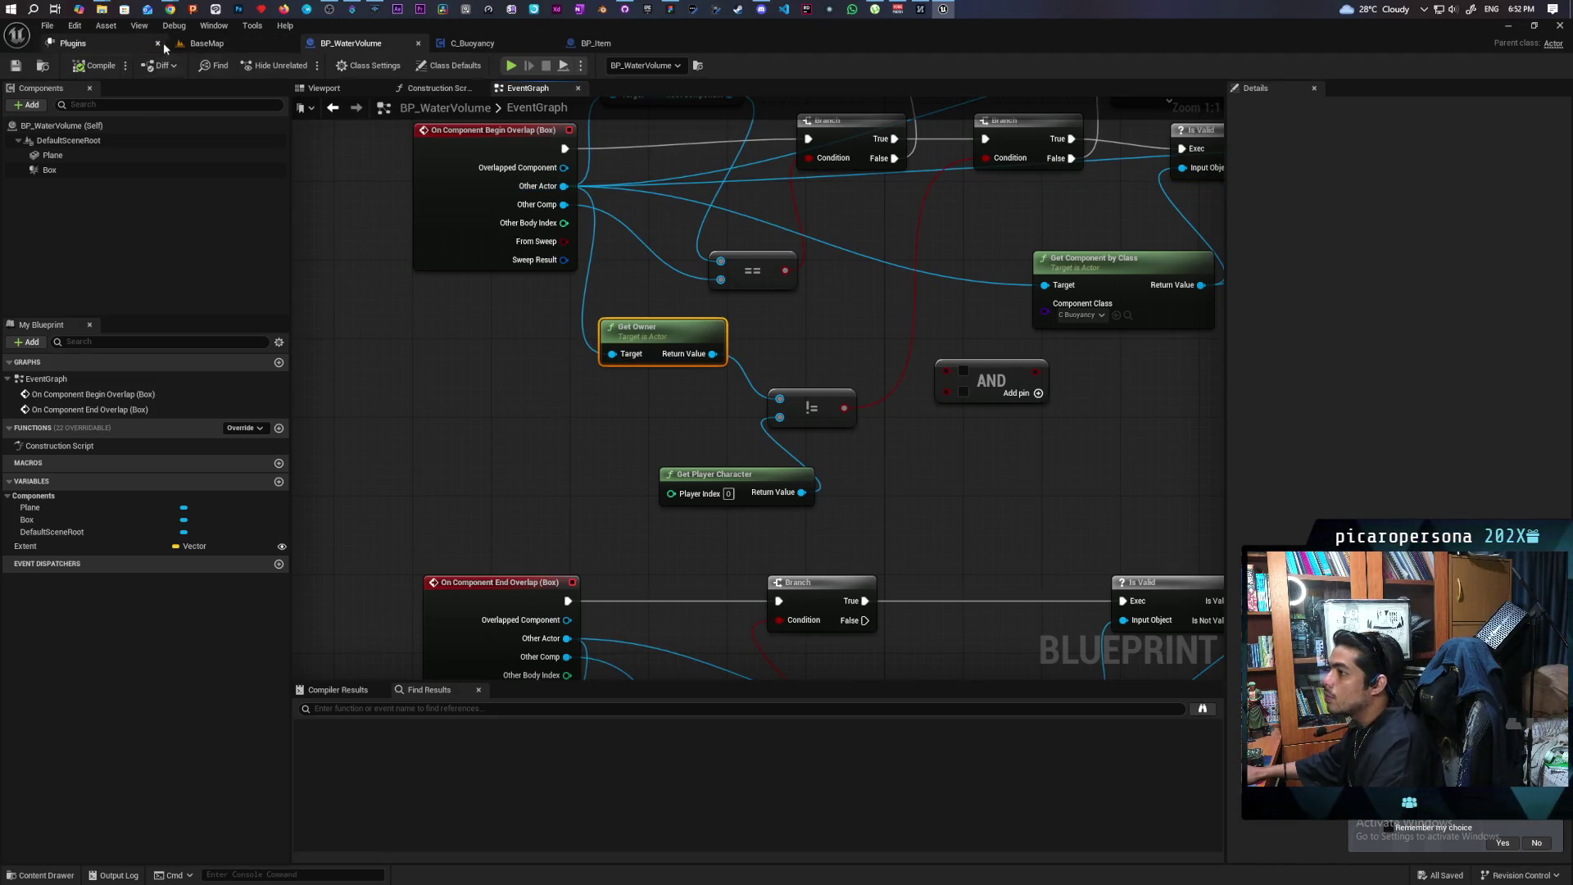
Play BaseMap, possess the blue ball with F, roll it across the water, then stop
click(207, 43)
key(alt+p)
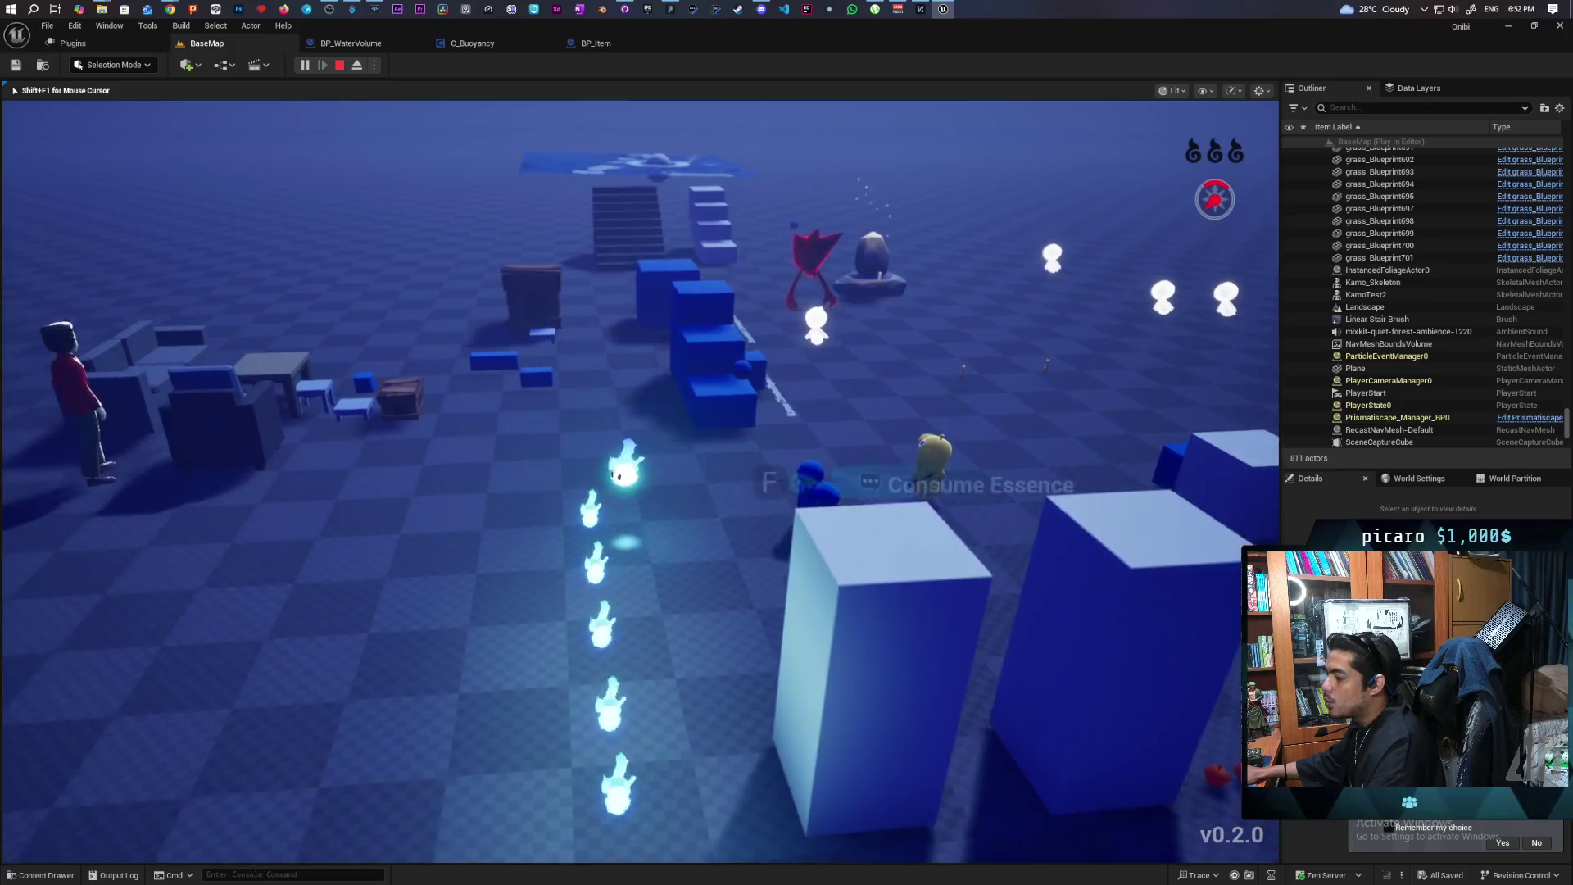
key(f)
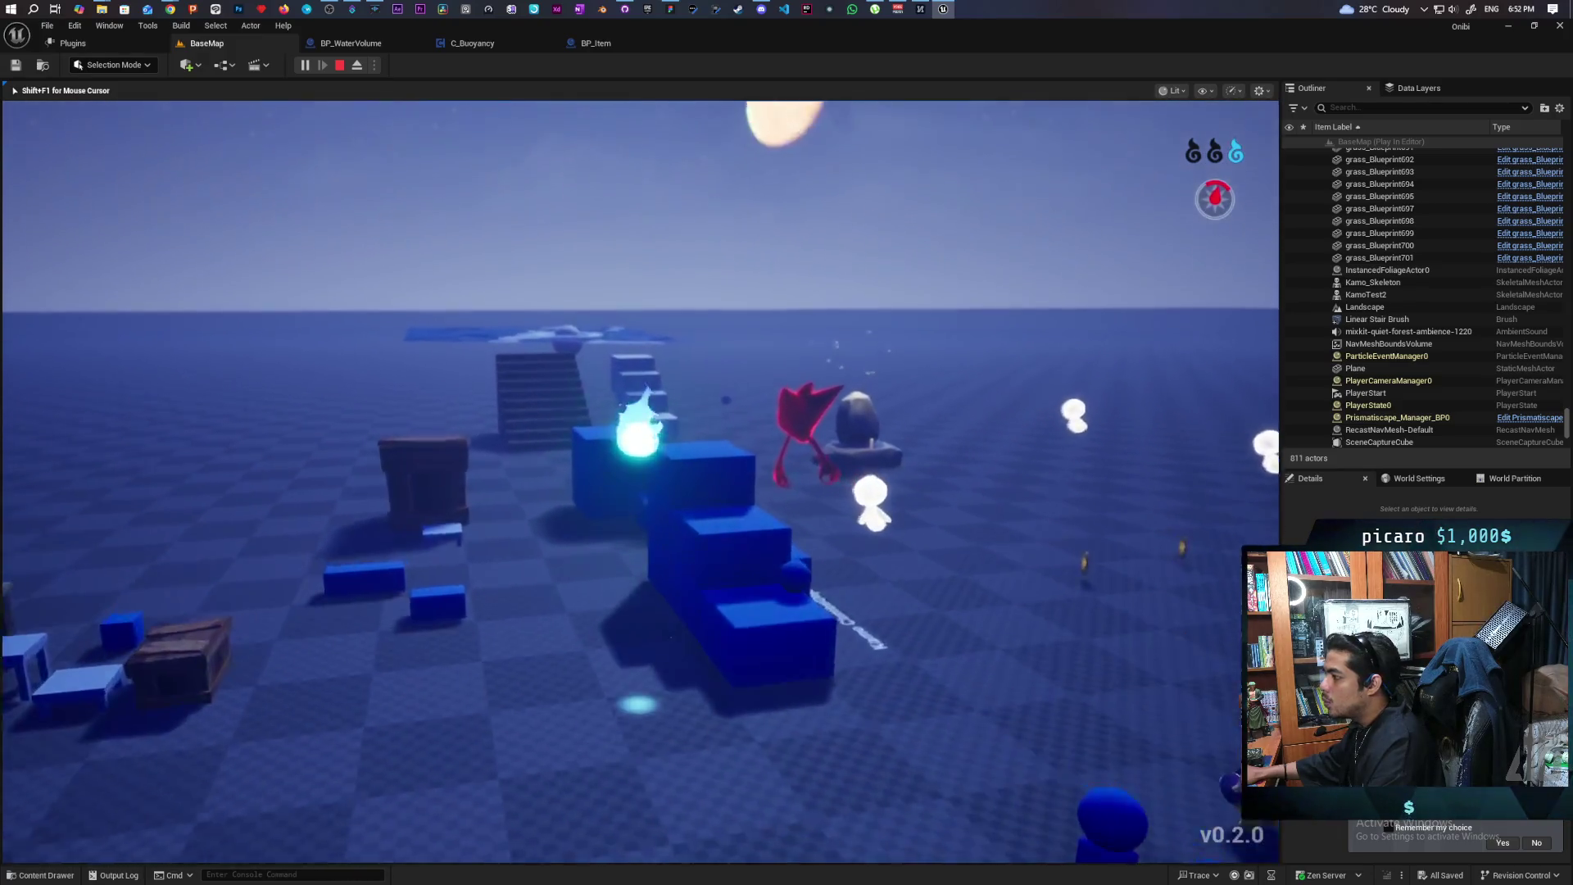
key(w)
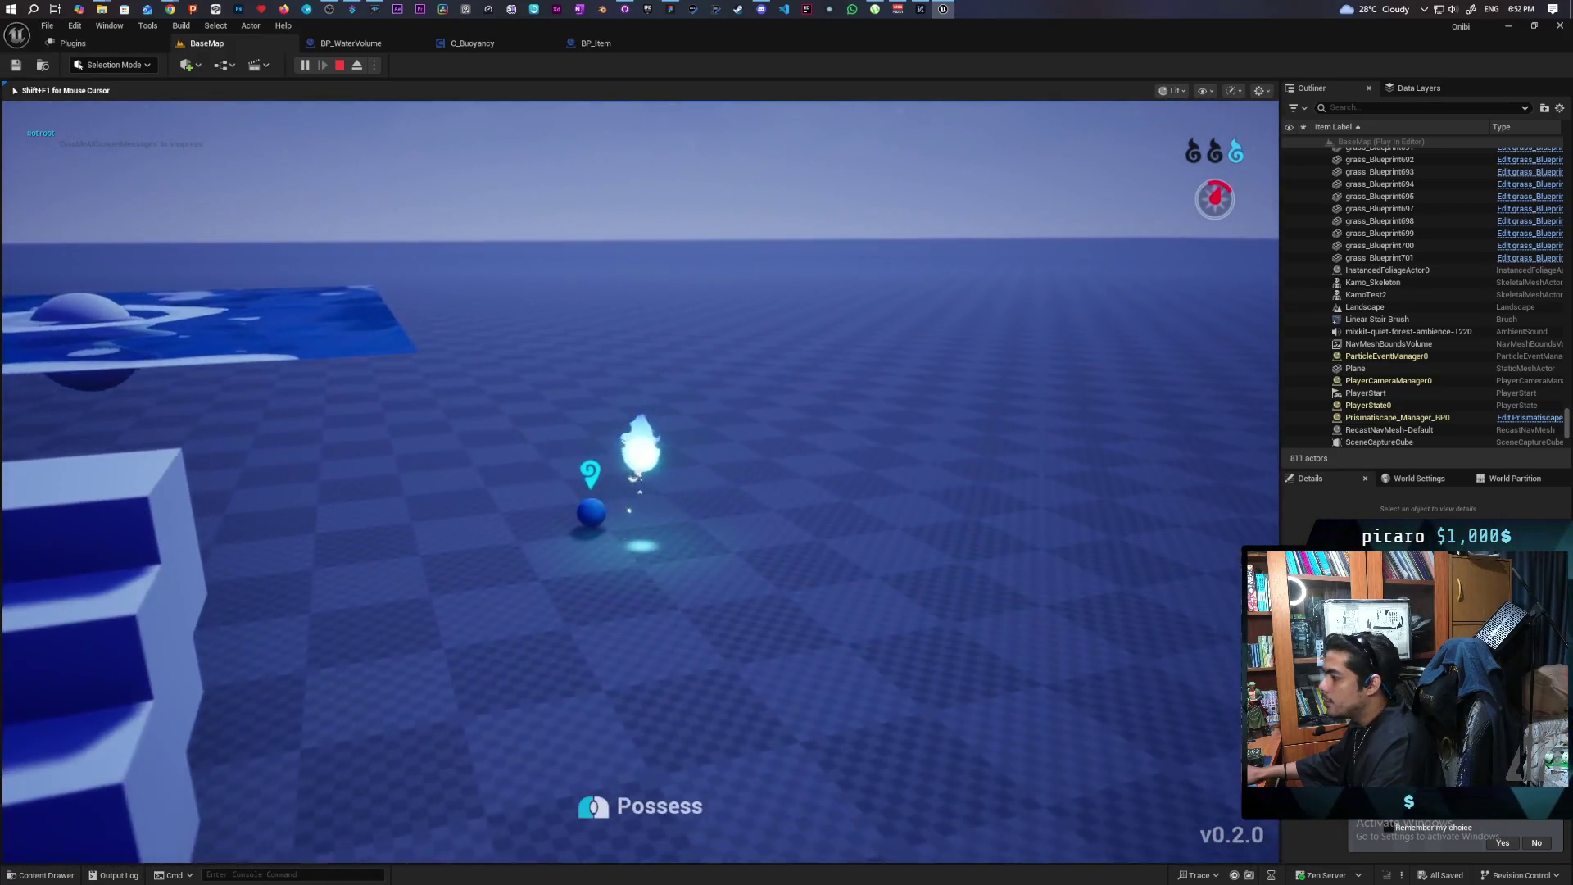
key(f)
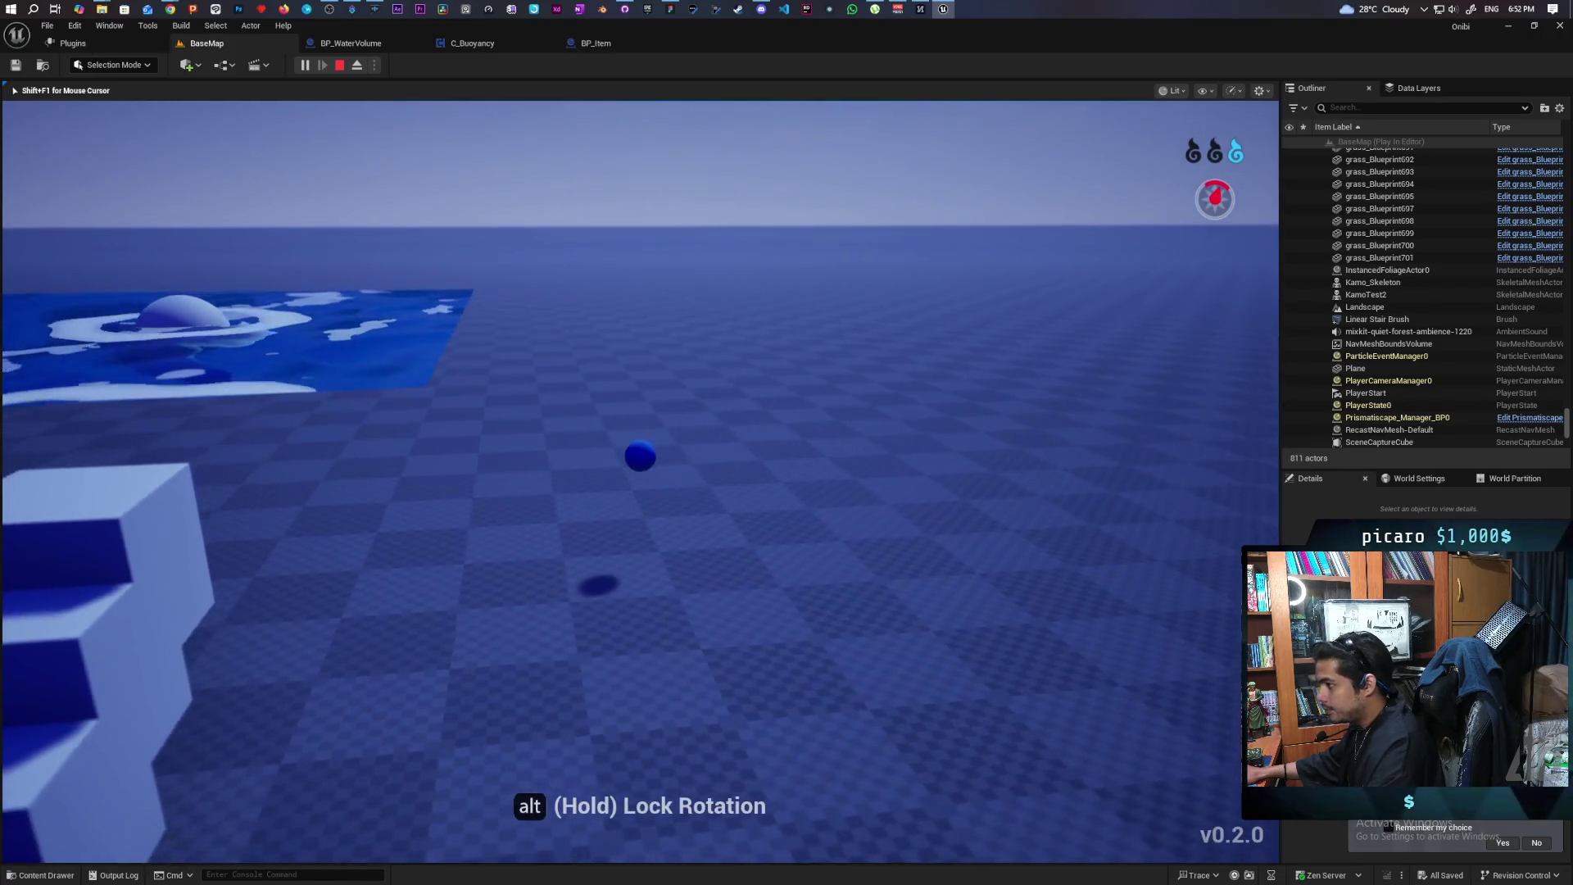
key(w)
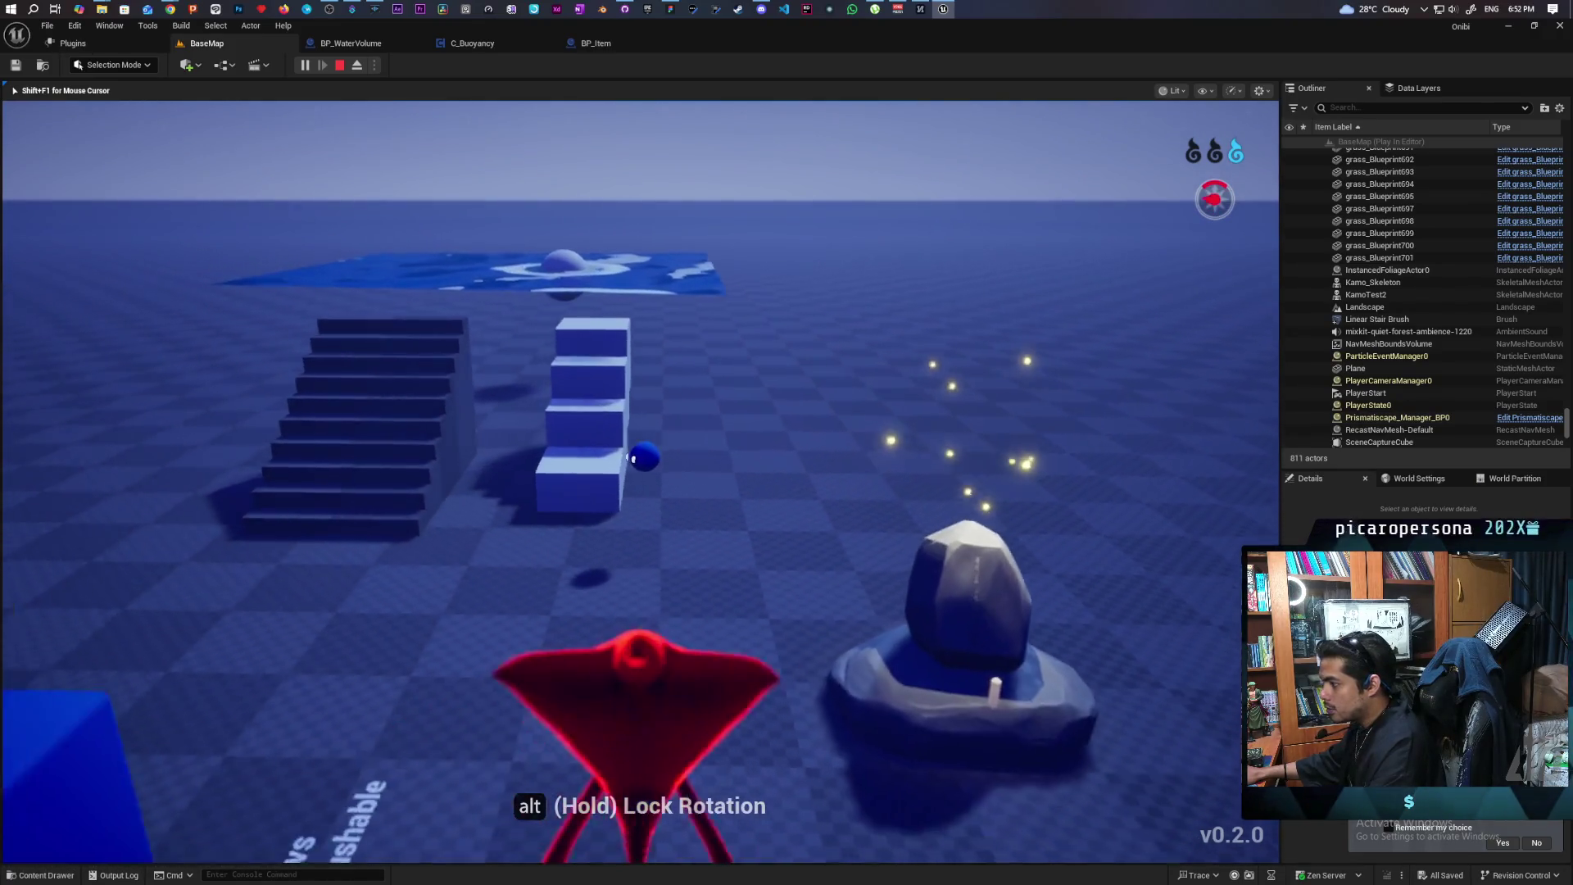
key(w)
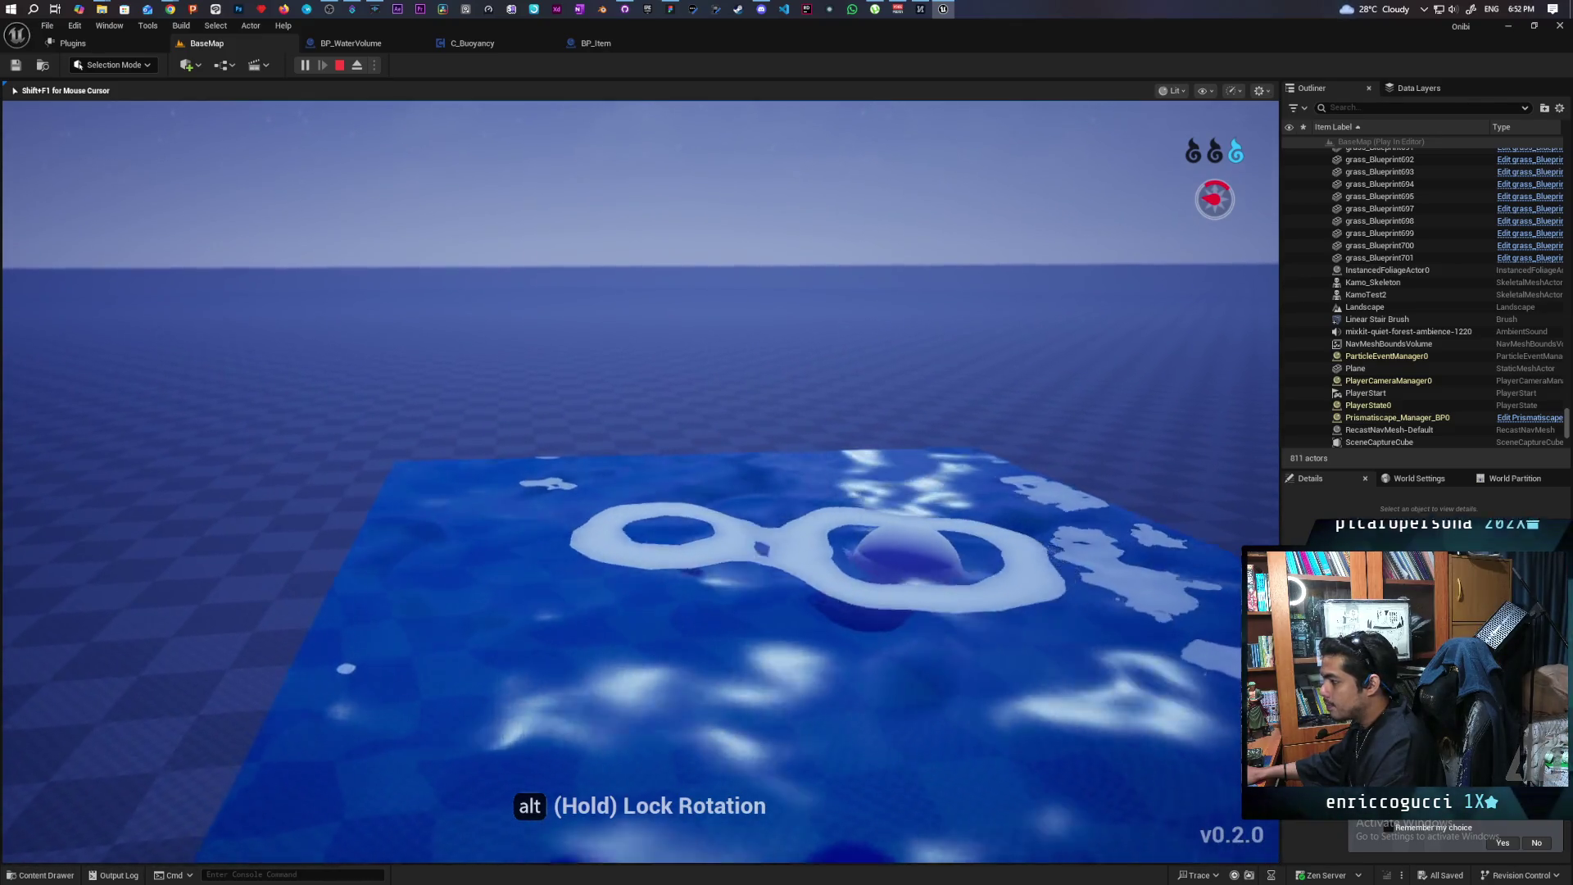
key(Escape)
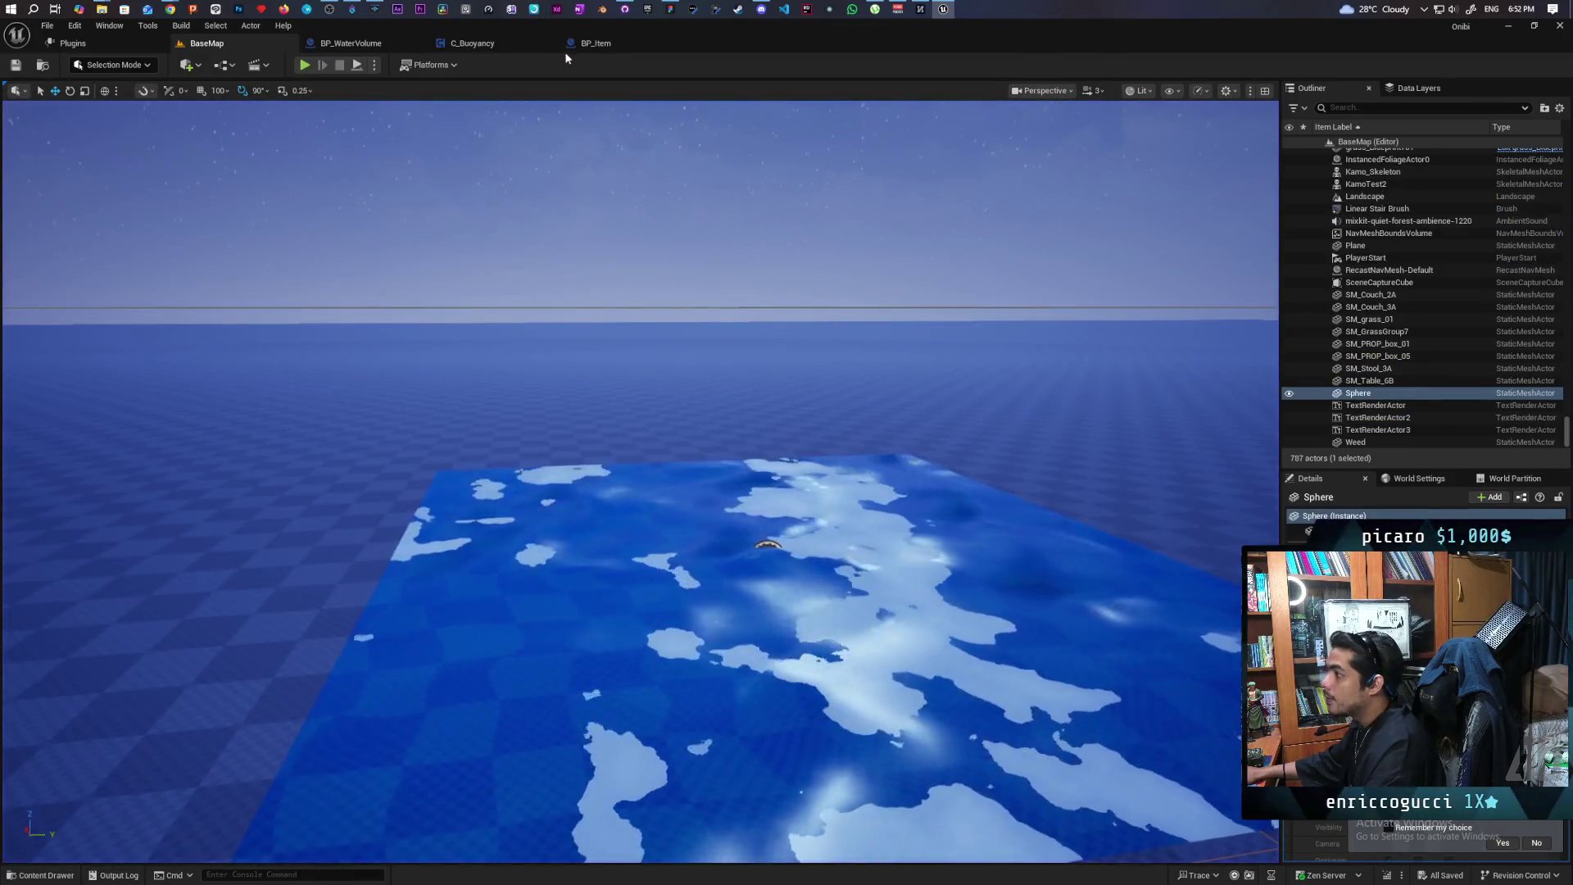
click(592, 42)
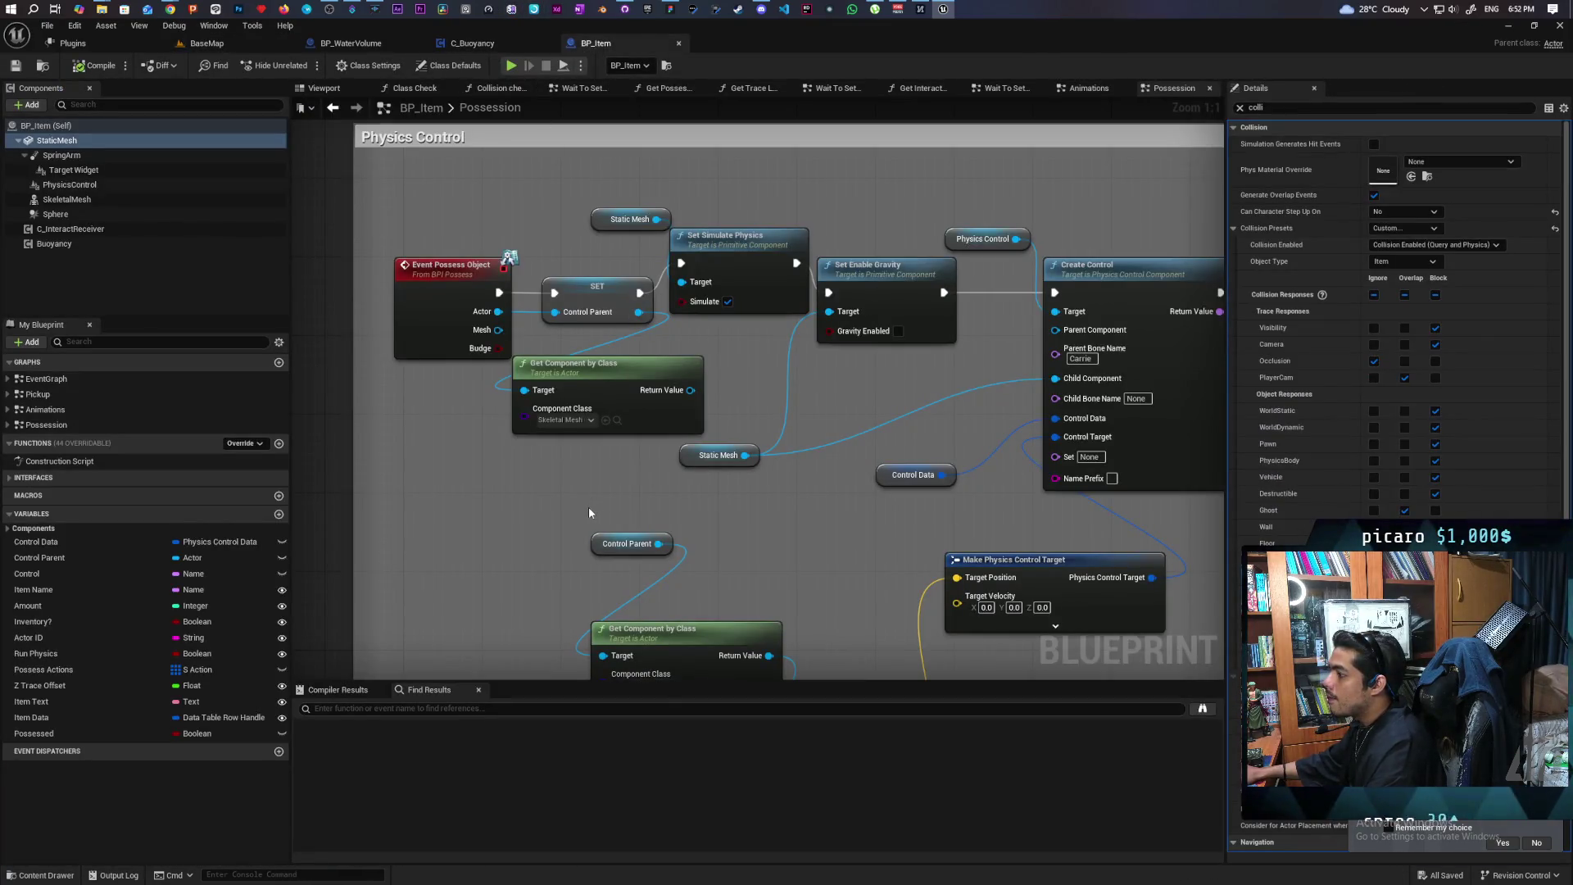
Swap Get Owner for Get Parent Actor of Other Actor feeding the != check, then play
click(355, 45)
drag(506, 315, 533, 457)
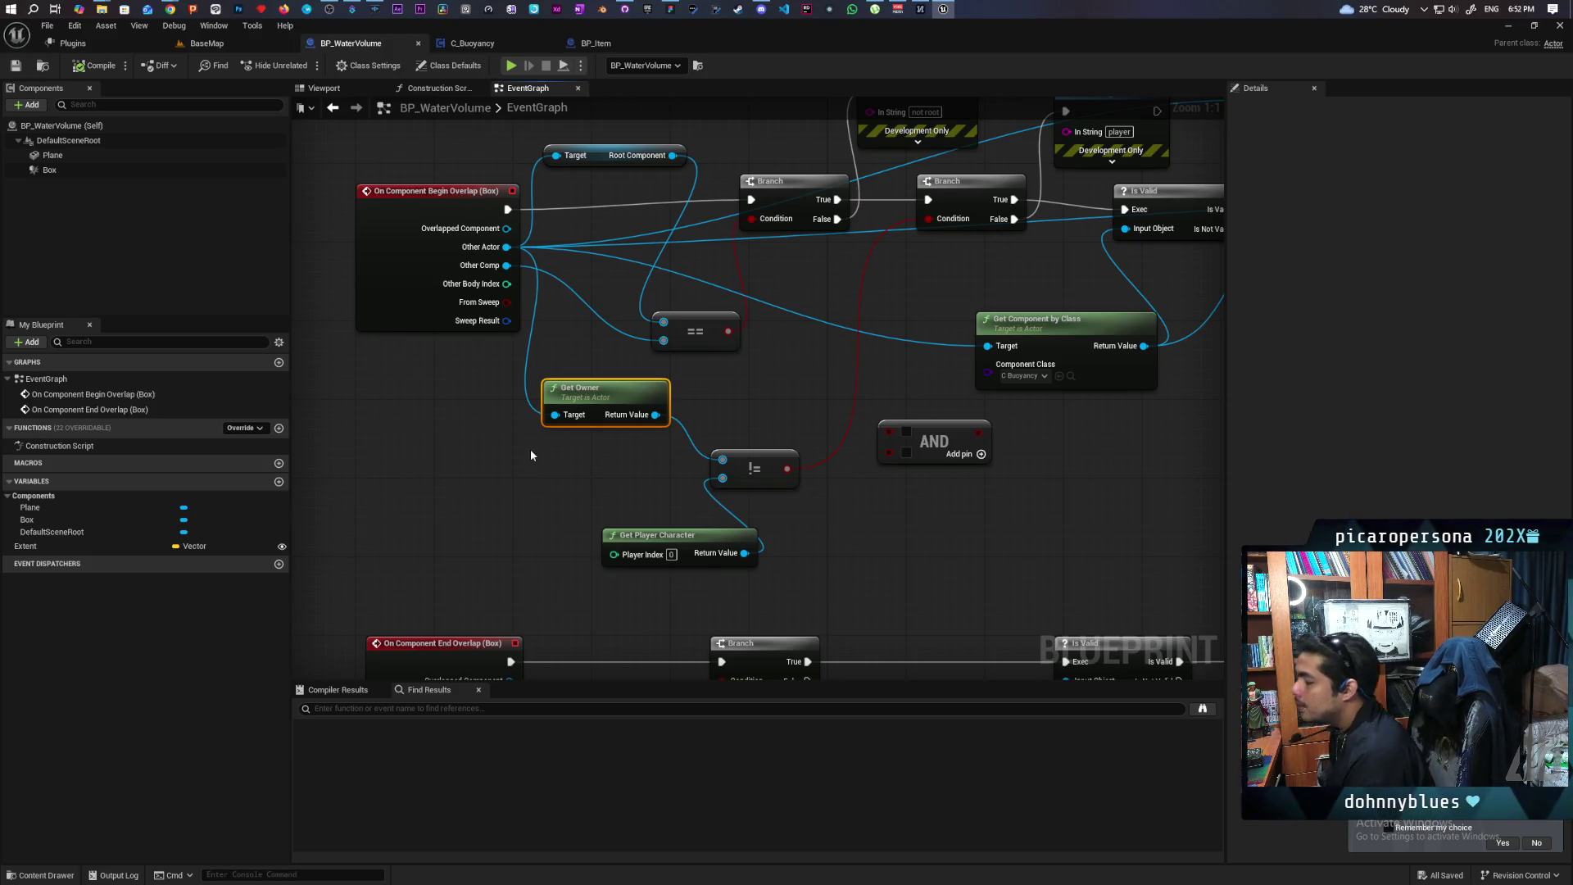
mouse_move(507, 246)
mouse_down()
mouse_move(494, 456)
mouse_move(472, 456)
mouse_up()
text(get parent)
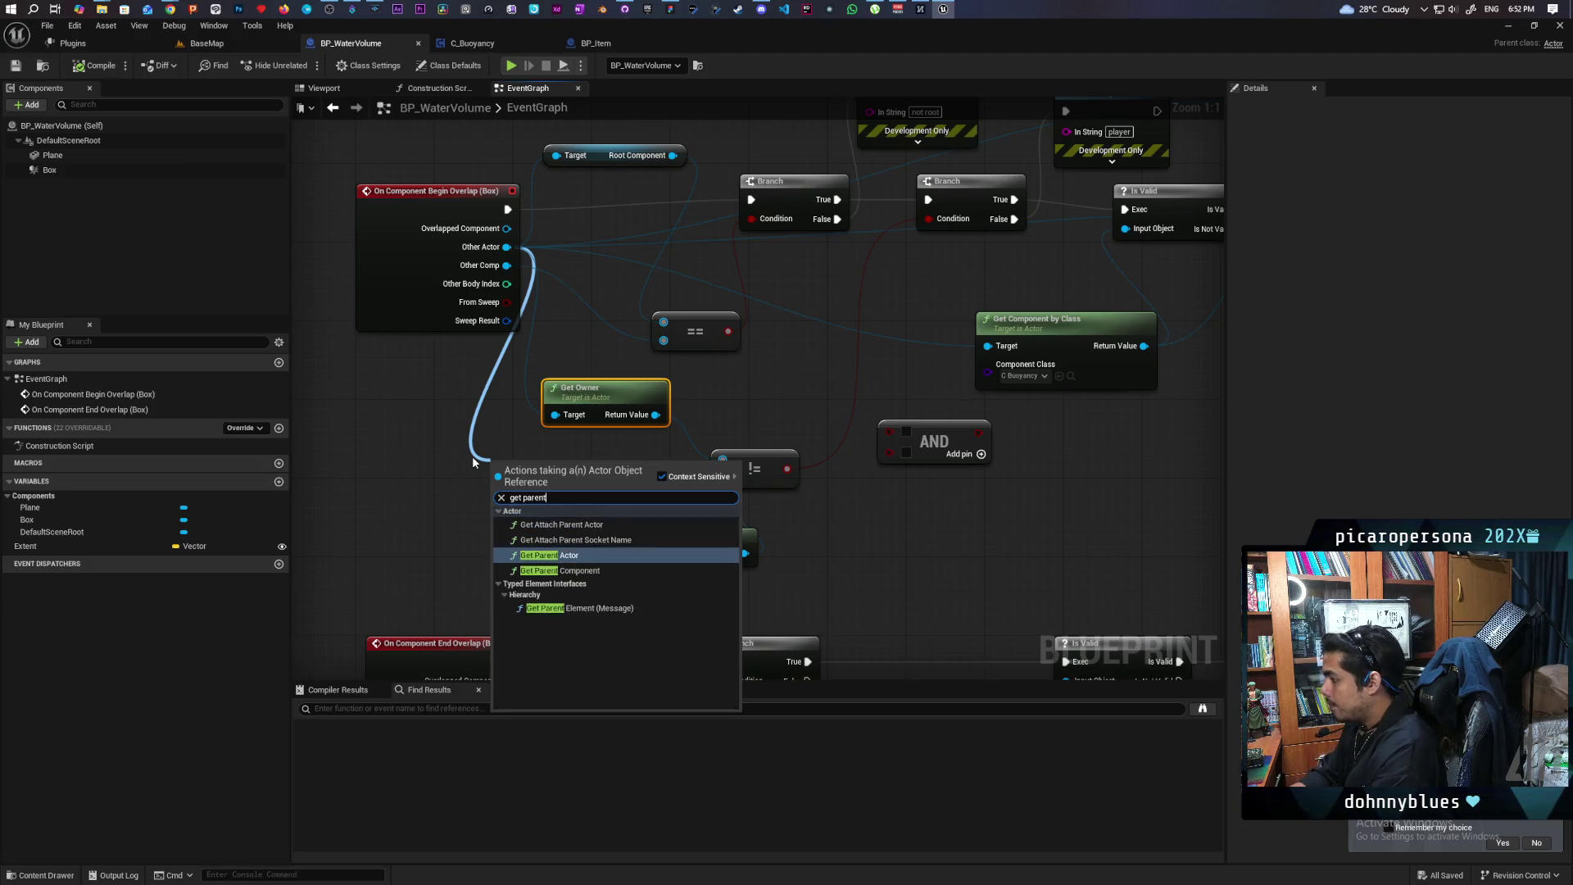
key(Return)
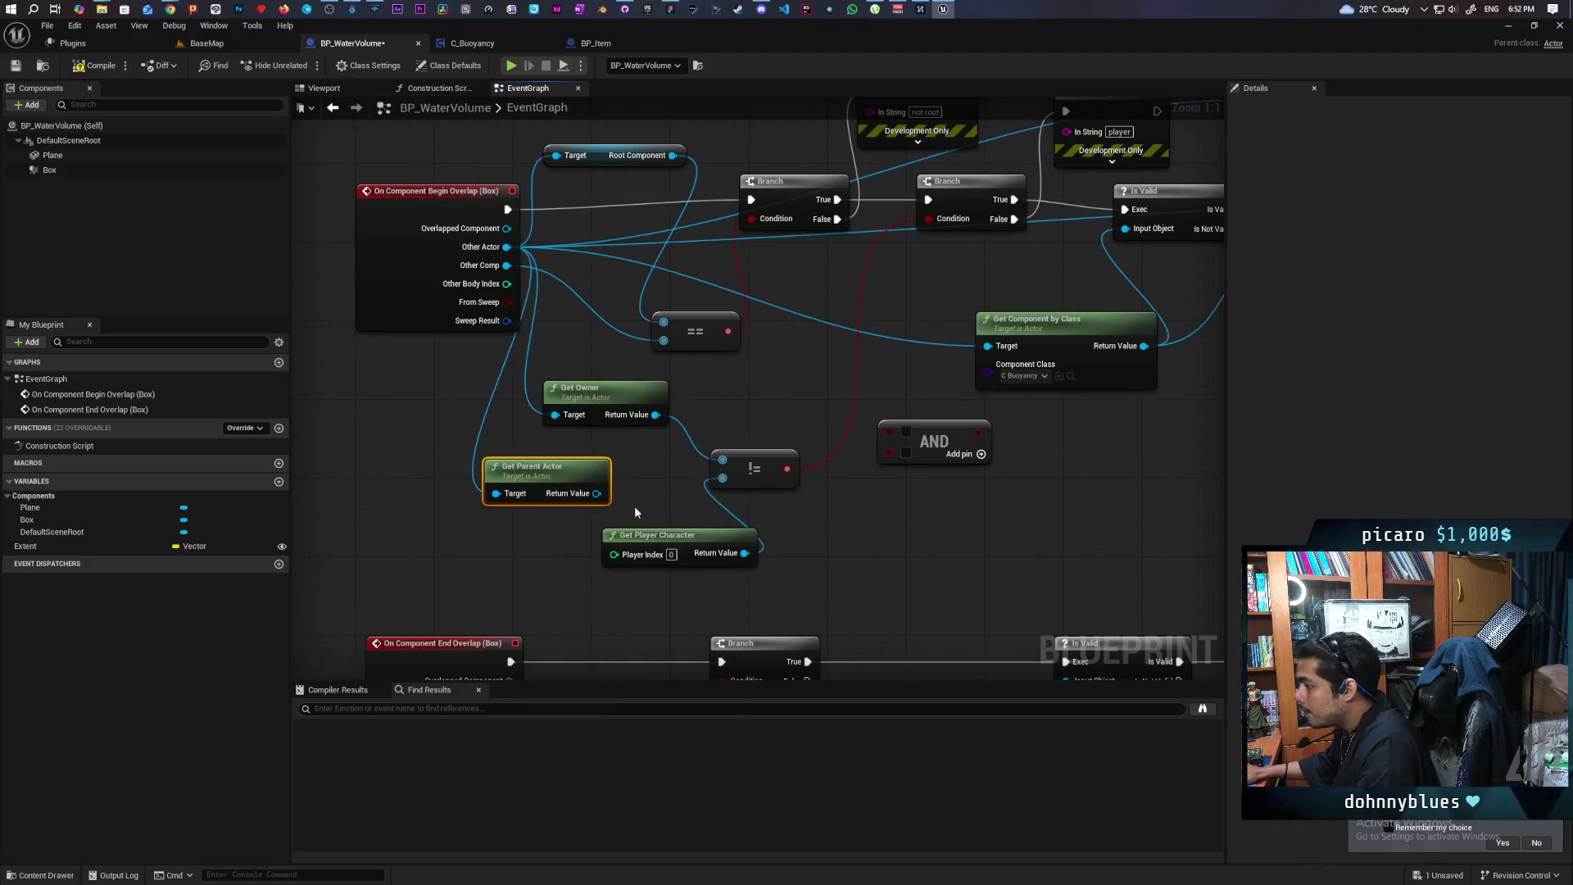
drag(598, 494, 722, 460)
click(688, 414)
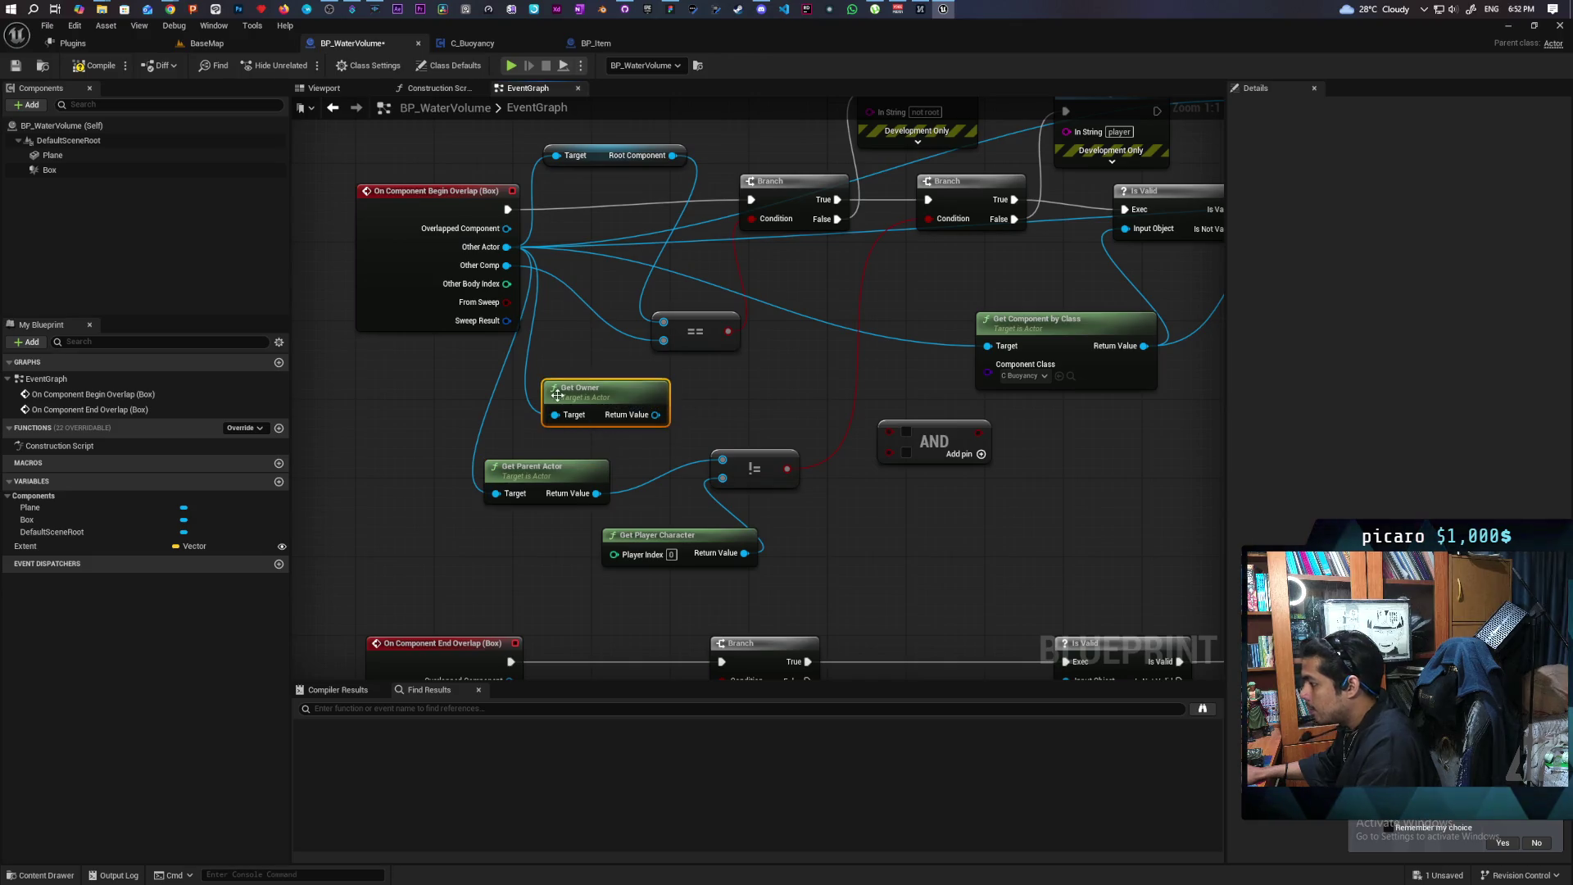
key(Delete)
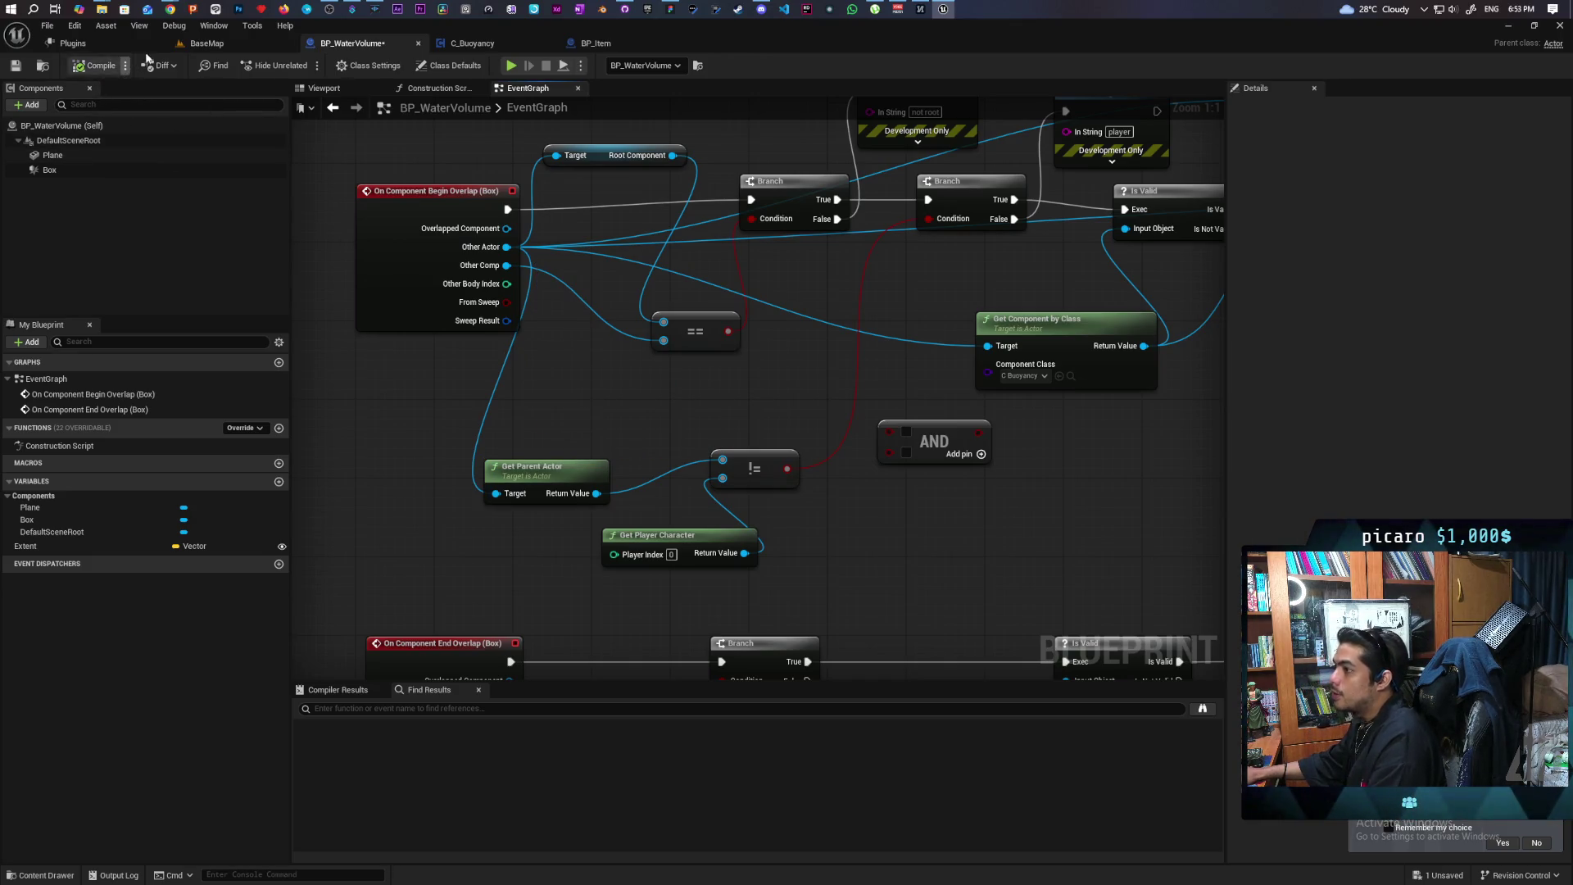
scroll(619, 344, down, 3)
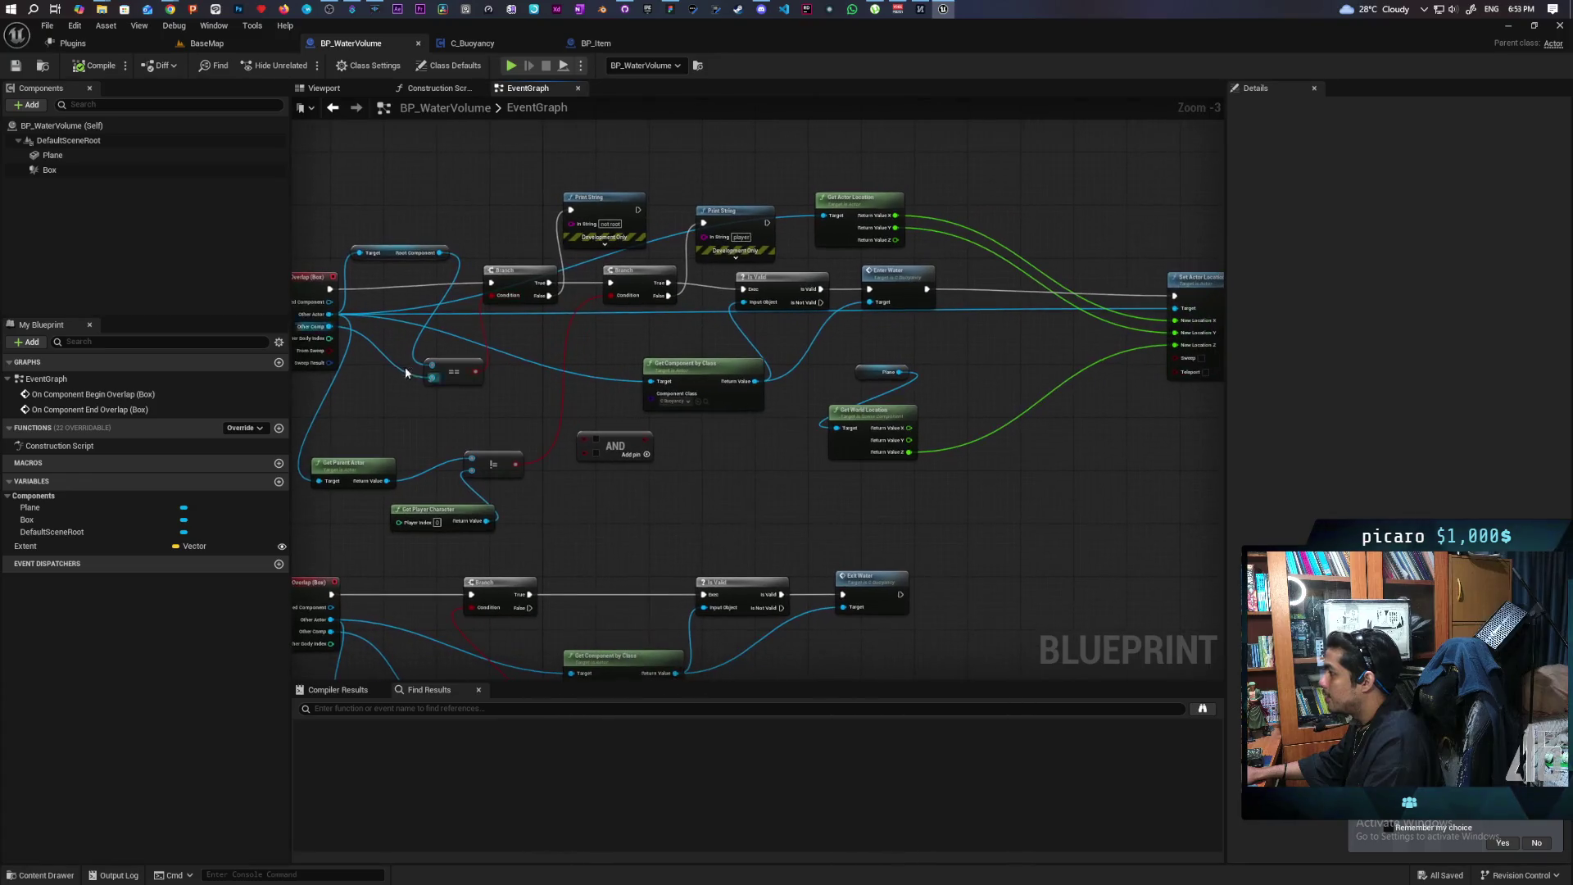
key(alt+p)
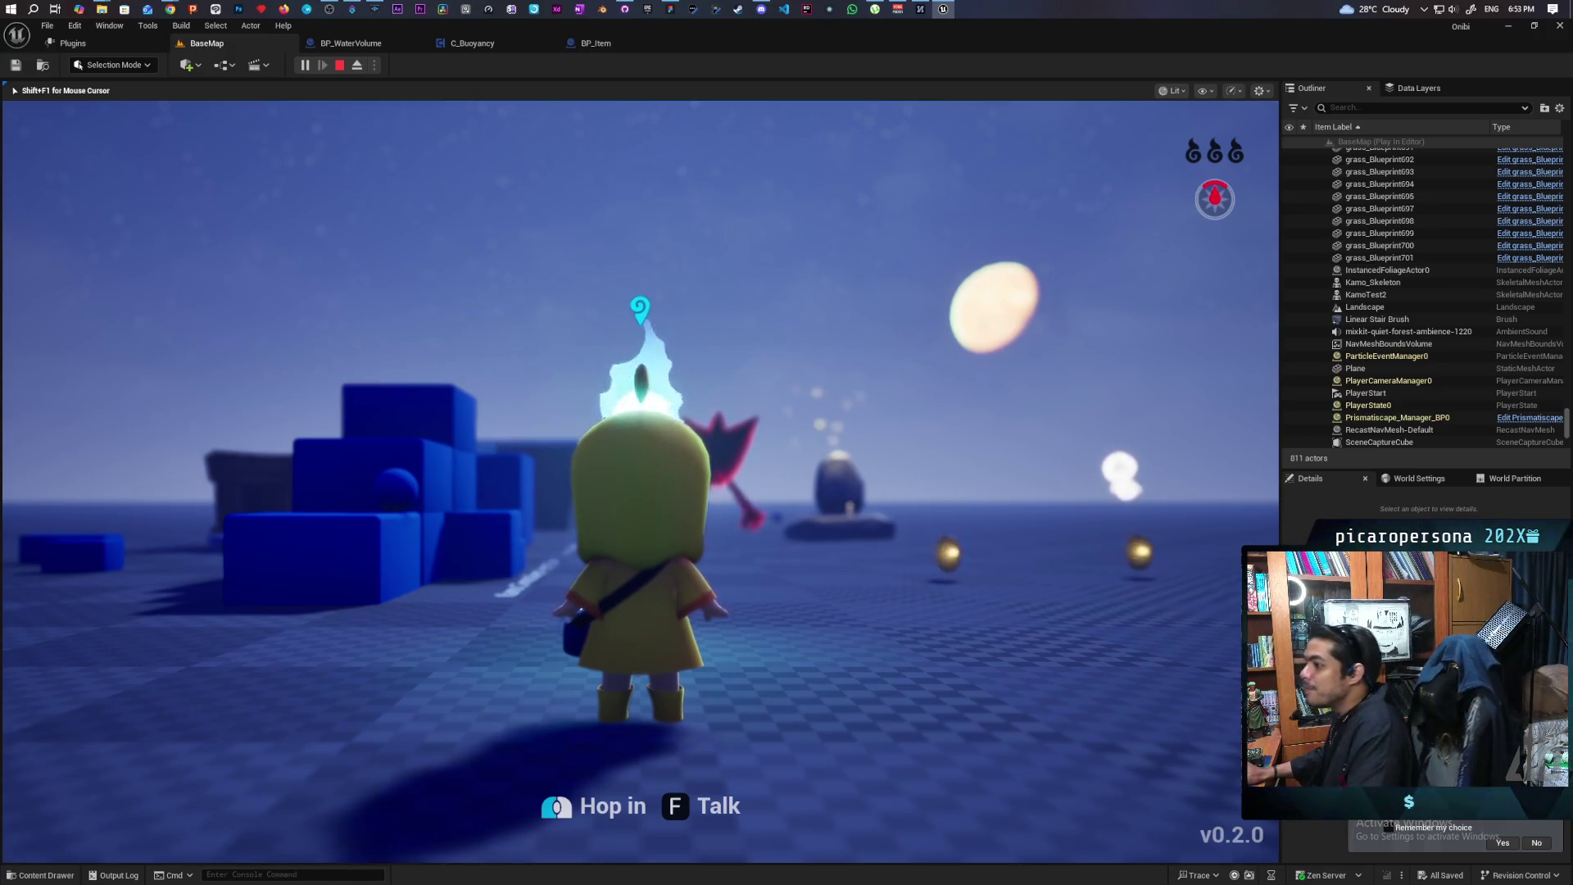
Absorb the essence, possess the blue ball with E, roll it into the water, then stop
key(w)
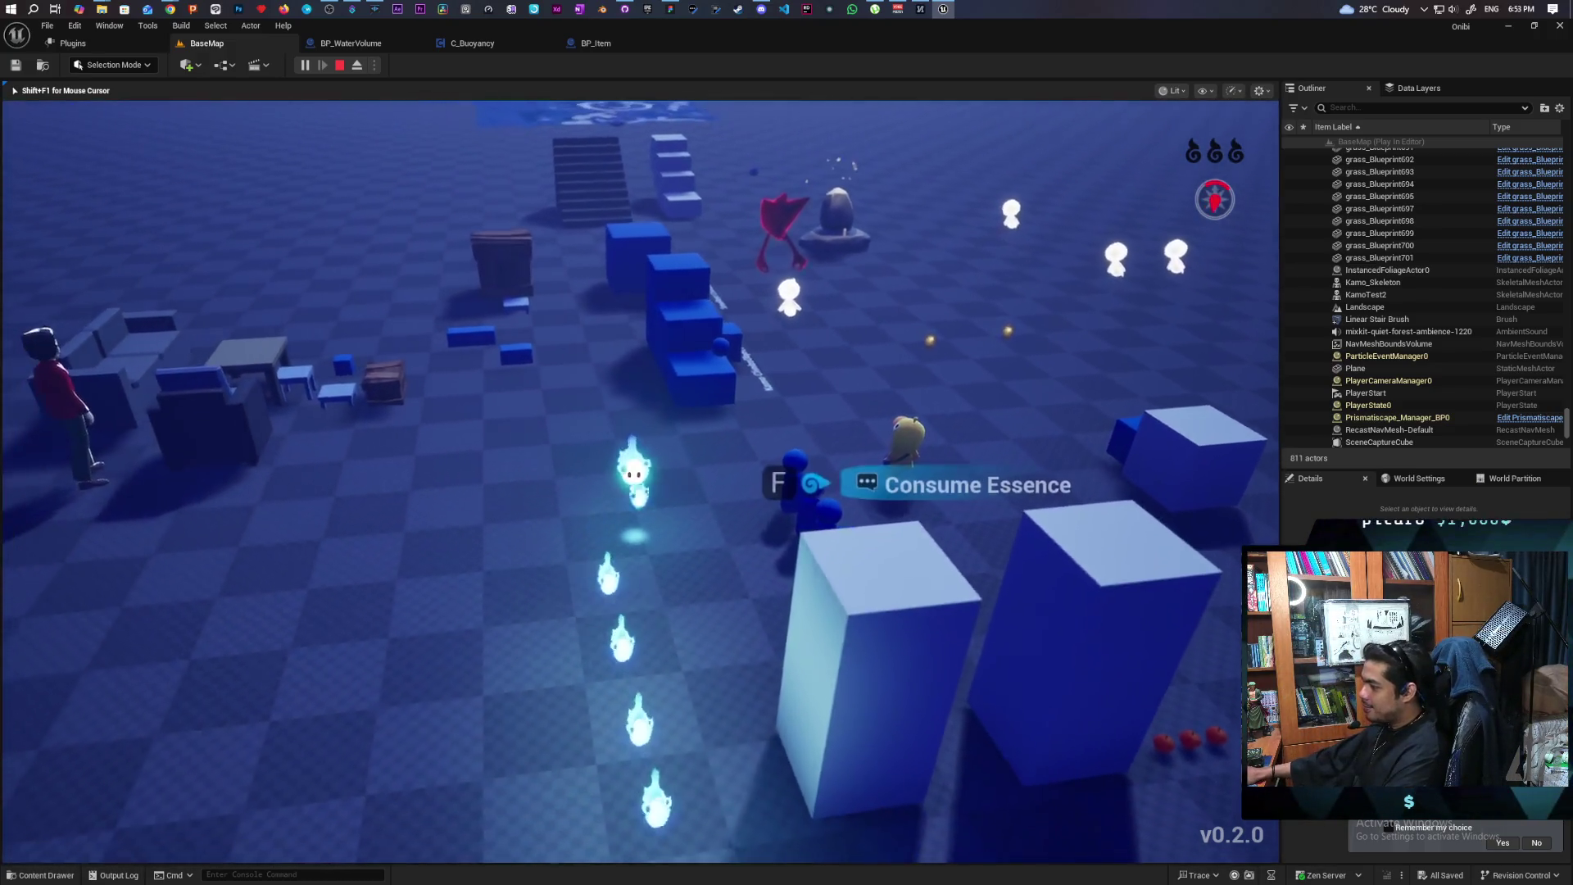
key(f)
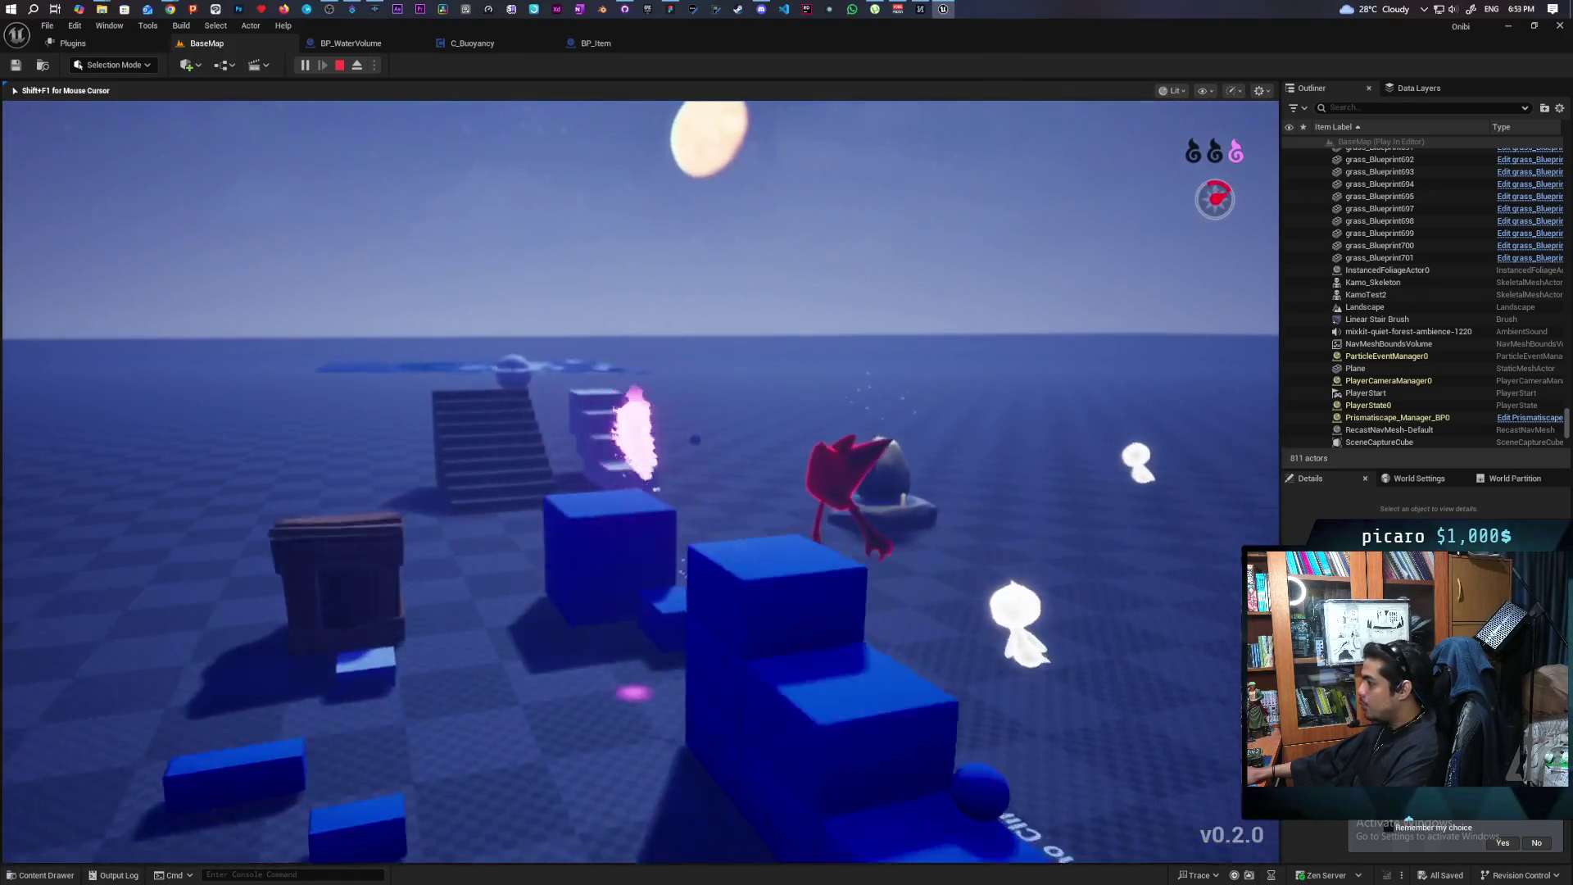
key(w)
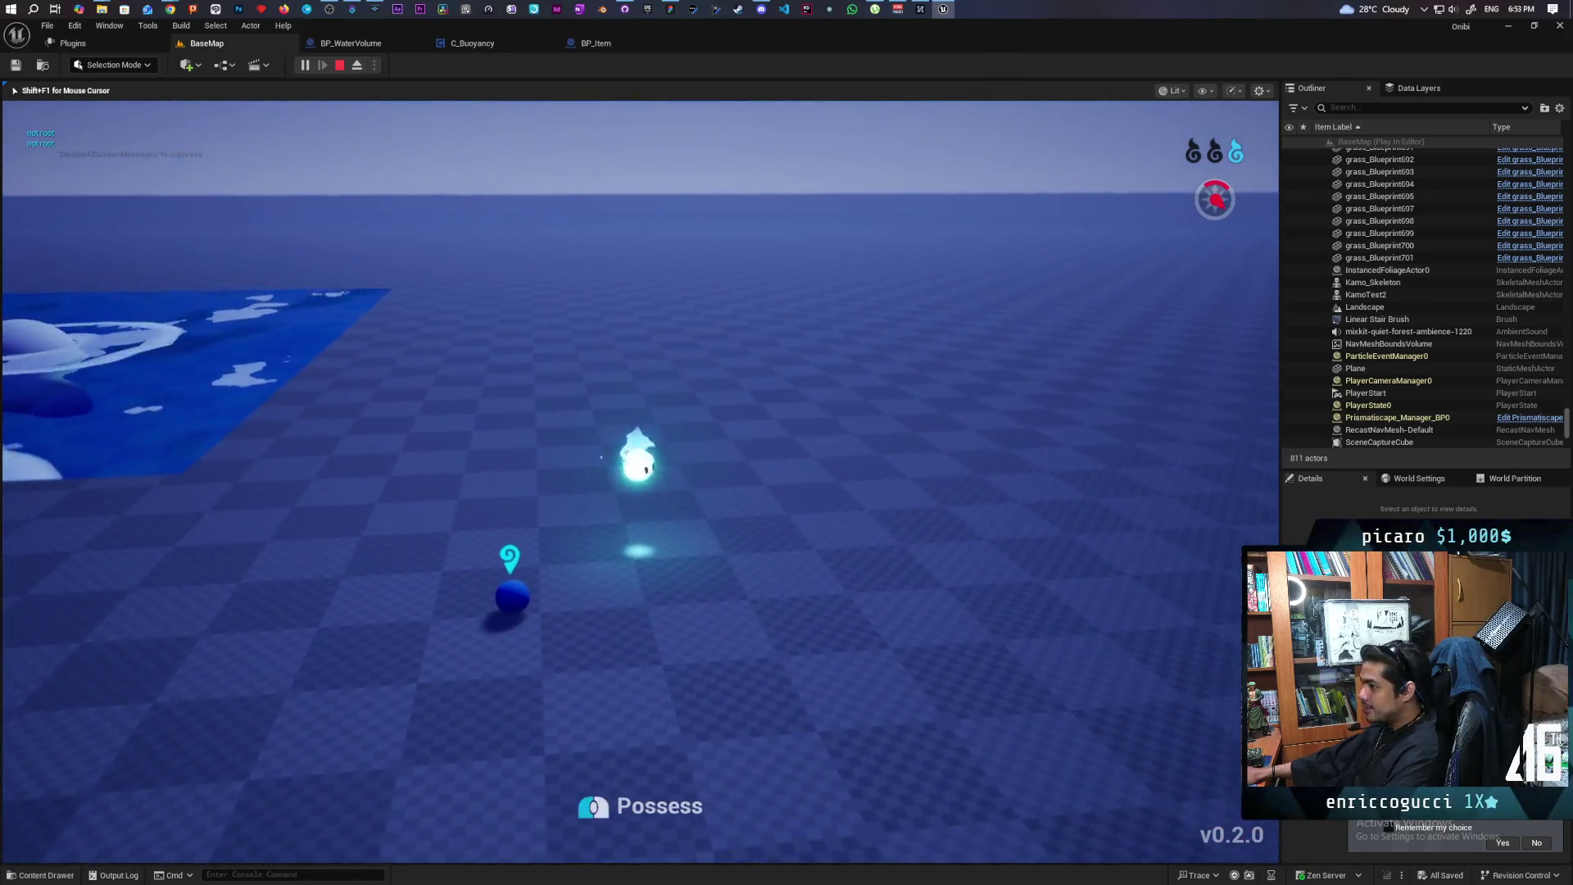
key(e)
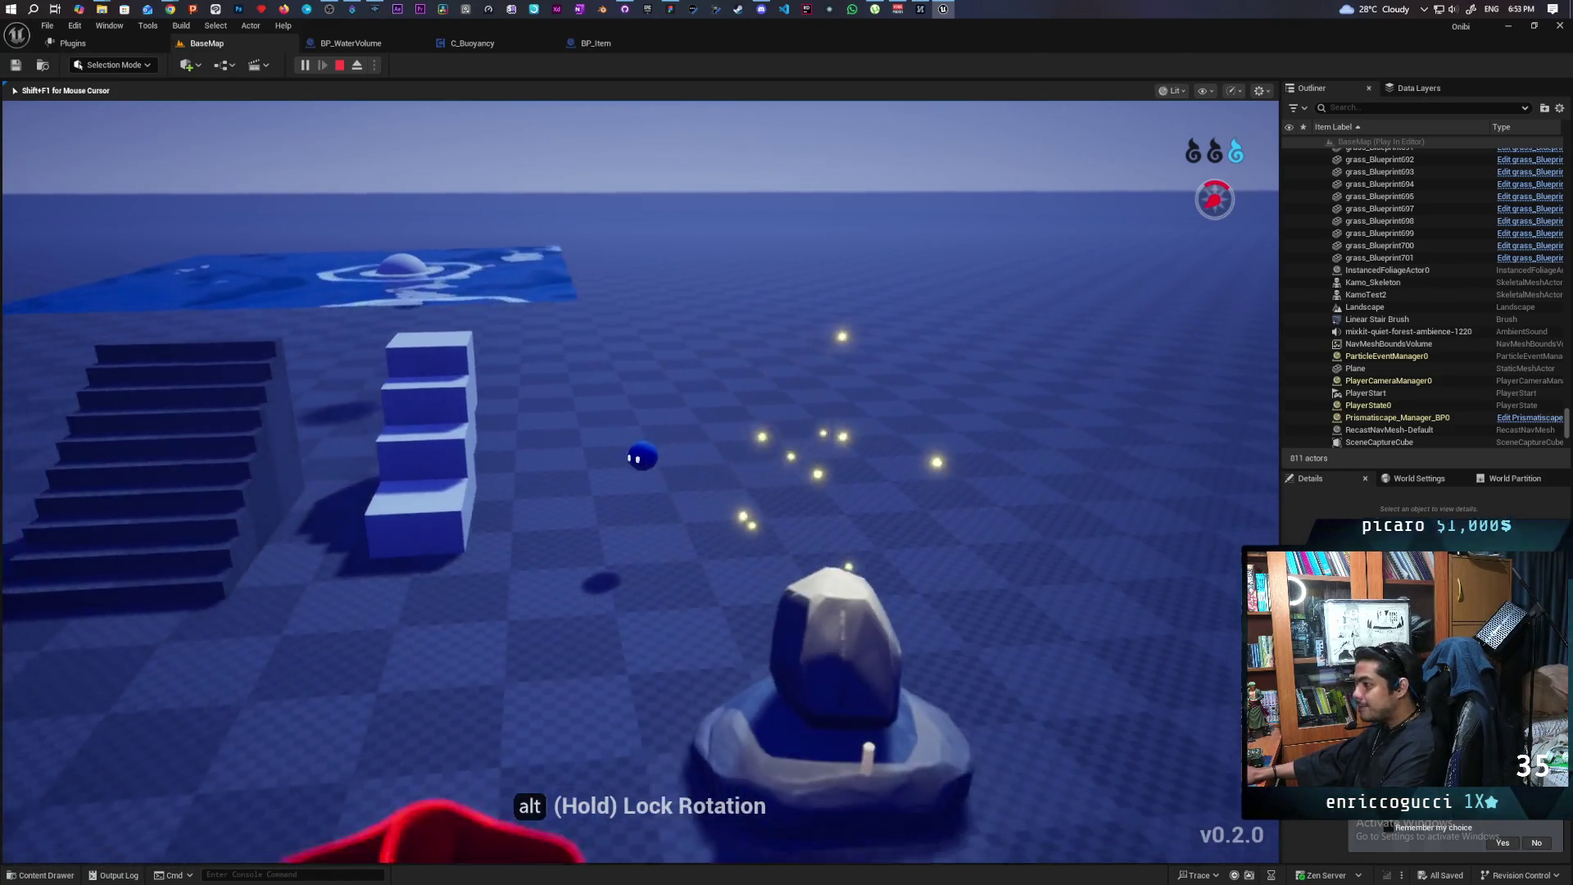
key(w)
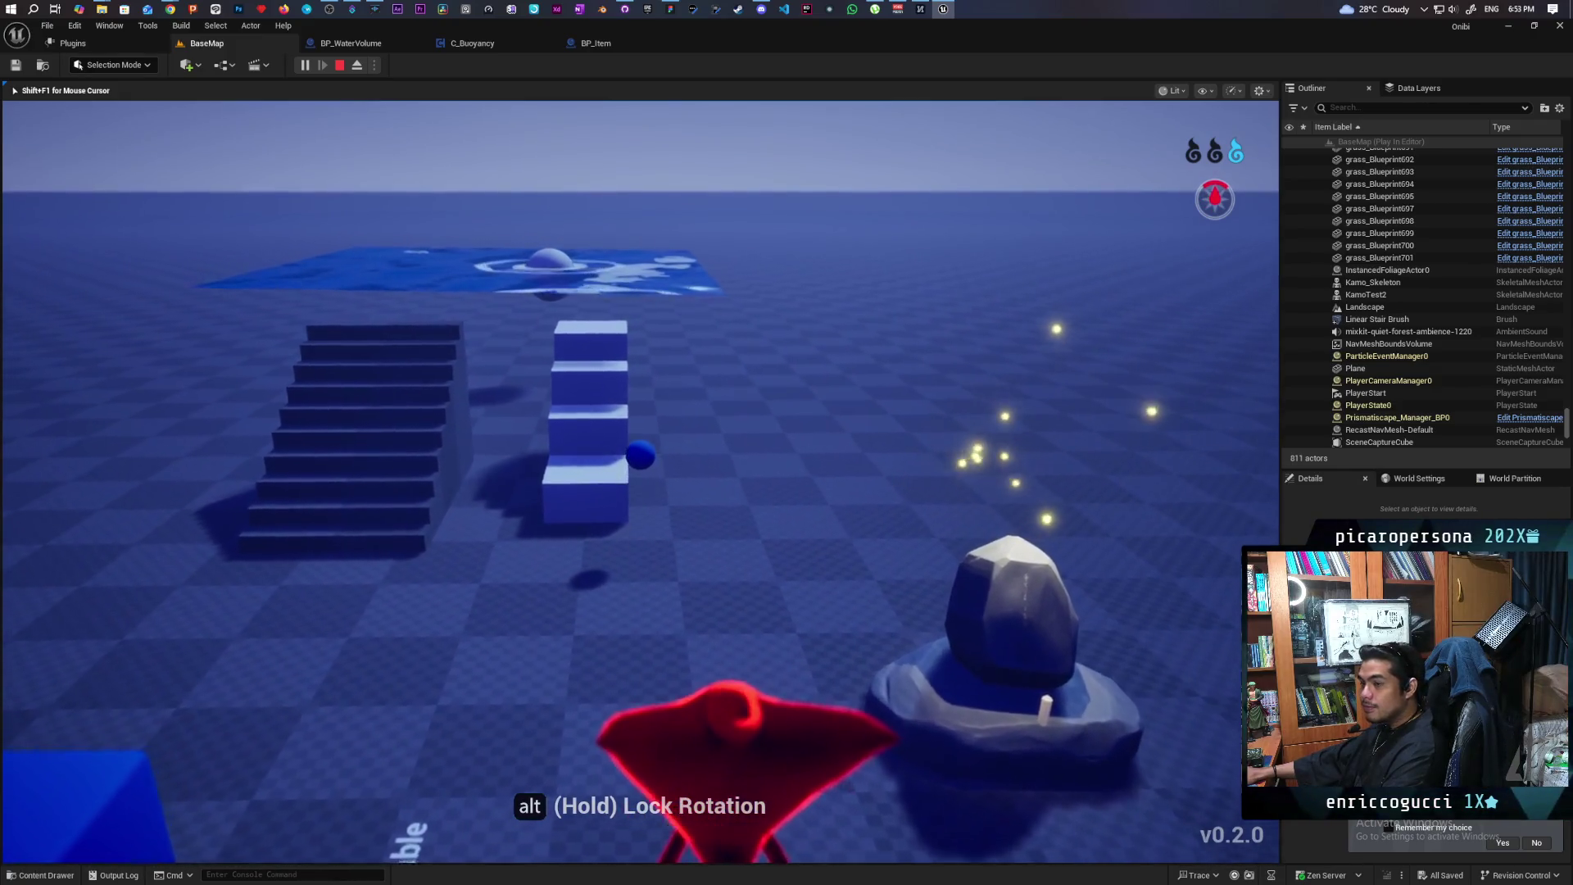
key(w)
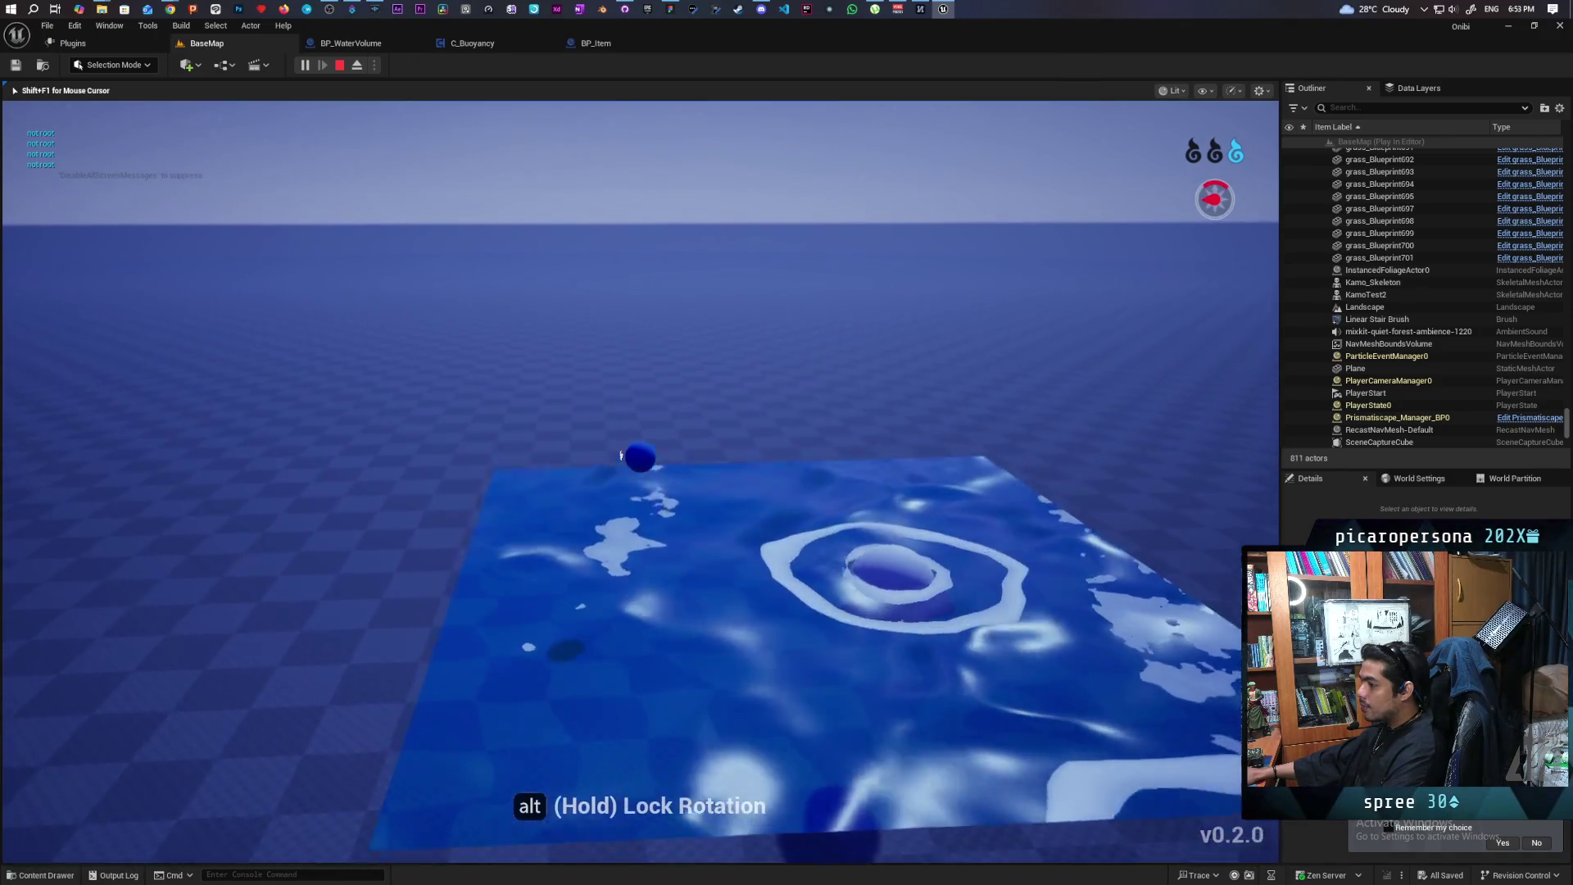
key(w)
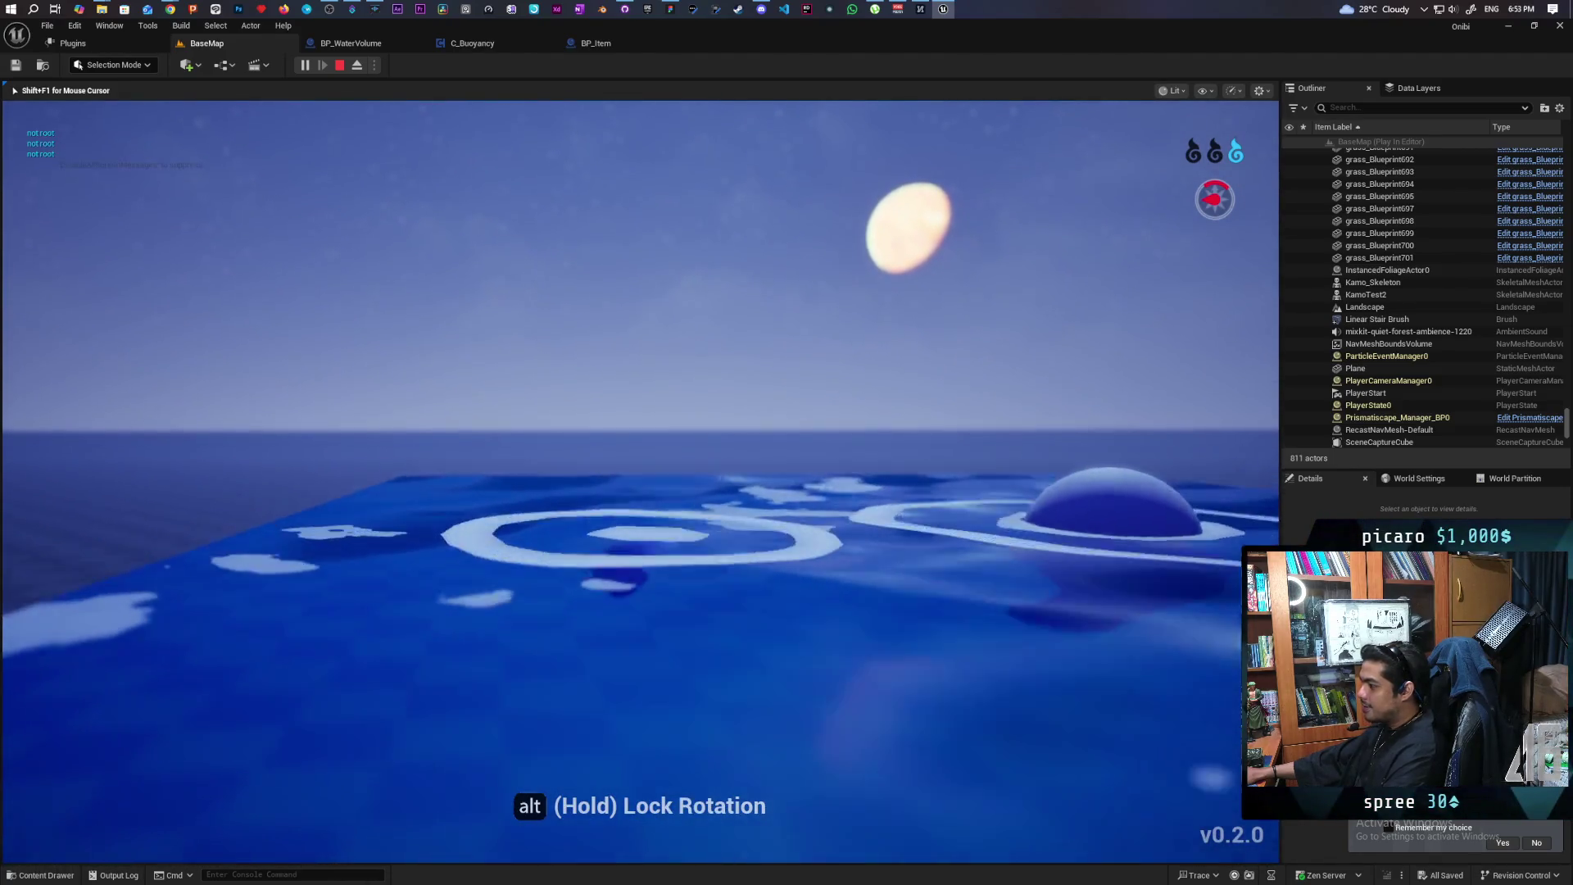
key(Escape)
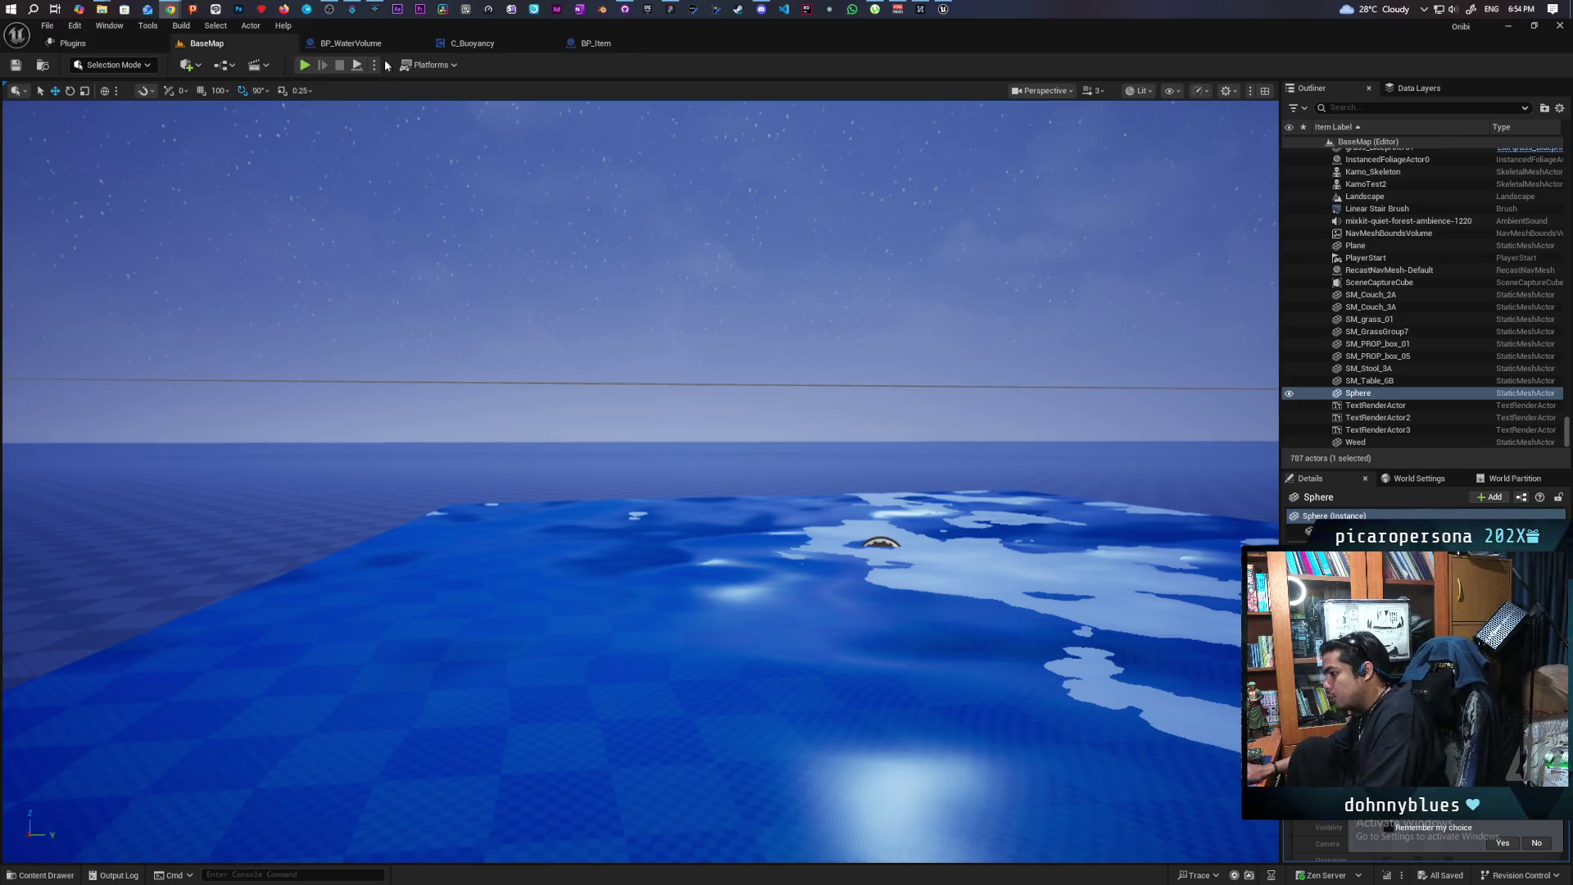
Review the BP_WaterVolume graph, then return to the BaseMap level
click(352, 43)
scroll(572, 461, down, 5)
scroll(676, 388, up, 5)
scroll(685, 484, down, 2)
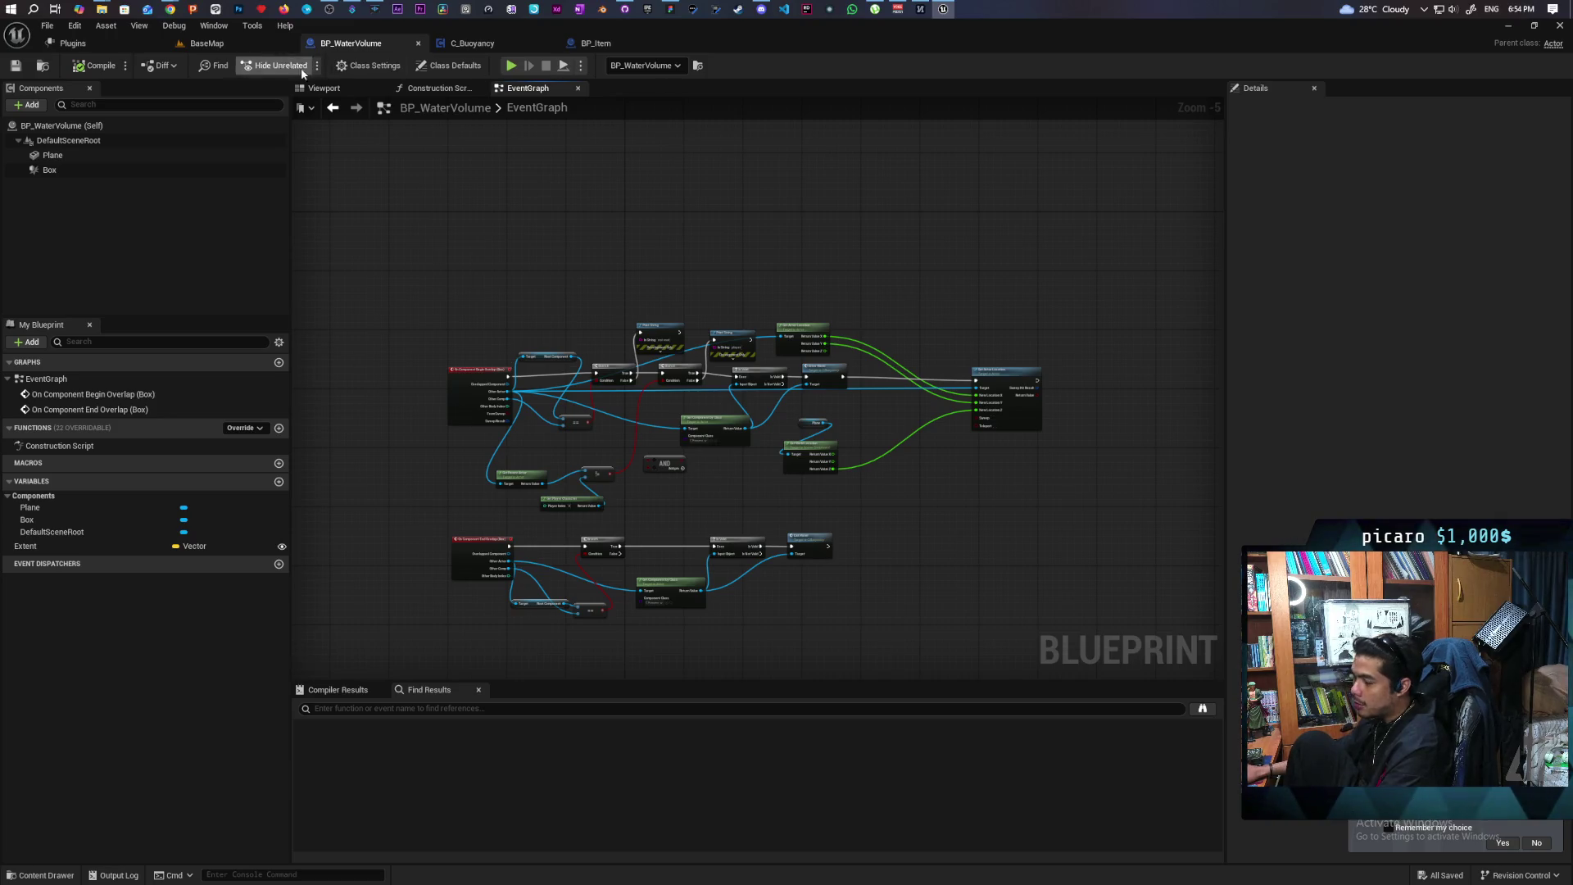
click(254, 46)
Play-test by possessing the blue ball and rolling it into the water, then open C_Buoyancy
click(302, 65)
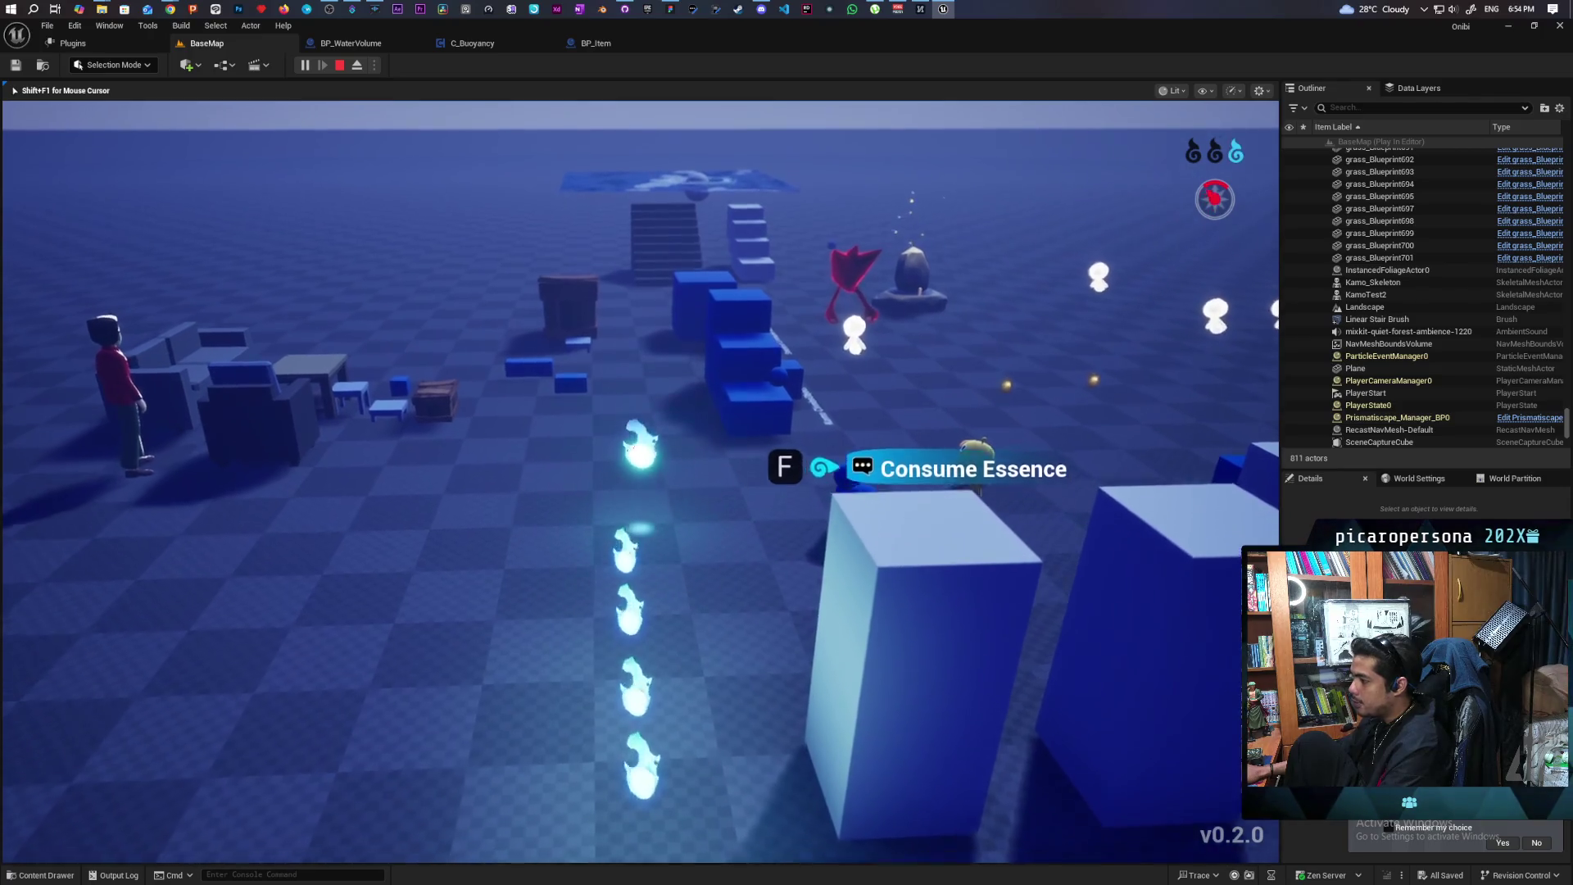
key(f)
key(w)
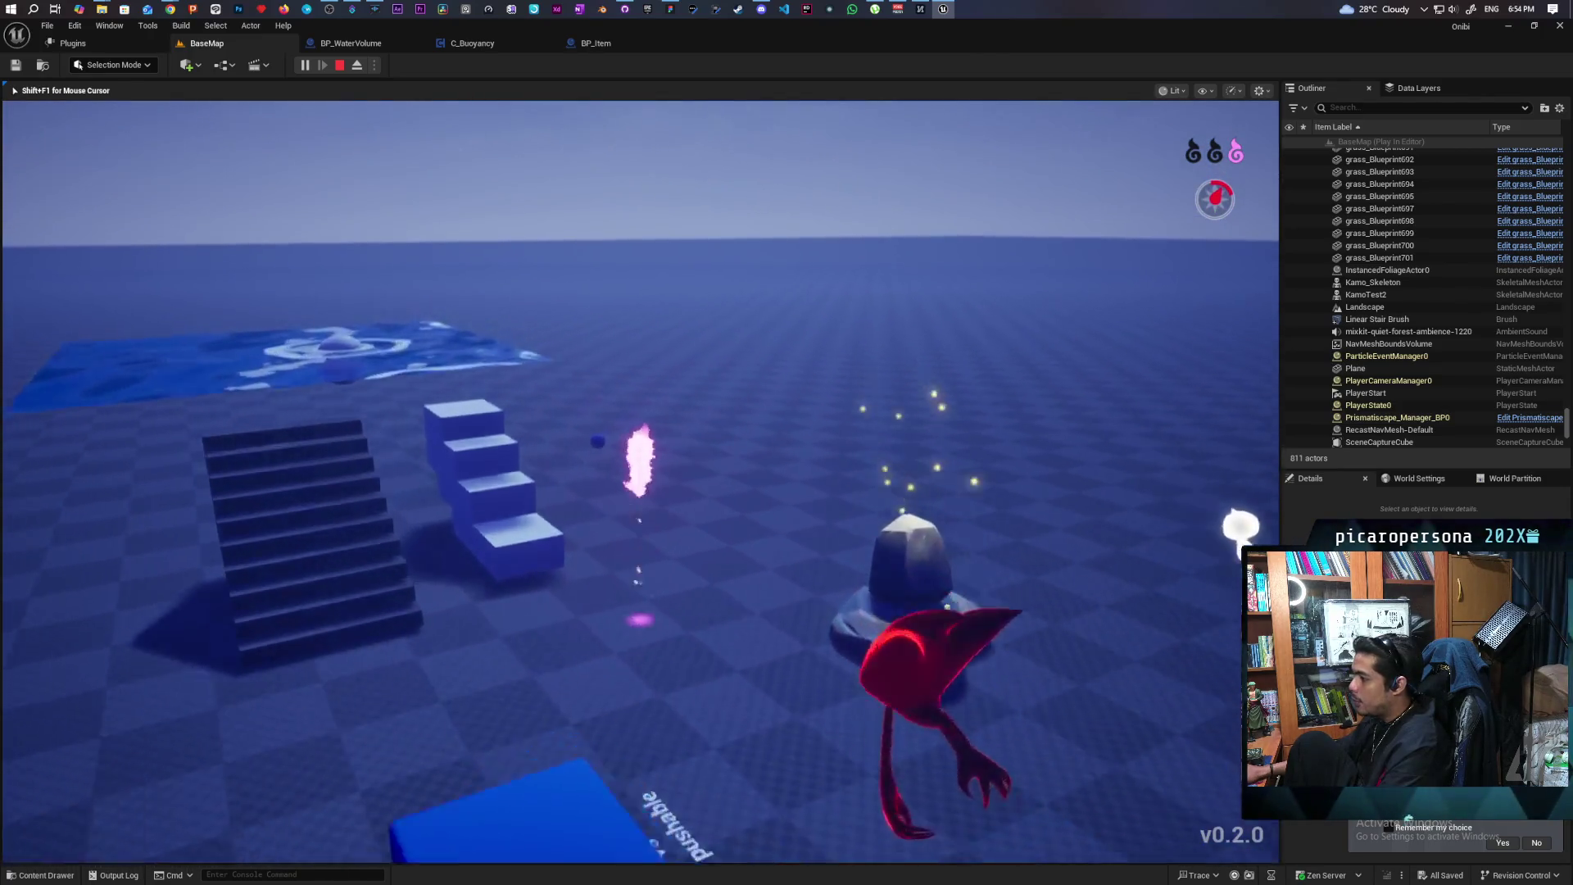
key(w)
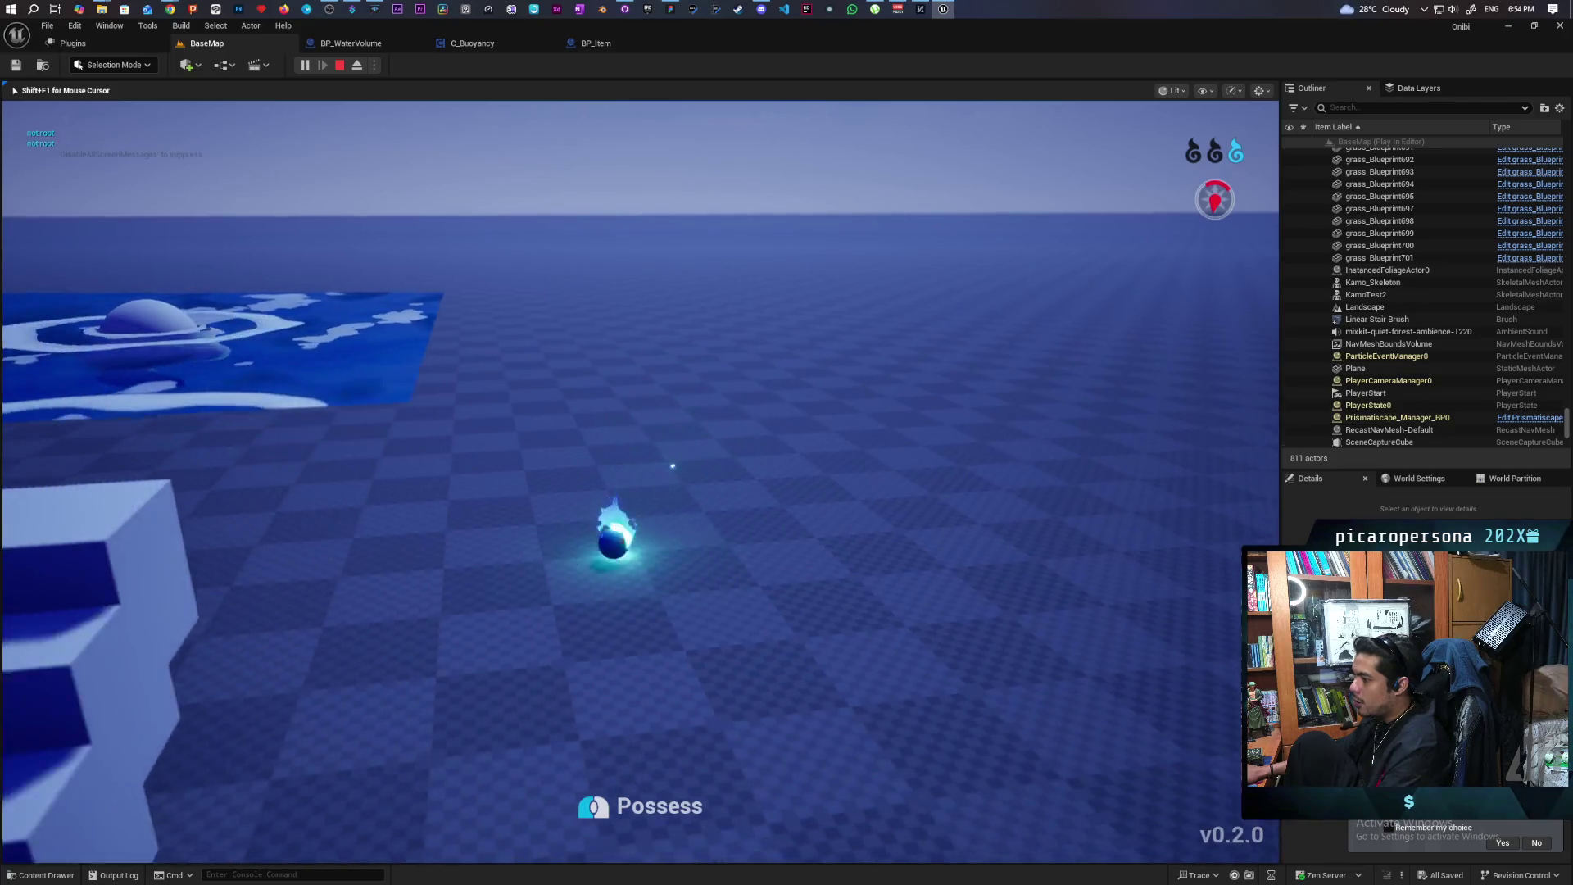
click(640, 482)
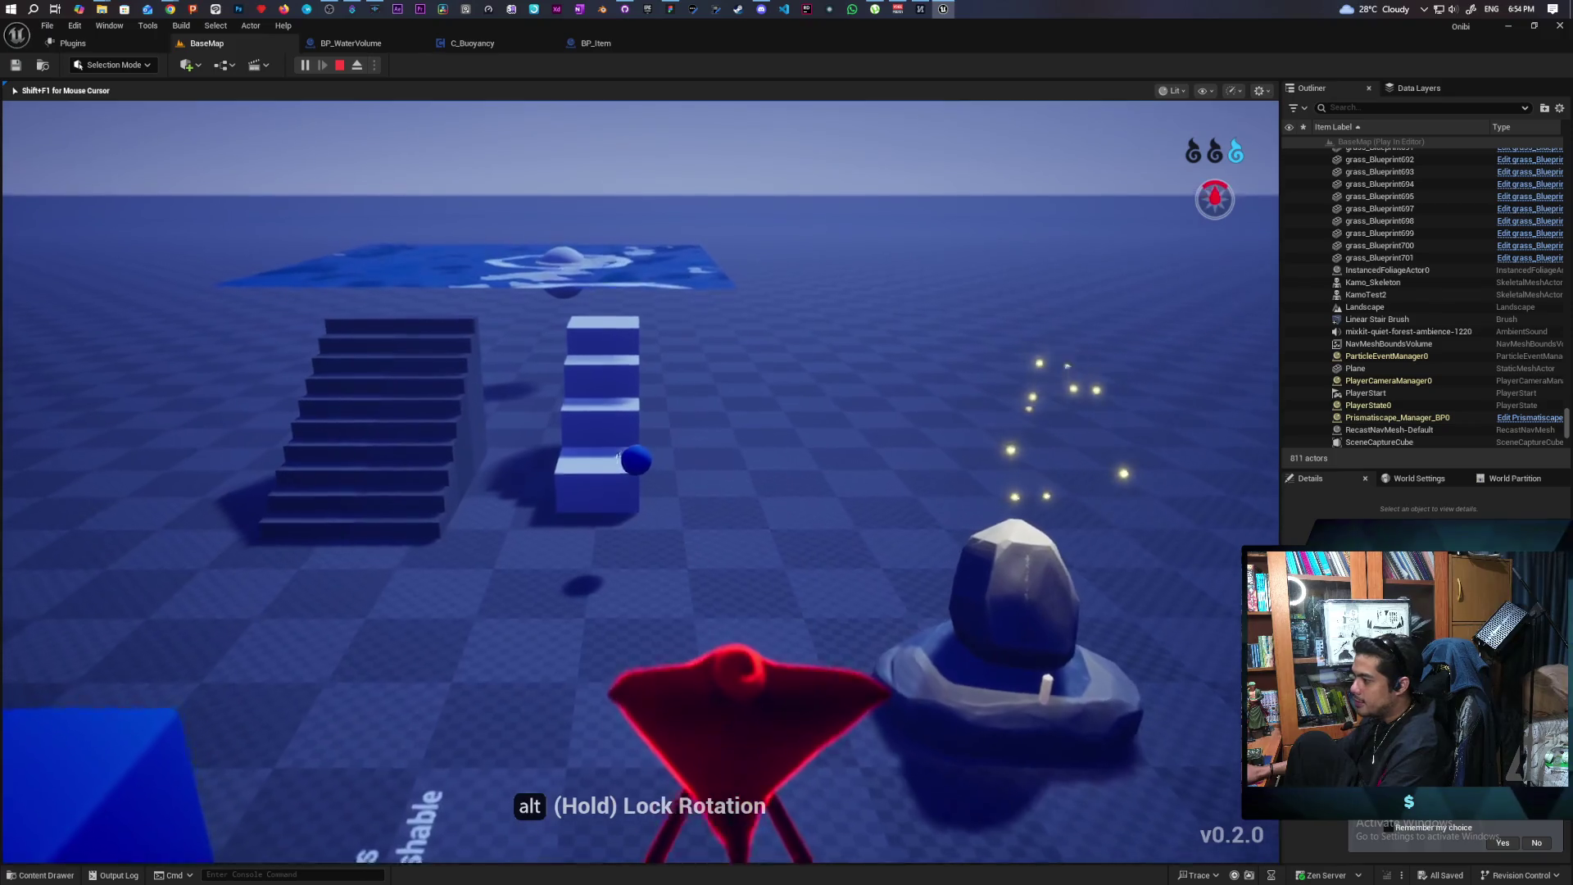
key(w)
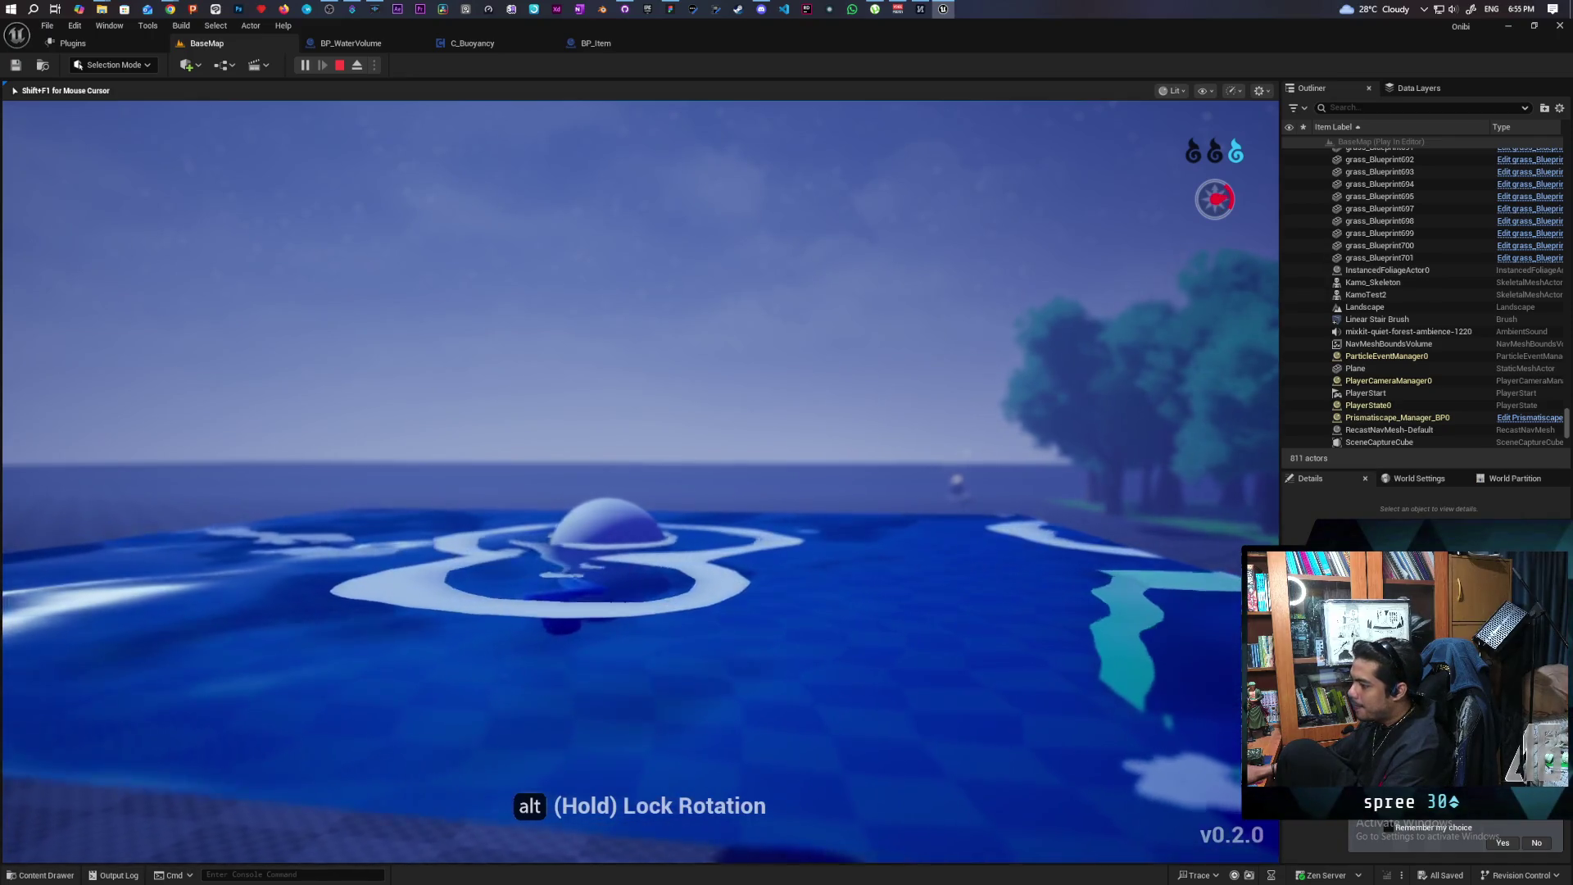
key(Escape)
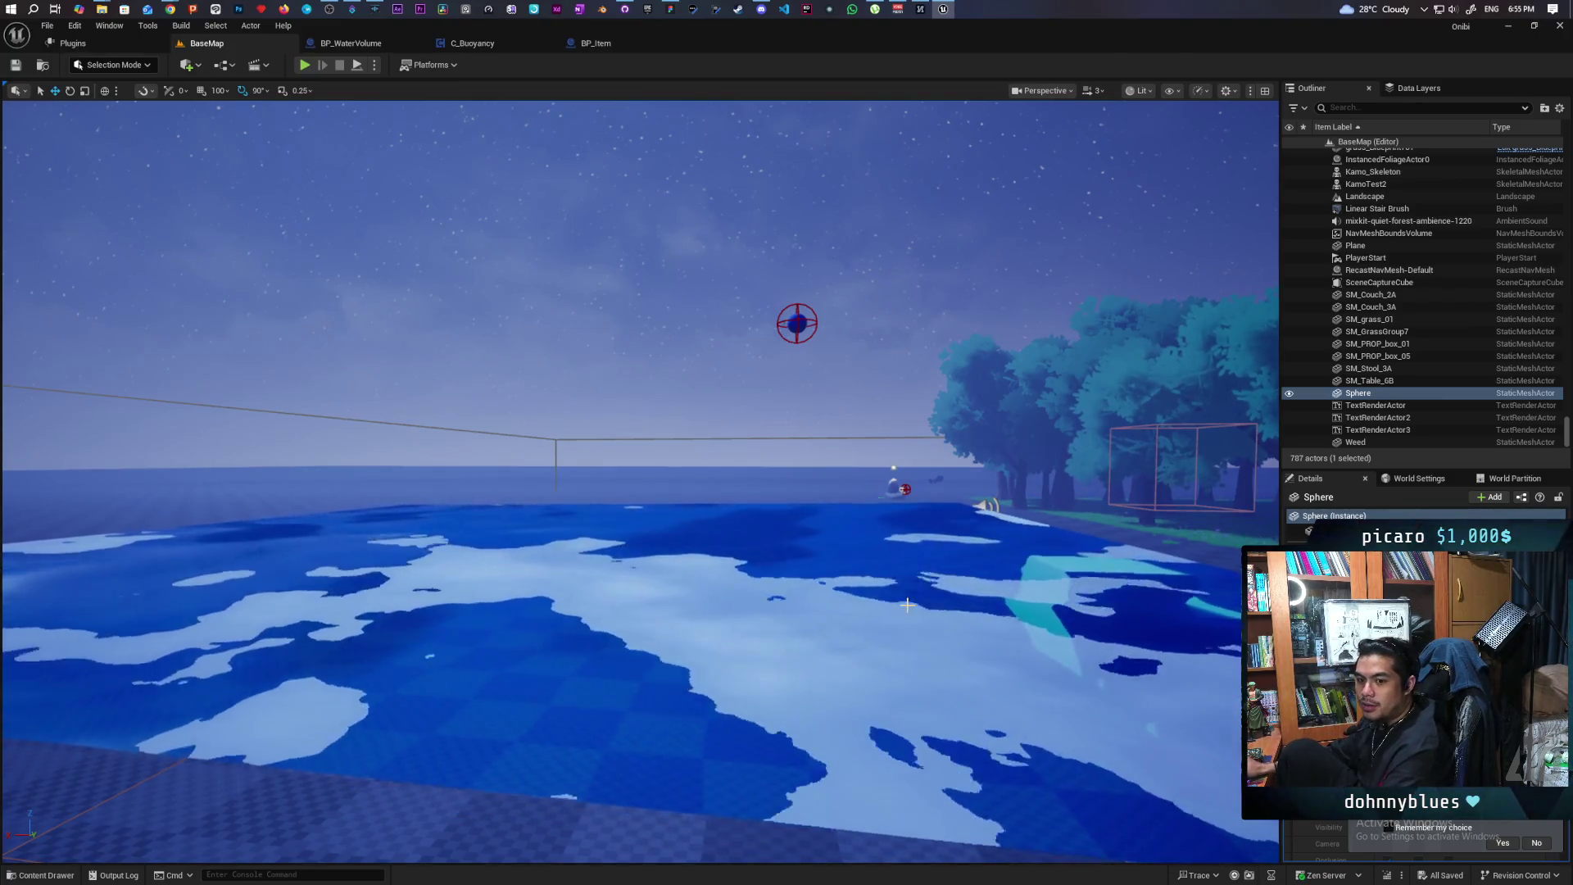
click(467, 42)
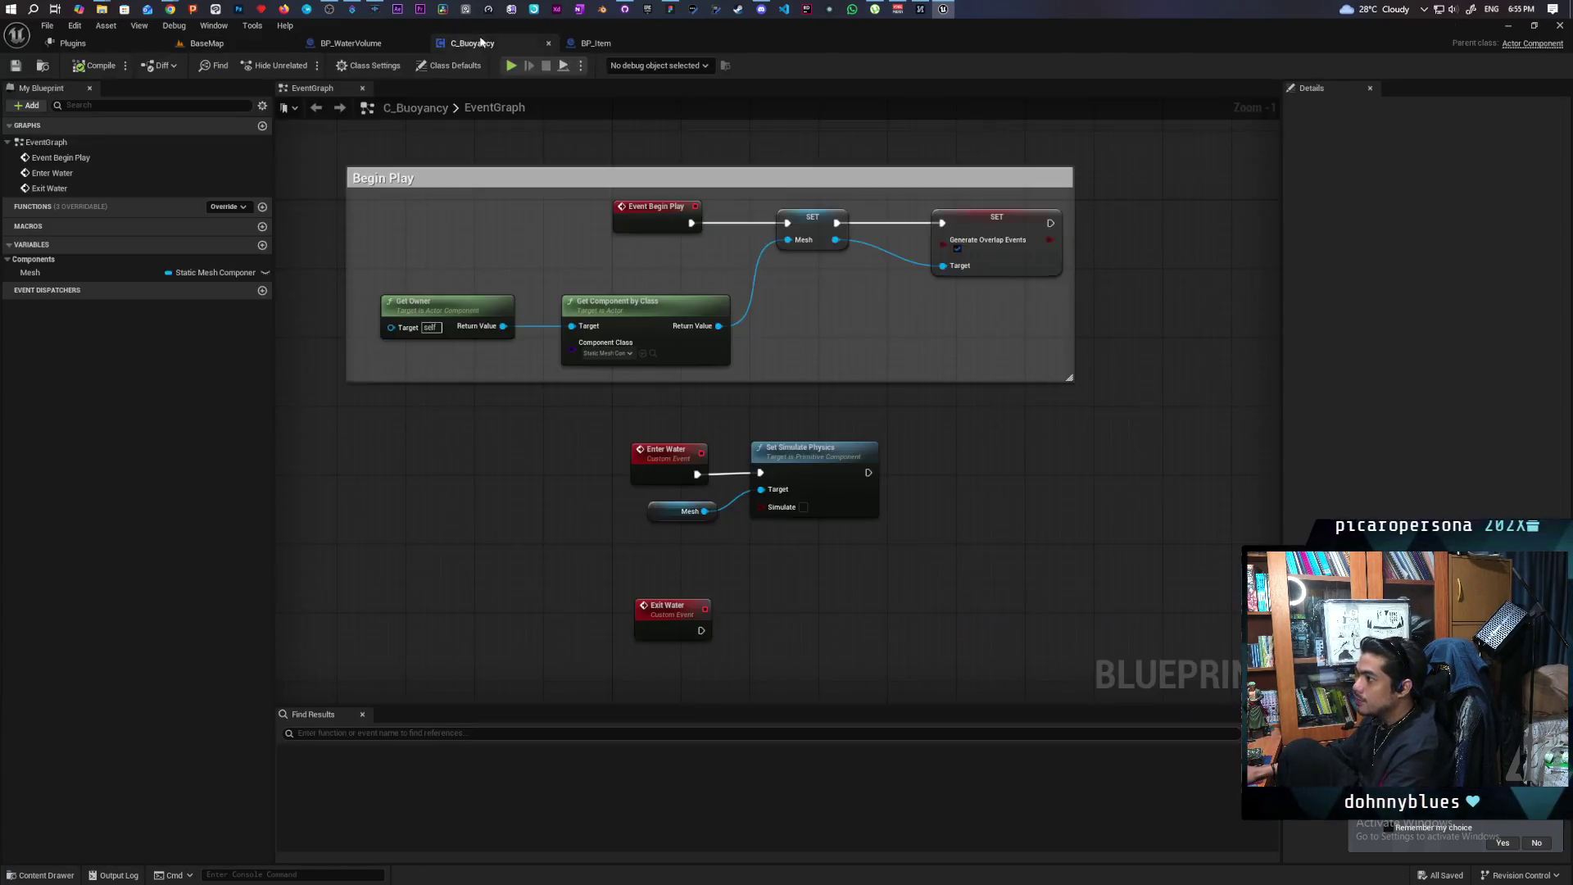
In BP_WaterVolume, rearrange the overlap nodes and connect Get Parent Actor to the != node's top input
click(378, 47)
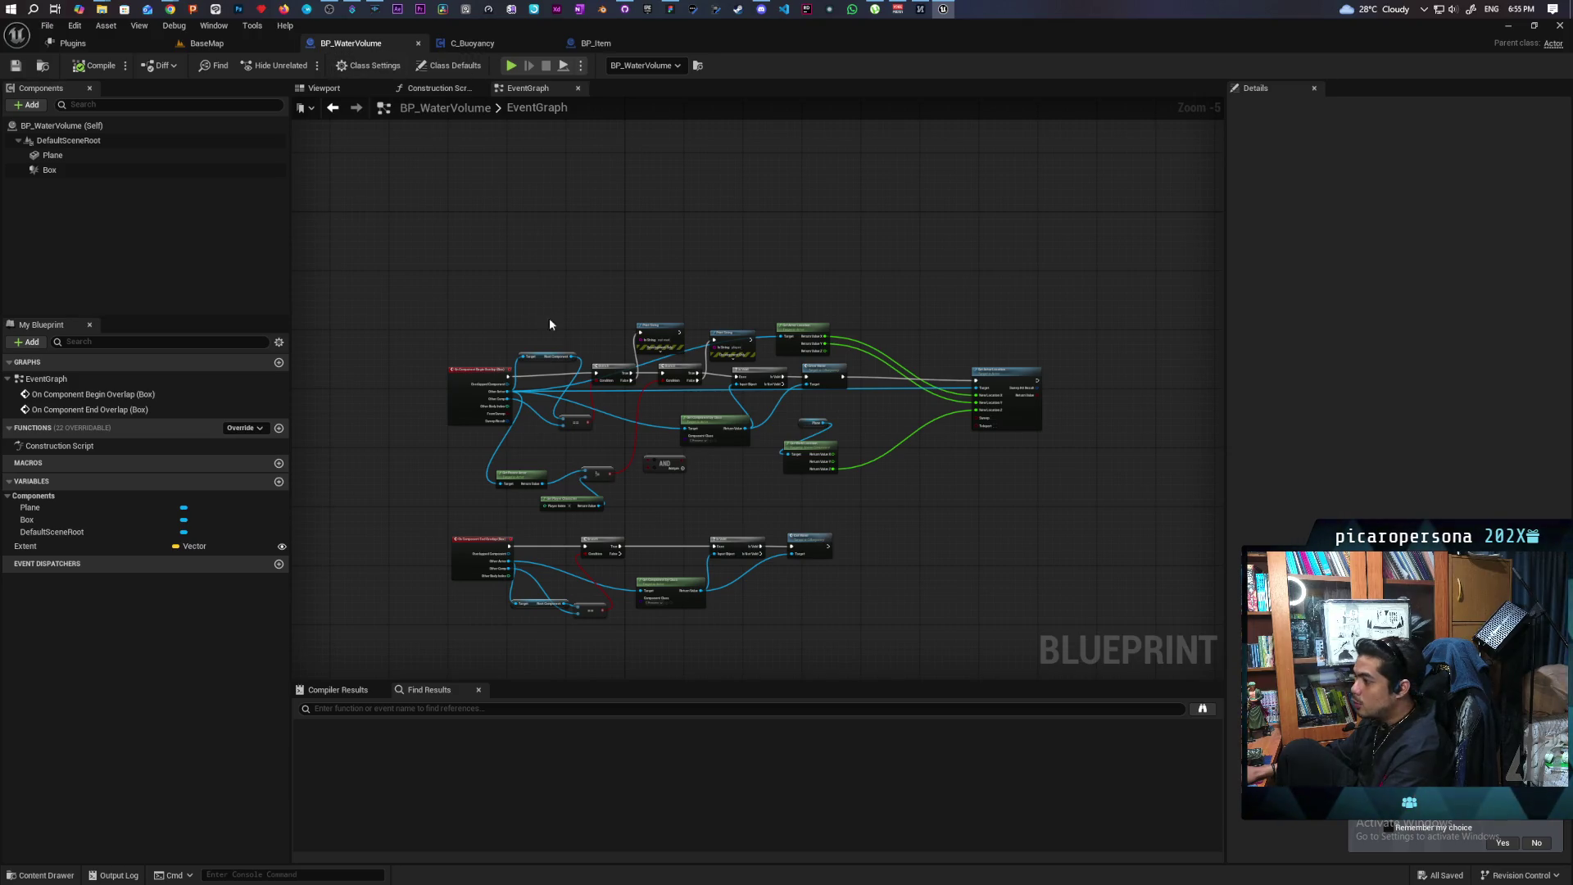
scroll(555, 423, up, 5)
mouse_move(545, 447)
mouse_down()
mouse_move(791, 292)
mouse_move(614, 419)
mouse_move(670, 389)
mouse_up()
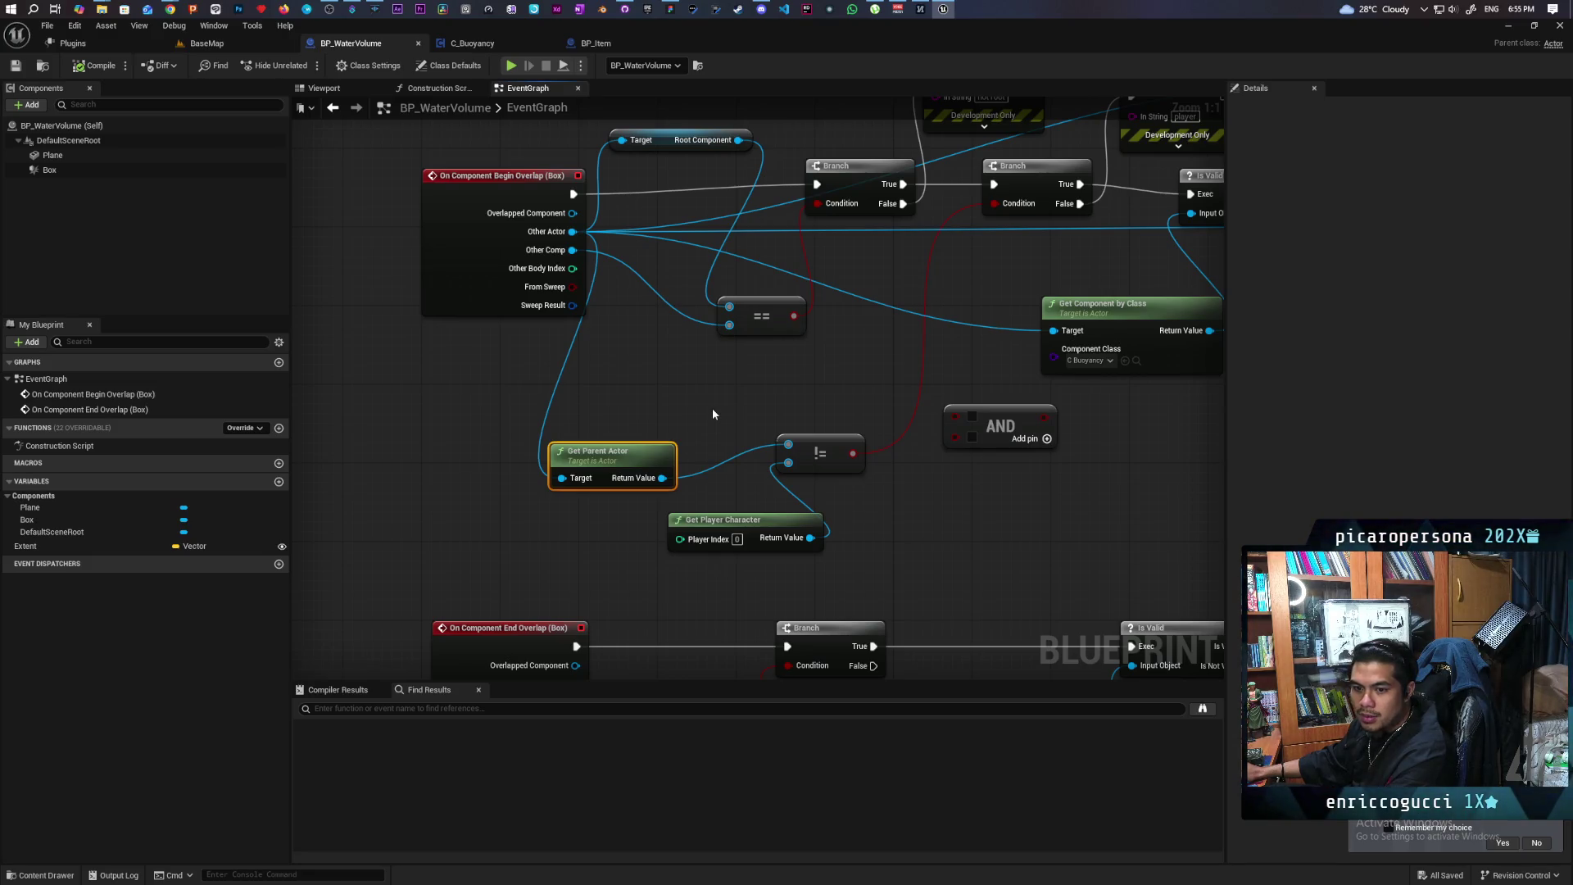
drag(731, 414, 556, 422)
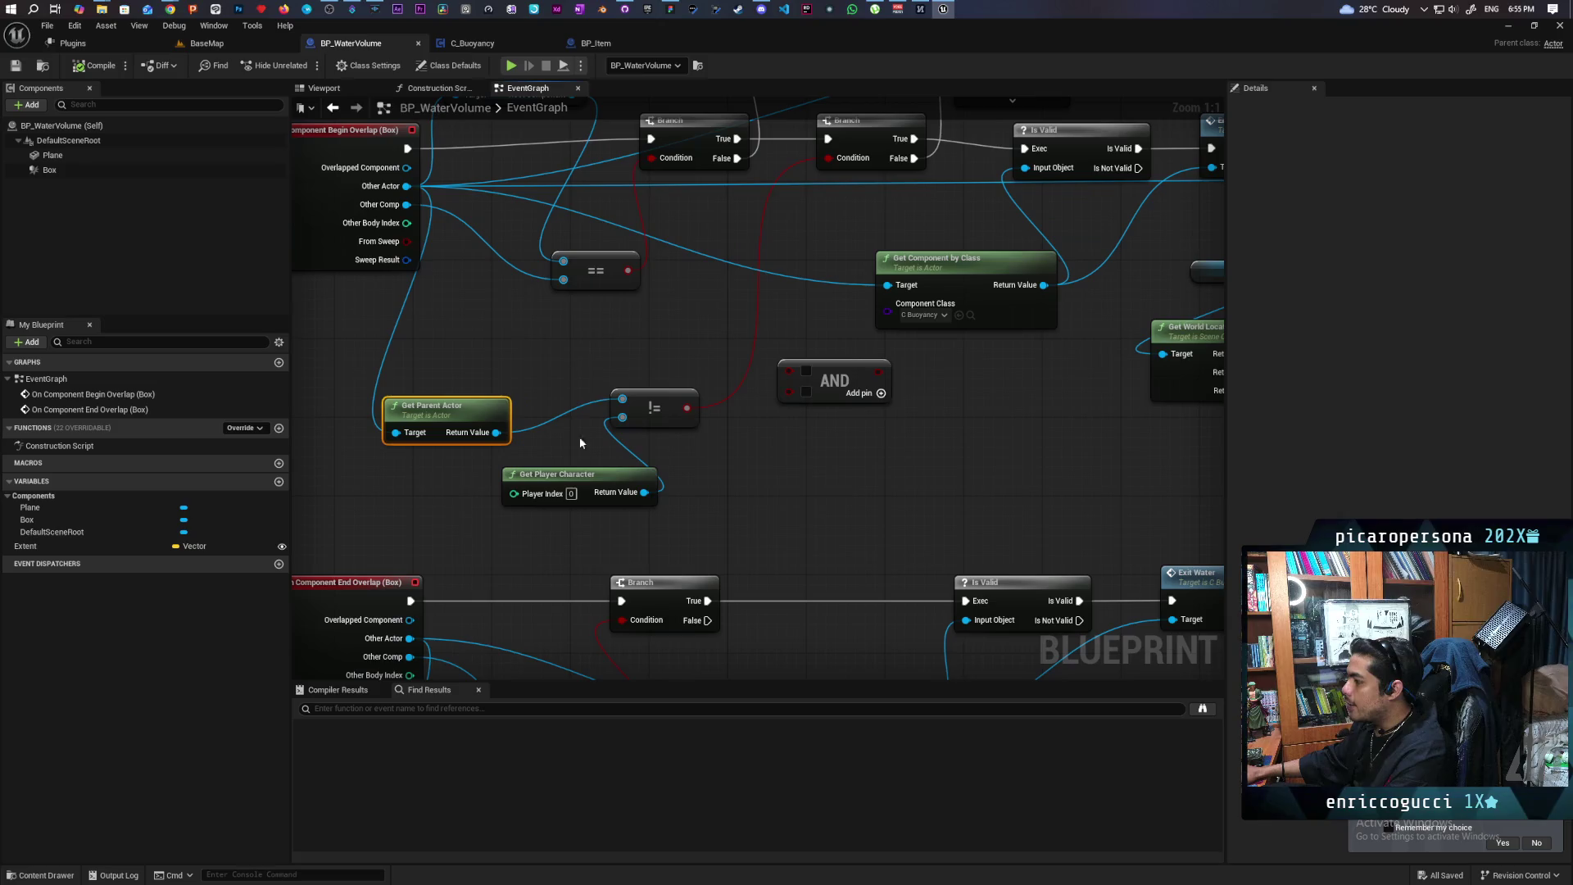
drag(629, 498, 472, 498)
click(526, 520)
click(484, 500)
click(630, 490)
mouse_move(629, 490)
mouse_down()
mouse_move(511, 341)
mouse_move(516, 429)
mouse_move(467, 407)
mouse_move(664, 402)
mouse_move(587, 379)
mouse_up()
mouse_move(500, 416)
mouse_down()
mouse_move(431, 336)
mouse_move(671, 416)
mouse_up()
drag(544, 311, 543, 448)
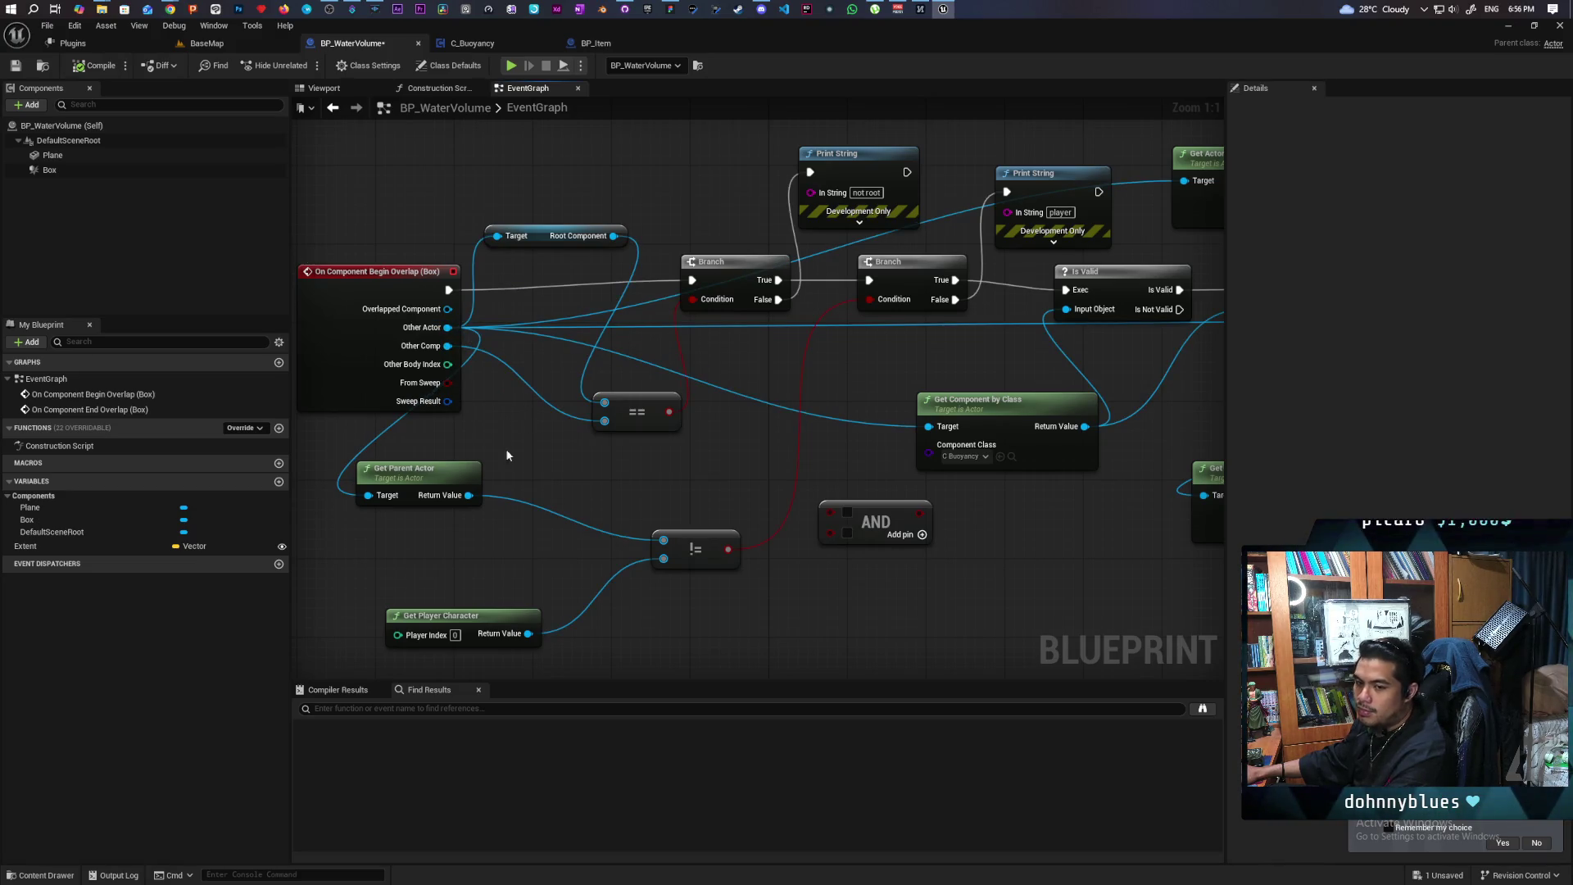
Wire Branch True directly to Is Valid, delete the 'player' Print String node, and save
drag(503, 449, 466, 343)
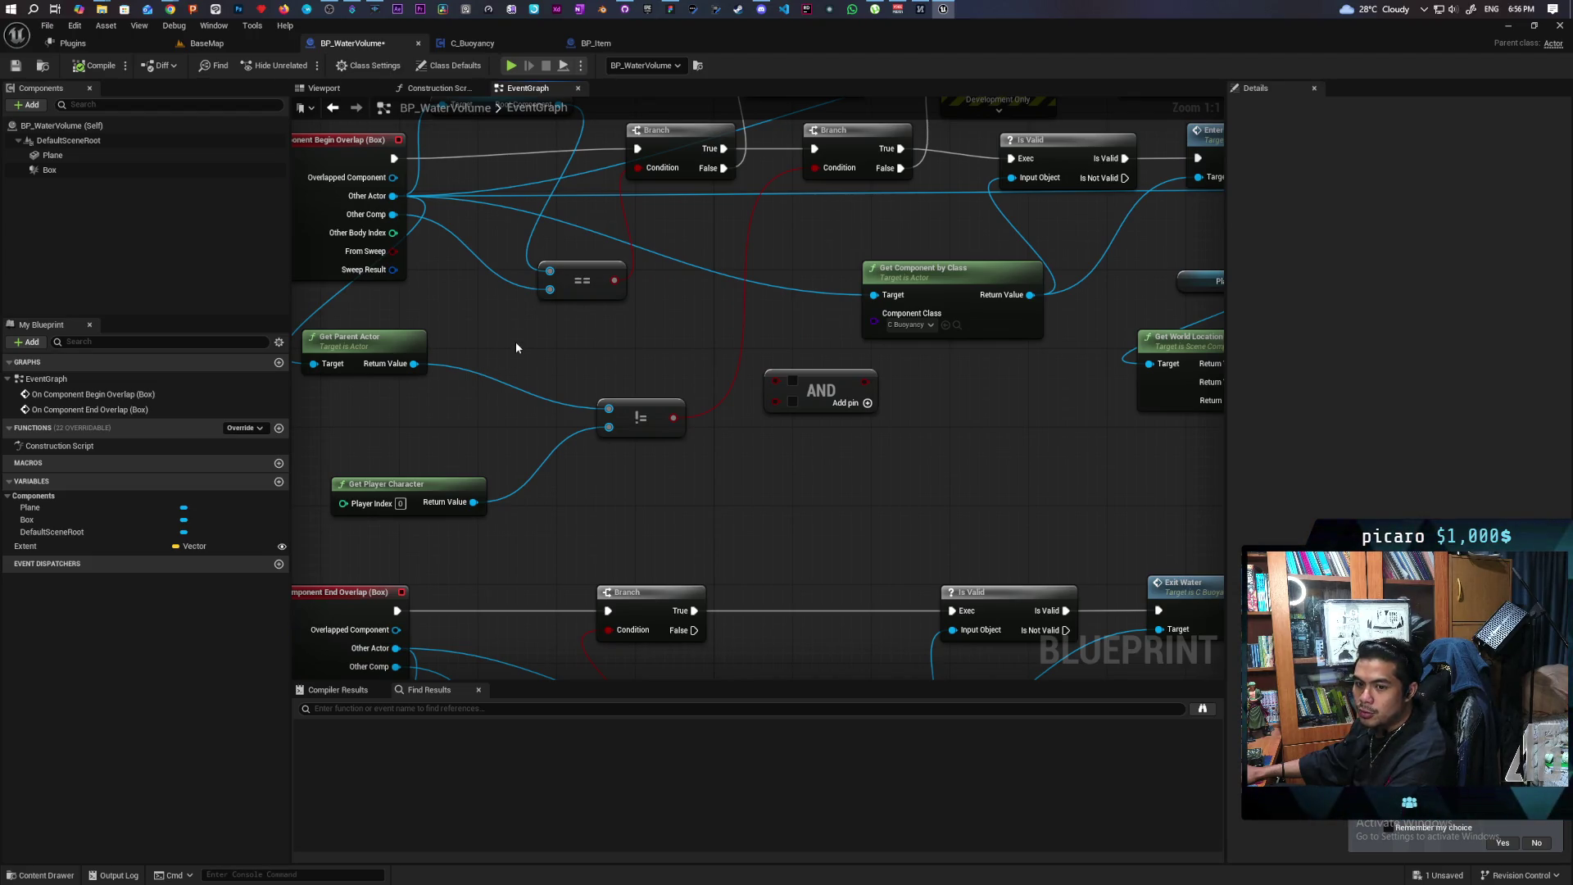
mouse_move(516, 344)
mouse_down()
mouse_move(678, 380)
mouse_move(537, 428)
mouse_move(291, 435)
mouse_up()
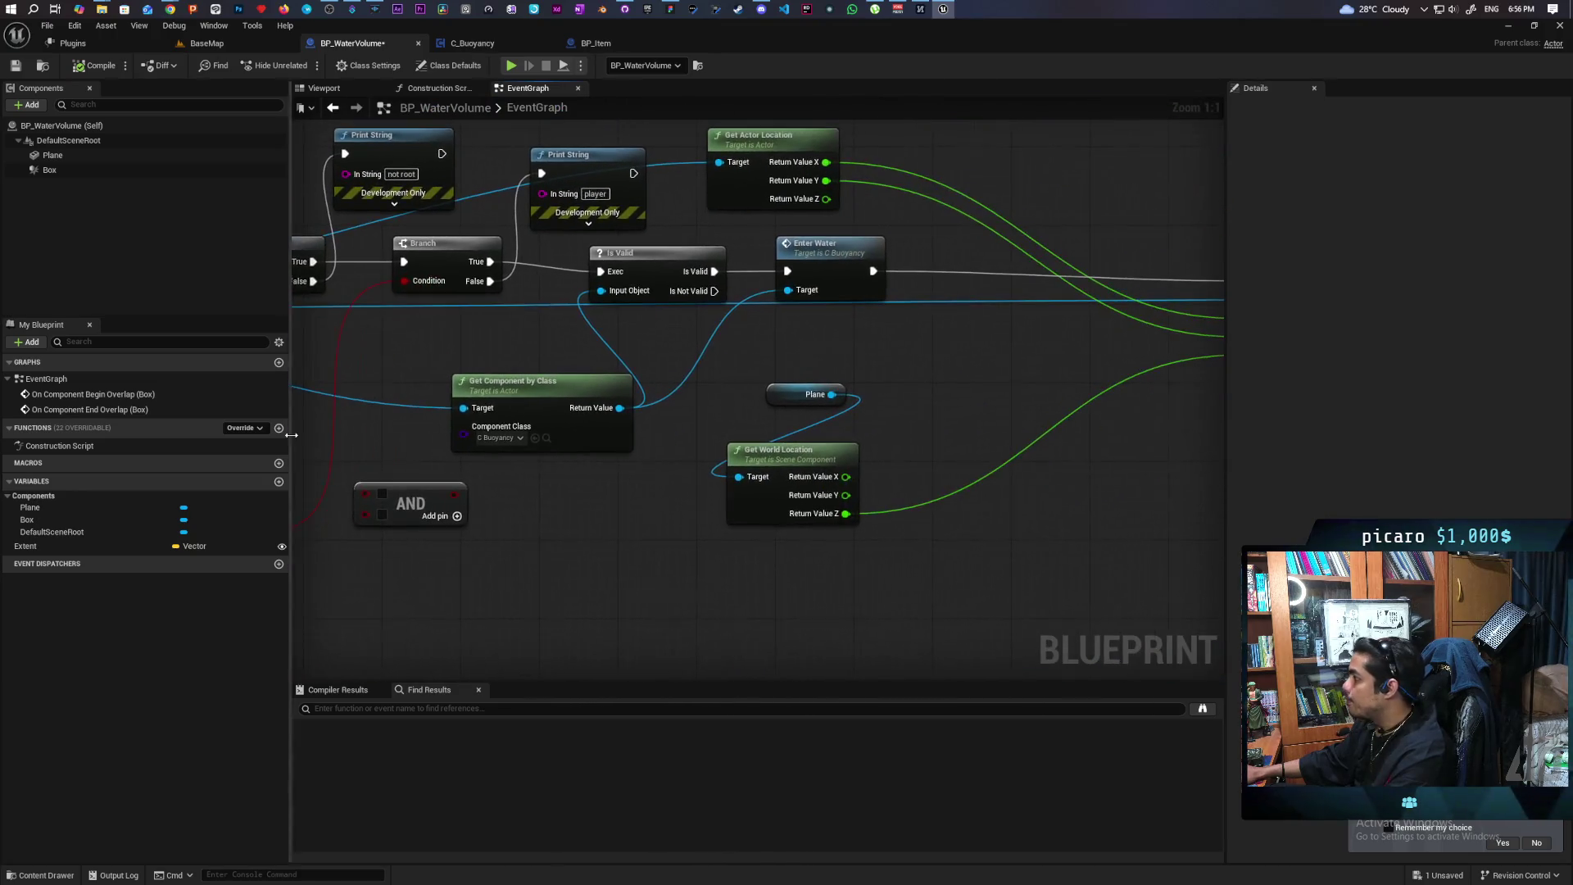
mouse_move(940, 372)
mouse_down()
mouse_move(554, 372)
mouse_move(938, 341)
mouse_move(1008, 320)
mouse_move(789, 343)
mouse_up()
drag(702, 418, 646, 412)
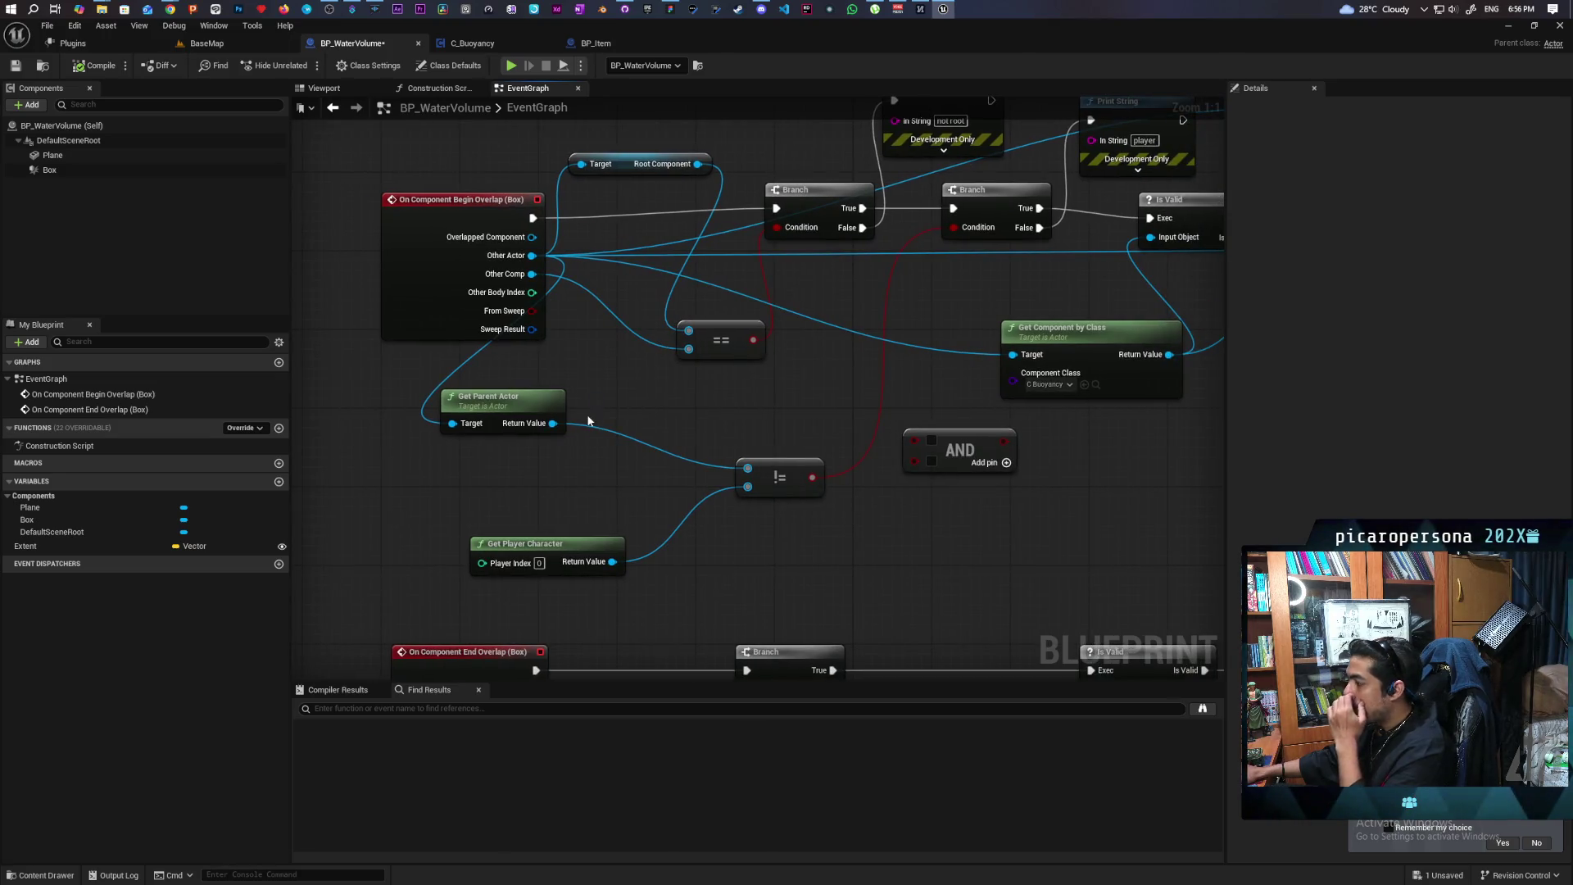
mouse_move(520, 383)
mouse_down()
mouse_move(738, 602)
mouse_move(788, 601)
mouse_move(827, 575)
mouse_up()
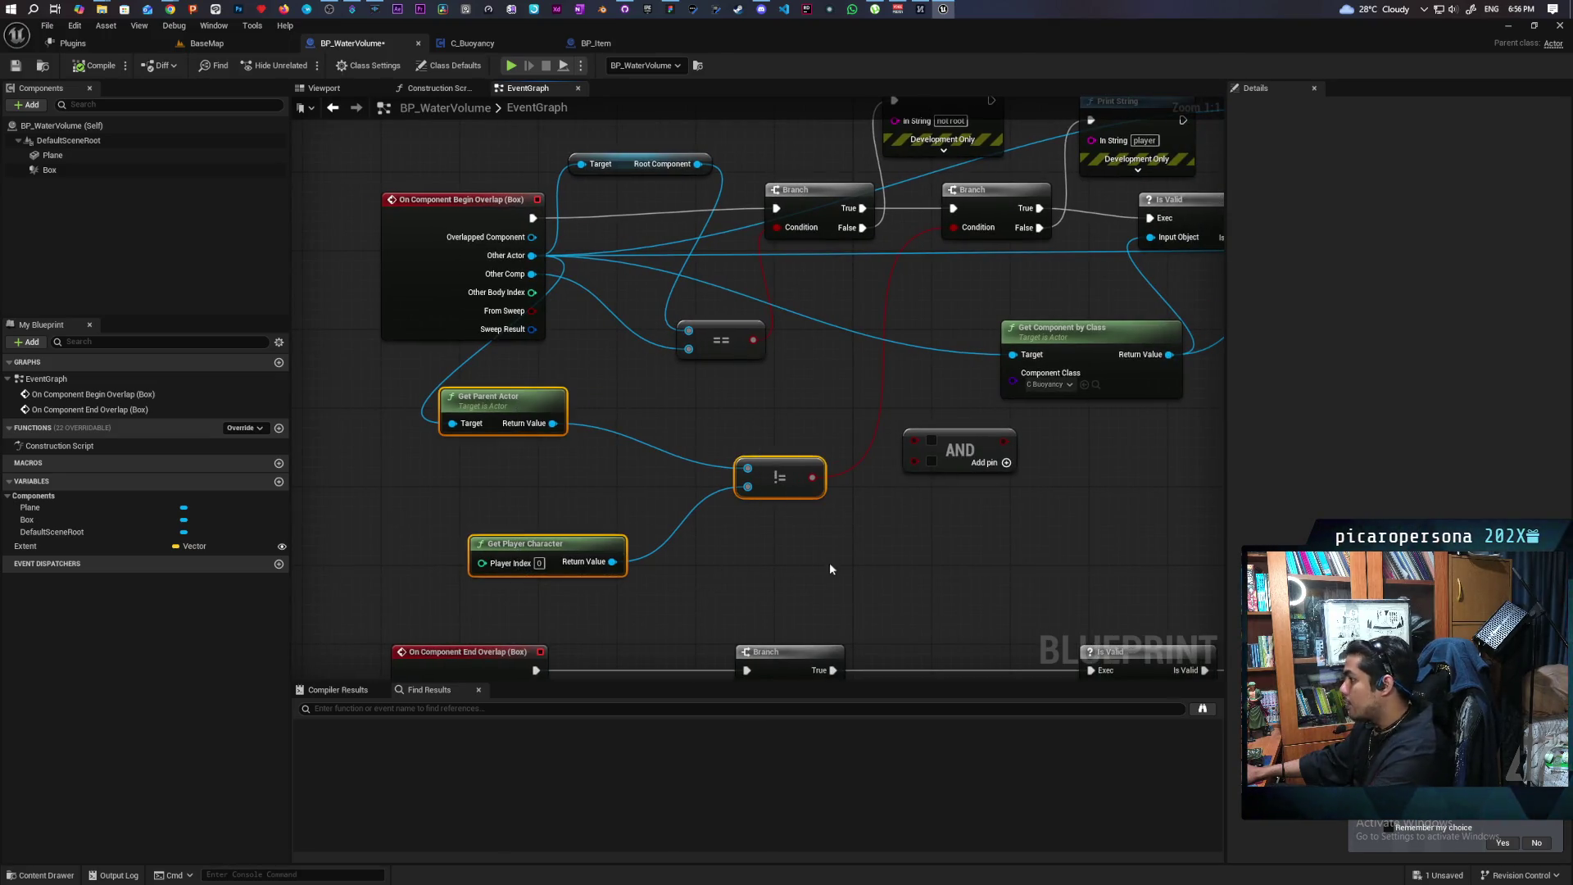
drag(838, 465, 516, 691)
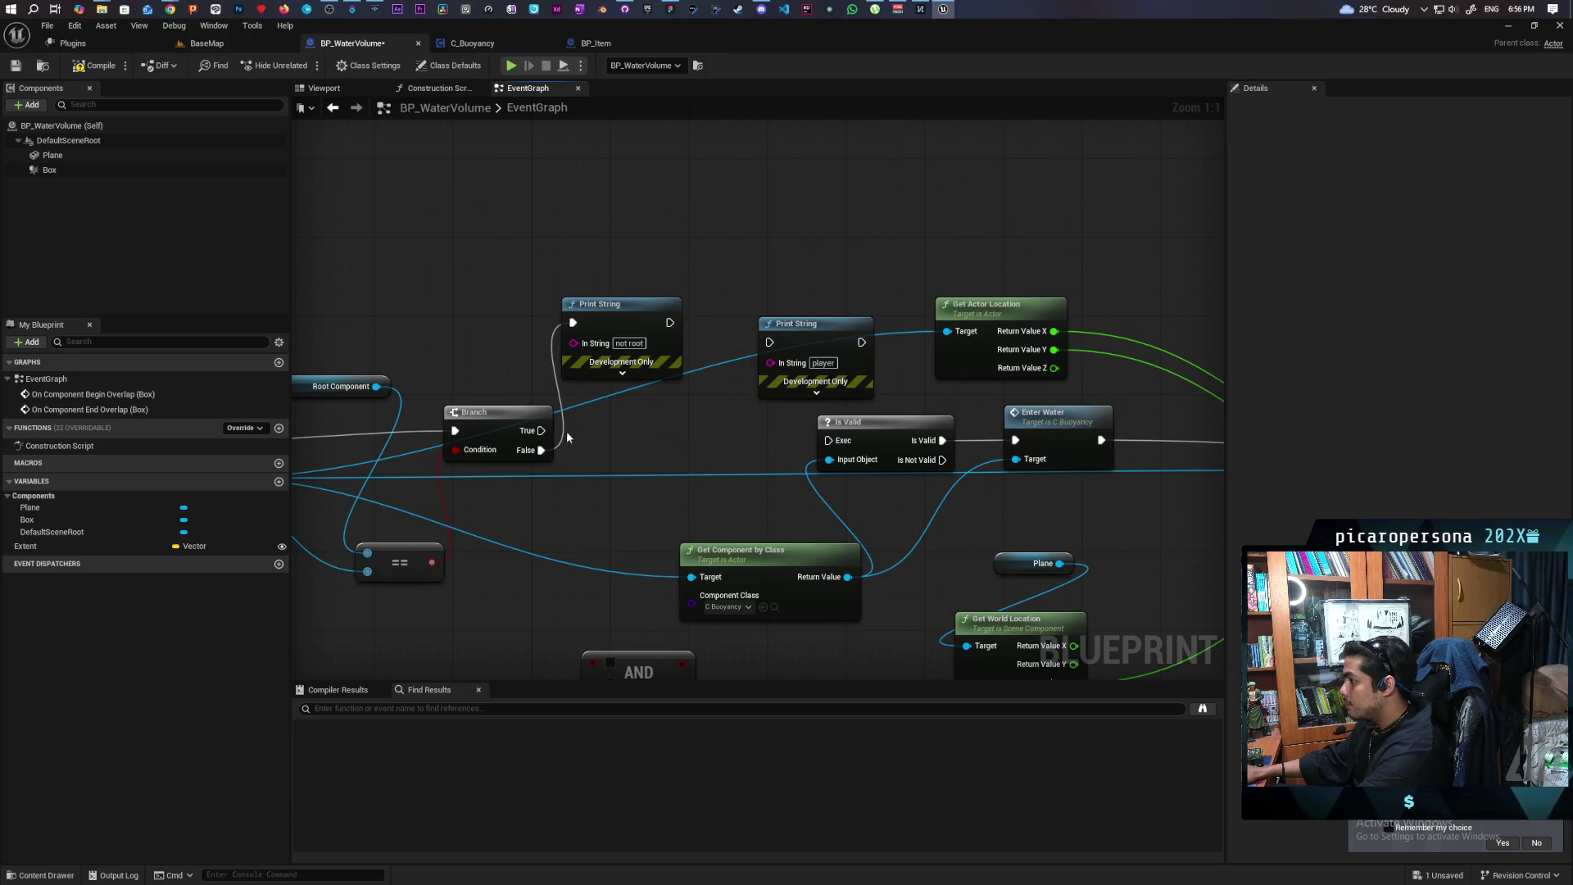
drag(537, 435, 830, 440)
click(812, 327)
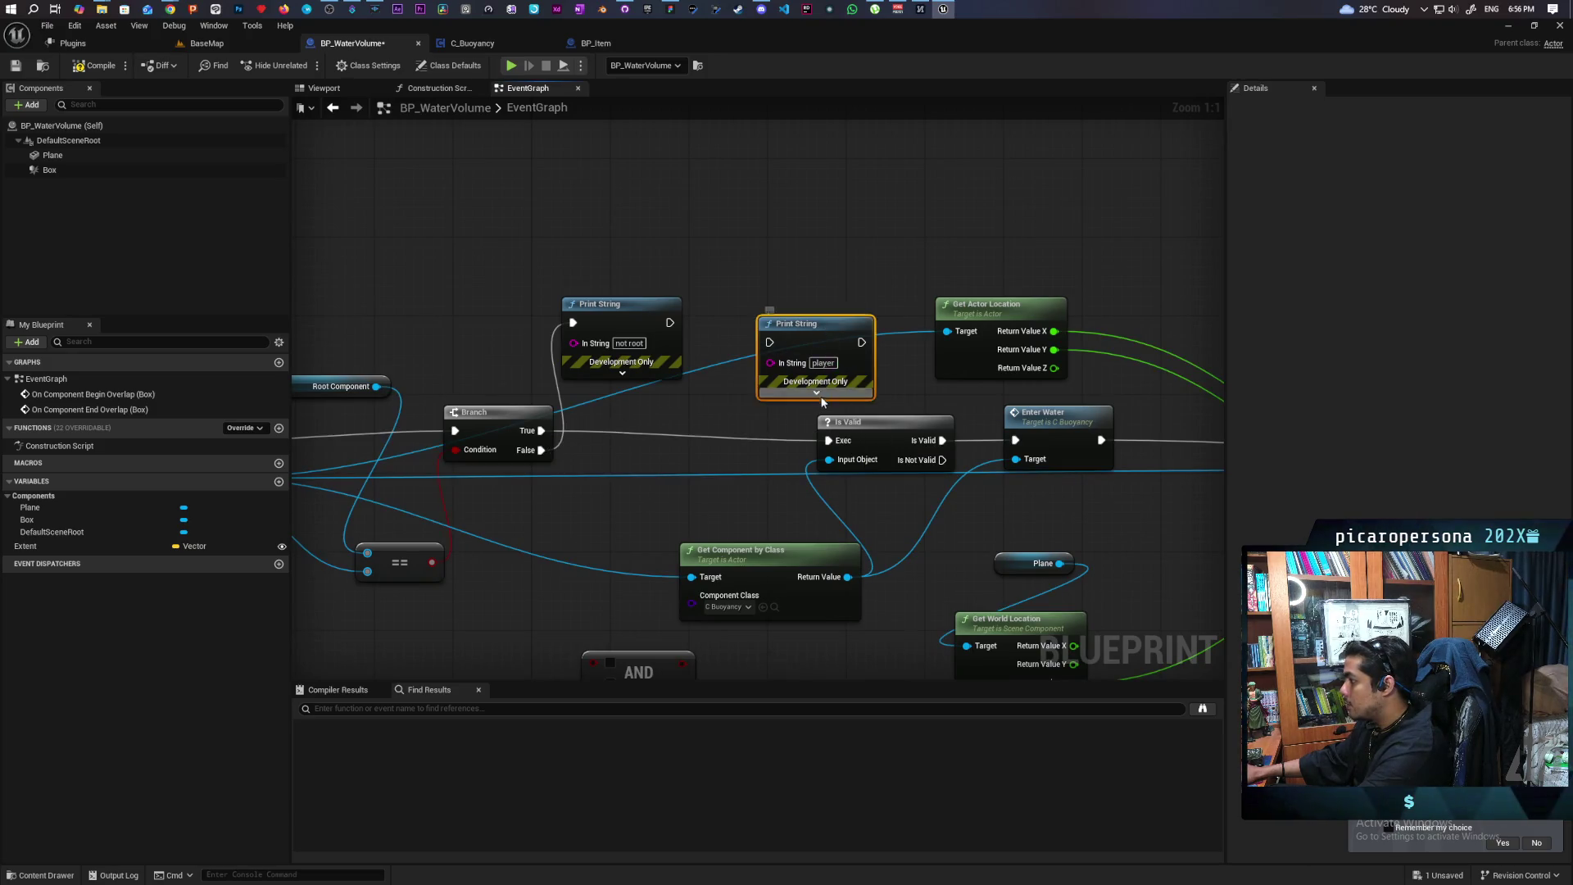
key(Delete)
key(ctrl+s)
drag(1129, 507, 943, 478)
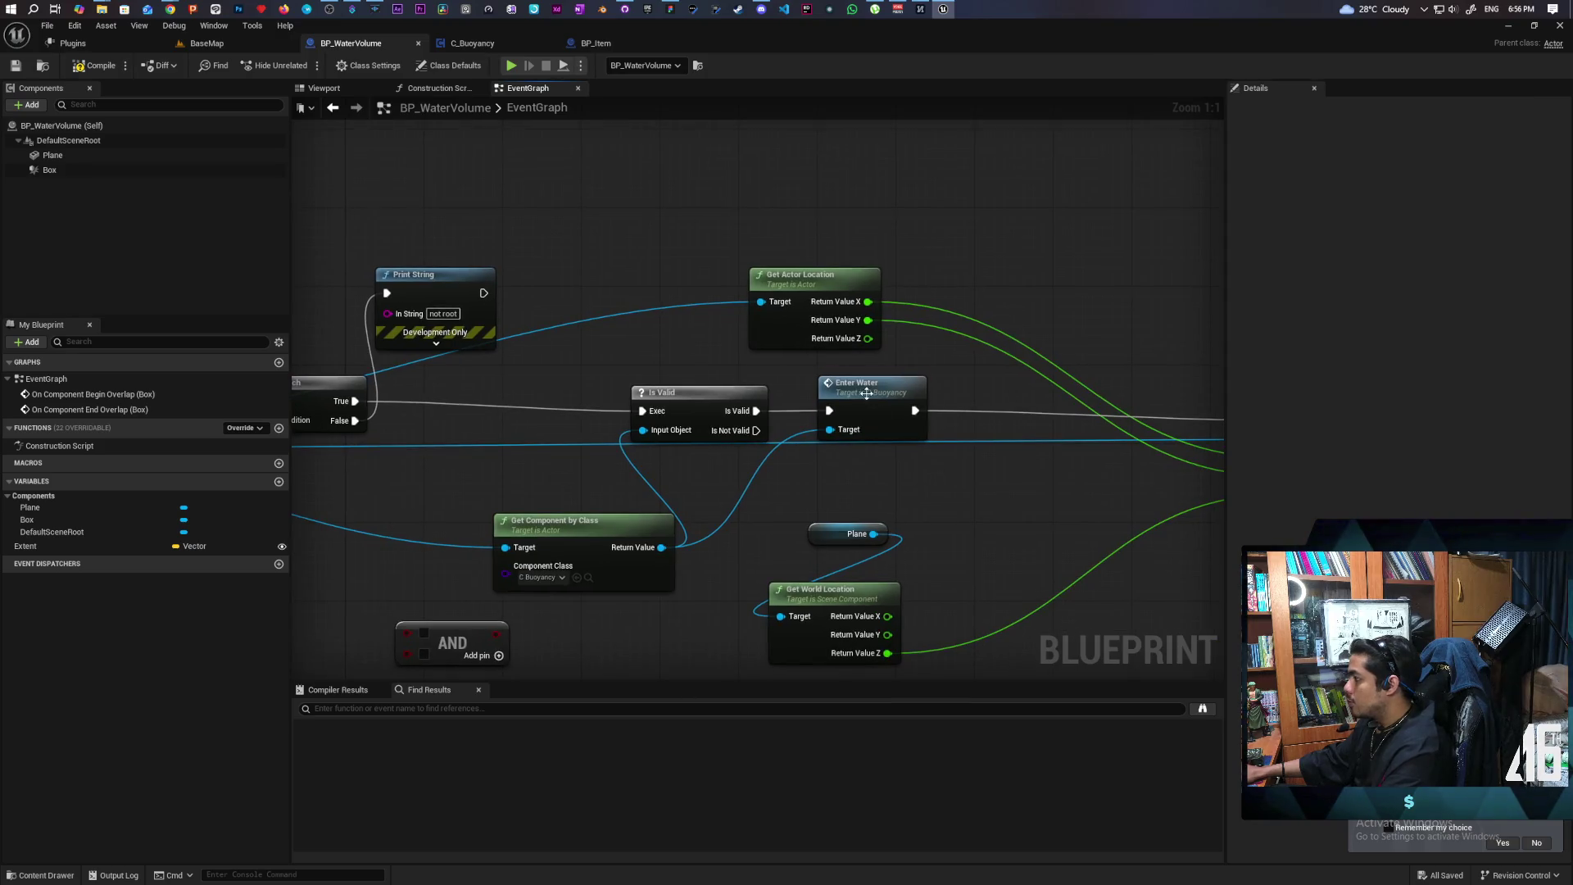
In C_Buoyancy's graph, paste a Get Owner node beside Enter Water and attach Get Parent Actor to it
double_click(866, 394)
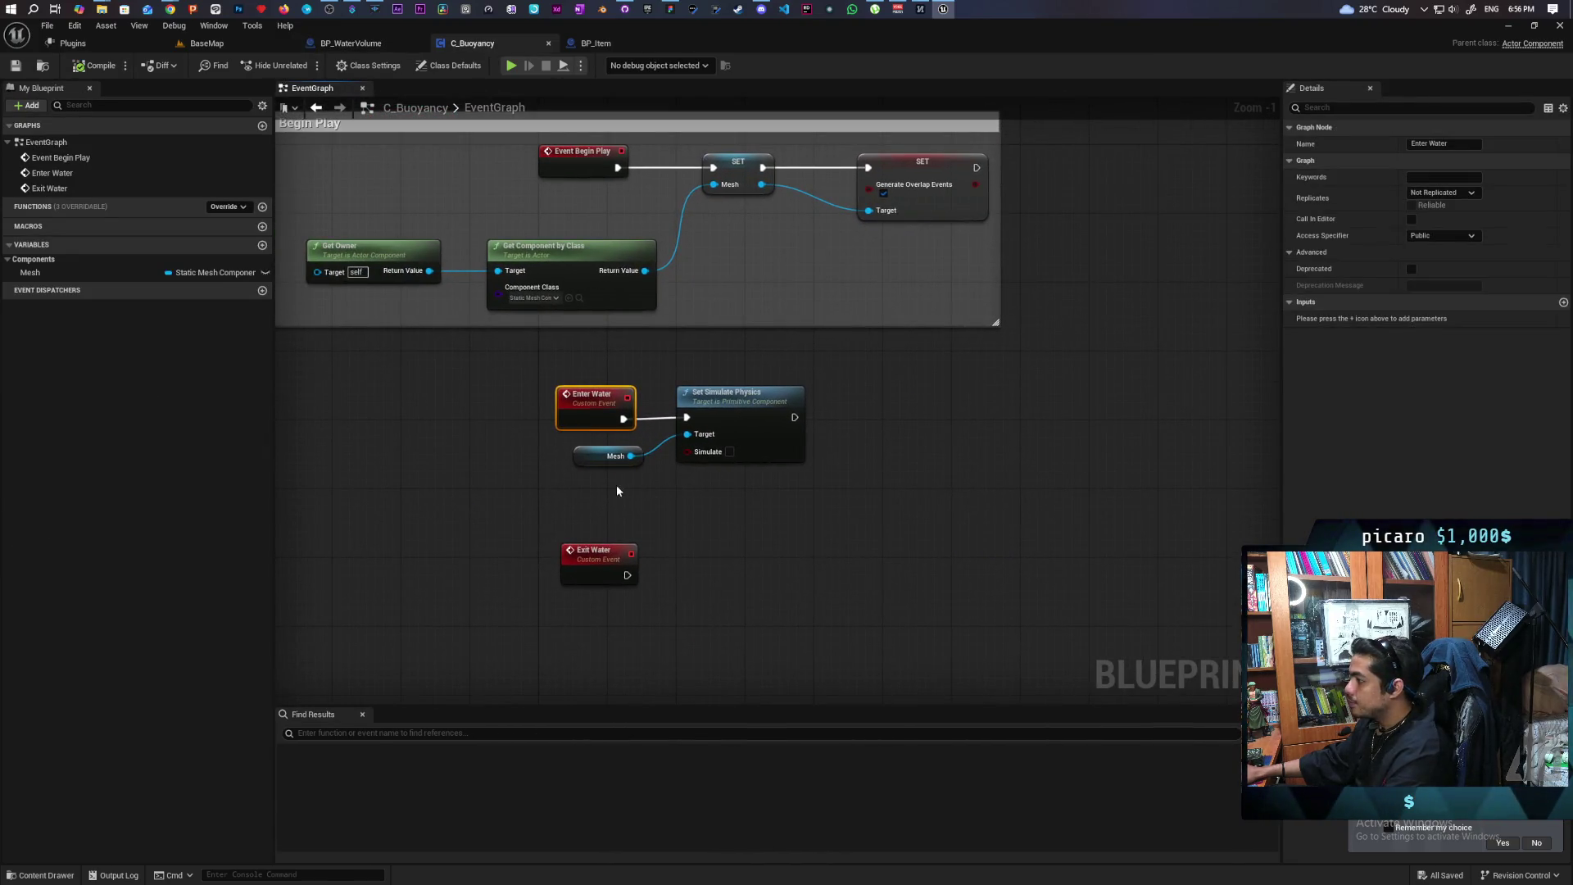
drag(738, 422, 957, 421)
click(668, 467)
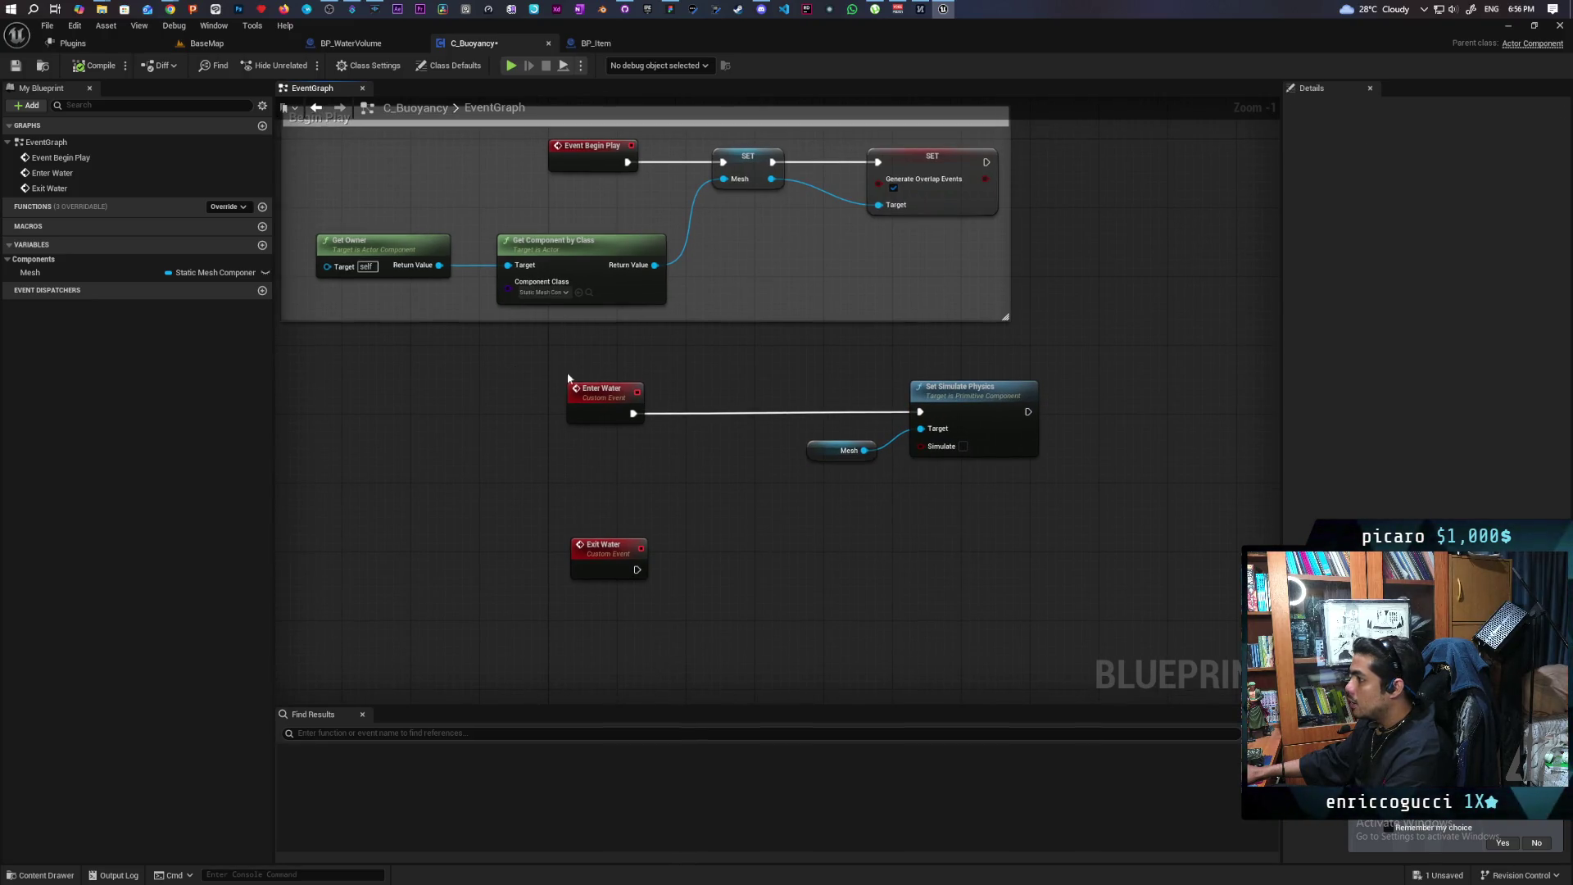
key(ctrl+v)
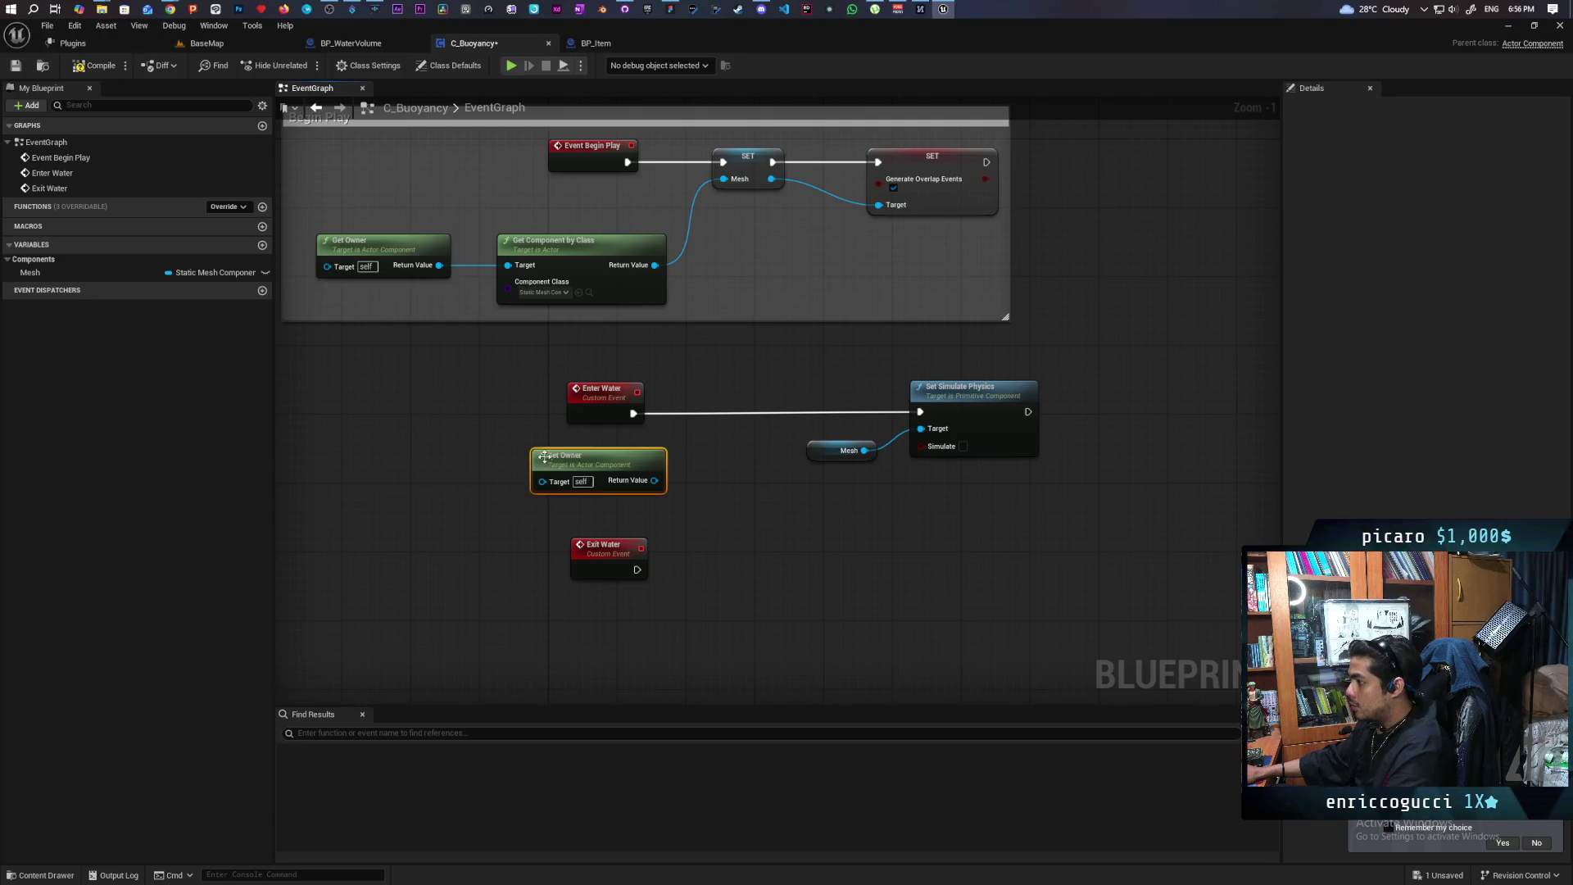
drag(665, 473, 534, 458)
scroll(533, 457, up, 1)
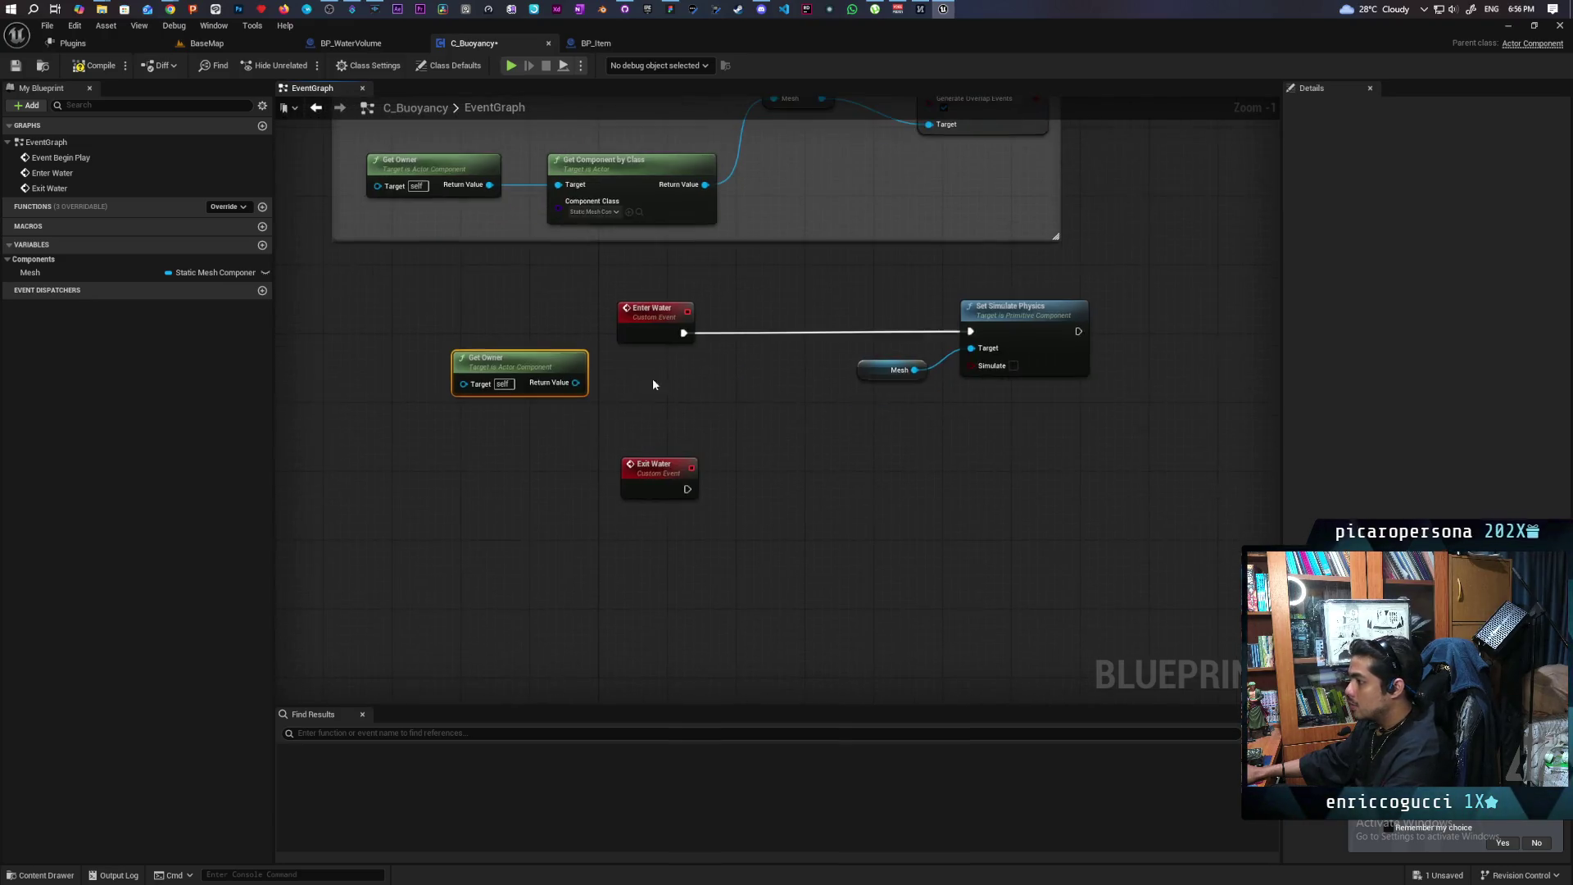
drag(566, 379, 645, 425)
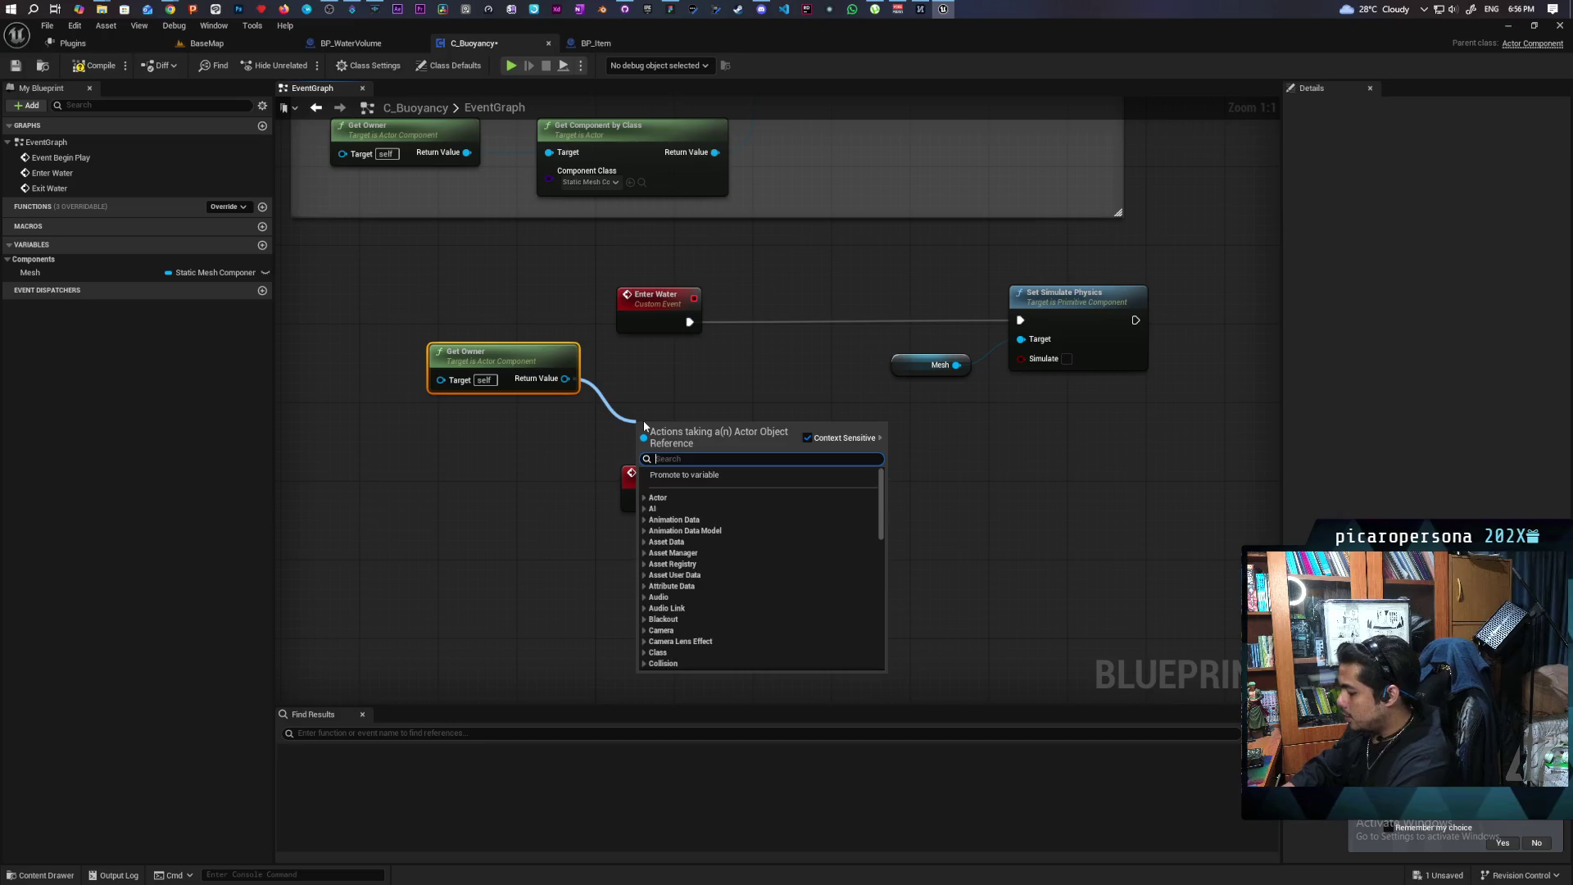
text(get)
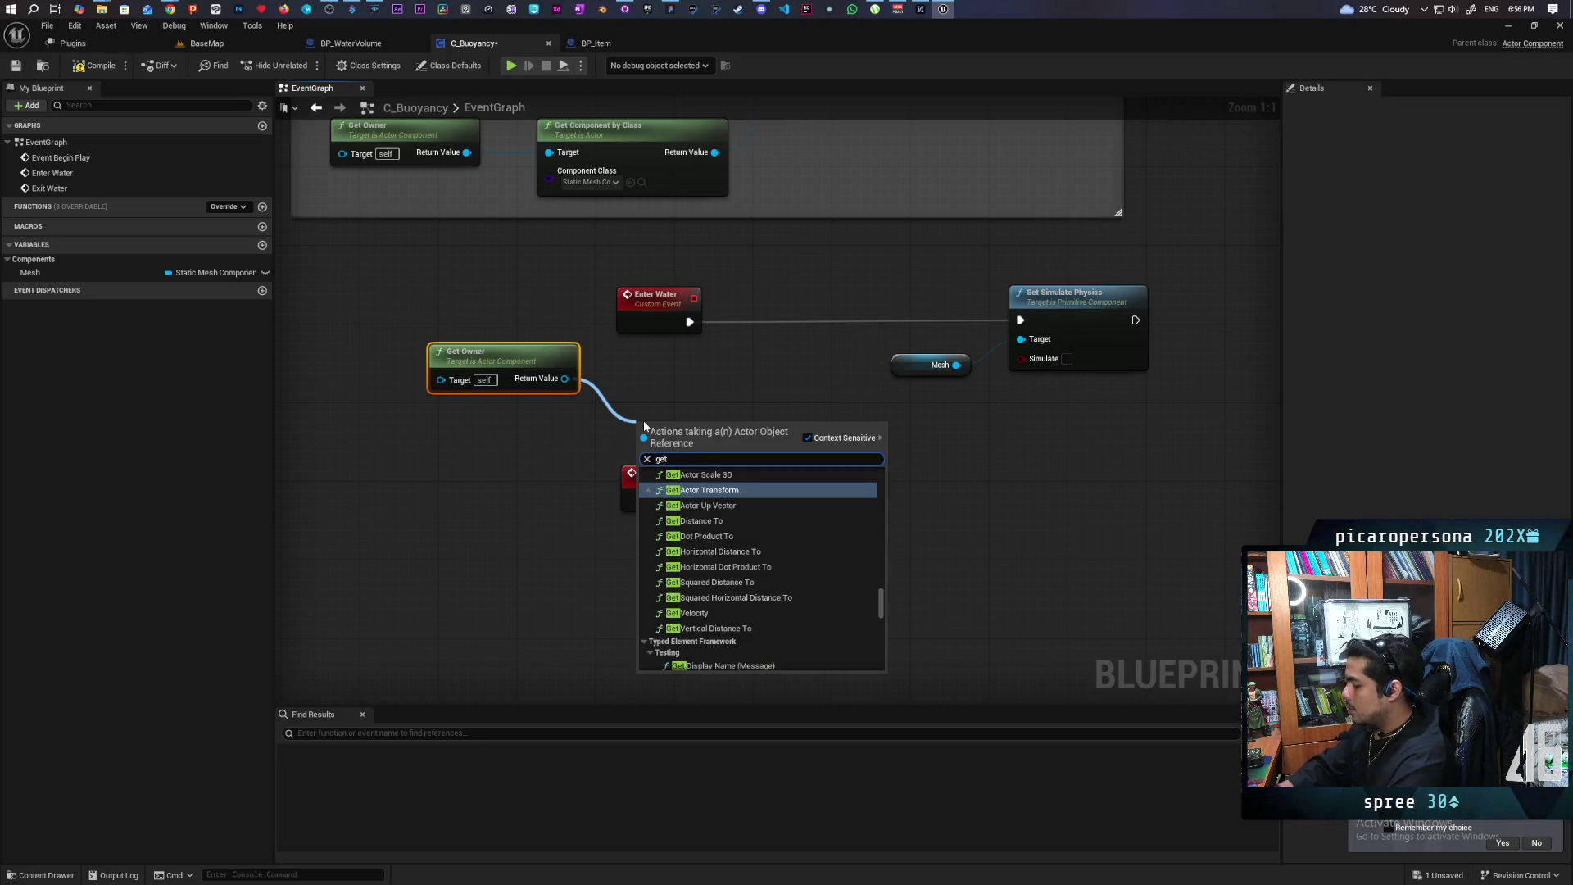
text( parent)
key(Return)
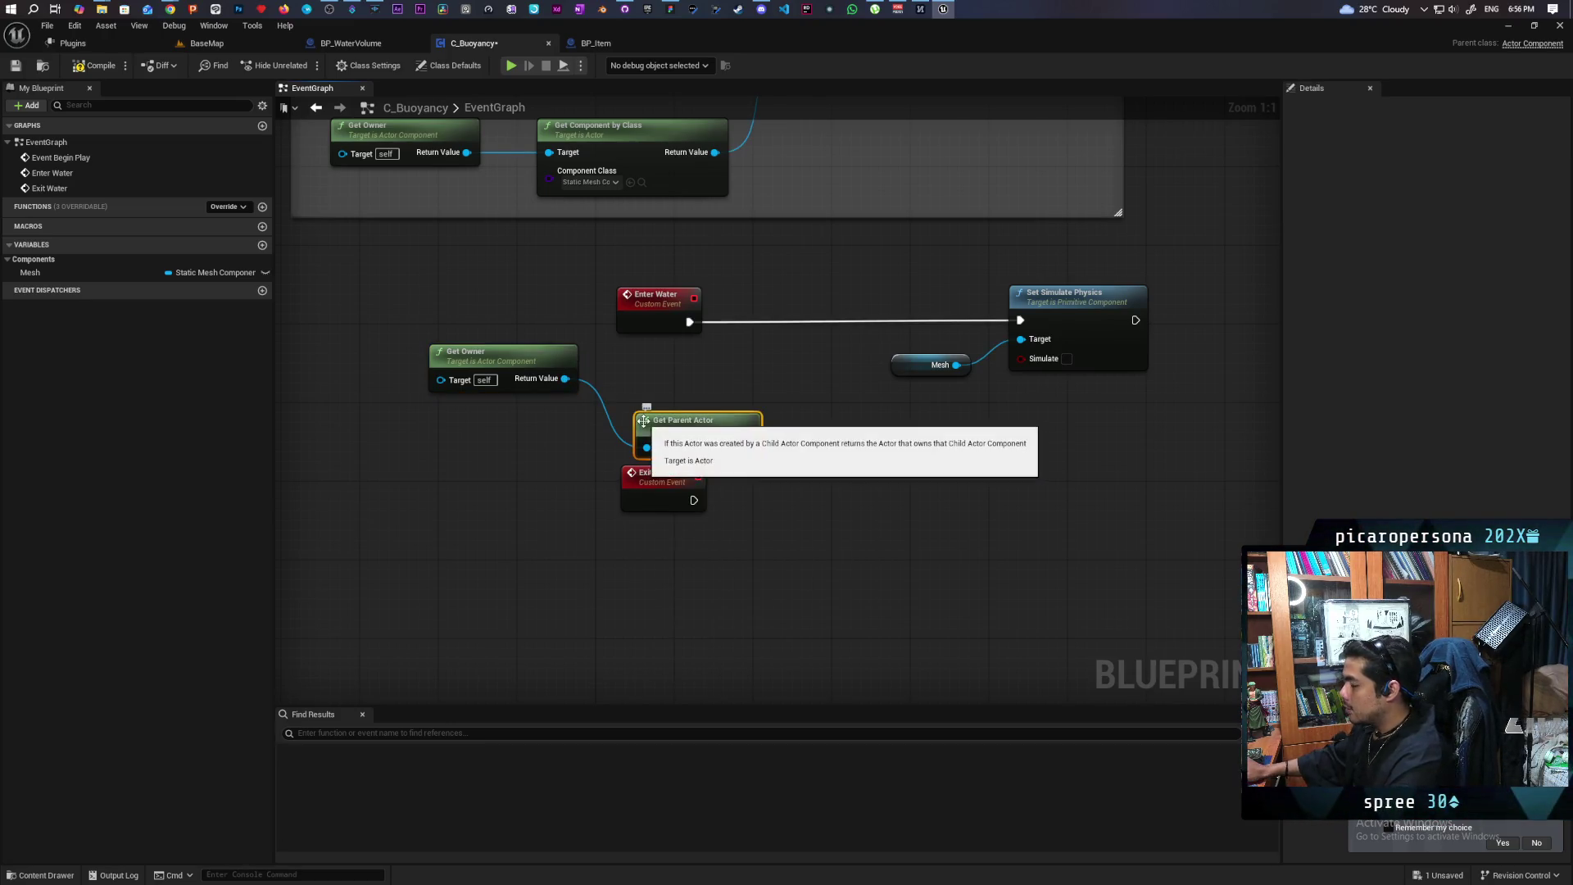
drag(643, 421, 594, 403)
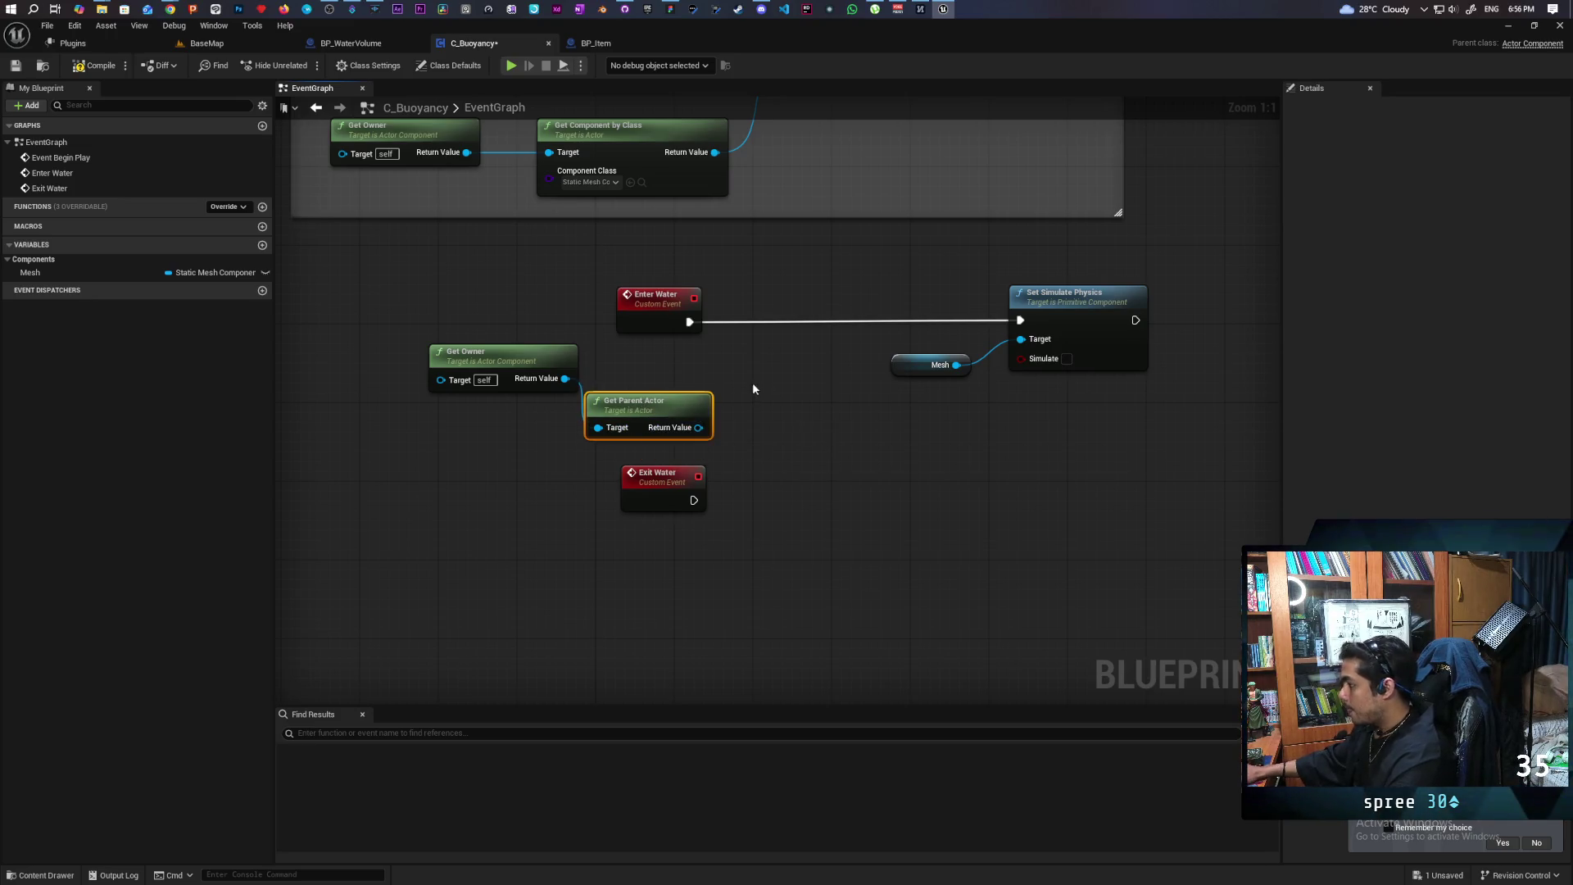
Insert an Is Valid check on the parent actor after Enter Water, route Is Not Valid to Set Simulate Physics, and save
key(ctrl+v)
drag(787, 390, 765, 318)
drag(693, 433, 738, 342)
drag(846, 343, 1020, 320)
drag(1164, 278, 885, 385)
drag(1078, 312, 1048, 331)
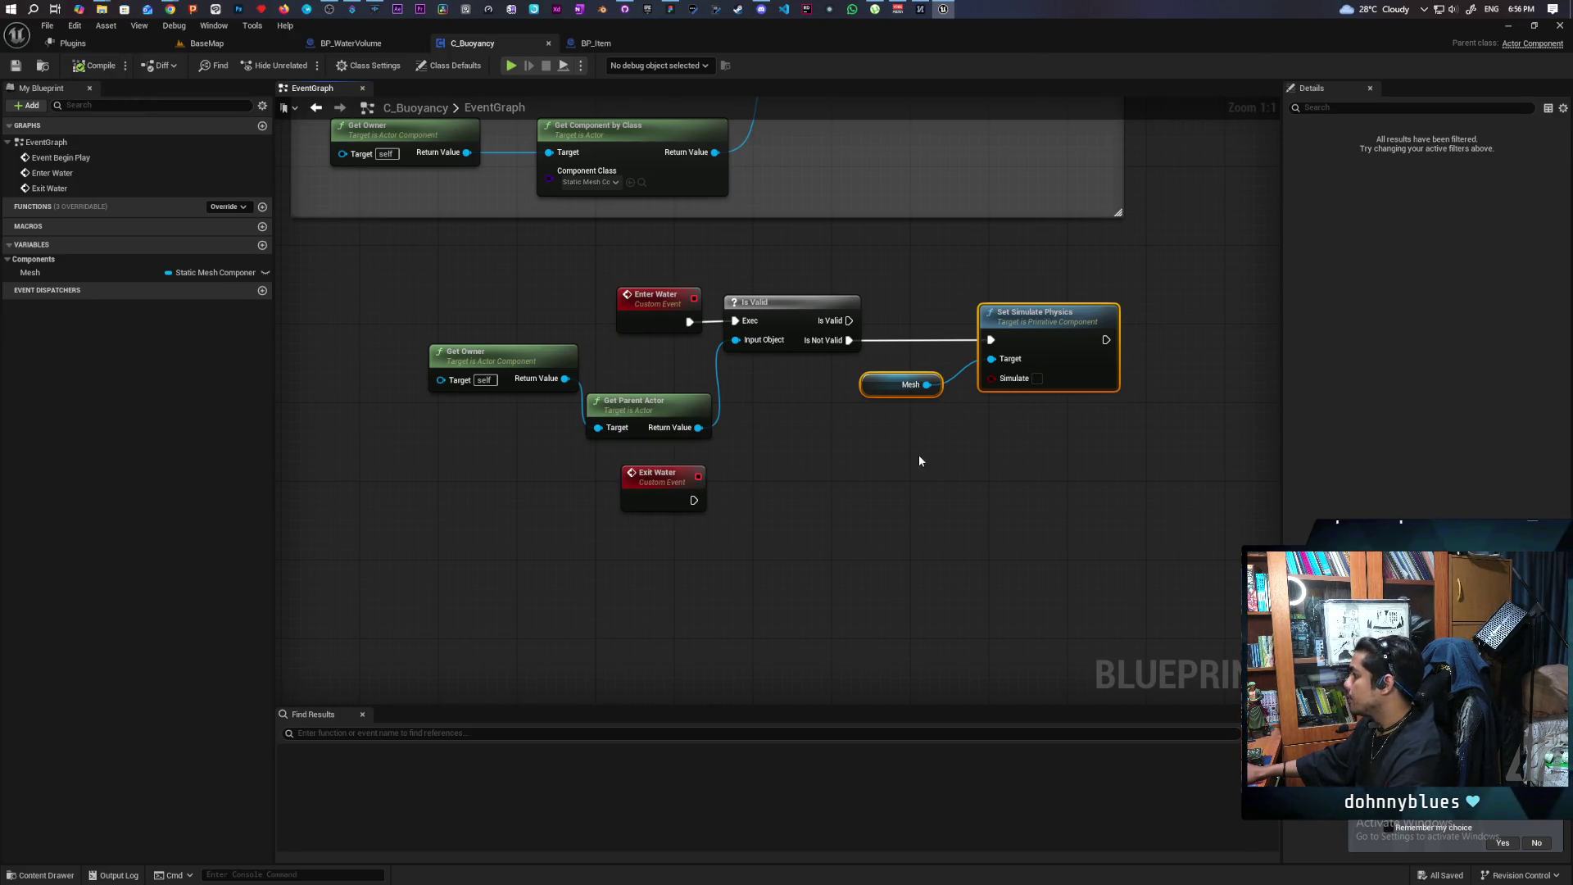
click(16, 67)
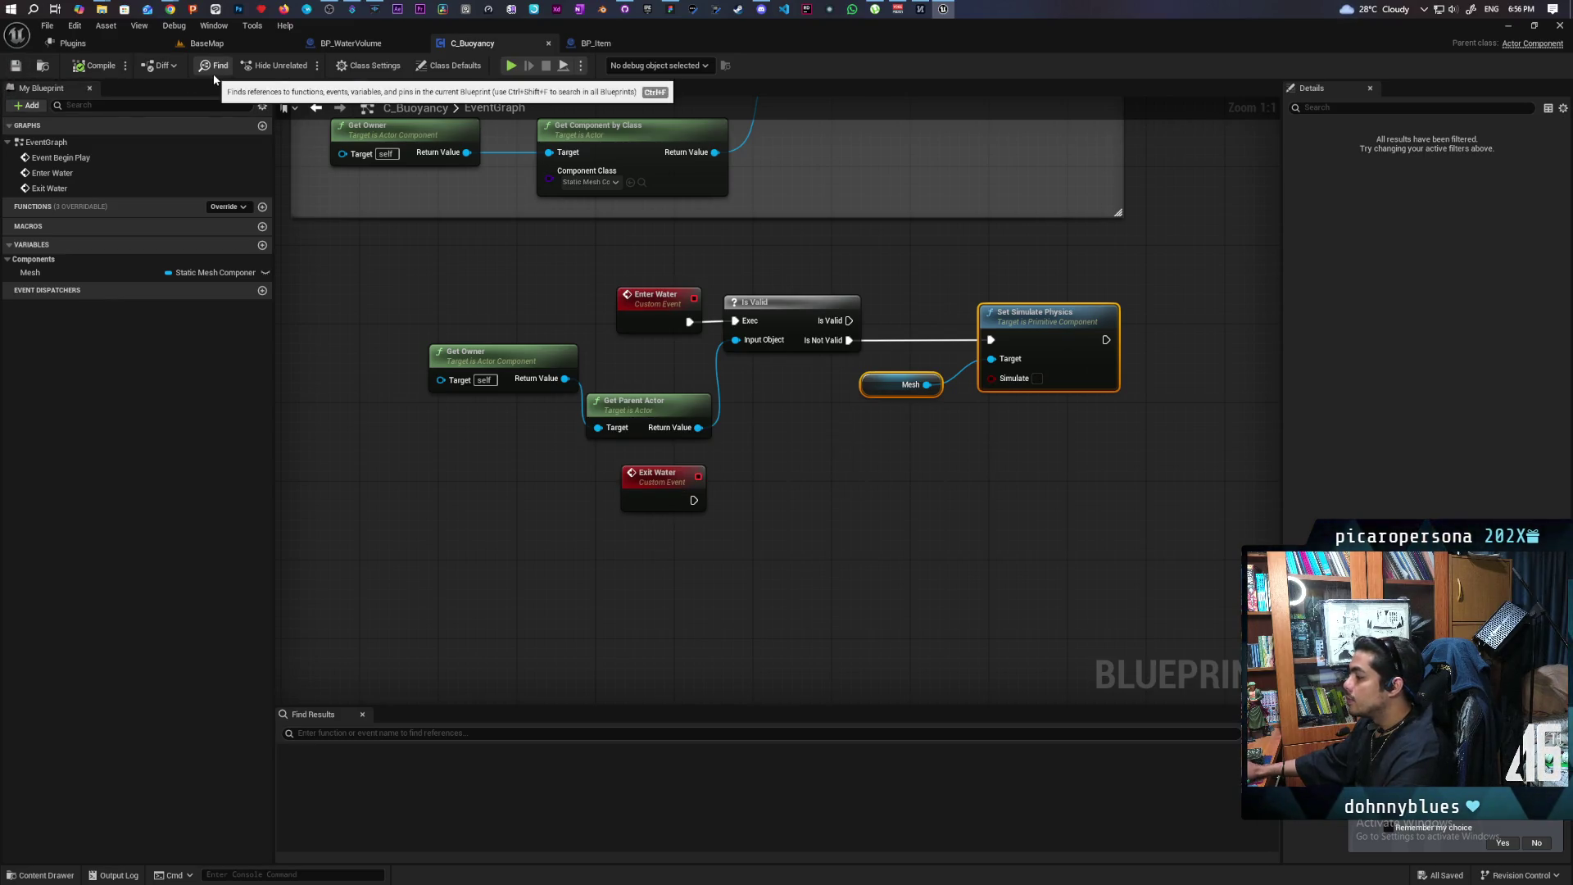
mouse_move(662, 507)
mouse_down()
mouse_move(655, 553)
mouse_move(706, 404)
mouse_move(648, 361)
mouse_up()
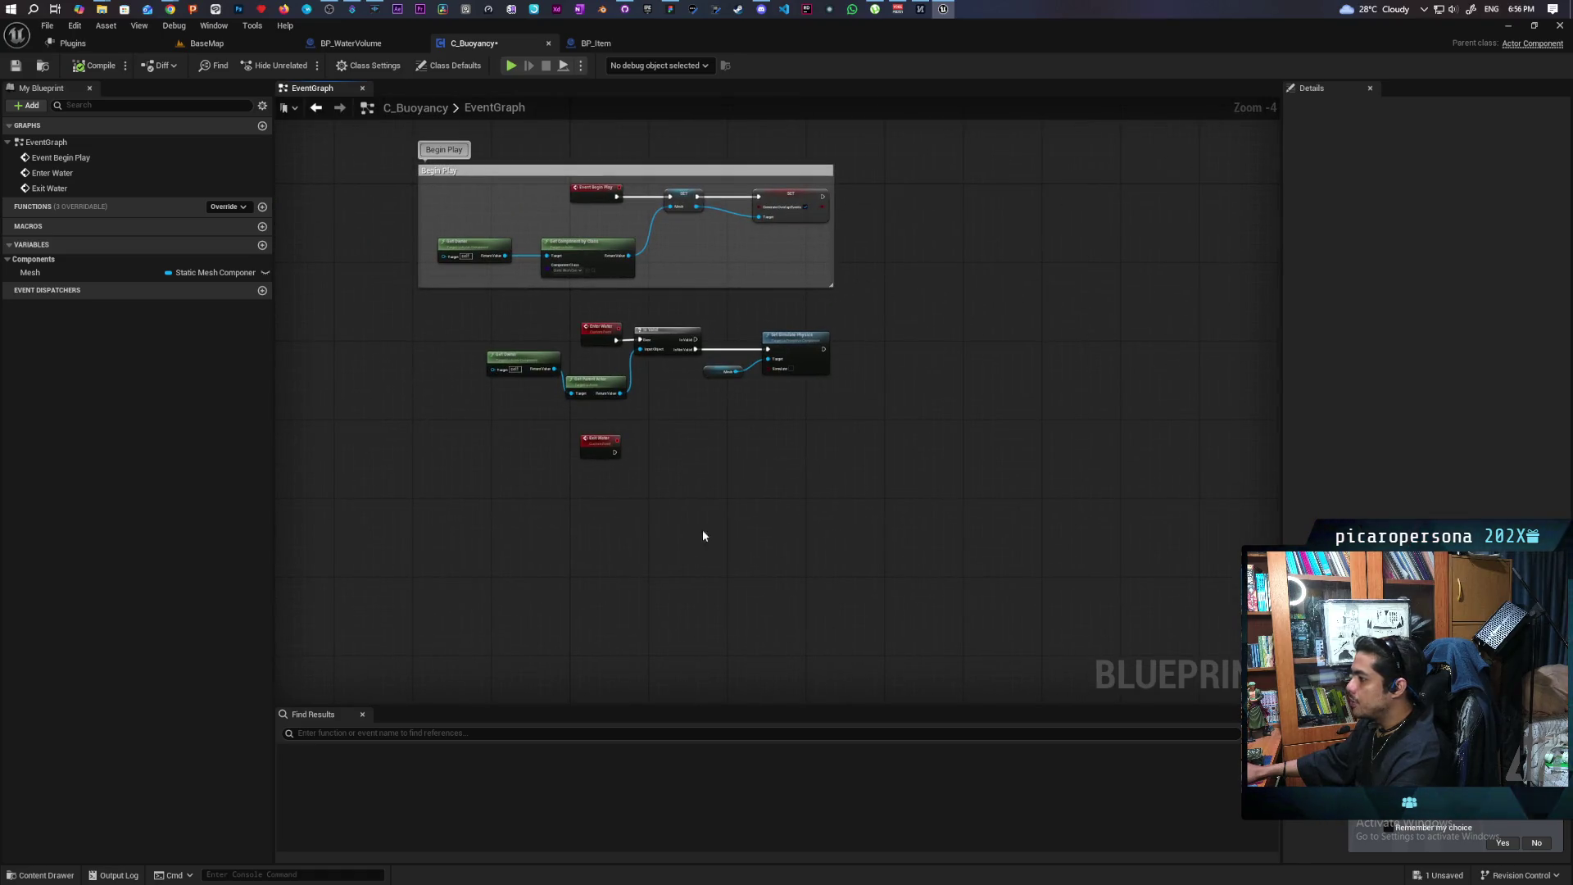
Select the Enter Water logic nodes, narrowing the selection to Mesh and Set Simulate Physics
drag(447, 316, 919, 414)
click(849, 411)
drag(457, 298, 948, 401)
drag(926, 342, 722, 405)
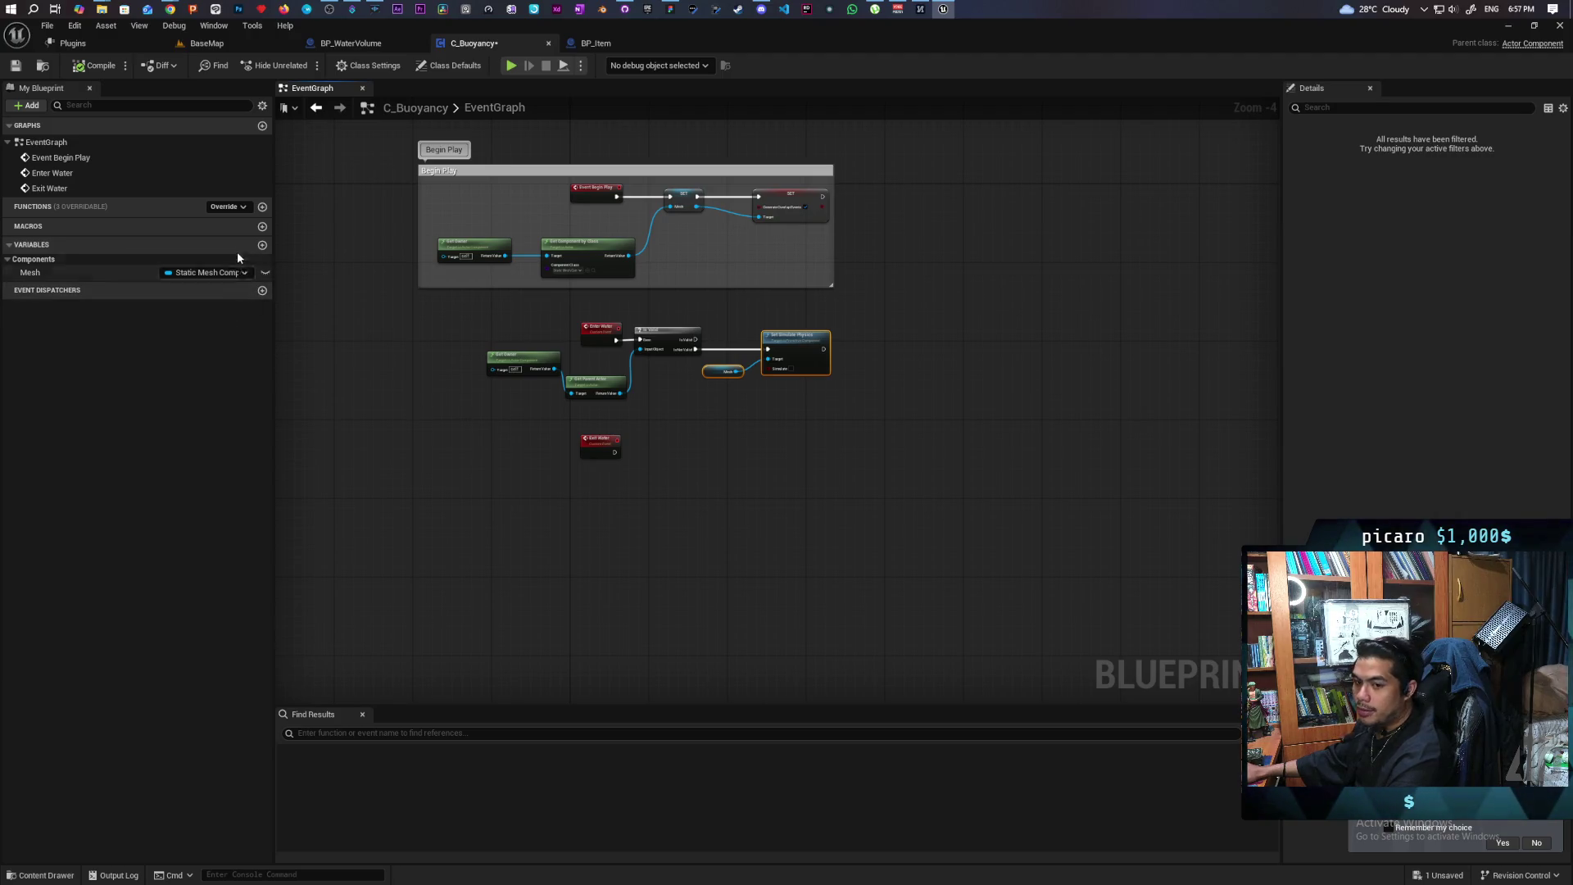
scroll(589, 382, up, 4)
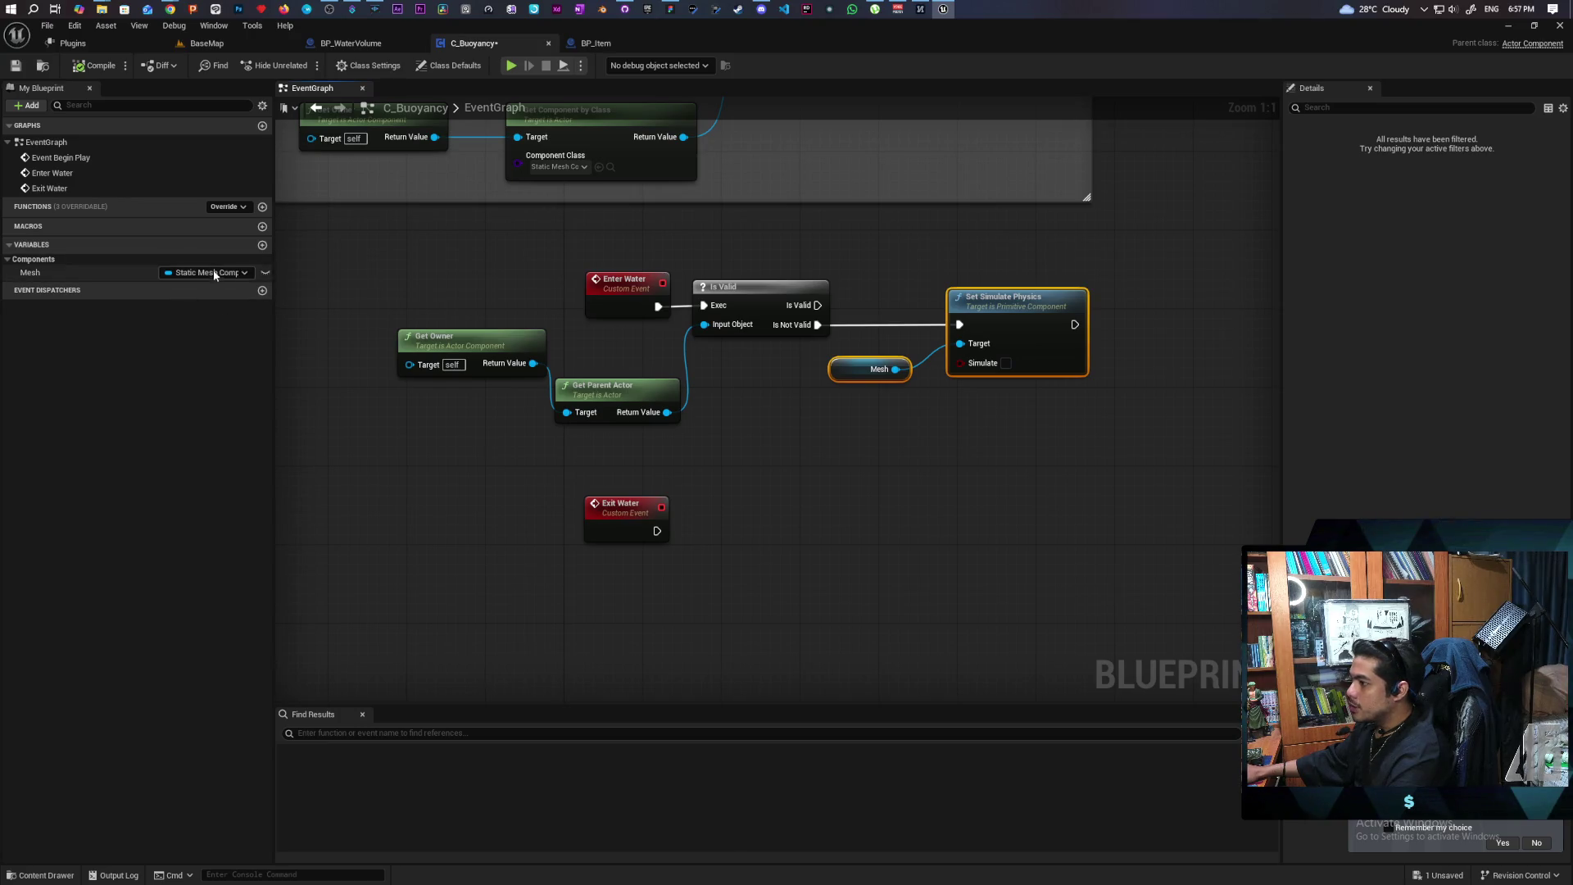
Add a Boolean variable 'In Water', compile and save, then set it right after Enter Water
click(263, 244)
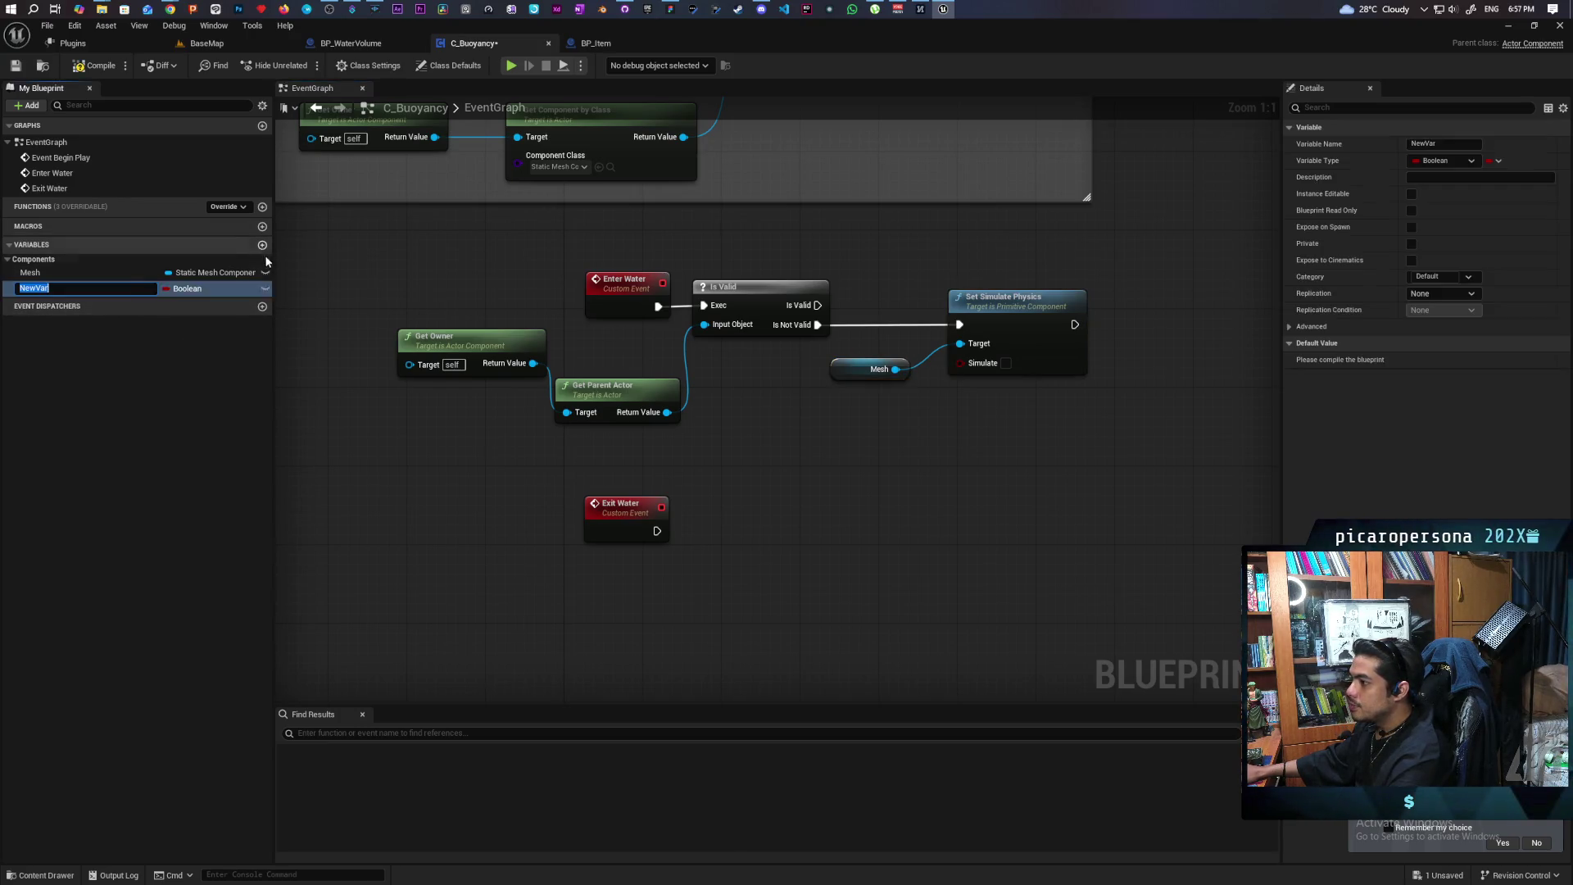
text(In Water)
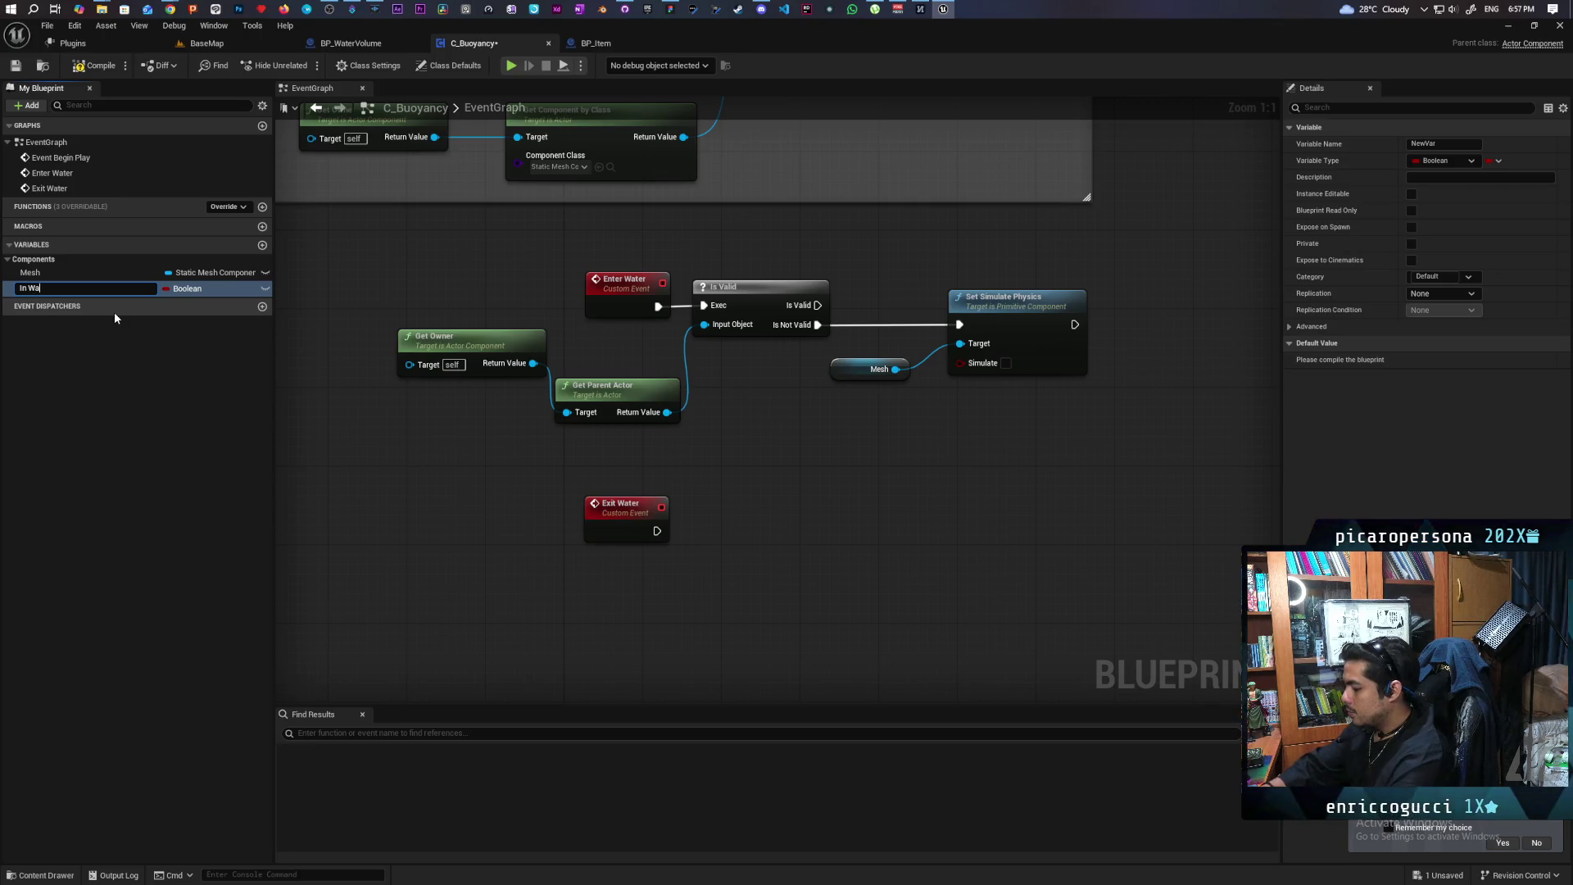
key(Return)
click(97, 65)
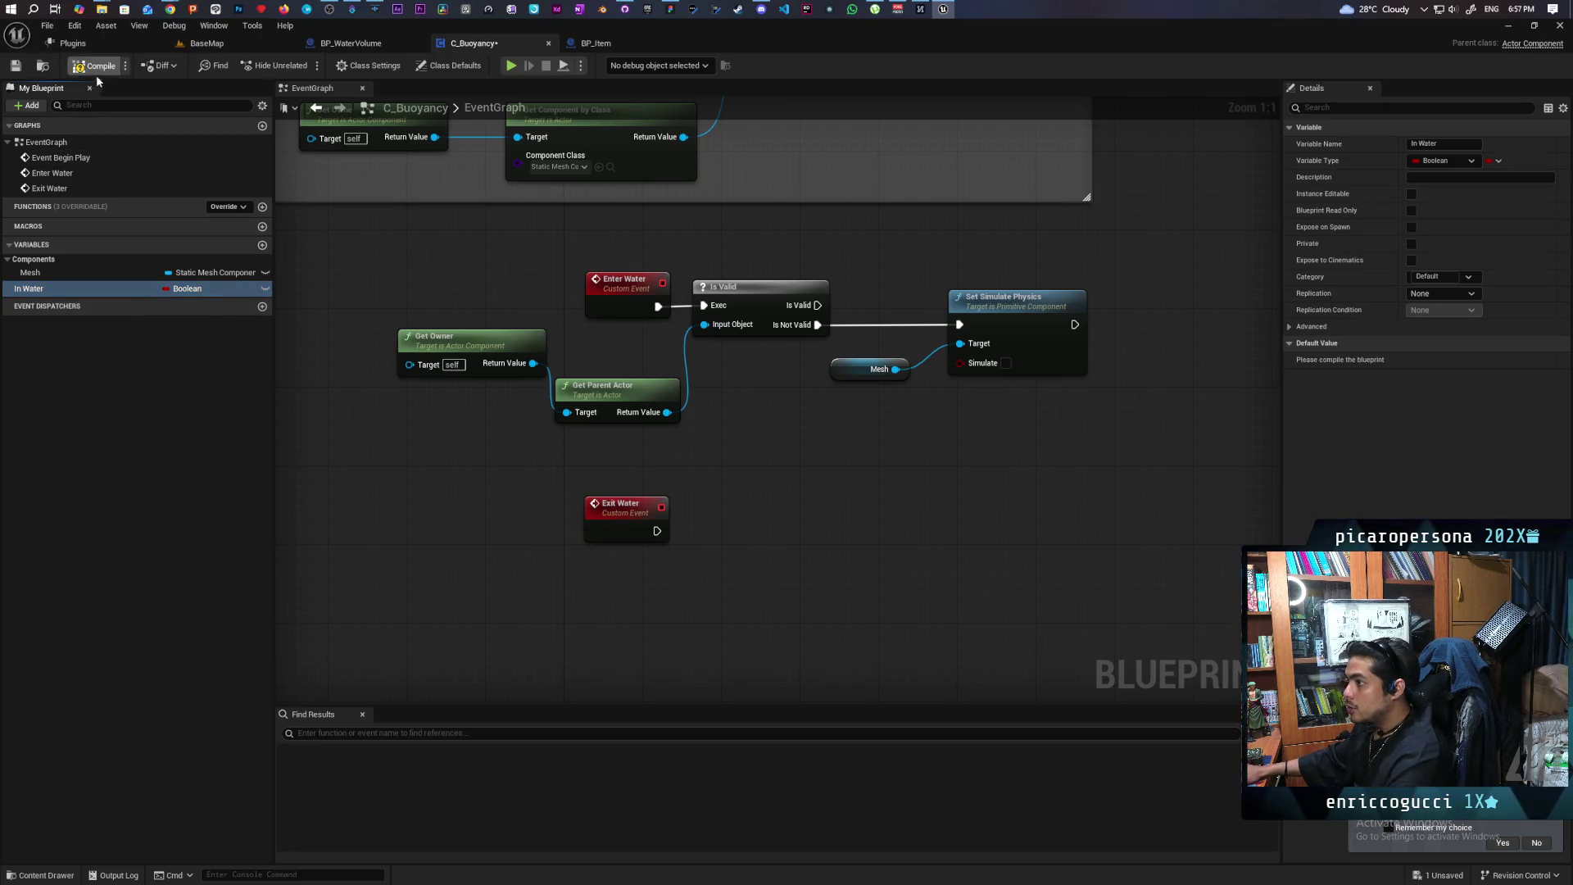
key(ctrl+s)
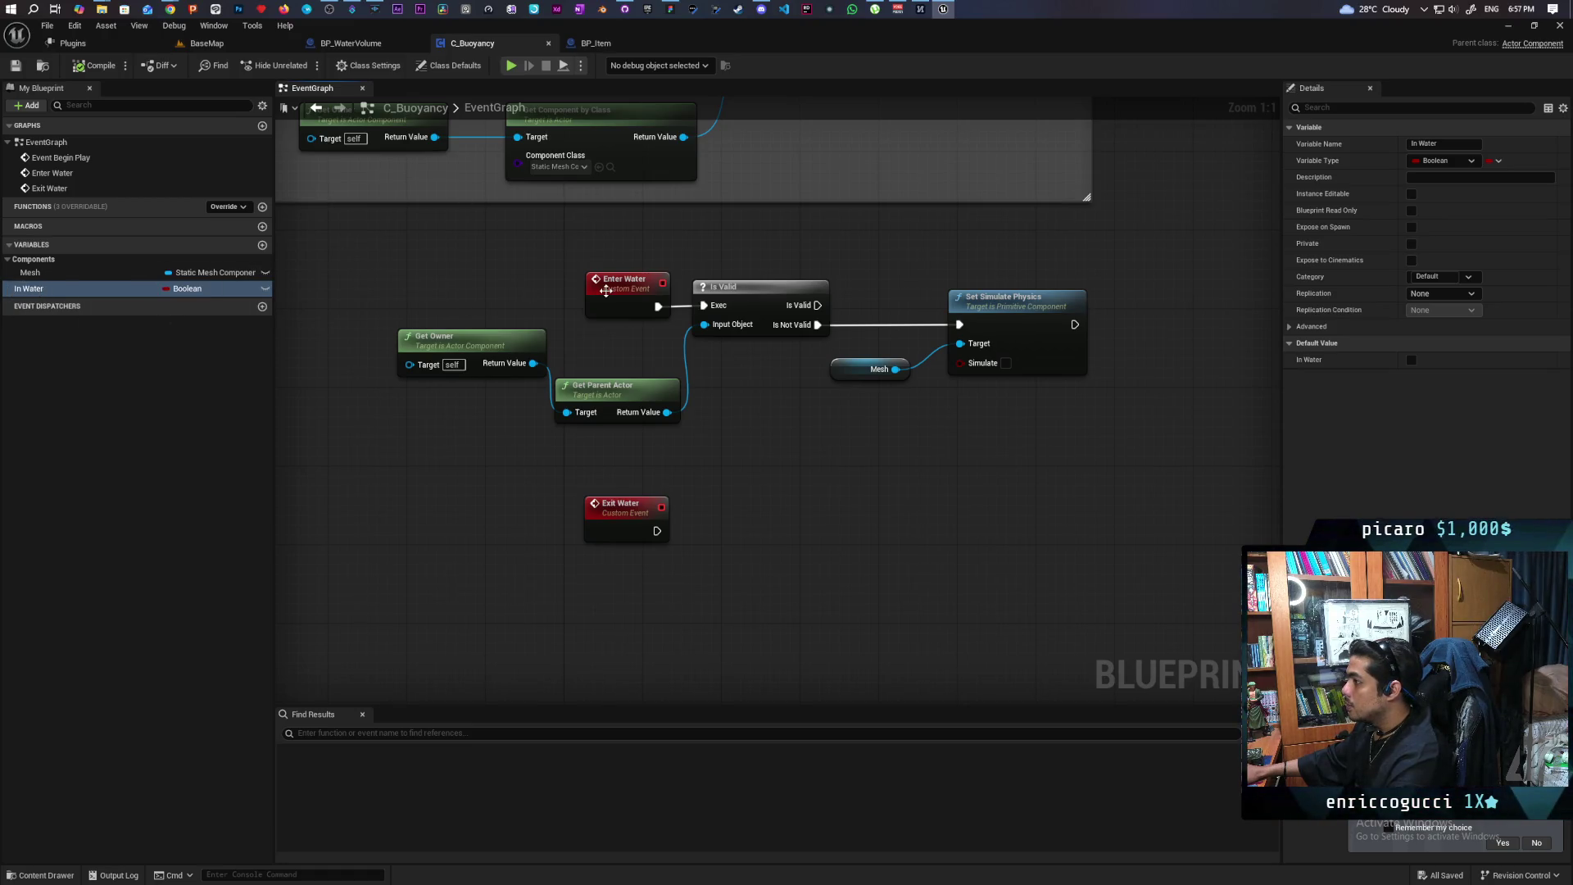
drag(623, 283, 464, 282)
click(35, 293)
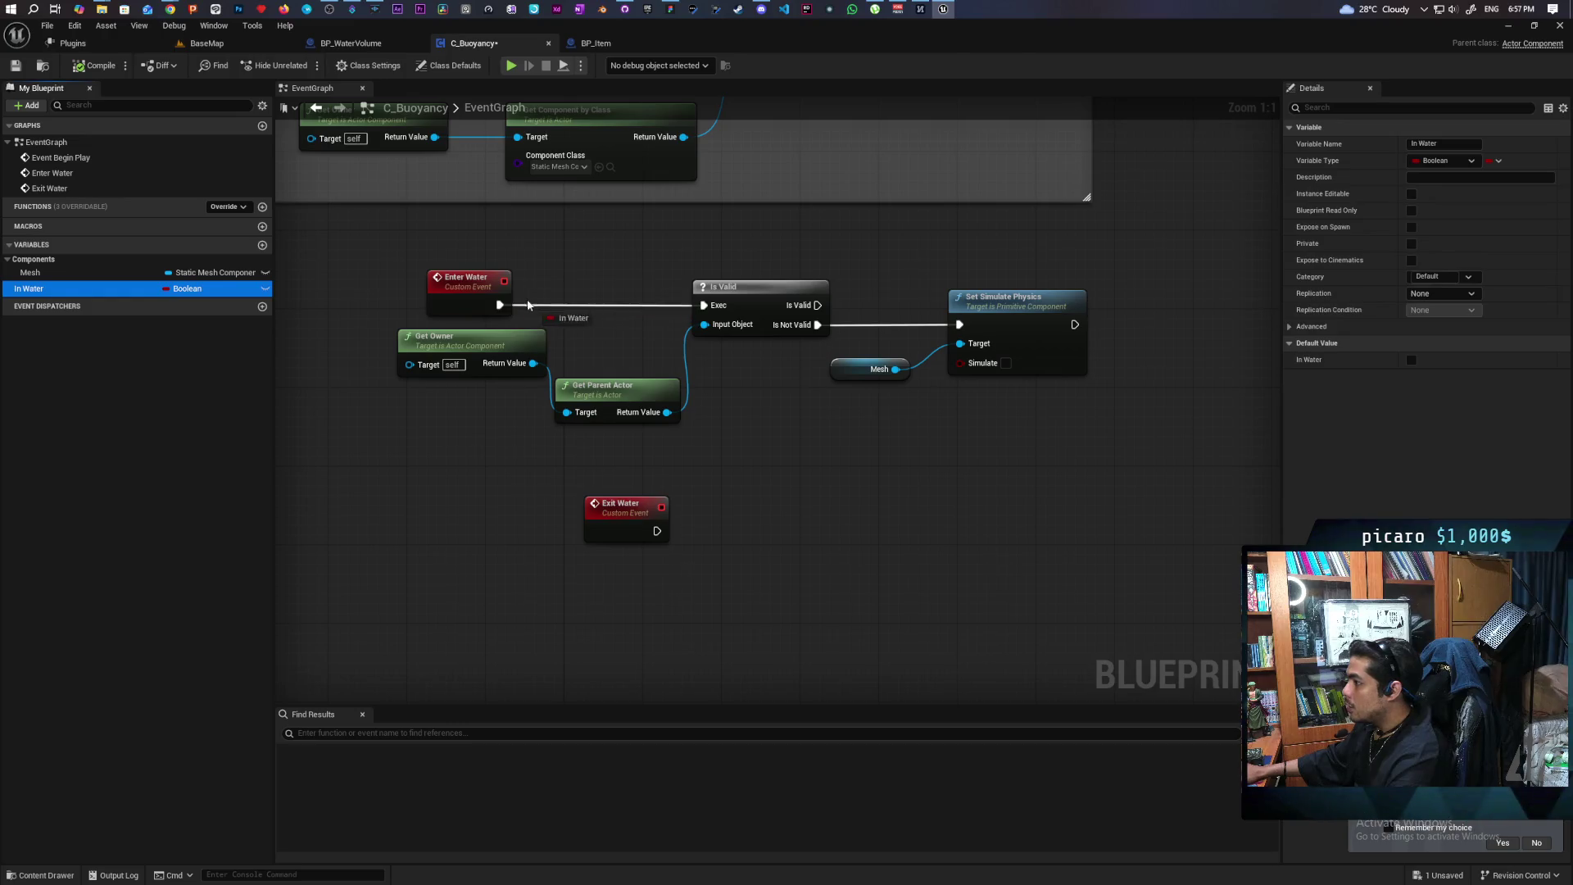